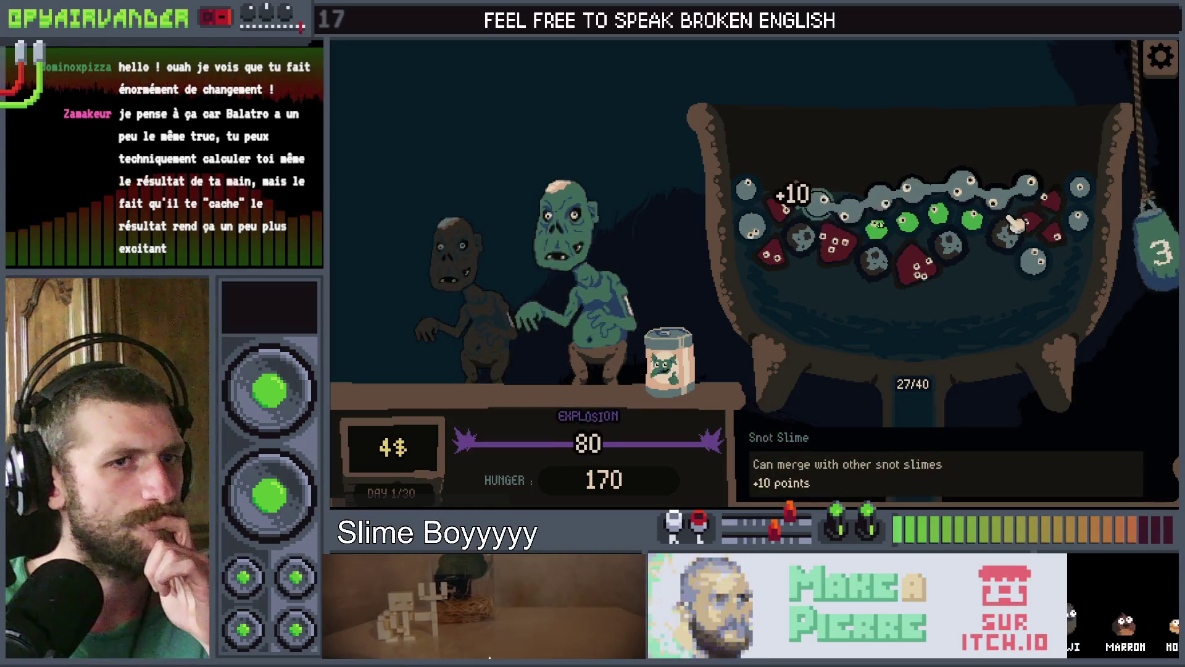
Stop the game and inspect the update_target_score and next_client definitions called near line 670
key(F8)
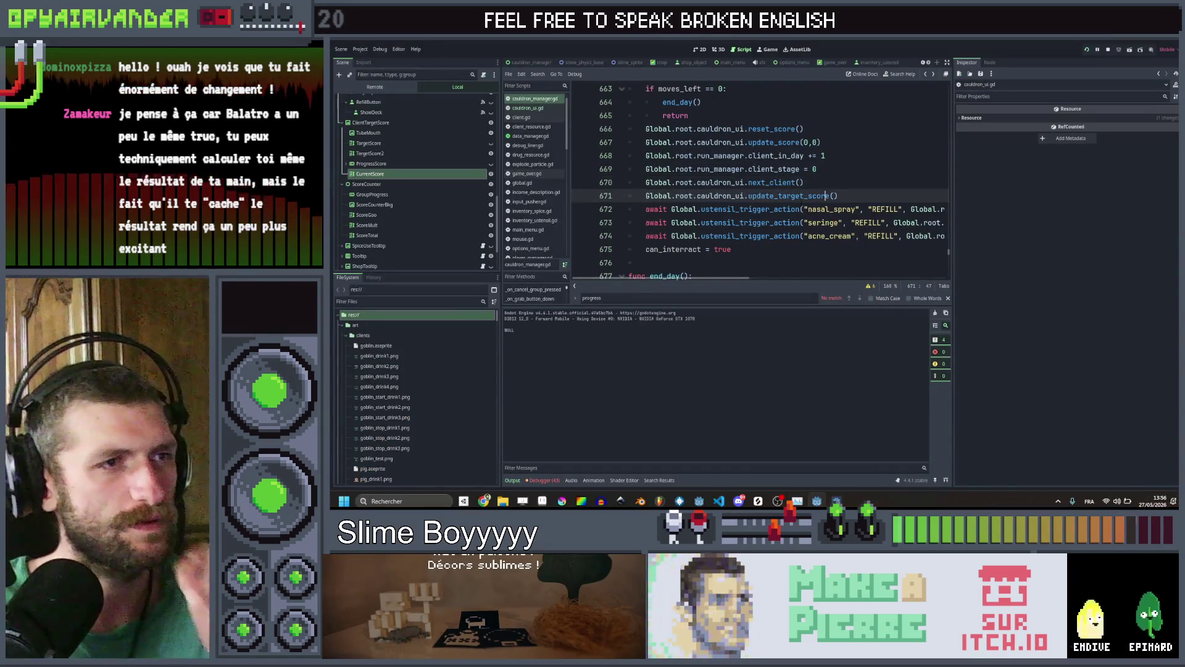
ctrl+click(797, 196)
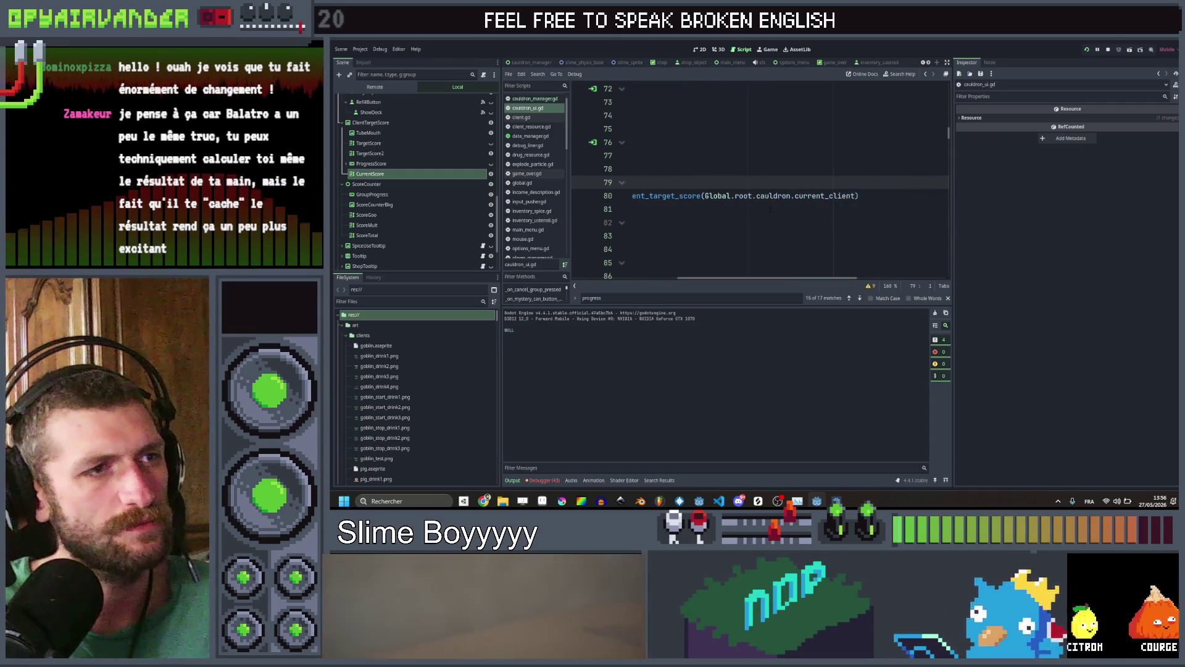
scroll(770, 211, down, 1)
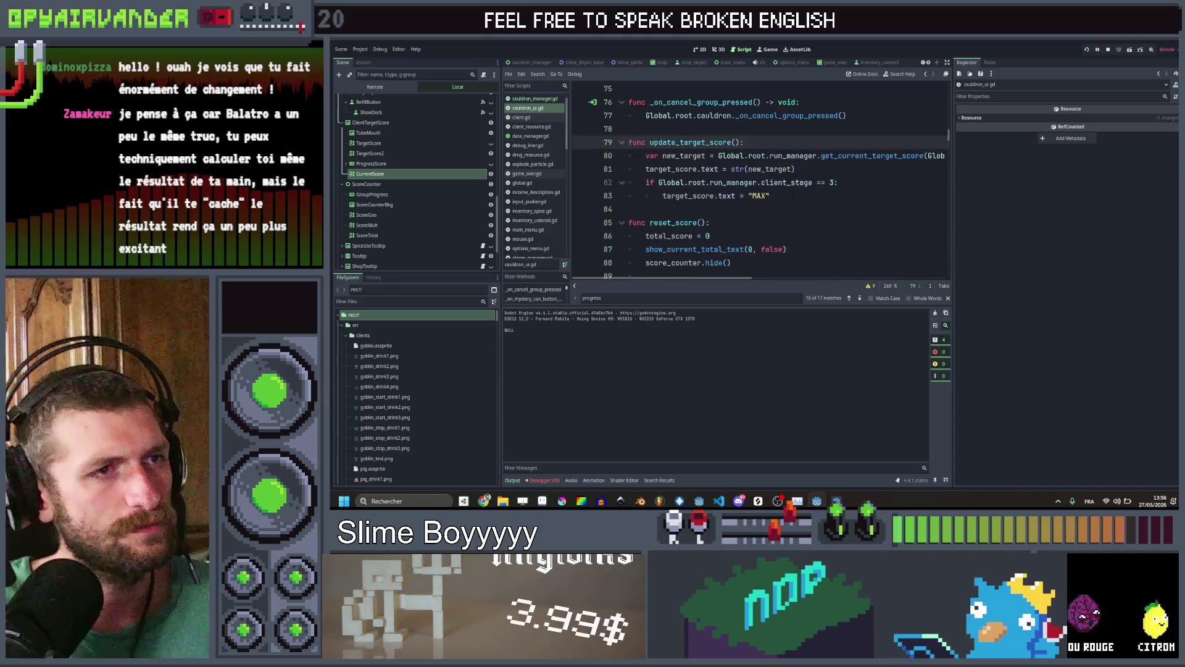
scroll(792, 196, up, 1)
click(925, 74)
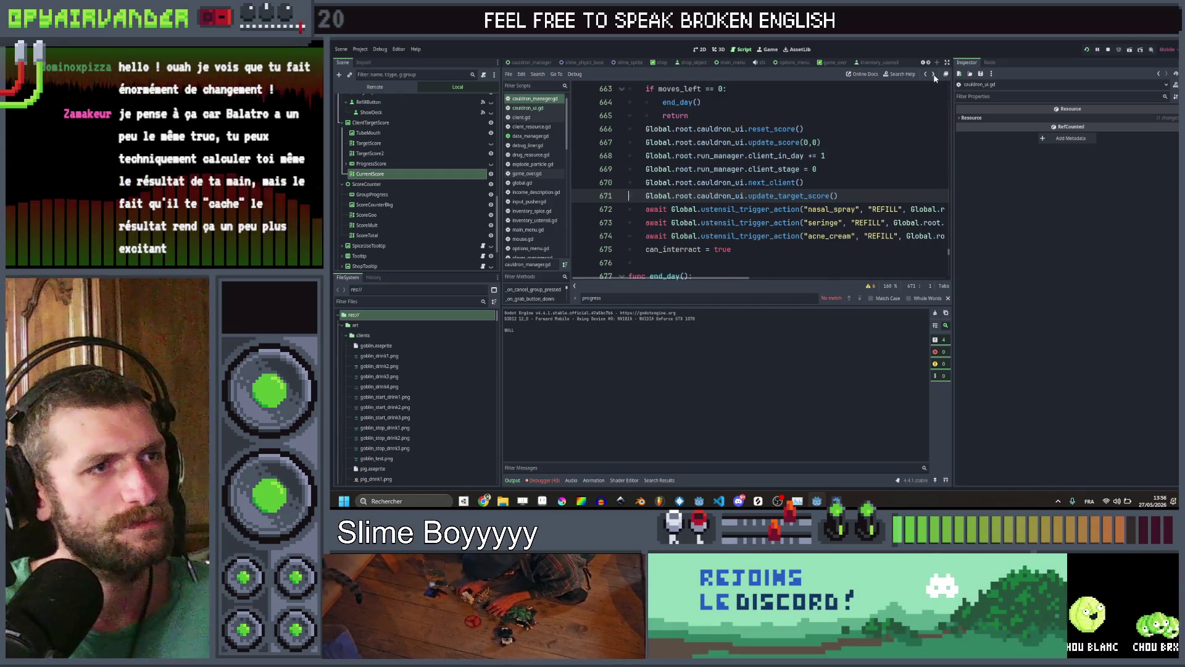
ctrl+click(802, 196)
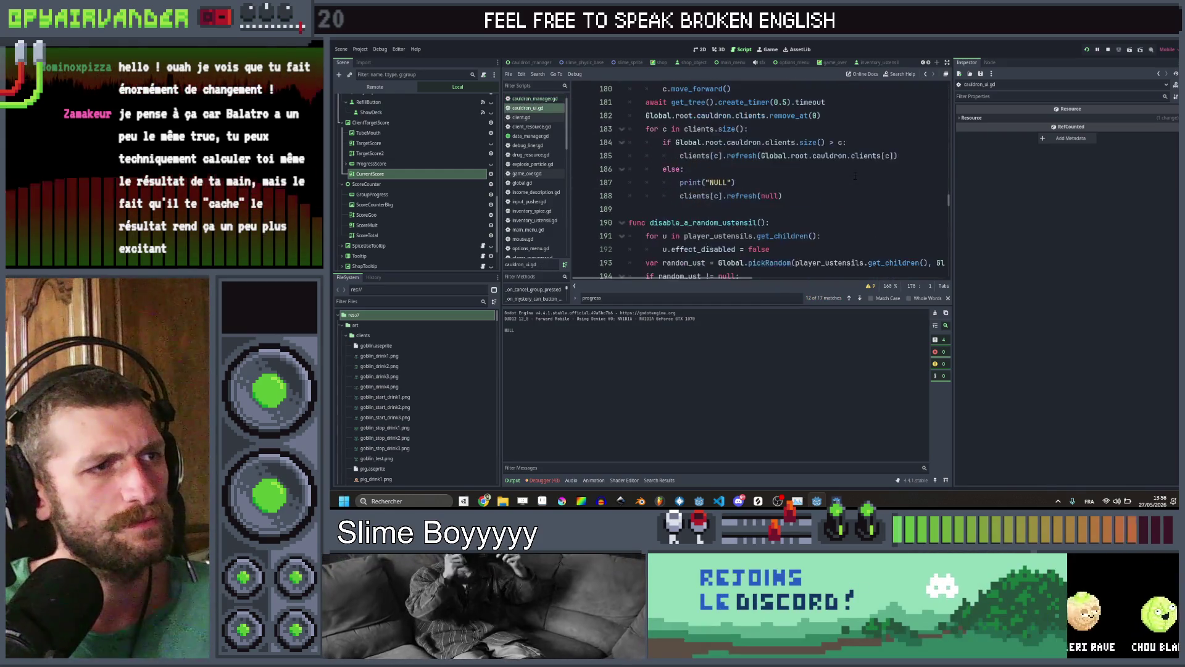
click(926, 77)
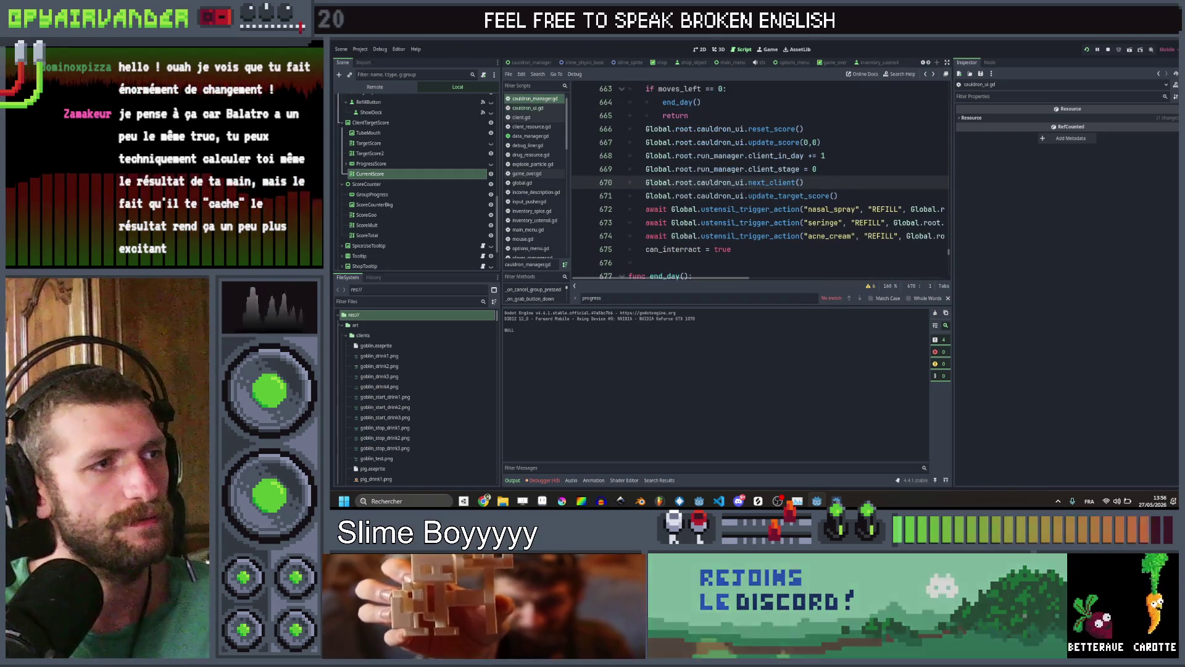
Prefix the Global call on line 670 with 'await' and save to rerun the game
click(646, 182)
text(await)
key(ctrl+s)
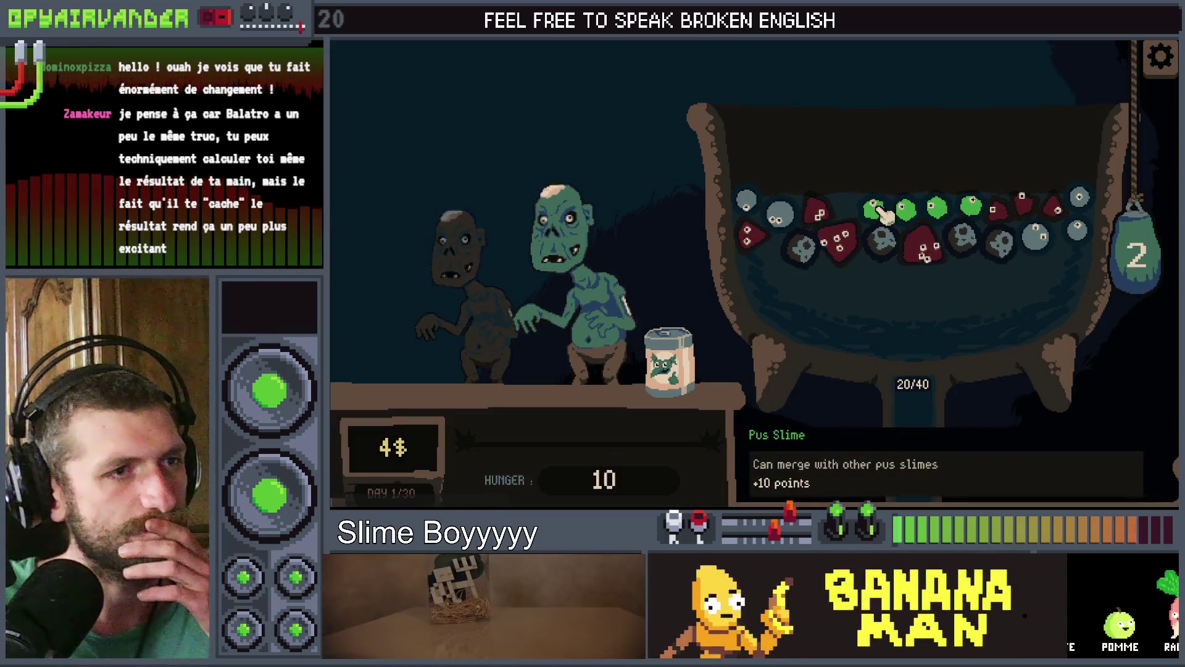
Merge the green pus slimes and drop slimes from the hanging bag into the cauldron
click(905, 210)
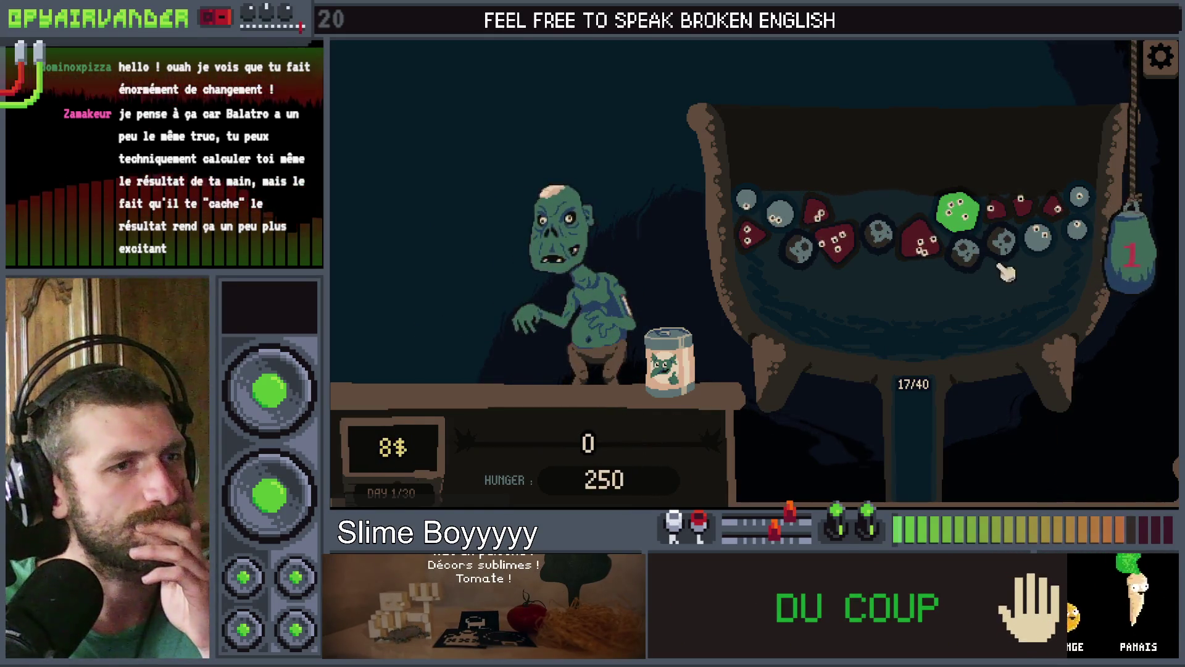
click(1130, 282)
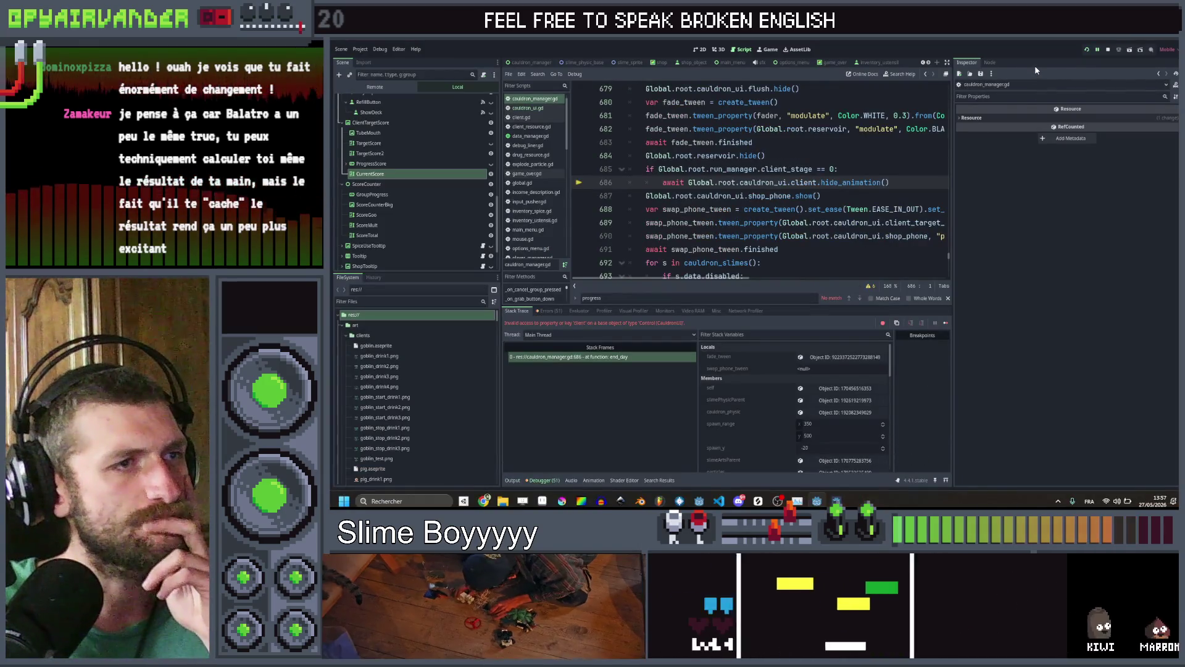
Select and delete the failing client.hide_animation() call on line 686
click(895, 181)
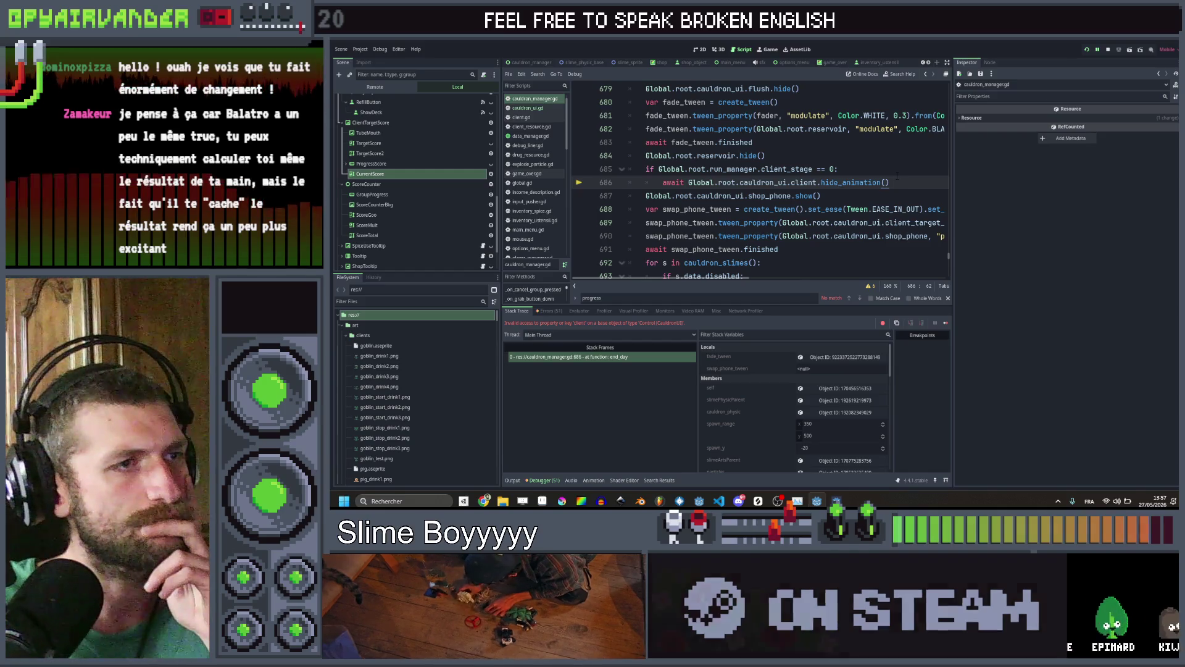
drag(895, 181, 663, 183)
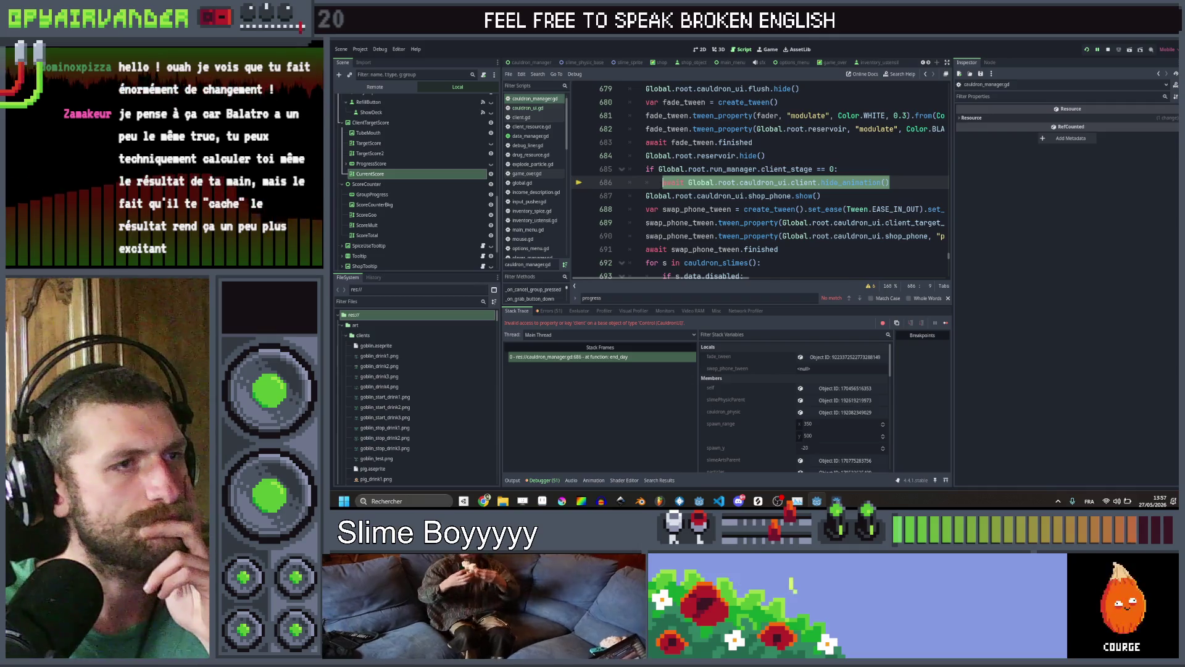
click(906, 182)
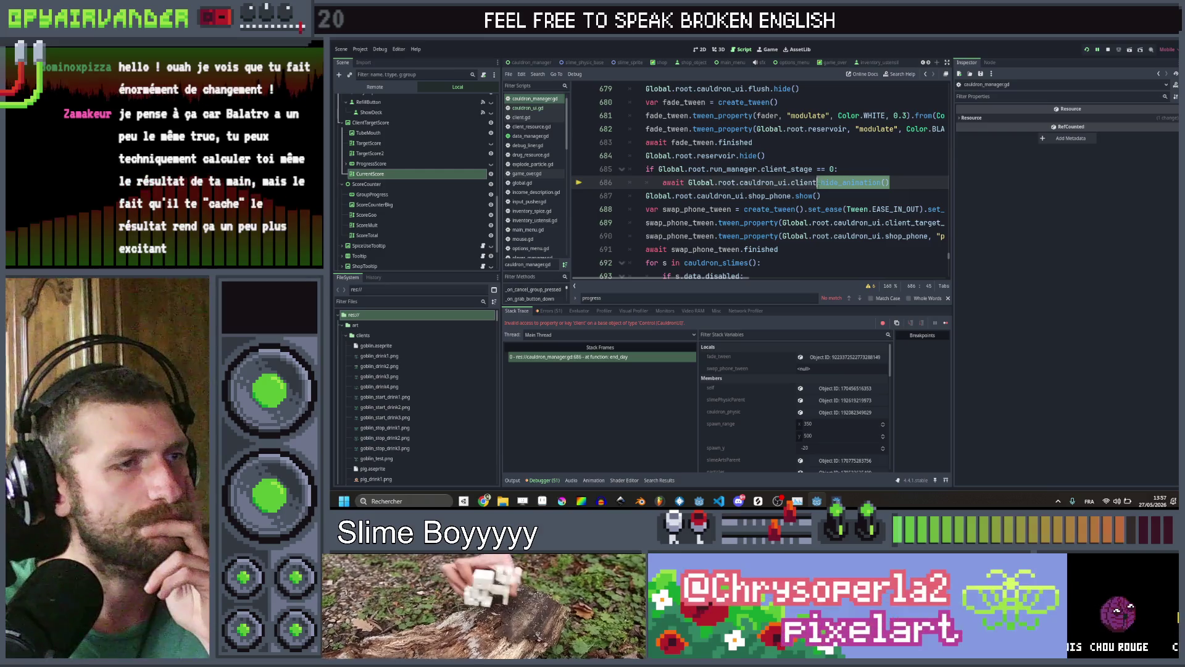
drag(822, 182, 791, 182)
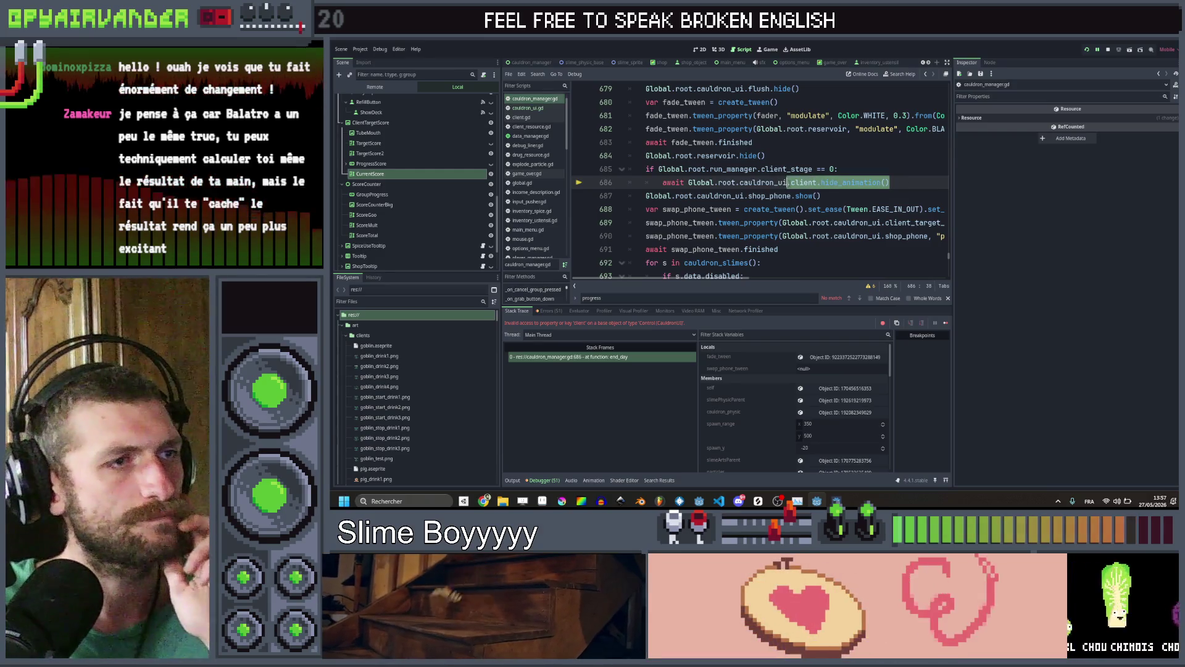
key(BackSpace)
key(BackSpace)
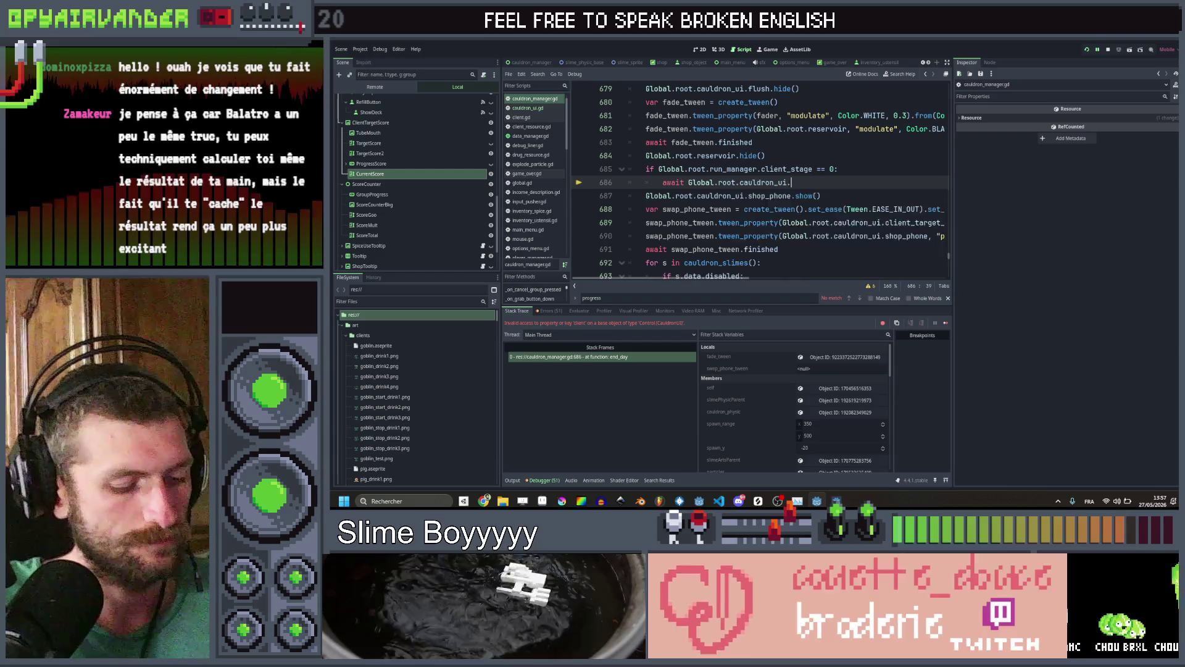
Autocomplete next_client() in its place, save the script, and relaunch the game
text(mo)
key(BackSpace)
text(next_c)
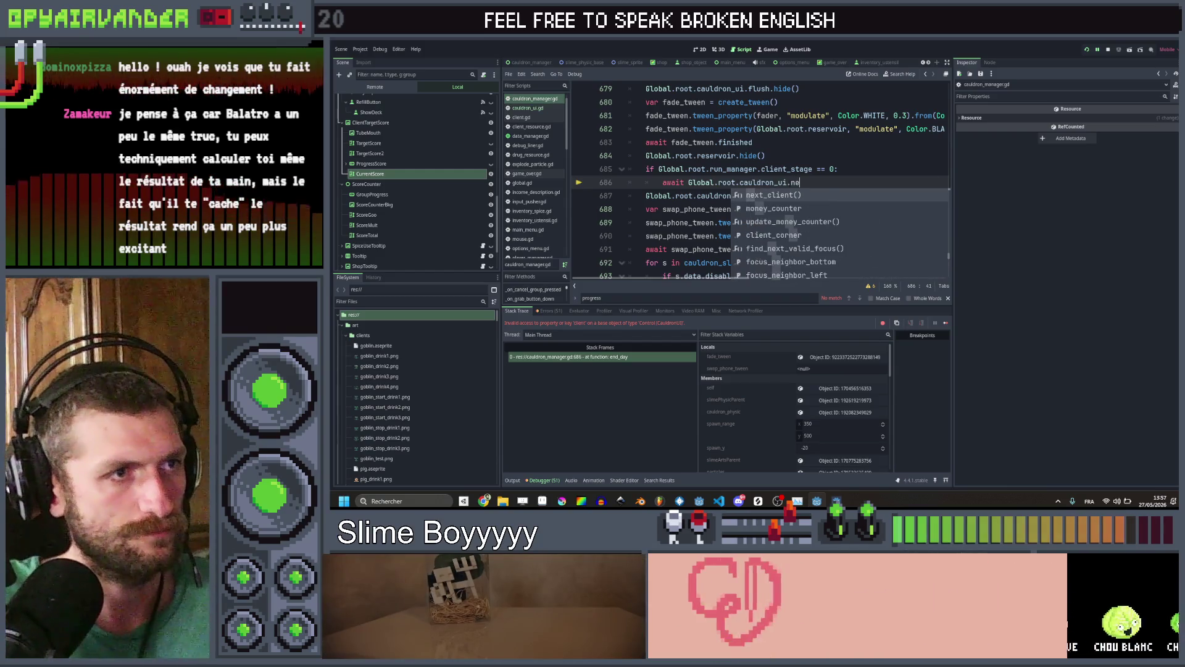
key(Return)
key(ctrl+s)
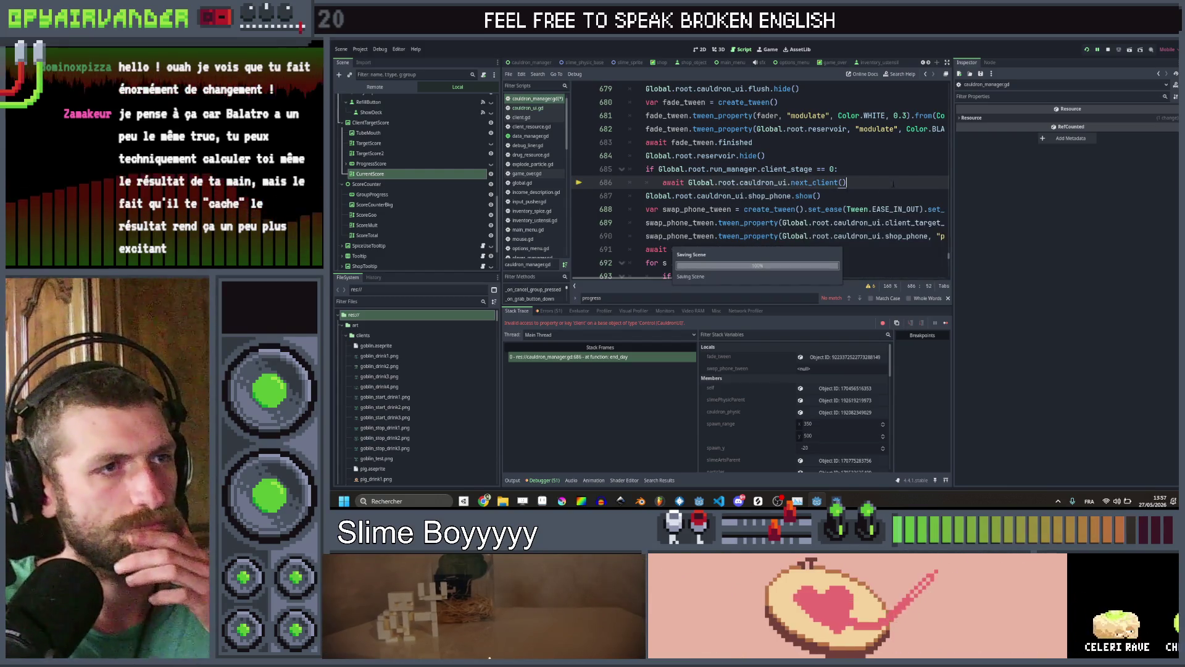
click(907, 169)
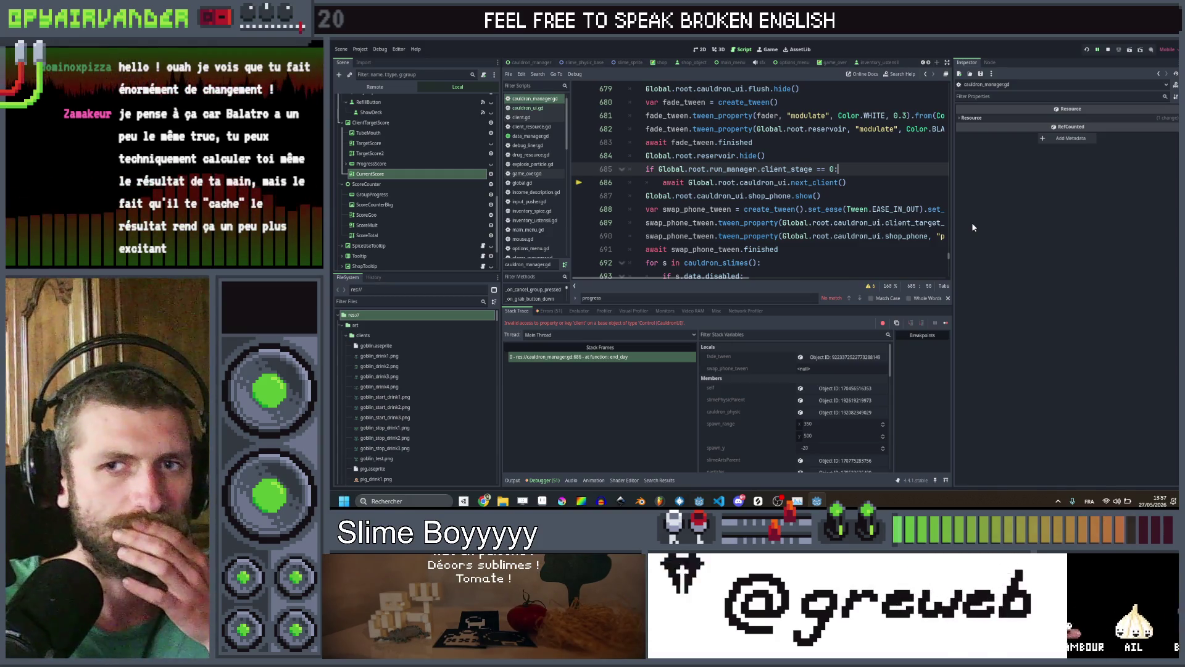
key(F5)
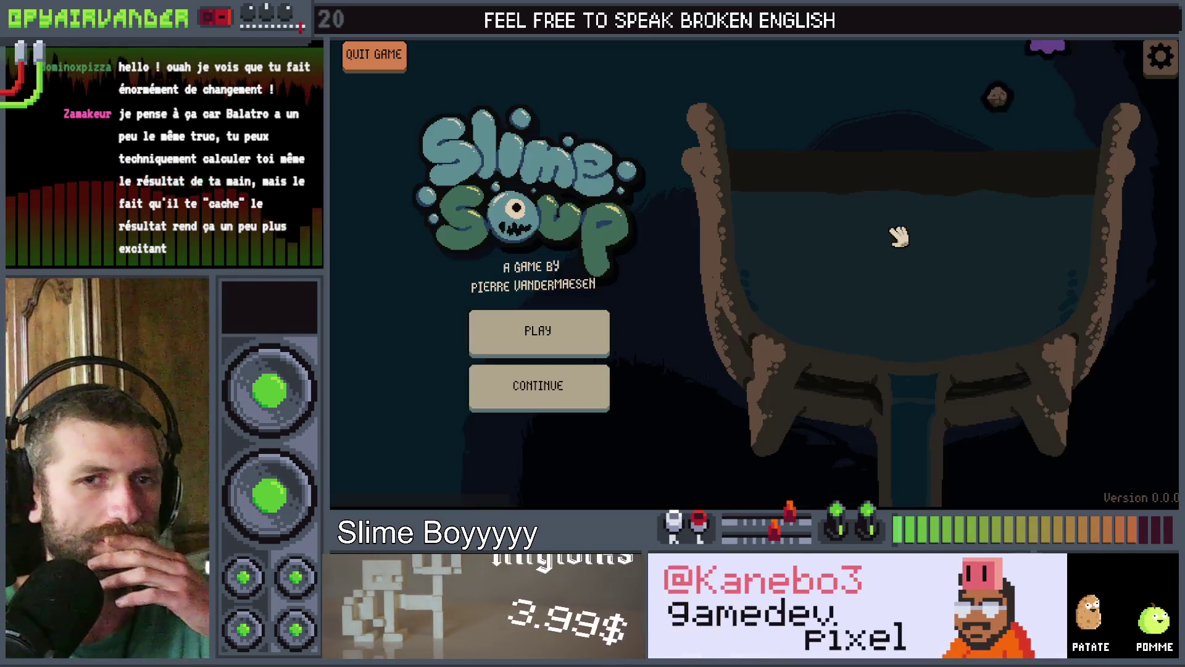
Start a new game, chain-merge the snot slimes, pull the bag down, then stop the game
click(536, 327)
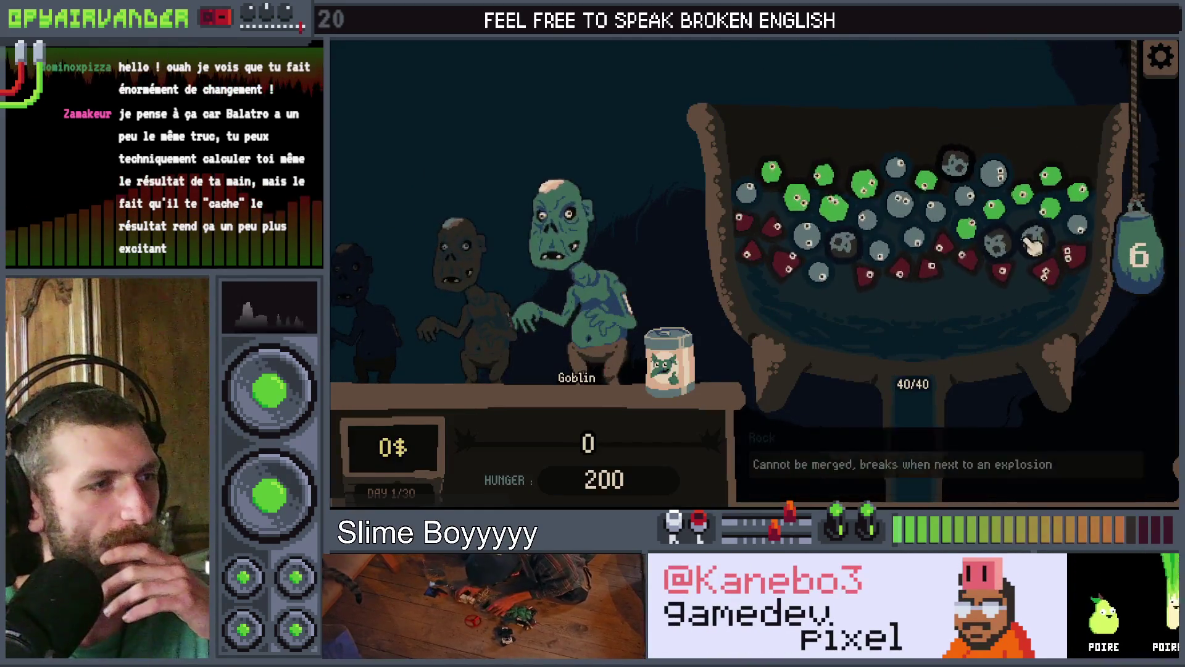
click(909, 170)
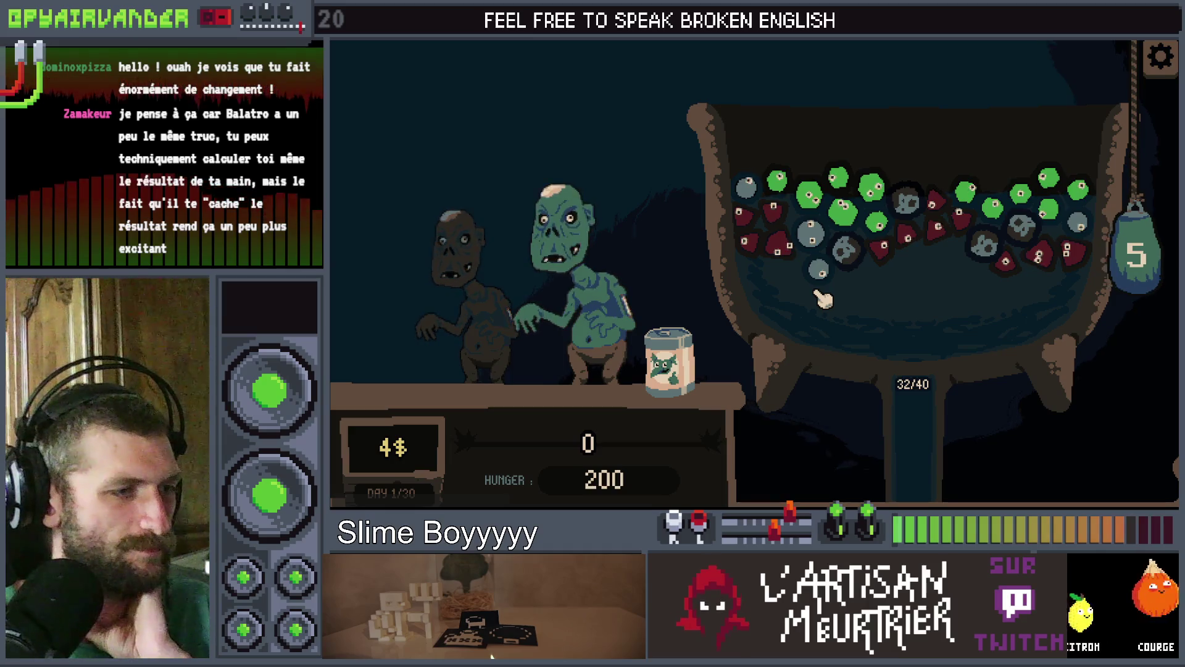
mouse_move(773, 182)
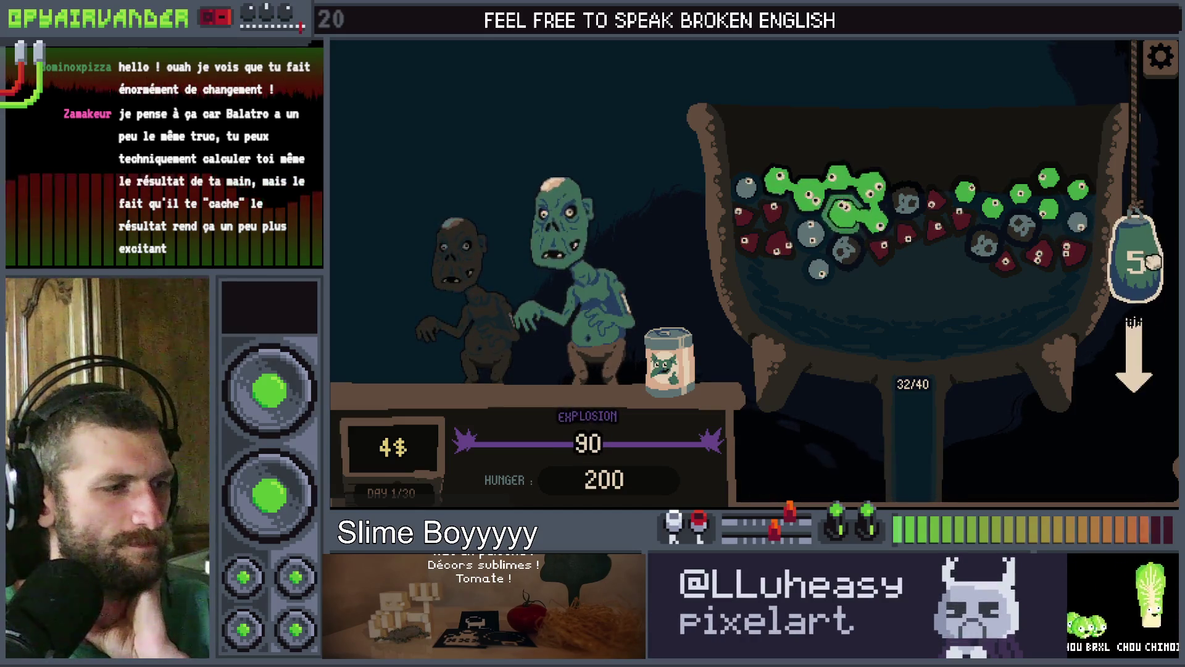
drag(1152, 255, 1139, 445)
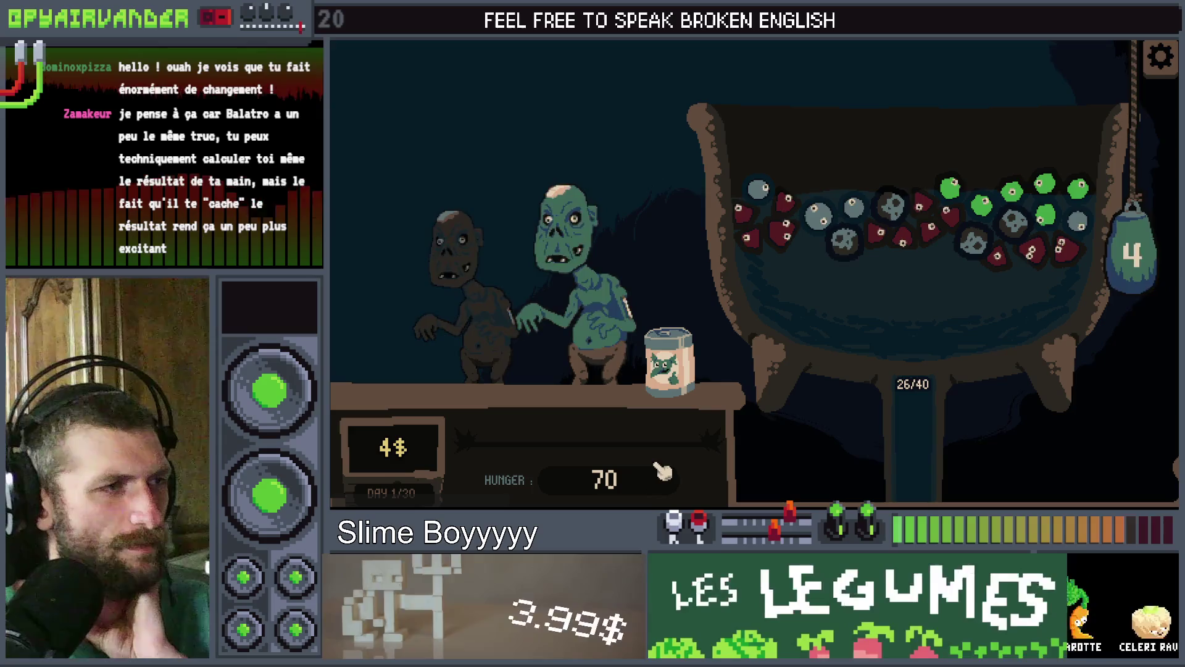
key(F8)
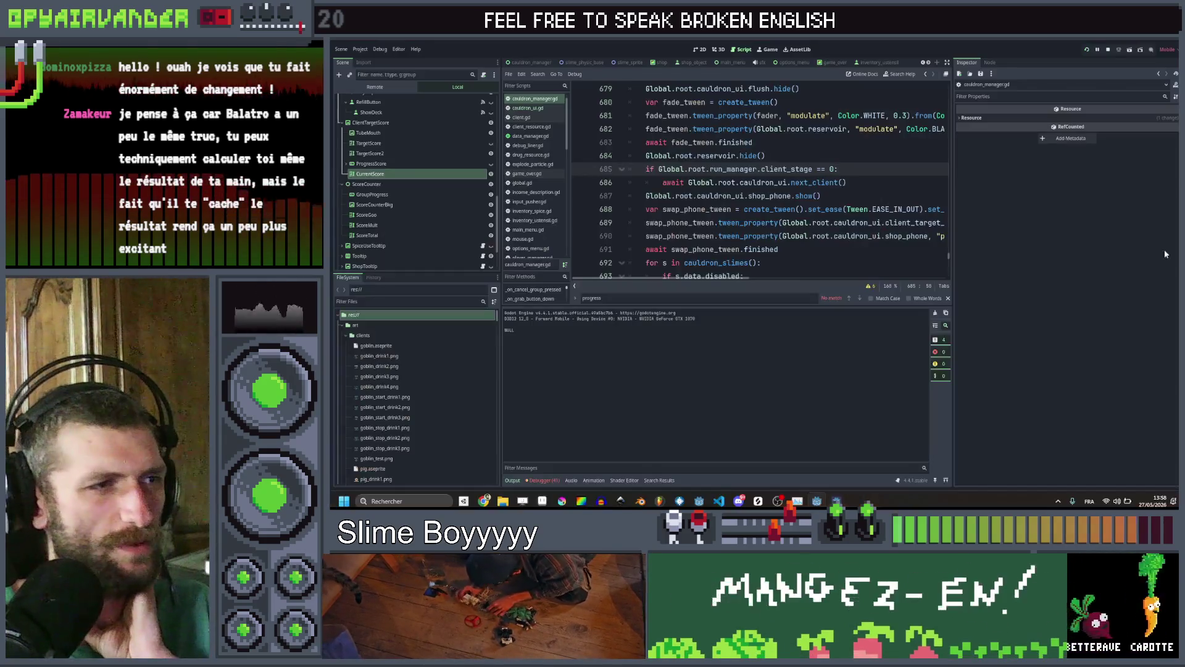
Step back to the new-client code in cauldron_manager.gd and jump to update_target_score's definition
scroll(872, 179, up, 1)
scroll(872, 179, down, 1)
scroll(872, 179, up, 1)
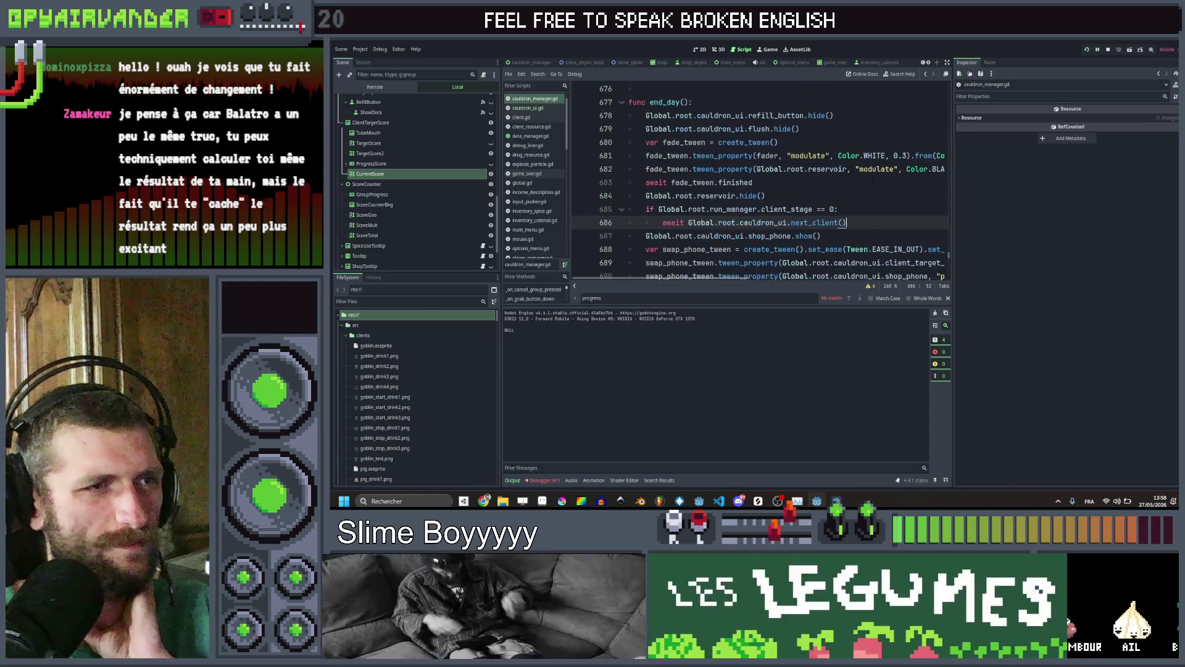
click(927, 74)
click(927, 74)
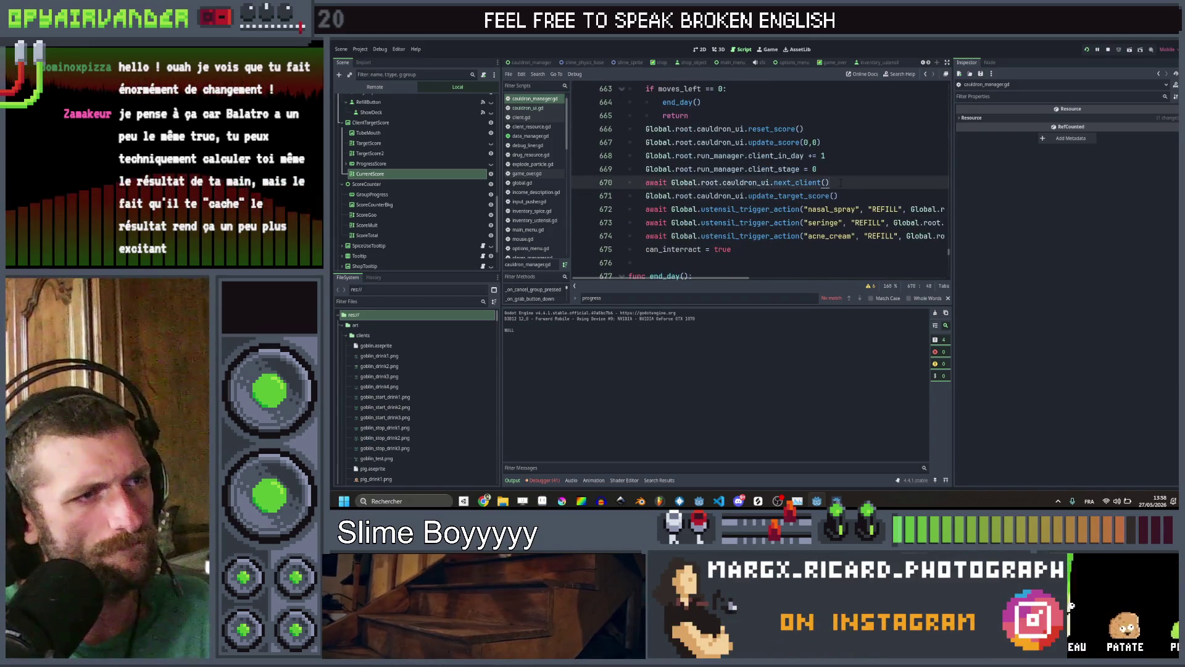
click(838, 195)
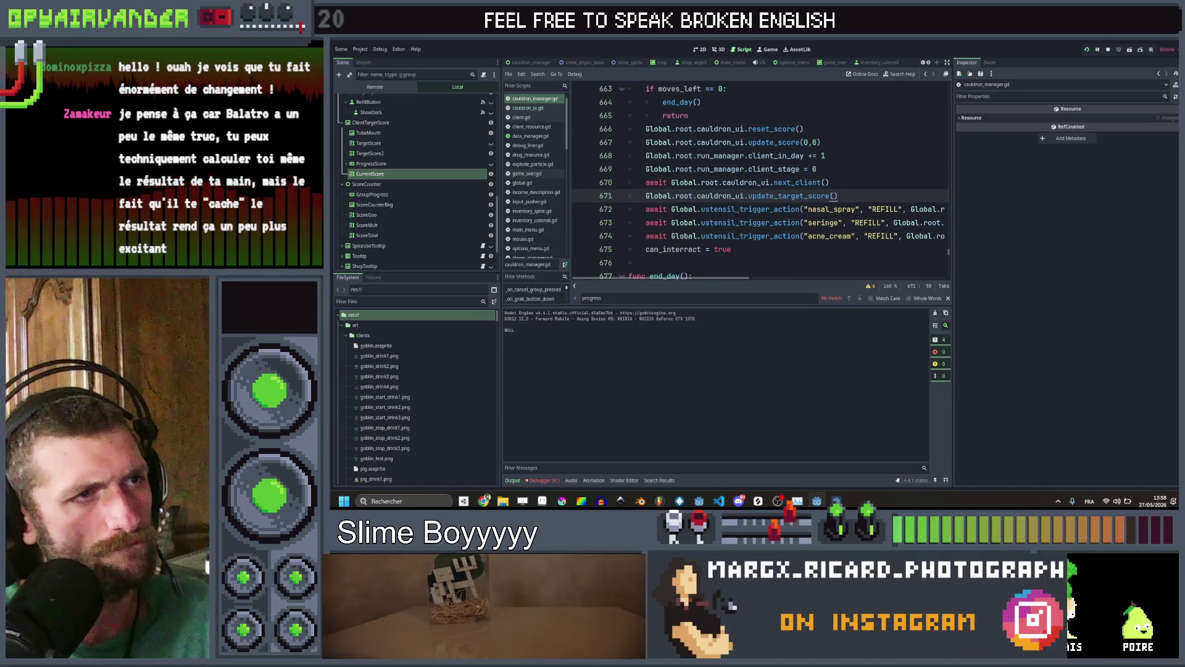
click(845, 143)
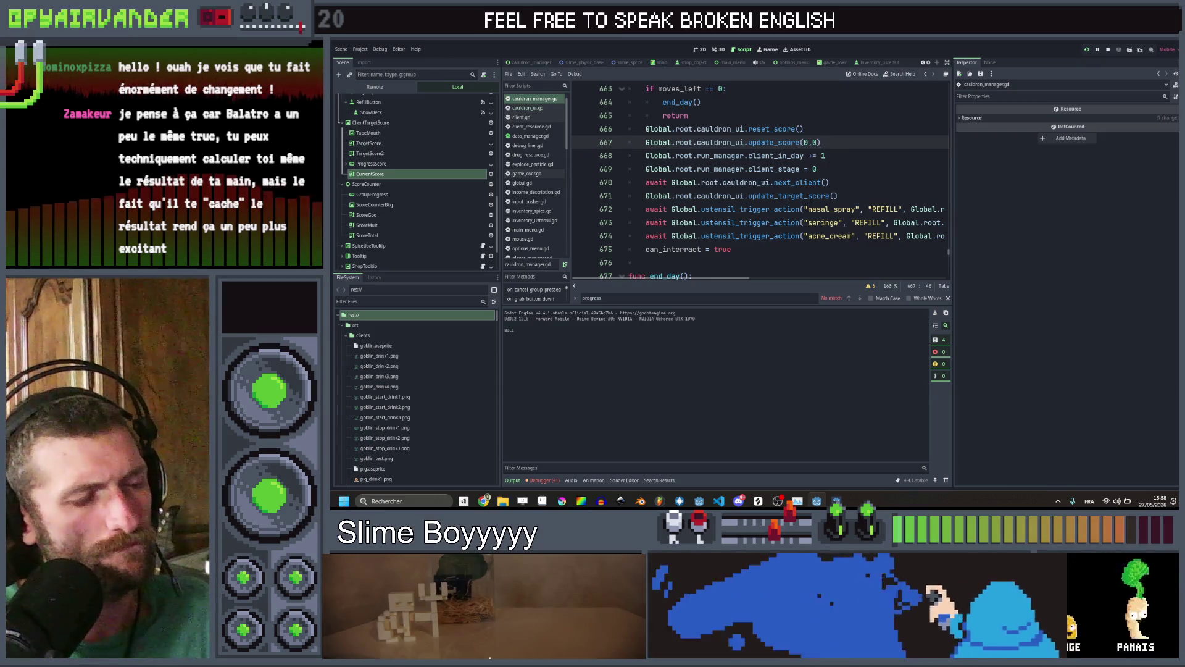
ctrl+click(796, 196)
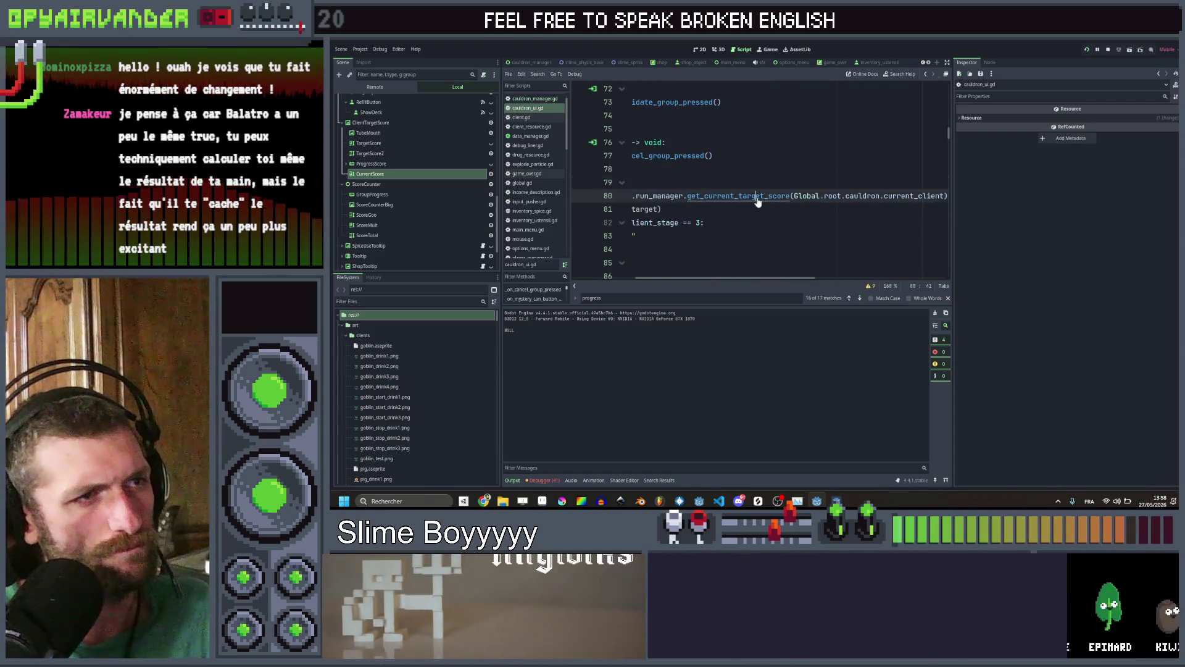
Inspect get_current_target_score and lines 667–671, then open next_client's definition in cauldron_ui.gd
ctrl+click(797, 196)
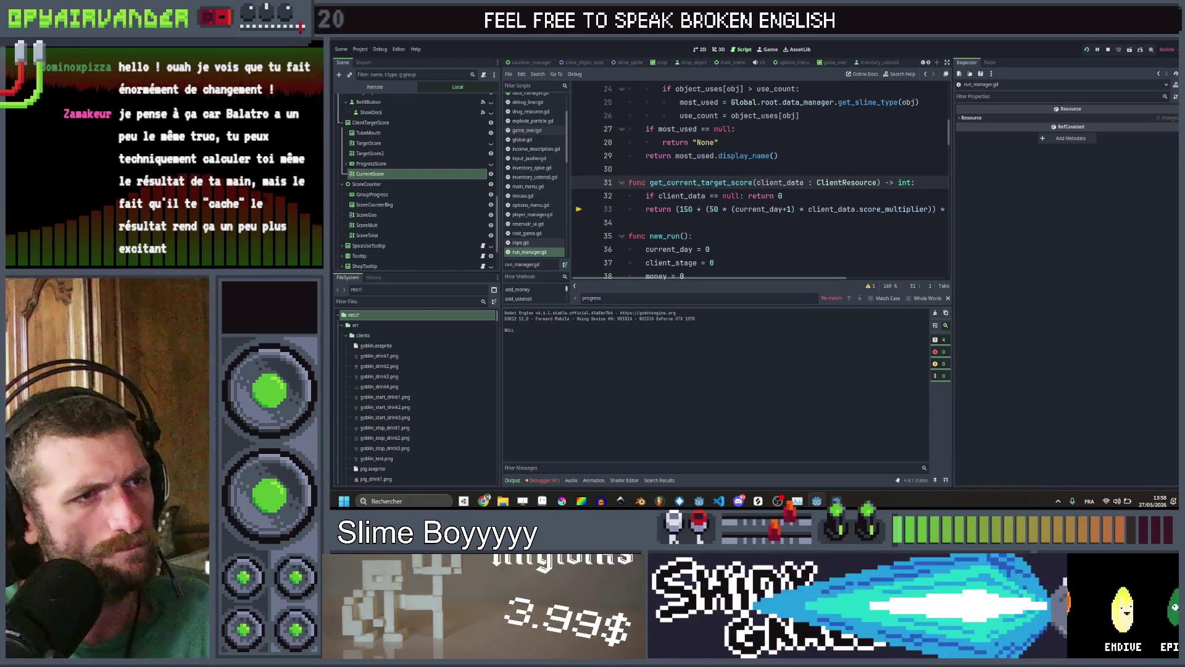
scroll(787, 186, right, 5)
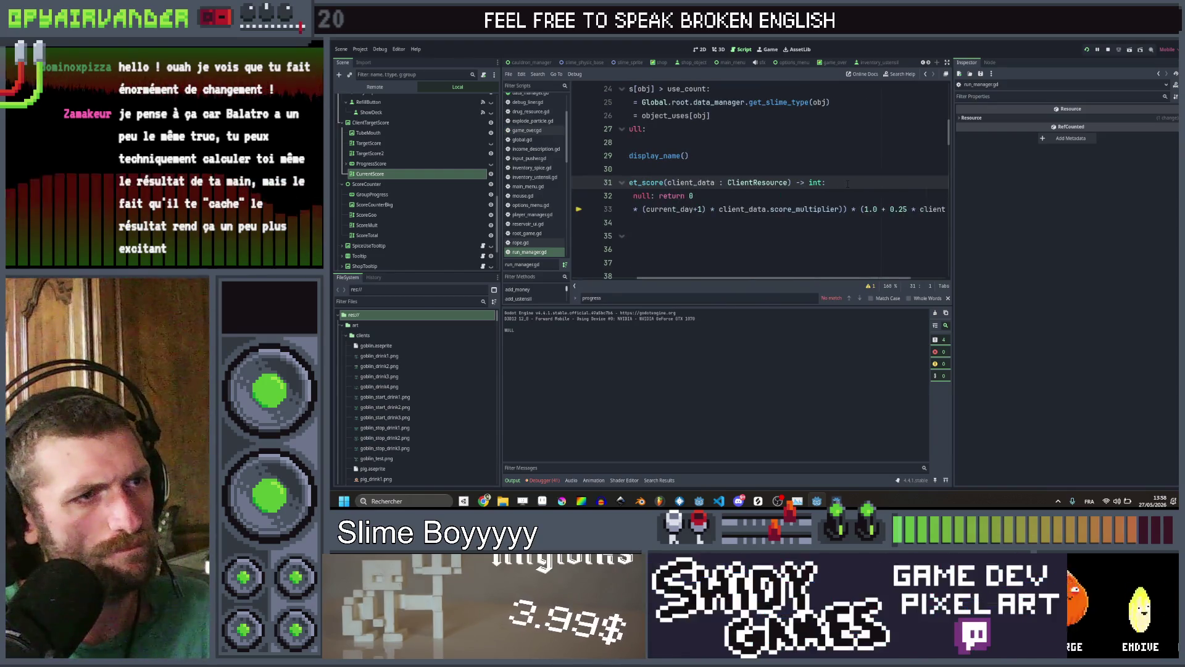
click(926, 72)
click(928, 73)
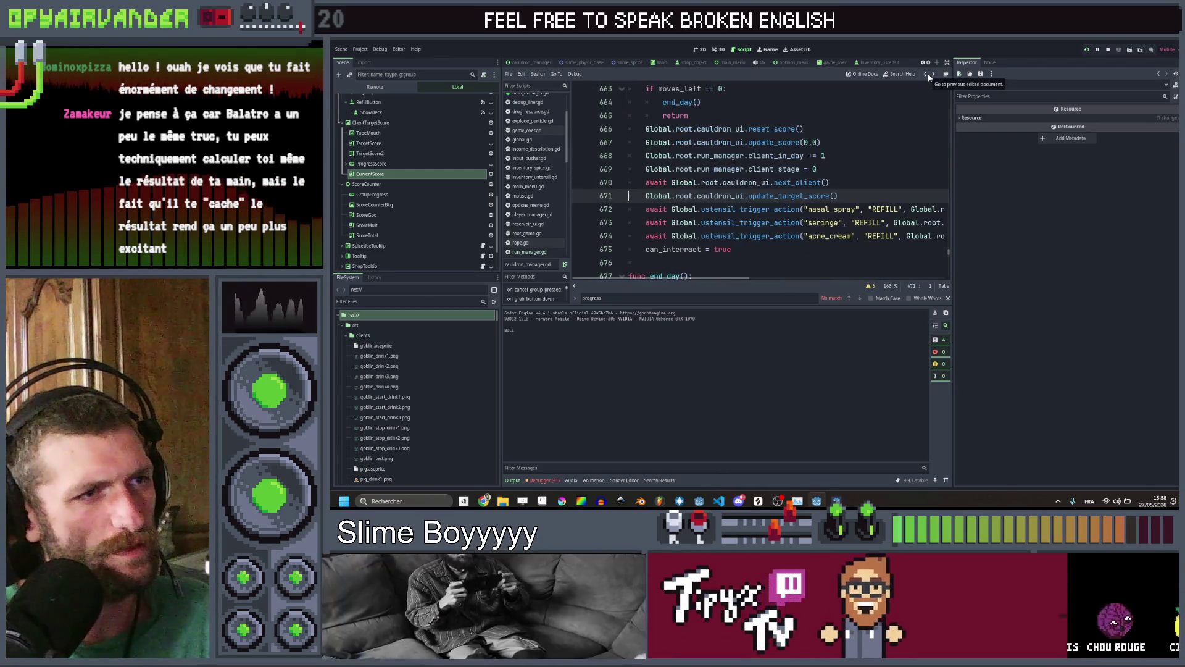
click(928, 73)
click(827, 156)
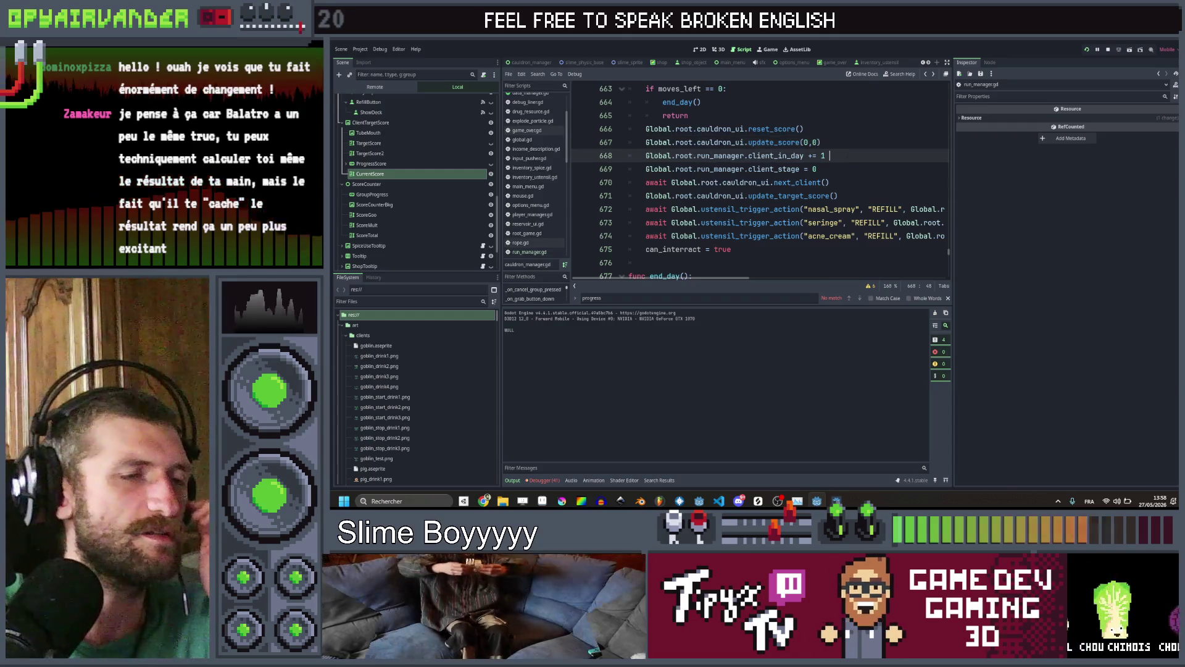
click(848, 196)
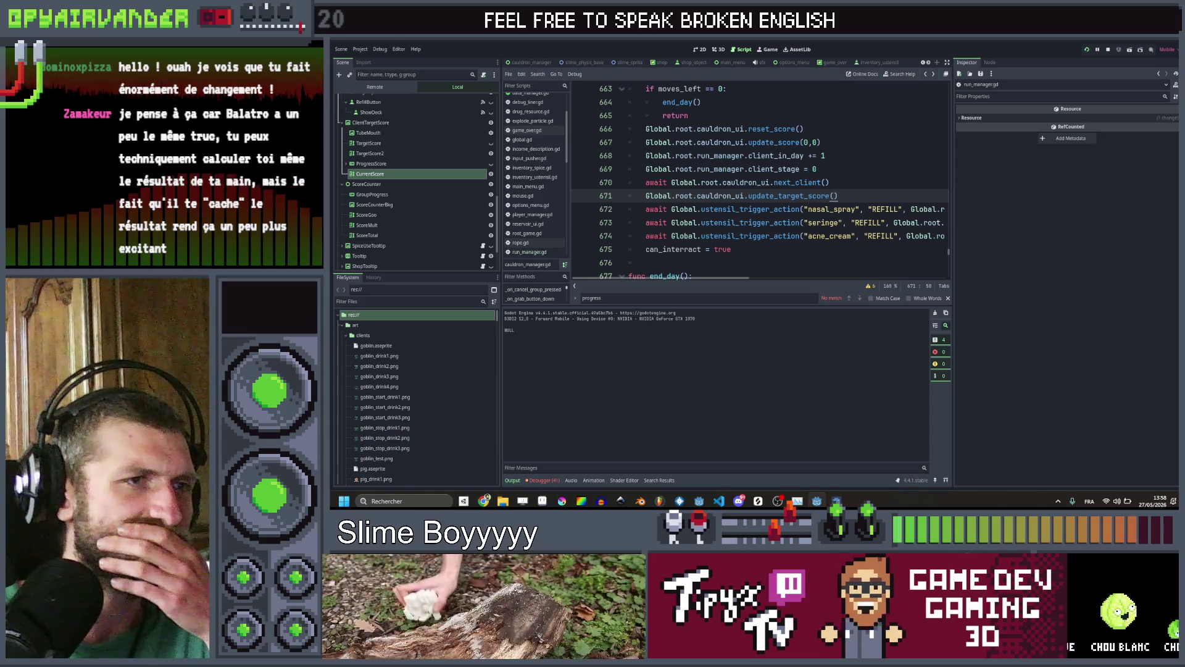
drag(827, 156, 741, 156)
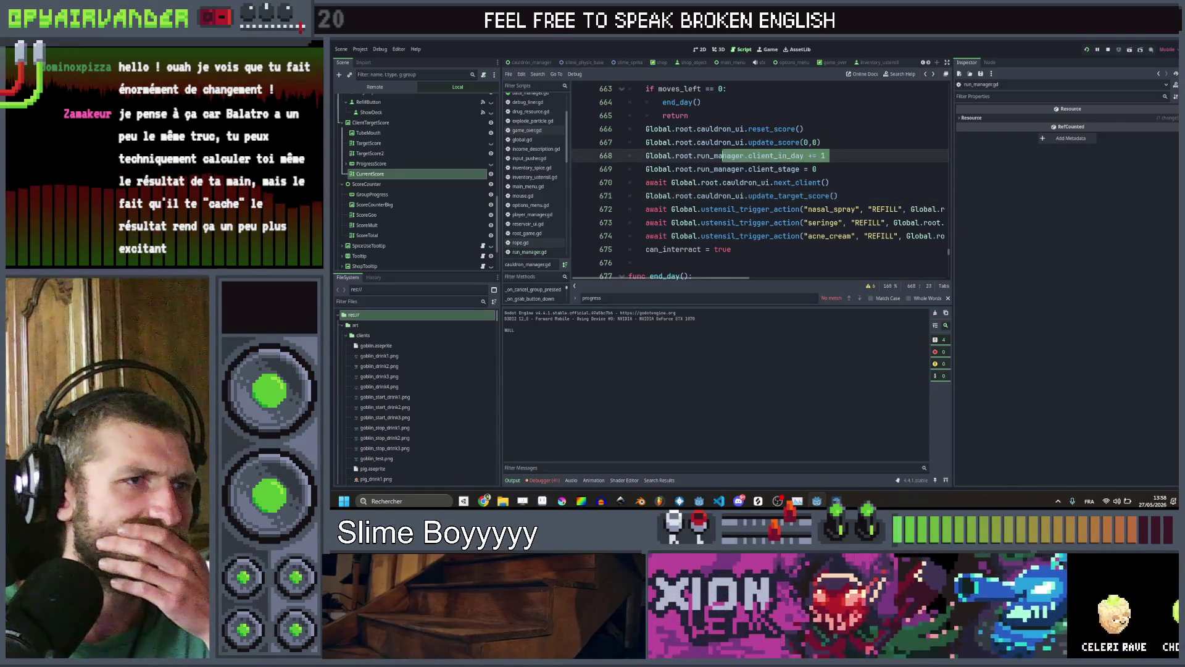
drag(827, 155, 822, 155)
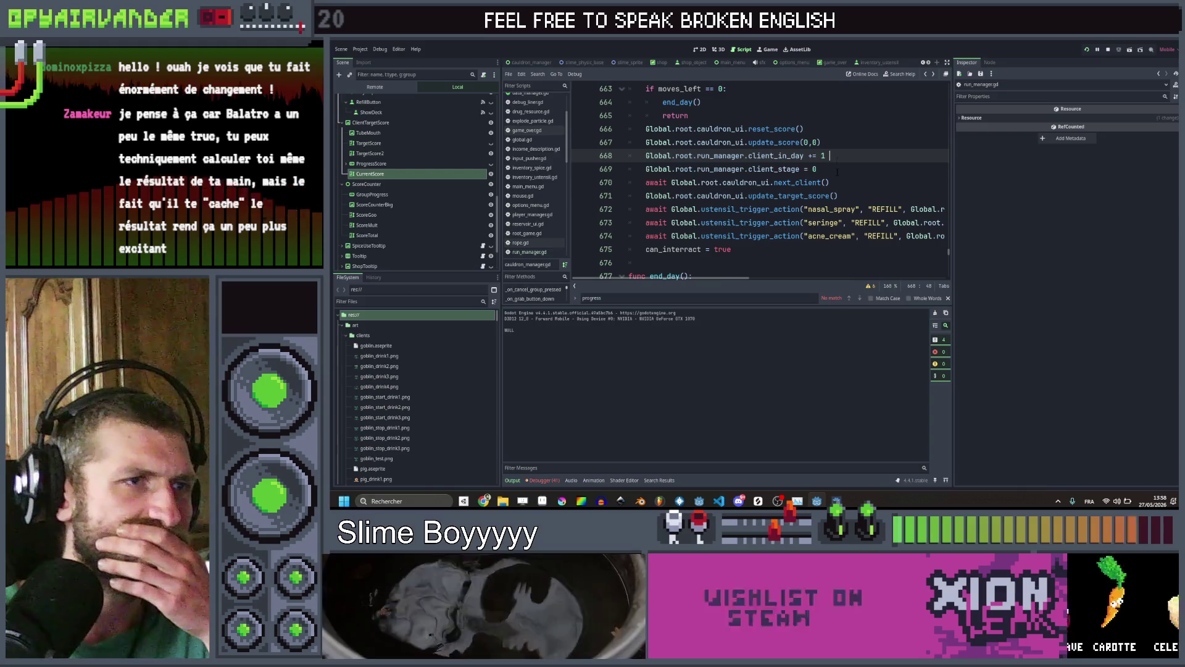
click(804, 196)
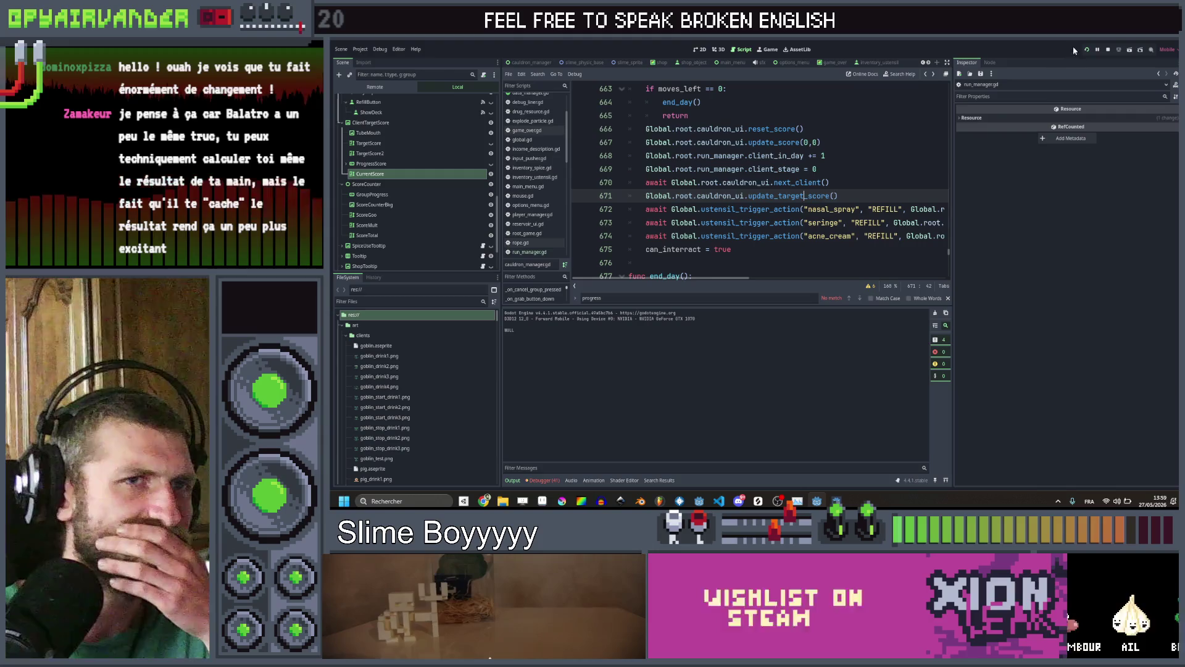
click(876, 187)
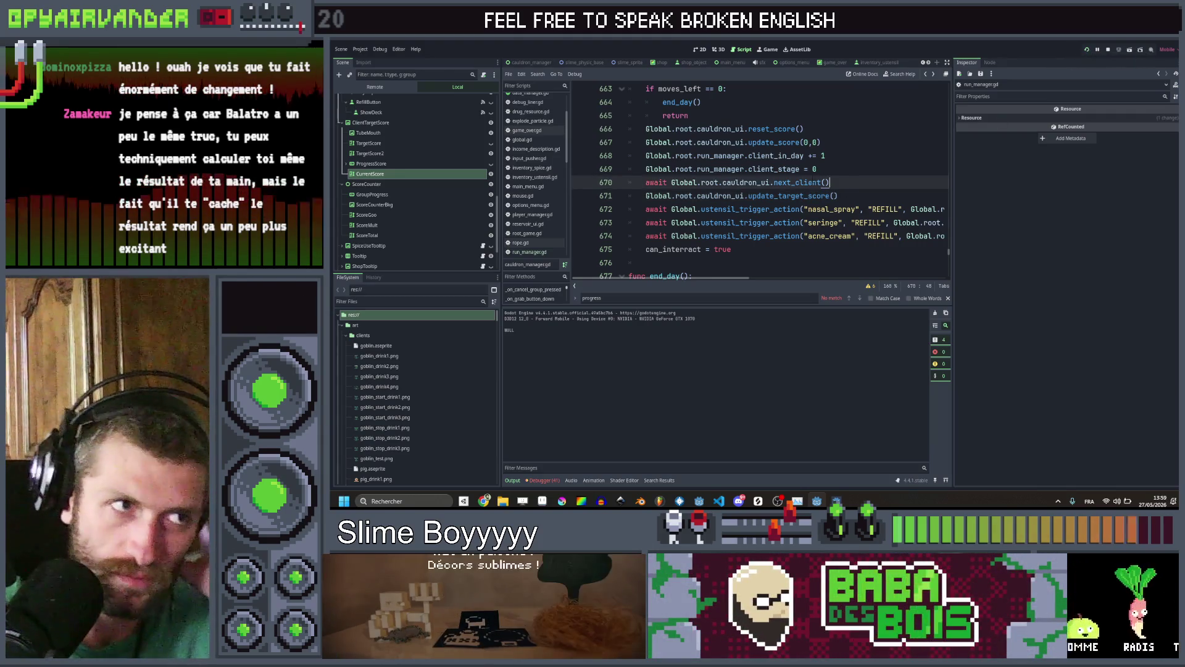
ctrl+click(803, 183)
scroll(824, 142, up, 1)
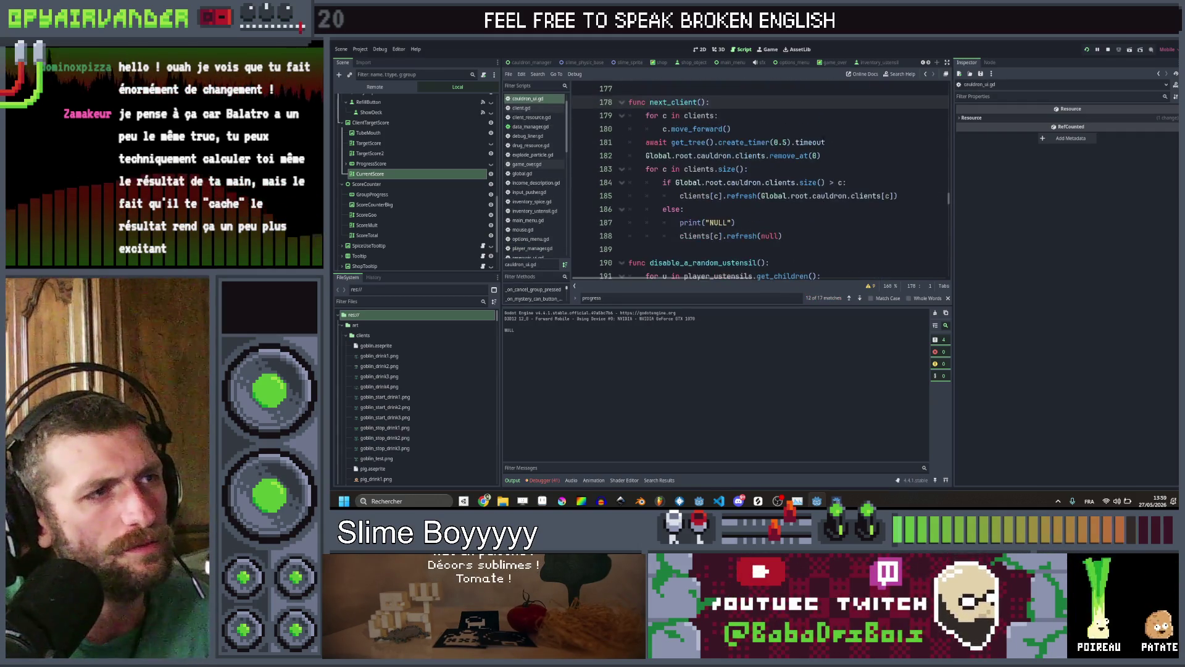
Delete the print("NULL") debug line from next_client and save the script
drag(828, 163, 621, 162)
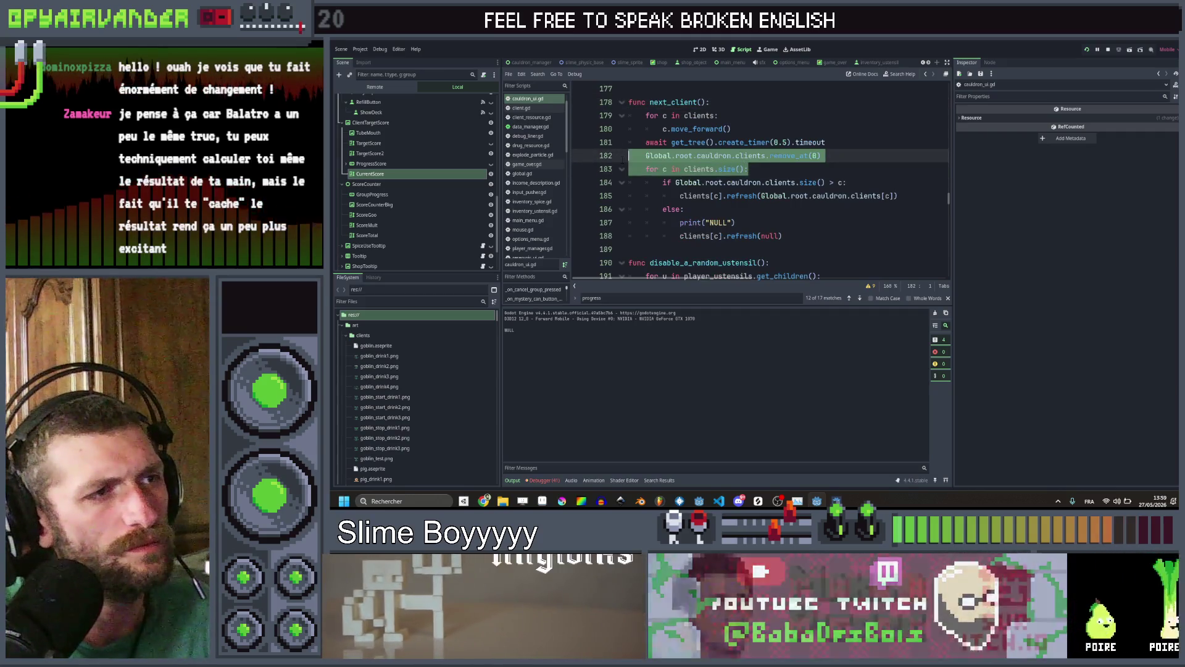
click(621, 158)
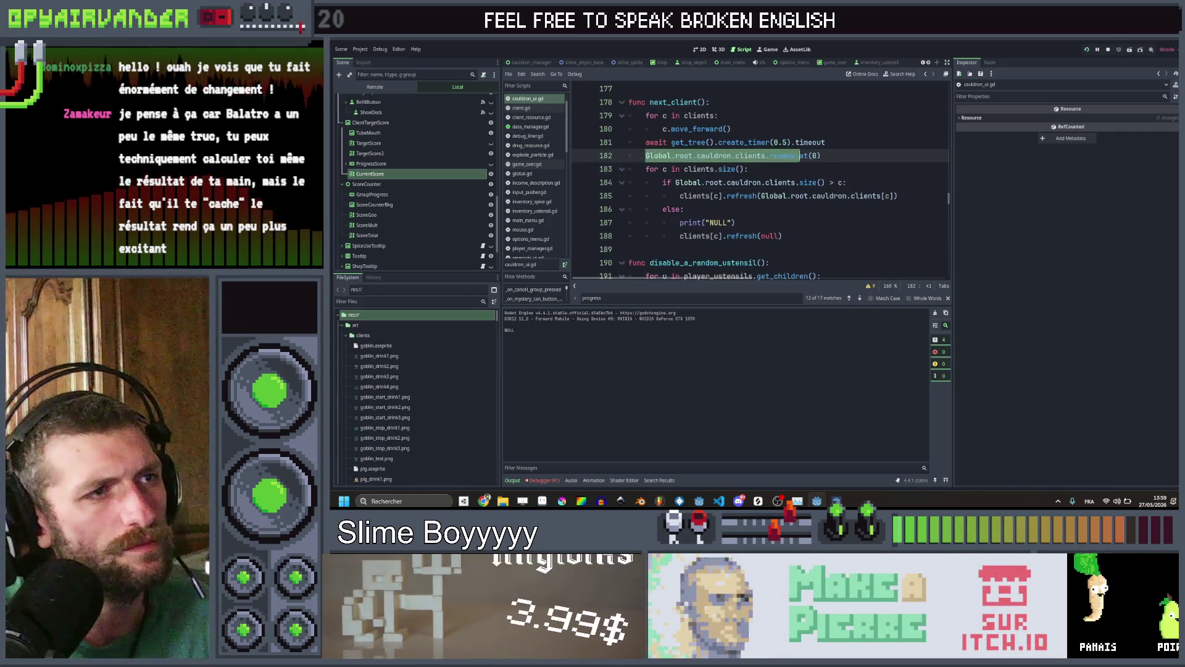
drag(826, 162, 887, 234)
click(888, 234)
key(Up)
key(ctrl+shift+k)
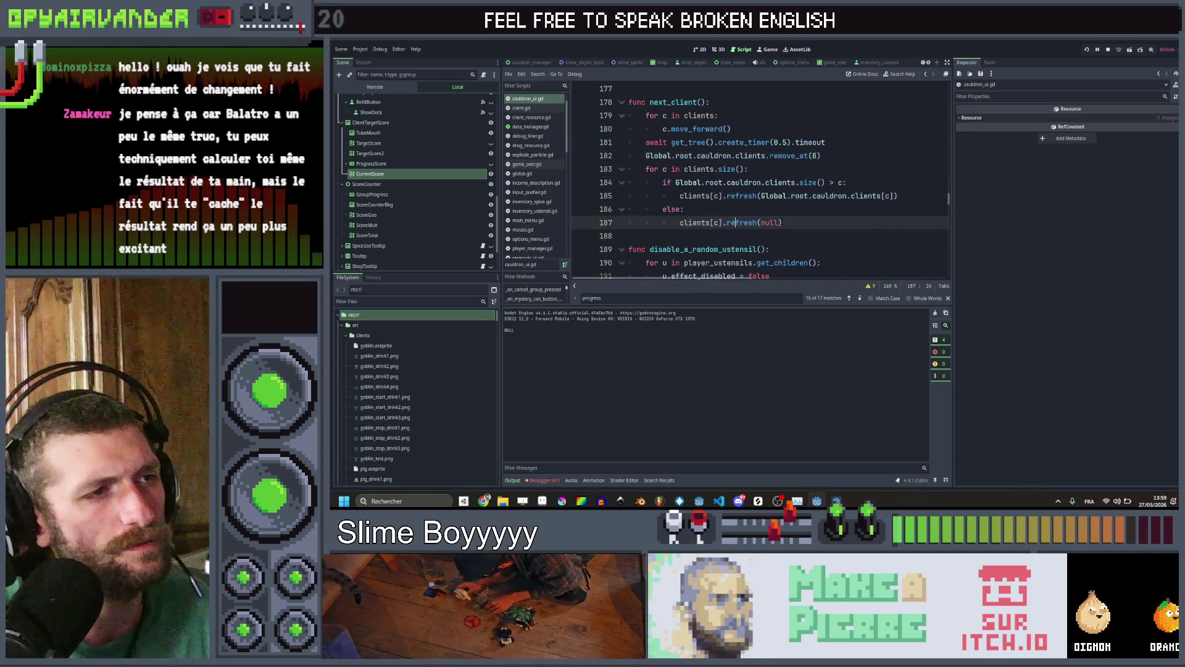
key(ctrl+s)
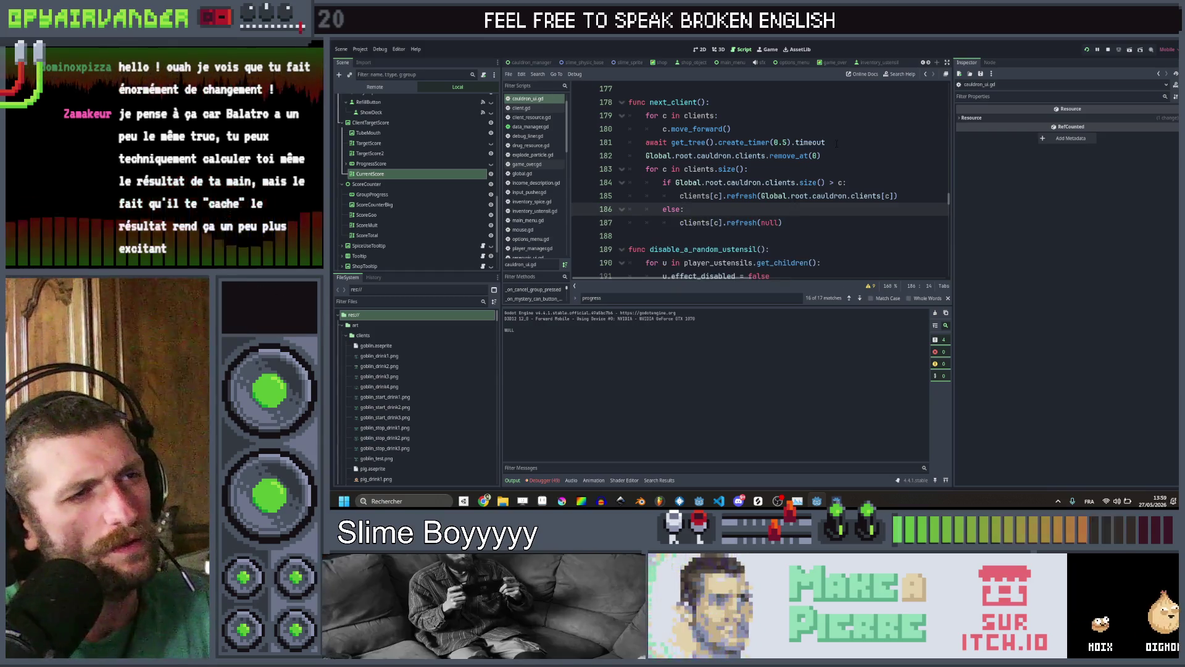
Recheck update_target_score from line 671 of cauldron_manager.gd and launch the game
click(935, 74)
click(928, 74)
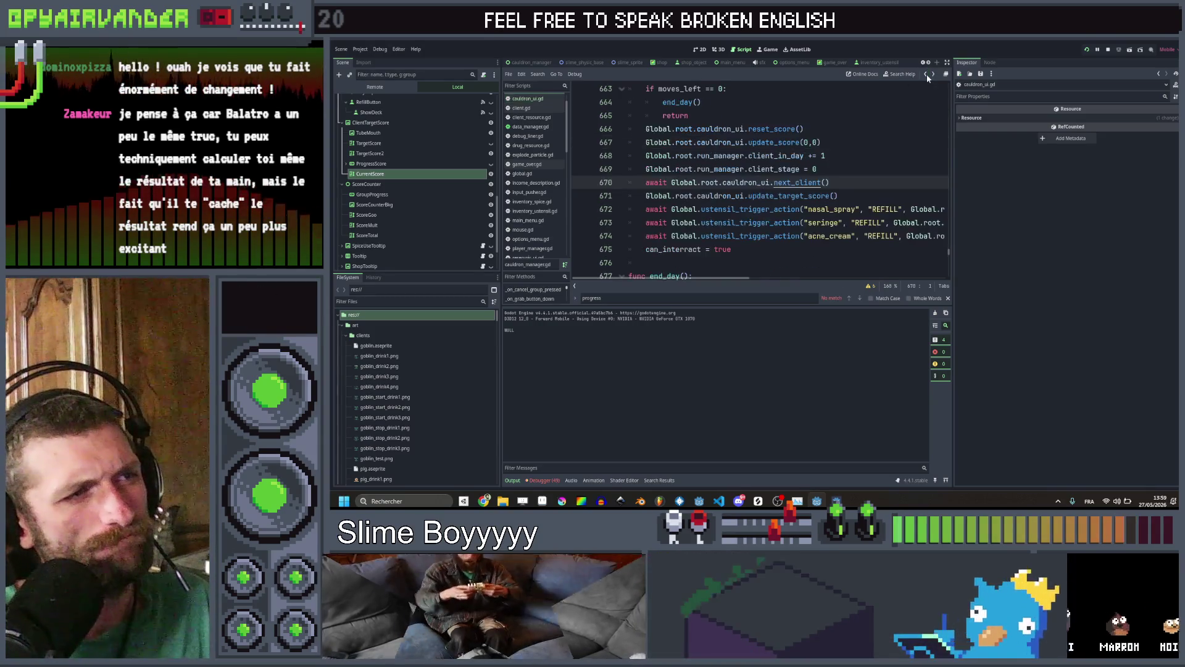
click(844, 196)
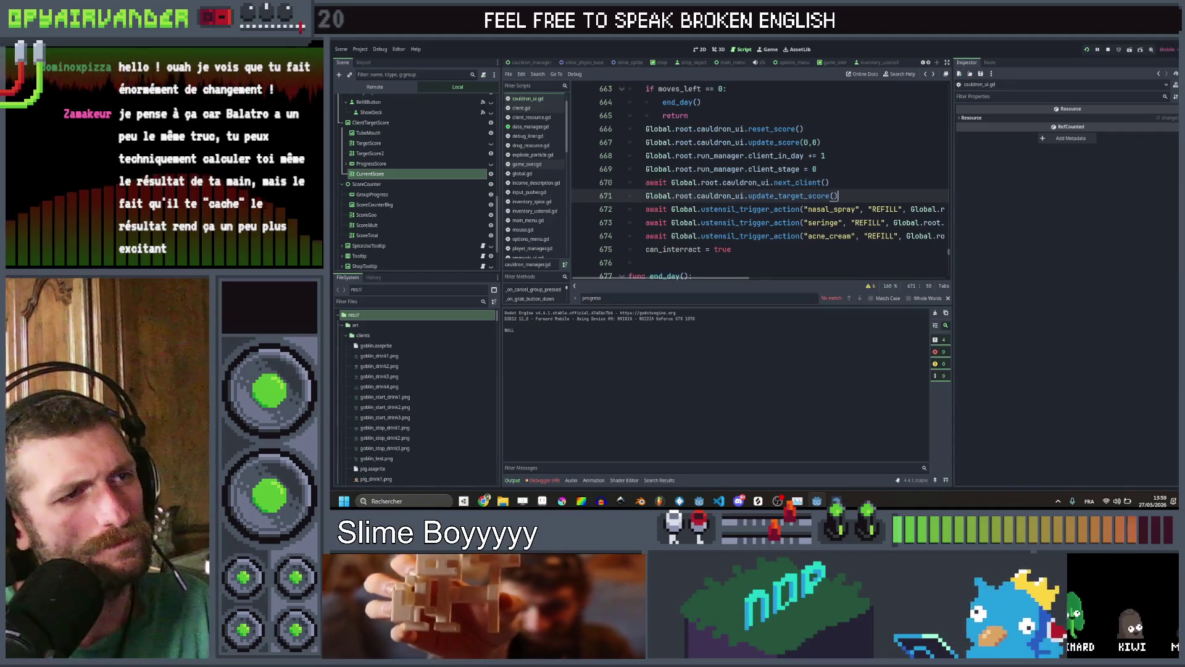
ctrl+click(811, 197)
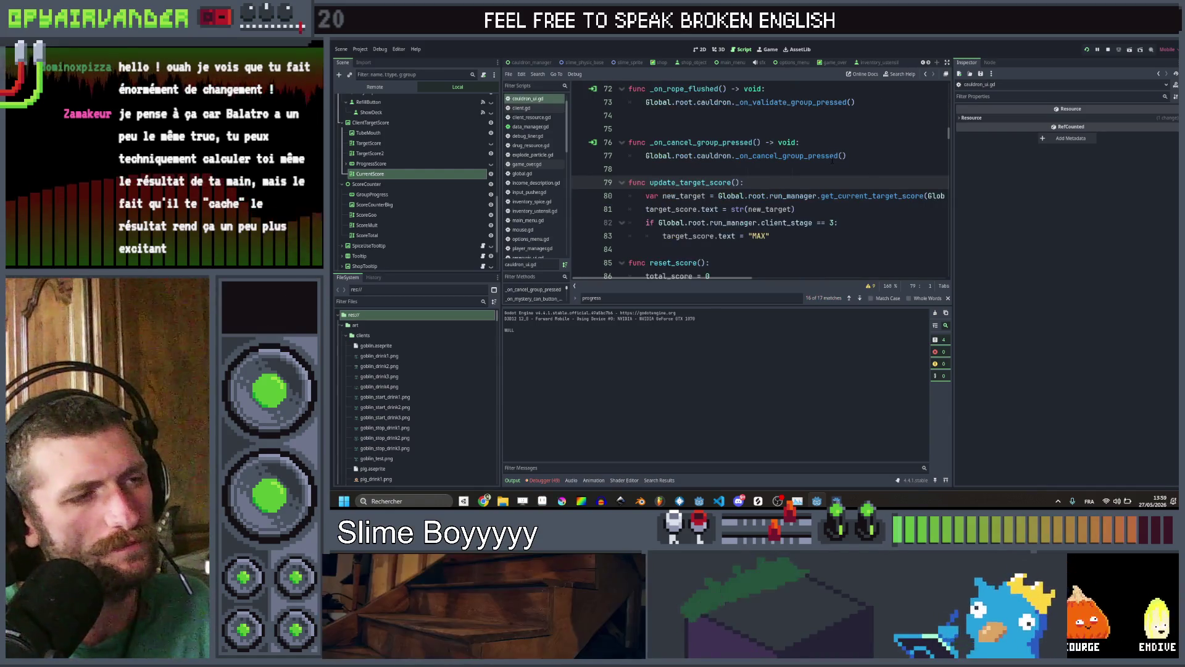
click(925, 75)
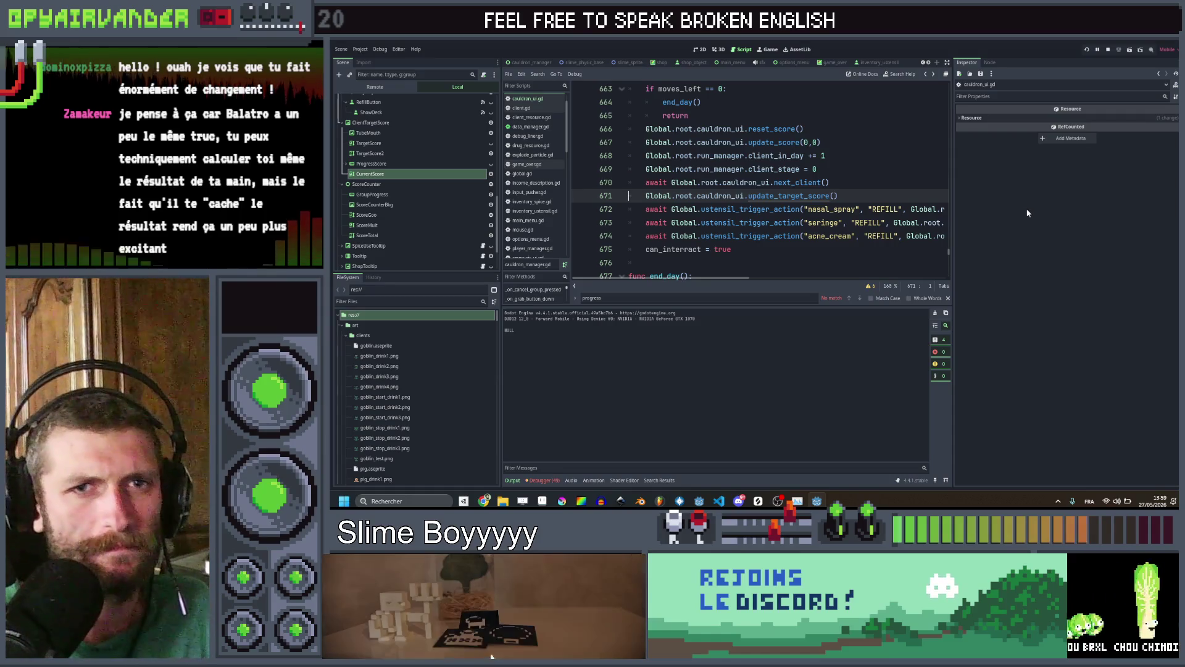
key(F5)
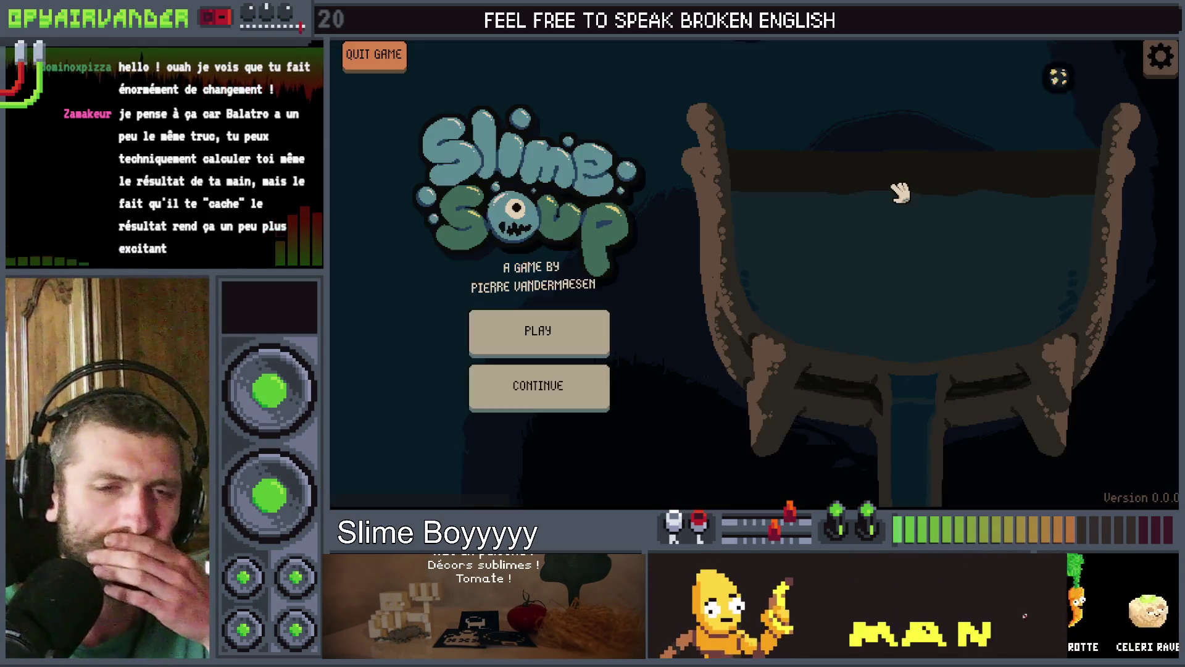
click(592, 325)
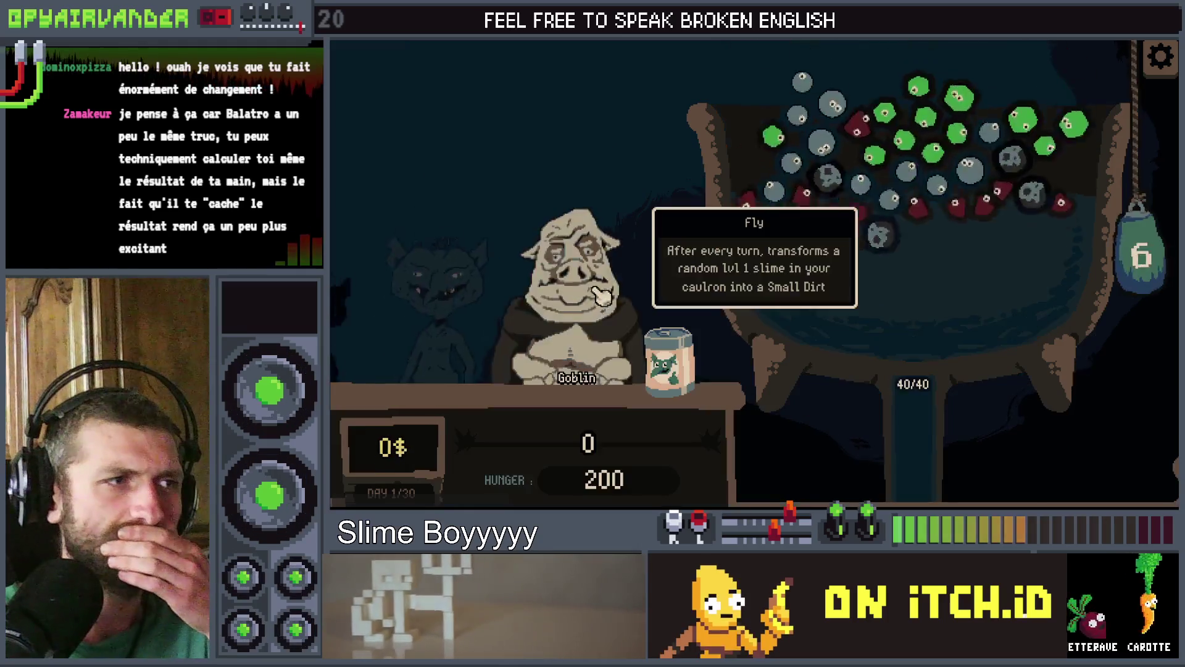
click(839, 186)
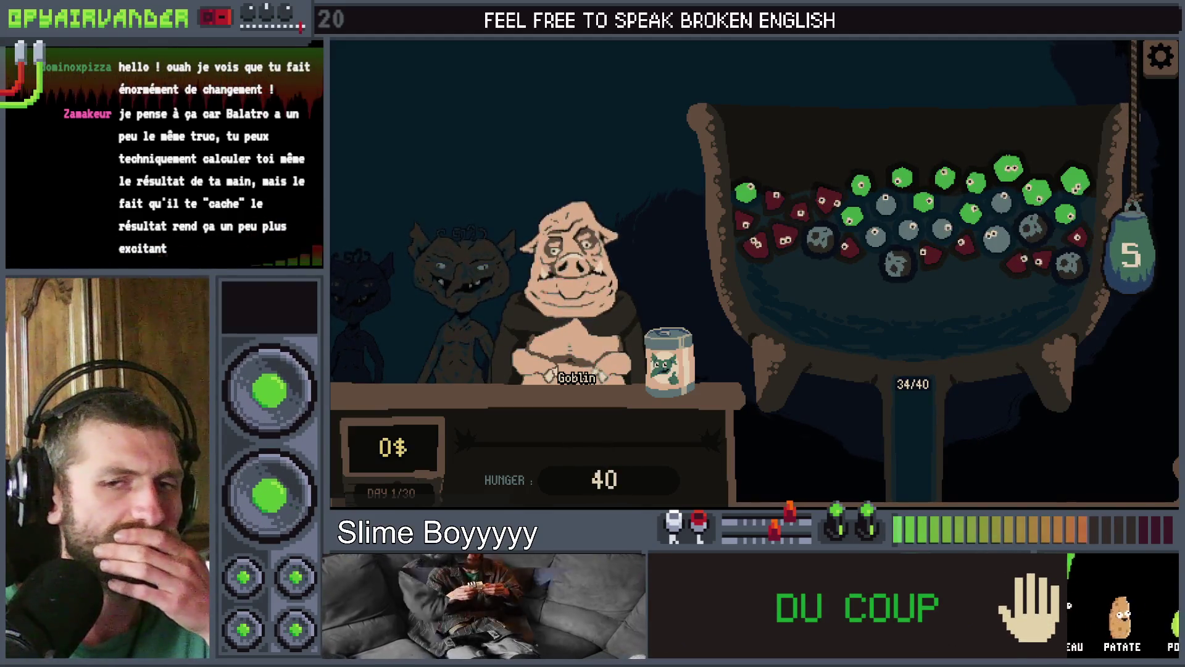
key(F8)
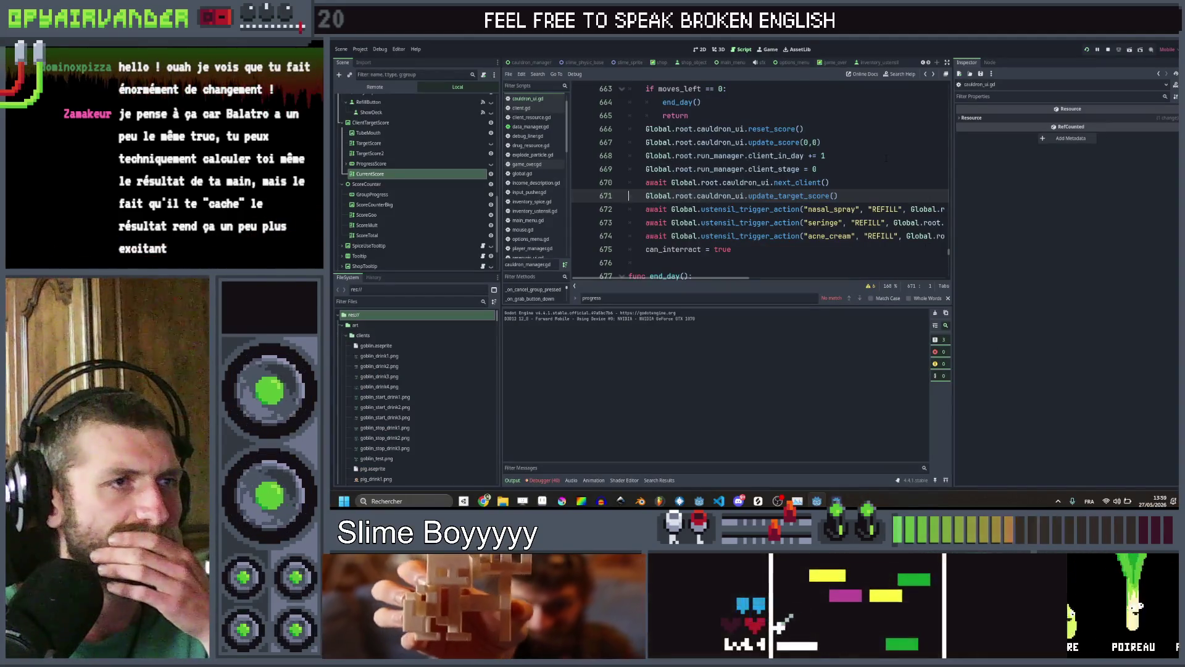
Duplicate the end_day() line 664, undo it, and bring up Find in Files
scroll(846, 182, up, 1)
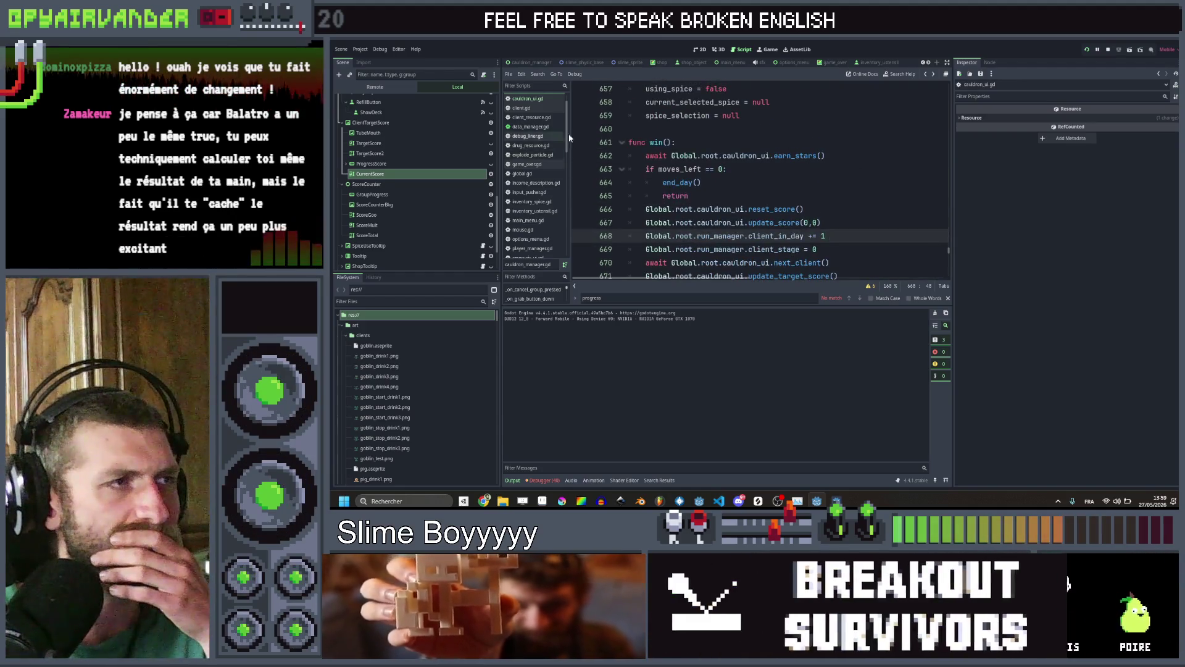
click(743, 183)
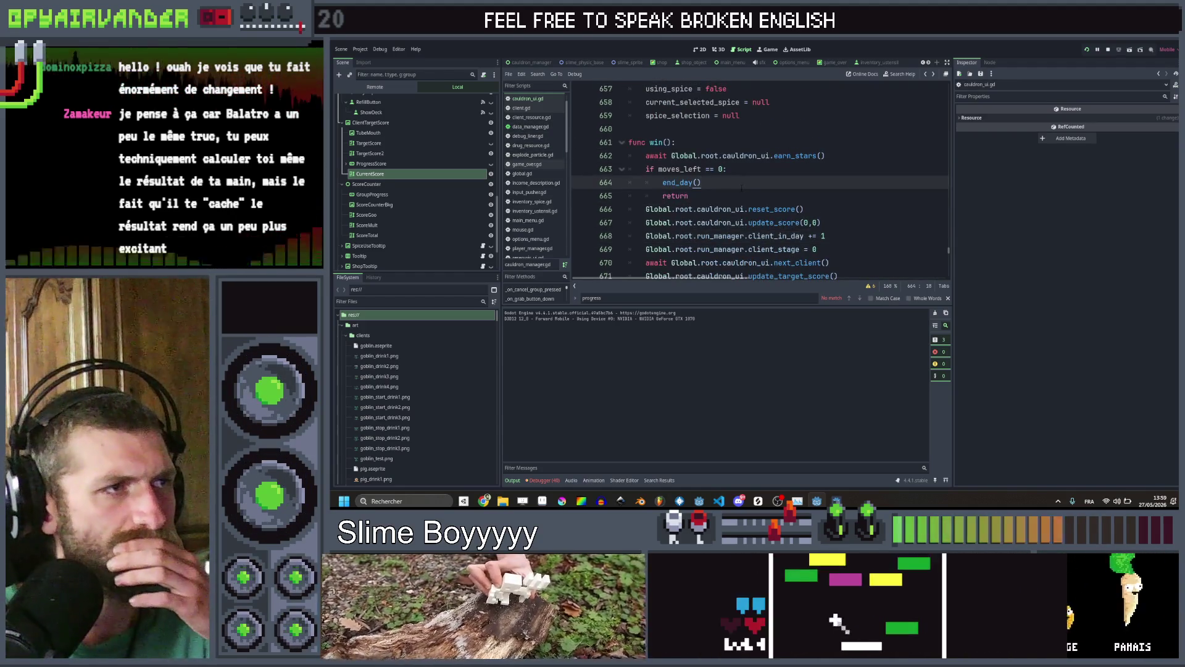
key(ctrl+shift+d)
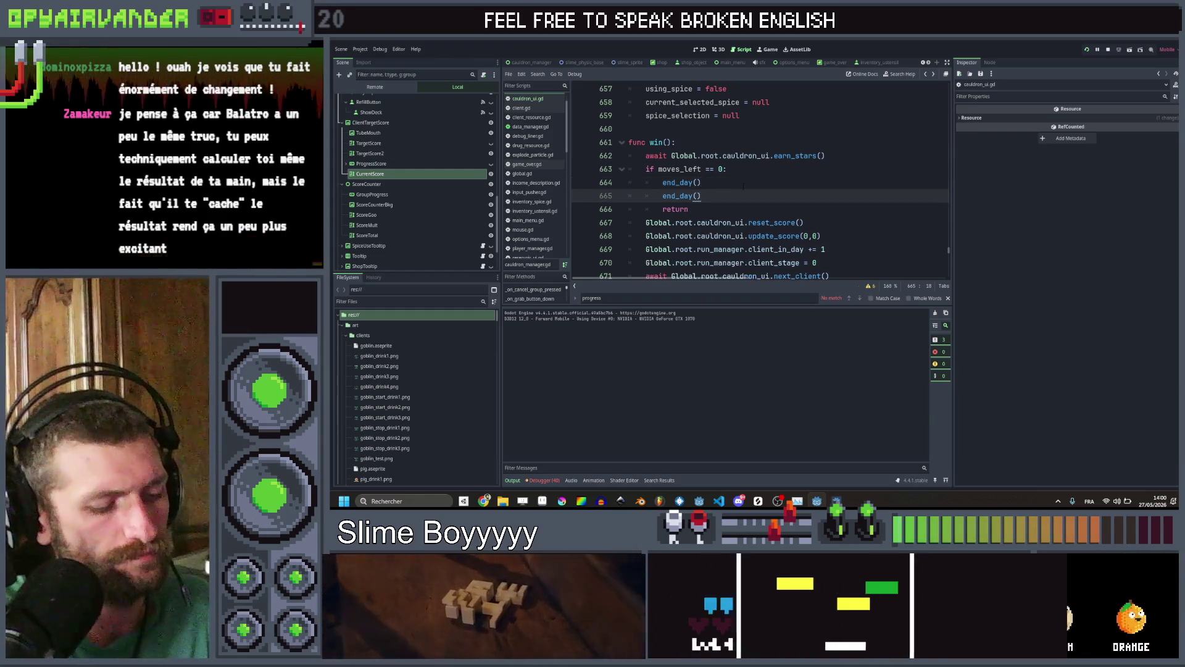
key(ctrl+z)
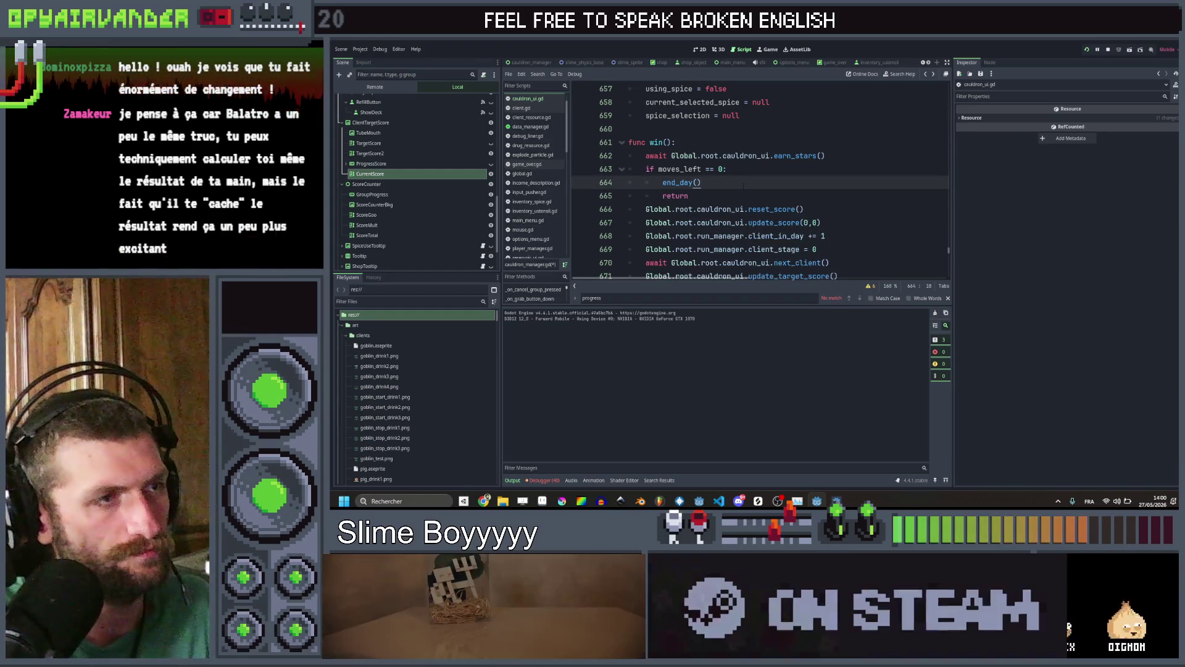
key(ctrl+shift+f)
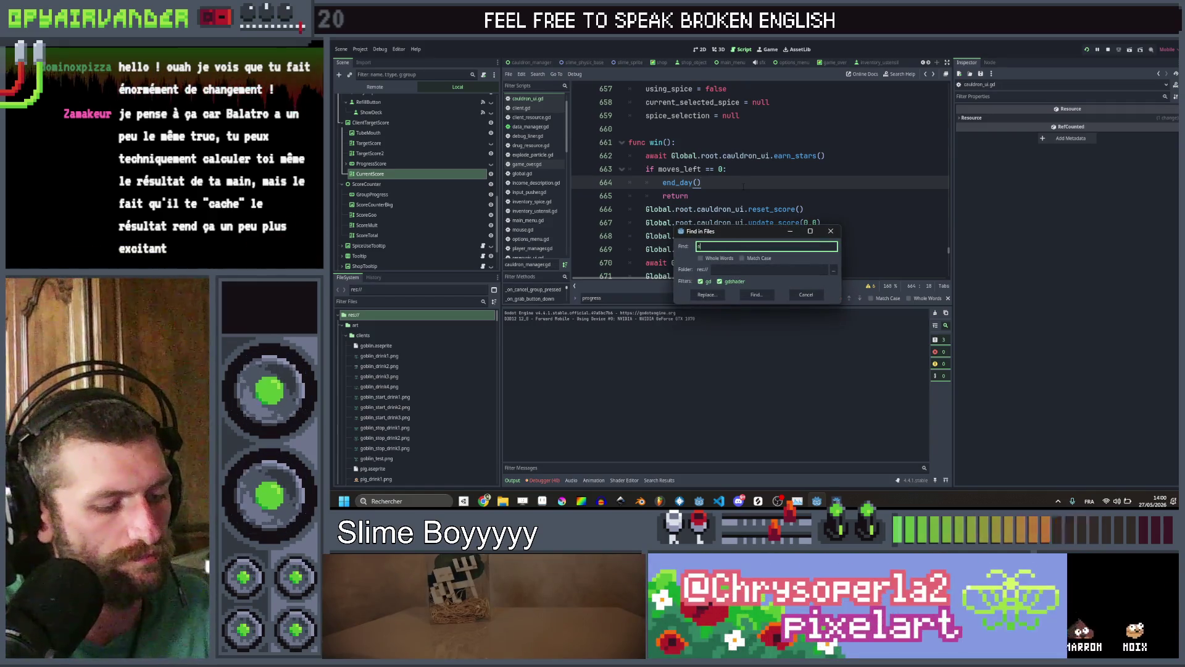
text(end_d)
List all add_to matches across the project and review the update_score(0,0) call in win()
key(Return)
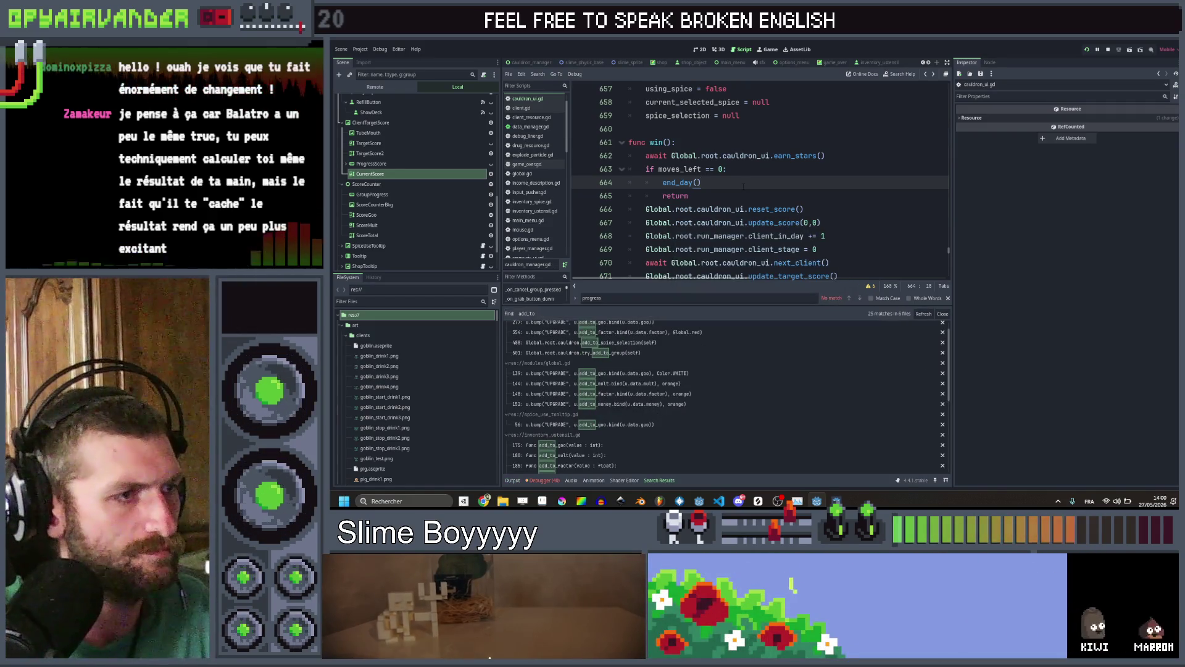
scroll(663, 372, down, 5)
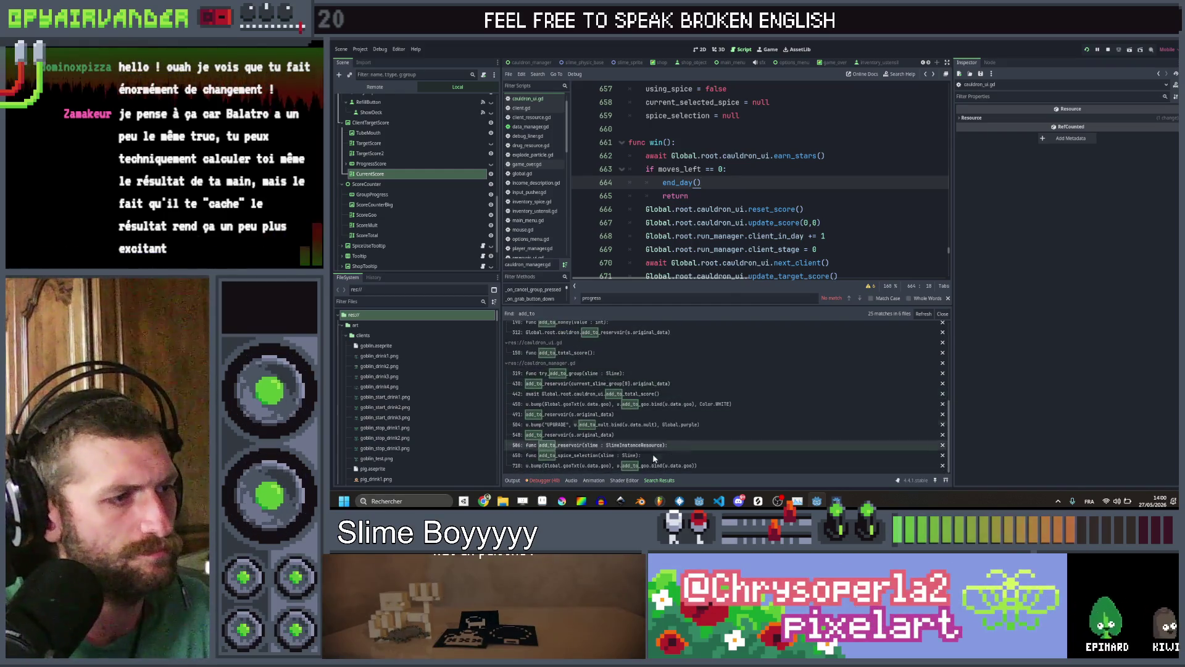
scroll(648, 432, up, 3)
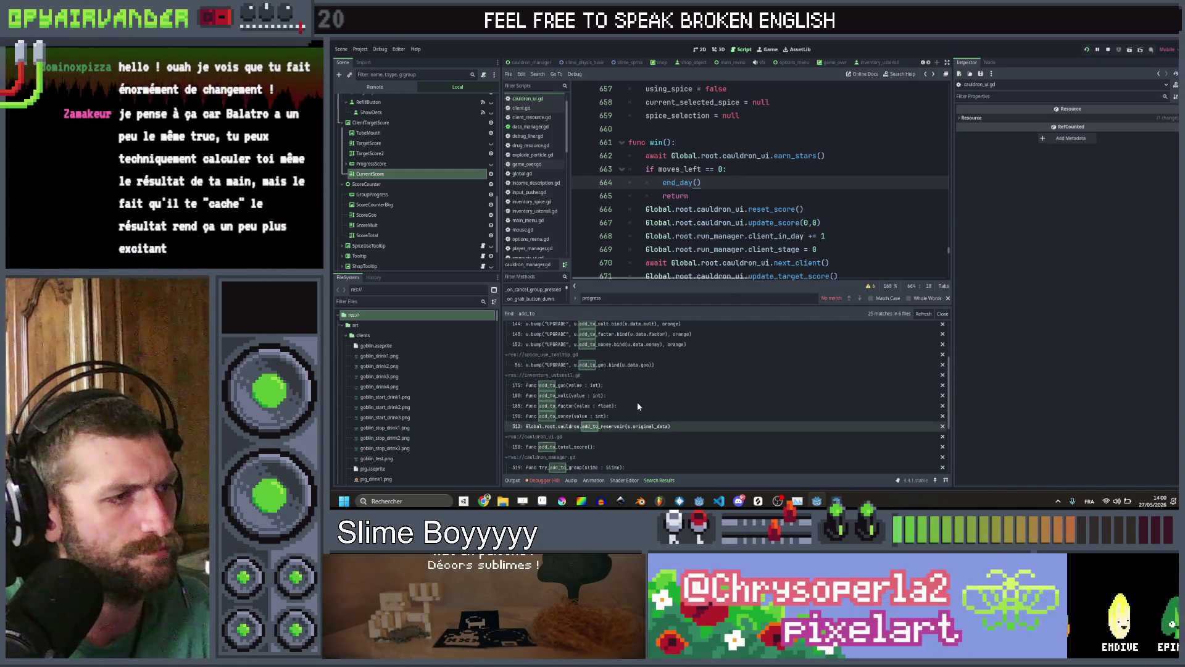
scroll(637, 402, down, 2)
click(805, 222)
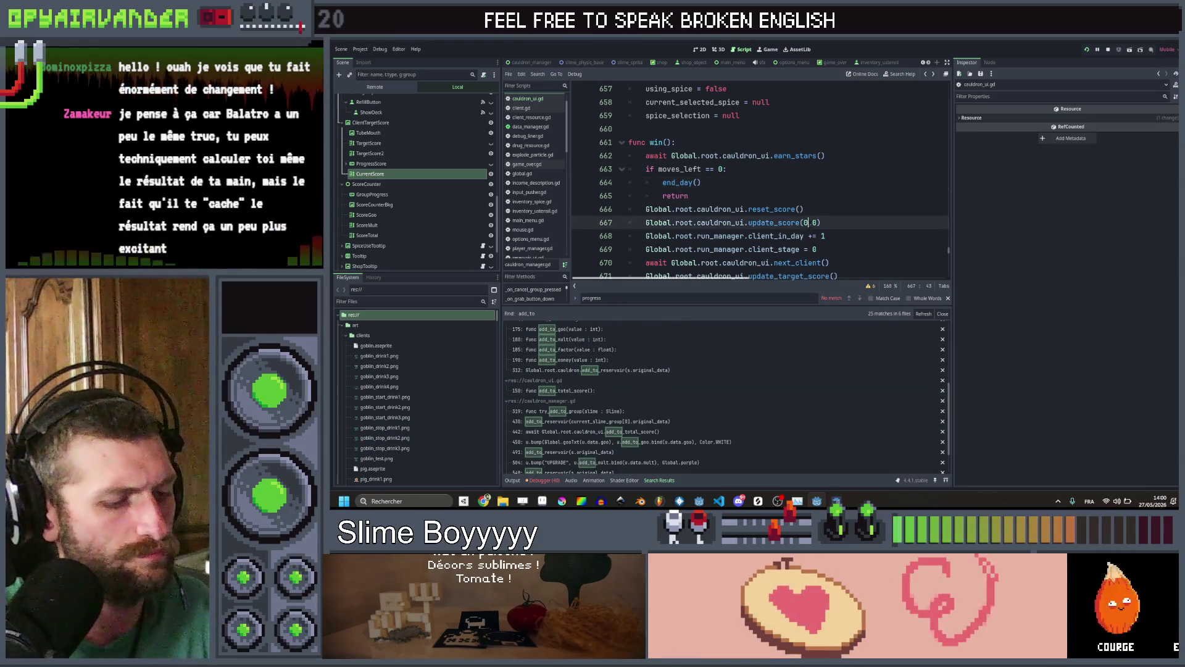
Search all project scripts for 'calculate'
key(ctrl+shift+f)
text(calculat)
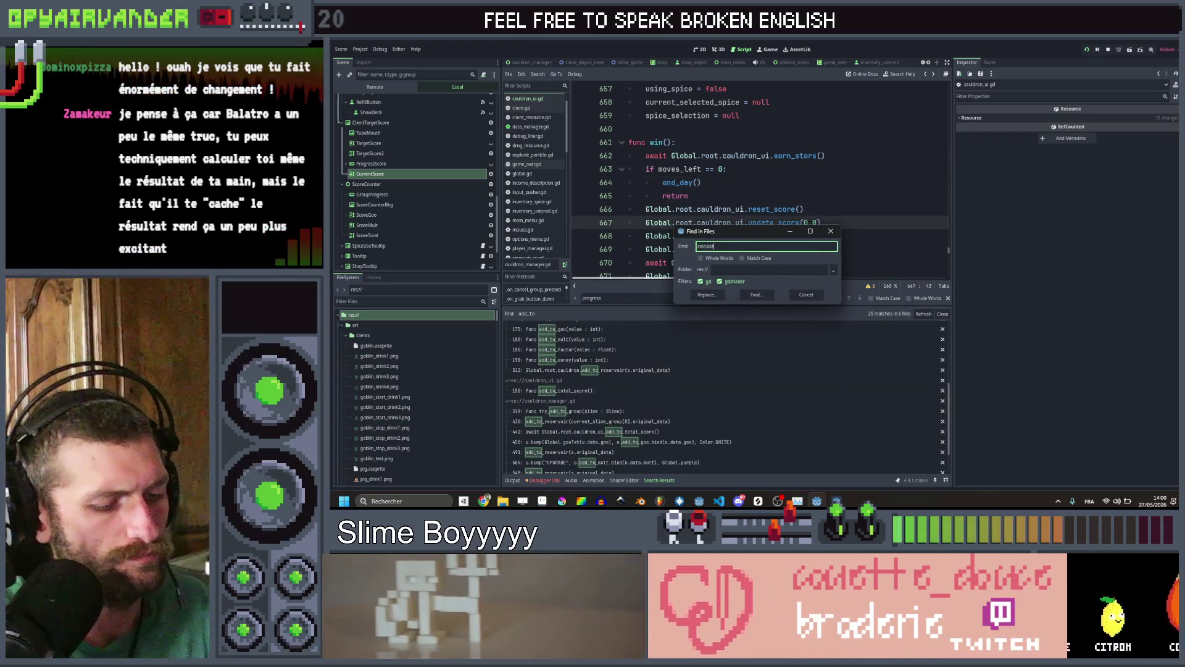
text(e)
key(Return)
Trace calculate_score's definition, its awaited call site, and add_to_total_score
click(609, 337)
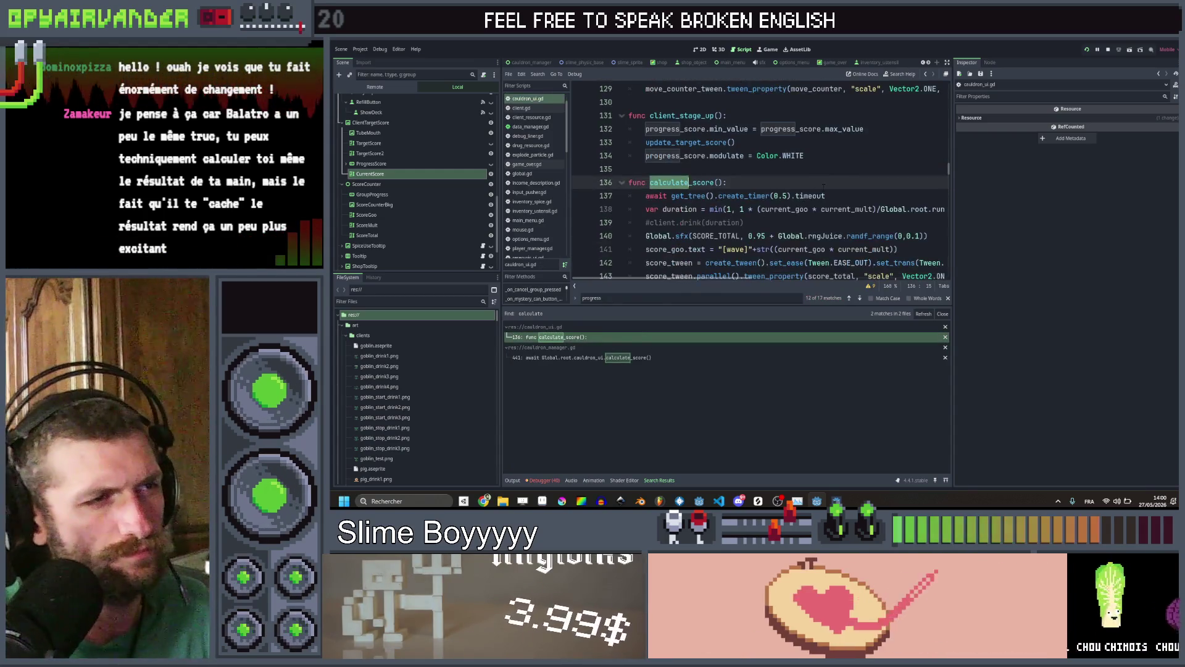
click(658, 357)
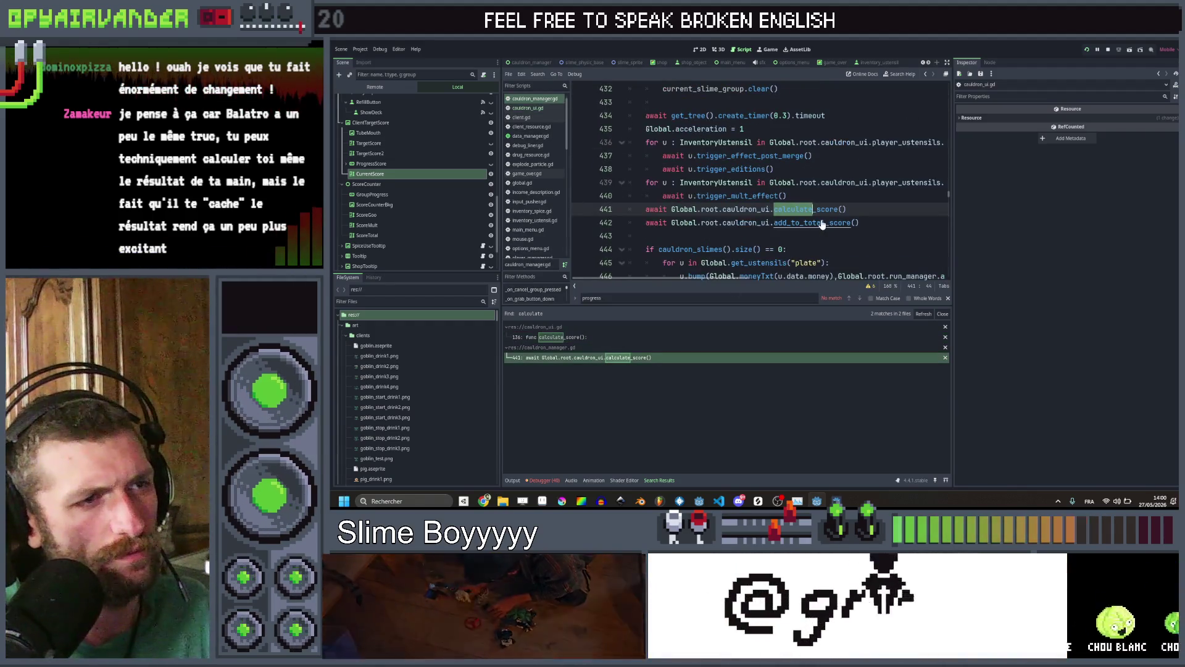
ctrl+click(815, 223)
scroll(833, 199, down, 3)
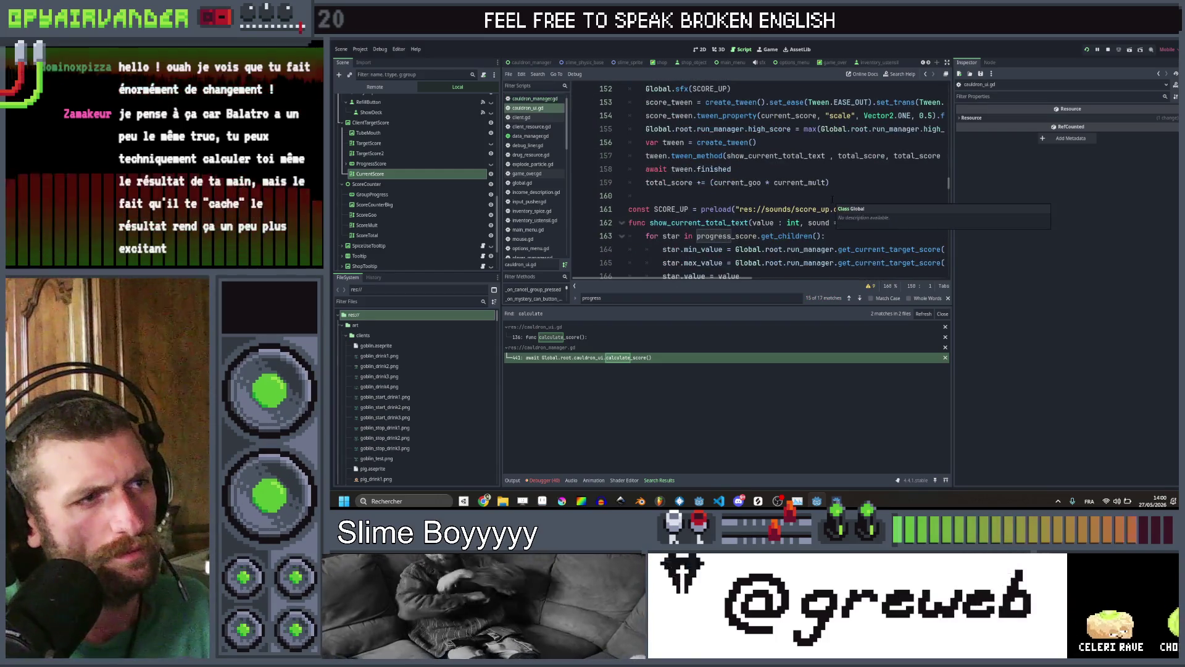
scroll(845, 183, up, 1)
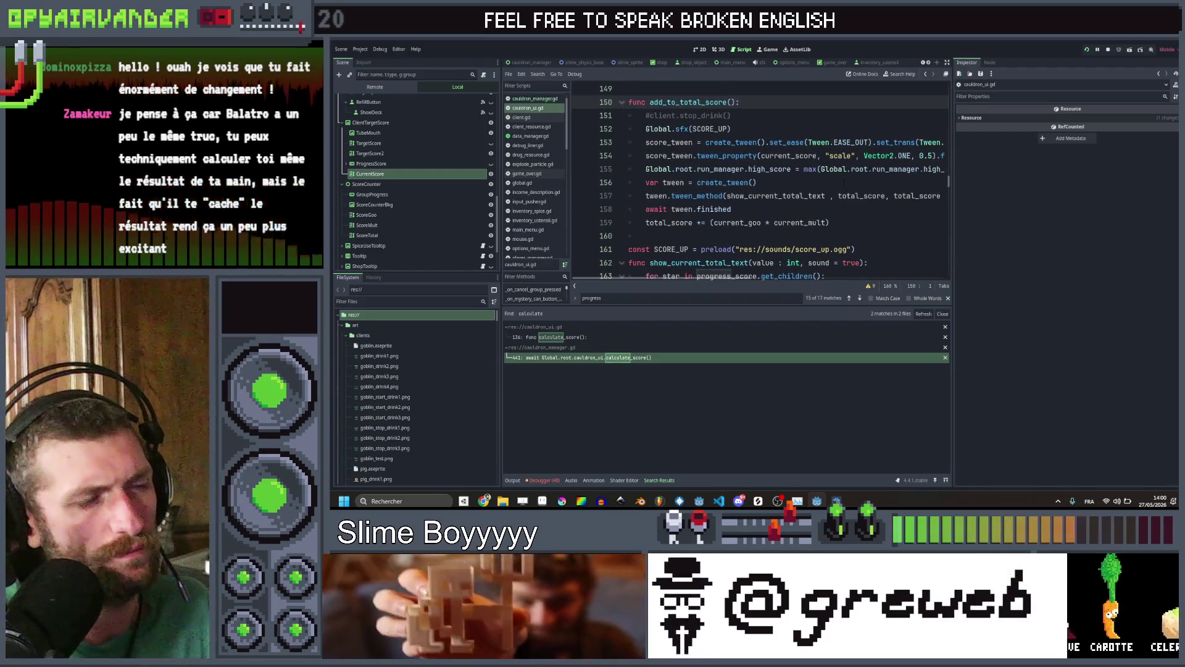
click(586, 337)
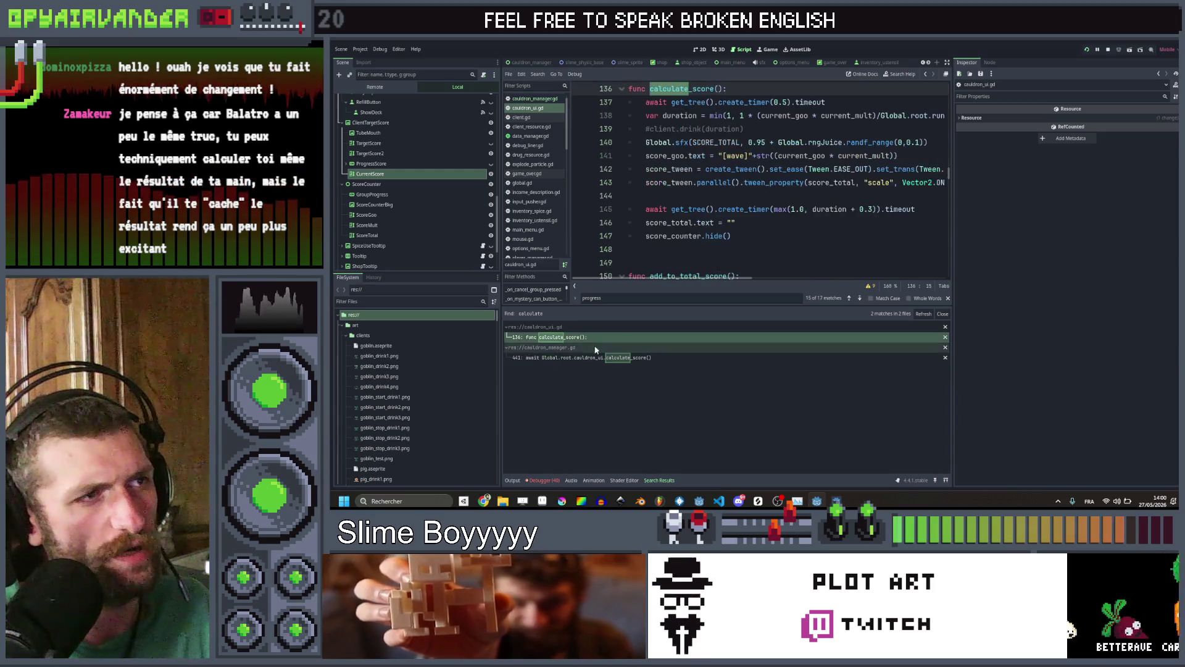
scroll(746, 230, up, 1)
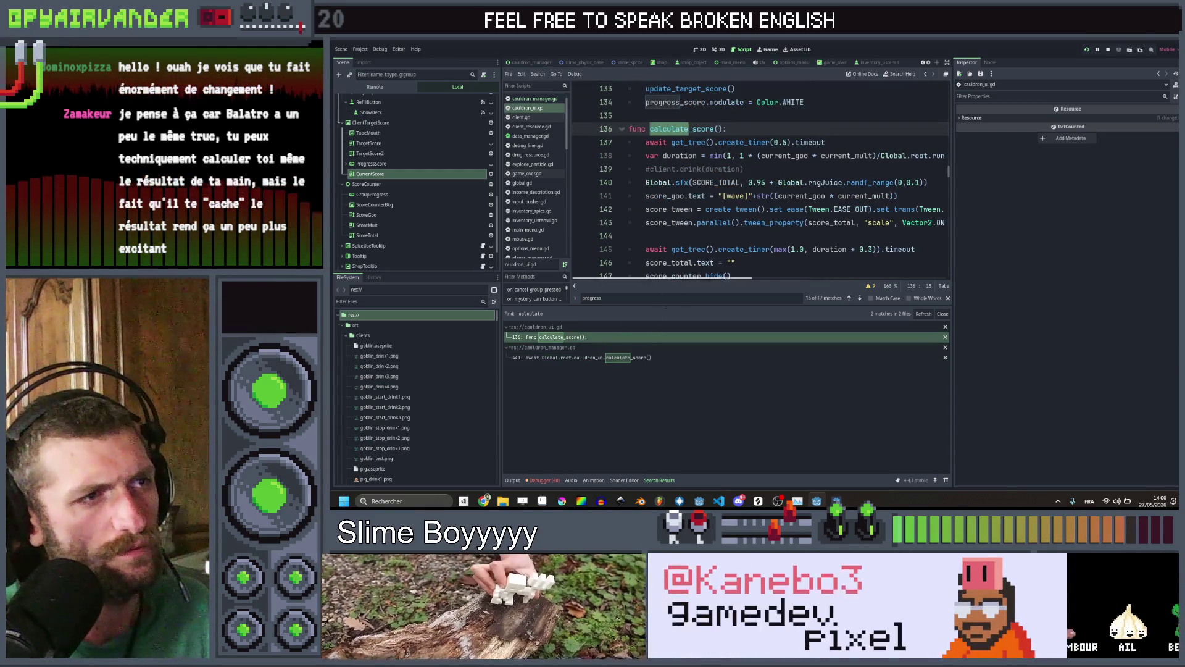
click(613, 360)
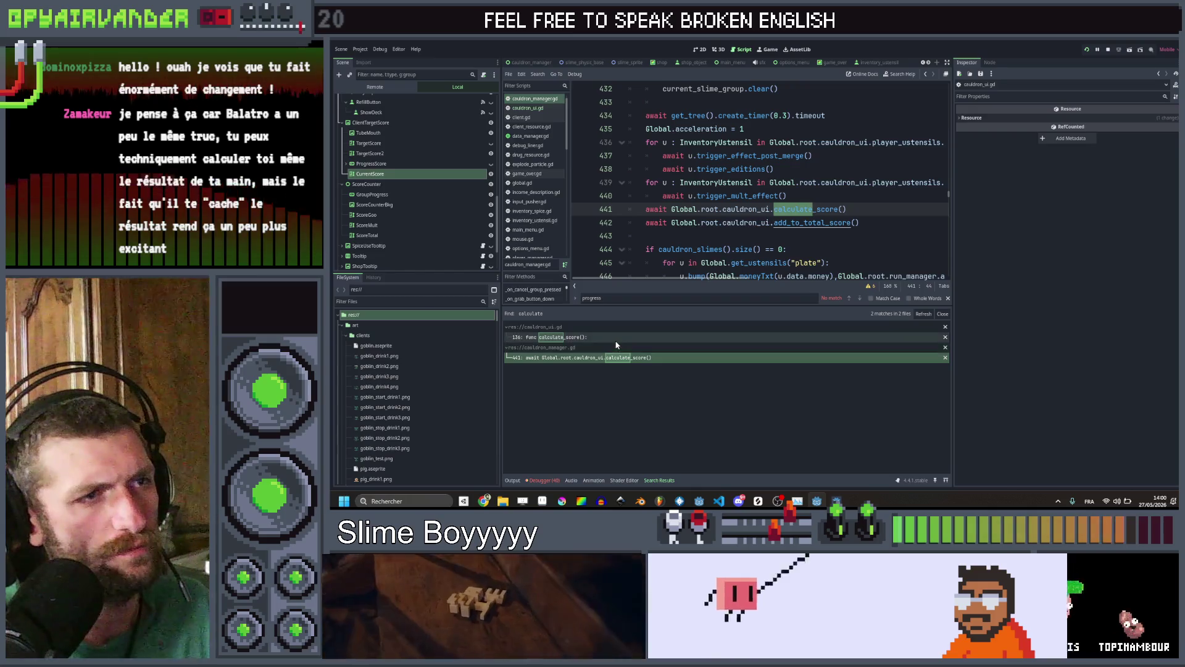
Review add_to_total_score, then return to calculate_score in cauldron_ui.gd
click(832, 234)
scroll(832, 232, down, 1)
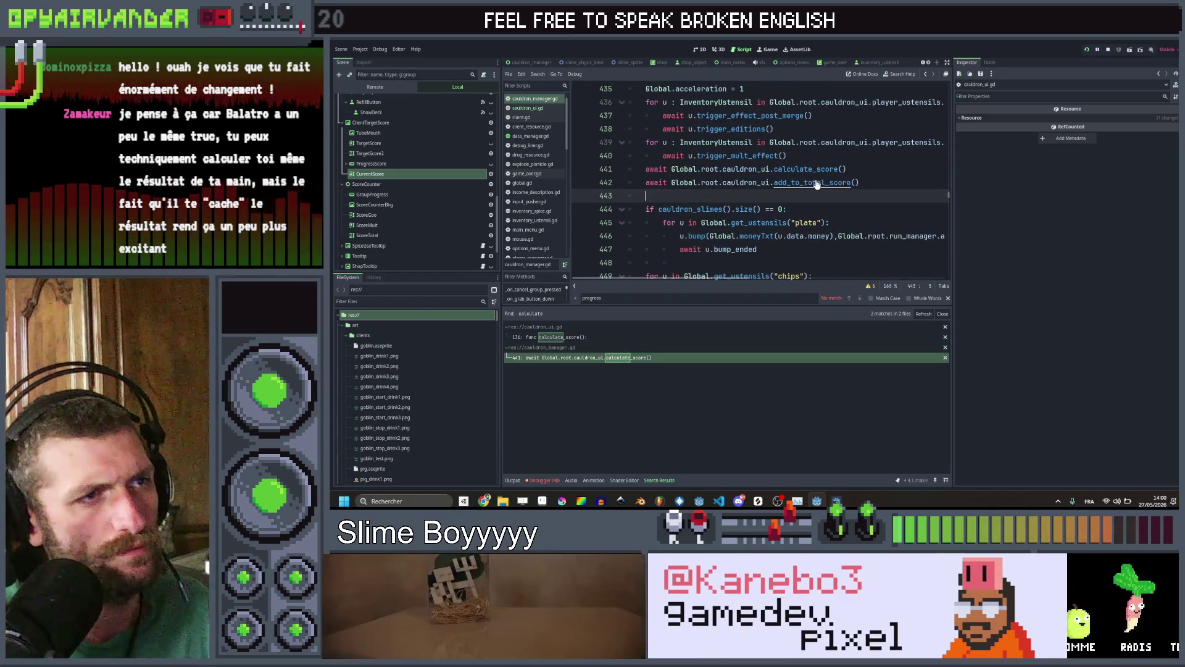
scroll(817, 184, down, 7)
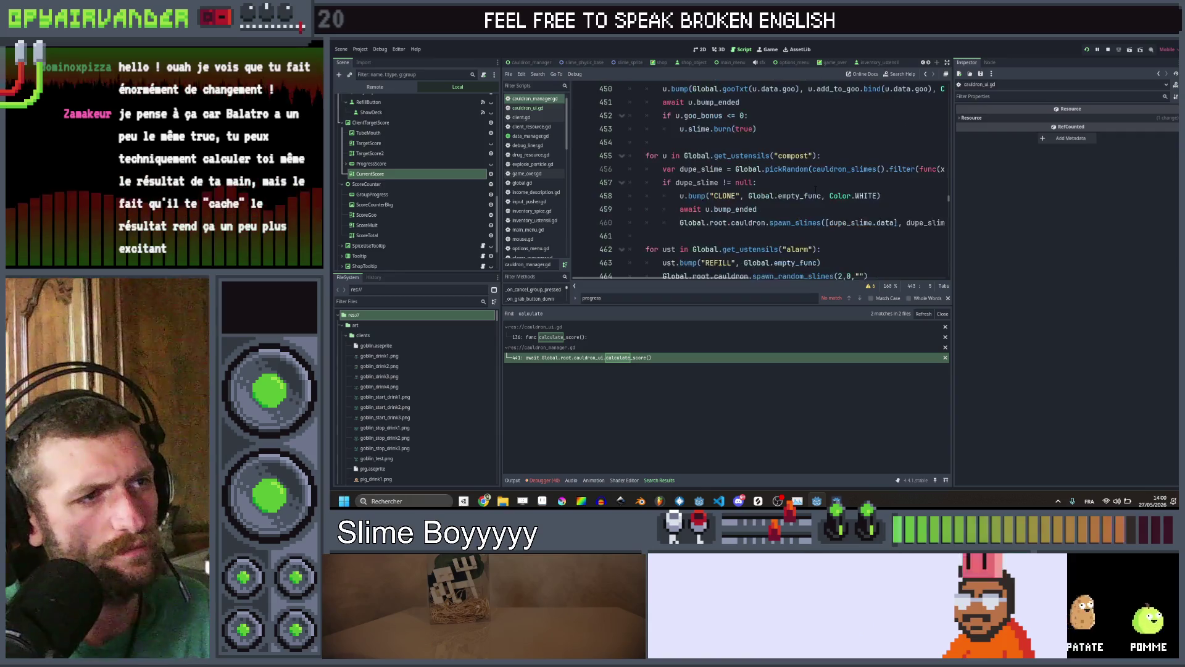
scroll(817, 188, down, 6)
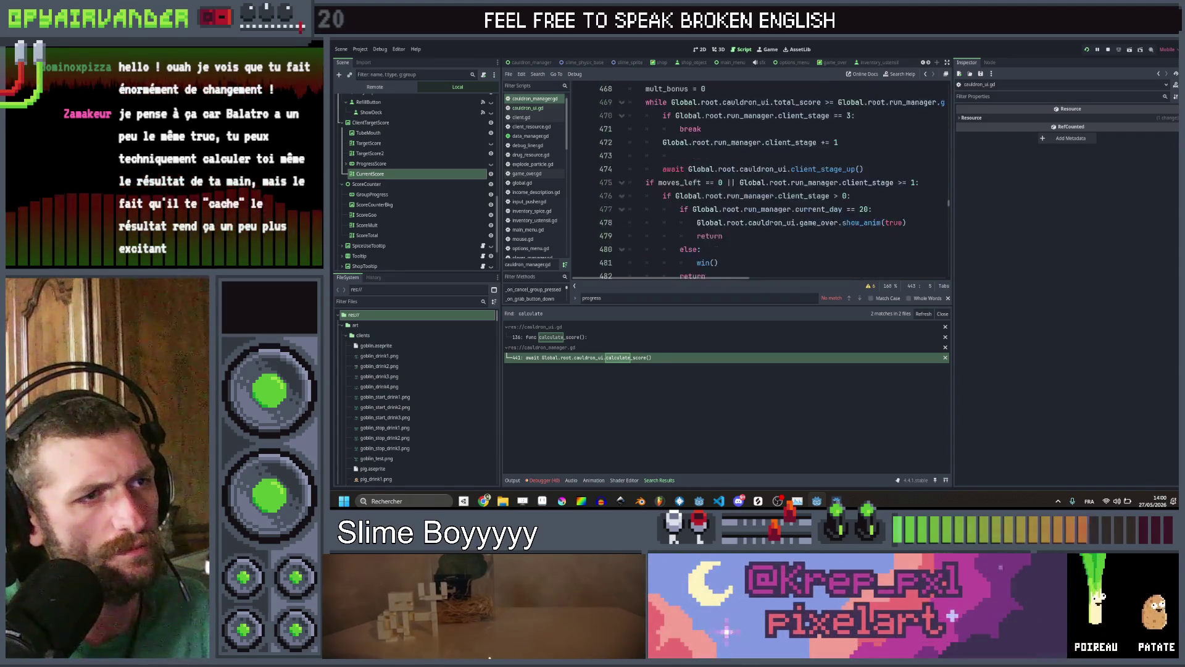
scroll(817, 191, down, 9)
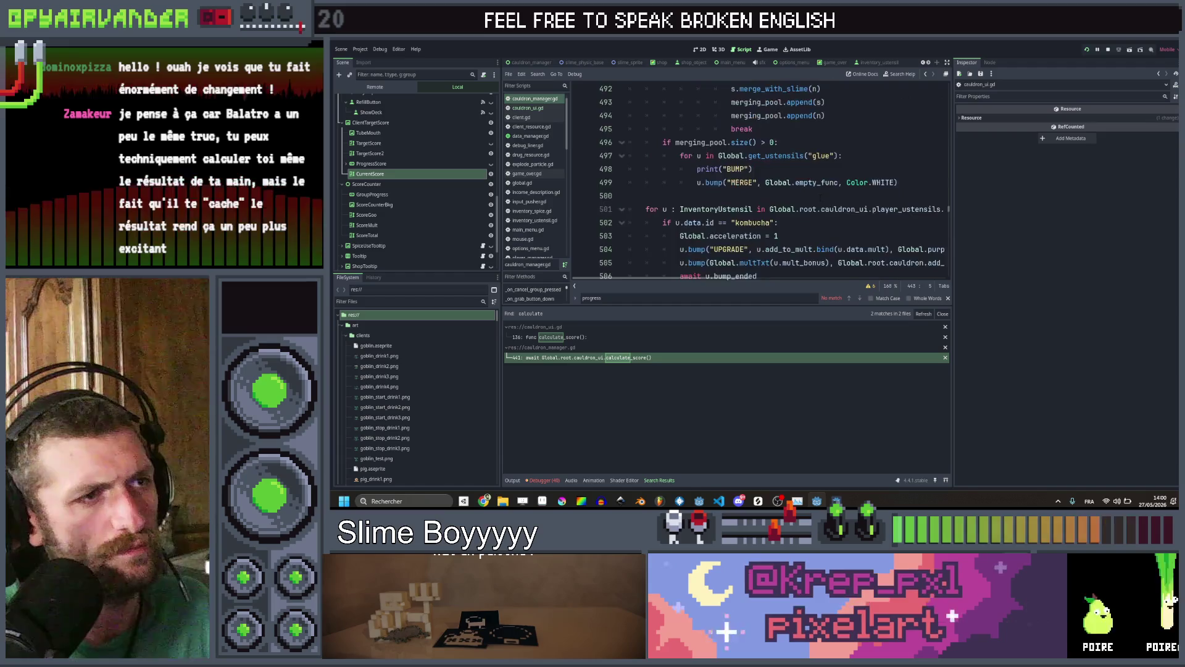
scroll(821, 195, down, 5)
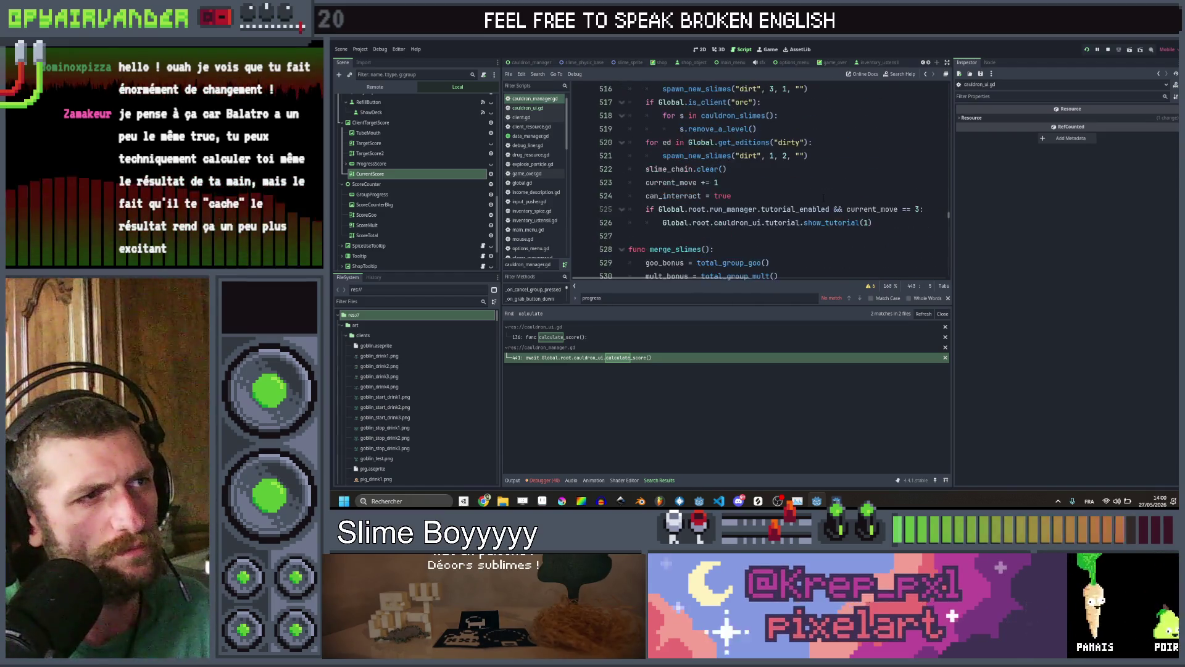
scroll(841, 192, up, 5)
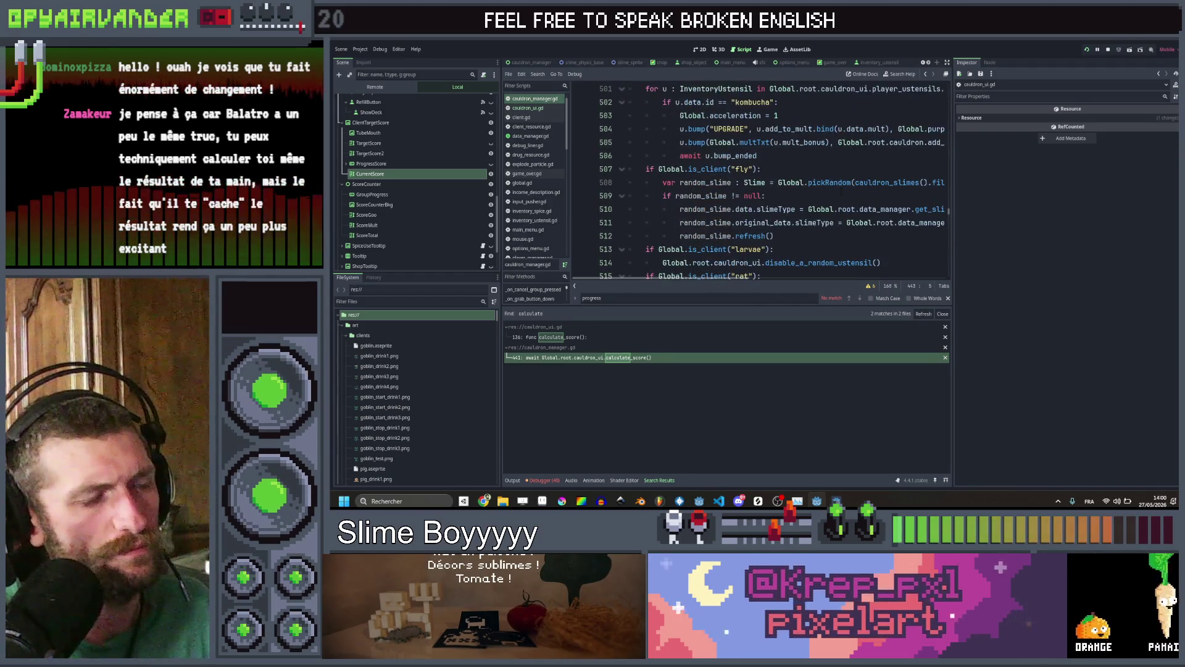
scroll(841, 192, up, 11)
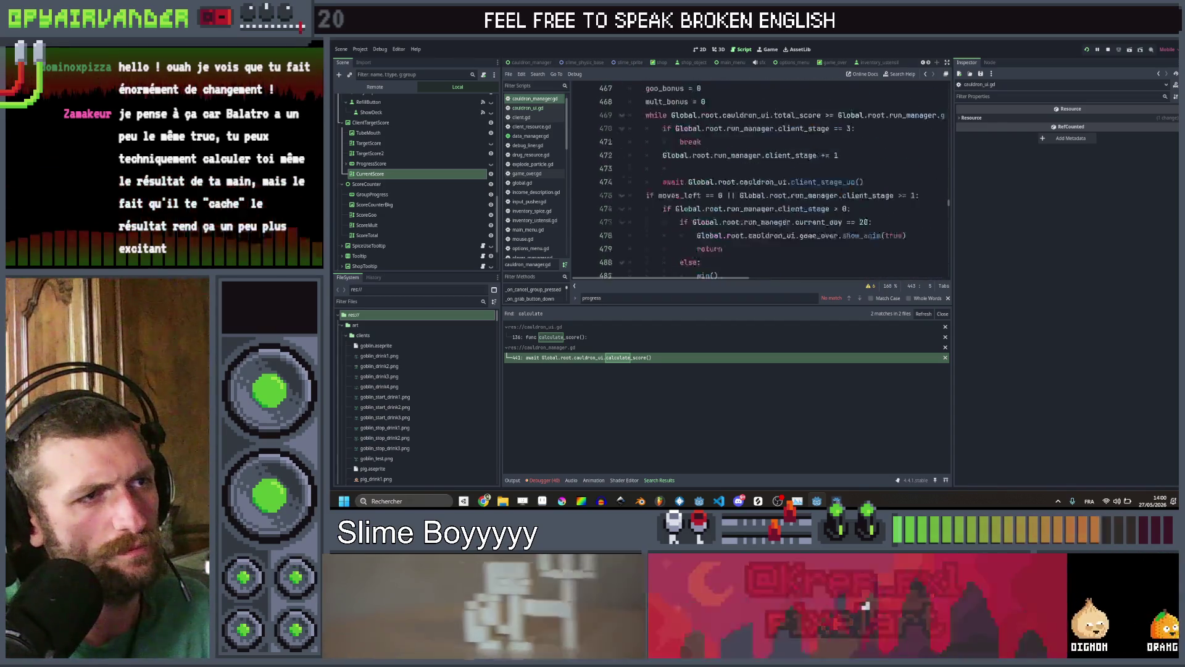
scroll(841, 192, up, 10)
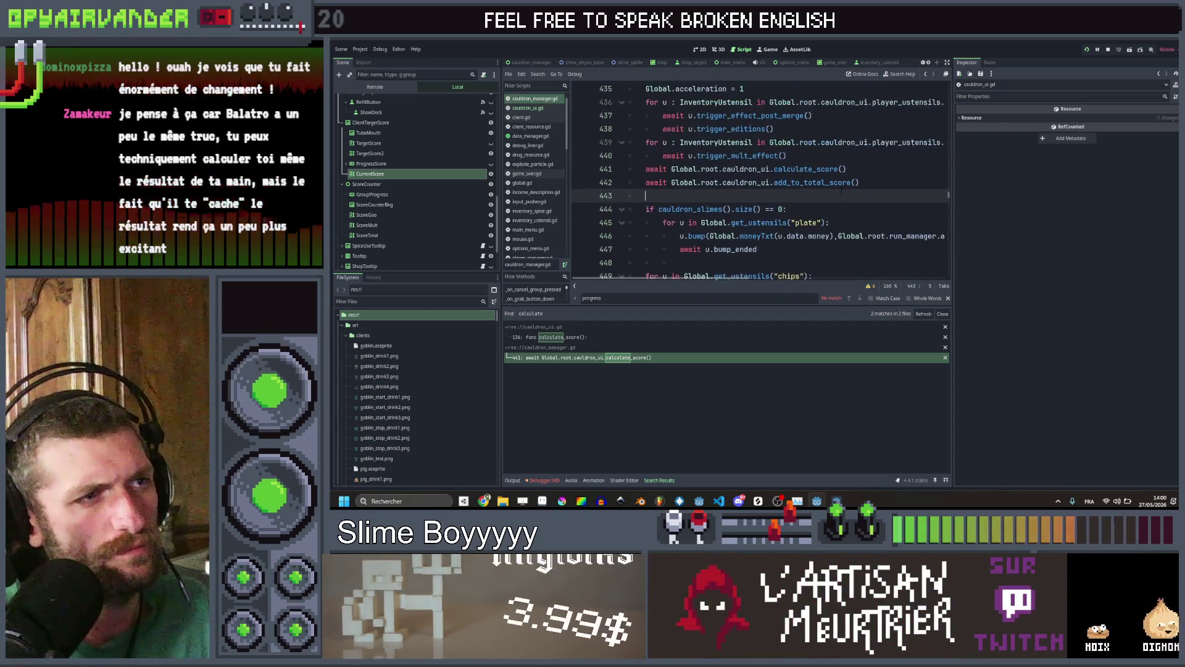
ctrl+click(823, 188)
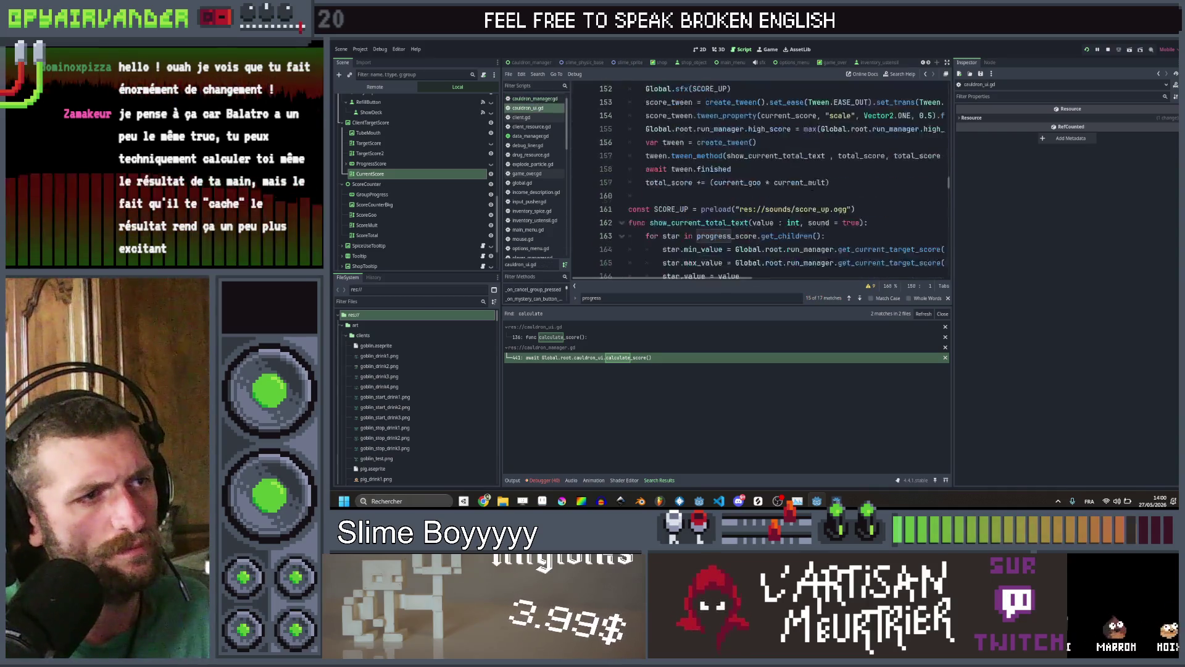
scroll(821, 184, down, 4)
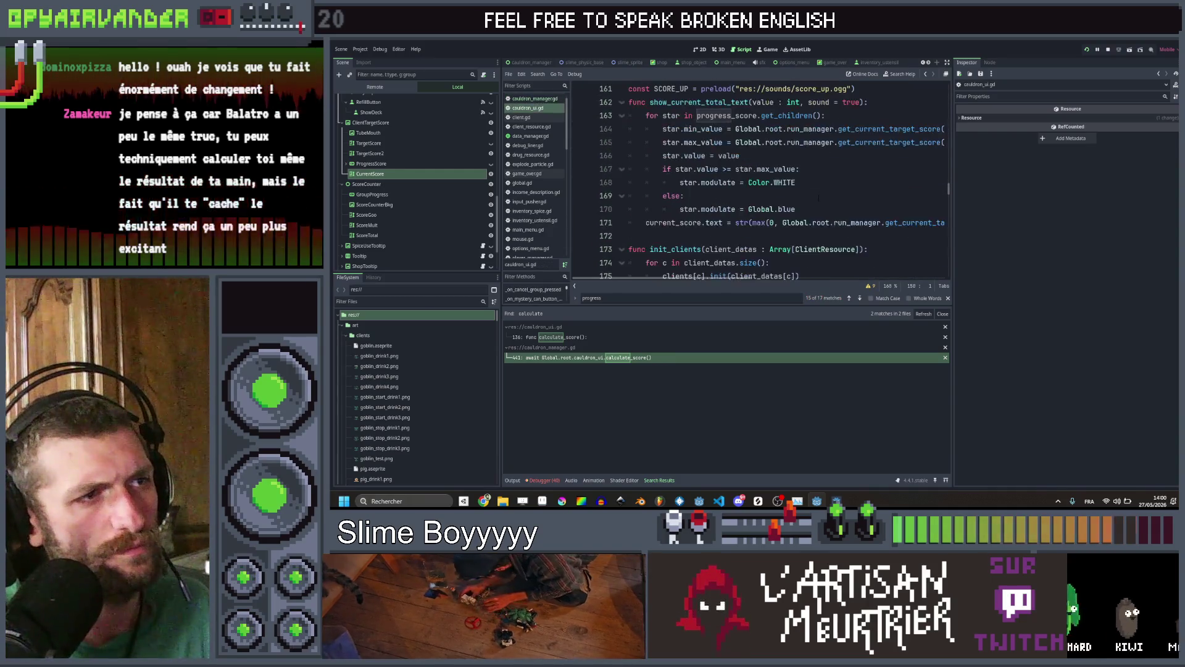
scroll(822, 198, up, 1)
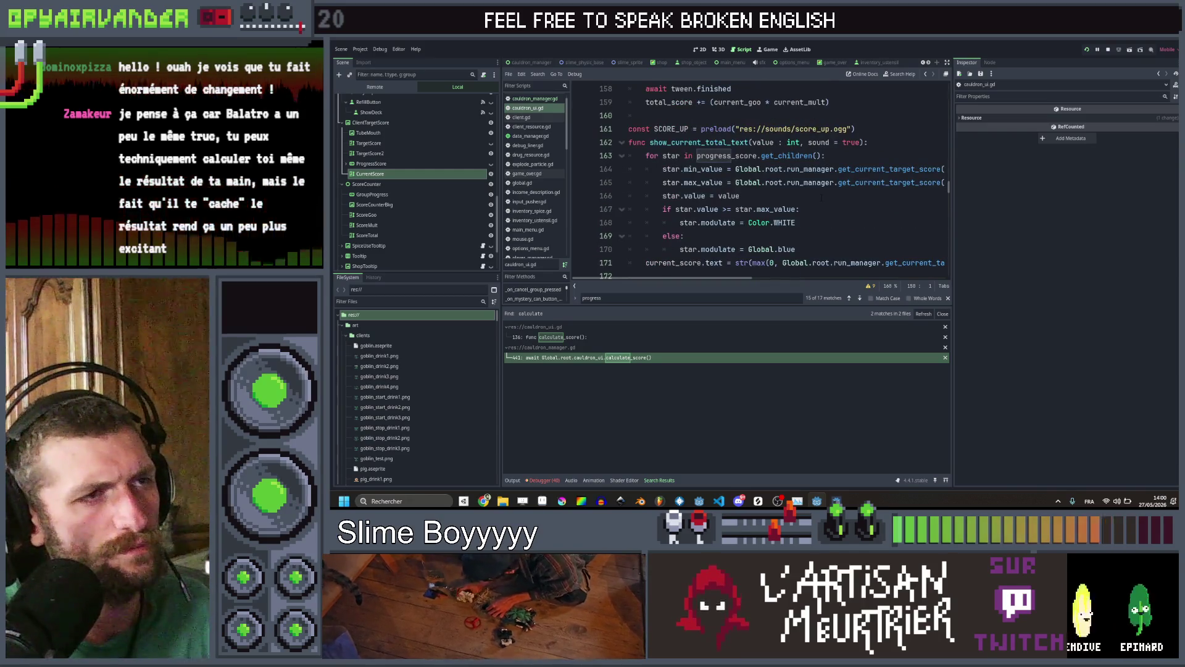
scroll(822, 198, up, 2)
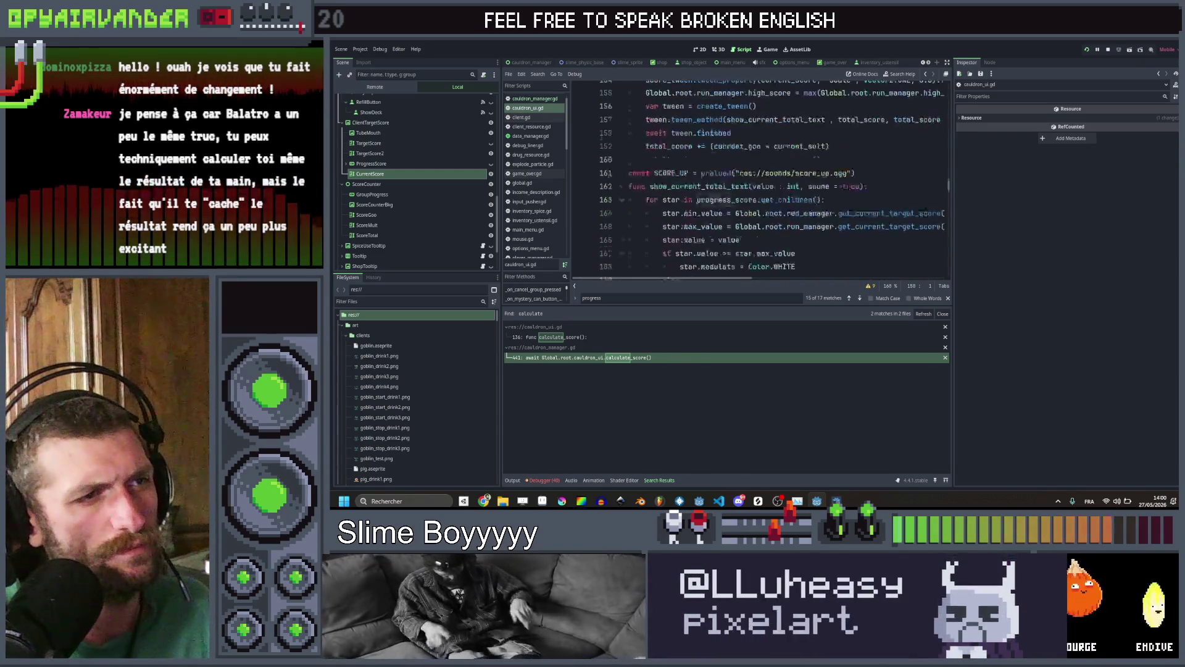
scroll(822, 197, up, 3)
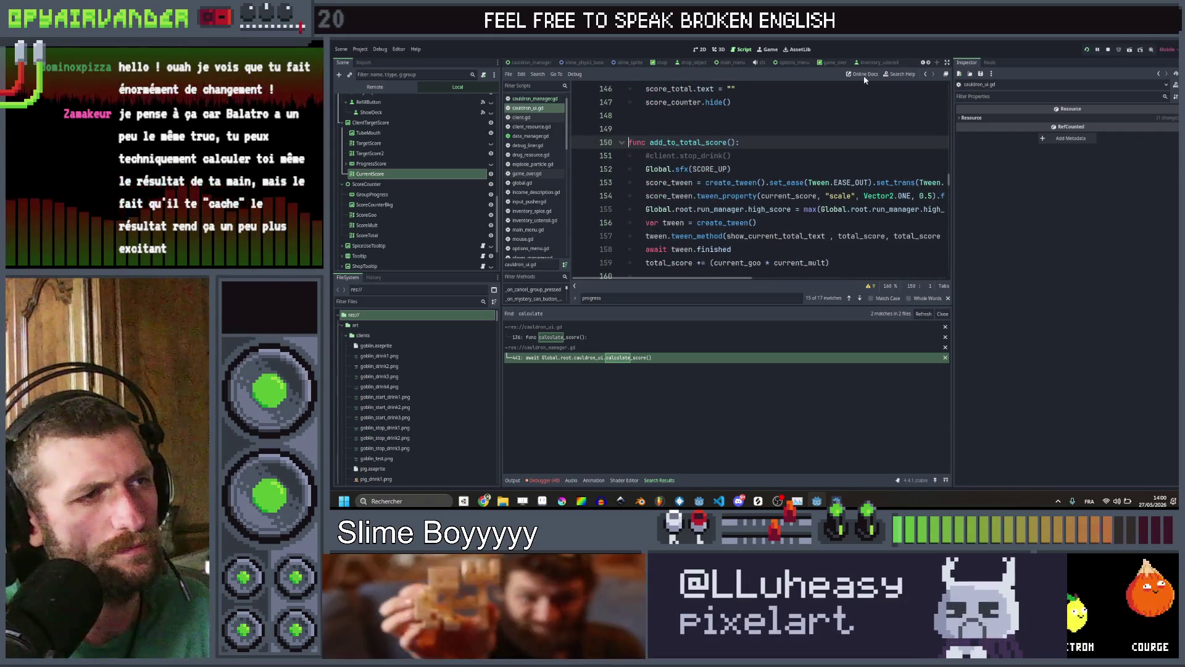
click(928, 76)
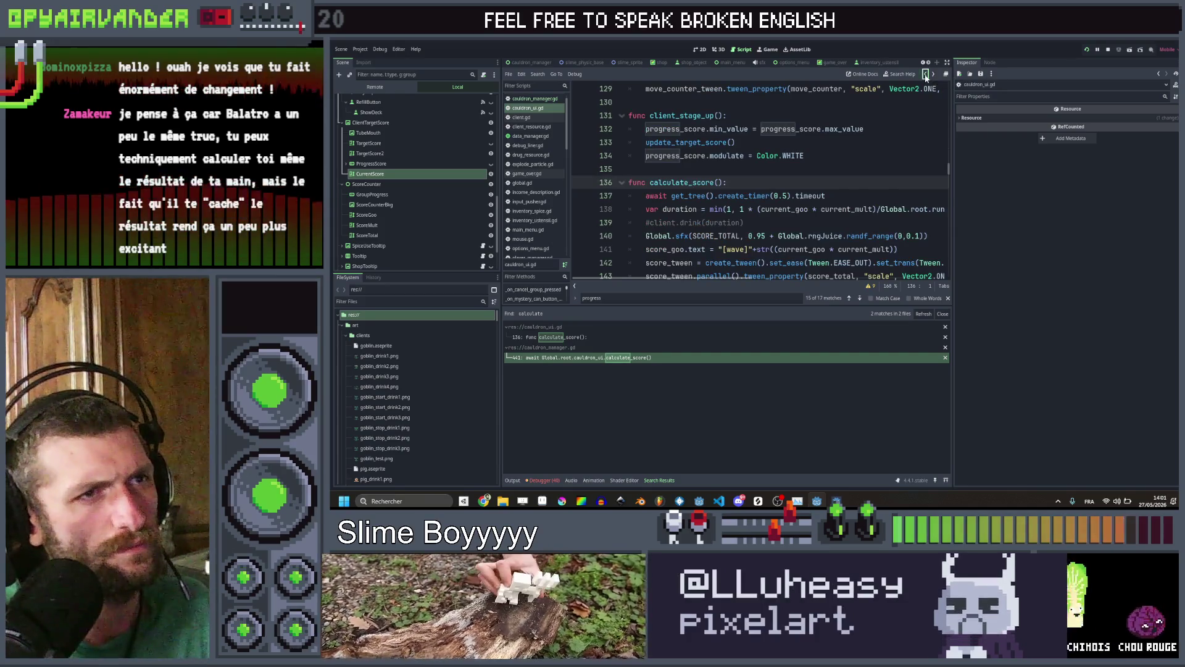
scroll(914, 88, up, 1)
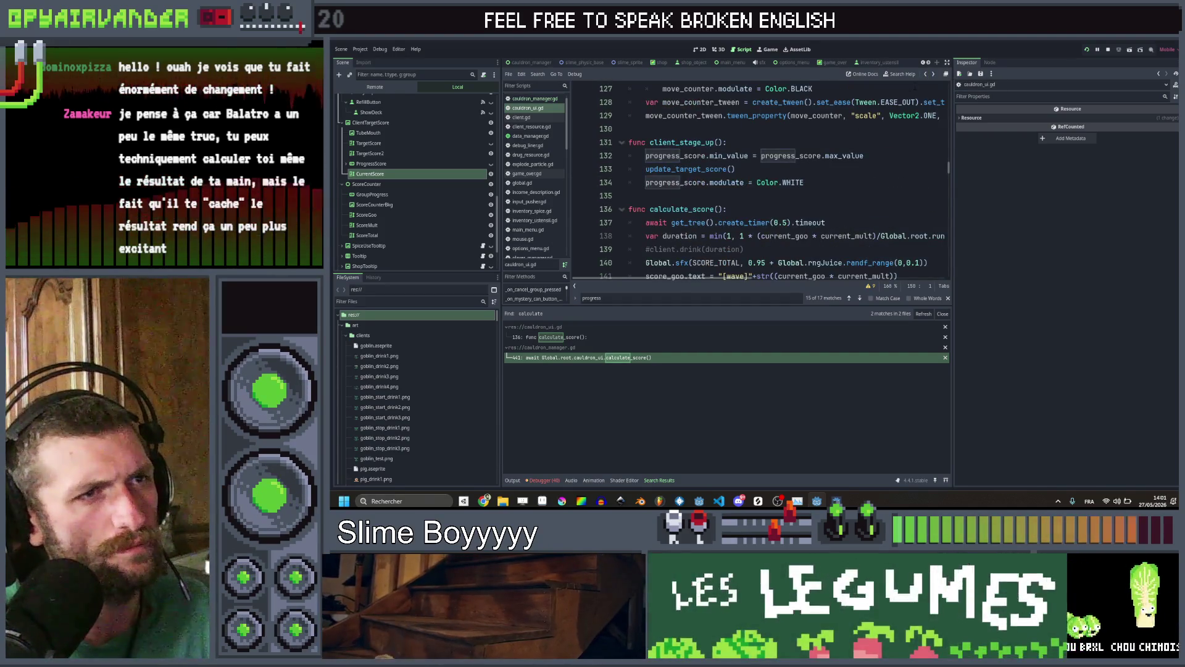
click(925, 75)
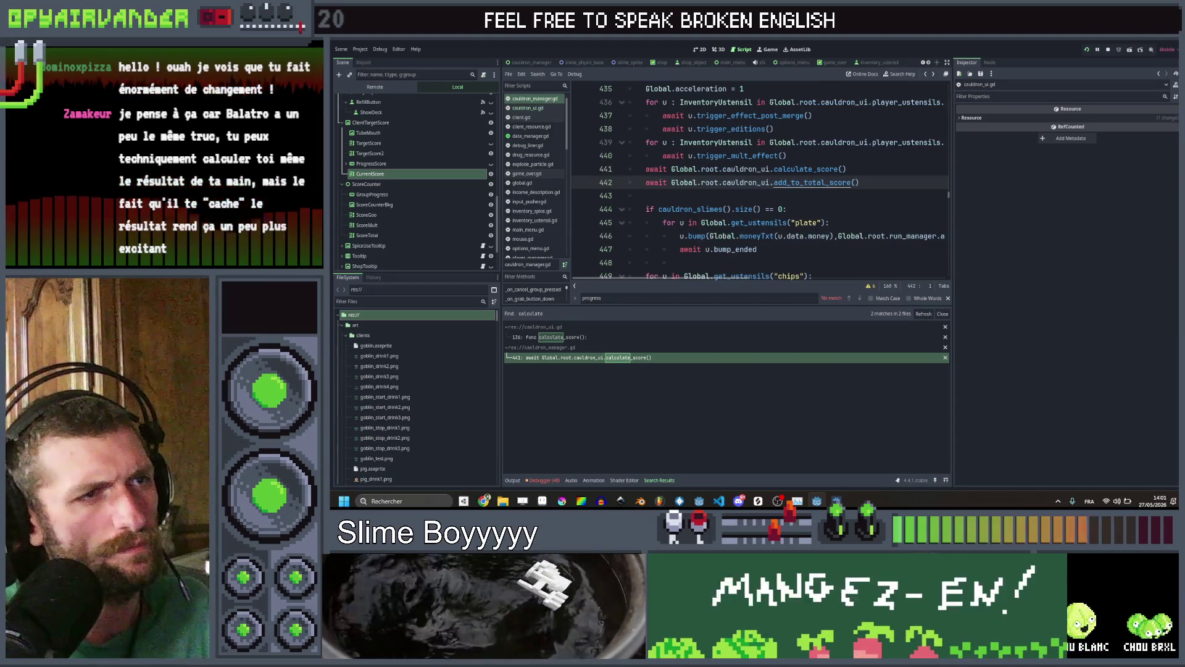
click(933, 74)
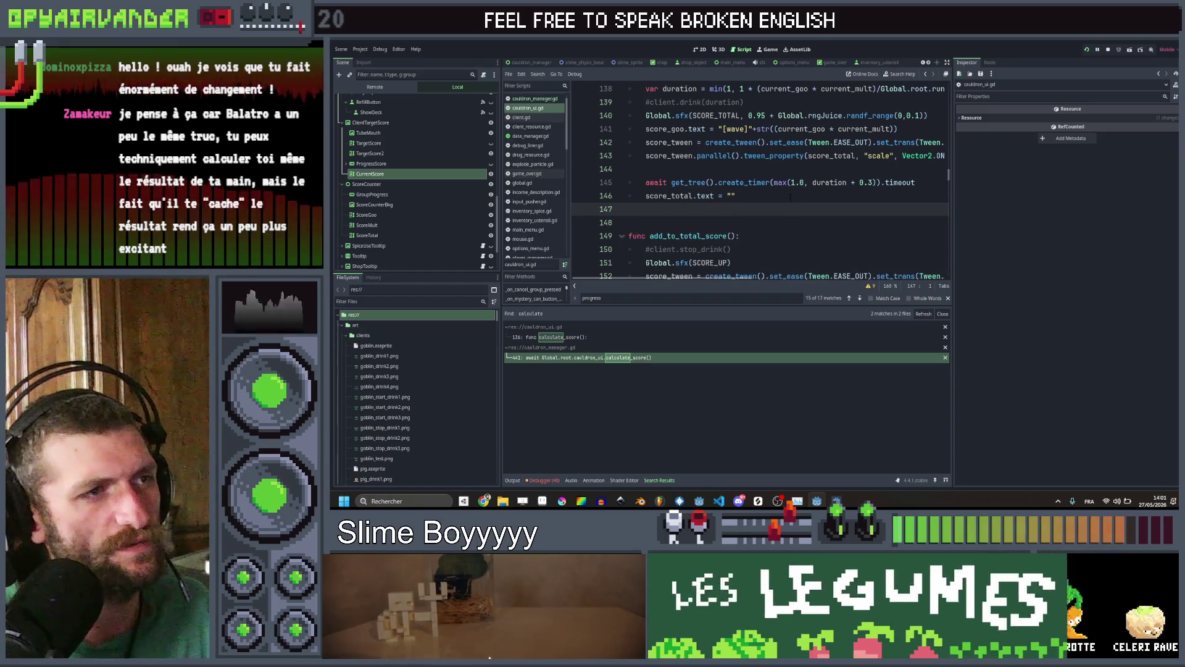
Remove the line that clears score_total text and save
click(790, 196)
key(ctrl+x)
key(ctrl+s)
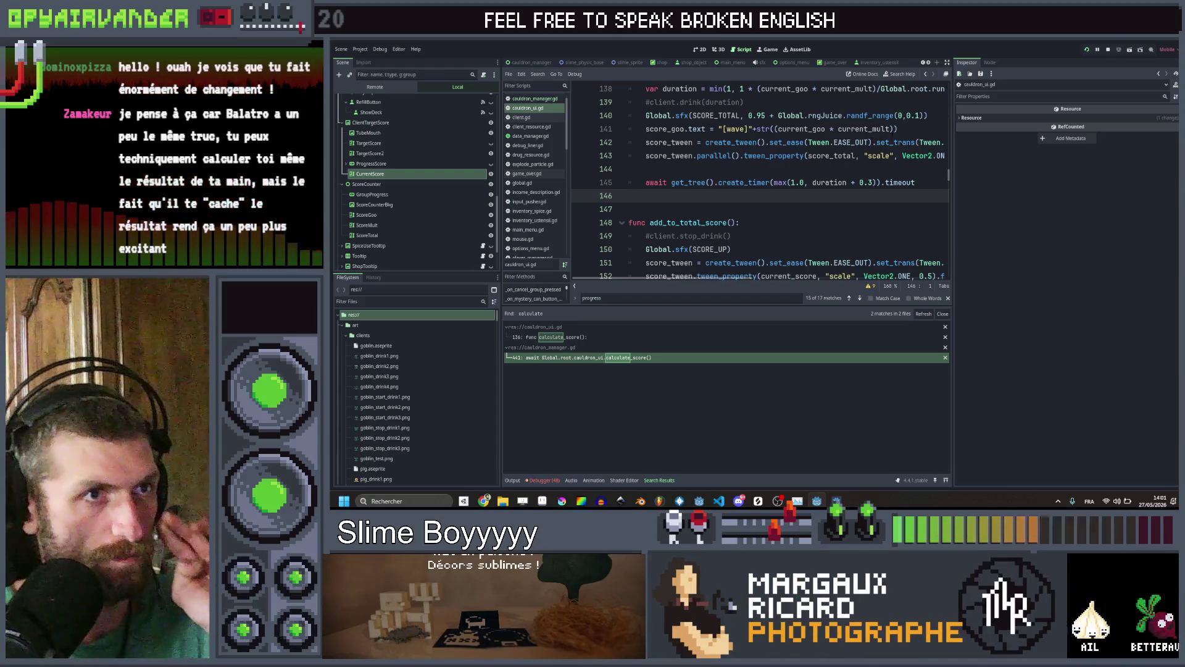
Copy line 141's score_goo text assignment onto line 146 without the [wave] tag, save, and run
click(902, 129)
key(ctrl+c)
click(679, 196)
key(ctrl+v)
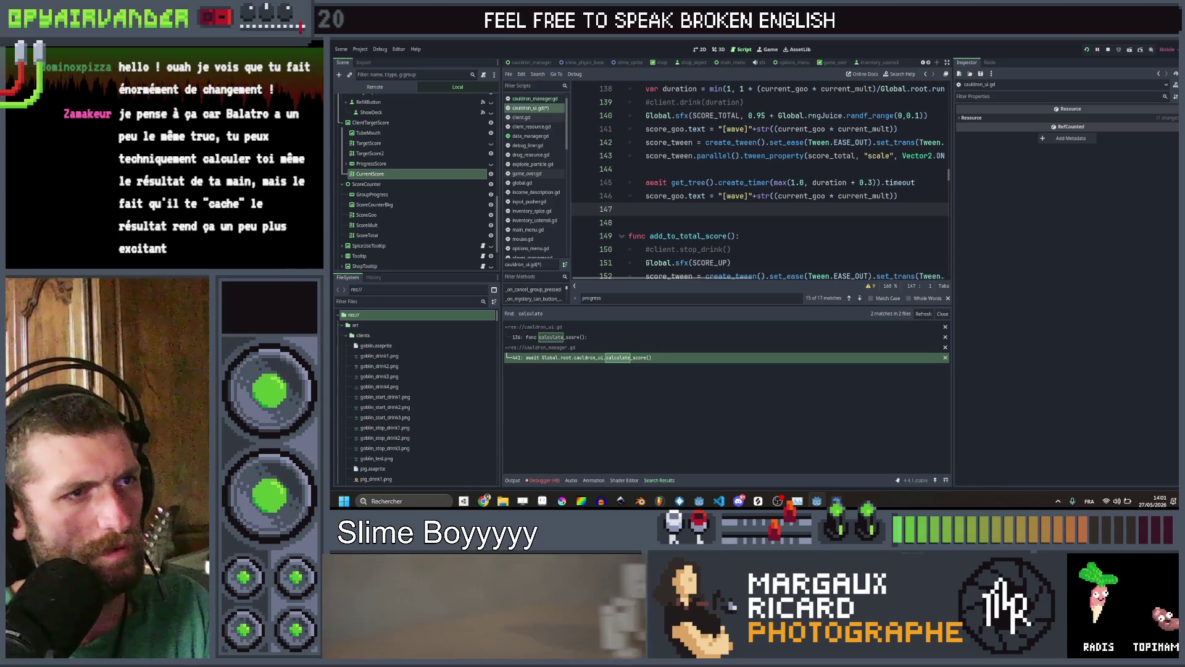
drag(757, 196, 718, 195)
key(BackSpace)
key(ctrl+s)
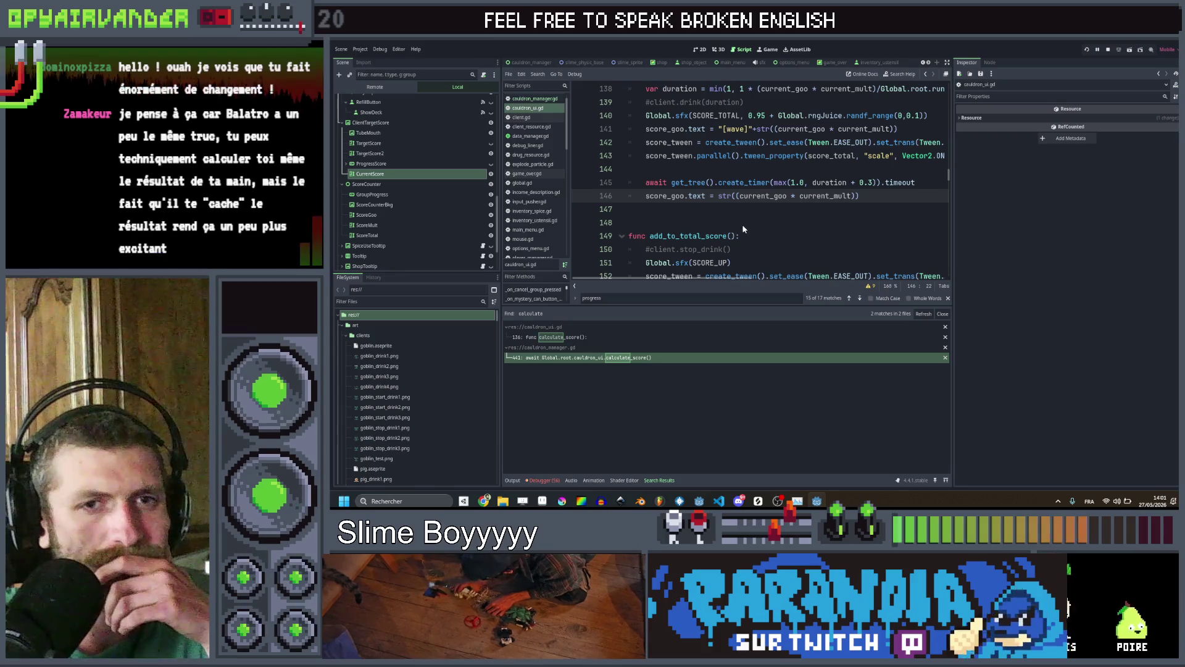
key(F5)
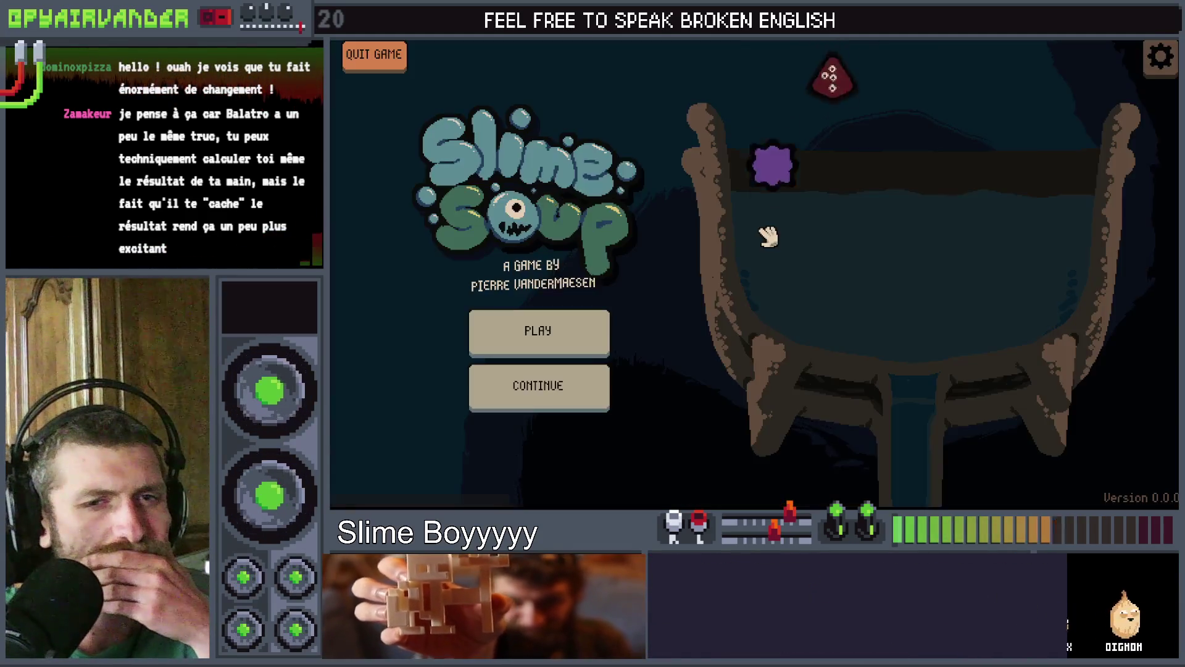
Start a new run, pop the snot and pus slimes, drop the next bag, then return to the editor
click(596, 330)
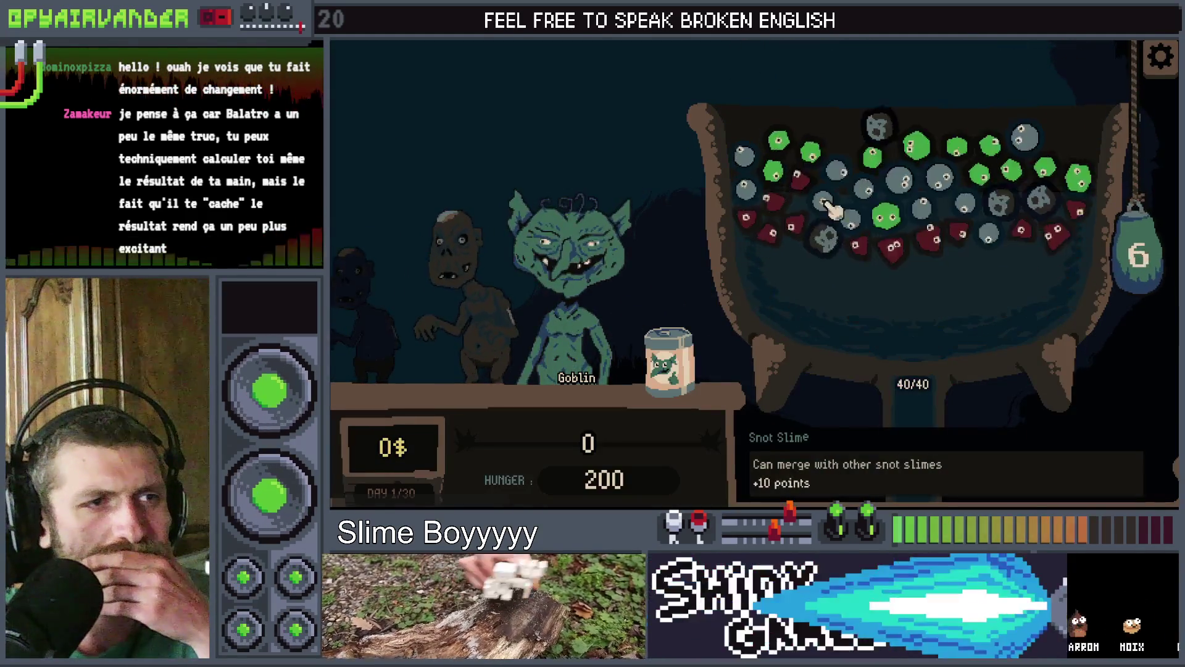
click(843, 237)
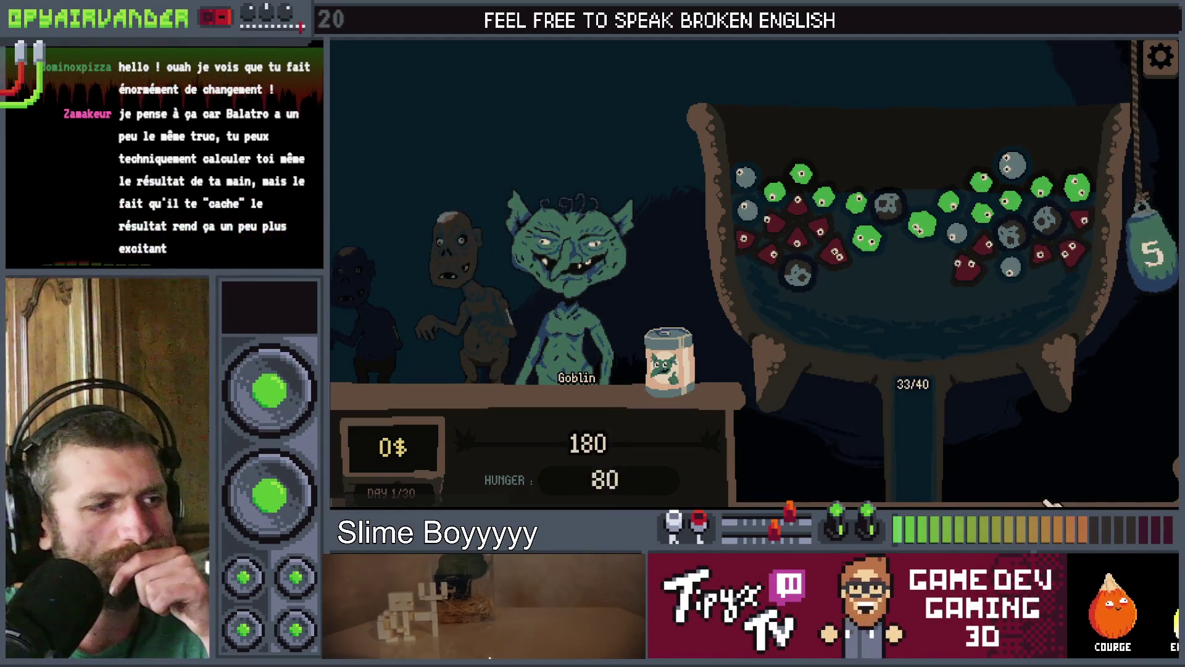
mouse_move(884, 216)
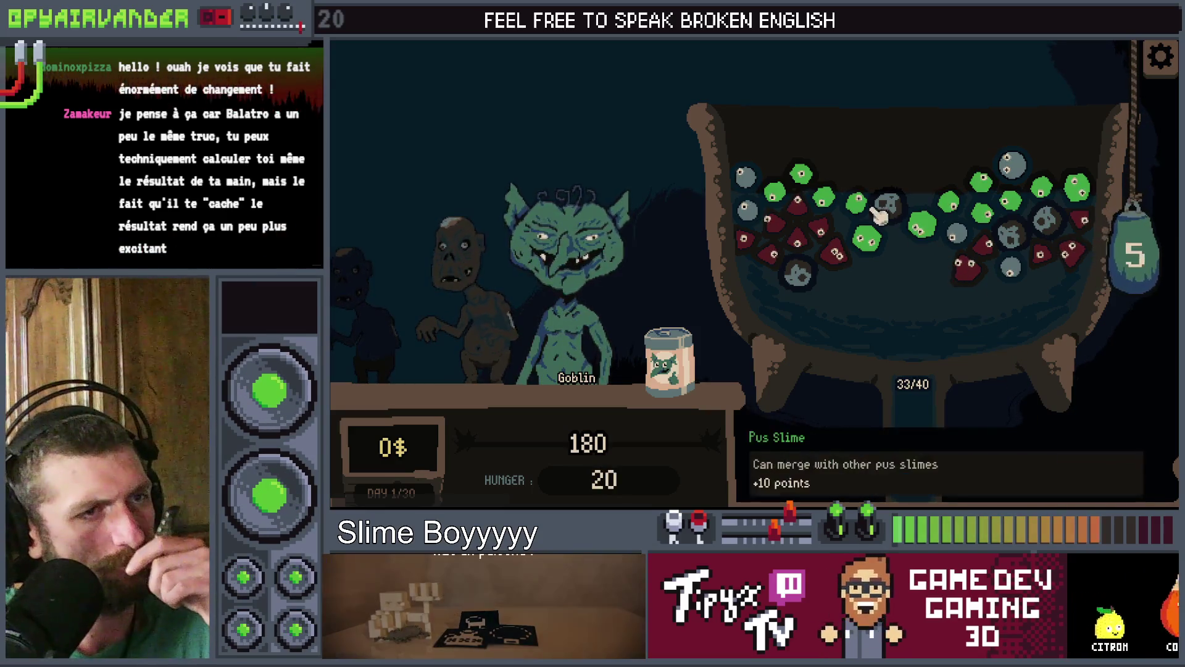
click(786, 199)
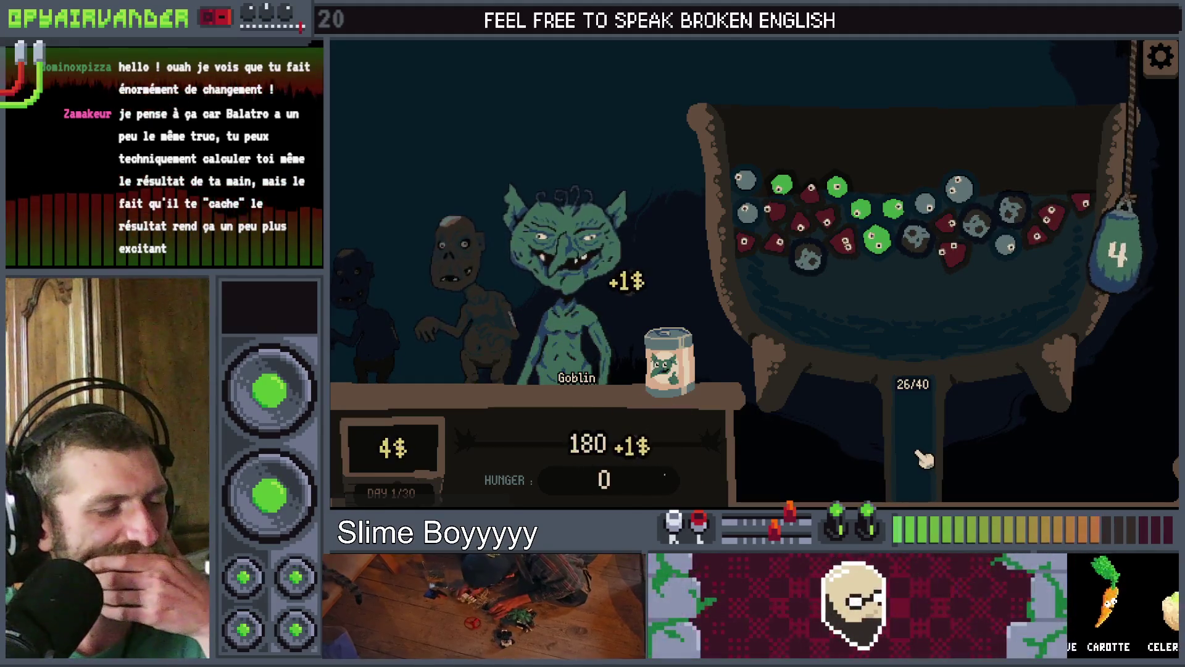
mouse_move(749, 246)
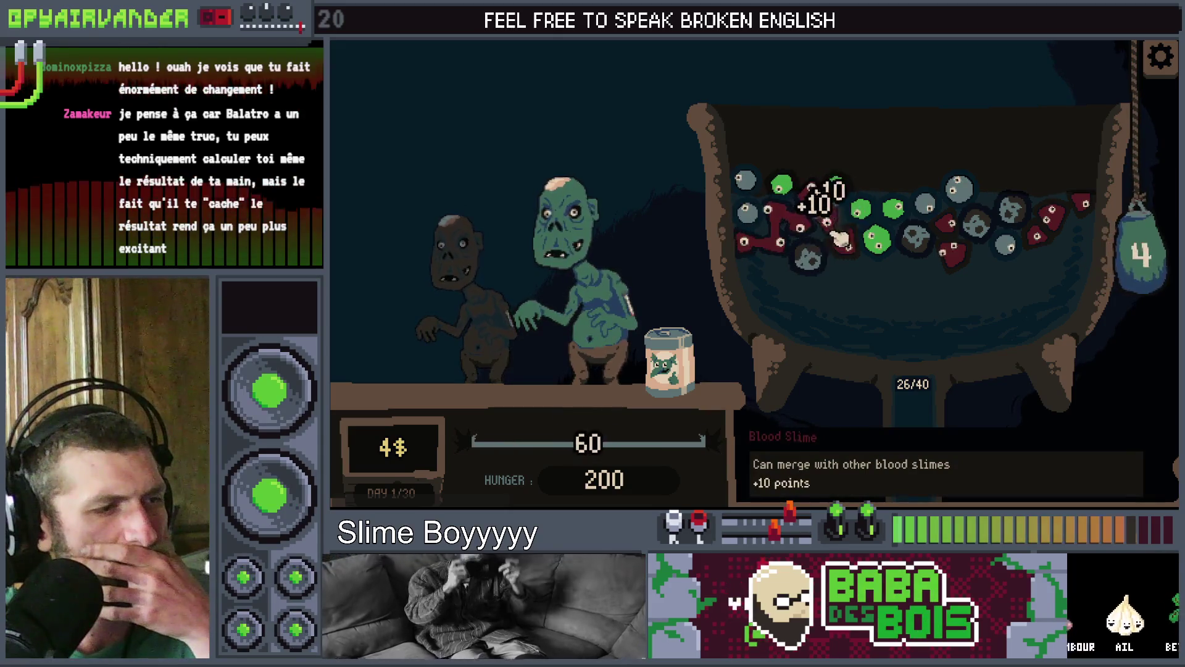
click(1133, 323)
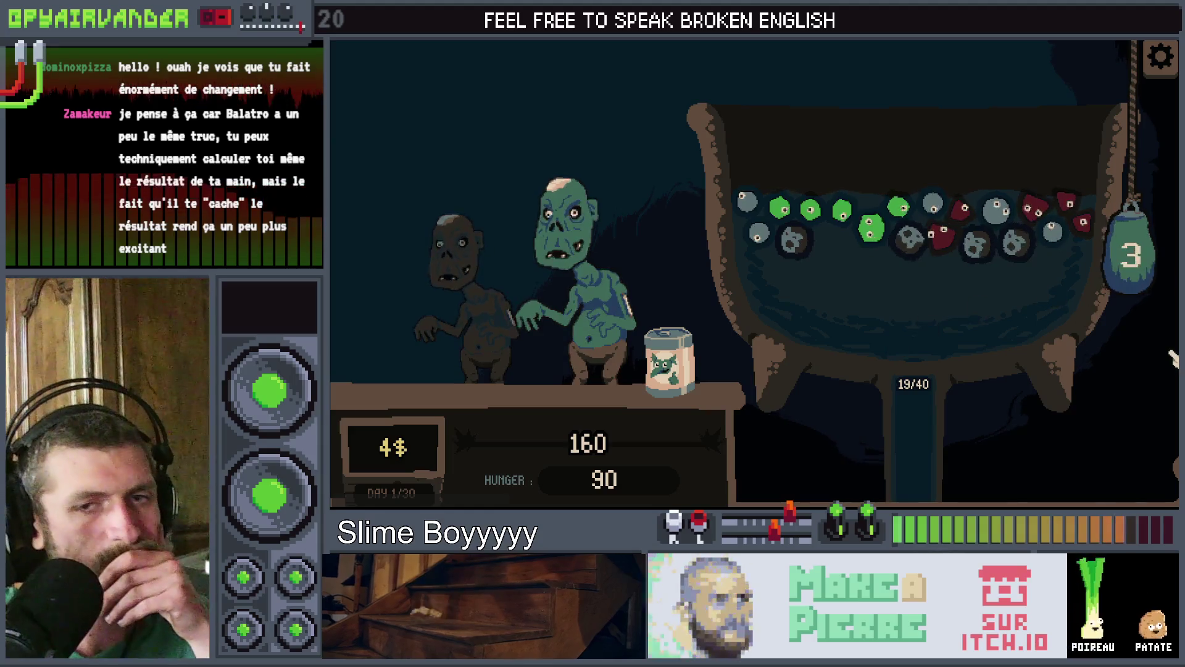
key(alt+Tab)
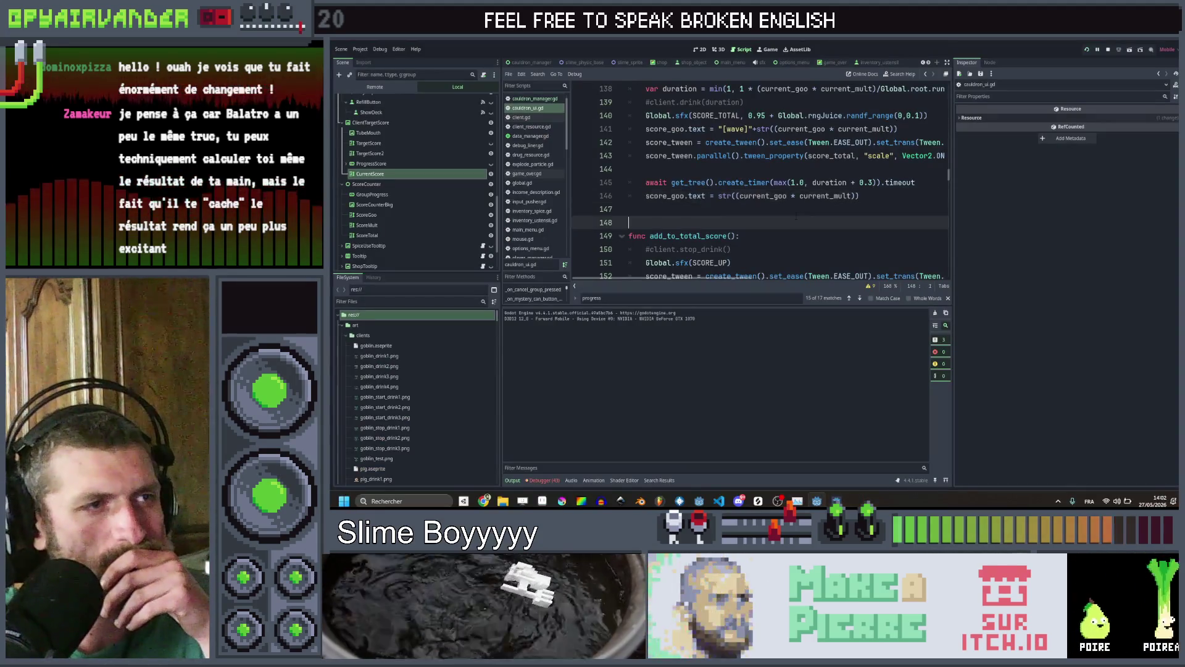
Scroll through cauldron_ui.gd and select the score_goo.text line in calculate_score to copy it
scroll(788, 213, down, 4)
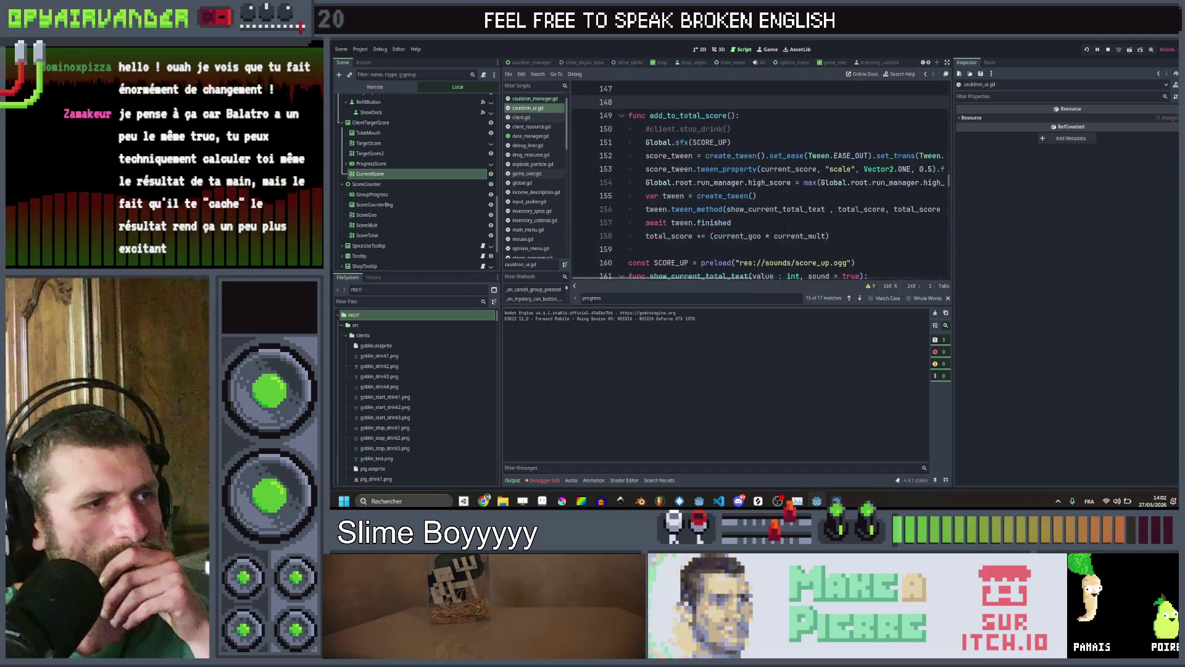
scroll(788, 214, down, 3)
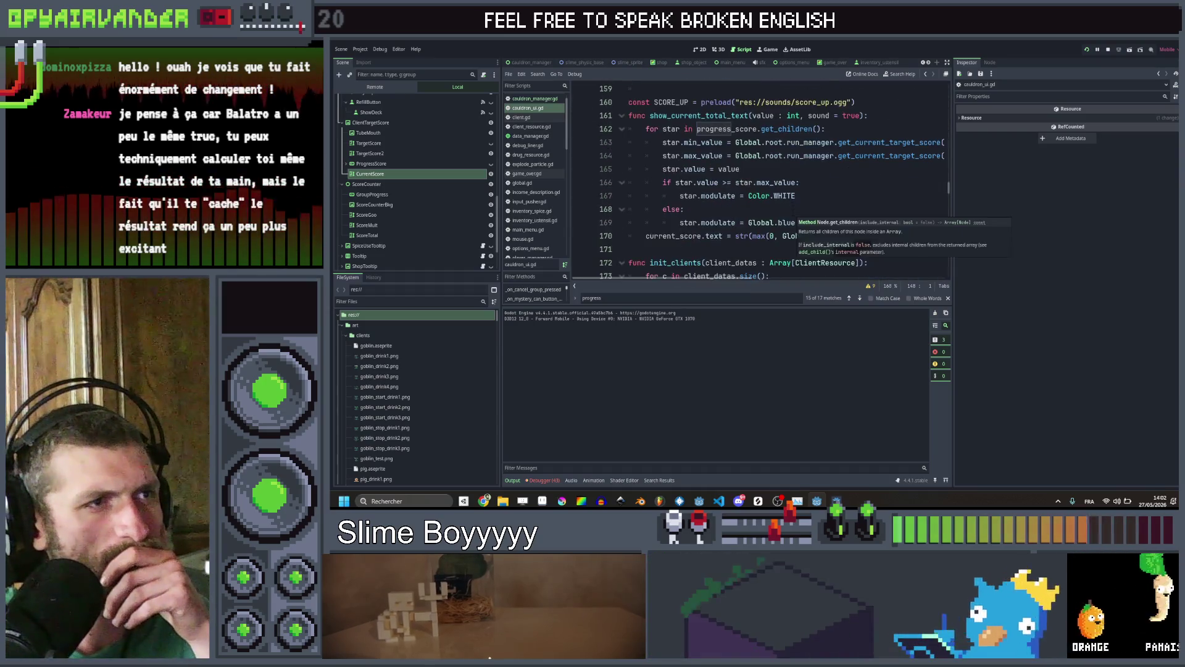
click(812, 197)
scroll(814, 197, up, 9)
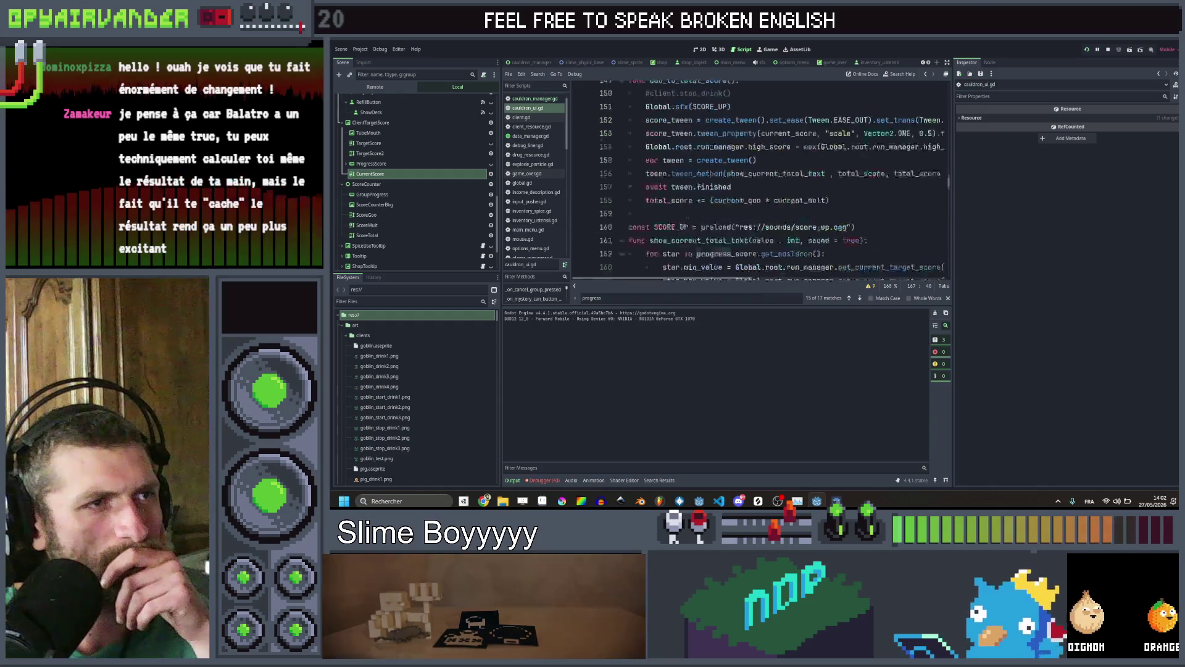
scroll(798, 158, up, 7)
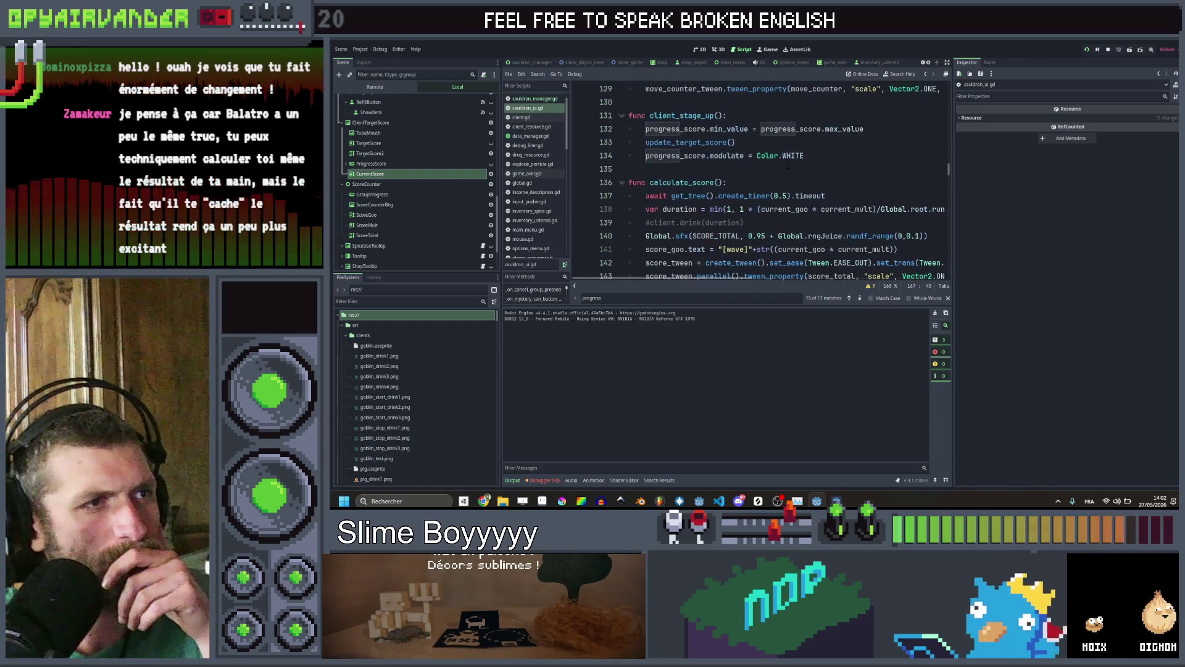
scroll(798, 158, down, 8)
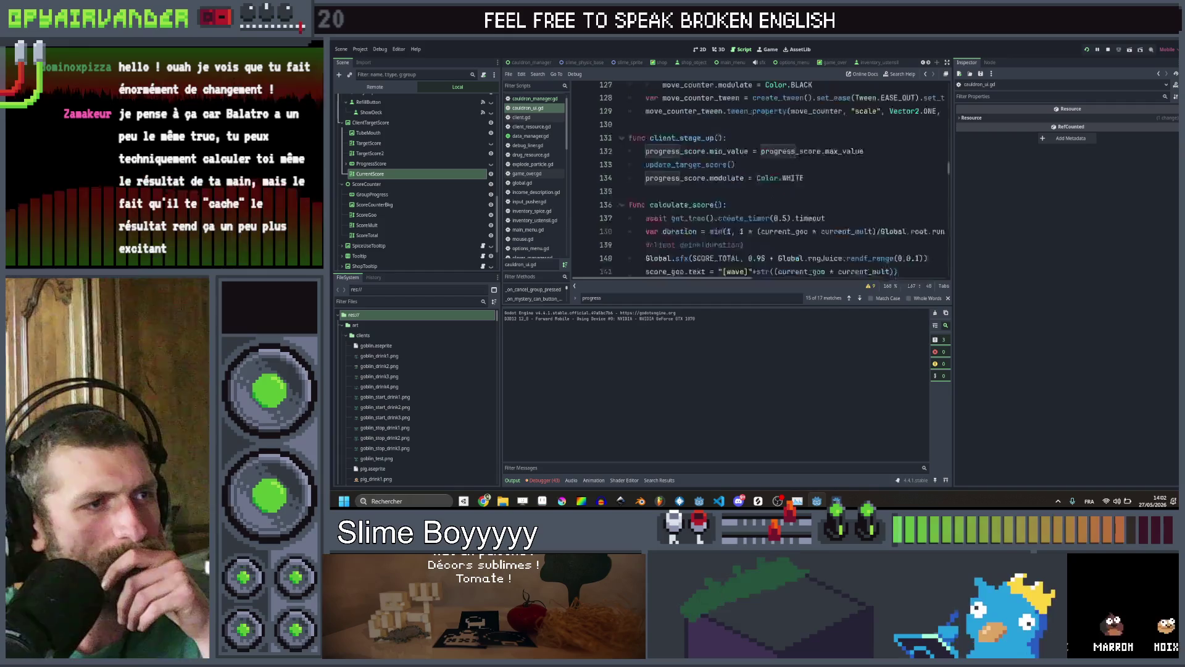
drag(898, 170, 646, 169)
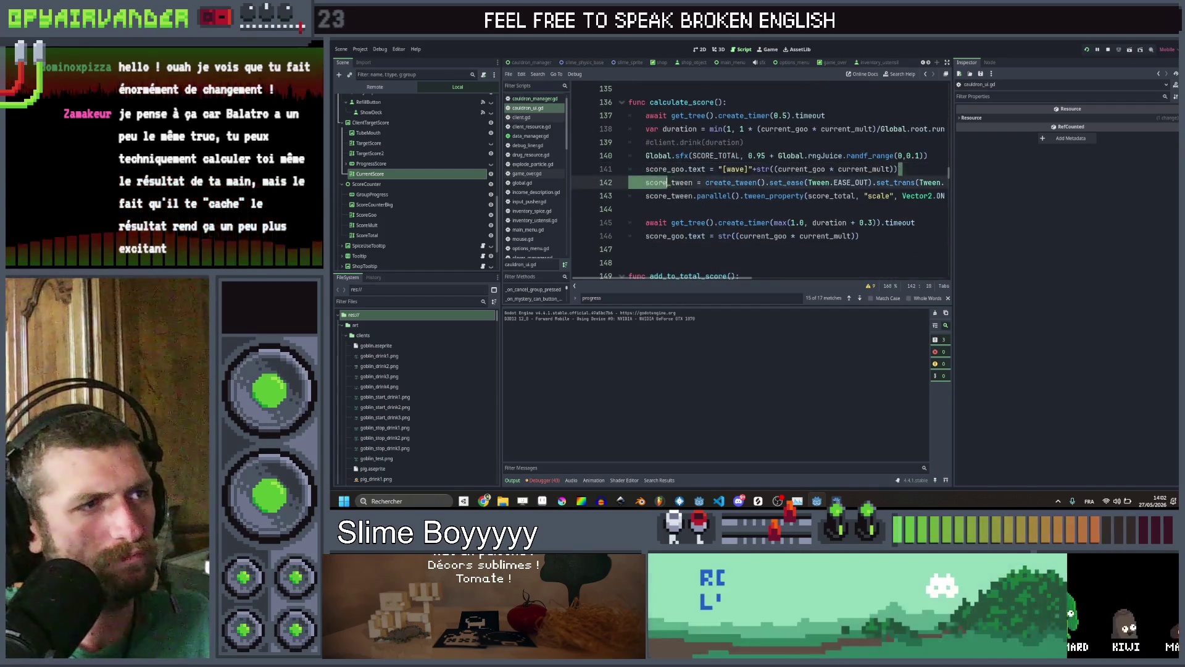
scroll(650, 179, down, 8)
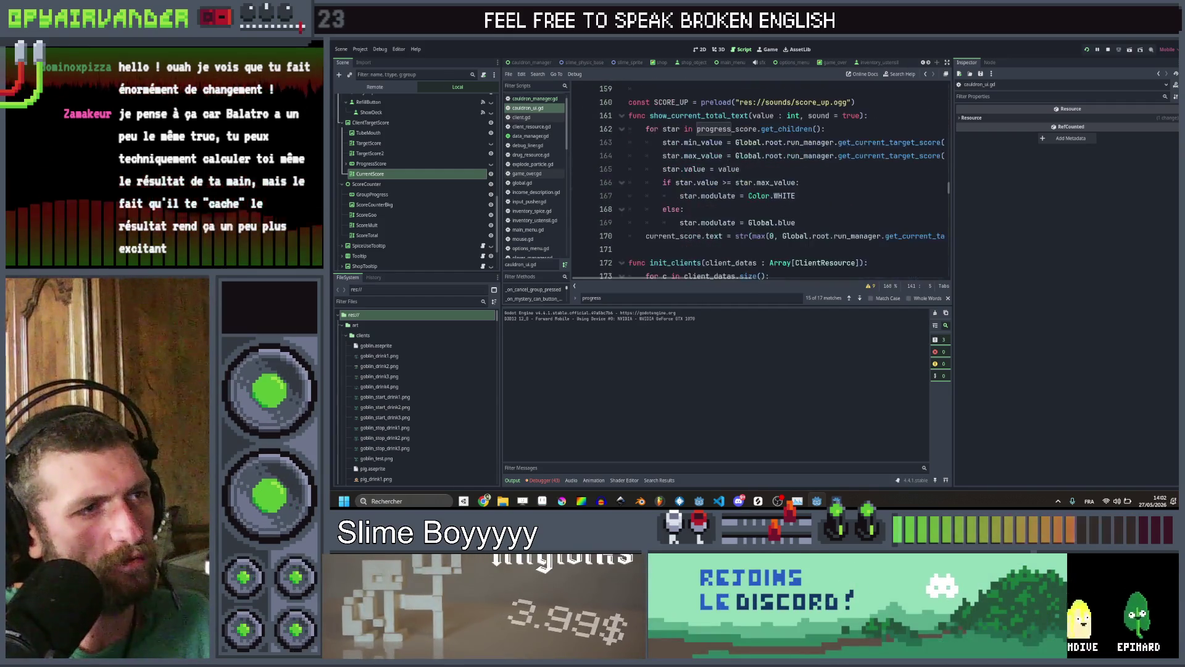
Add a score_goo.text line after the blue modulate branch and mark its "[wave]" prefix
key(Return)
text(score_goo.text = "[wave]"+str((current_goo * current_mult)))
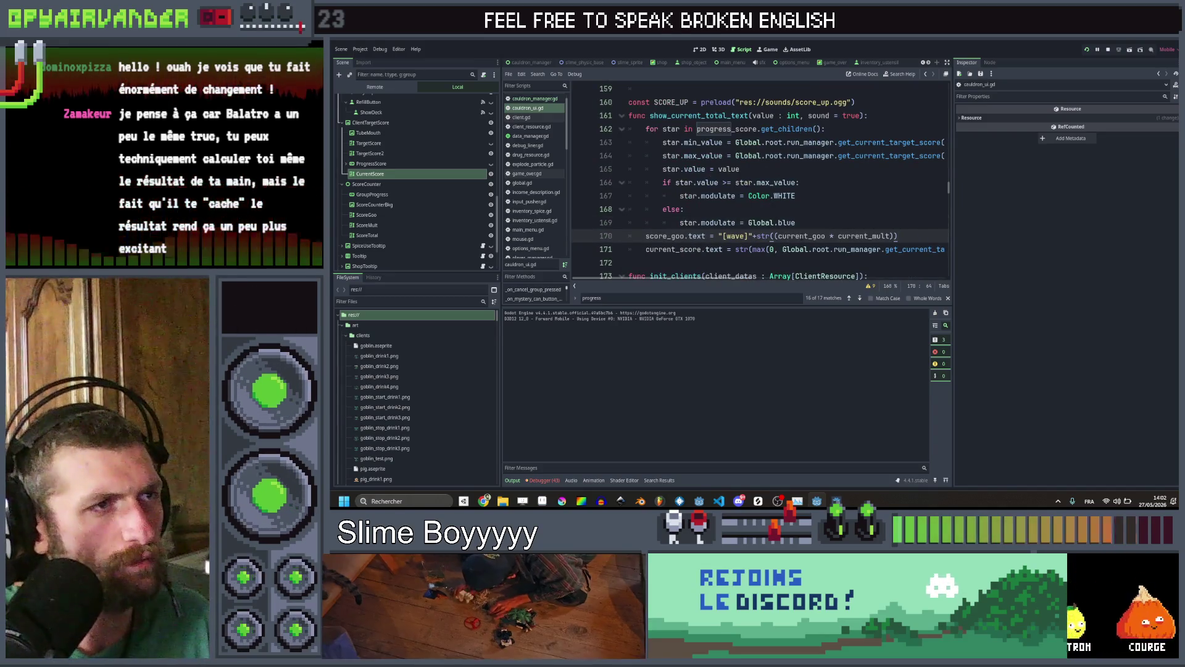
scroll(819, 236, right, 5)
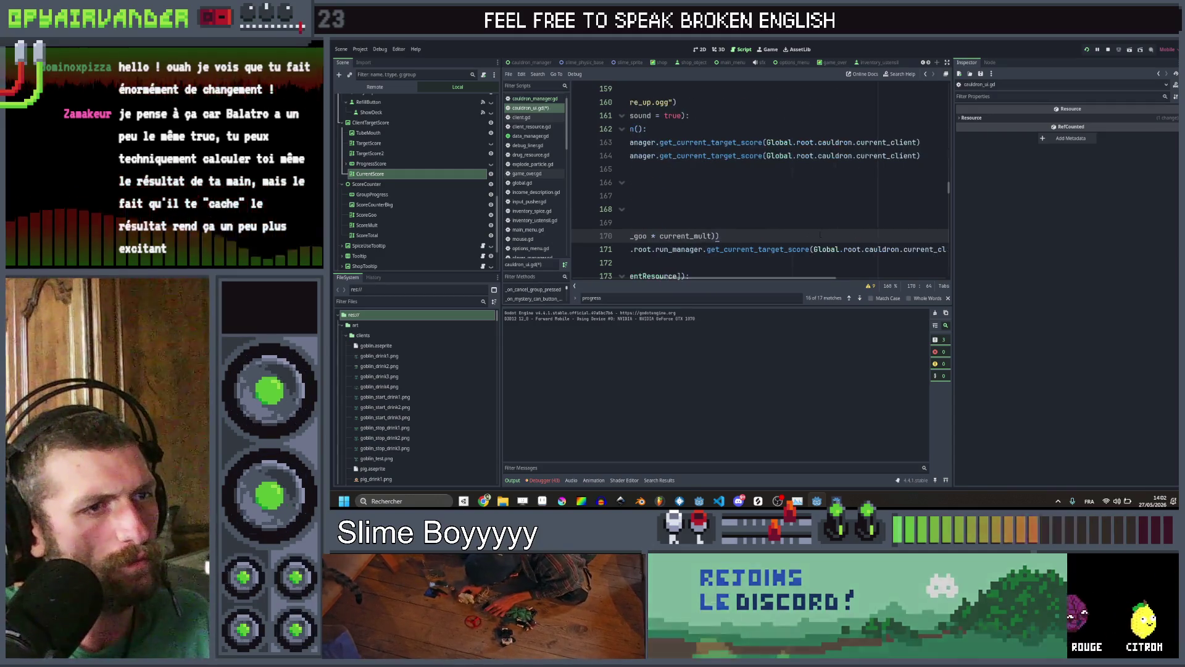
scroll(818, 236, left, 5)
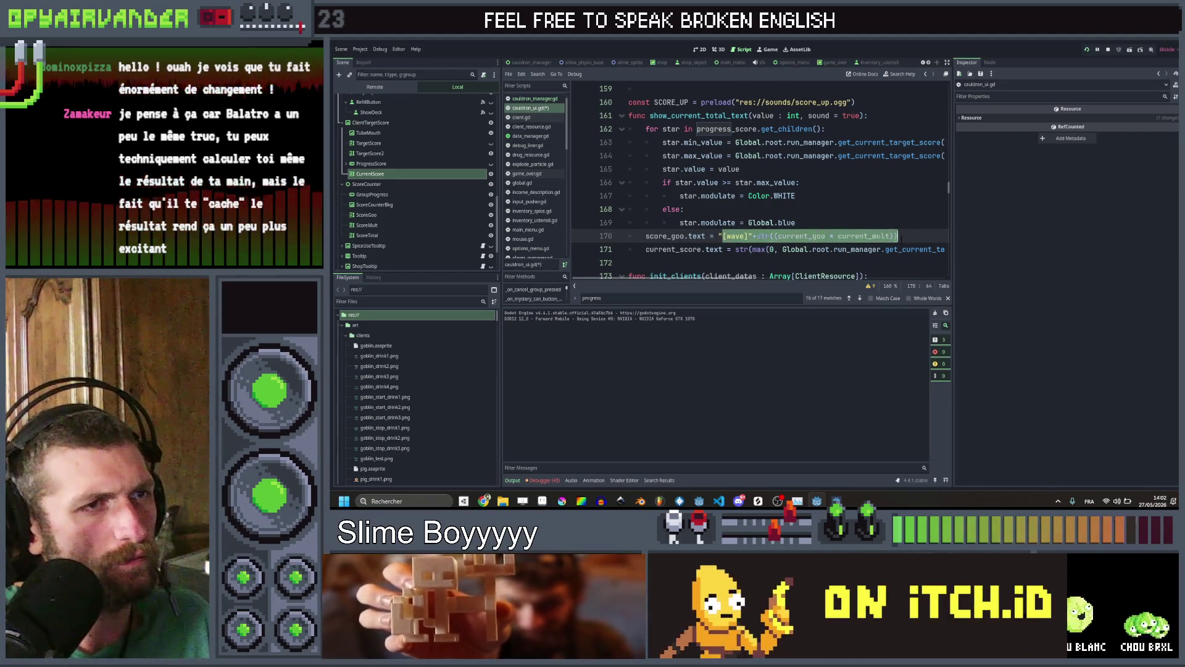
scroll(901, 239, right, 3)
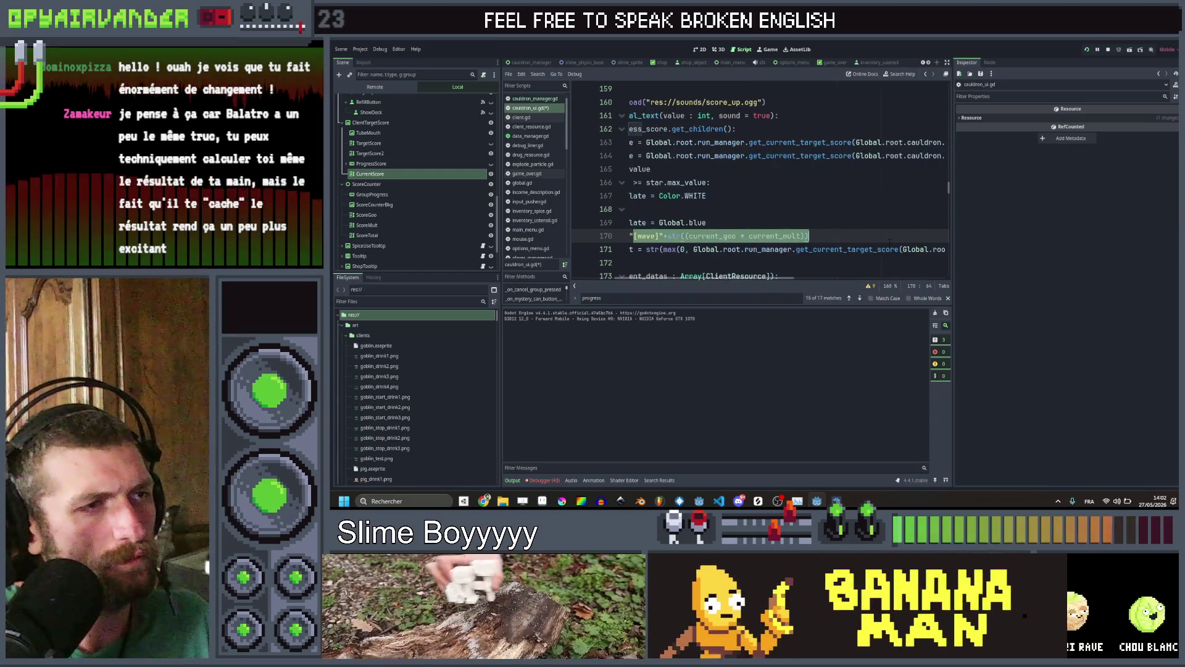
scroll(890, 242, left, 3)
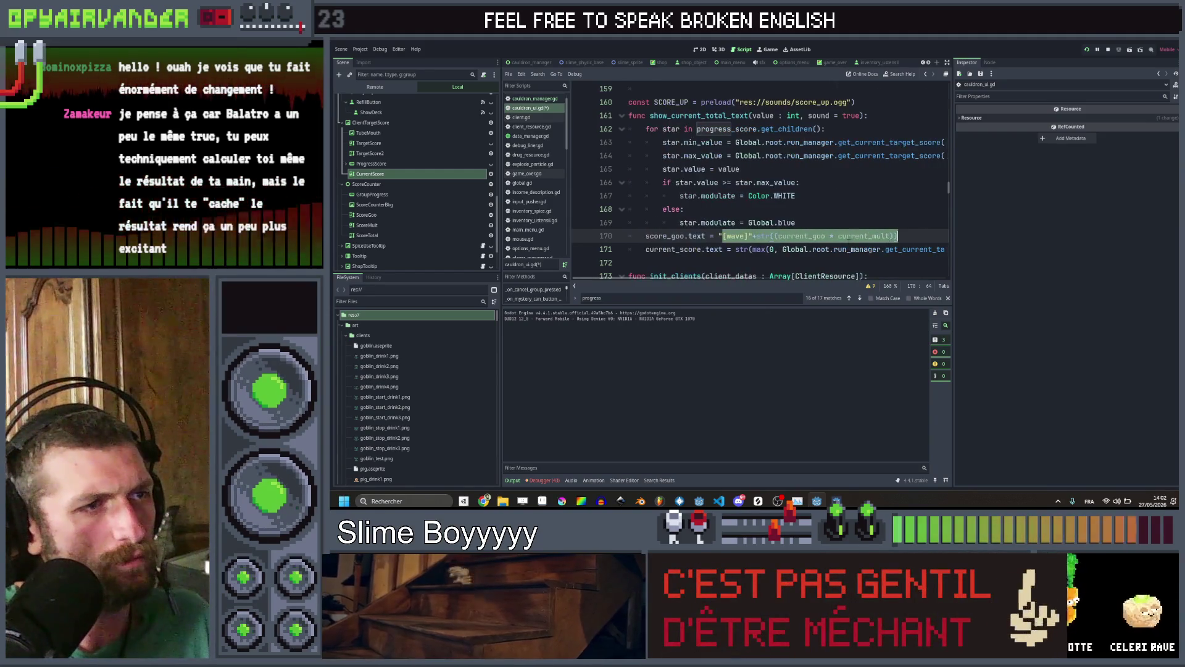
click(898, 236)
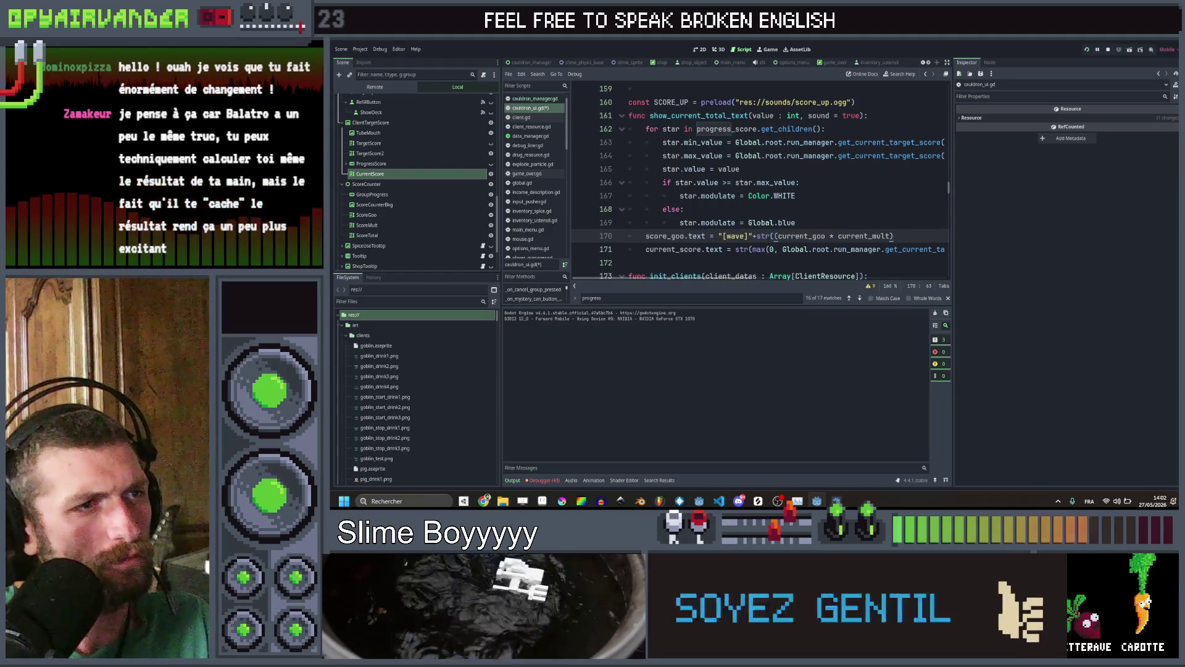
drag(732, 236, 723, 237)
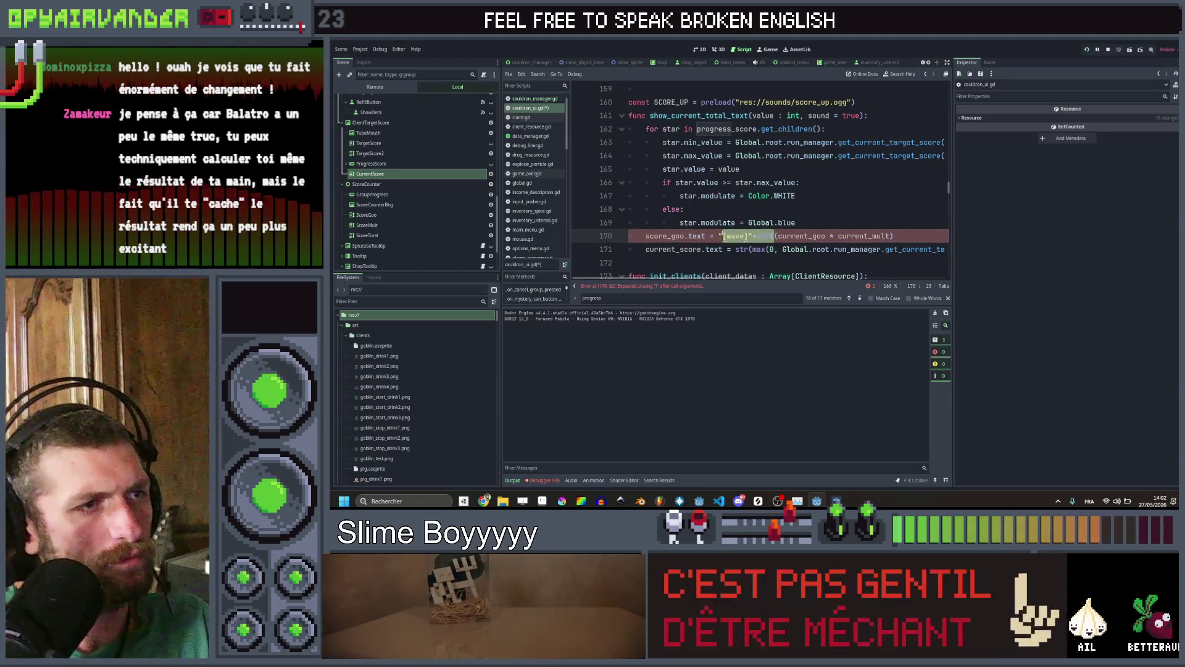
click(899, 237)
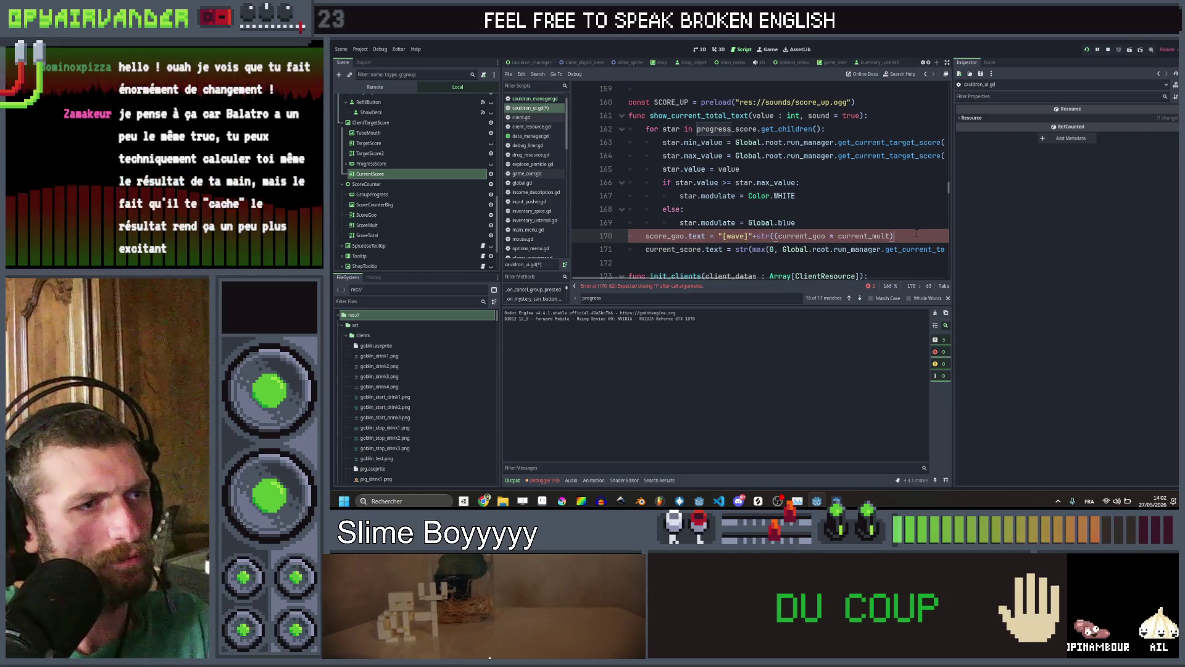
Finish line 170 as str((current_goo * current_mult) - value), save, and relaunch the game with F5
text())
drag(755, 235, 719, 236)
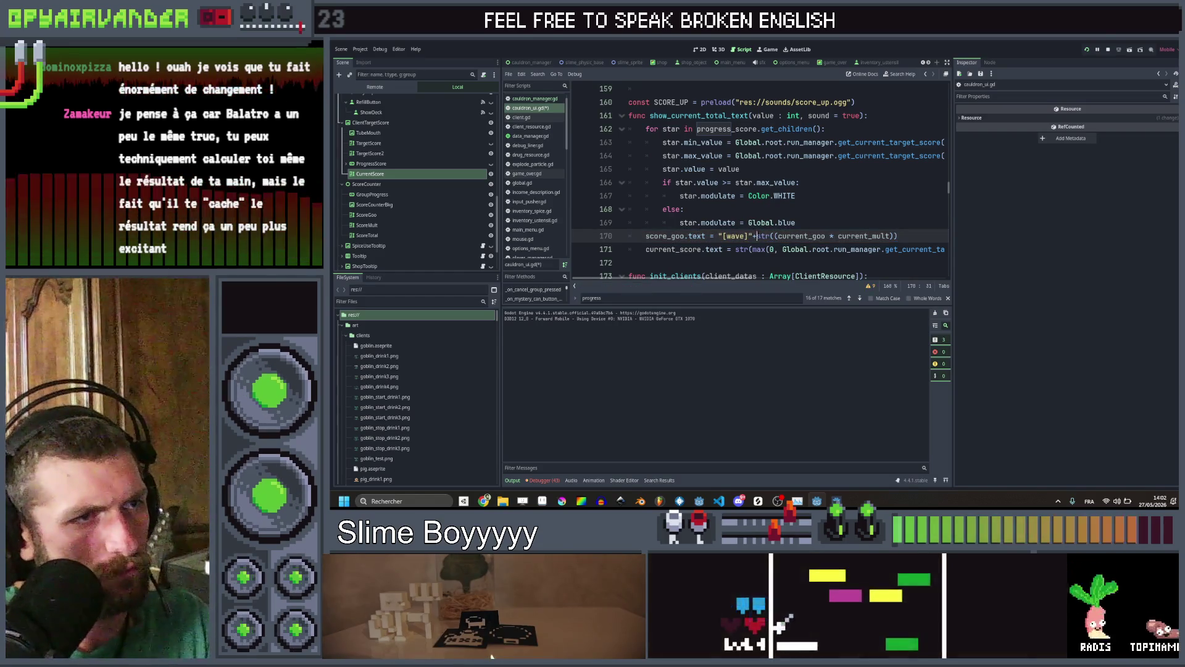
key(BackSpace)
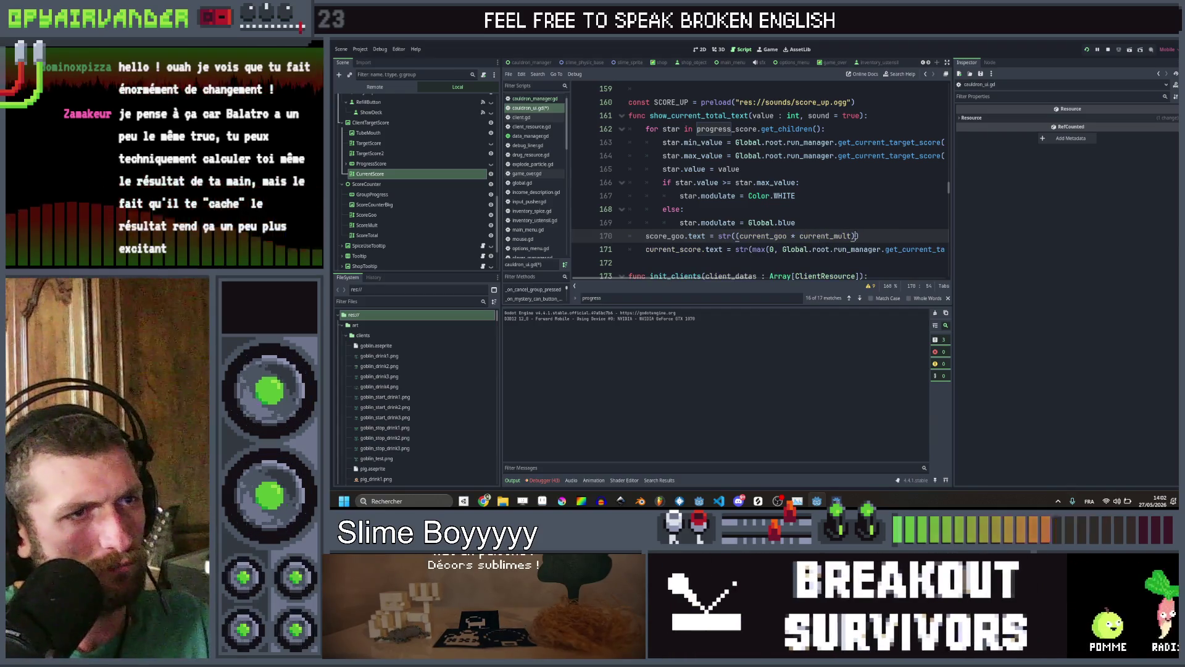
text(- value)
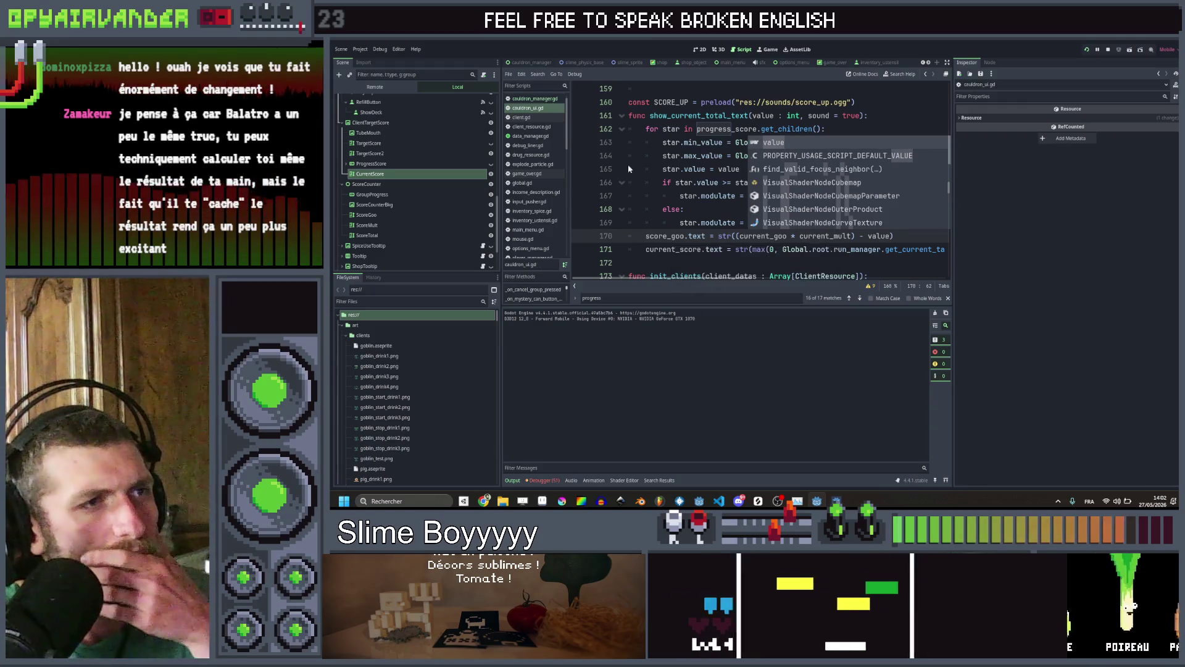
click(665, 183)
key(ctrl+s)
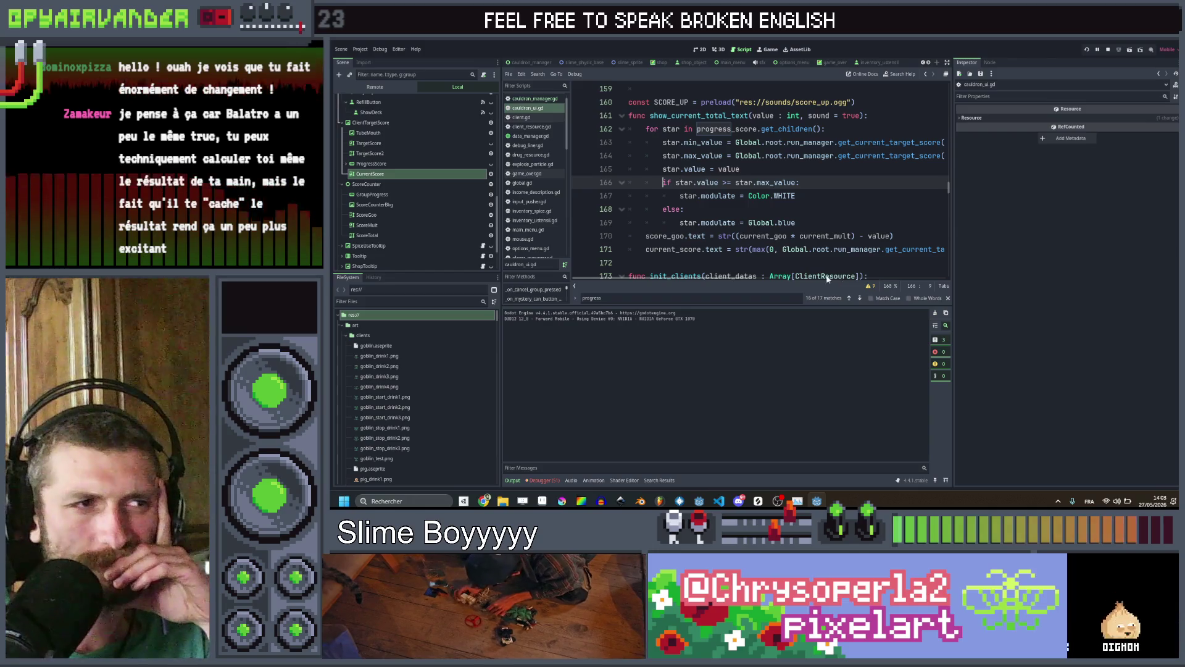
key(F5)
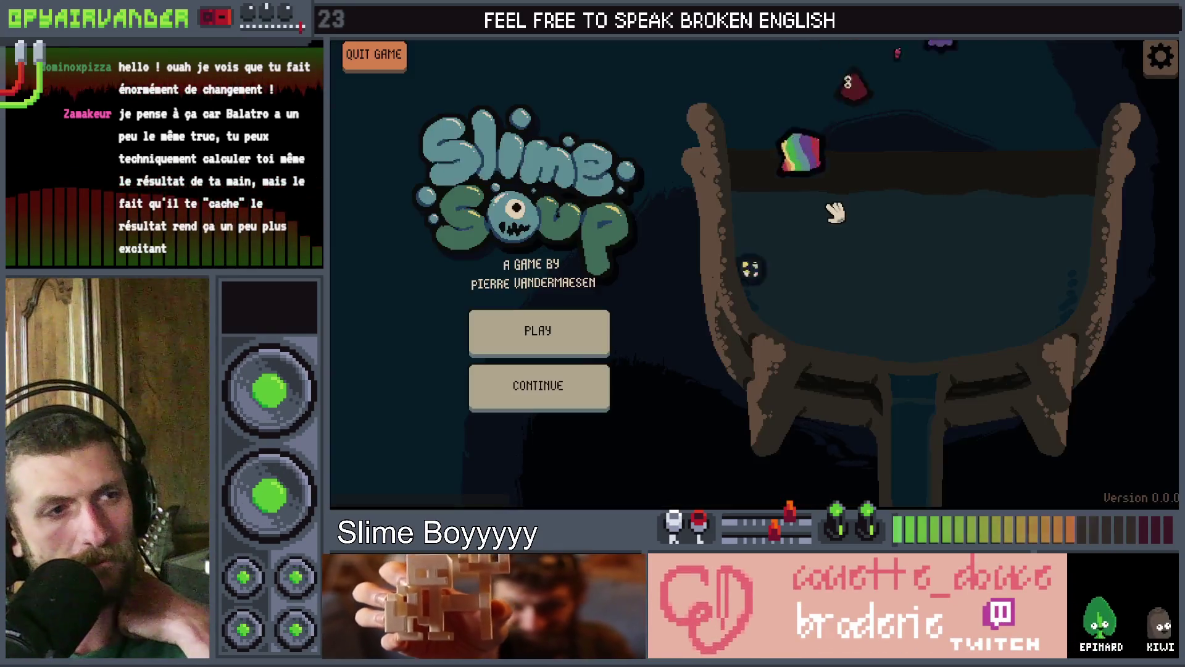
Start a new round, merge the pus and grey snot slimes, then pour more from the draw bag
click(583, 334)
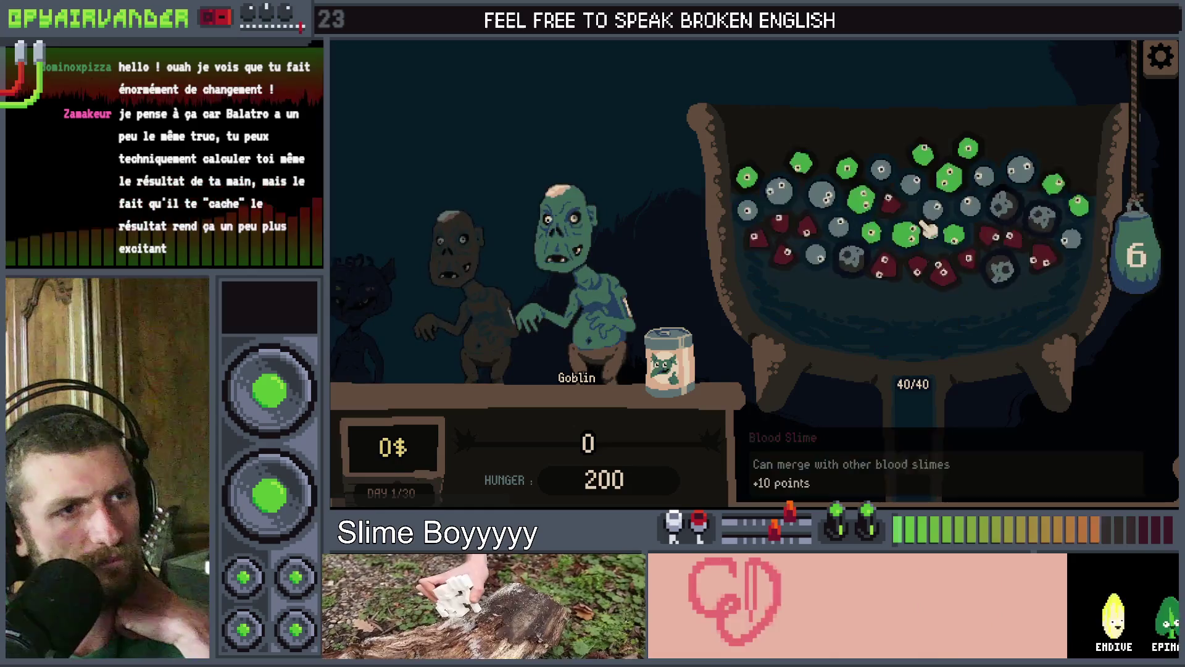
click(863, 185)
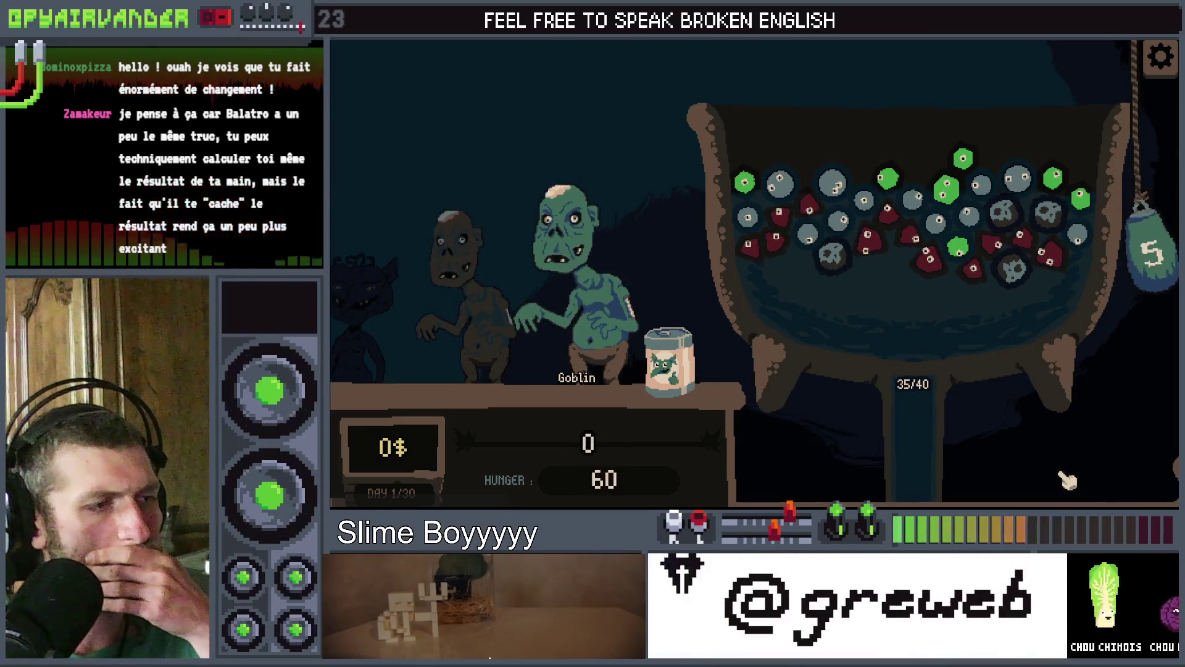
mouse_move(870, 207)
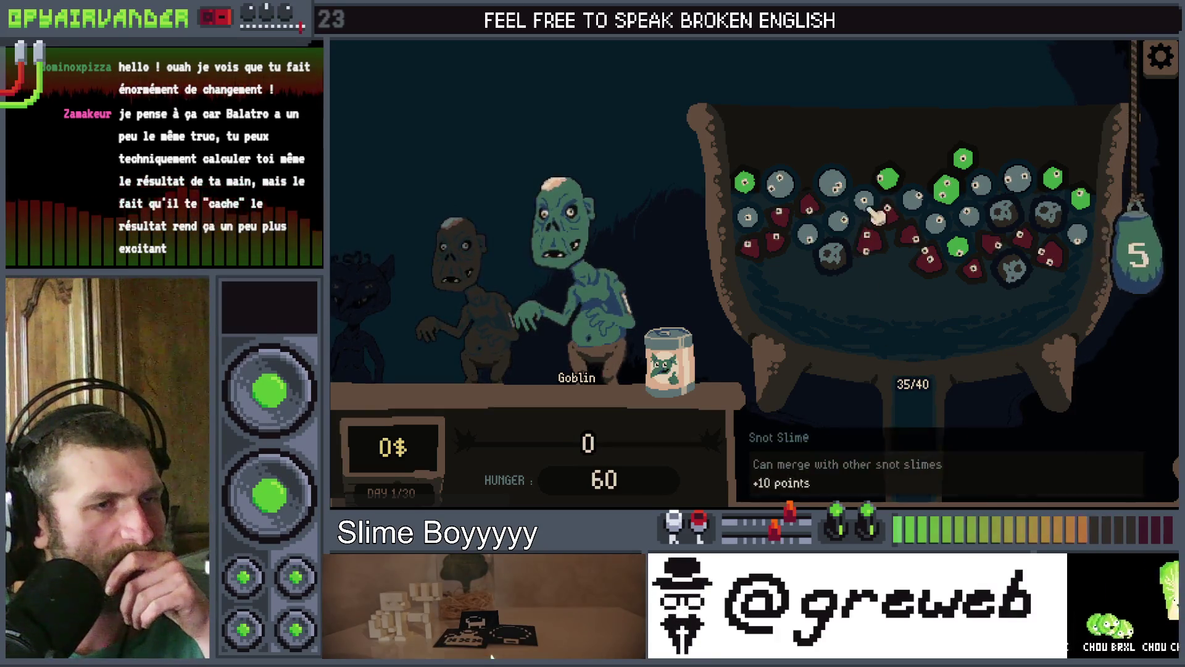
click(806, 240)
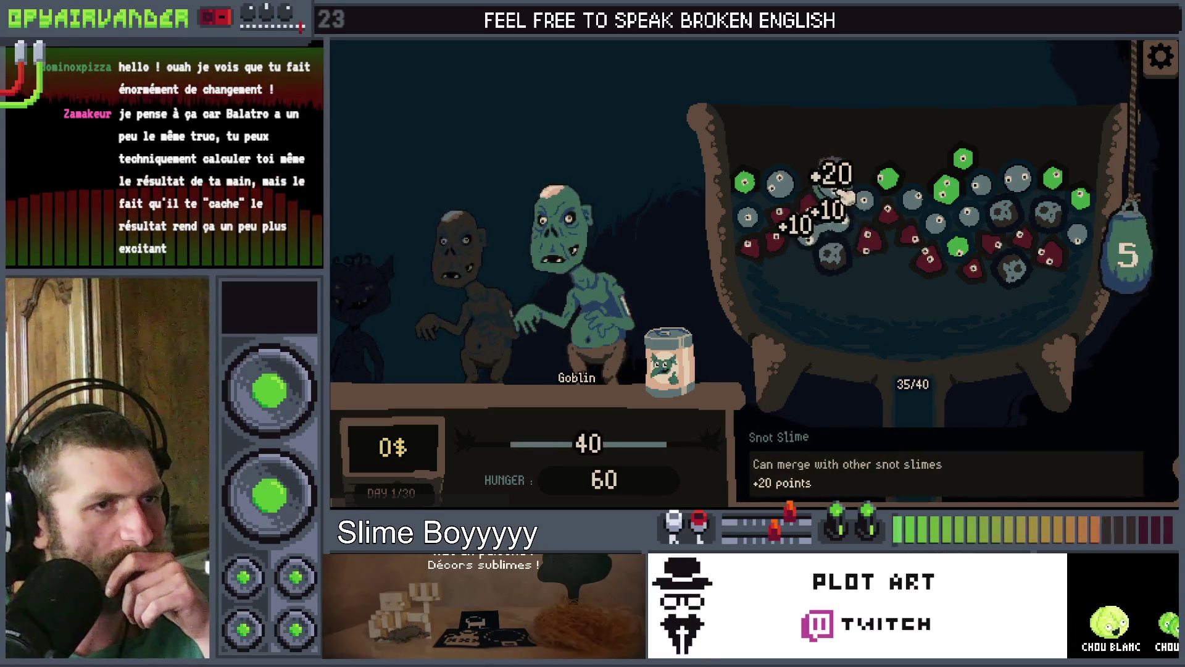
click(1114, 460)
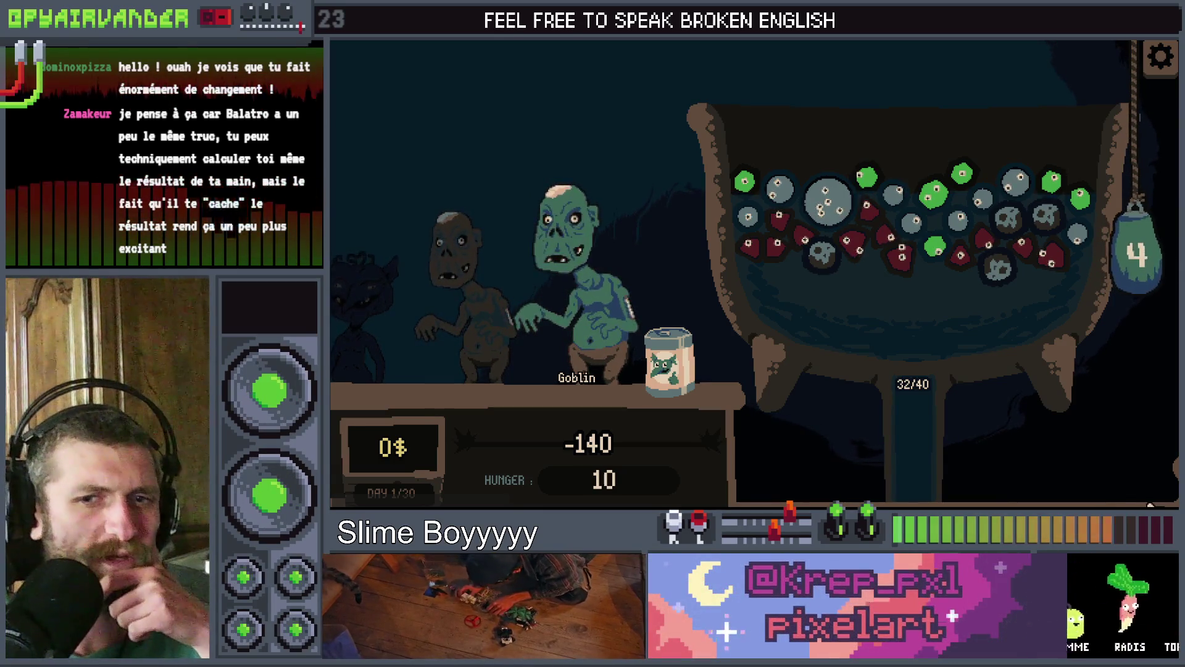
Look through show_current_total_text and add_to_total_score in cauldron_ui.gd
key(alt+Tab)
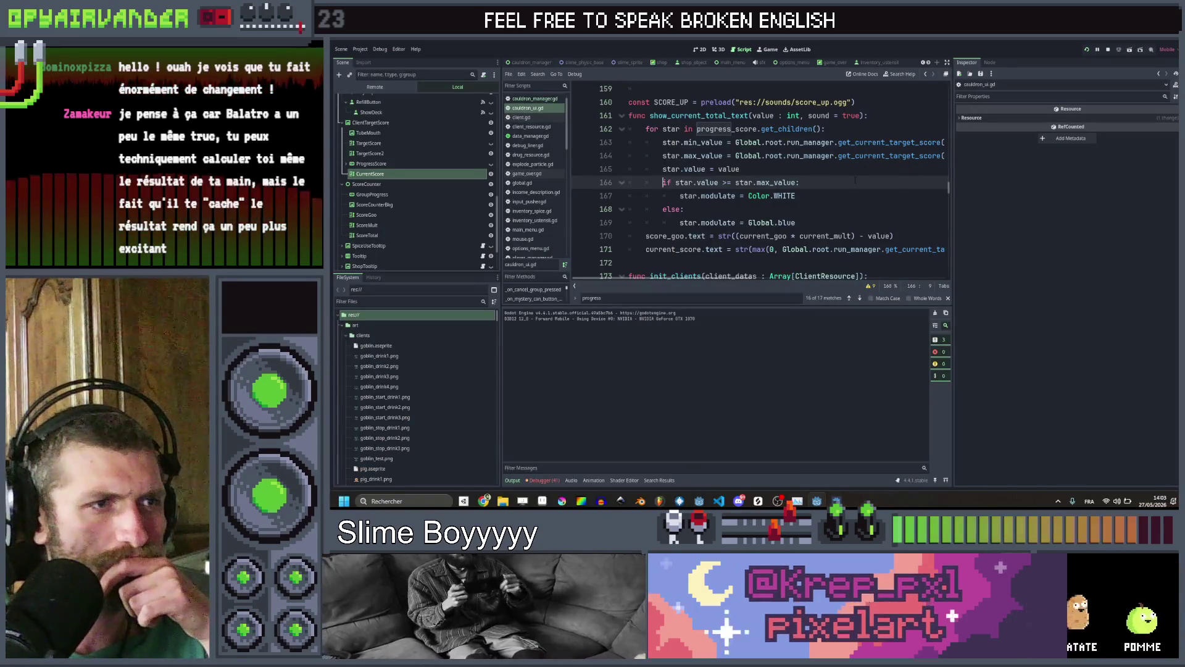
scroll(855, 181, down, 1)
scroll(855, 181, right, 5)
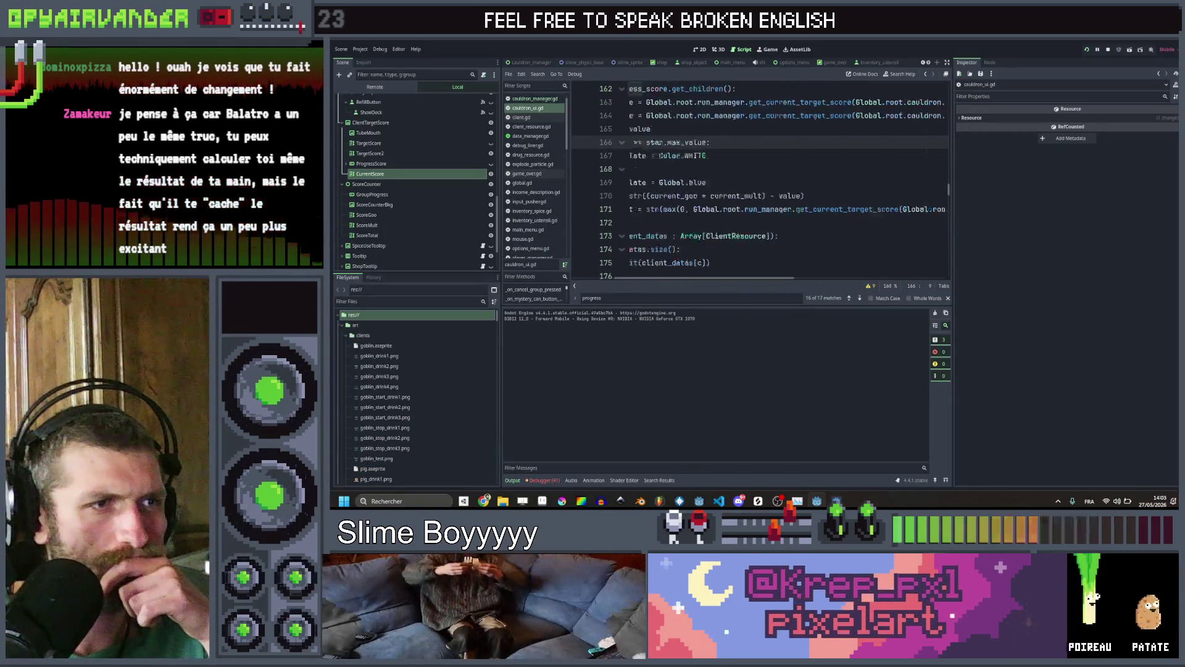
scroll(853, 181, left, 5)
scroll(853, 181, up, 4)
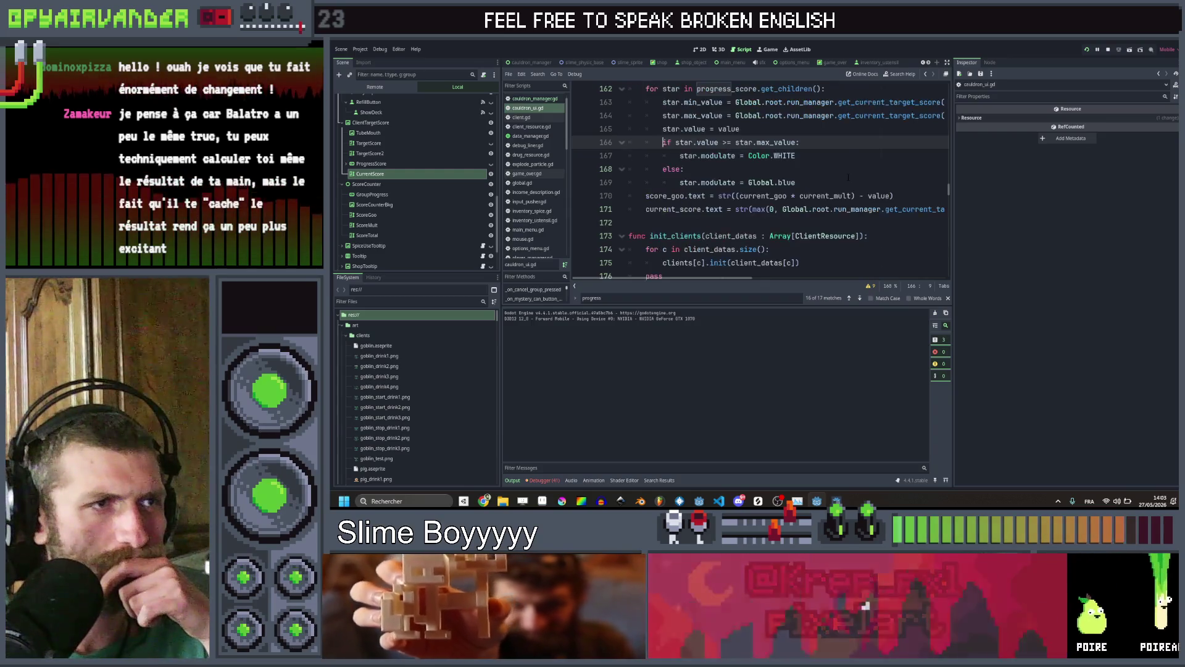
scroll(725, 182, up, 1)
scroll(725, 183, right, 1)
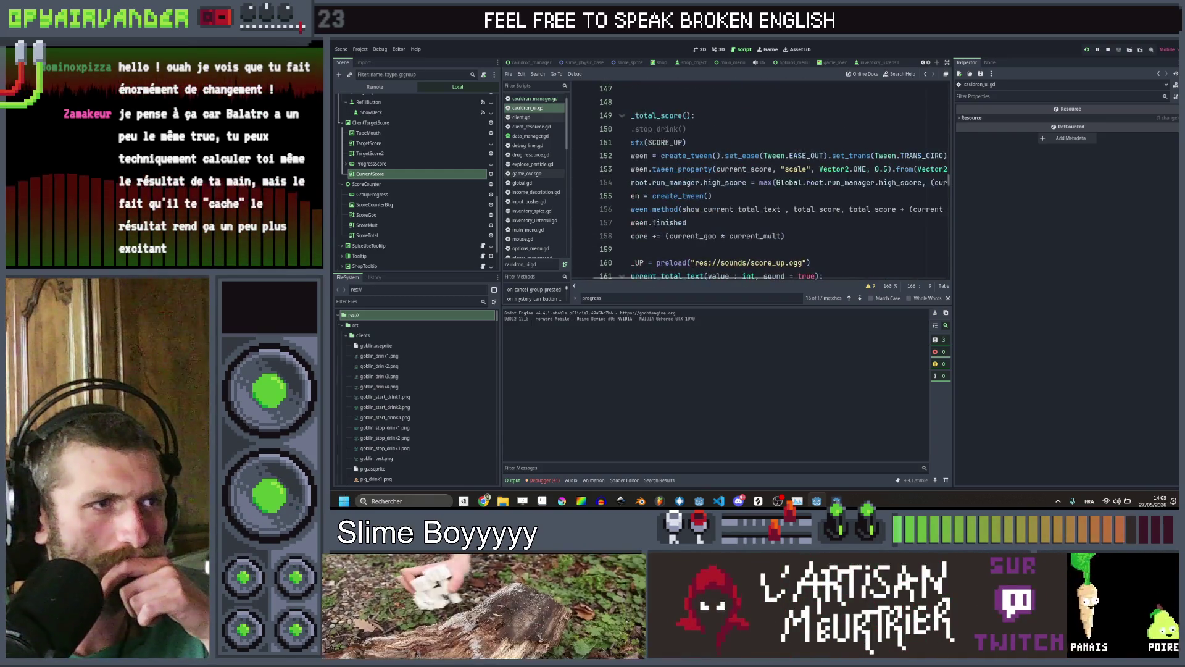
scroll(842, 182, left, 4)
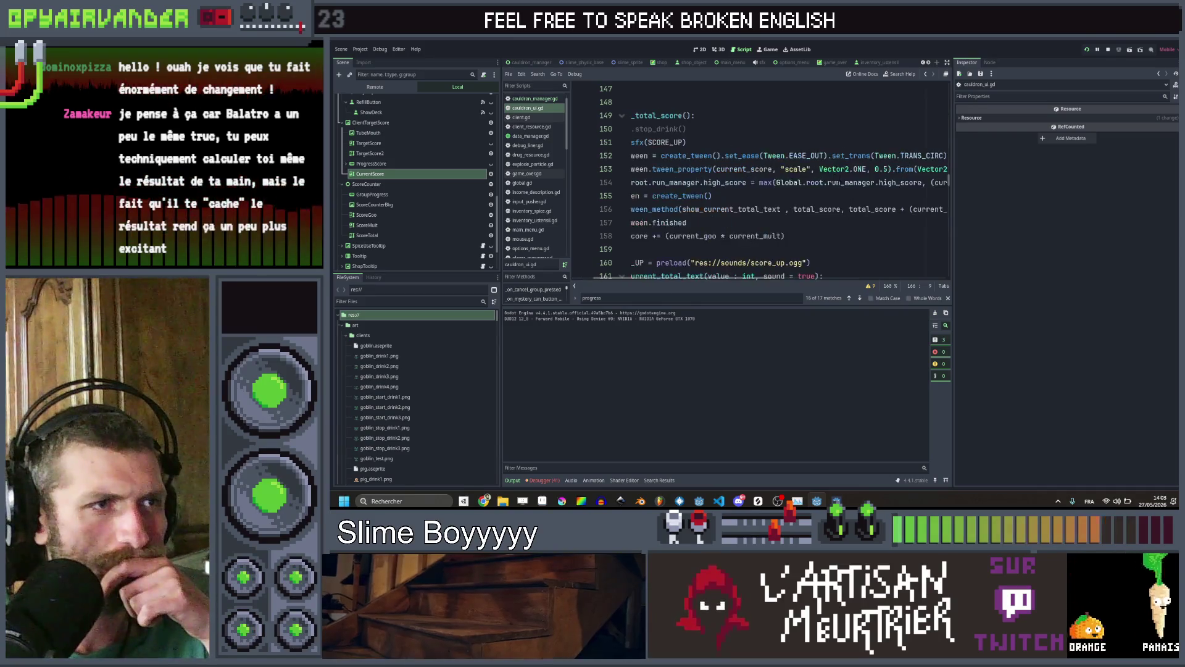
scroll(827, 189, right, 4)
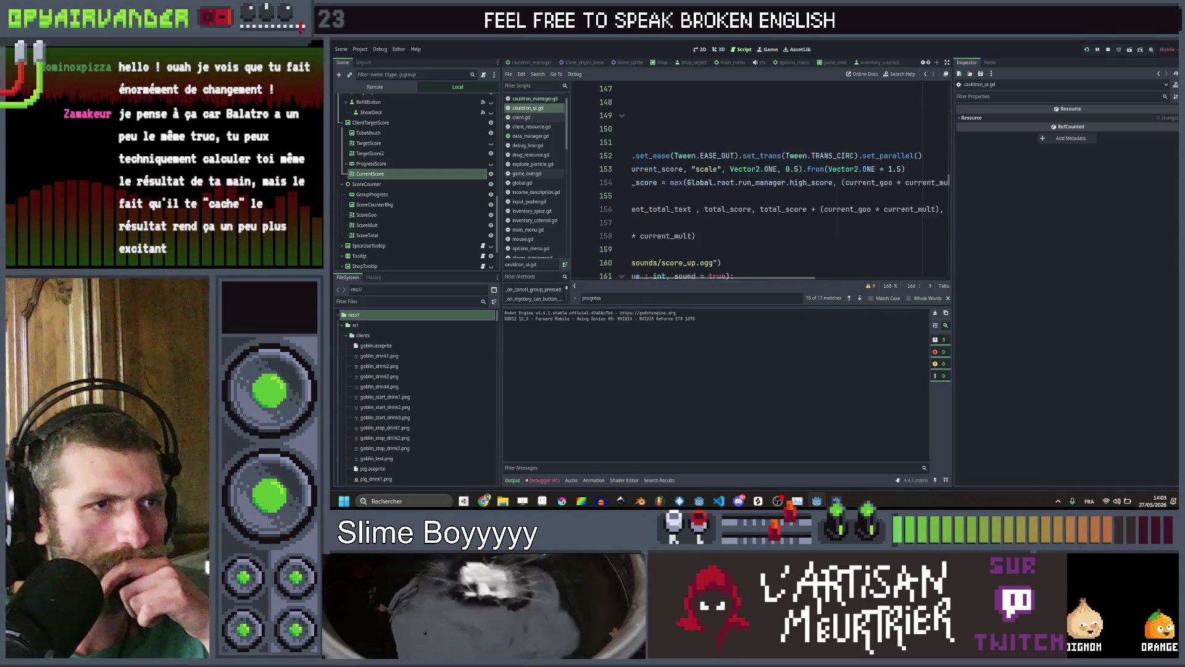
scroll(800, 211, left, 2)
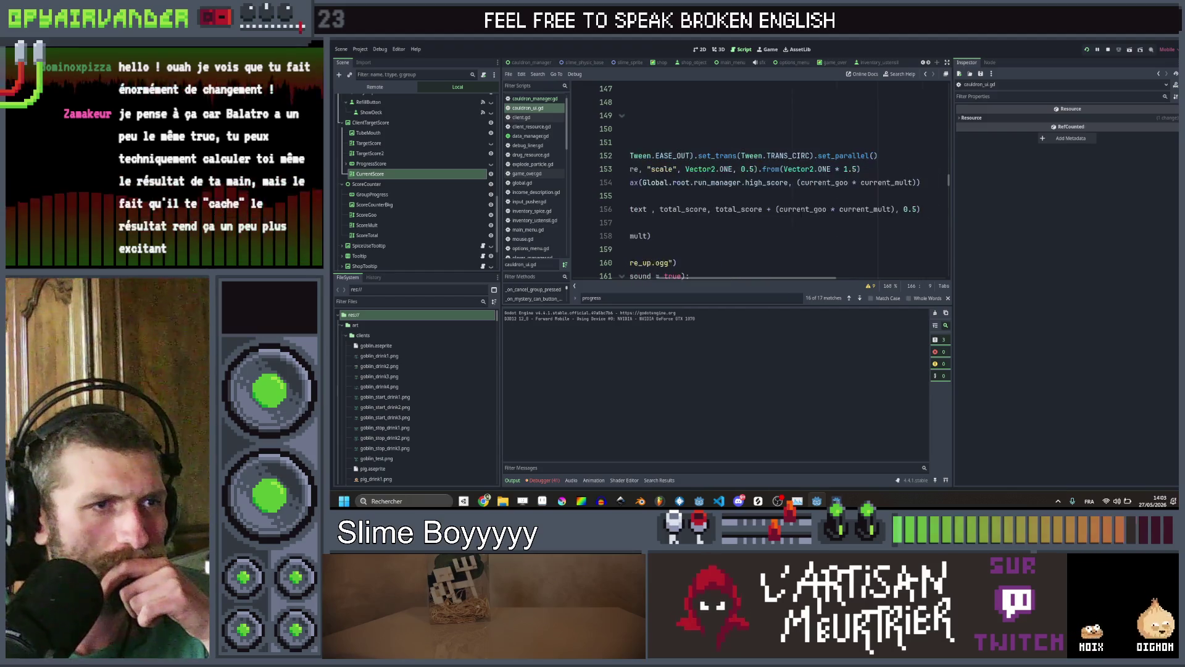
key(Home)
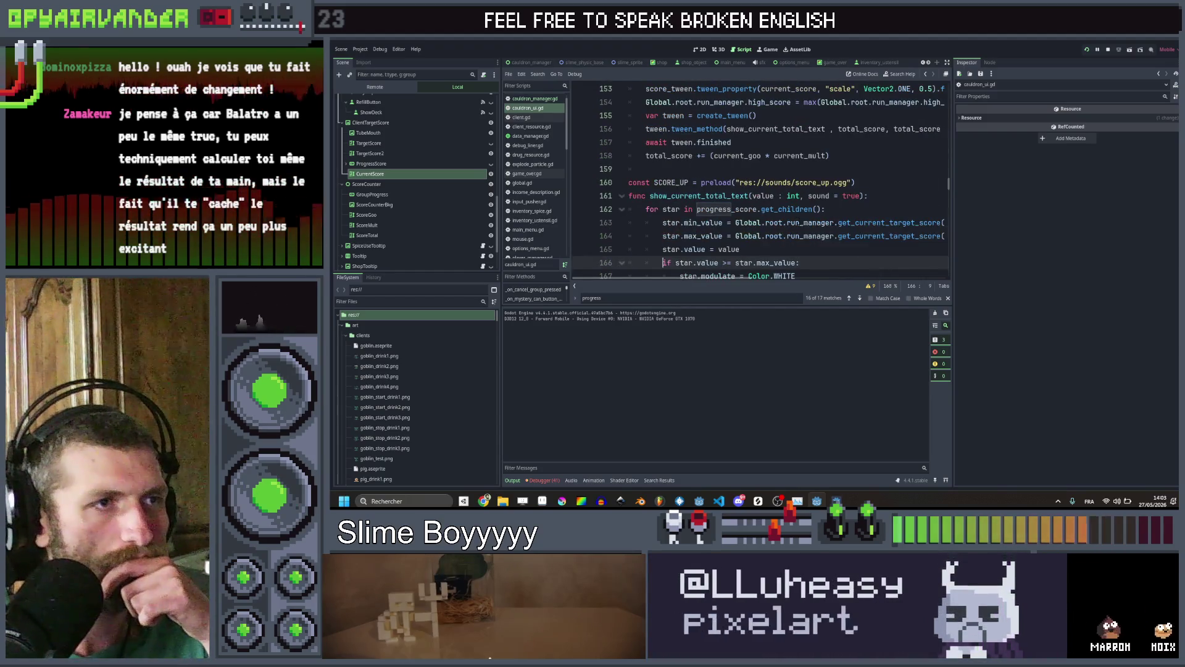
scroll(829, 218, up, 2)
scroll(837, 206, right, 5)
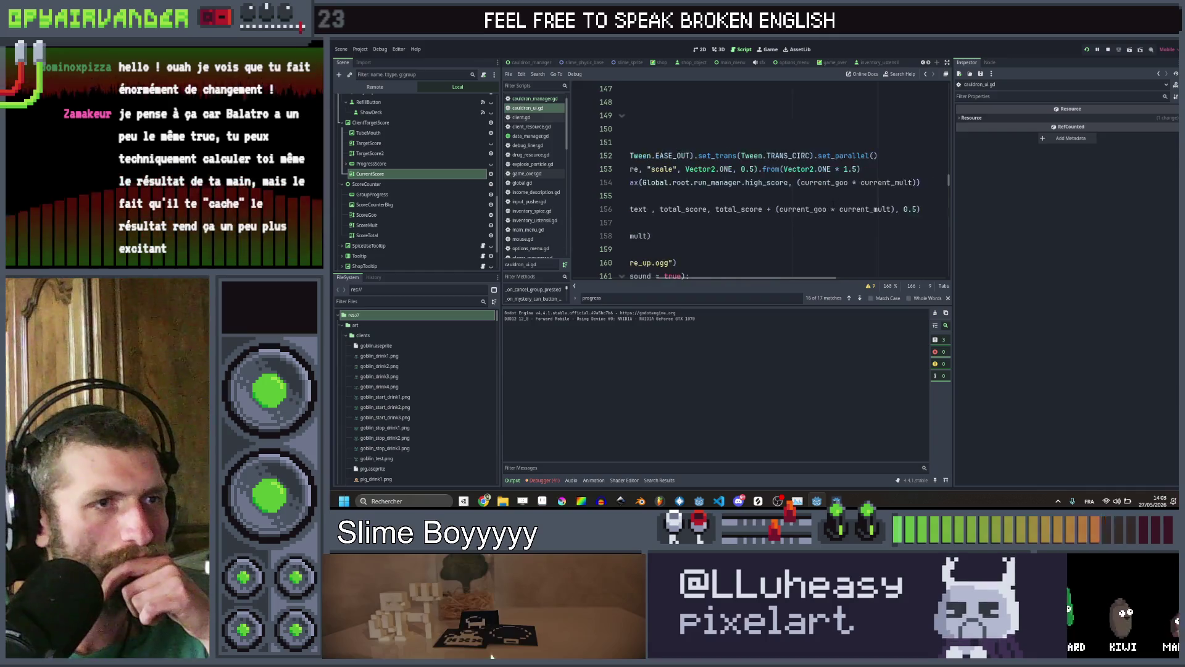
scroll(833, 204, down, 1)
scroll(832, 204, left, 2)
scroll(833, 203, down, 1)
scroll(832, 204, down, 2)
scroll(833, 203, left, 2)
scroll(837, 202, up, 3)
scroll(837, 201, right, 5)
scroll(837, 200, left, 5)
scroll(837, 200, down, 2)
scroll(837, 200, right, 2)
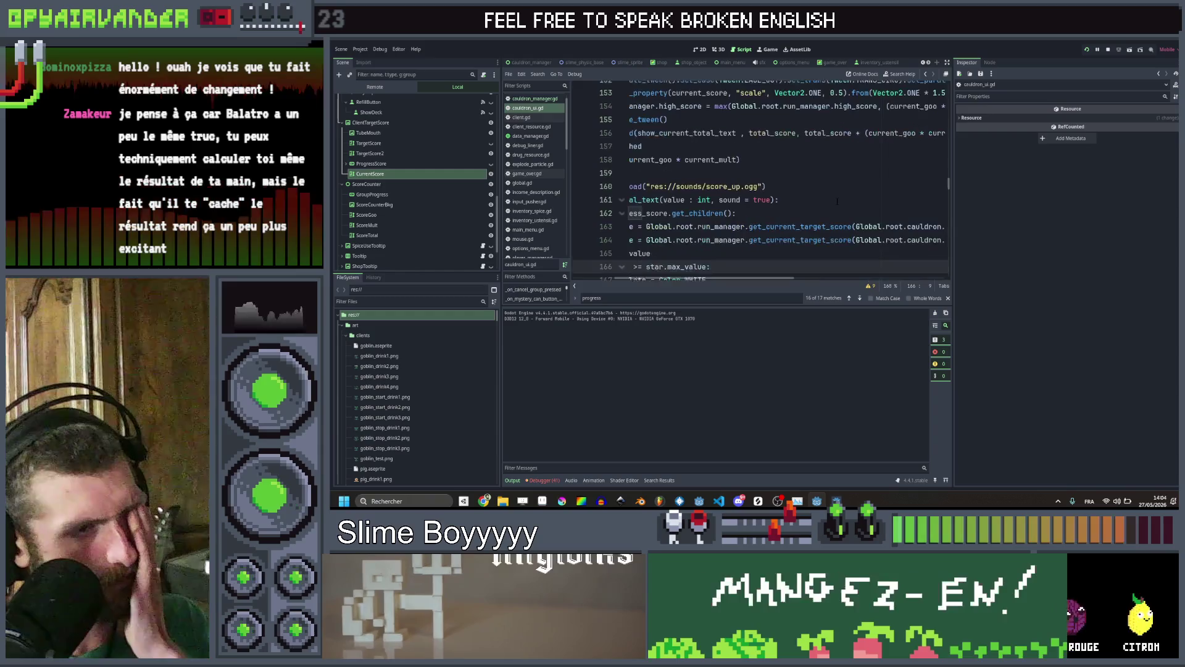
scroll(837, 200, left, 2)
scroll(837, 200, down, 1)
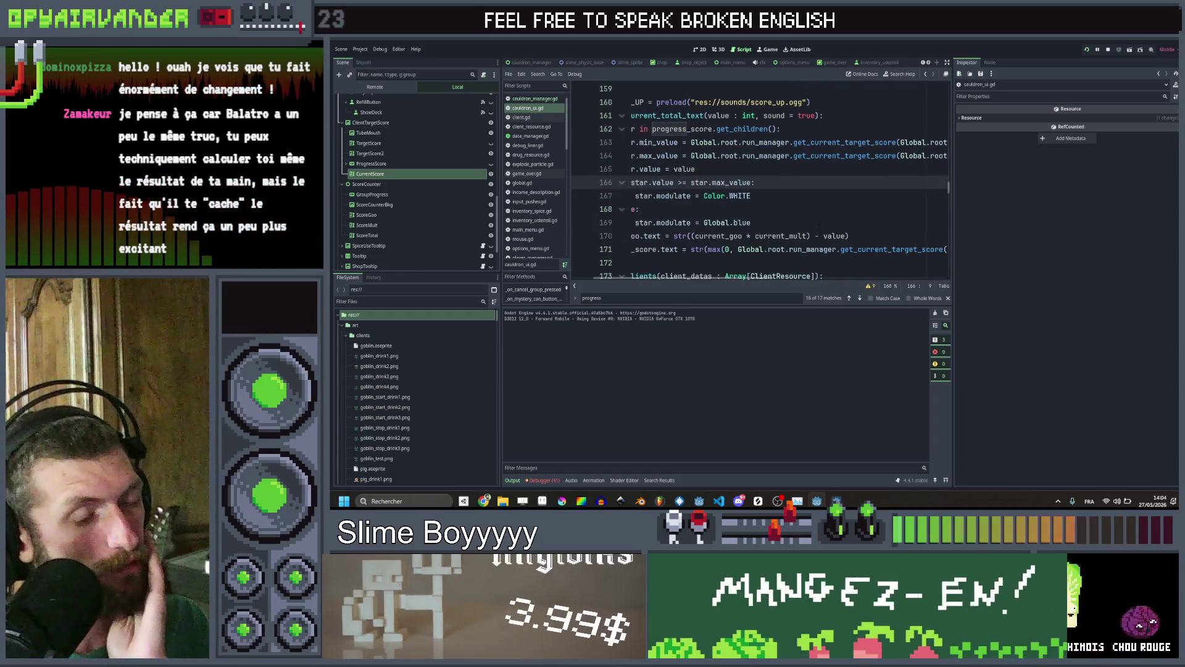
Select the goo-times-multiplier expression on line 170 in the else branch
click(796, 222)
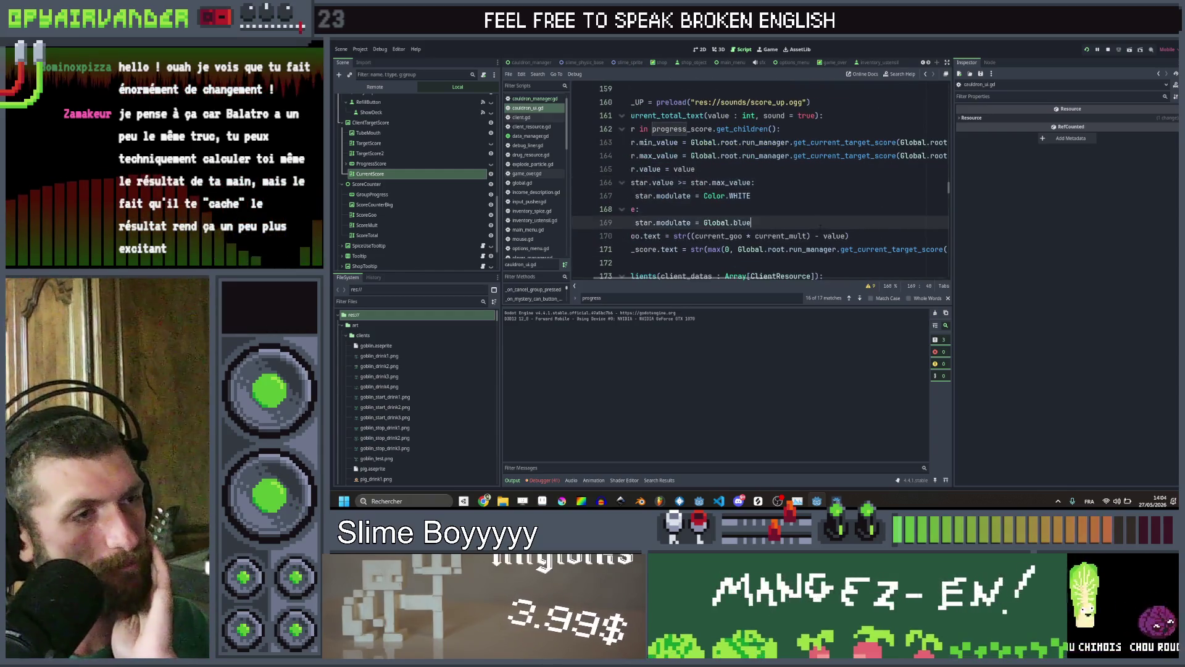
click(900, 235)
scroll(882, 227, up, 3)
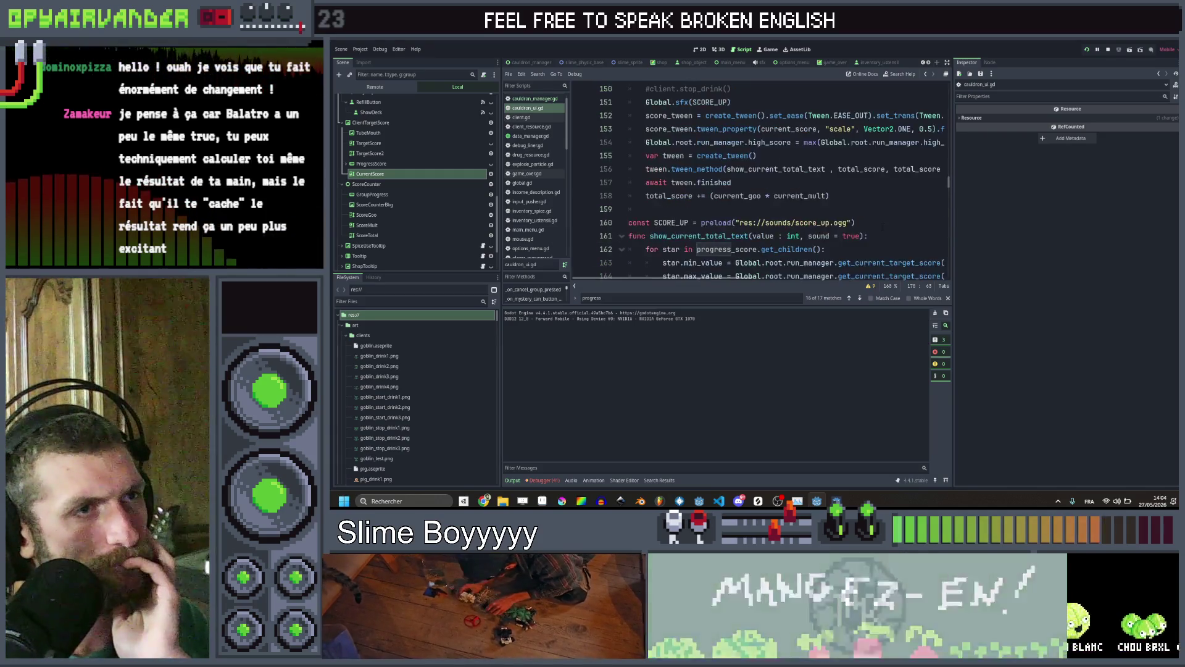
scroll(882, 227, right, 2)
scroll(882, 227, left, 2)
scroll(882, 226, down, 3)
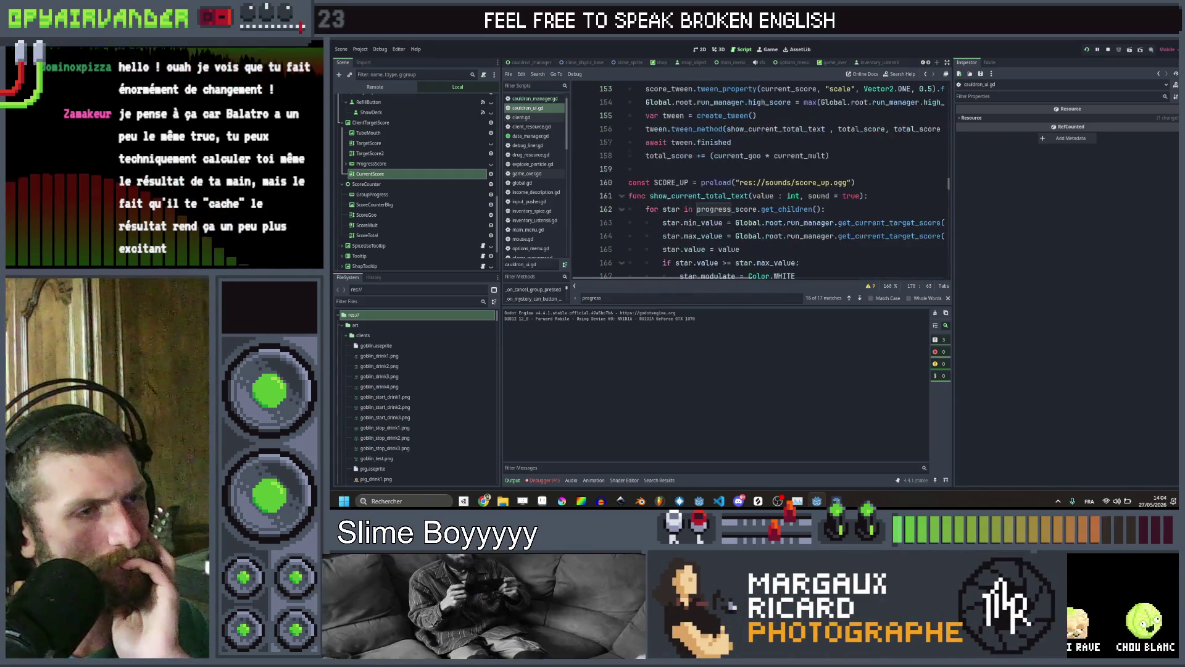
scroll(878, 225, up, 3)
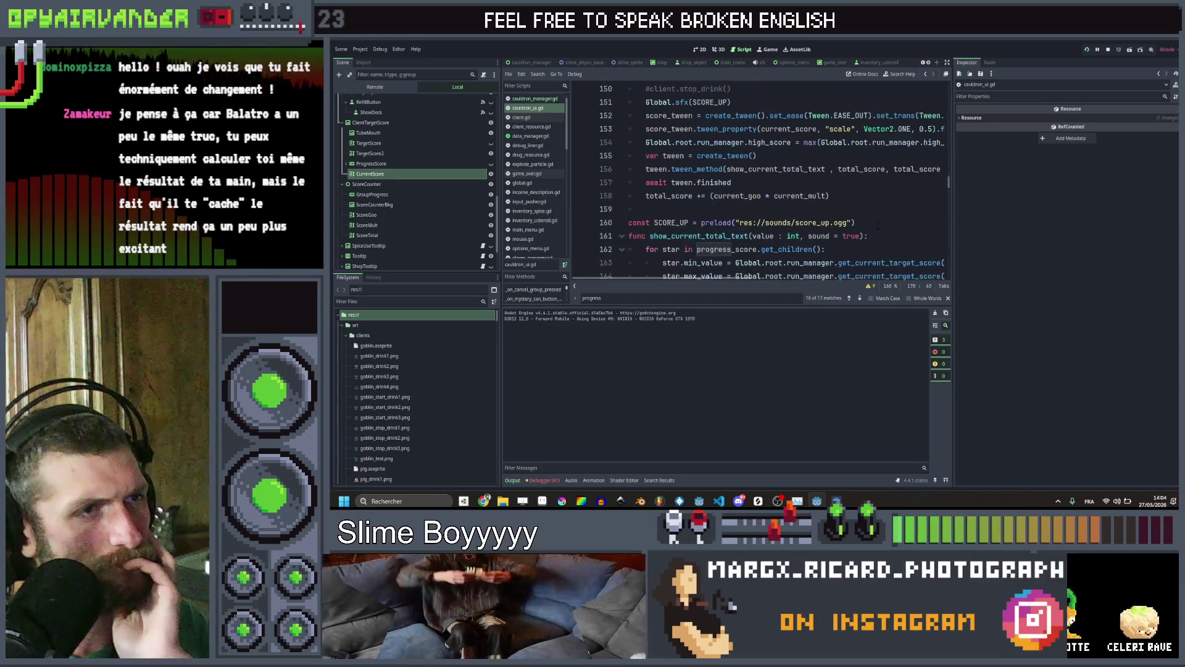
scroll(878, 226, right, 2)
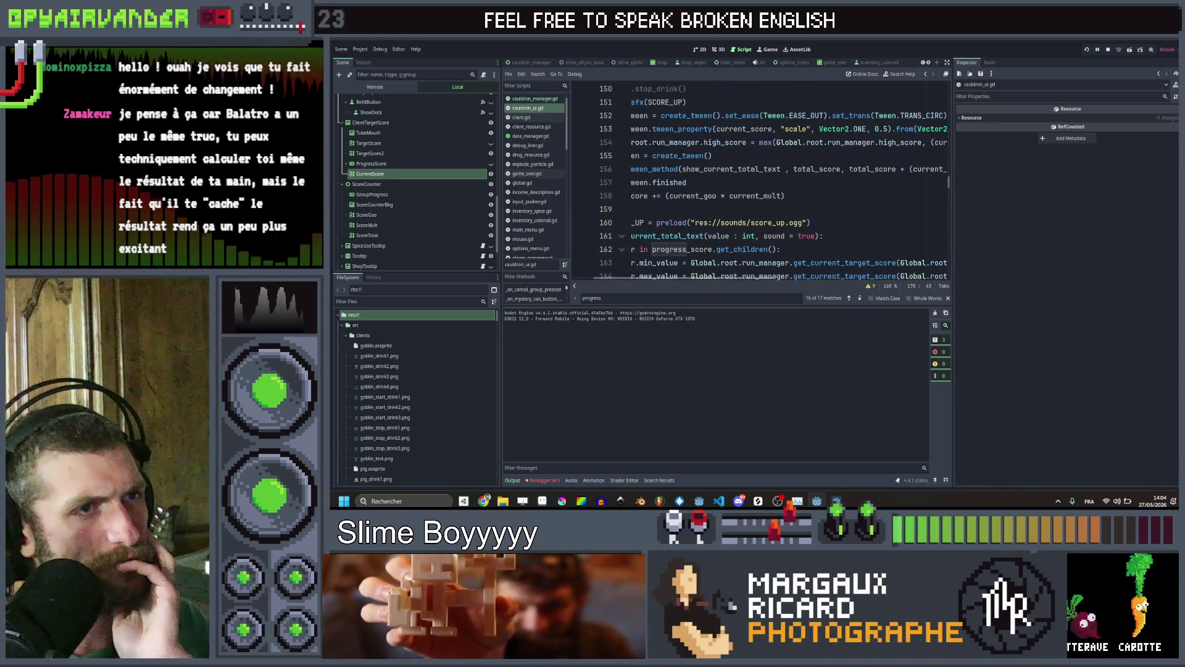
scroll(835, 197, left, 2)
scroll(834, 197, up, 1)
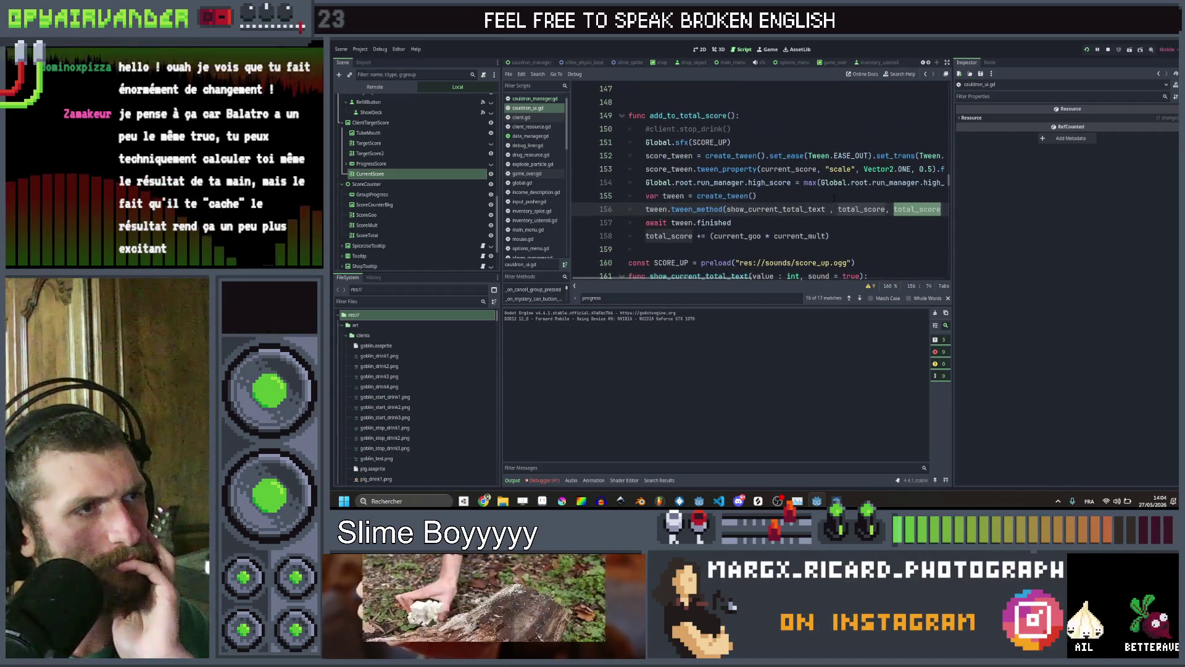
scroll(835, 197, down, 1)
scroll(834, 198, down, 1)
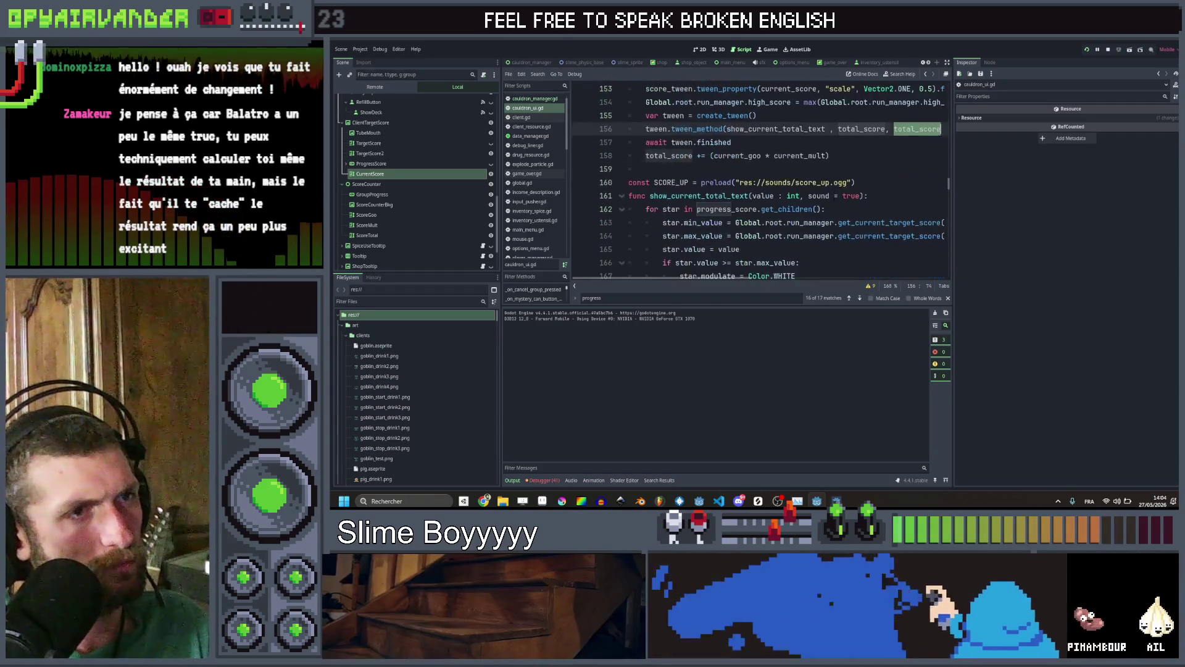
scroll(834, 197, down, 2)
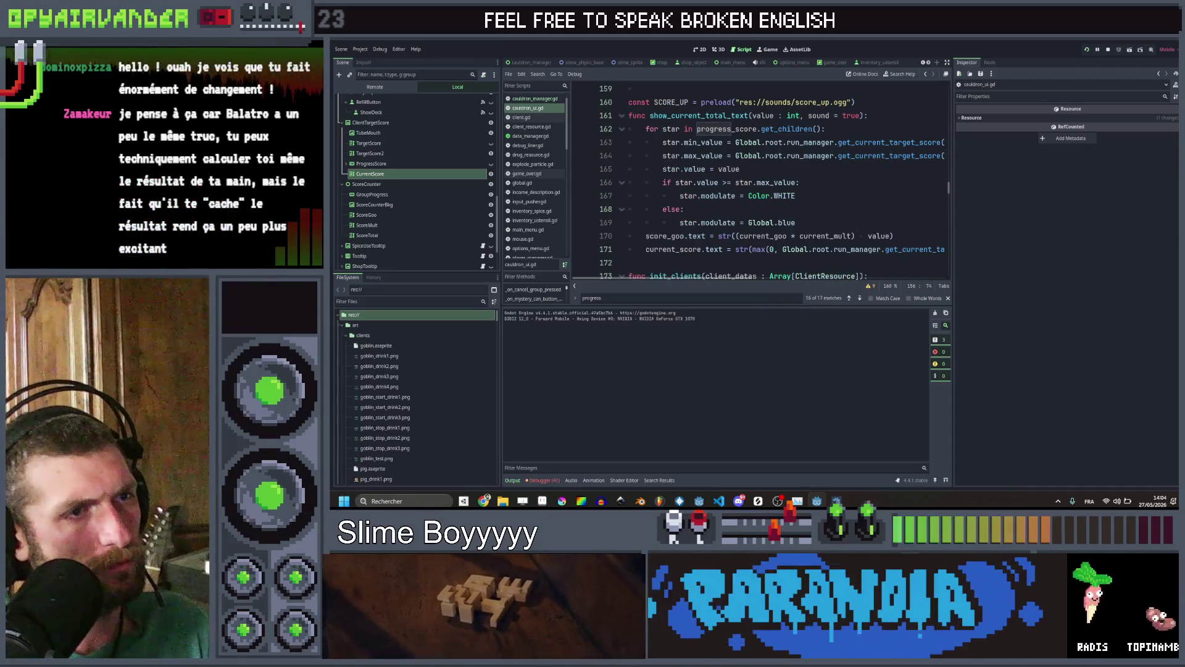
drag(855, 236, 737, 236)
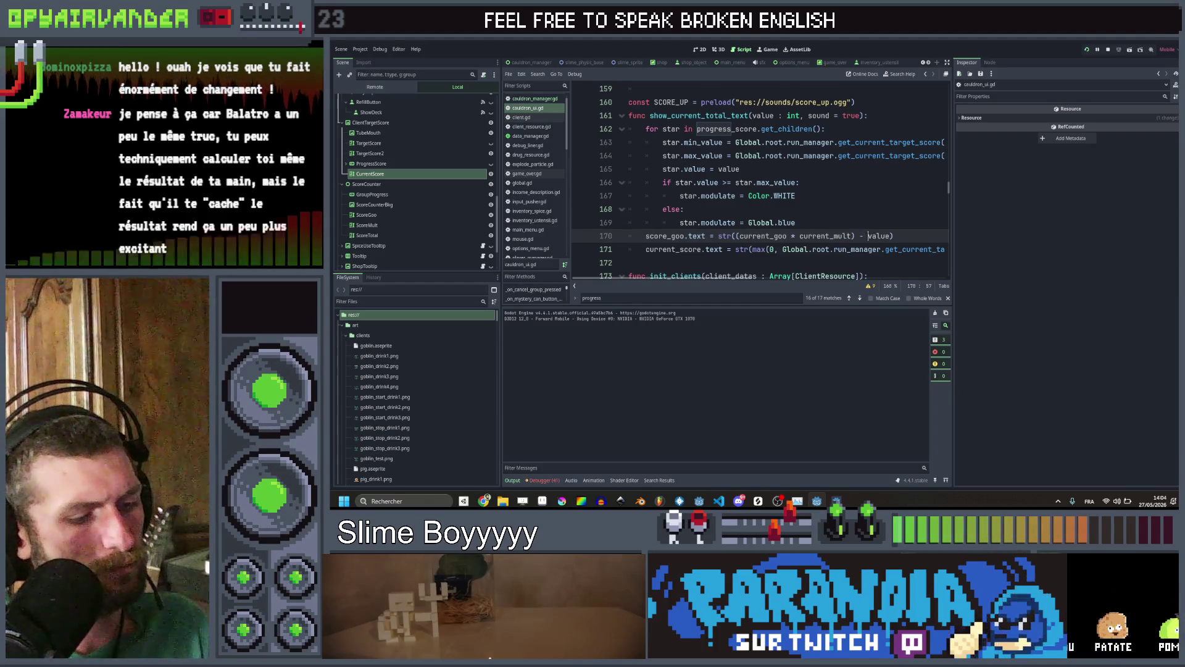
Make line 170 subtract (total_score - value) from goo times multiplier, then relaunch with F5
text((total_score -)
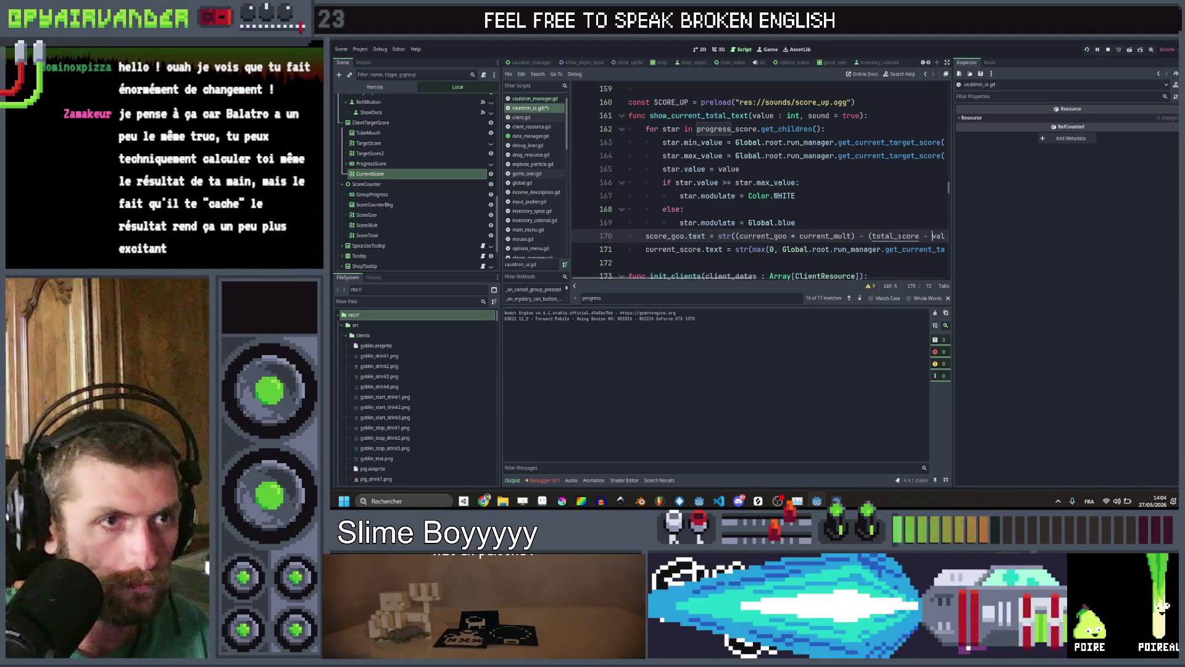
key(ctrl+Right)
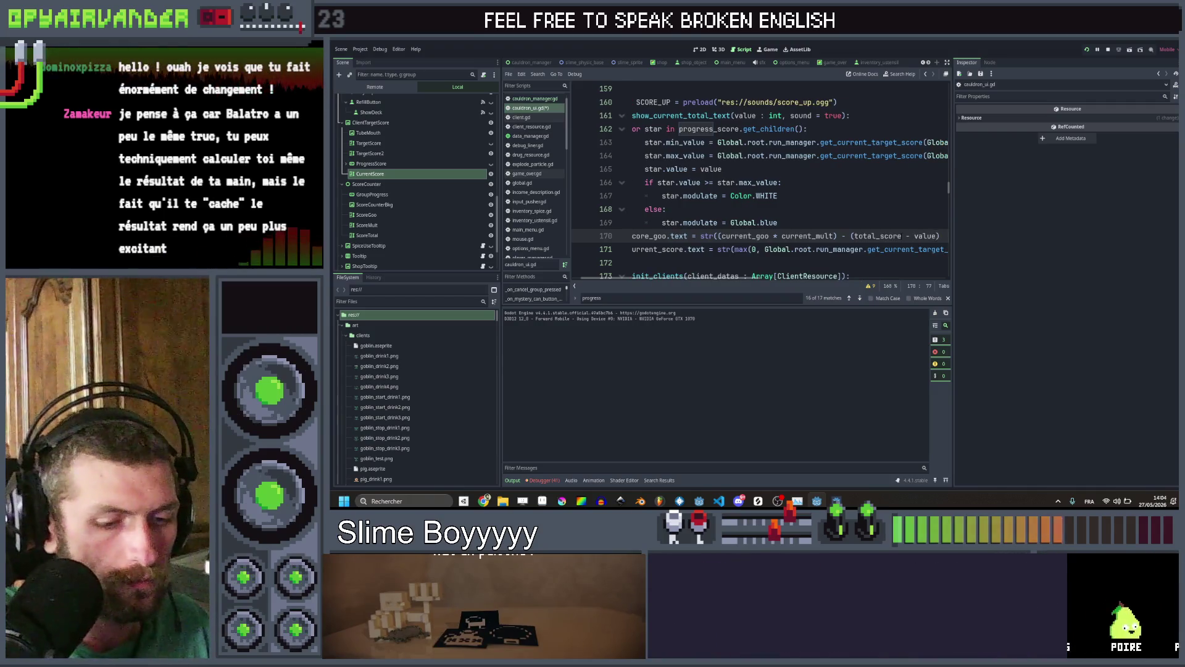
text()))
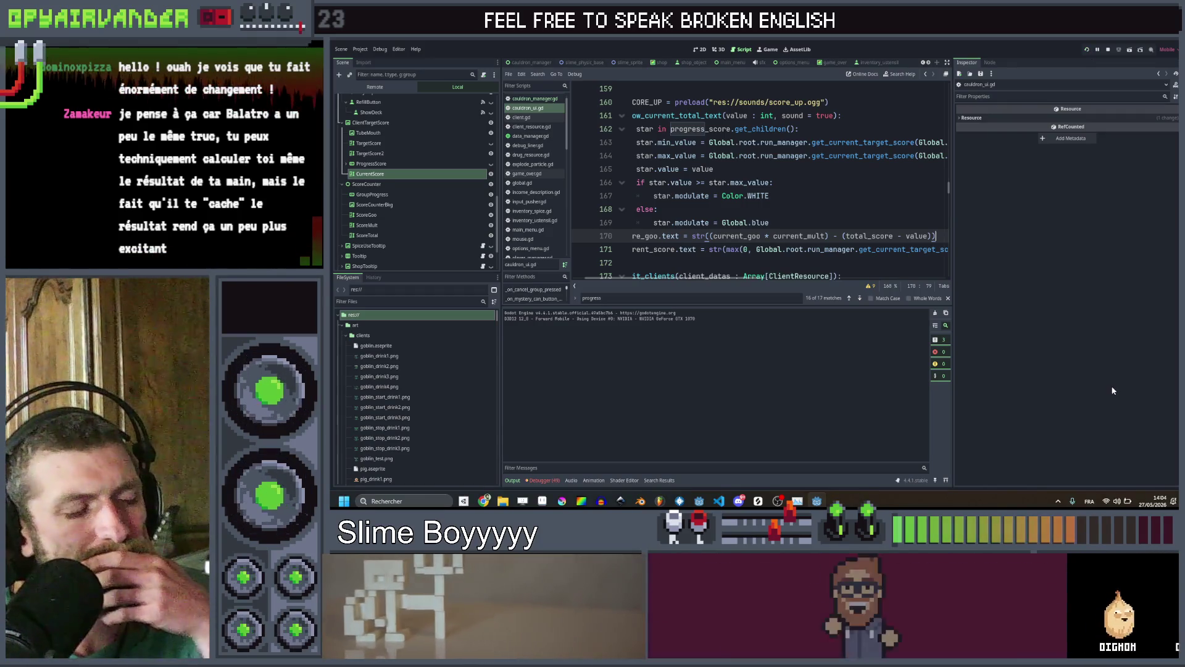
key(F5)
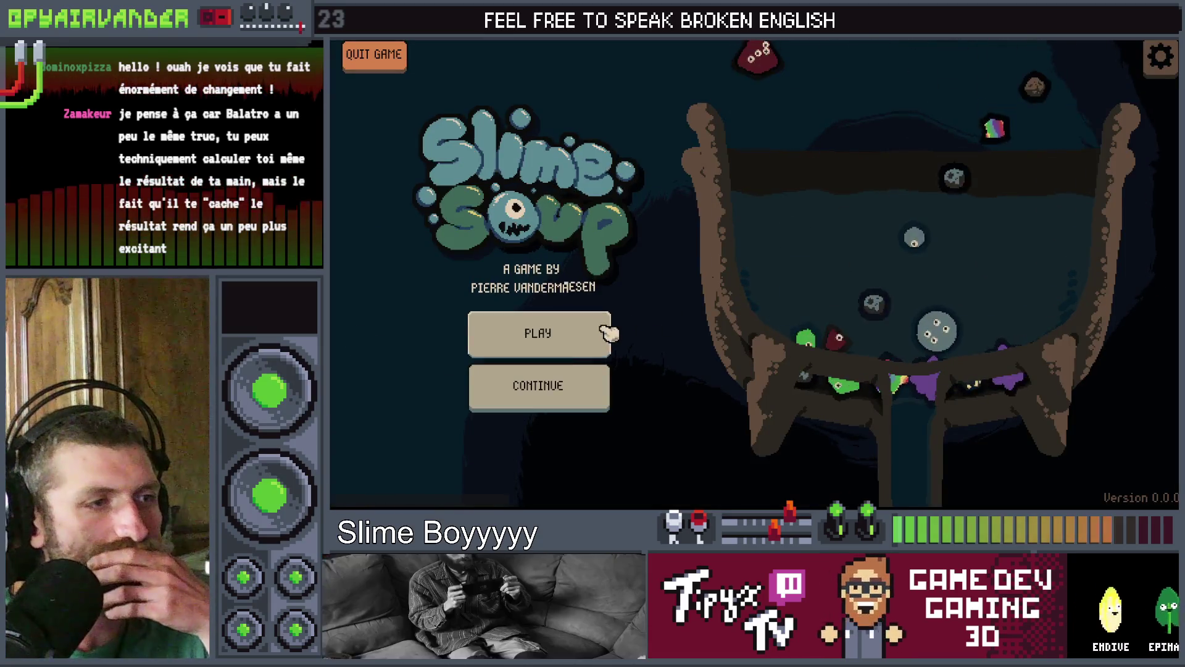
Test a round with a slime merge chain, then select total_score on line 170 to reverse the subtraction
click(606, 331)
mouse_move(847, 185)
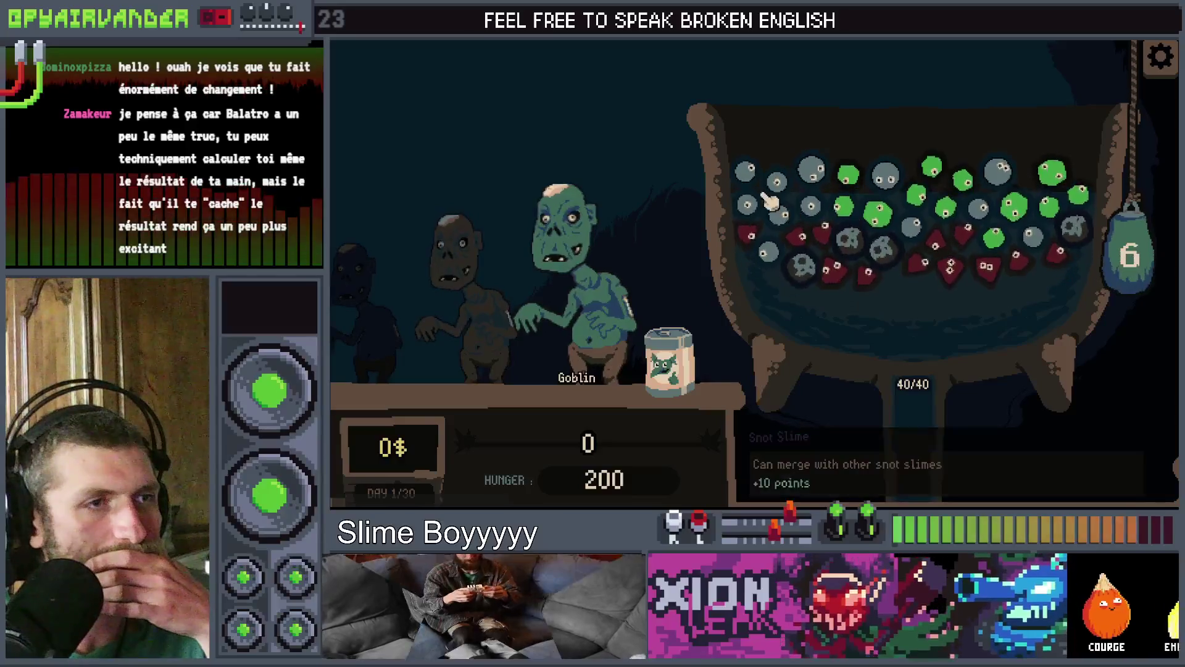
click(846, 185)
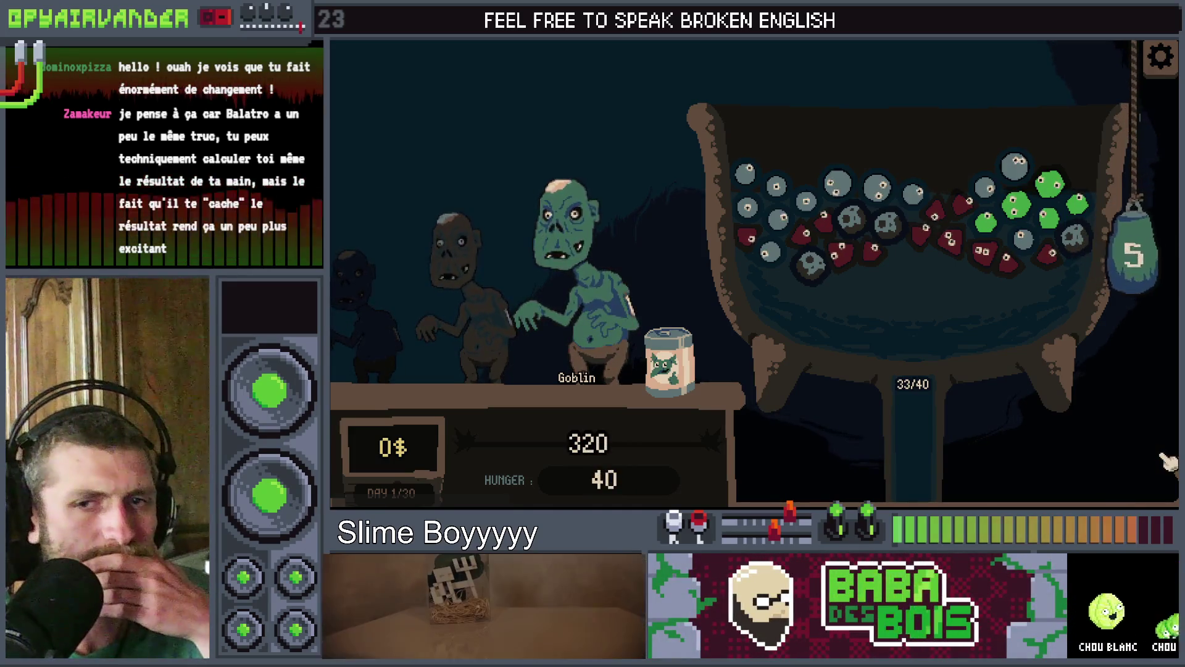
key(F8)
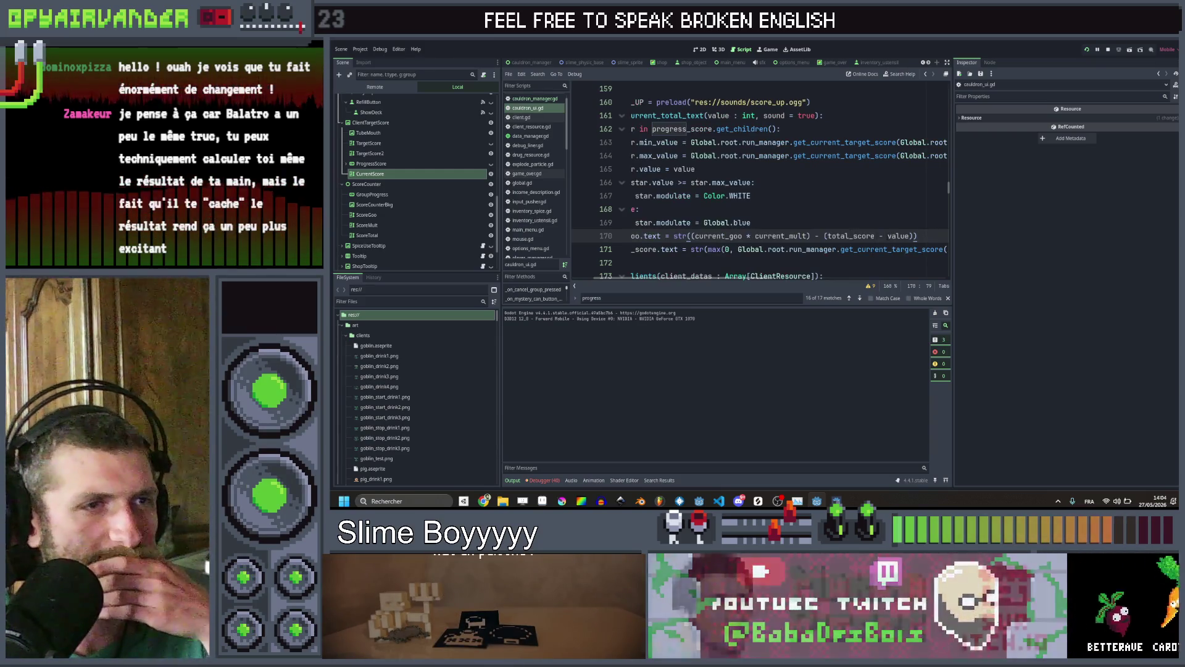
drag(888, 236, 824, 236)
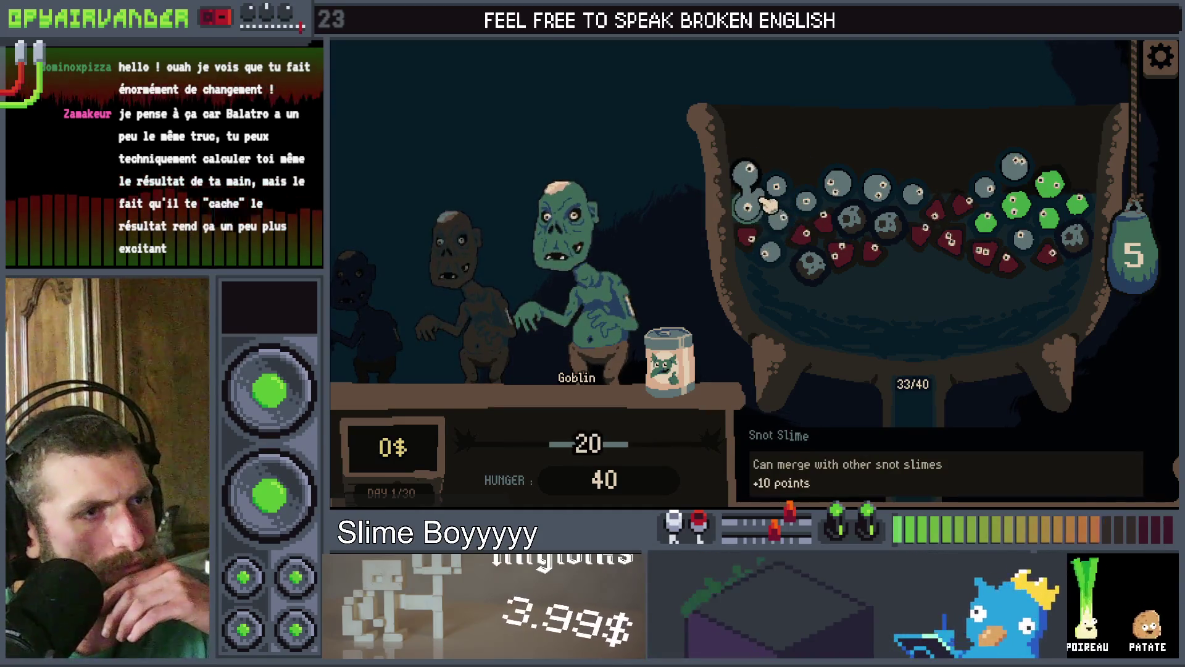
click(988, 253)
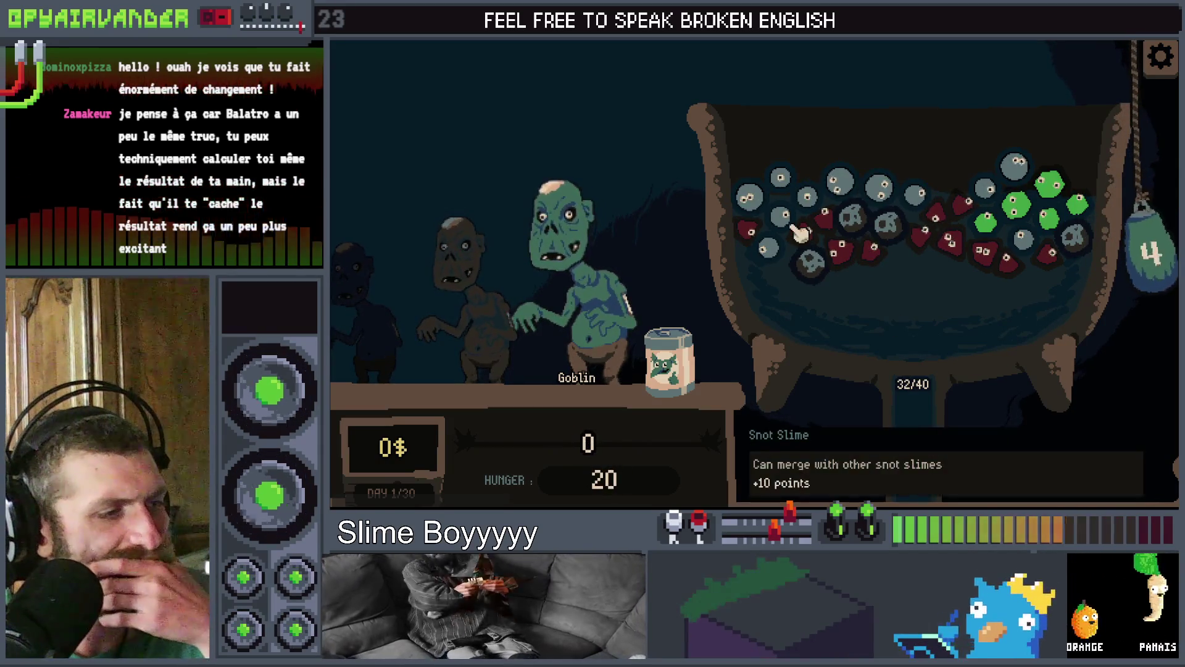
key(alt+Tab)
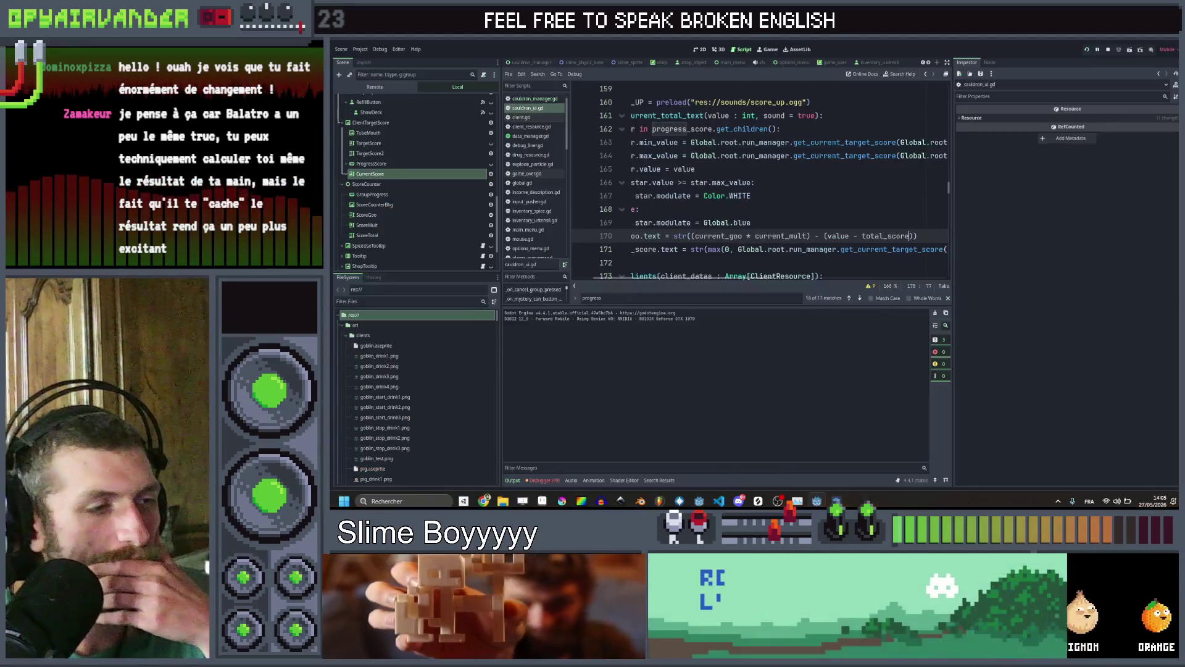
In the 2D view, reset ProgressScore's self modulate to opaque white and make it visible
click(702, 52)
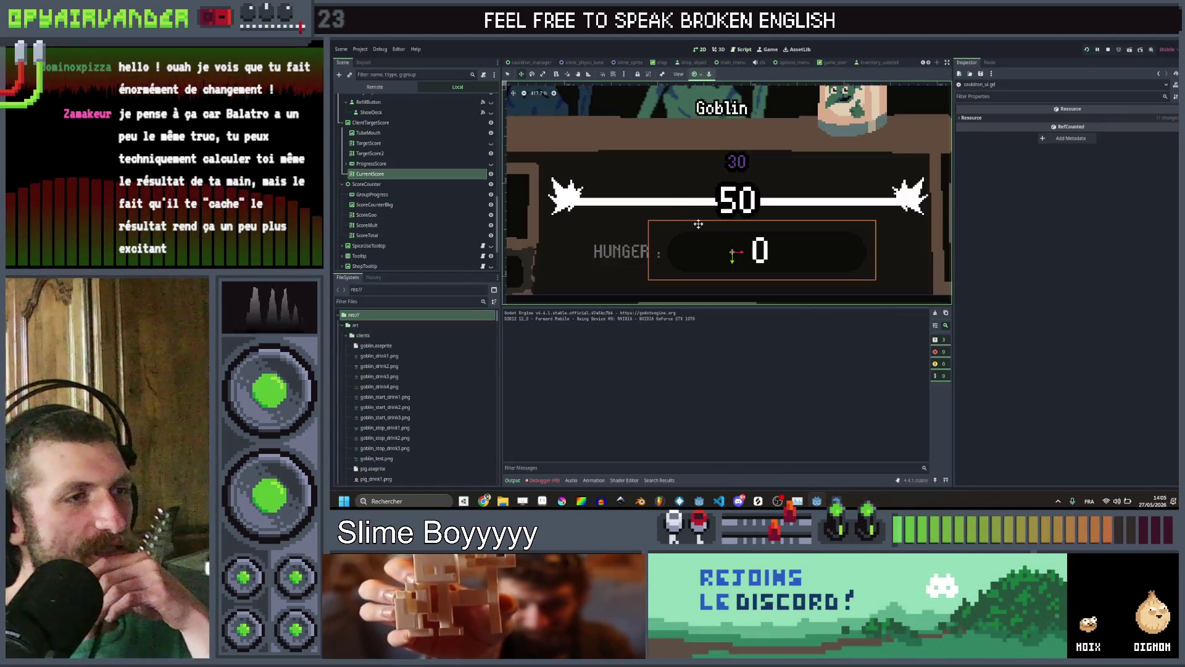
scroll(717, 233, down, 2)
scroll(718, 233, up, 2)
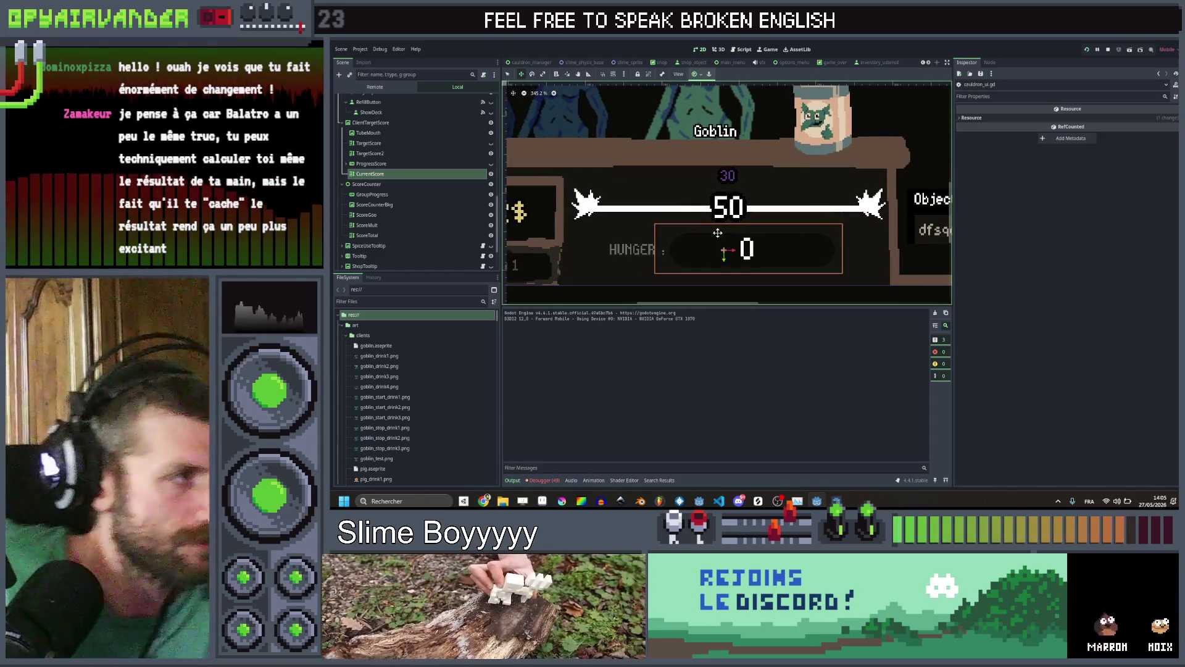
click(387, 165)
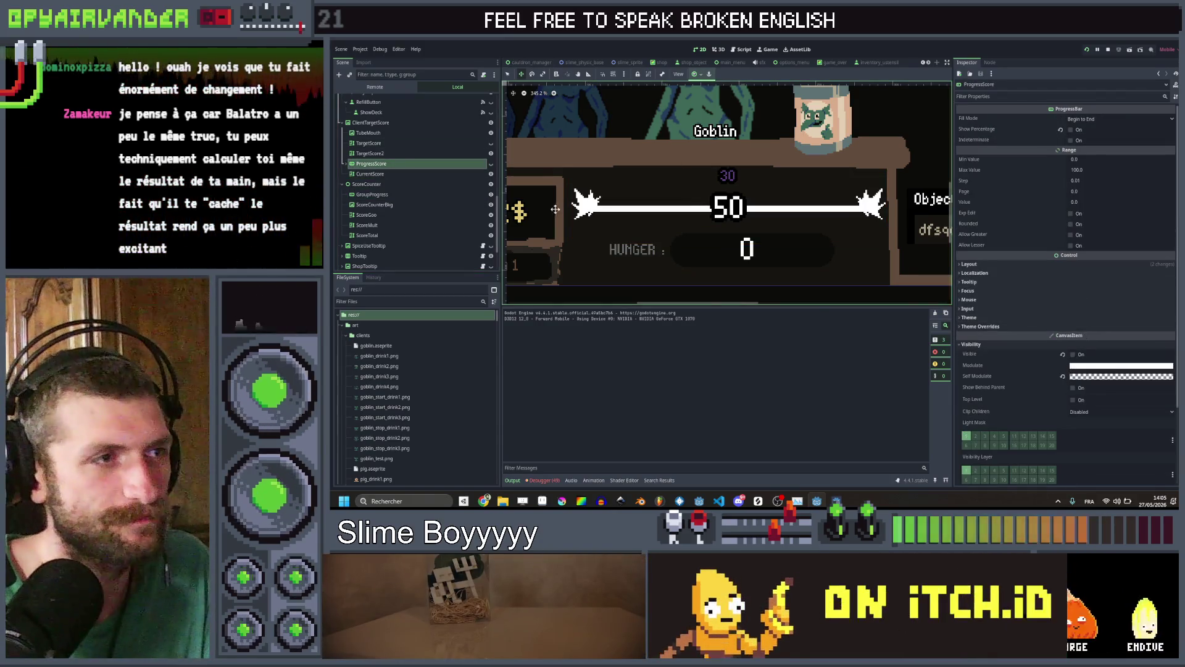
click(1062, 376)
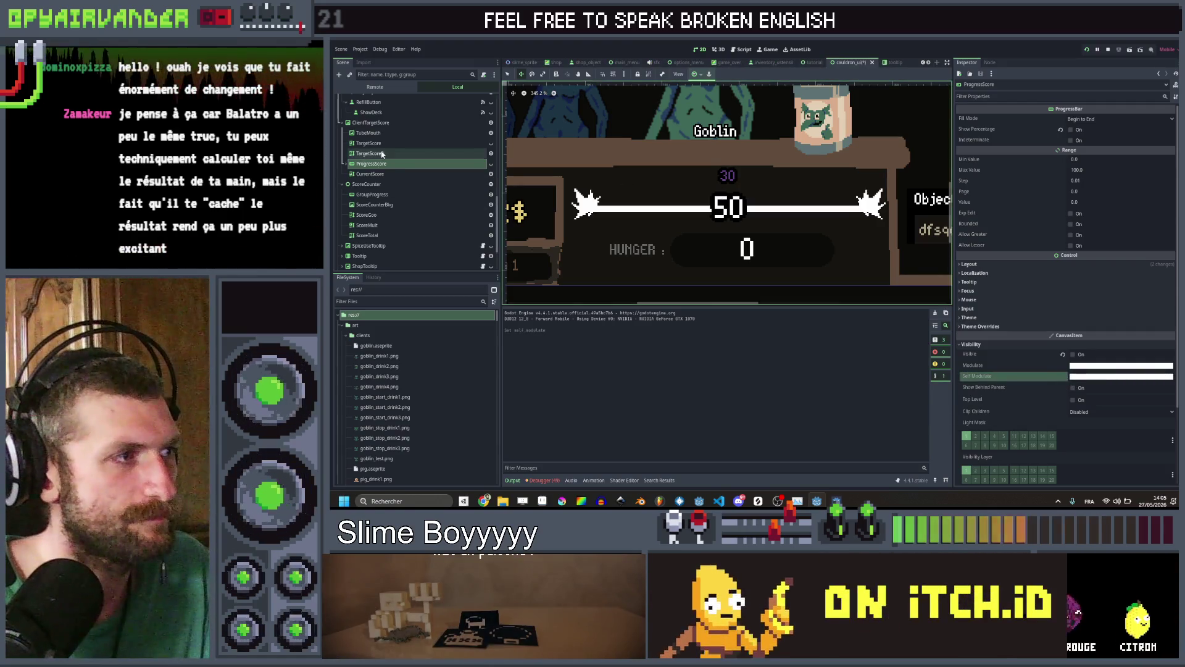
click(486, 161)
click(490, 164)
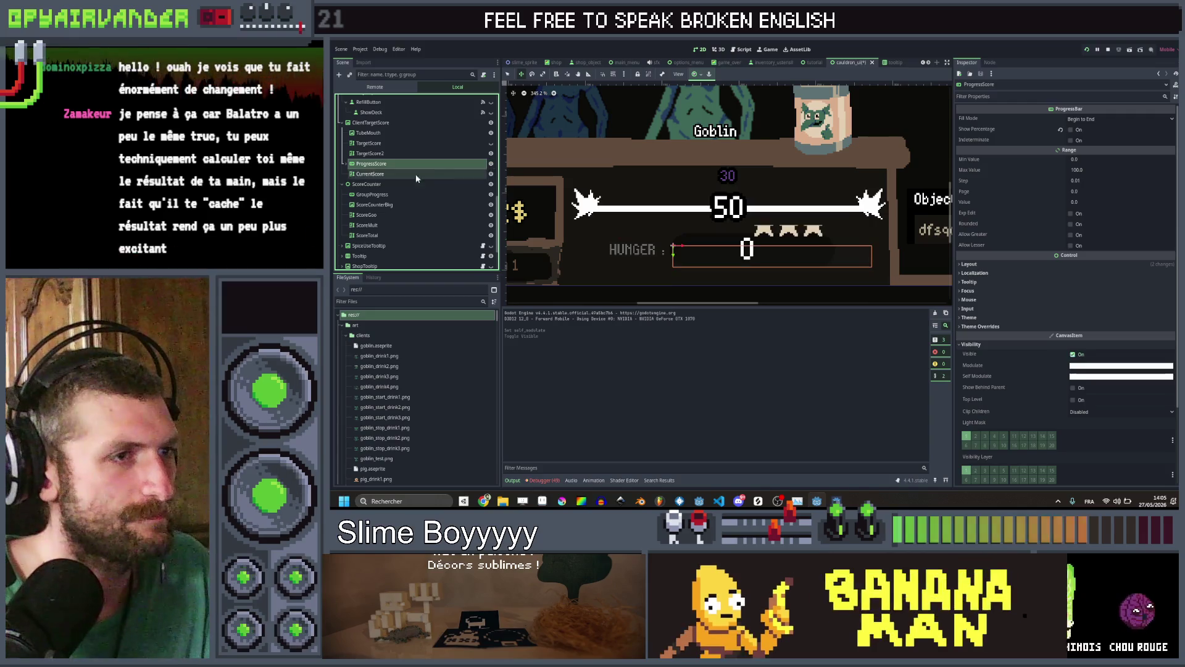
Delete ProgressScore's Star, Star2 and Star3 children and reselect the bar
click(345, 164)
click(364, 174)
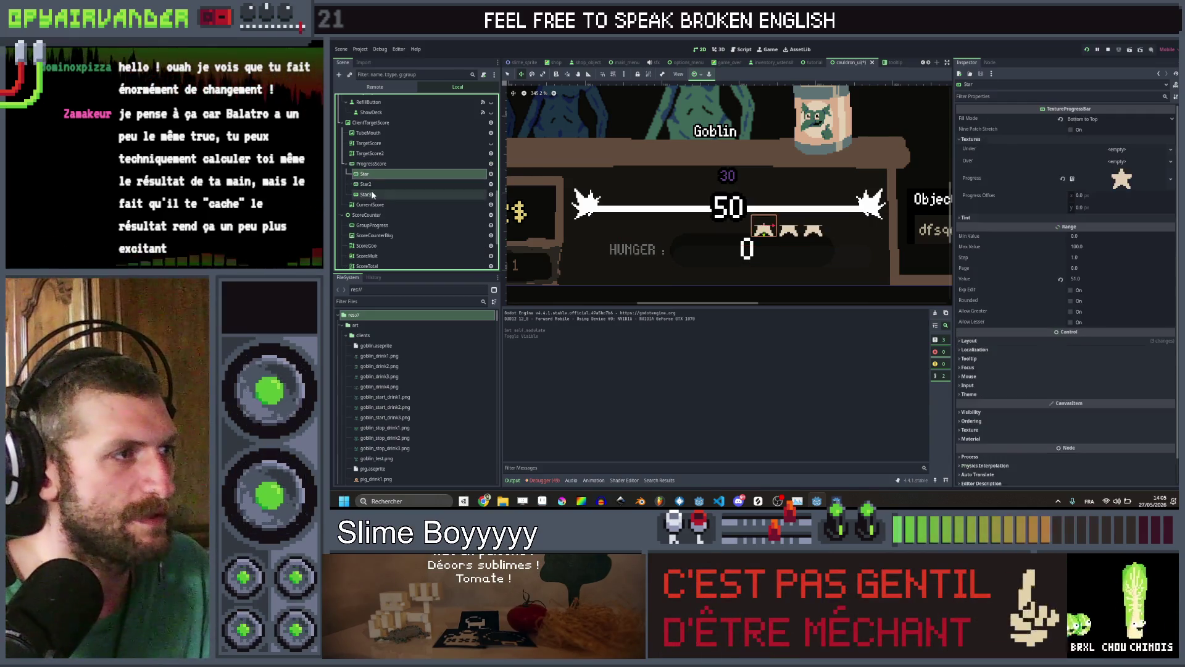
shift+click(370, 195)
key(Delete)
key(Return)
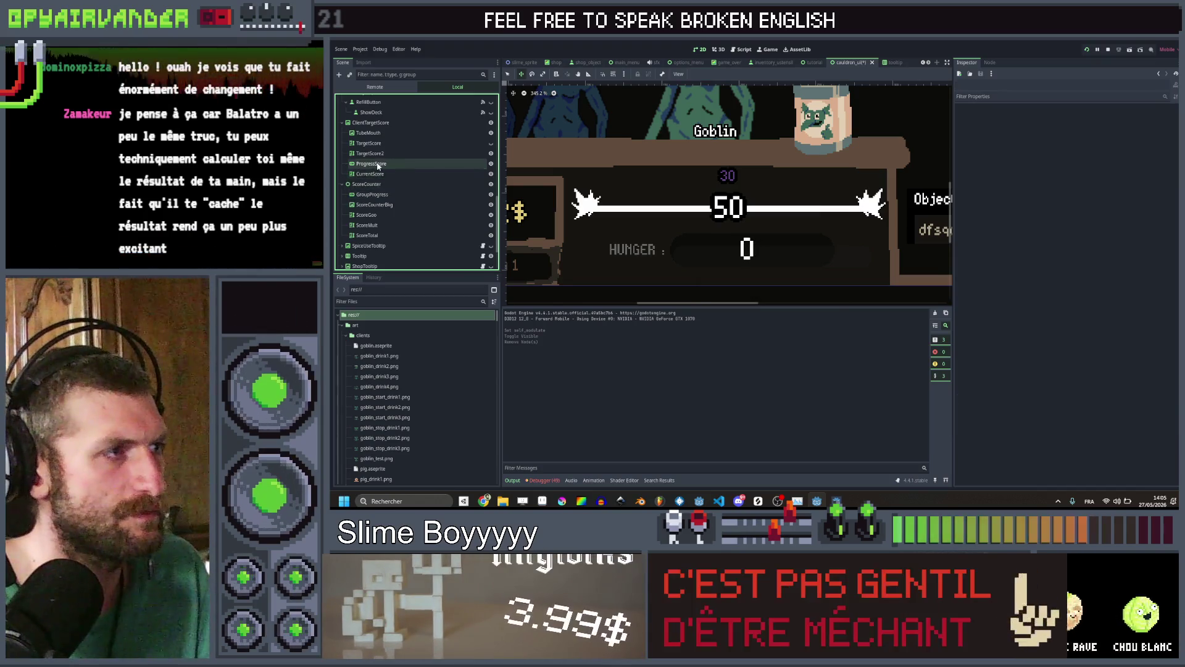
click(370, 163)
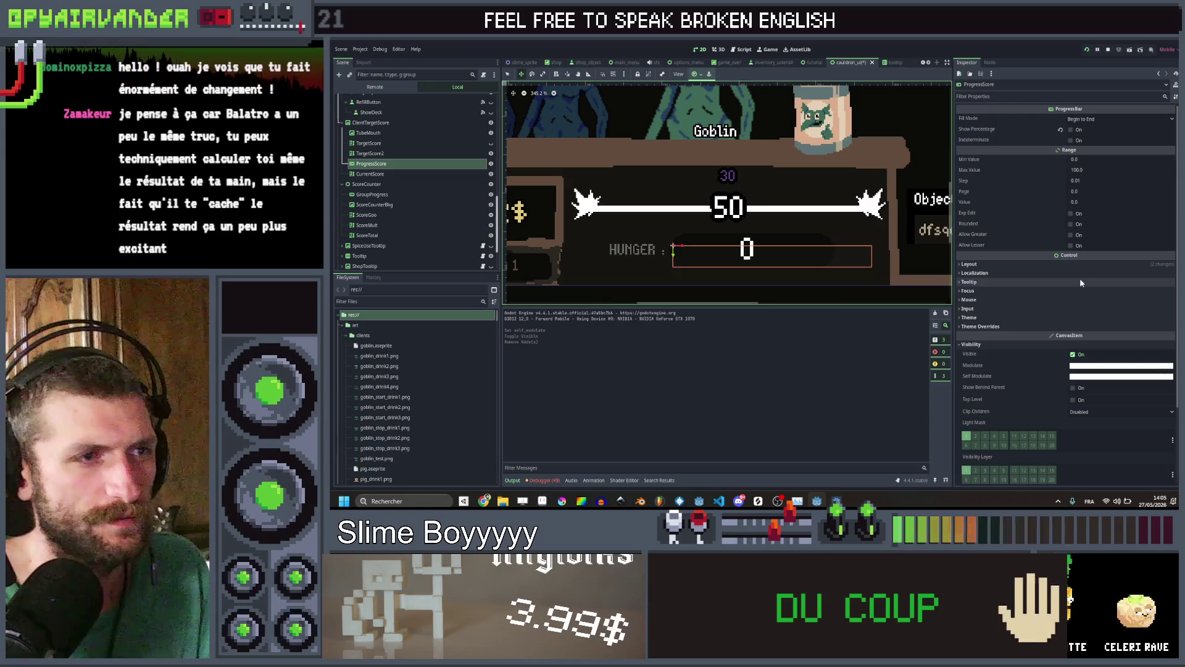
scroll(1110, 343, down, 3)
Enable Rounded and set the ProgressScore value to 50 in the Inspector
scroll(1105, 339, up, 3)
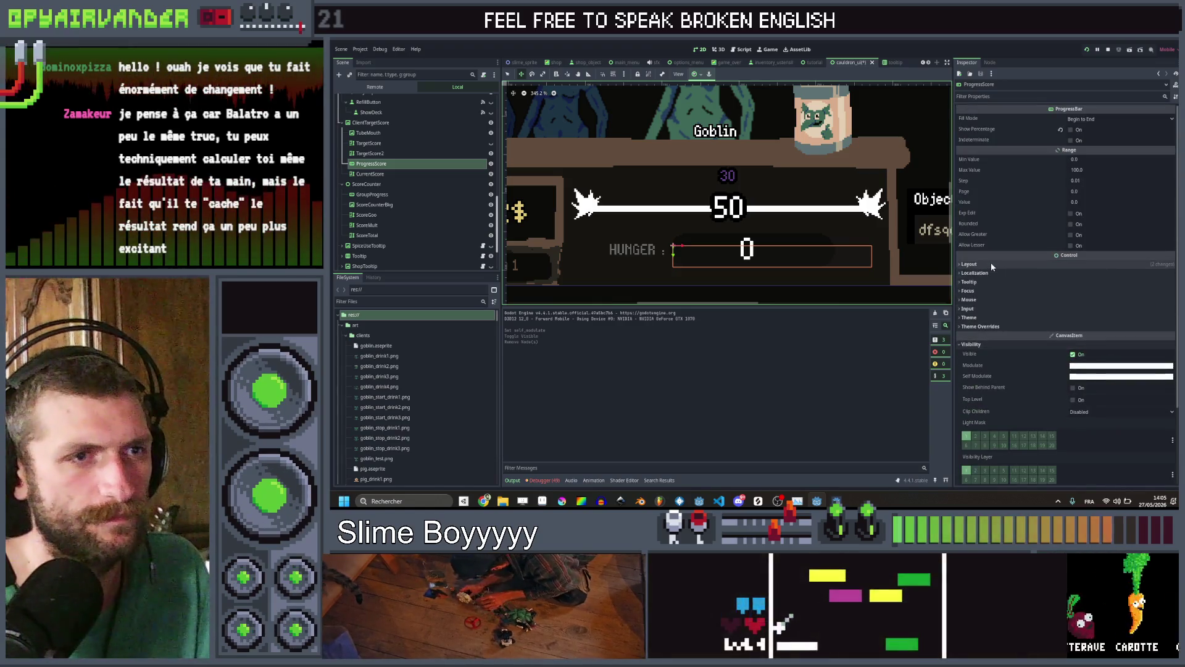
click(969, 265)
click(1008, 266)
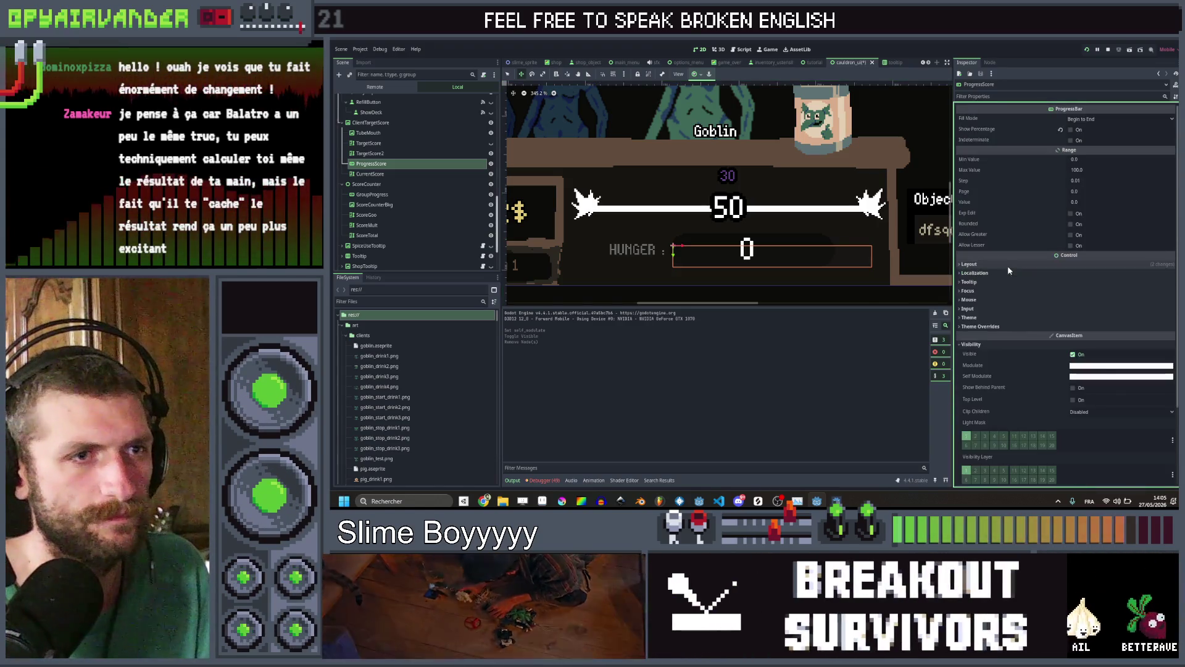
click(1072, 224)
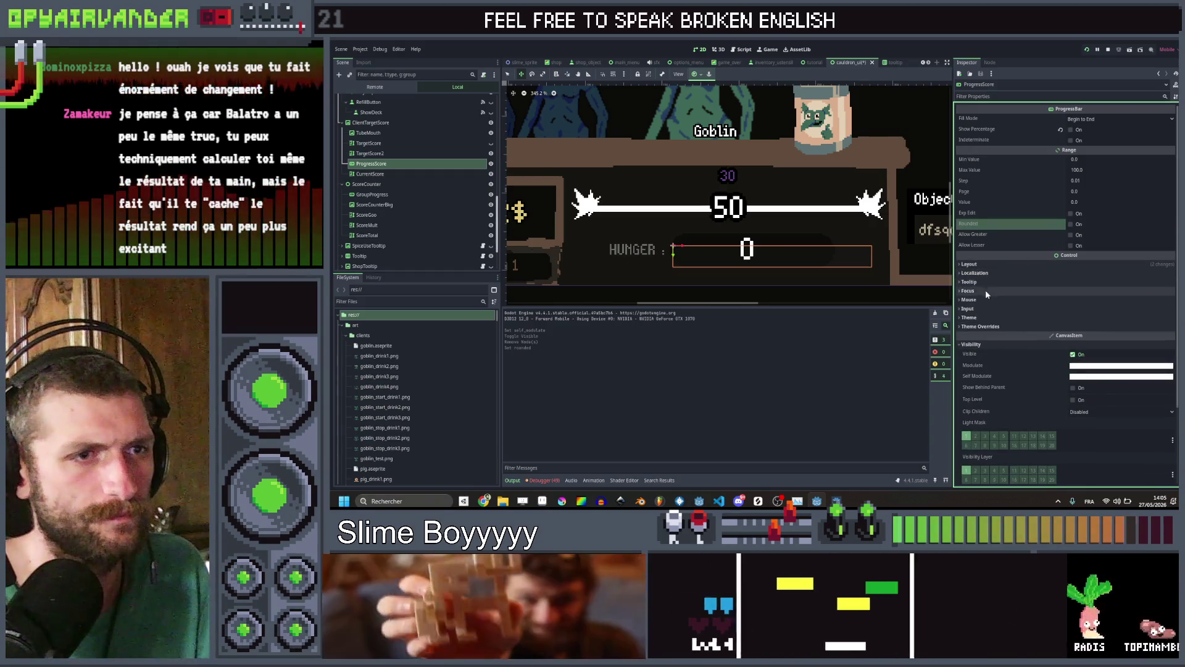
click(984, 319)
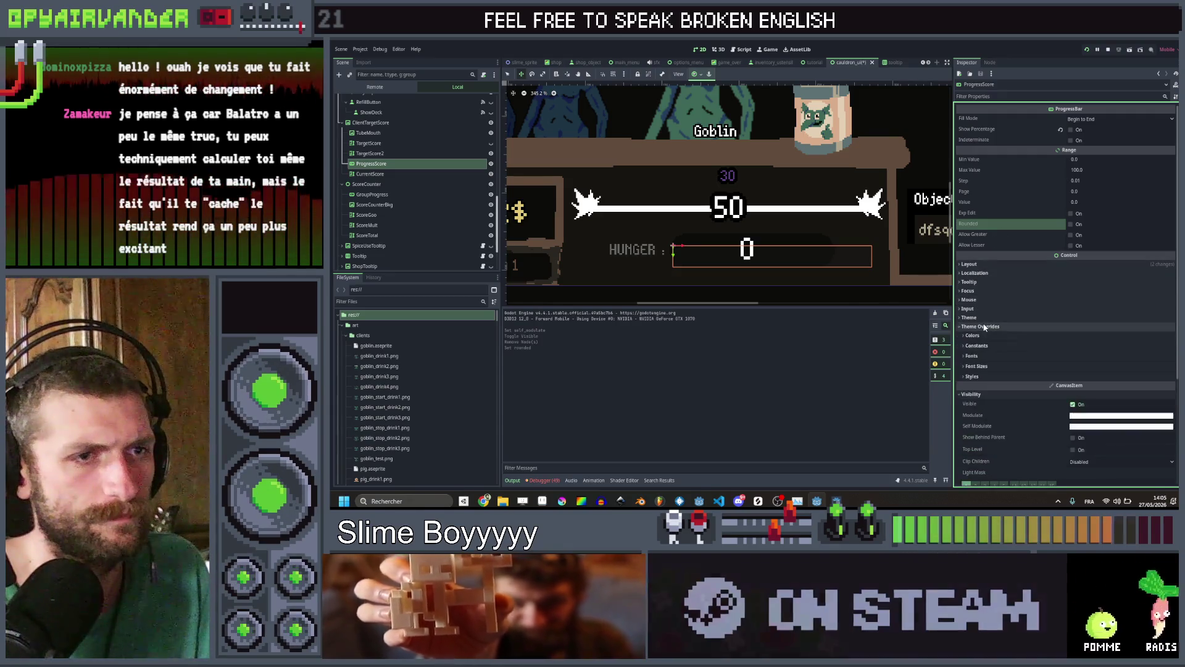
click(985, 320)
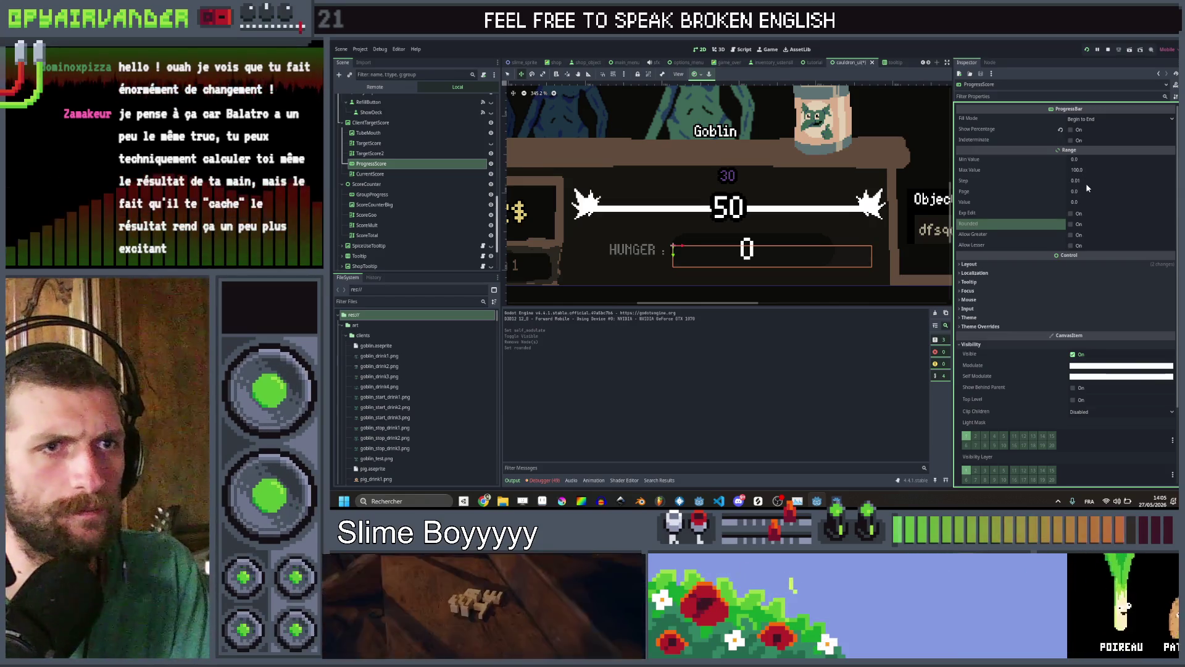
click(1084, 202)
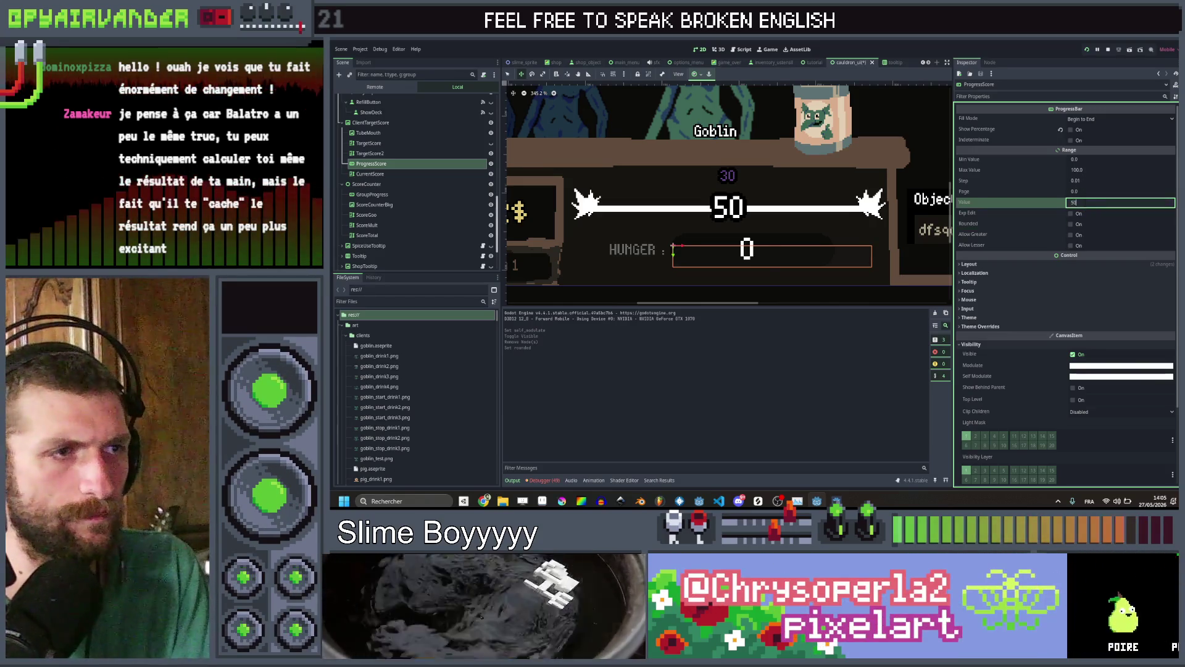
key(Return)
scroll(663, 211, up, 4)
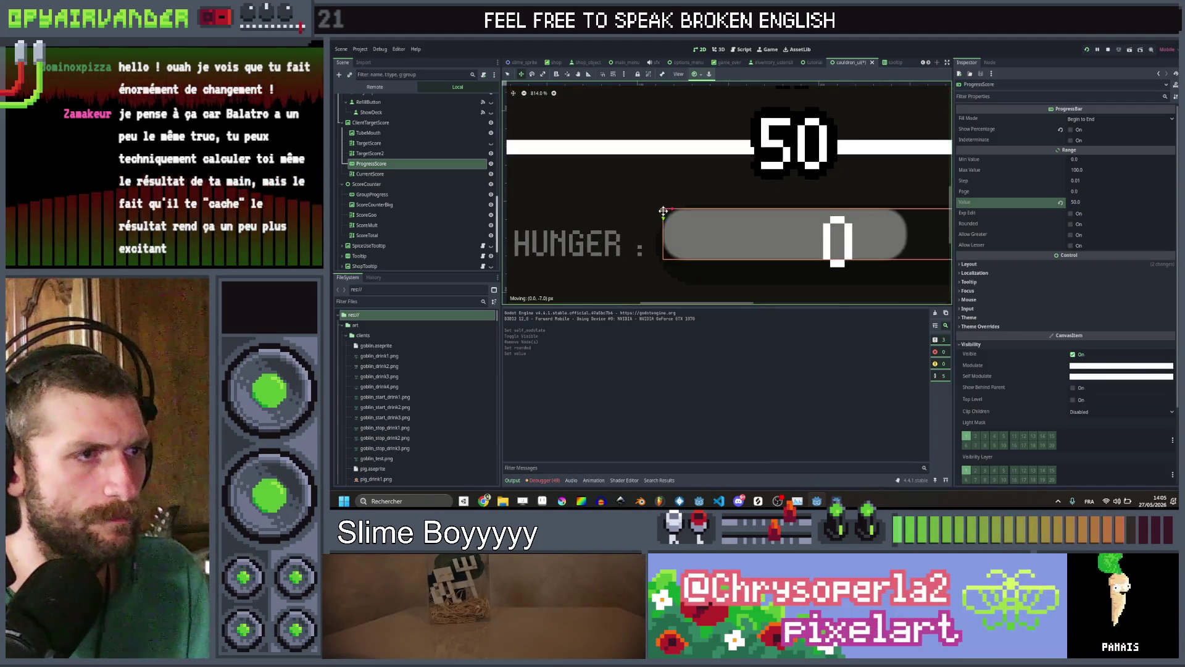
Move and resize the ProgressScore bar to sit beside the HUNGER label
drag(658, 211, 663, 208)
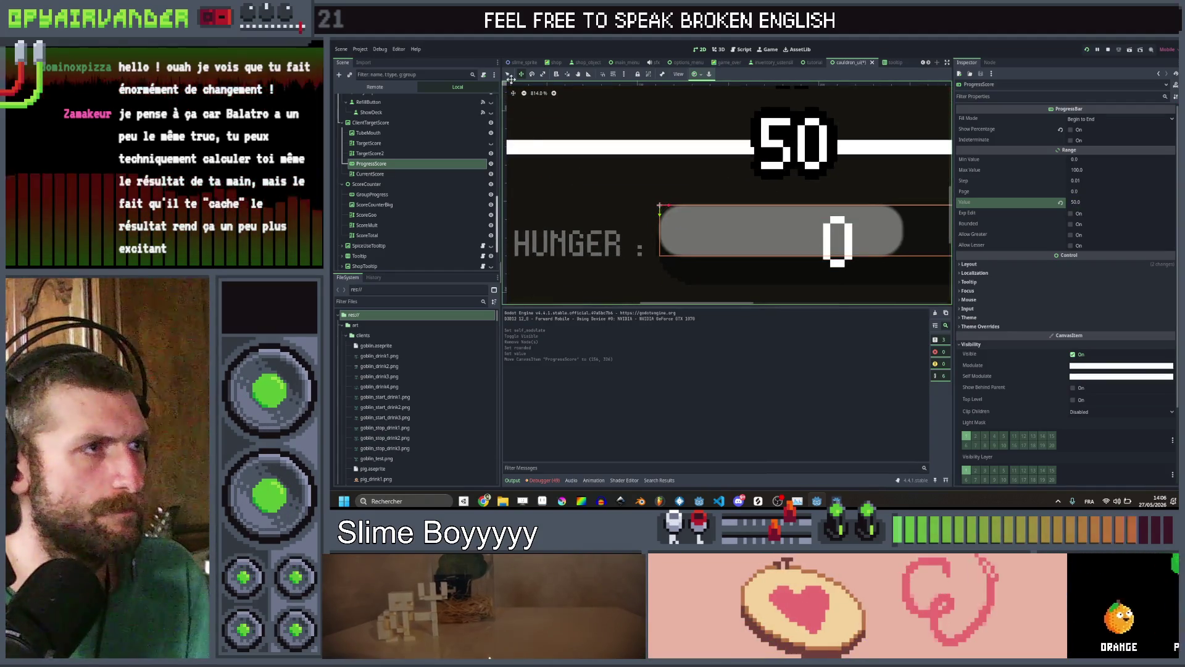
scroll(821, 233, down, 1)
scroll(821, 234, right, 3)
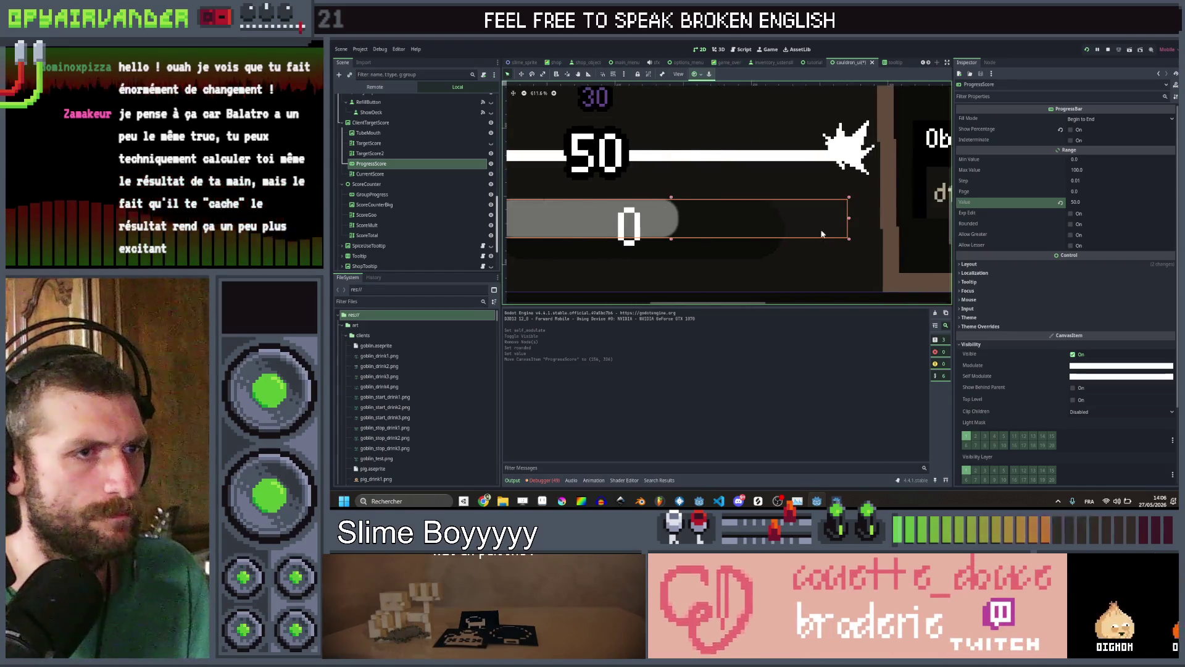
drag(848, 238, 821, 261)
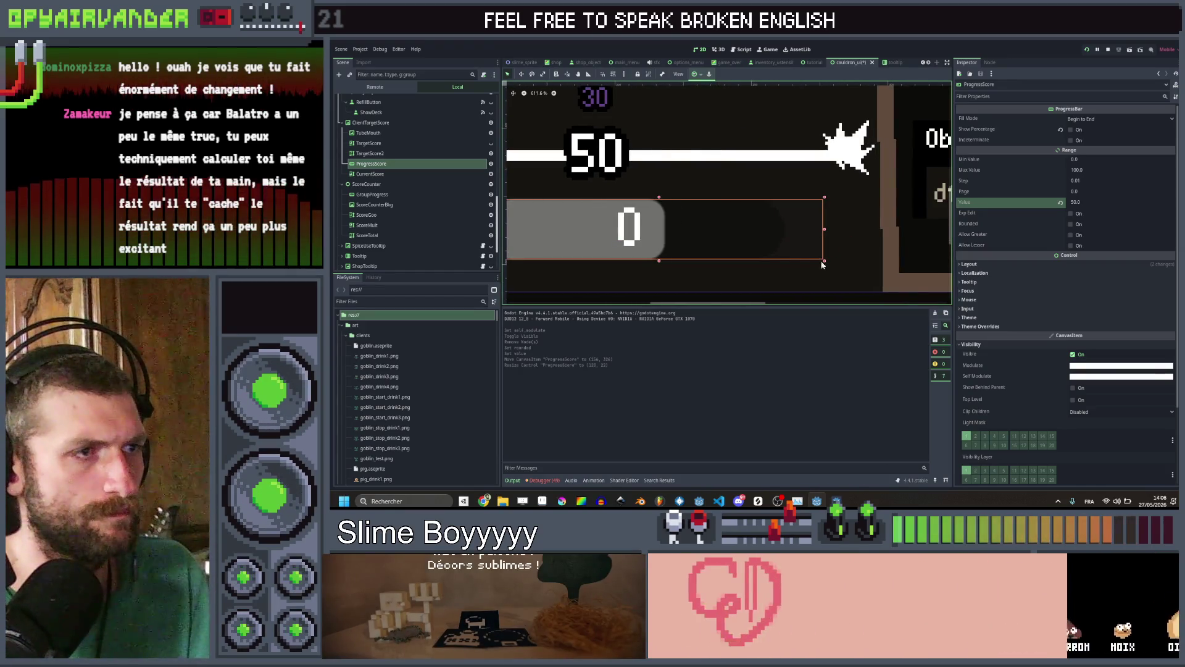
scroll(617, 229, left, 3)
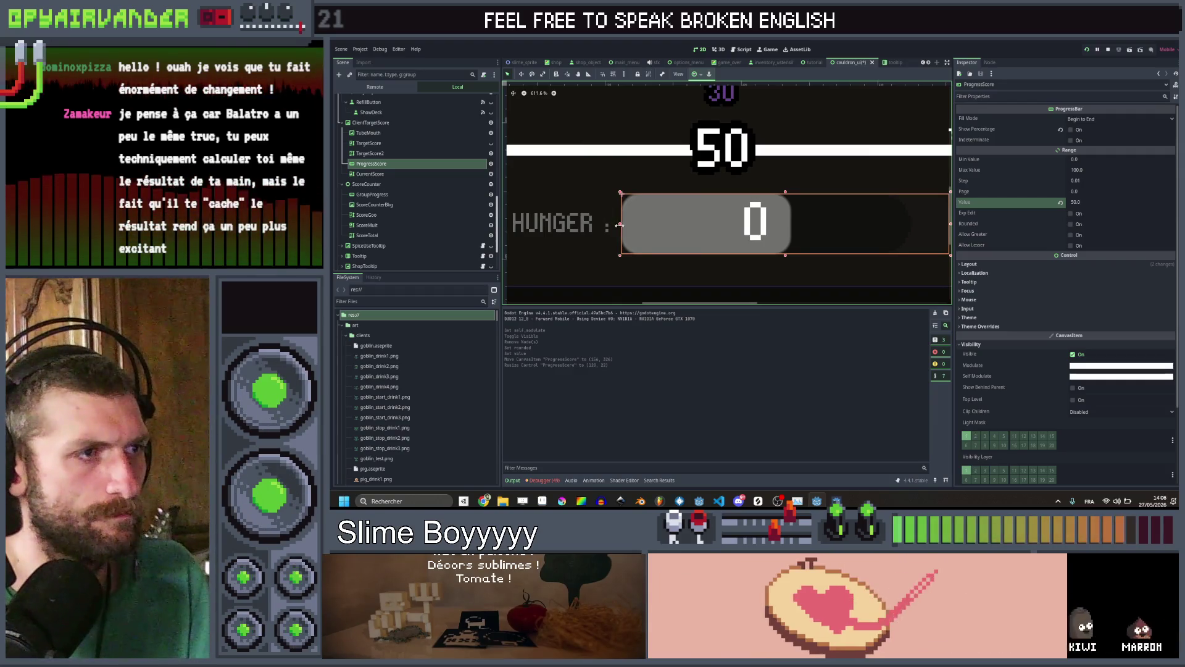
scroll(618, 225, right, 3)
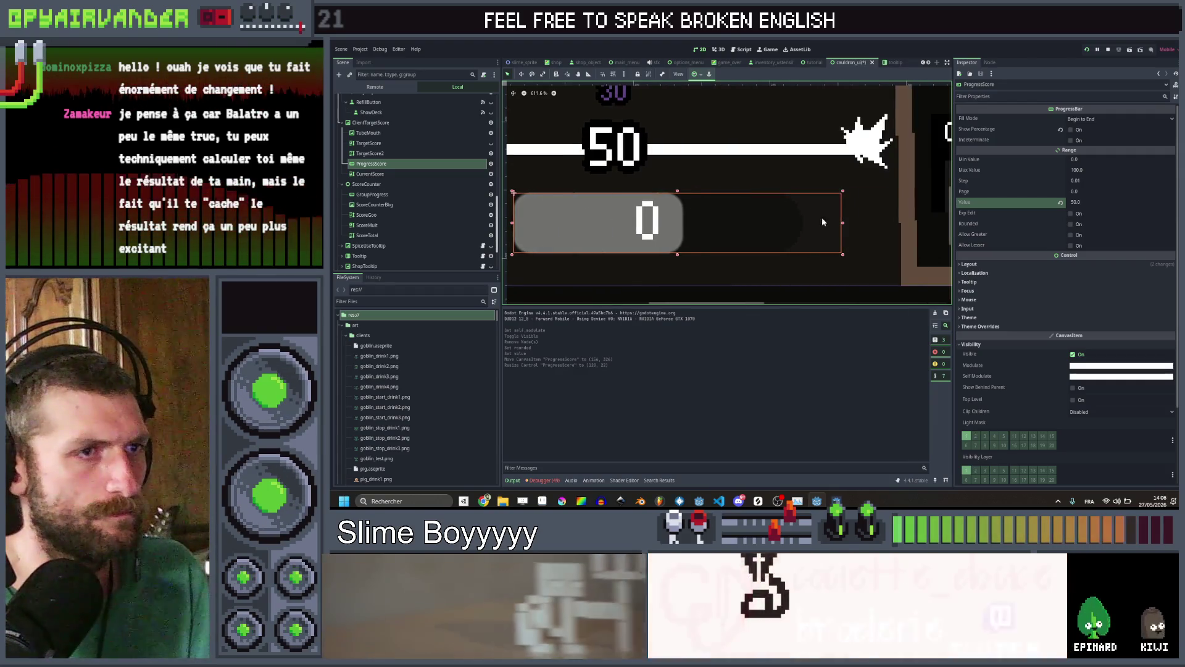
drag(842, 223, 805, 231)
scroll(796, 229, down, 3)
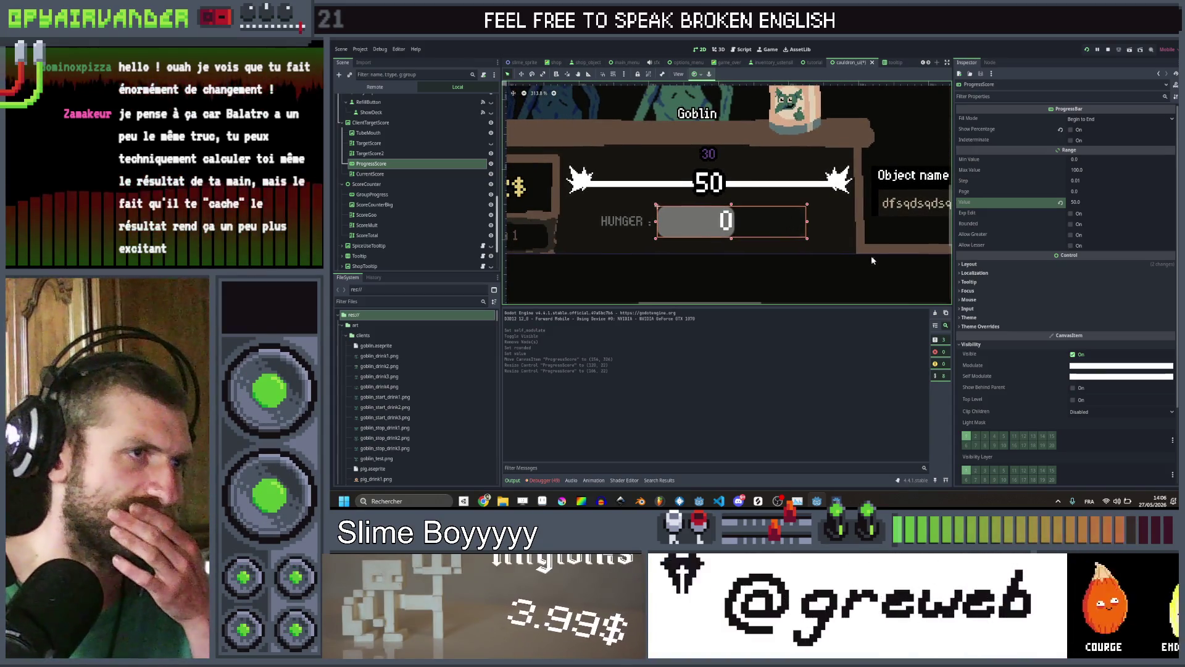
Tint ProgressScore's modulate yellow-green and lower its alpha so the bar is translucent
mouse_move(1119, 381)
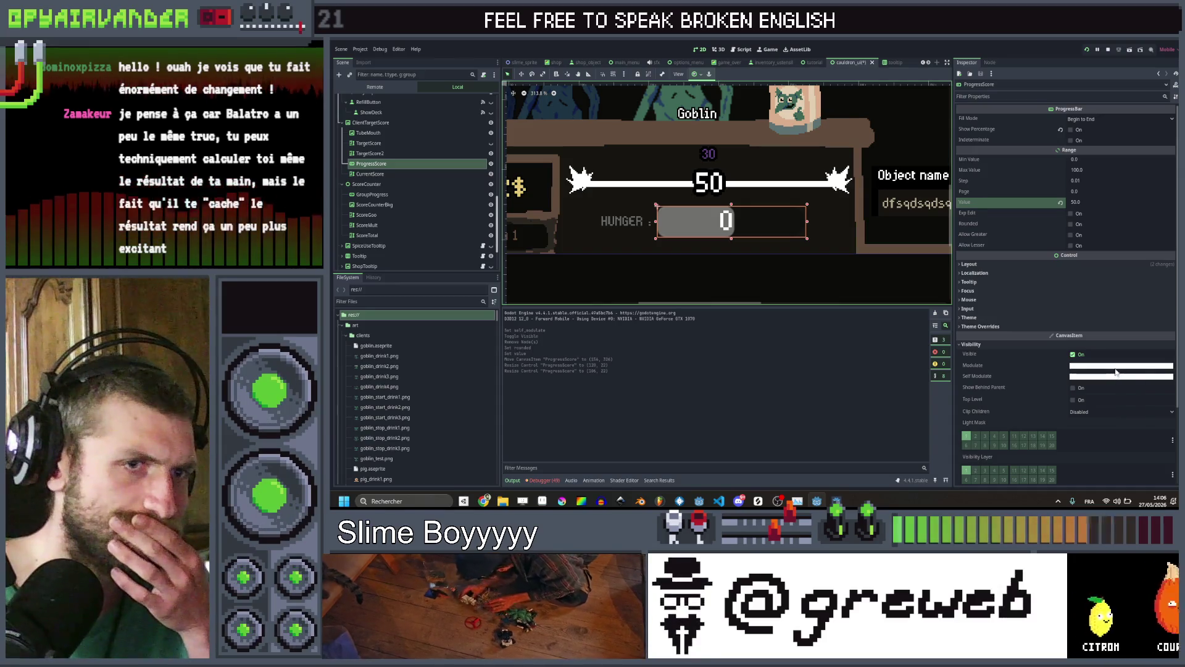
click(1116, 366)
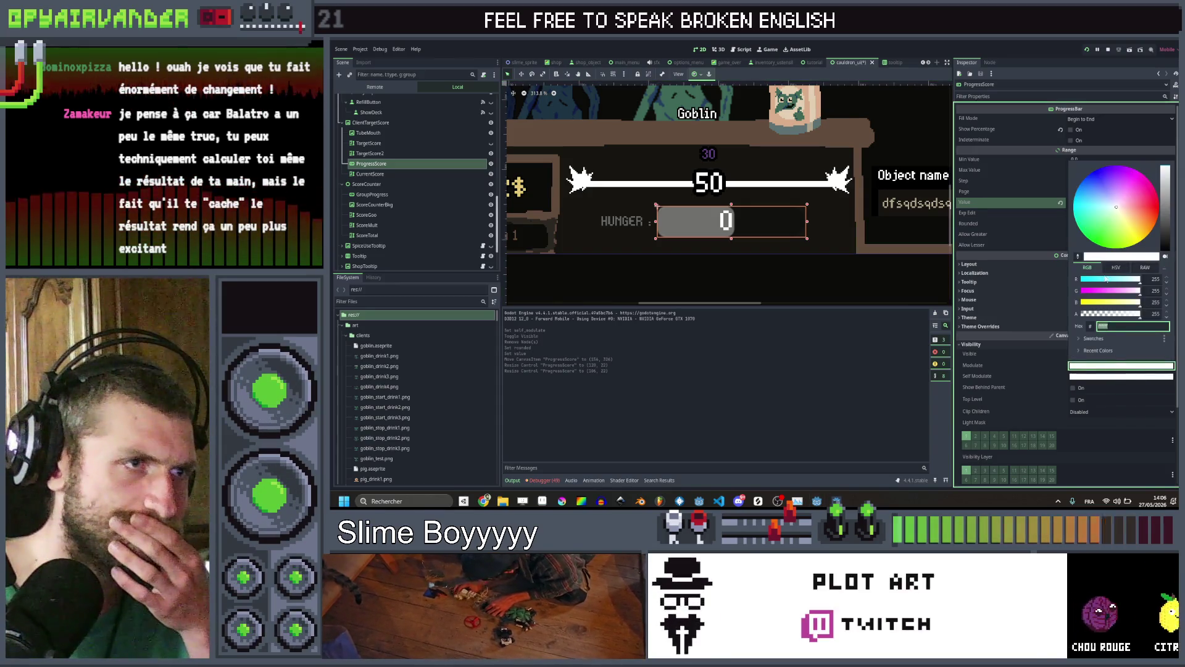
click(1121, 242)
drag(1120, 245, 1131, 244)
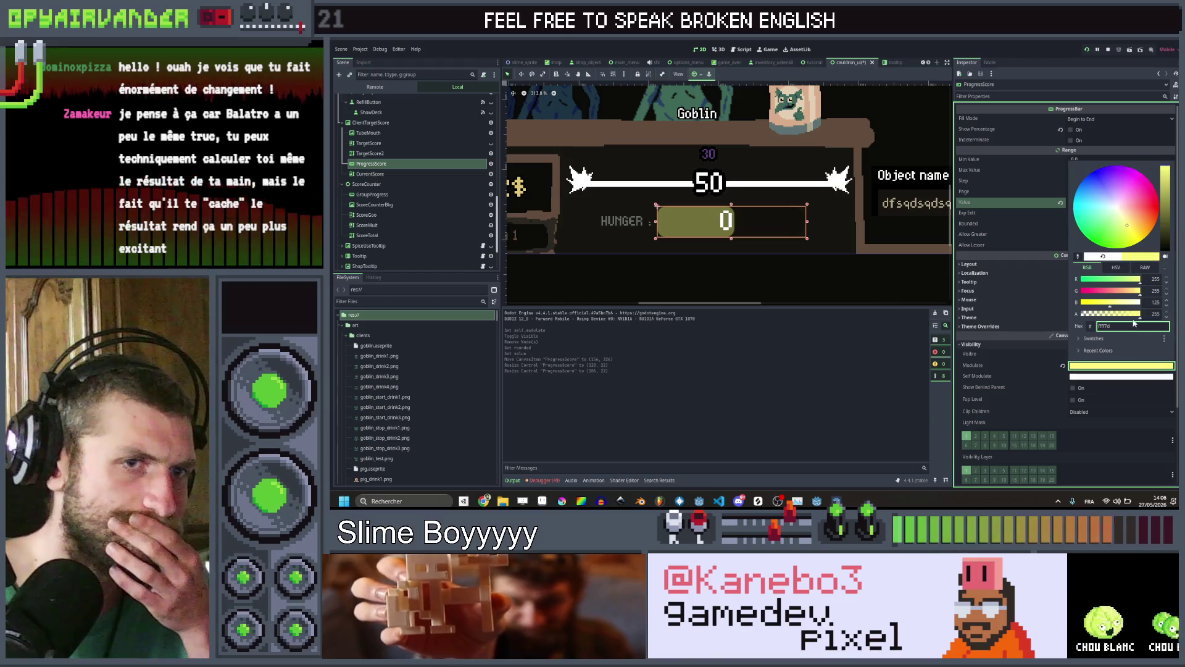
drag(1130, 316, 1120, 316)
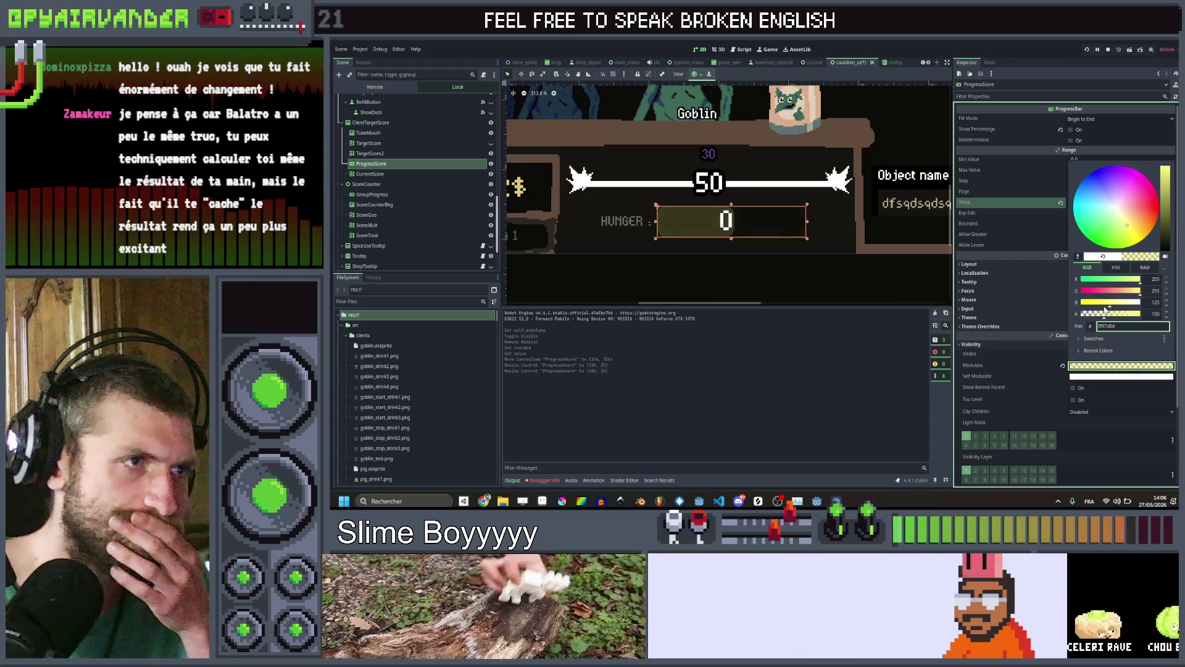
click(773, 273)
click(773, 274)
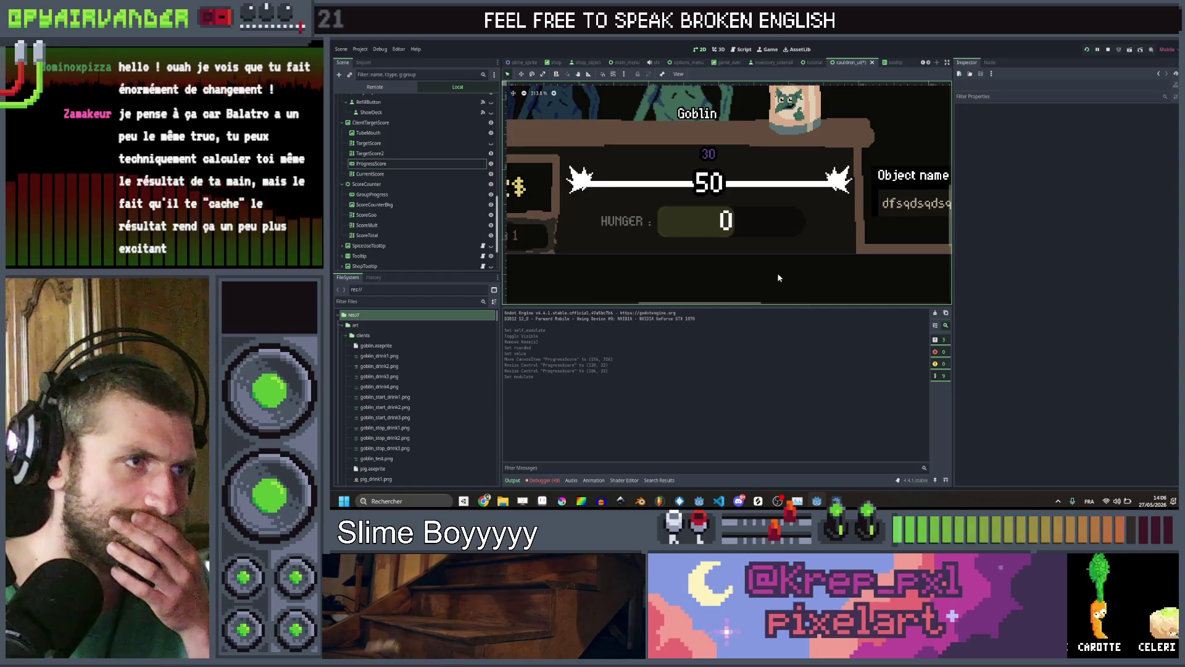
Save the cauldron UI scene, reselect ProgressScore, and return to the cauldron_ui.gd script
scroll(776, 272, down, 4)
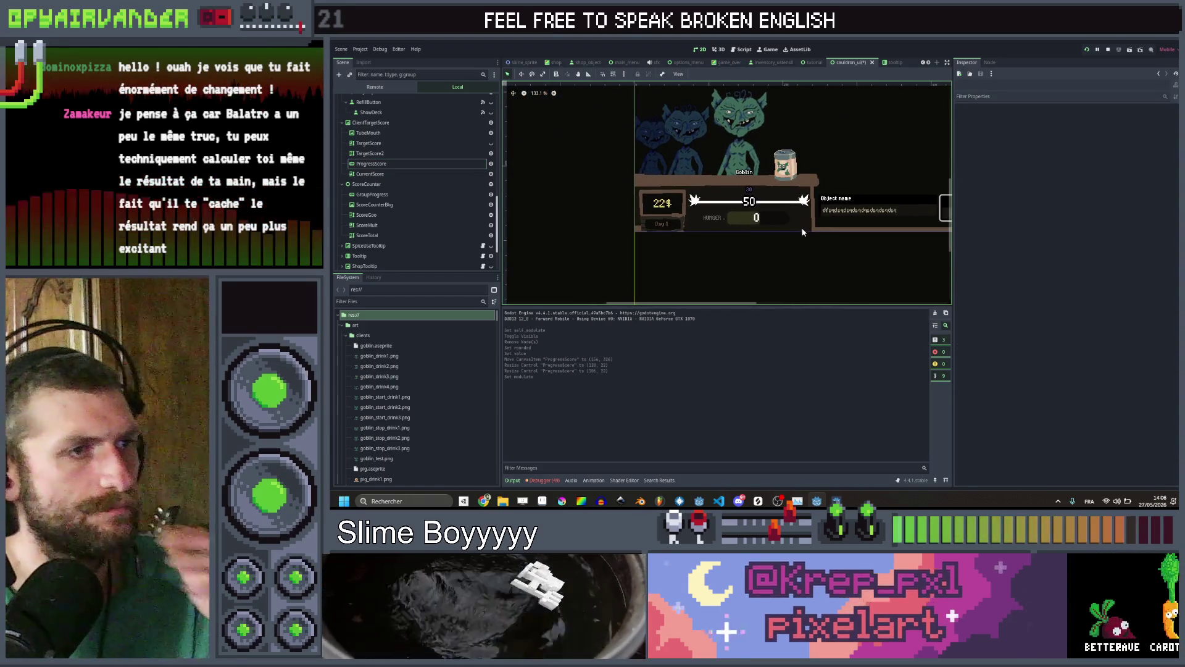
scroll(800, 227, up, 3)
key(ctrl+s)
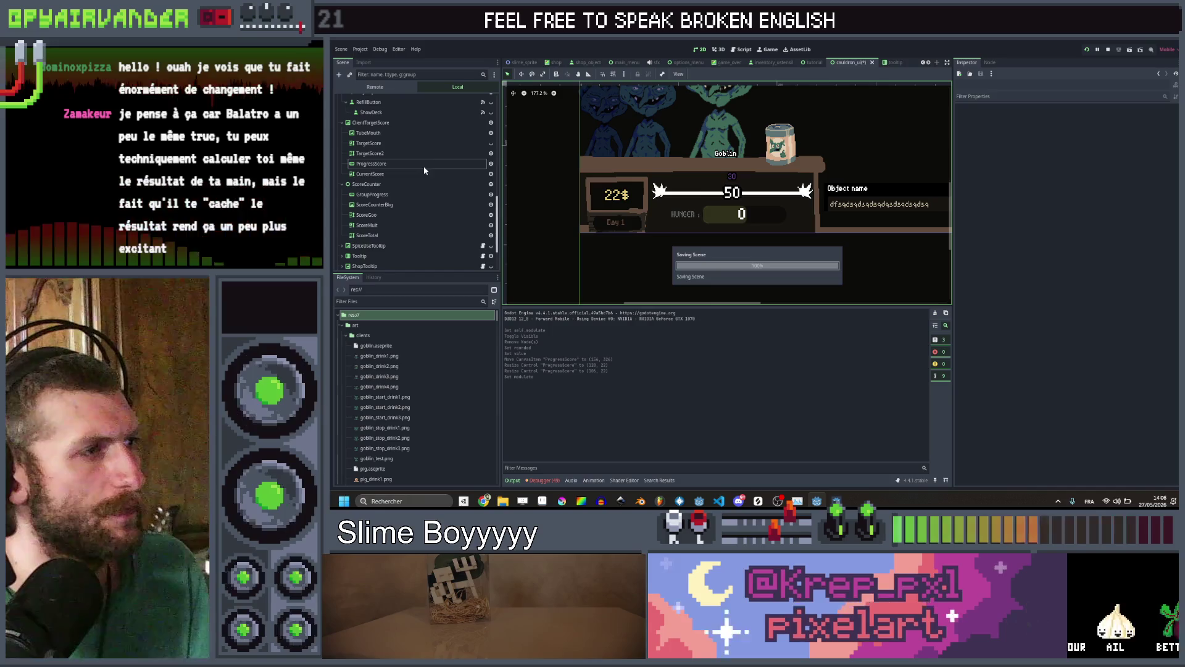
click(423, 164)
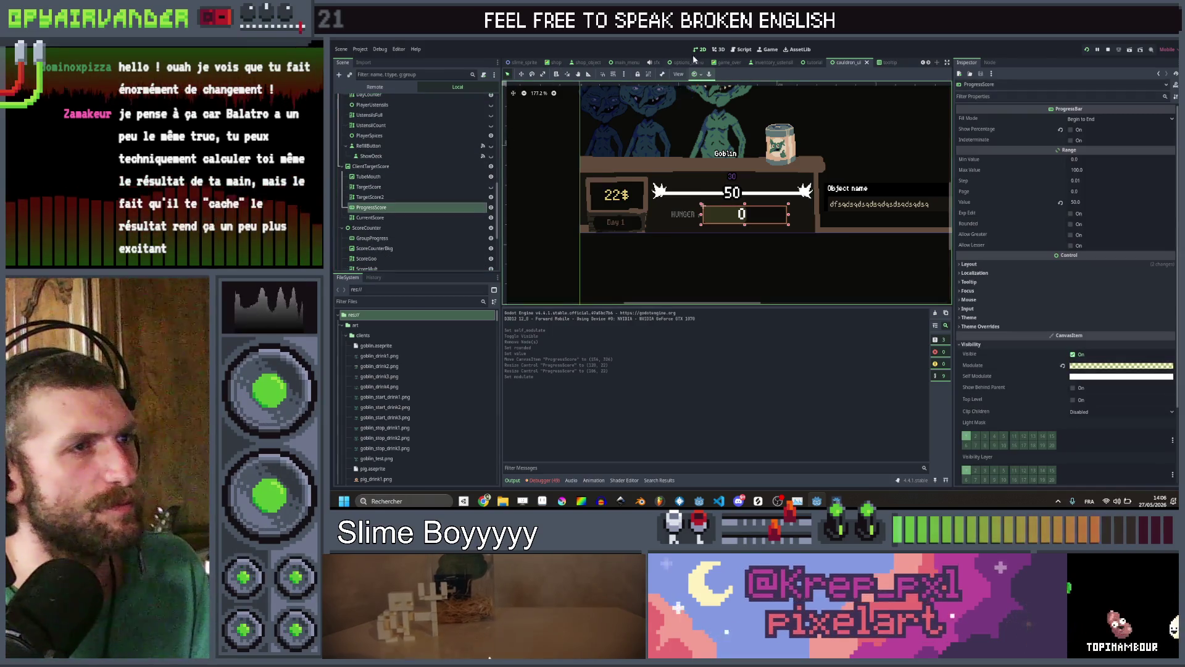
click(740, 49)
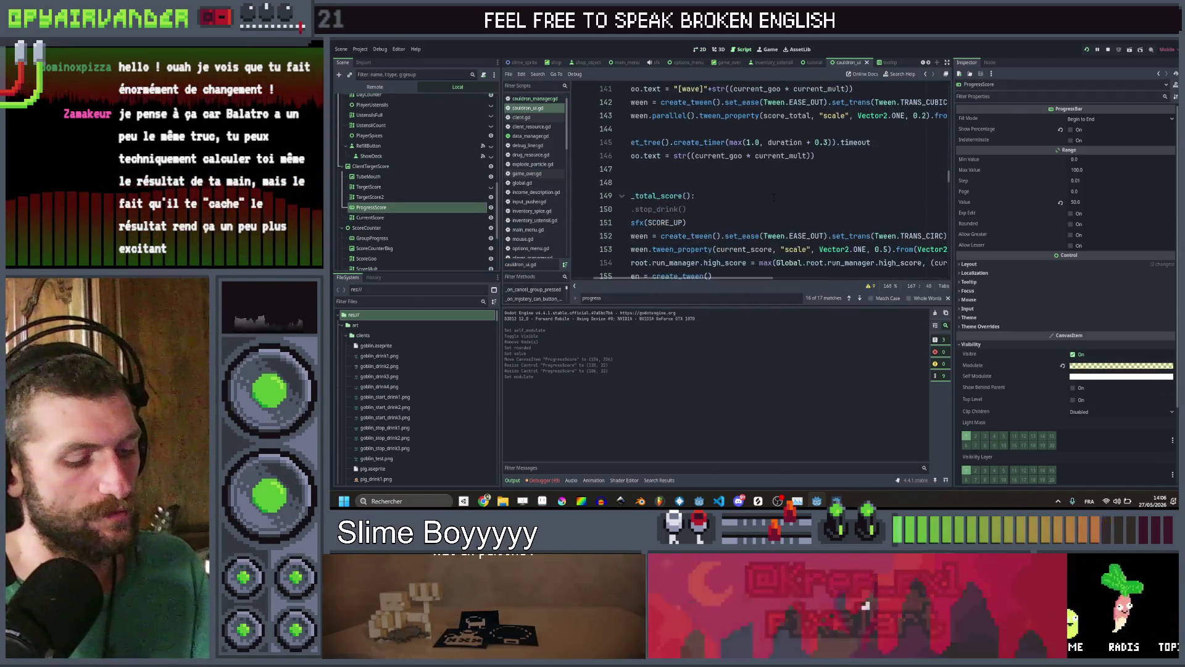
Search all project files for 'star.' and jump to the star match in _process
key(ctrl+shift+f)
text(star)
key(Return)
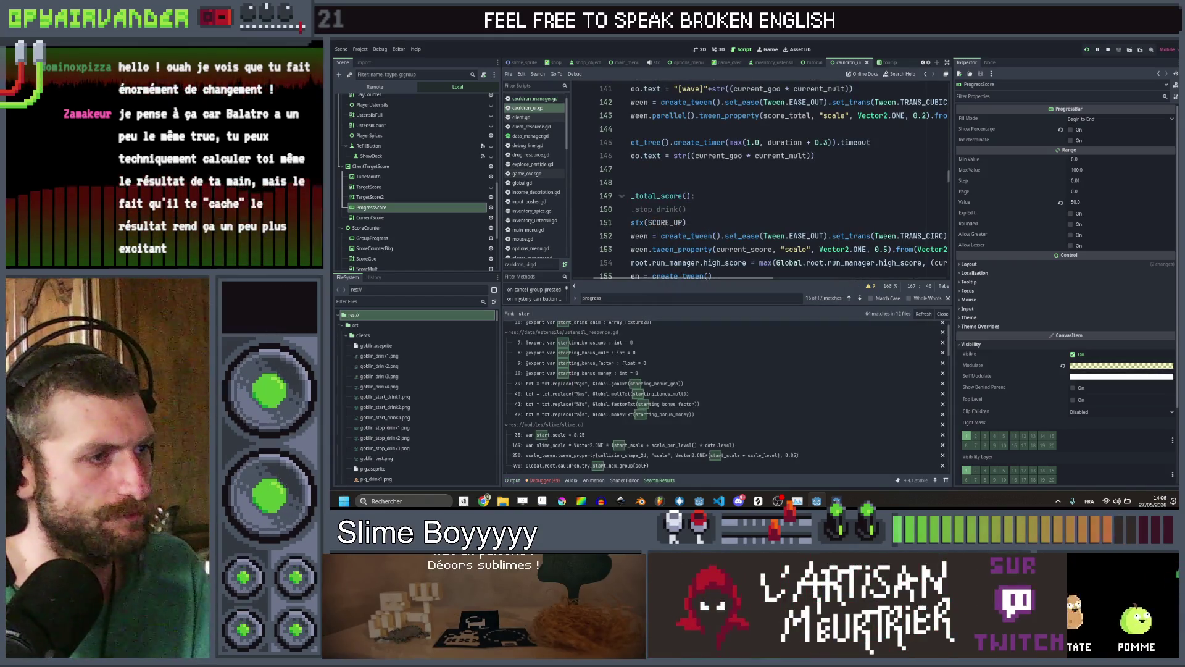
scroll(759, 179, up, 7)
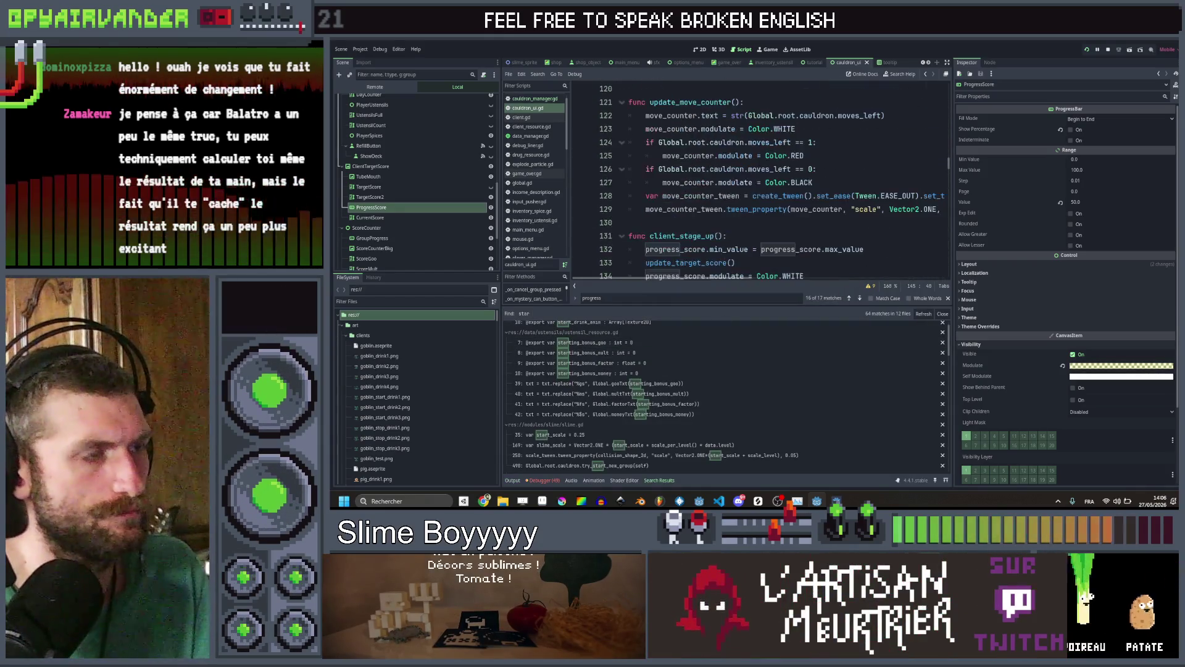
key(ctrl+shift+f)
text(star.)
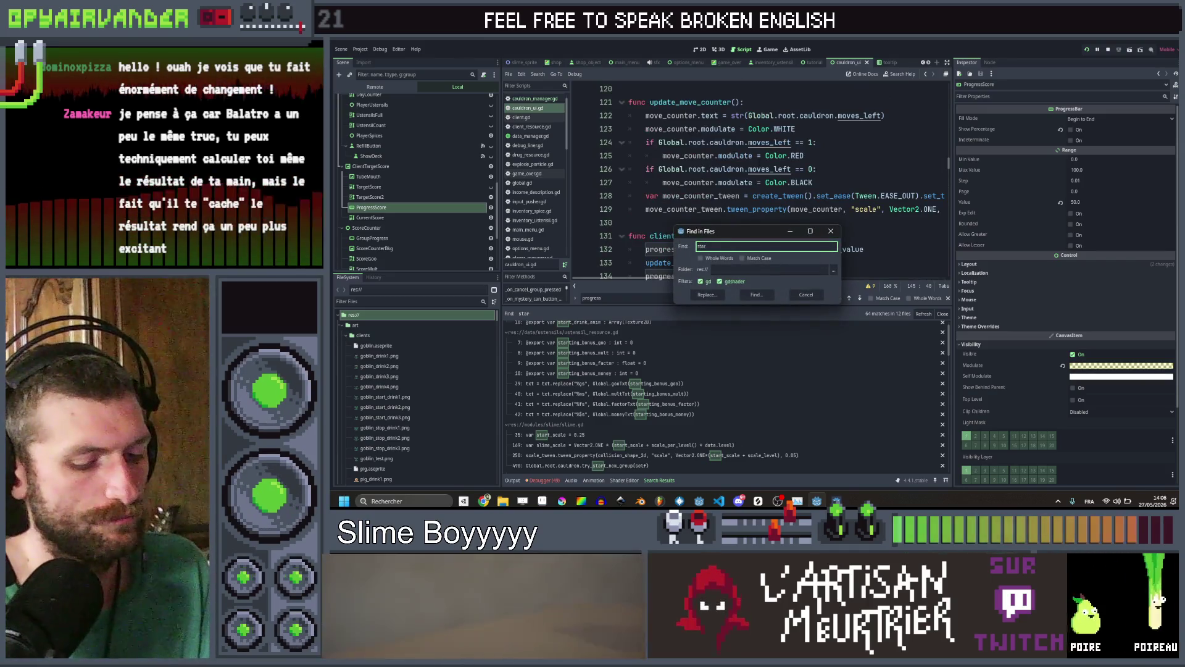
key(Return)
scroll(690, 281, right, 3)
click(680, 338)
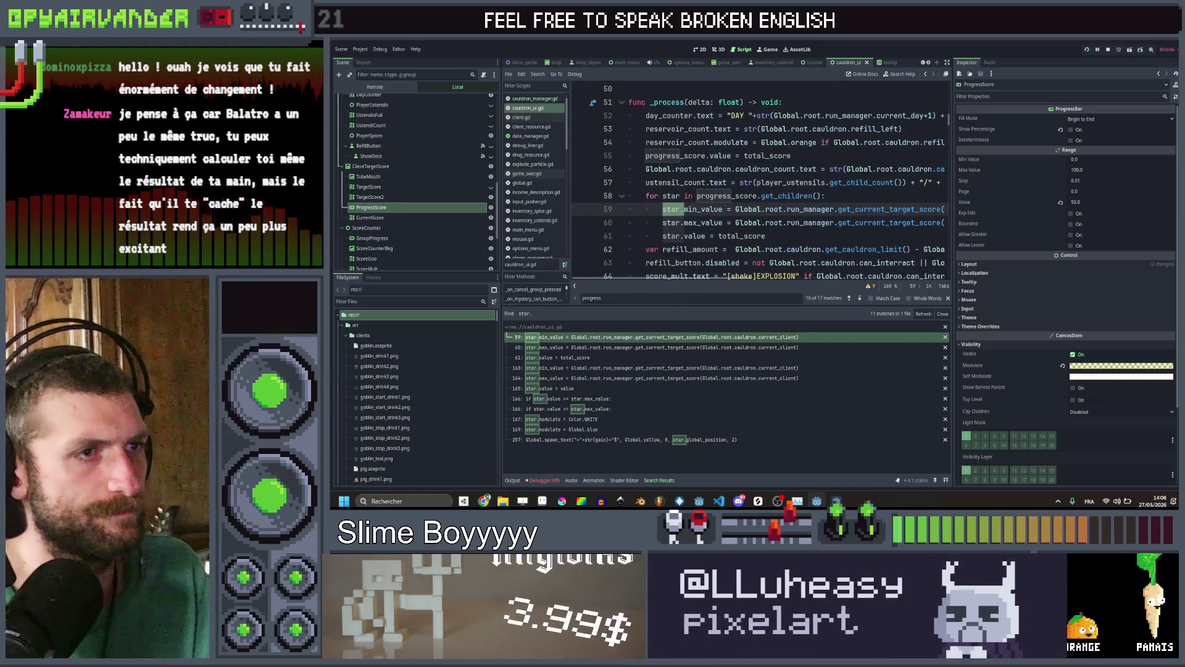
Delete the for-star loop lines 58–60, leaving progress_score.value = total_score in _process
click(826, 195)
key(ctrl+shift+k)
click(814, 221)
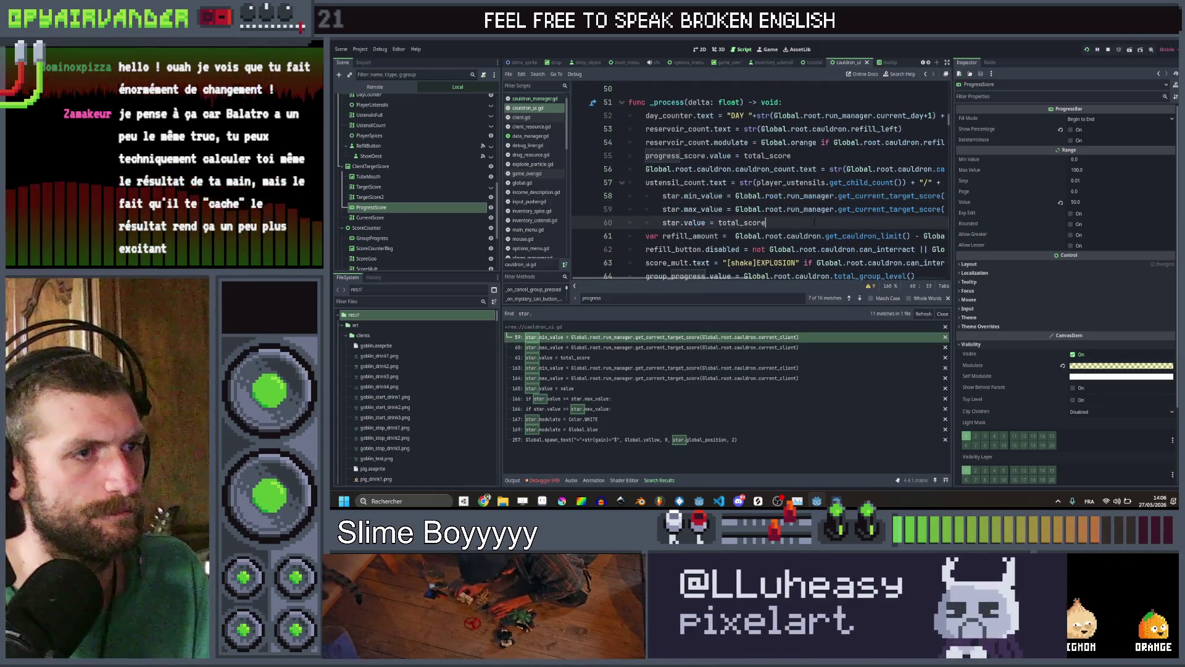
click(663, 196)
key(shift+Tab)
key(Down)
key(shift+Tab)
double_click(655, 196)
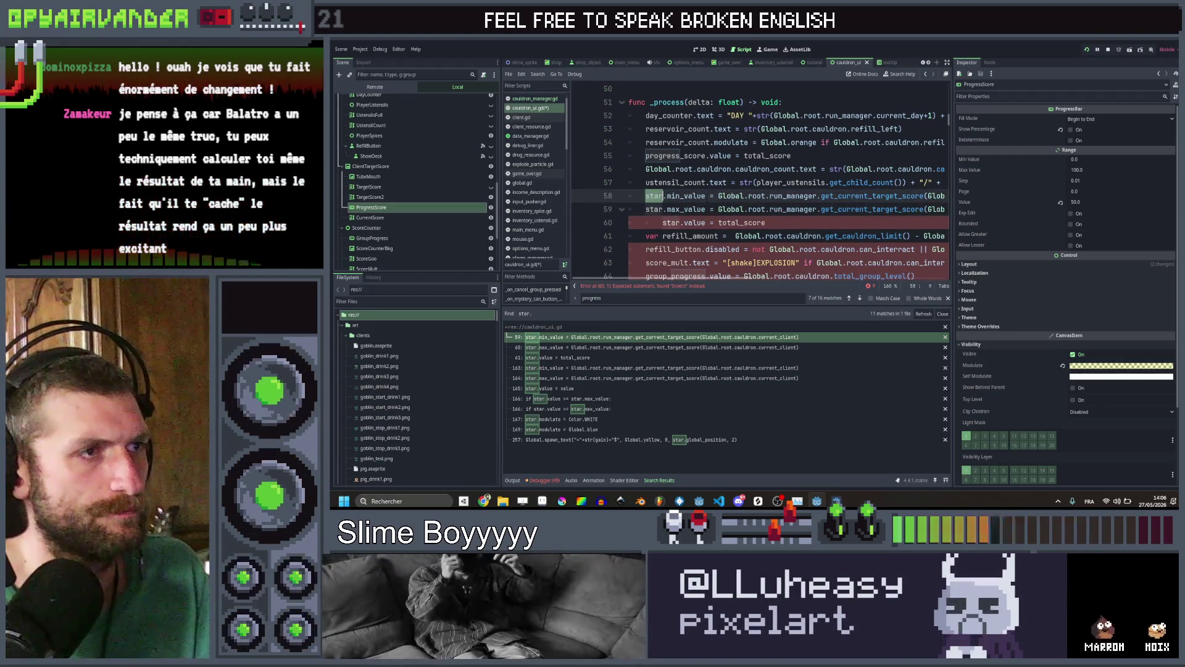
double_click(675, 155)
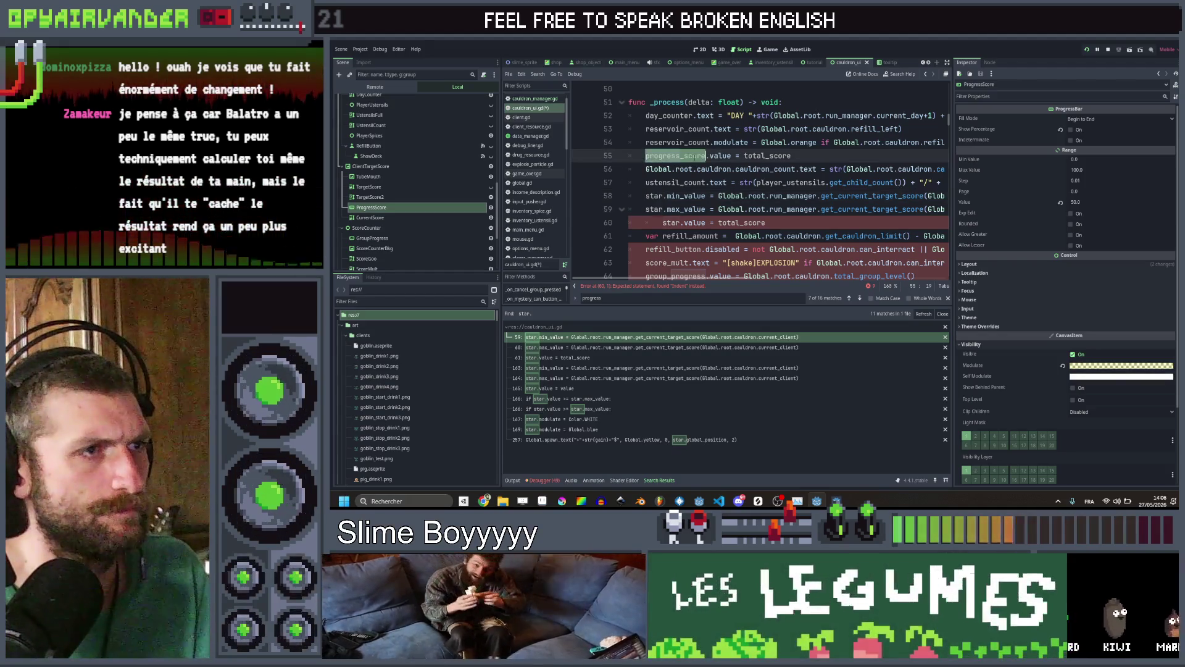
drag(785, 224, 646, 196)
key(Delete)
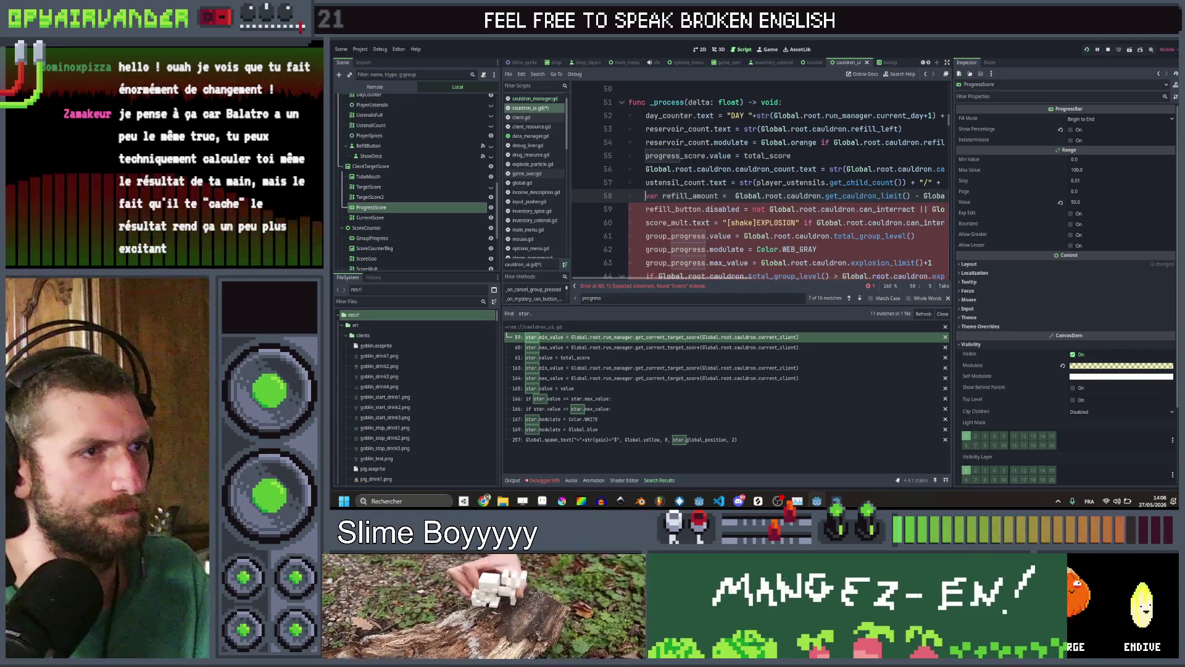
scroll(695, 159, down, 1)
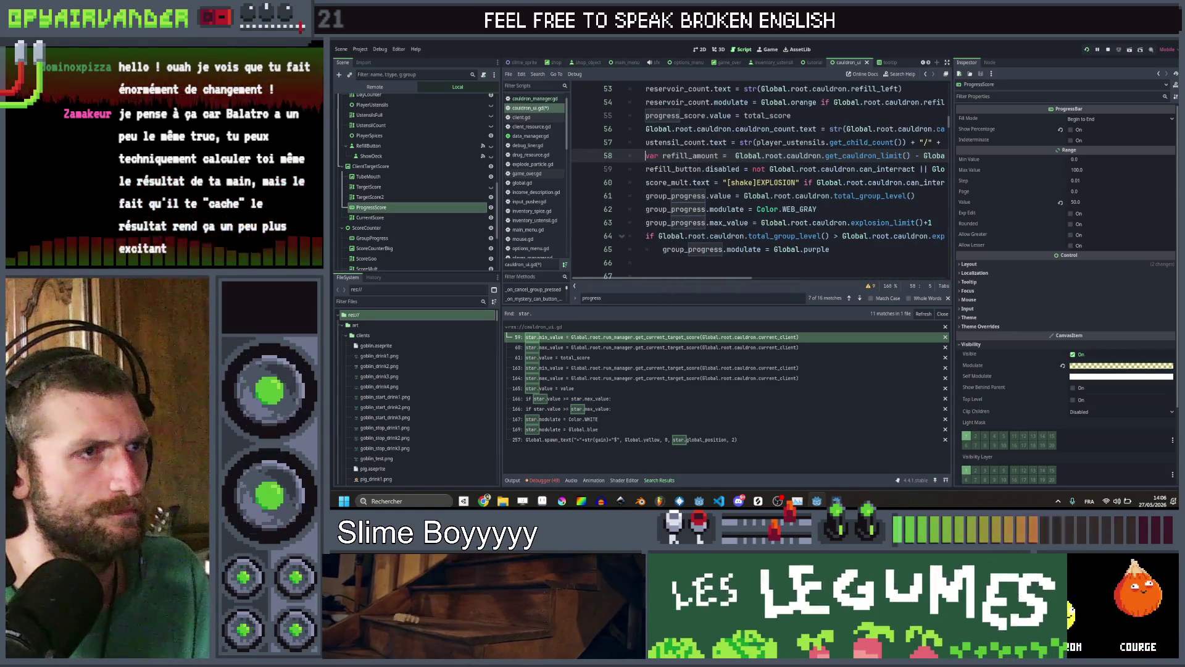
double_click(675, 116)
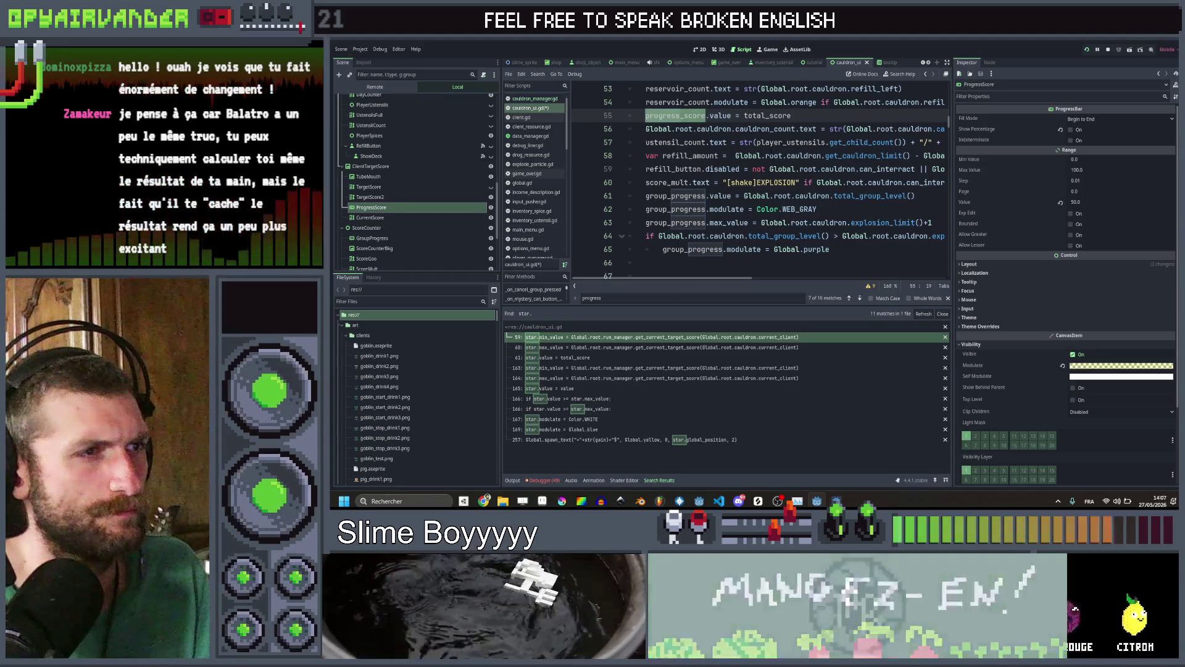
Delete the for-star loop at lines 158–165 in show_current_total_text and save
click(597, 369)
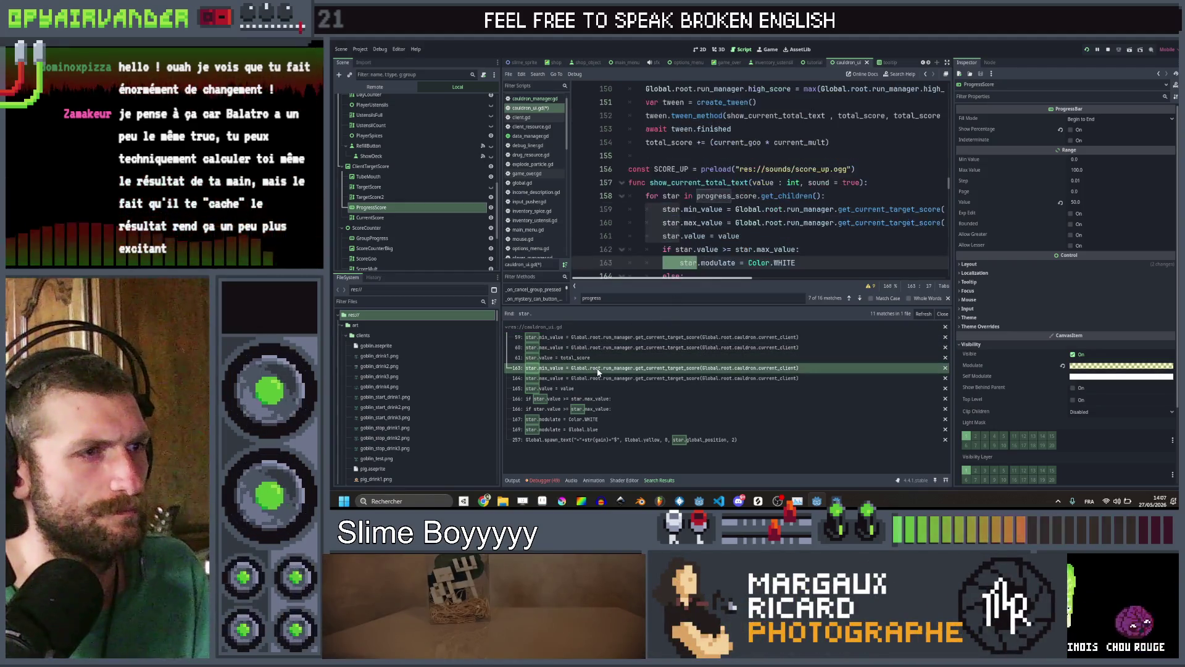
mouse_move(797, 209)
mouse_down()
mouse_move(685, 209)
mouse_move(646, 116)
mouse_up()
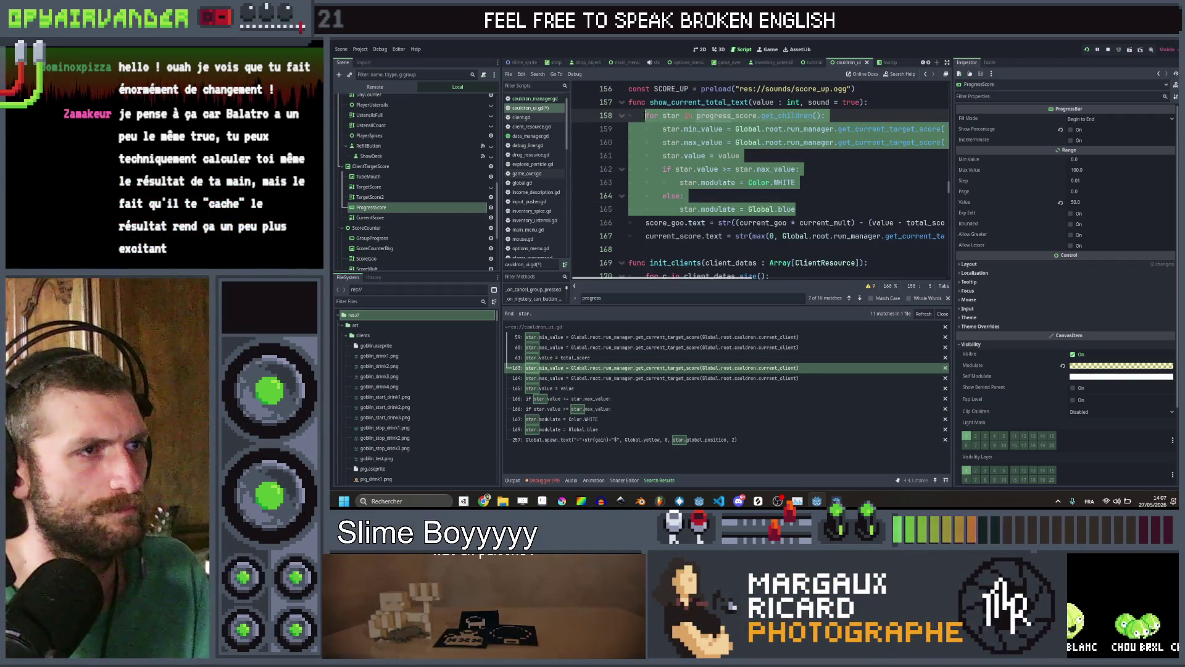
key(Delete)
key(ctrl+s)
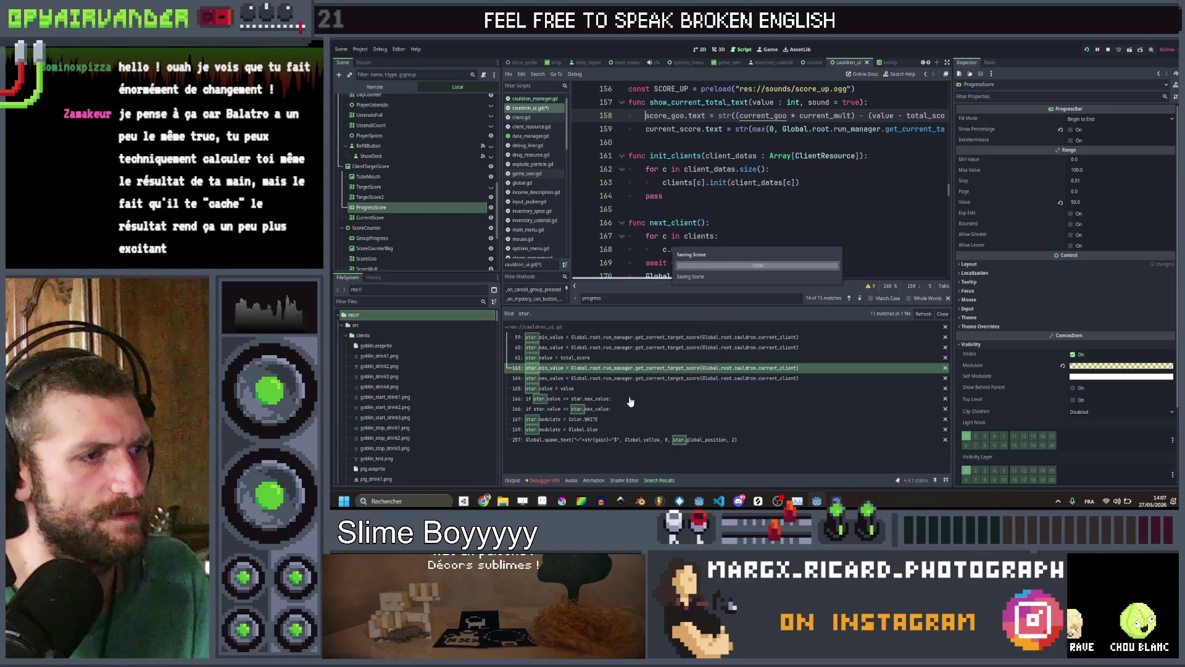
Review the remaining 'star.' matches, ending at the client_stage loop near line 257
click(608, 389)
click(595, 398)
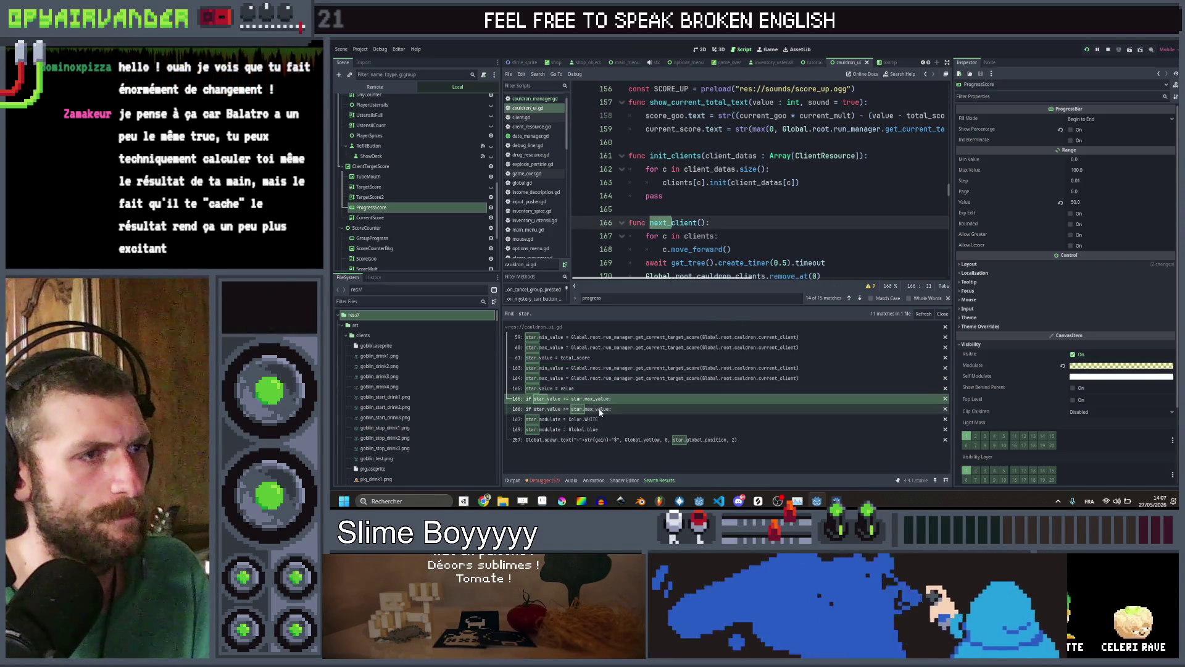
click(595, 420)
click(597, 429)
click(605, 440)
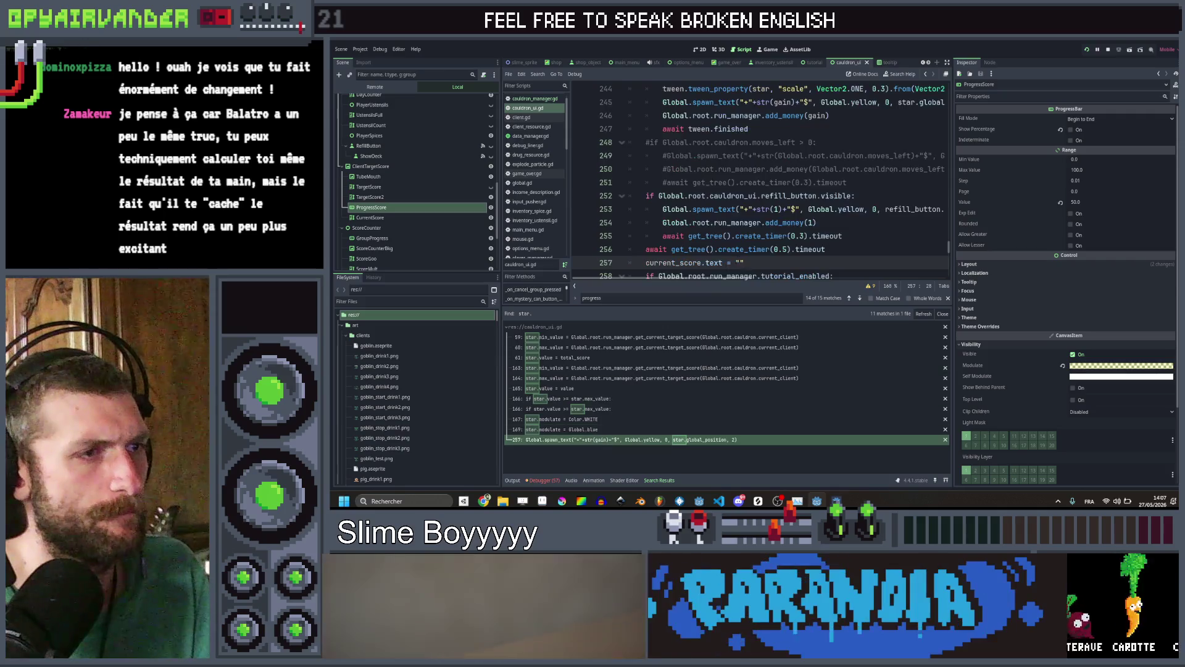
scroll(808, 209, down, 2)
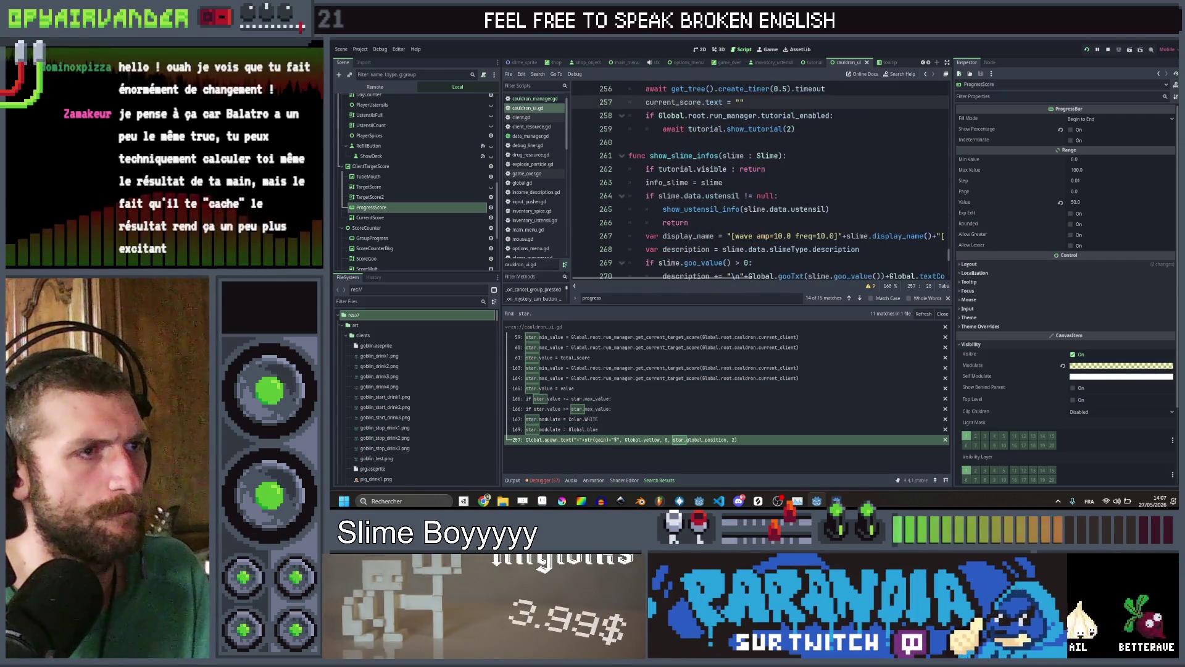
scroll(808, 209, up, 4)
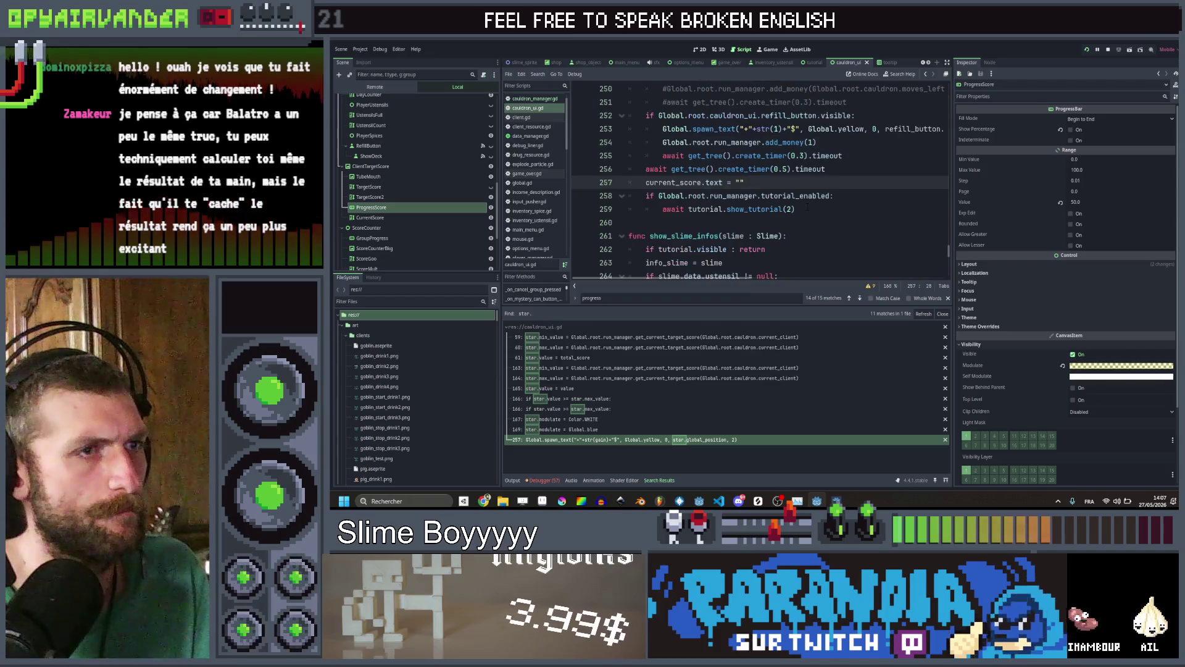
scroll(807, 209, down, 1)
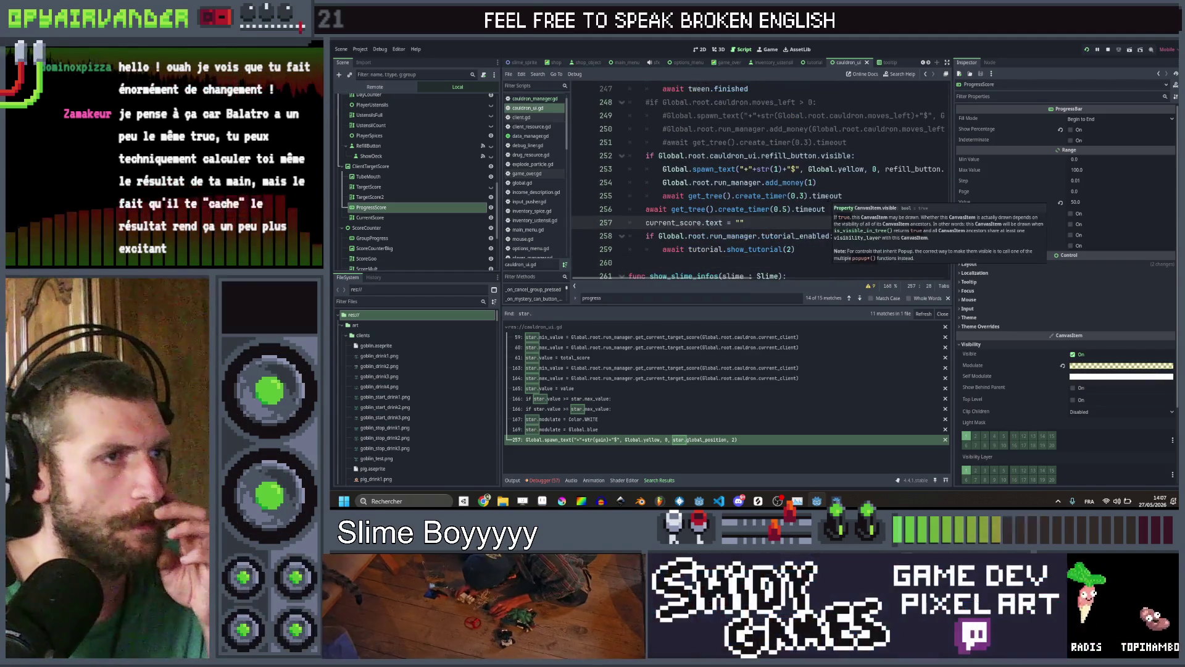
scroll(808, 209, up, 4)
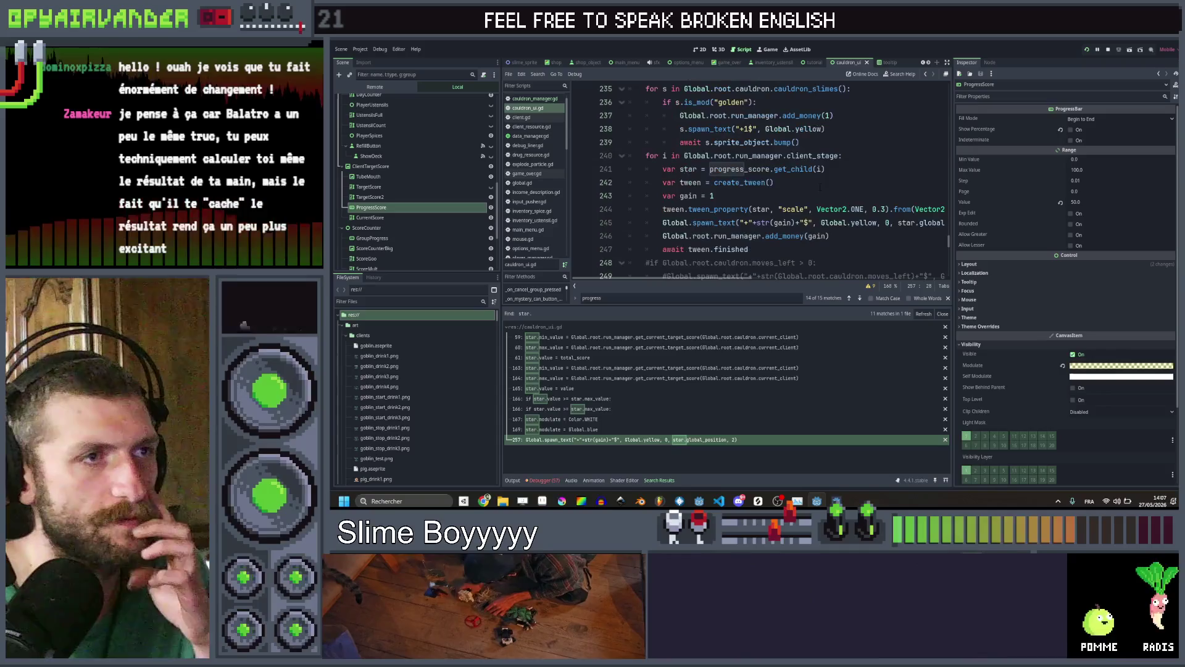
scroll(829, 182, down, 1)
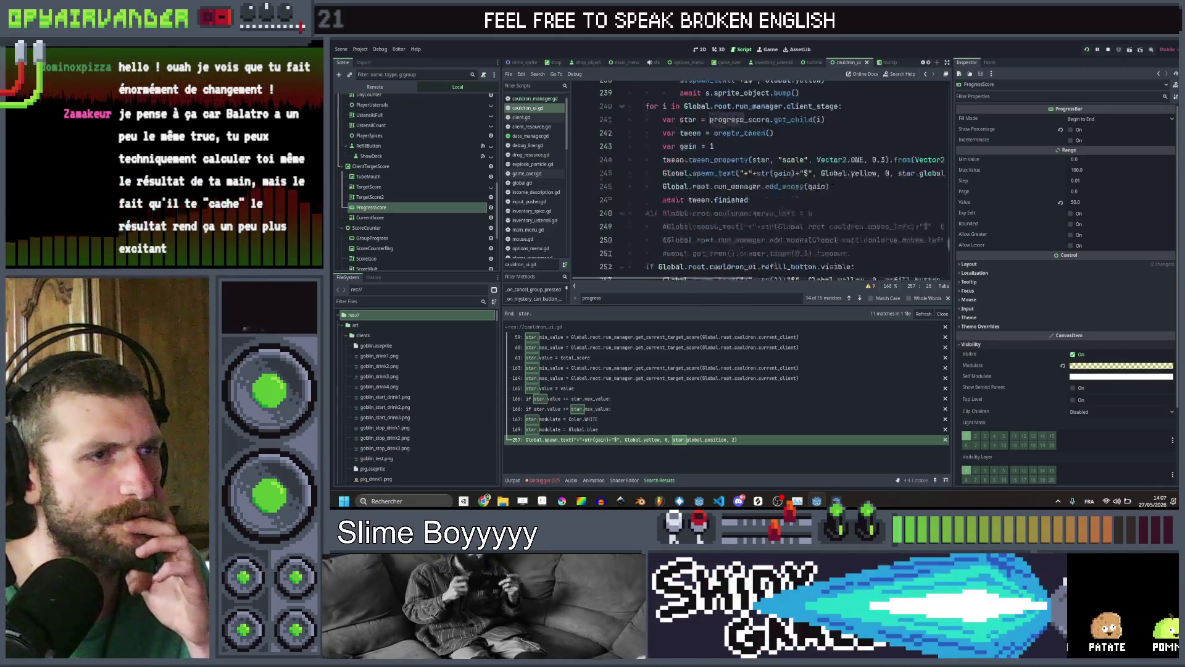
scroll(833, 181, up, 1)
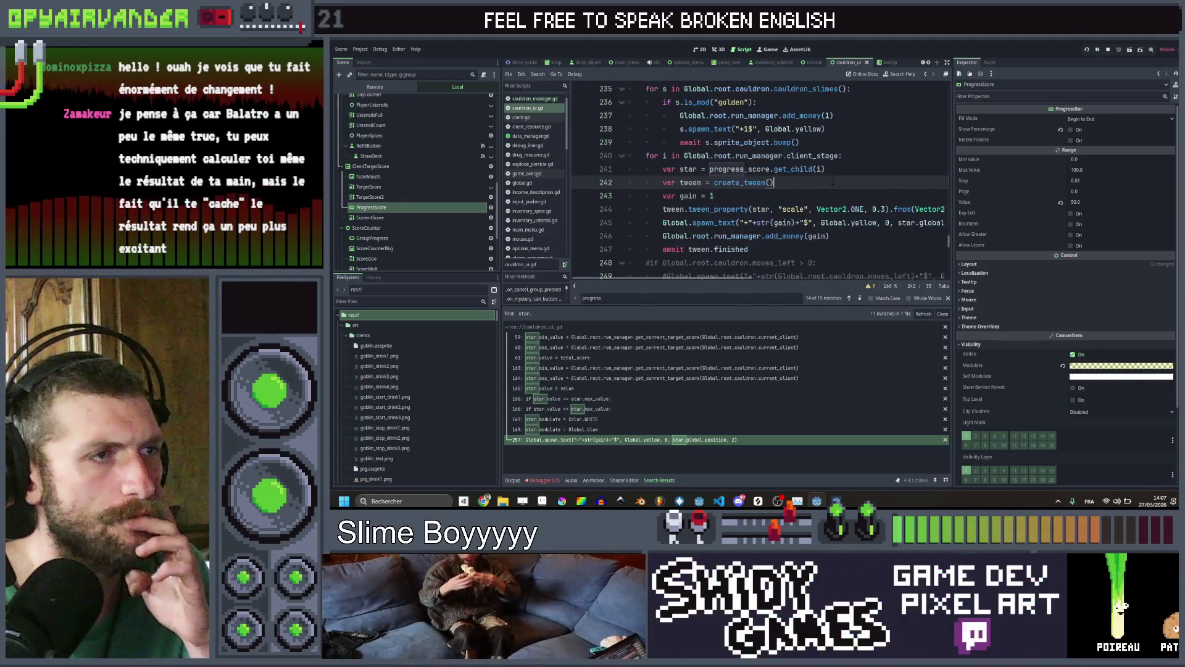
click(844, 156)
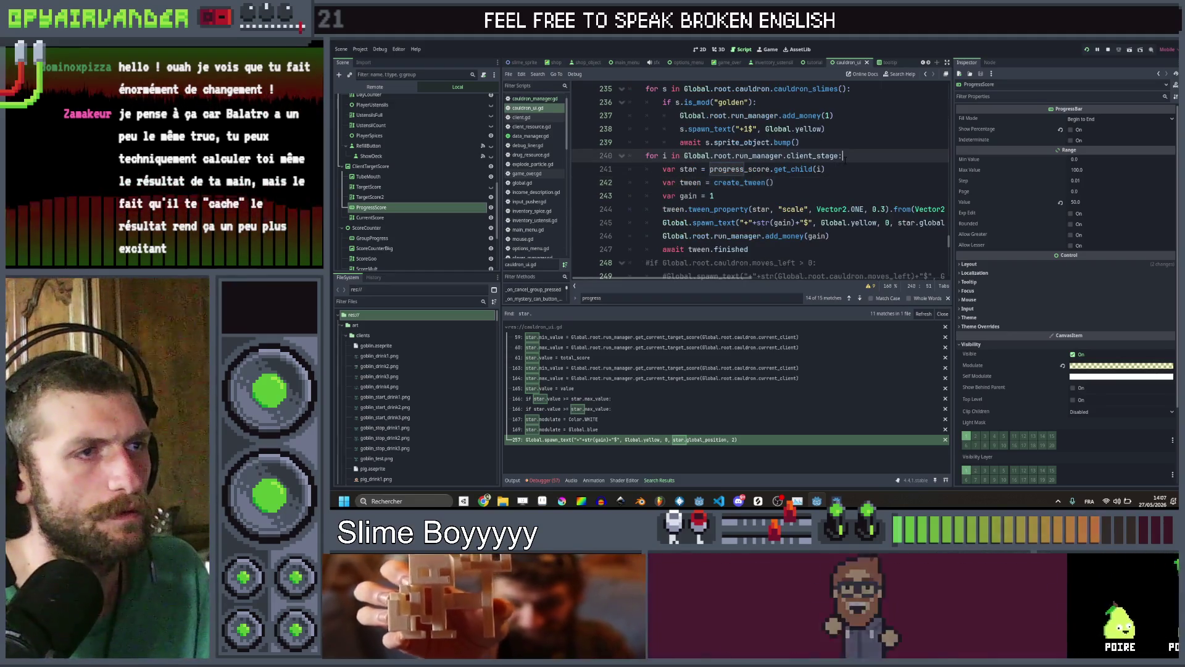
Remove the client_stage loop header and spawn the reward text at client_corner instead of star.global_position
key(ctrl+shift+k)
key(ctrl+shift+k)
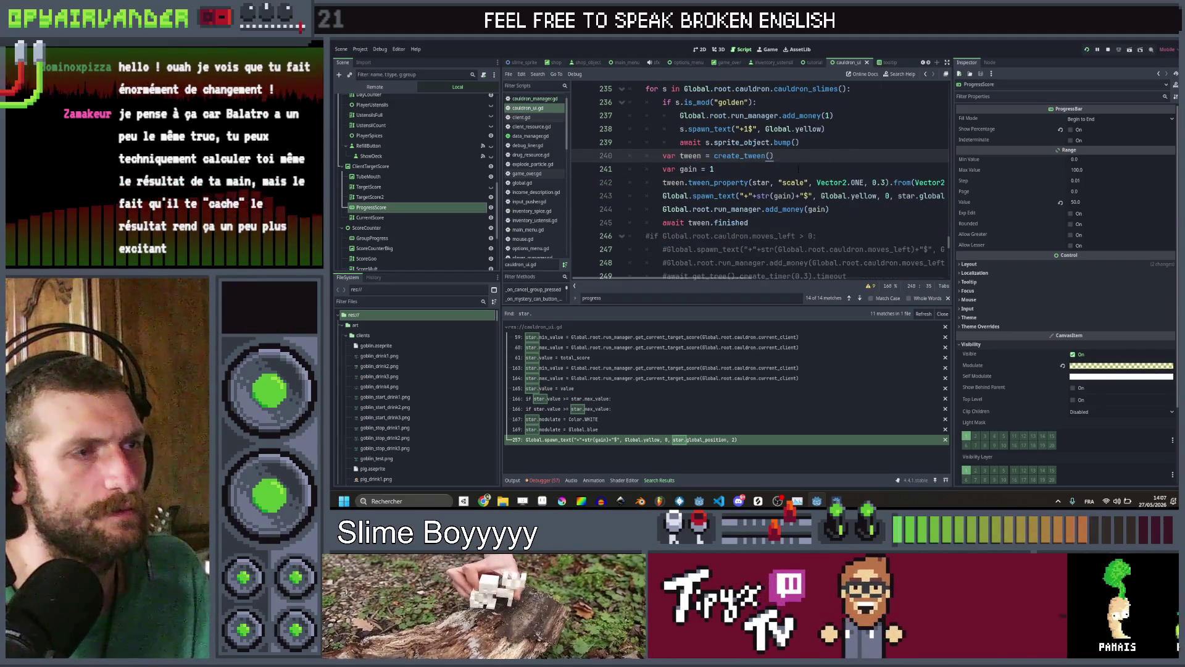
mouse_move(748, 222)
mouse_down()
mouse_move(663, 182)
mouse_move(663, 155)
mouse_up()
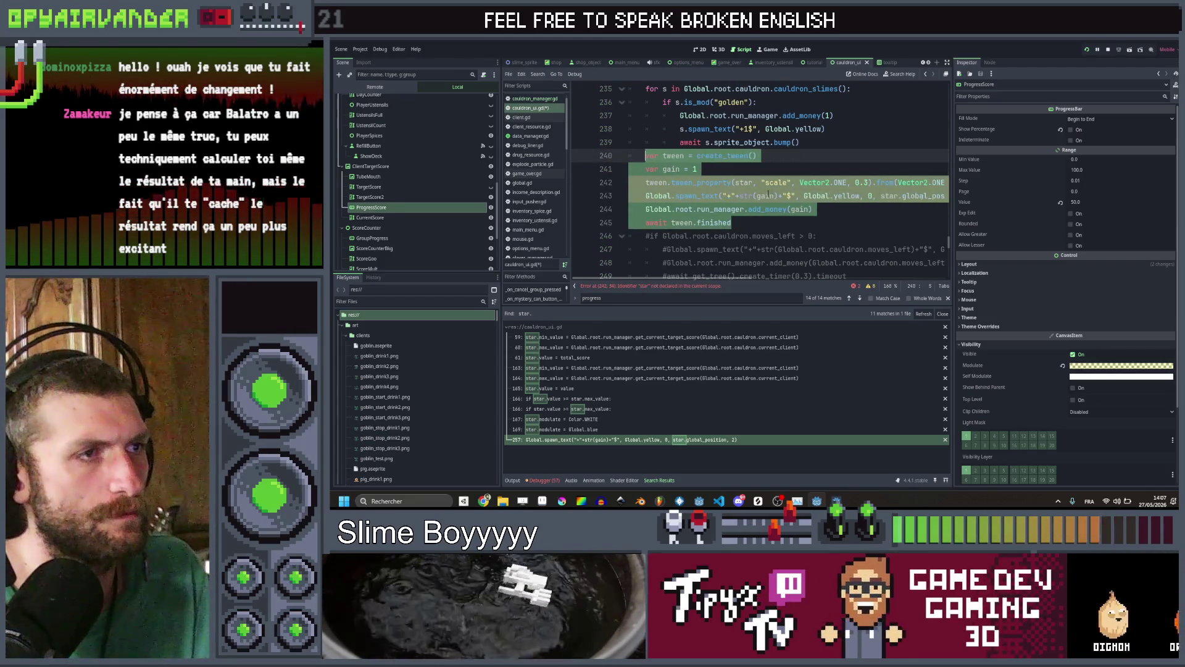
scroll(766, 195, right, 3)
click(787, 209)
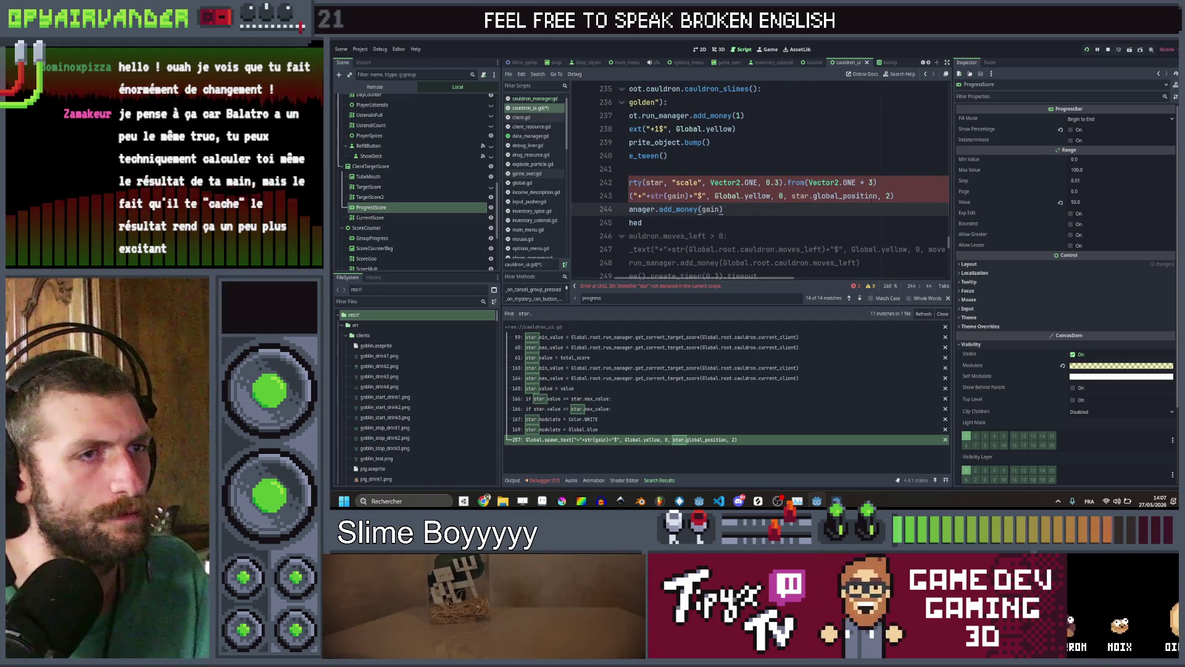
drag(792, 196, 877, 196)
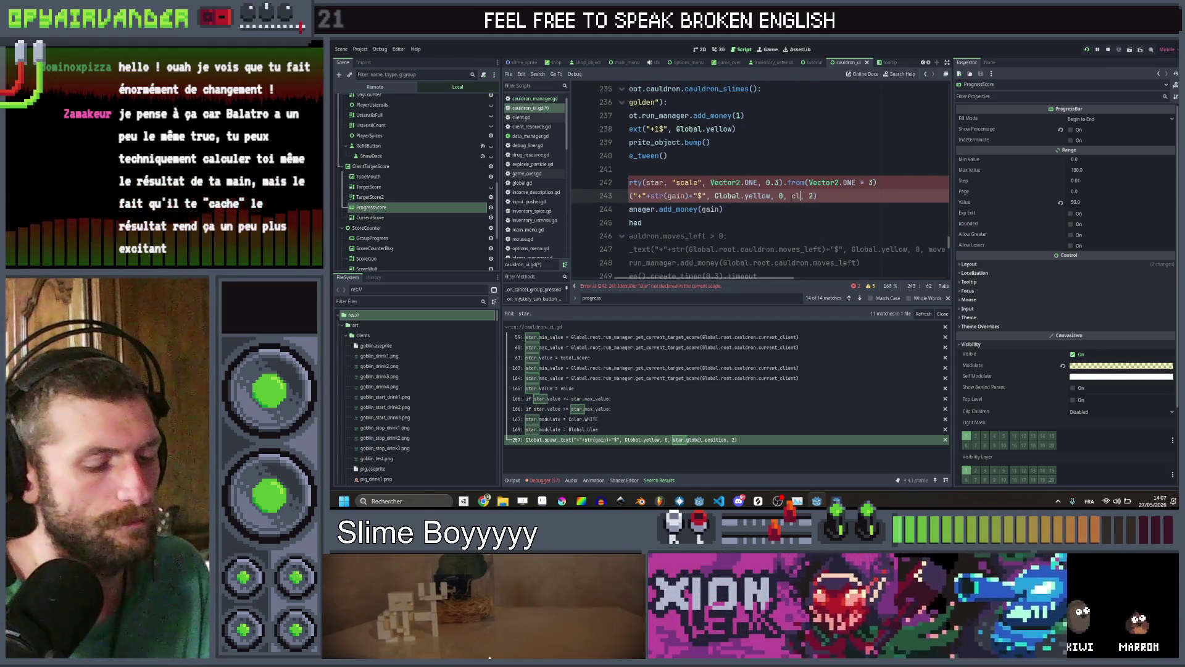
text(ien)
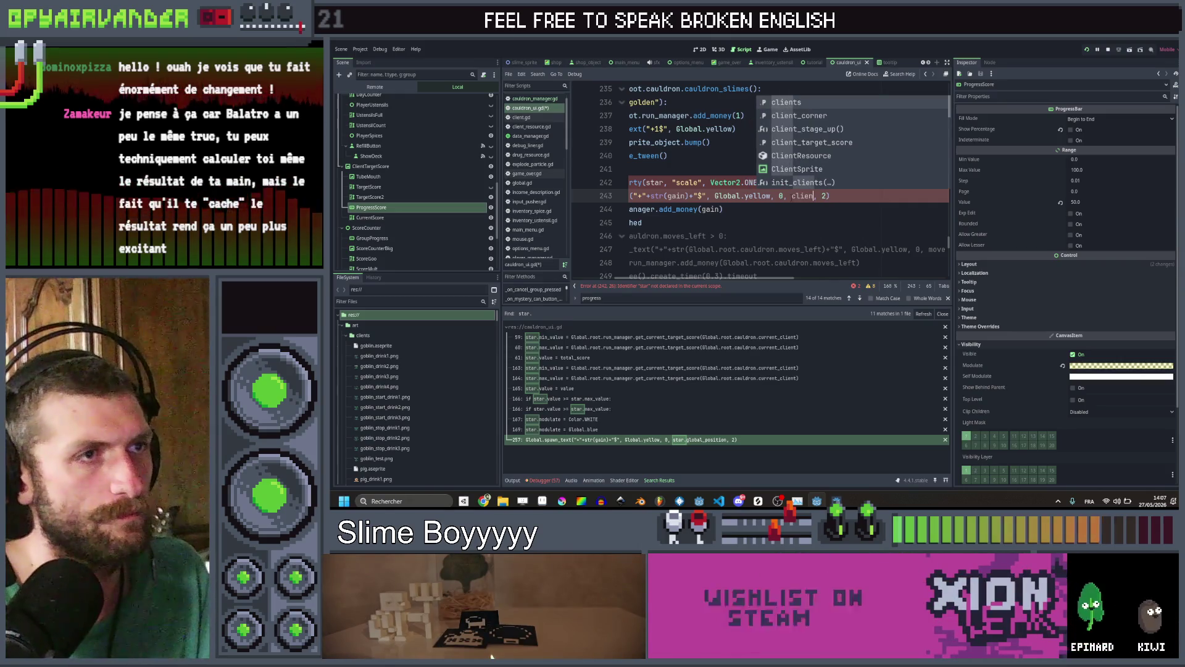
key(Down)
key(Return)
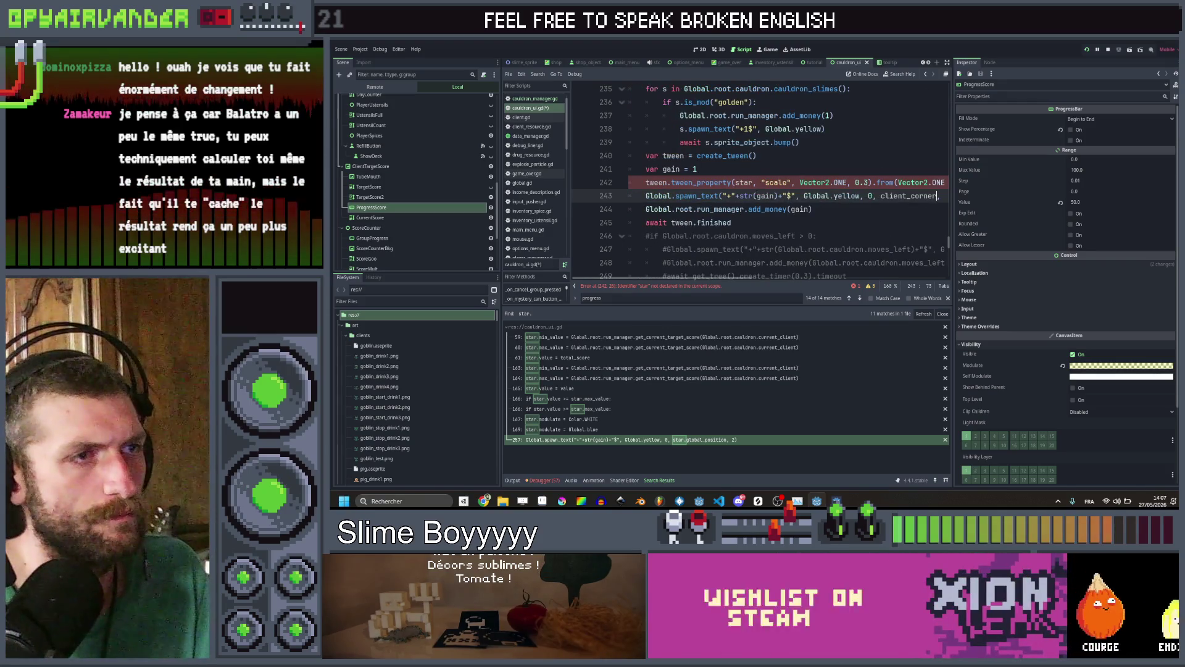
Change the gain value from 1 to 5 and save the script
click(760, 165)
key(BackSpace)
text(5)
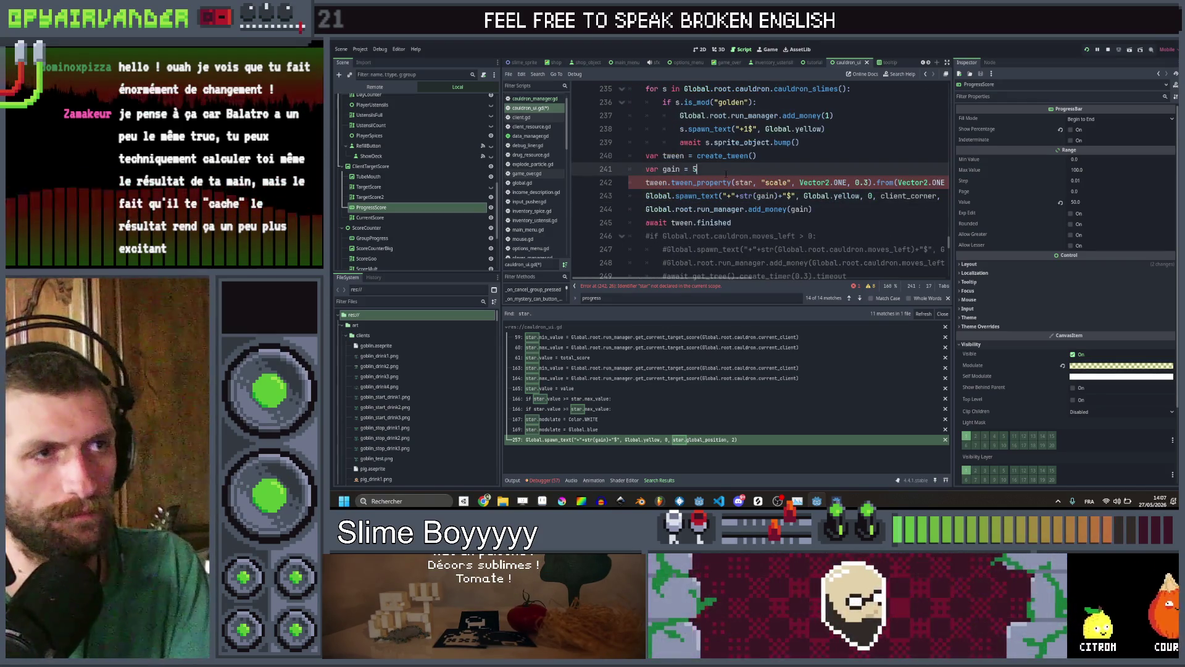
click(761, 156)
key(ctrl+s)
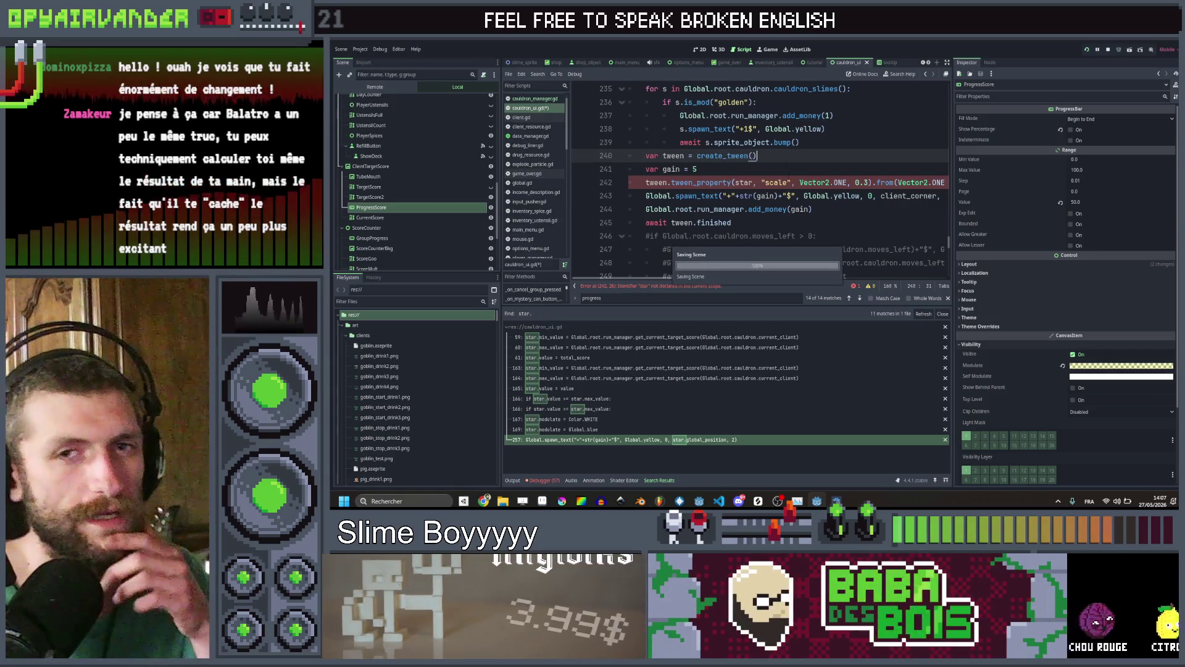
Delete the star scale tween_property line and save
click(782, 172)
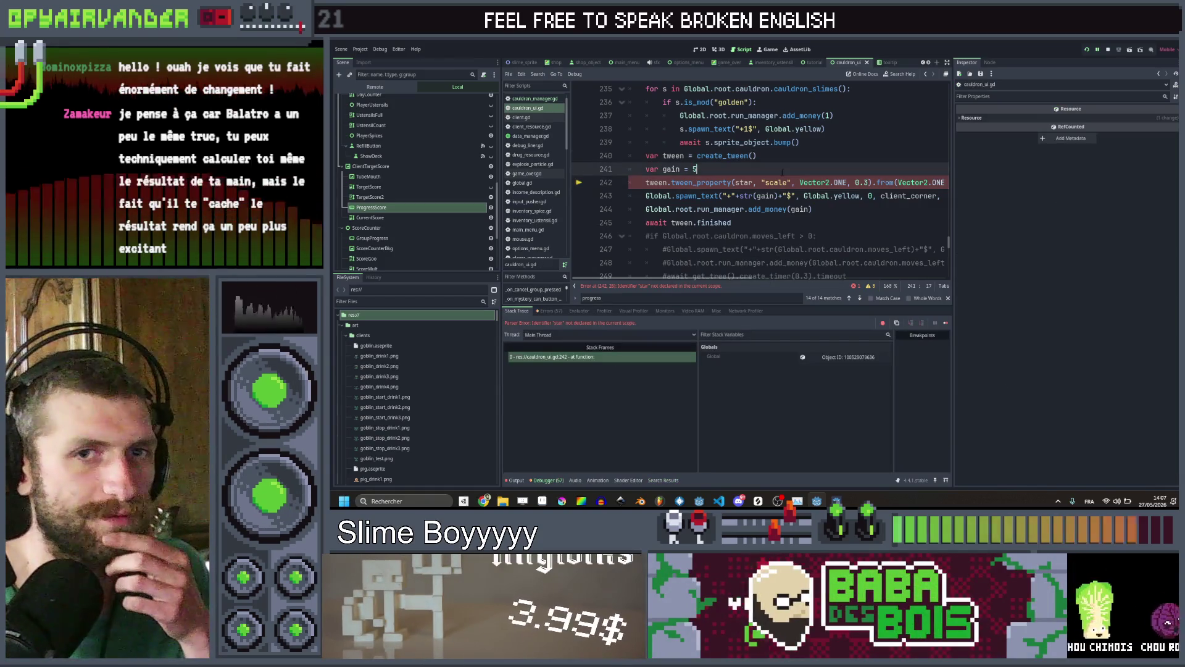
click(774, 182)
key(ctrl+shift+k)
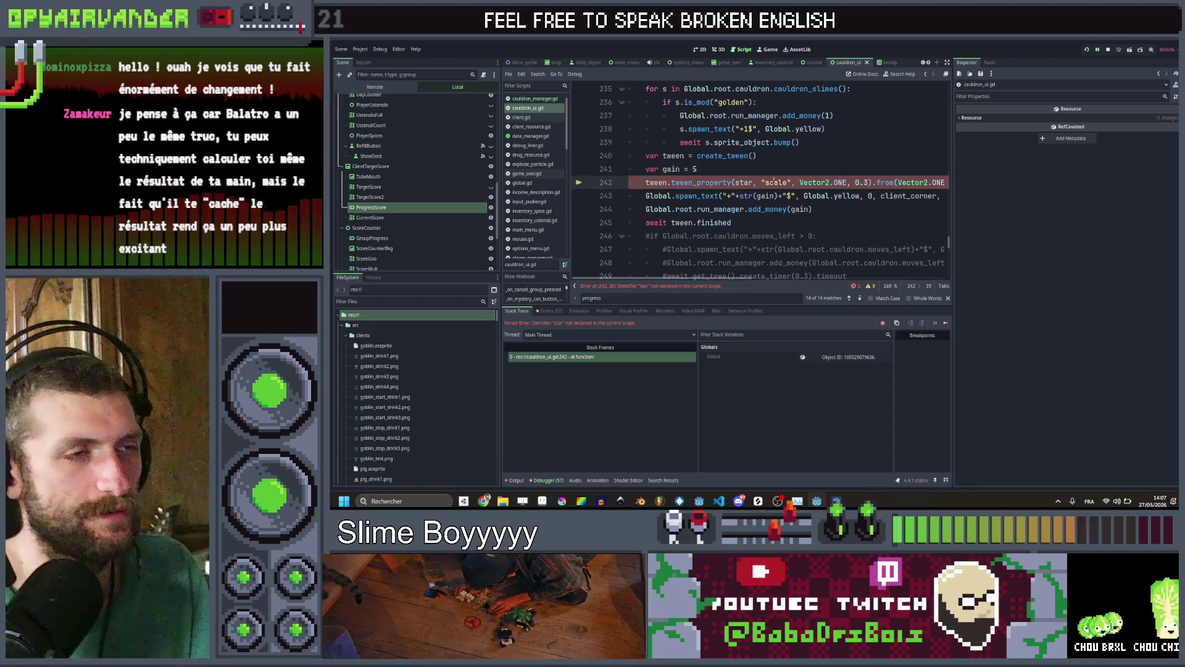
key(ctrl+s)
click(824, 195)
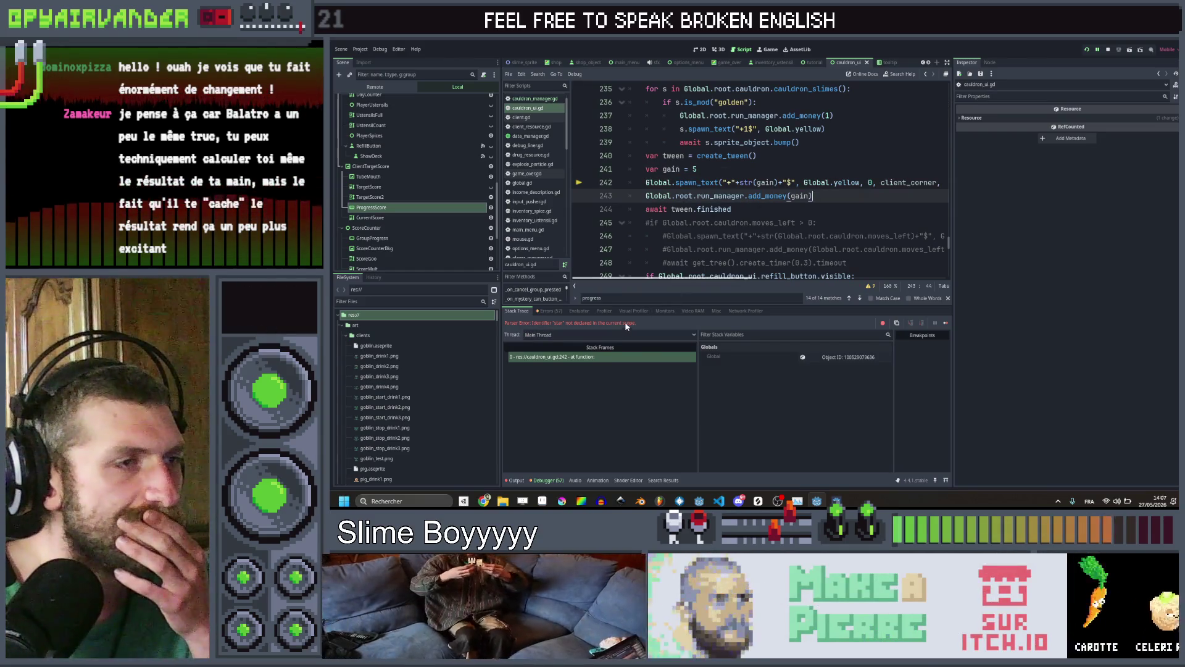
click(862, 204)
key(ctrl+shift+s)
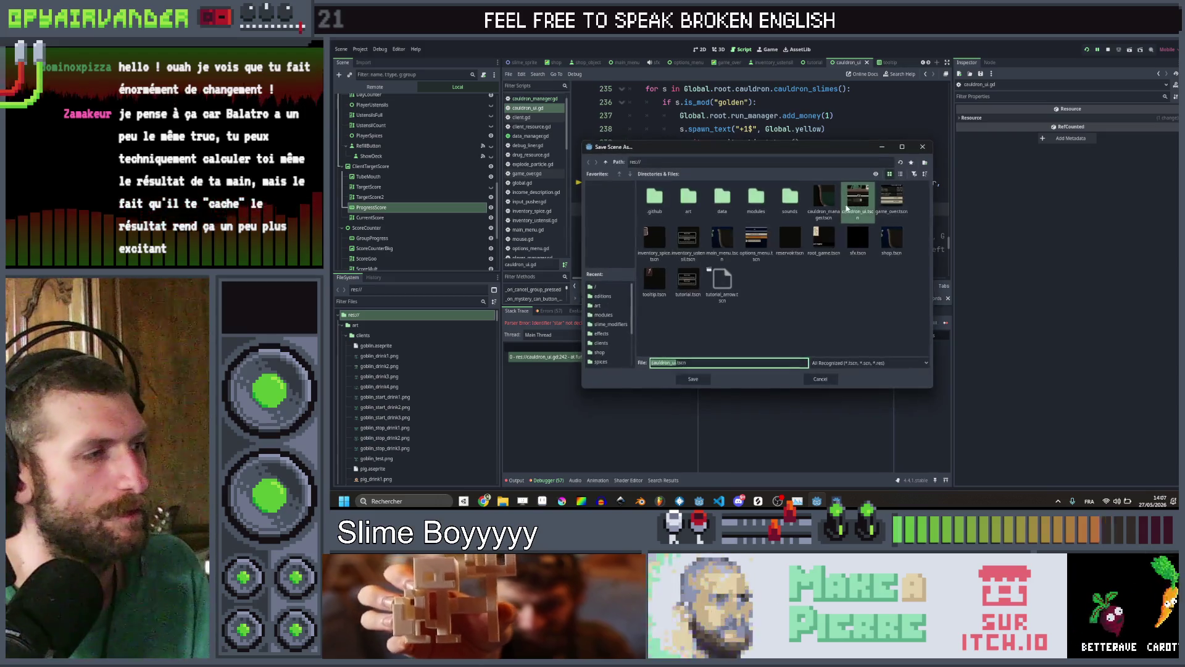
Cancel Save Scene As, search the project for progress_score, and go to the line-128 match
click(922, 147)
key(ctrl+shift+f)
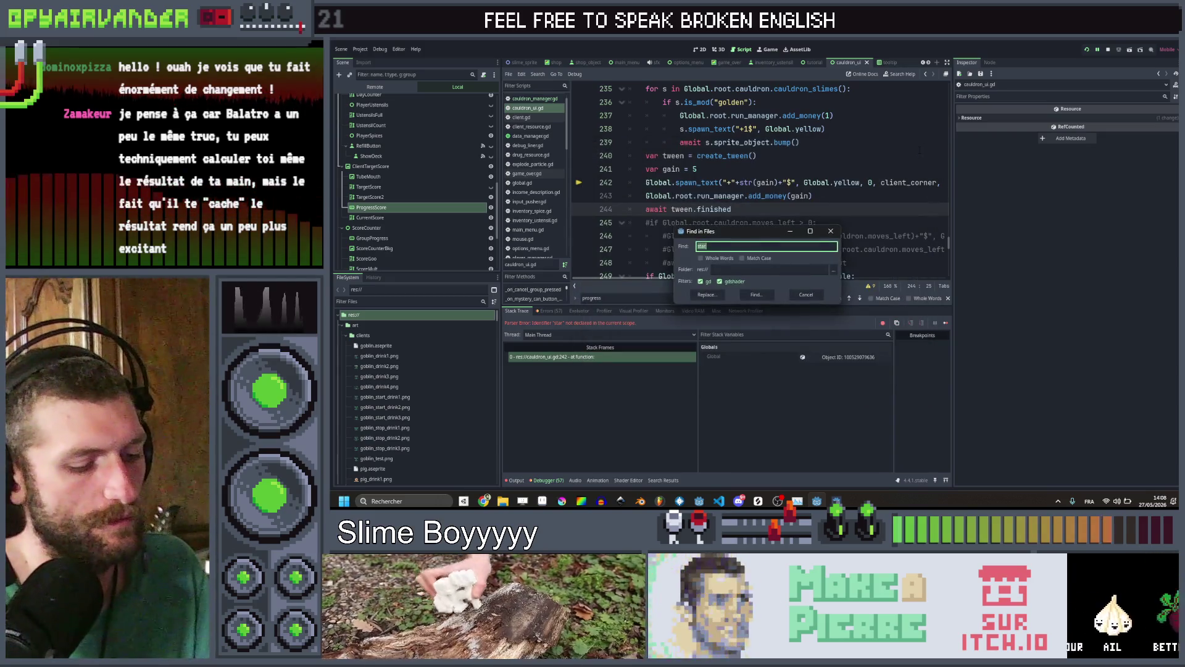
text(progress_s)
key(Return)
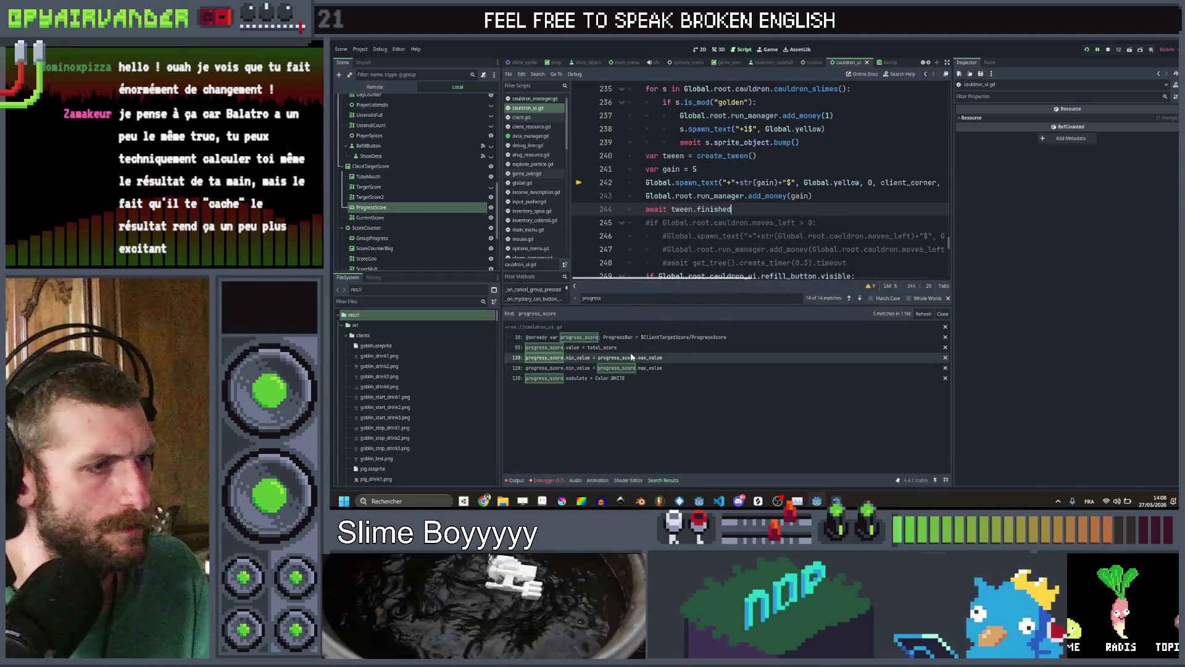
click(631, 357)
Delete the client_stage_up function (lines 127–130) and its leftover blank line
drag(864, 169, 763, 170)
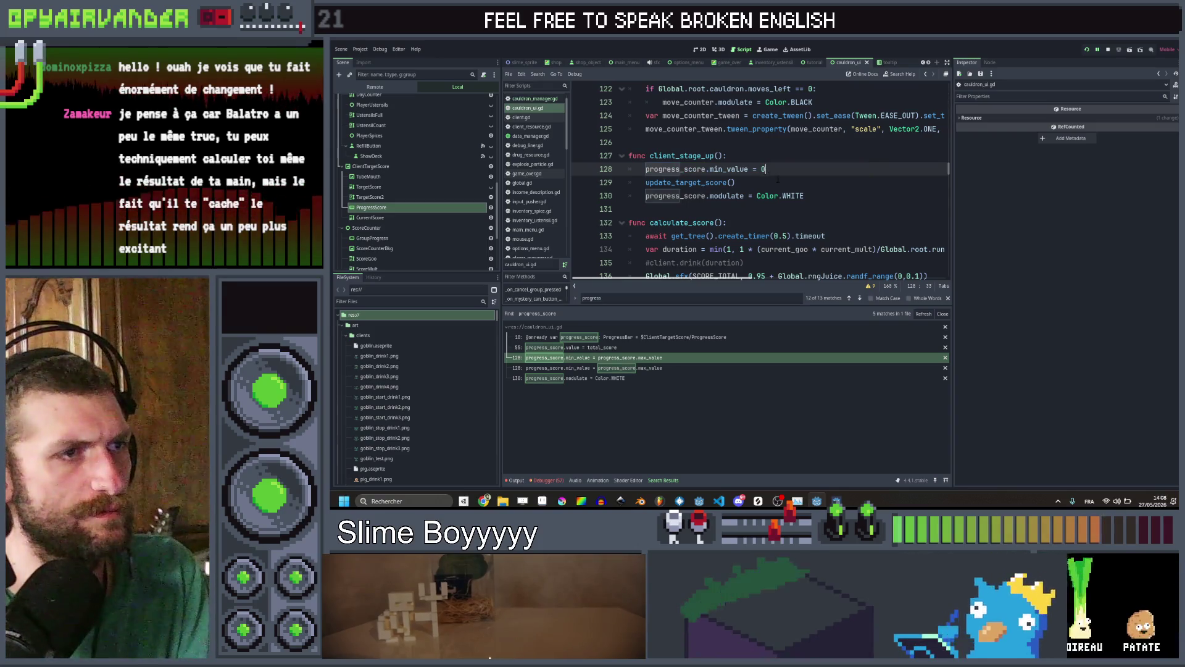
double_click(682, 156)
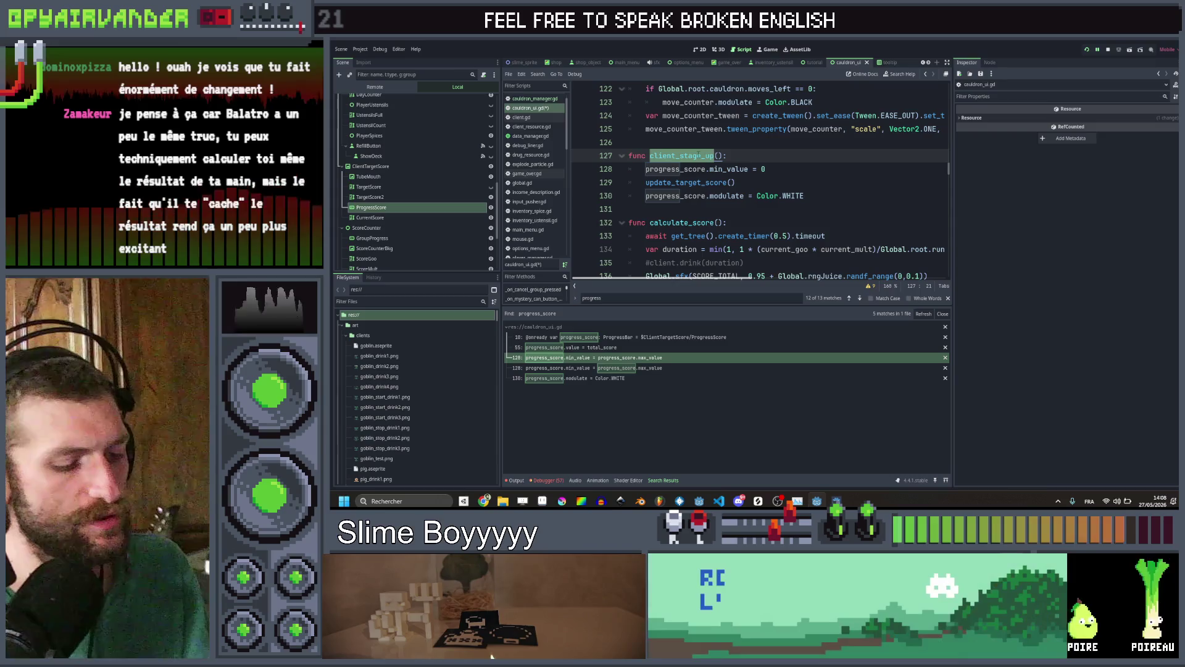
mouse_move(834, 196)
mouse_down()
mouse_move(766, 195)
mouse_move(621, 161)
mouse_up()
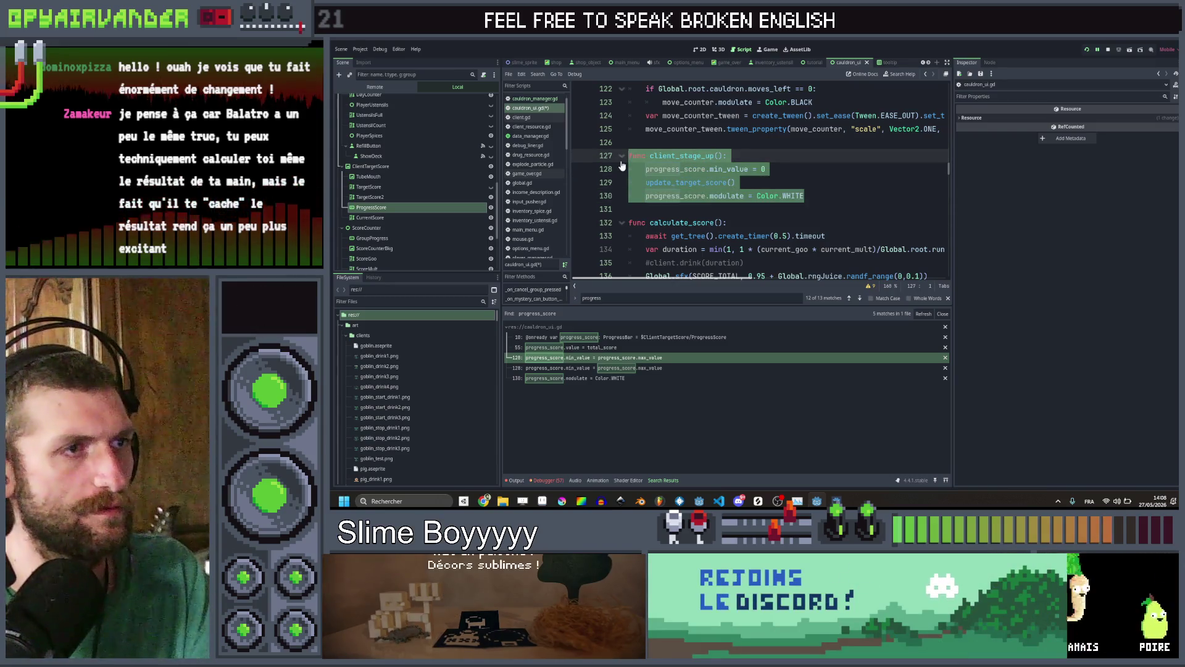
key(BackSpace)
key(BackSpace)
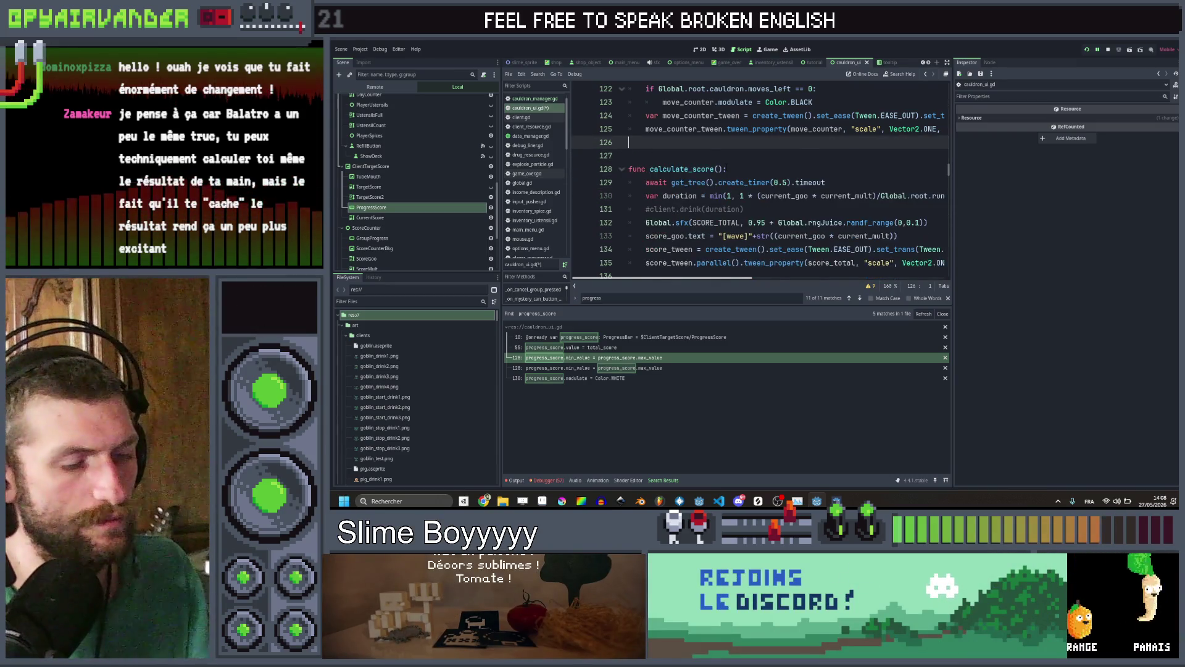
key(BackSpace)
key(ctrl+shift+f)
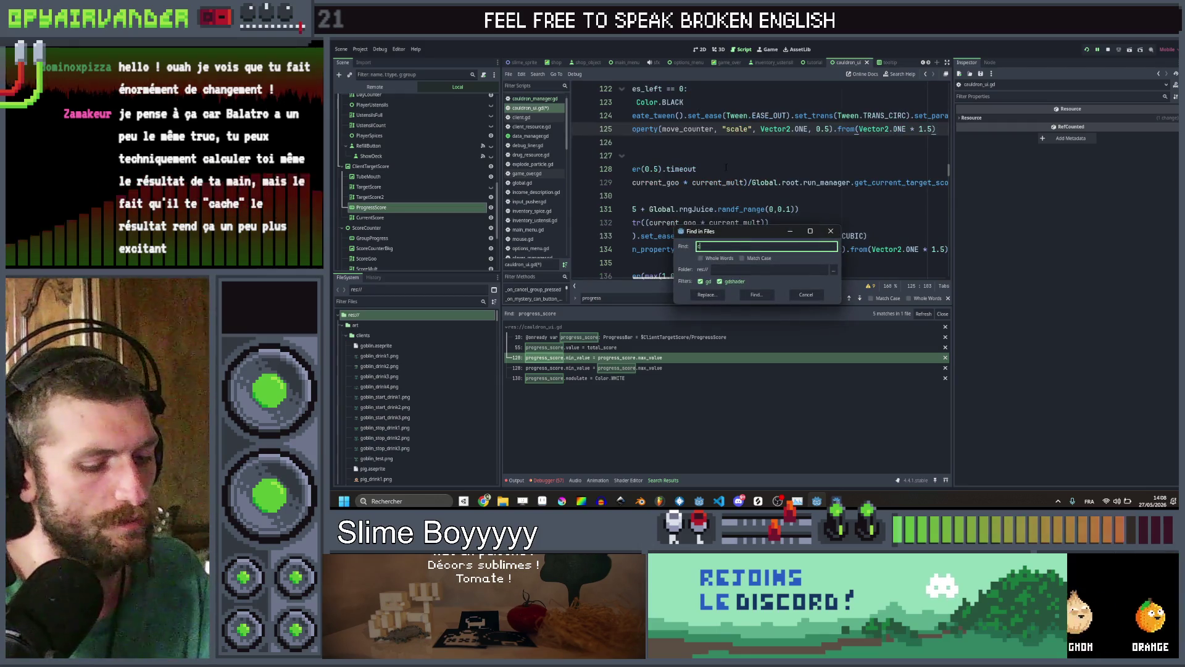
Find the client_stage_up call in cauldron_manager.gd and delete the await line
text(lient_stage_up)
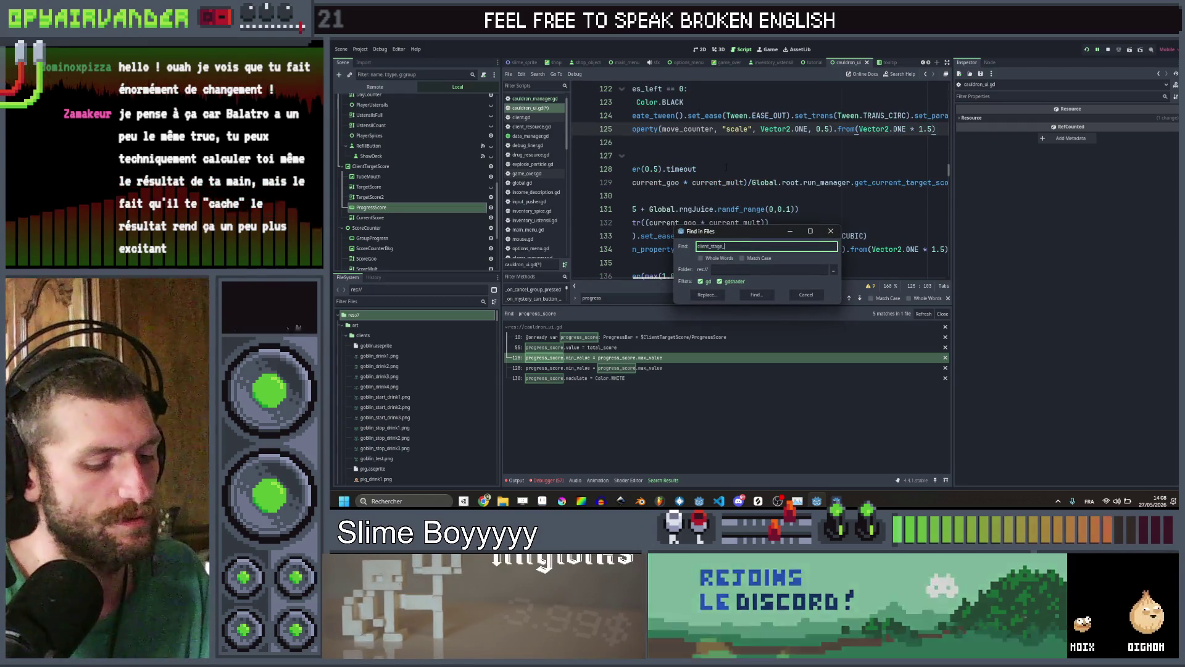
key(Return)
click(618, 358)
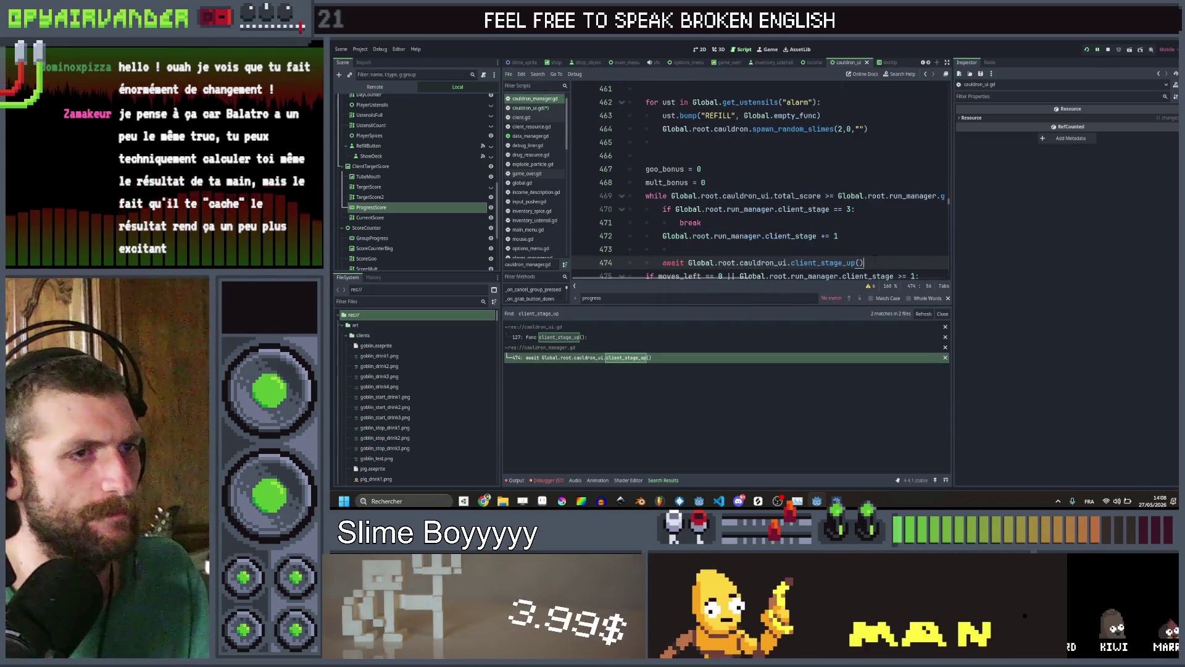
key(ctrl+shift+k)
Try deleting the client_stage == 3 break check, then undo to restore it
click(863, 240)
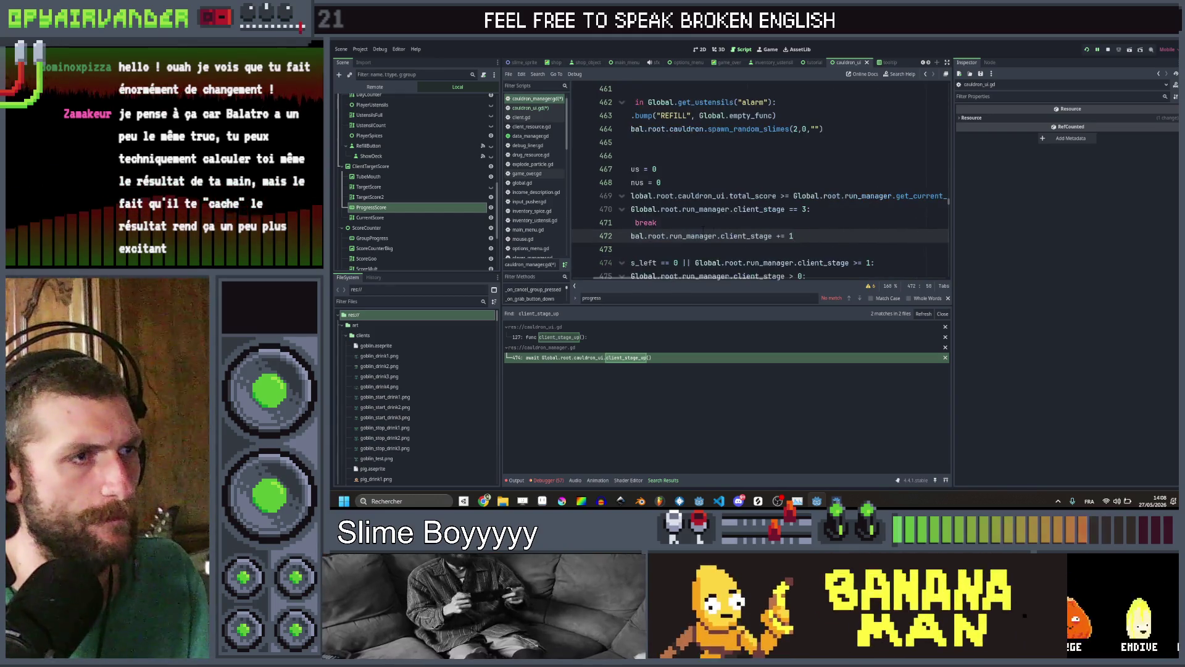
key(Up)
key(ctrl+shift+k)
key(Up)
key(ctrl+shift+k)
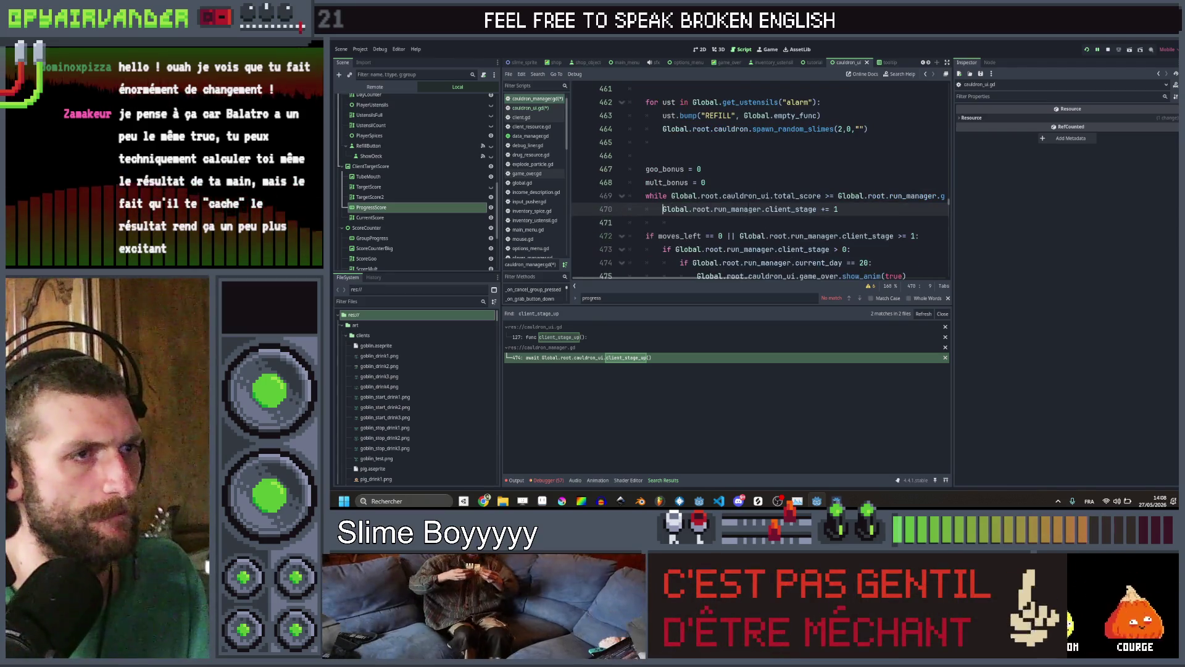
click(646, 196)
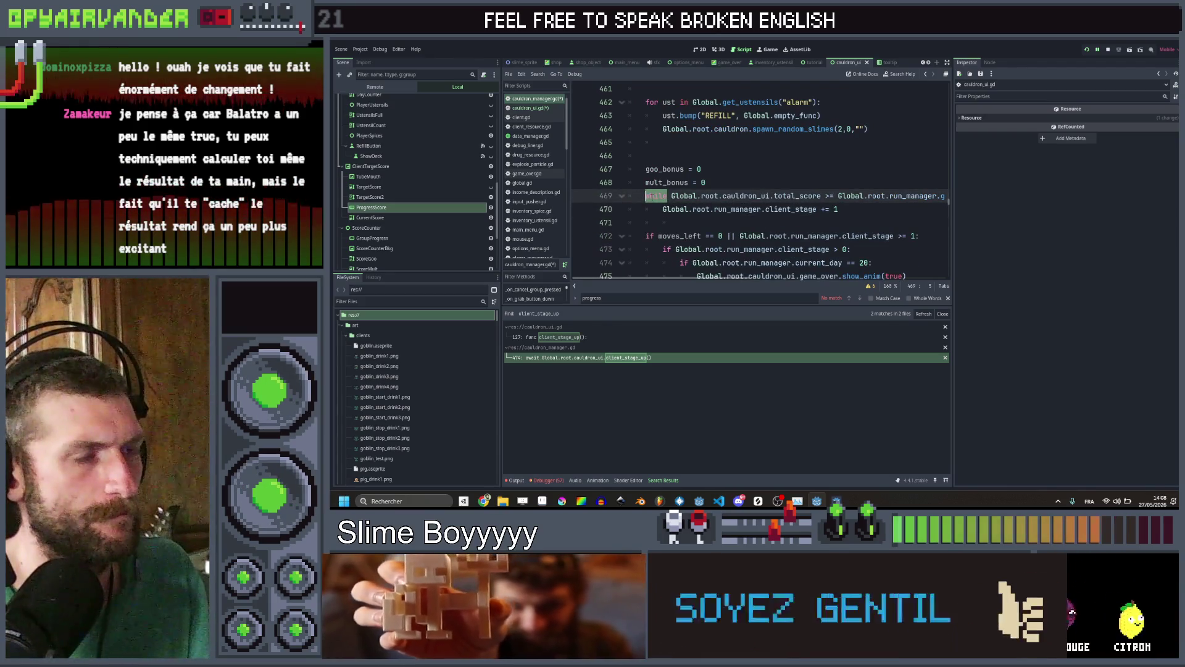
key(ctrl+z)
key(ctrl+z)
key(ctrl+shift+z)
key(ctrl+shift+z)
click(881, 210)
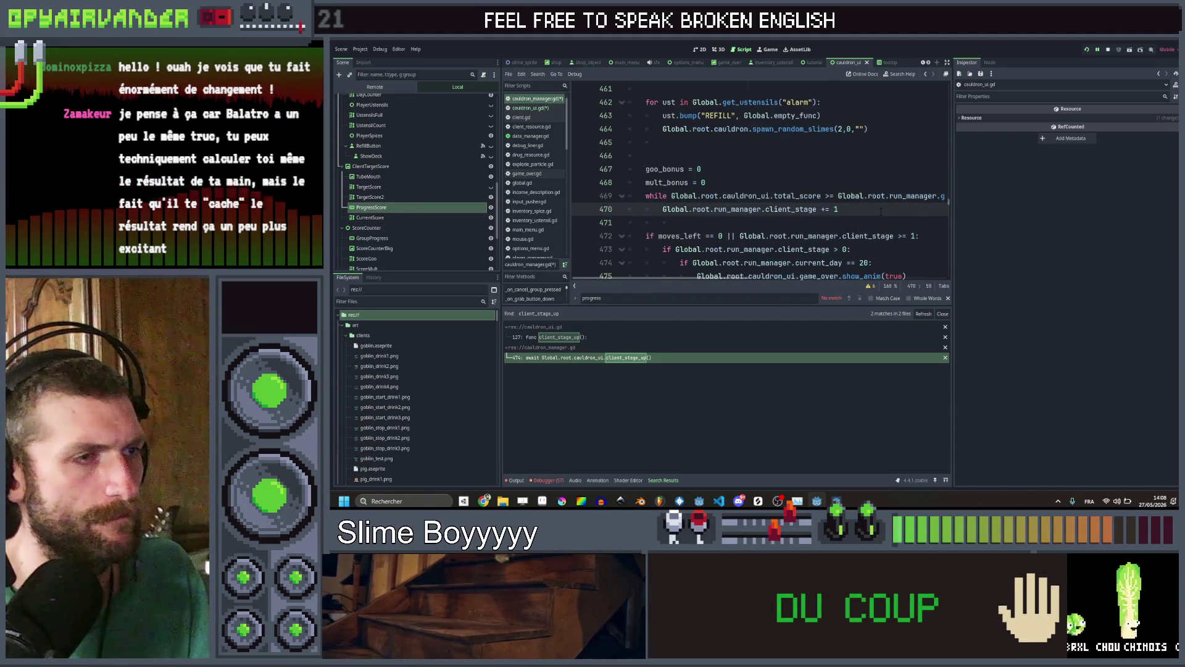
key(ctrl+z)
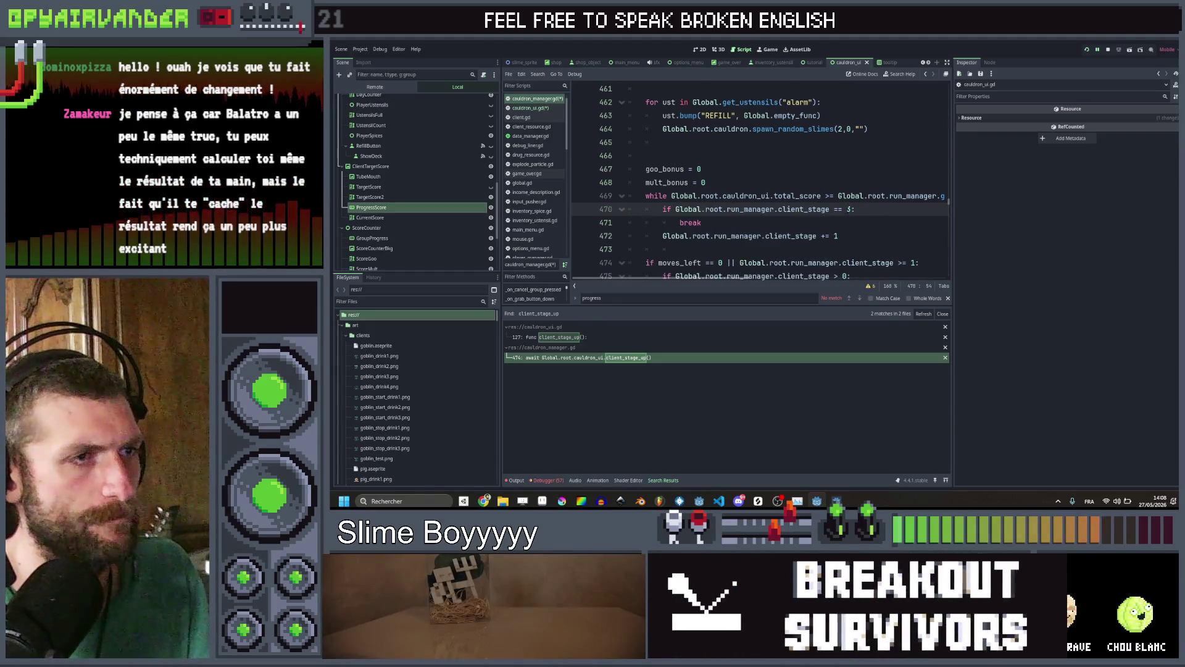
Turn line 469's while into an if on client_stage == 0, drop the stage-3 break, and save
double_click(656, 196)
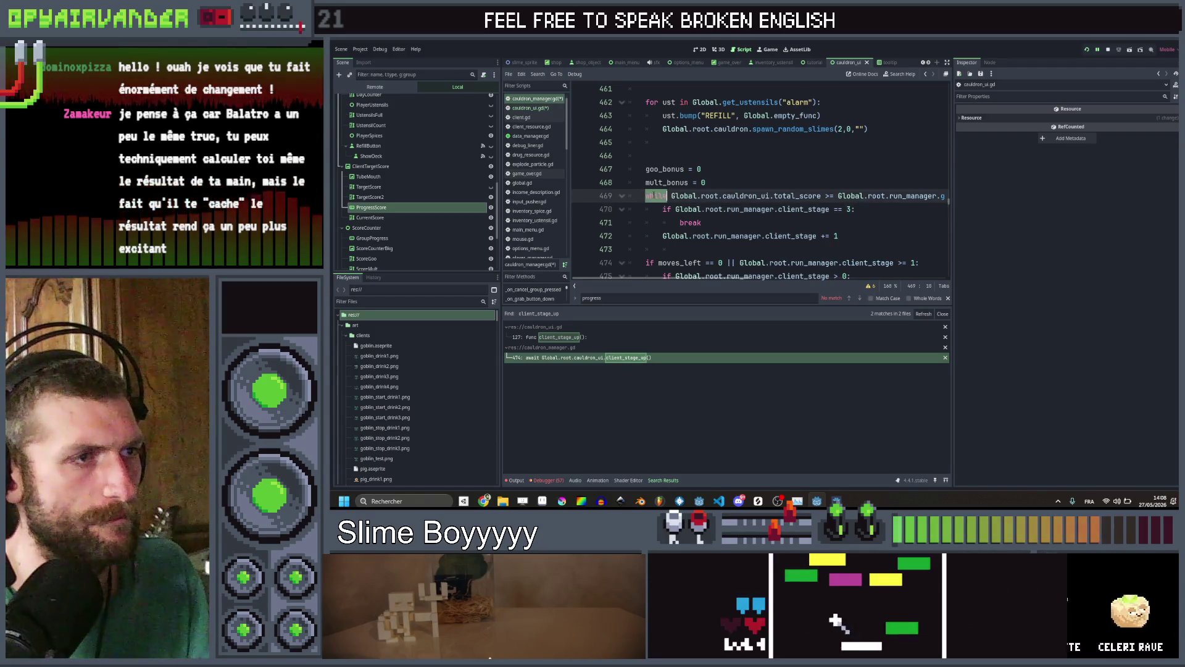
text(if)
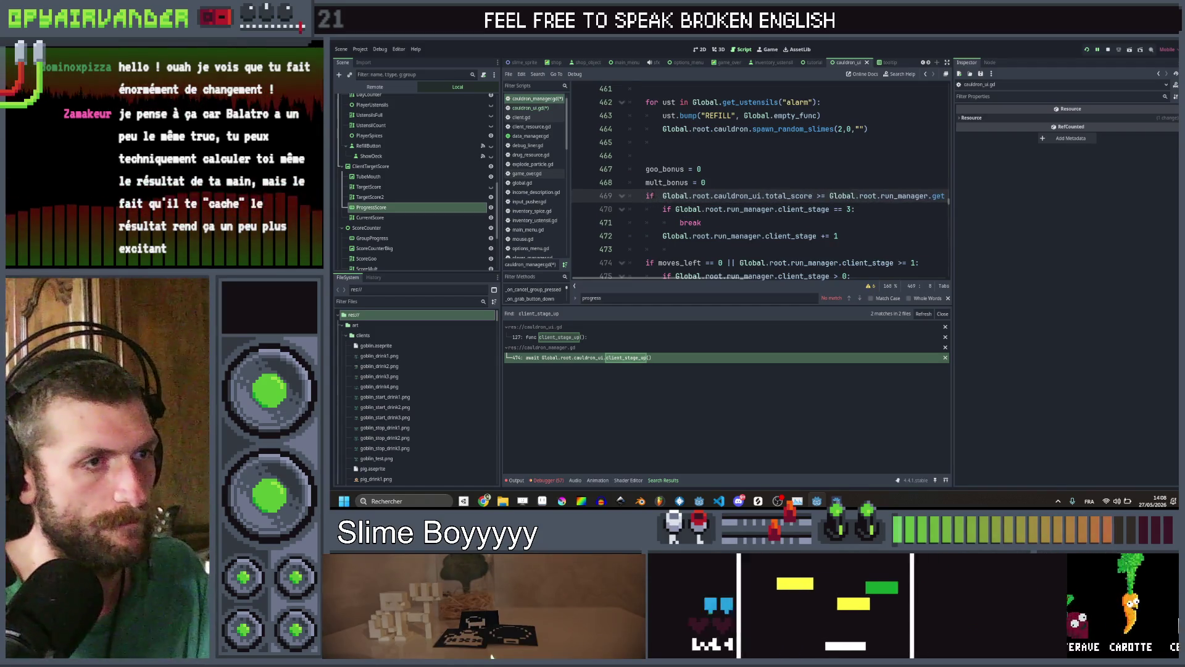
key(Down)
key(Down)
key(Down)
key(ctrl+shift+Right)
key(ctrl+shift+Right)
key(ctrl+shift+Right)
key(ctrl+c)
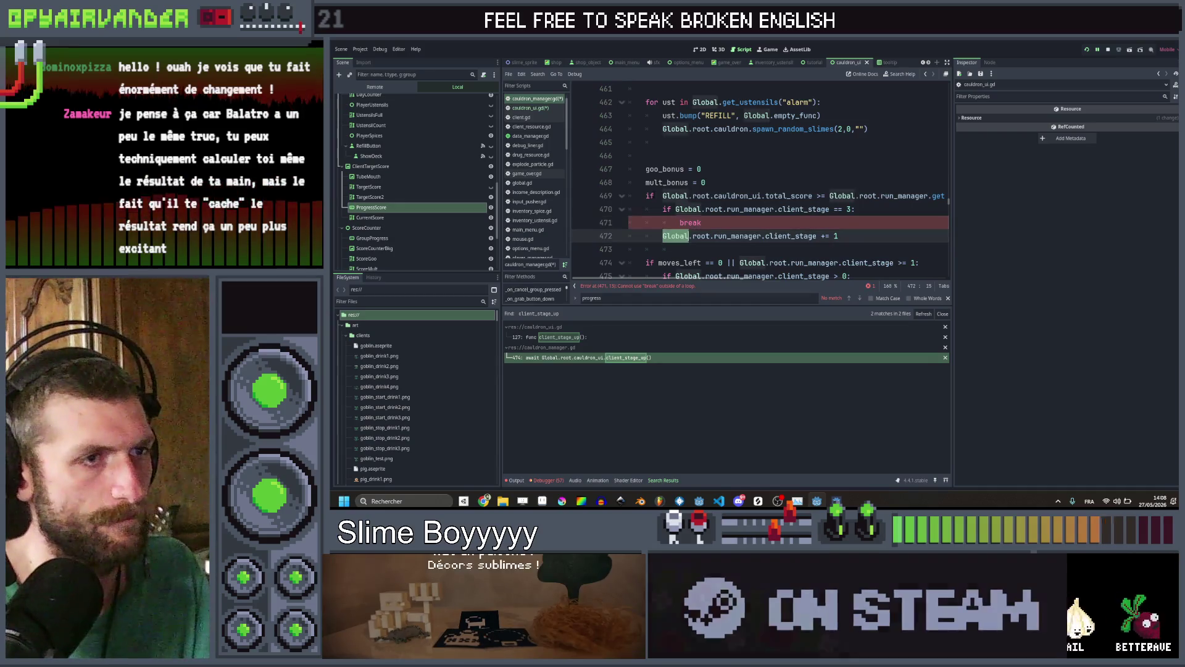
key(Up)
key(Up)
key(Up)
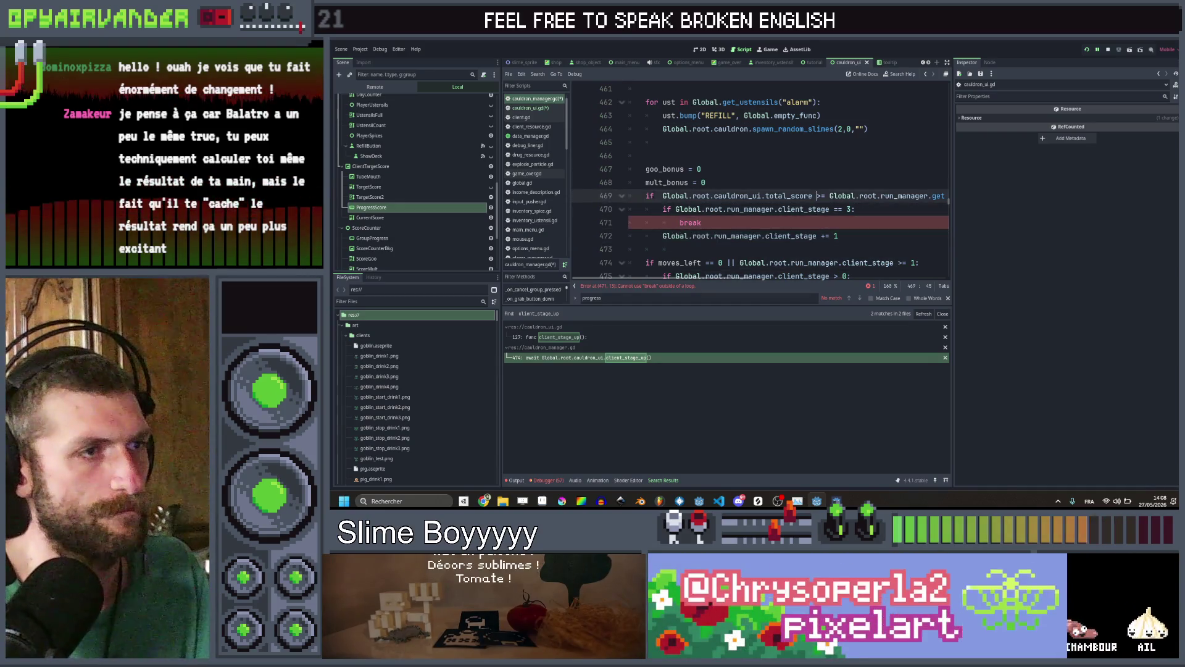
key(ctrl+v)
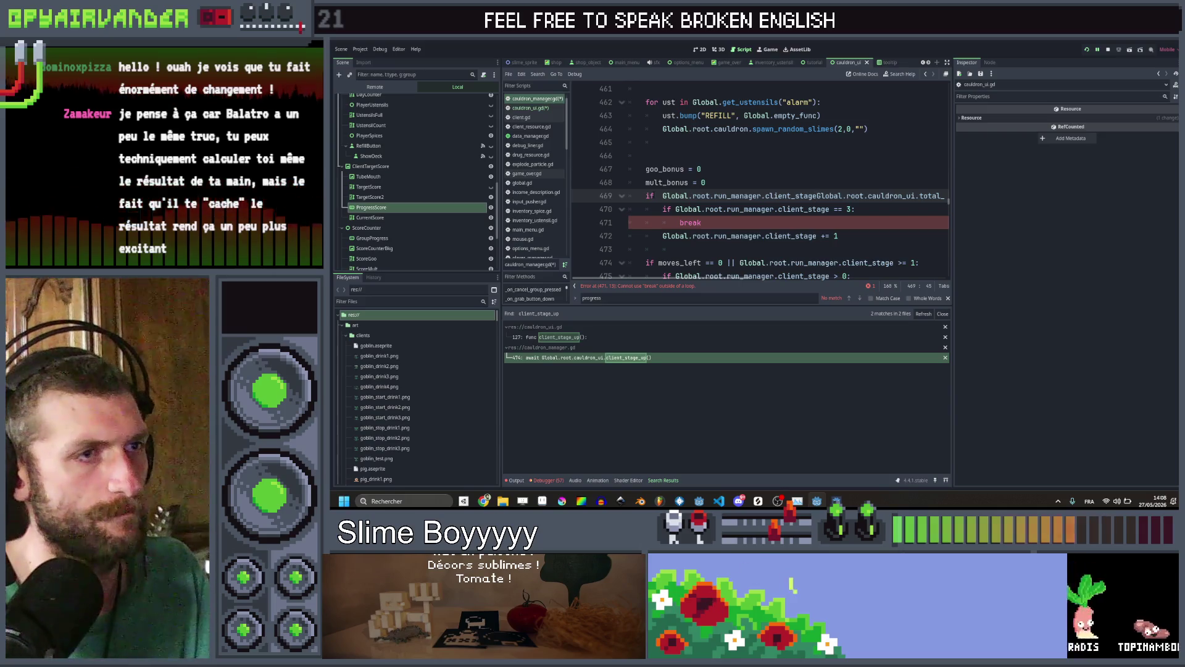
text(== 0 &&)
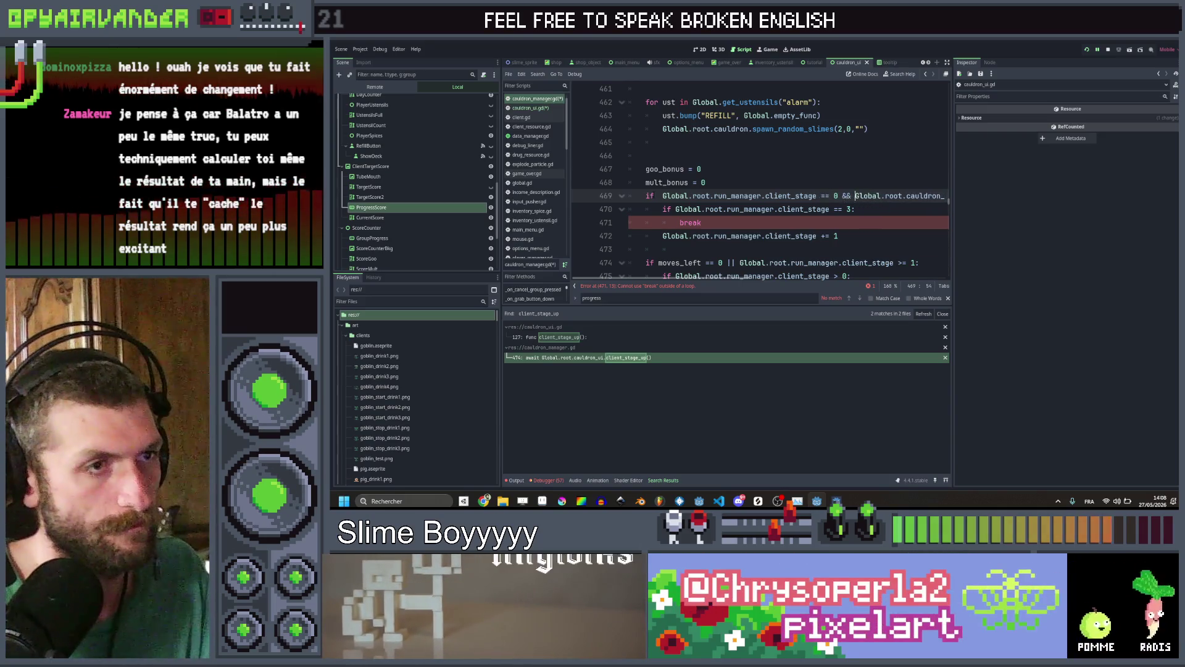
click(728, 223)
click(734, 210)
key(ctrl+shift+k)
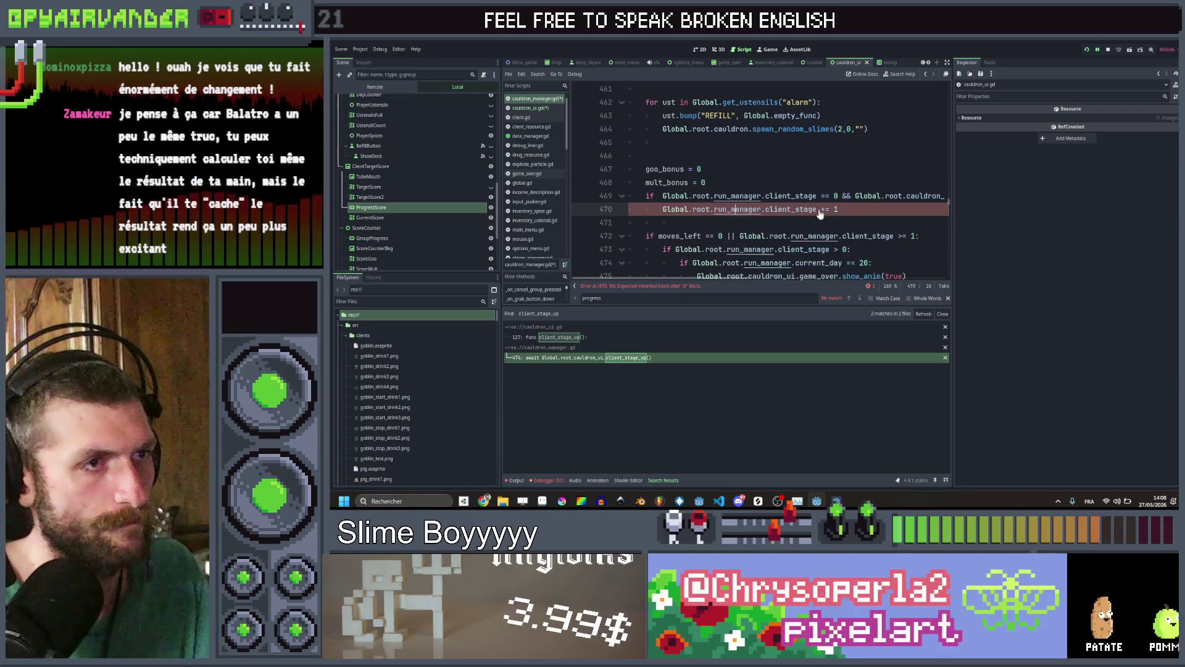
key(ctrl+s)
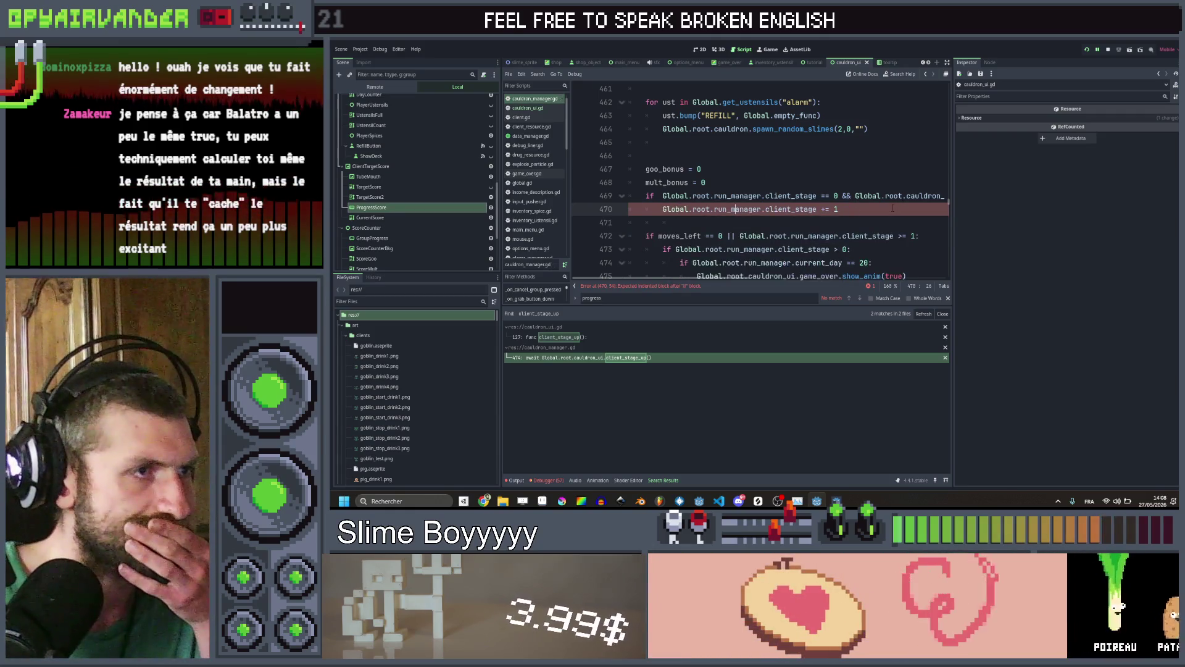
key(End)
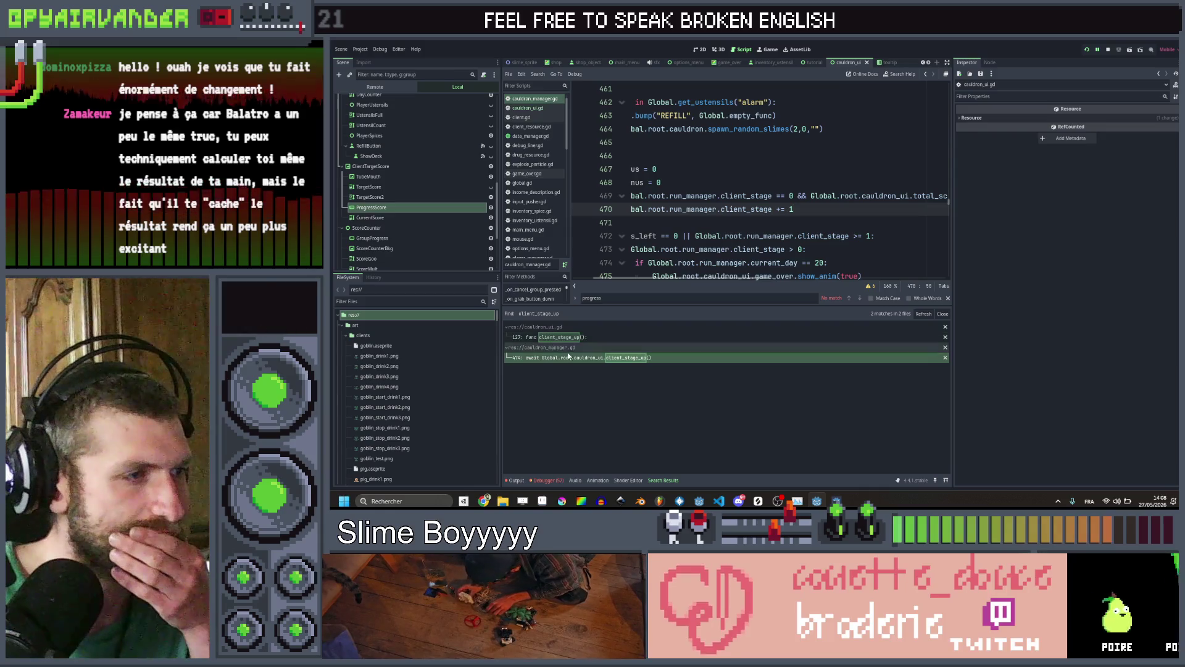
key(ctrl+shift+f)
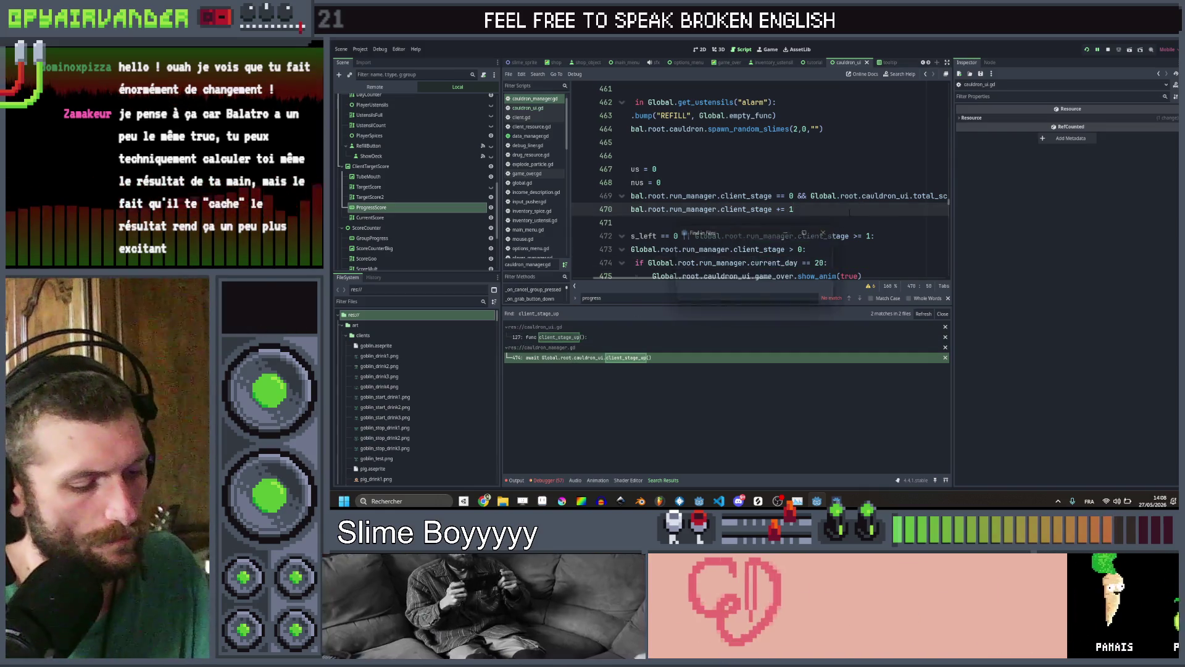
Find progress_score in cauldron_ui.gd and duplicate the progress_score.value line in _process
text(progress_score)
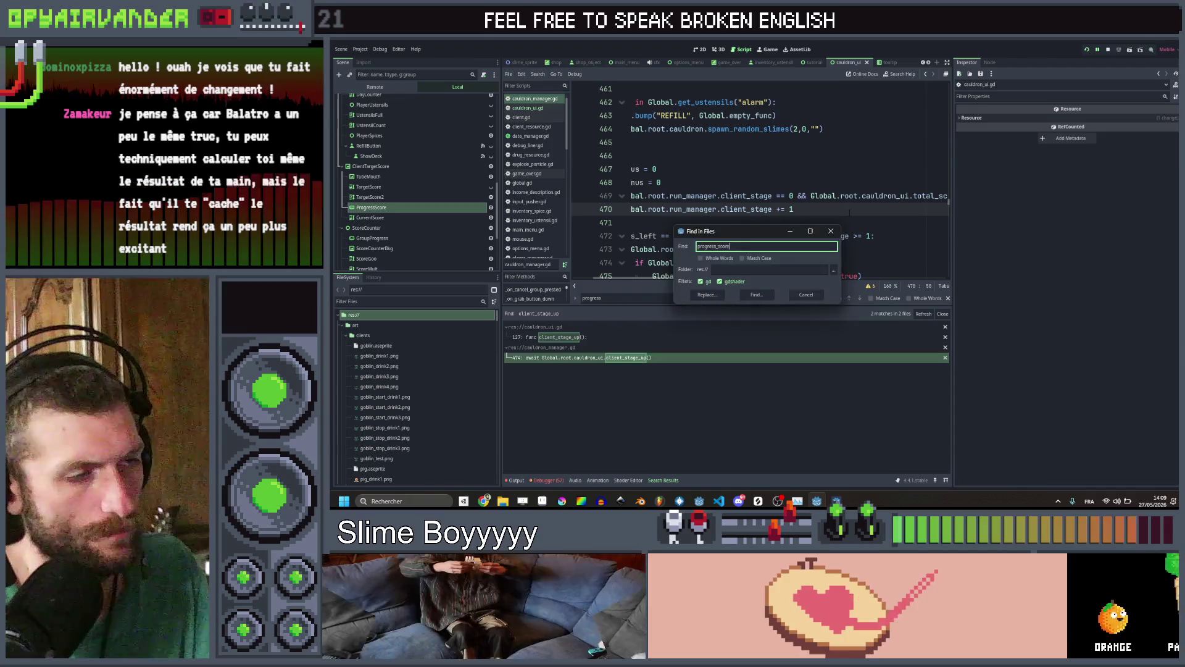
key(Return)
click(623, 347)
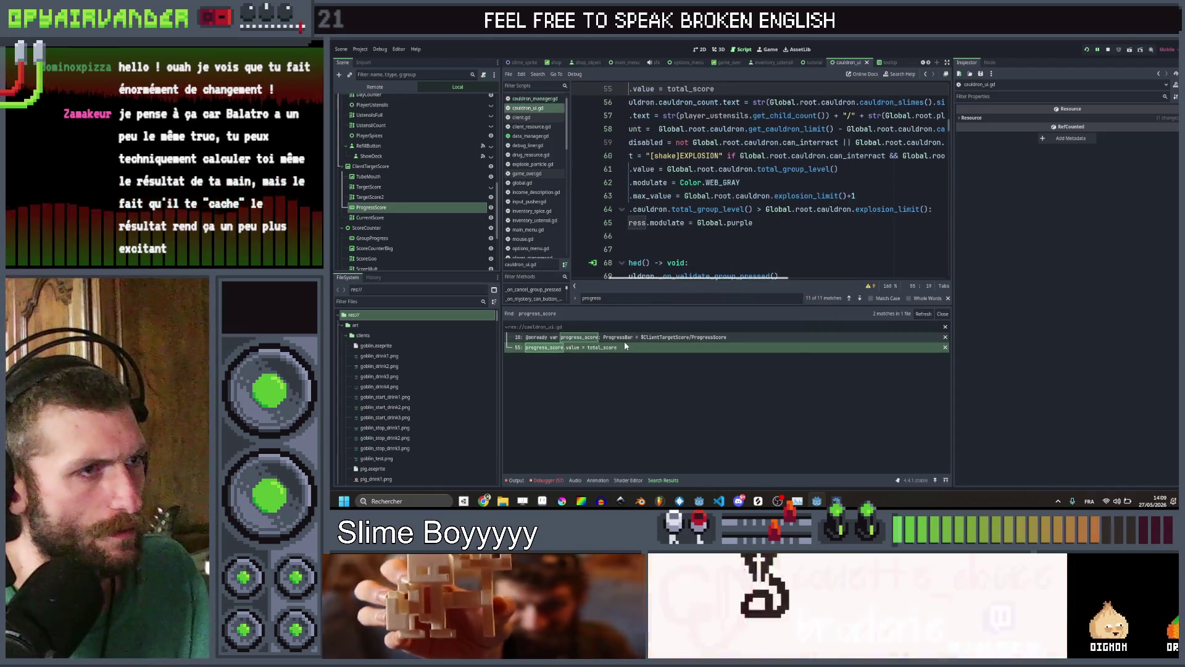
scroll(823, 121, up, 1)
click(821, 116)
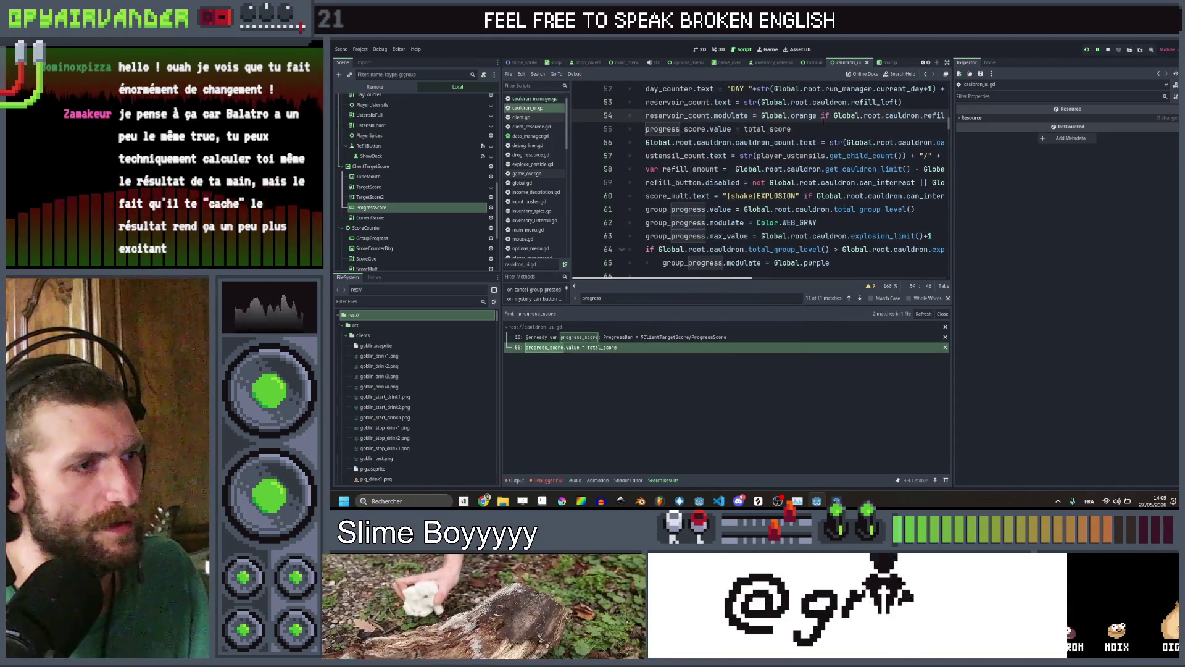
scroll(822, 142, up, 2)
click(816, 208)
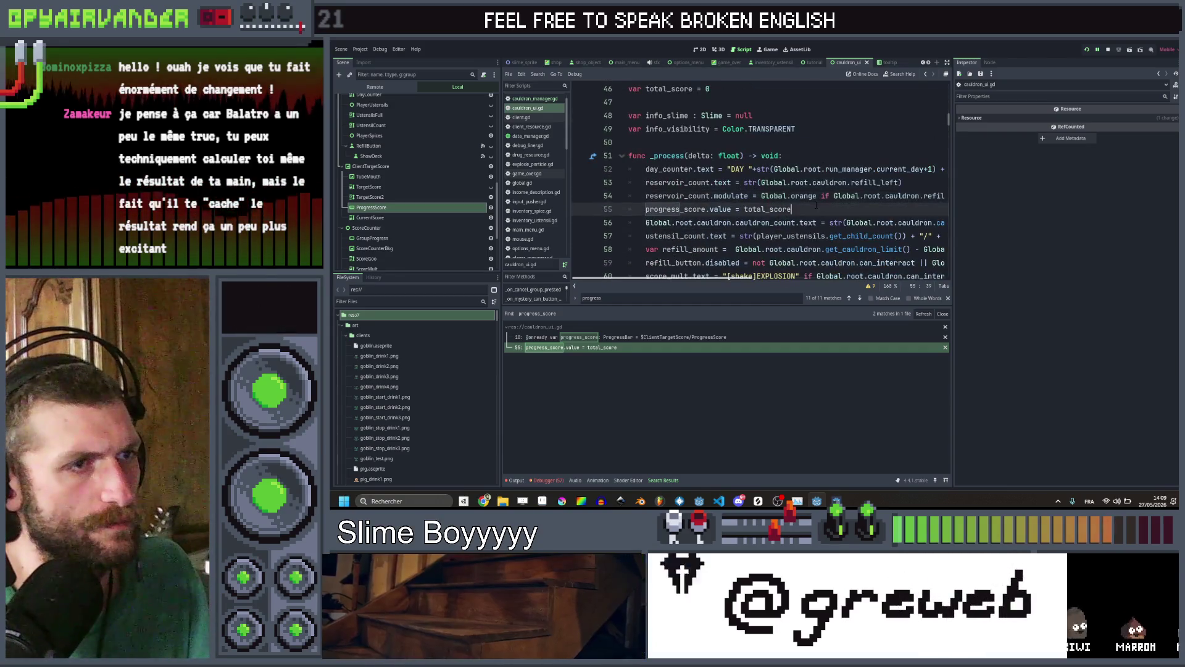
key(ctrl+shift+d)
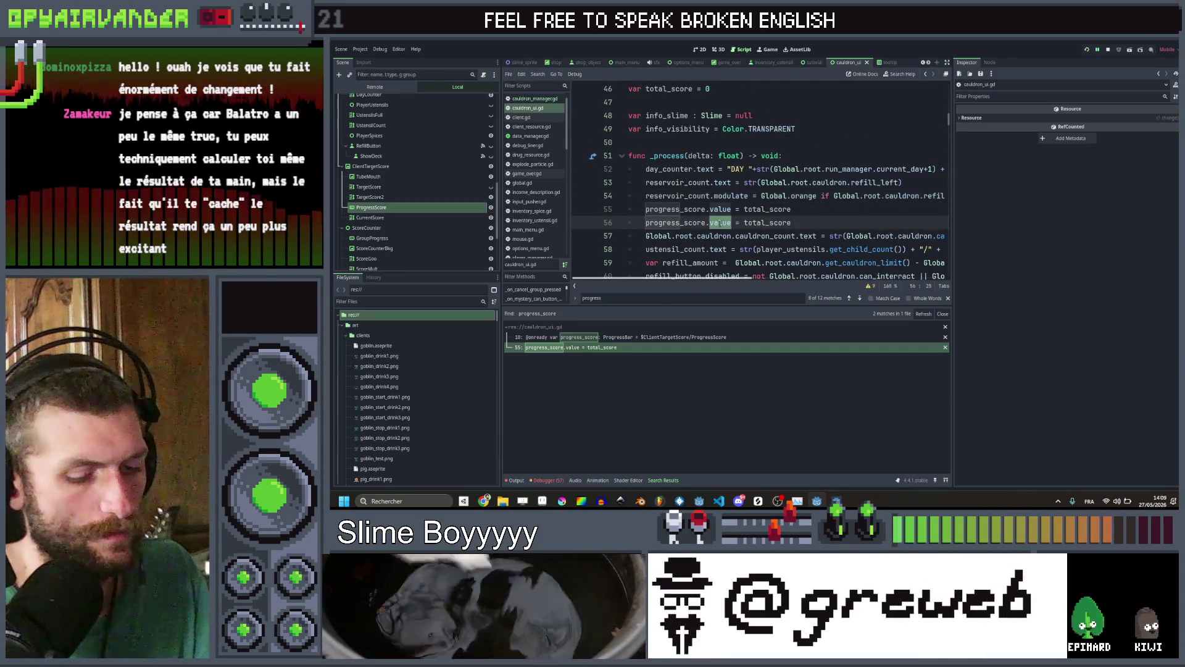
Change the copy to progress_score.max_value = Global.root.run_manager.get_current_target_score(...)
text(max_value)
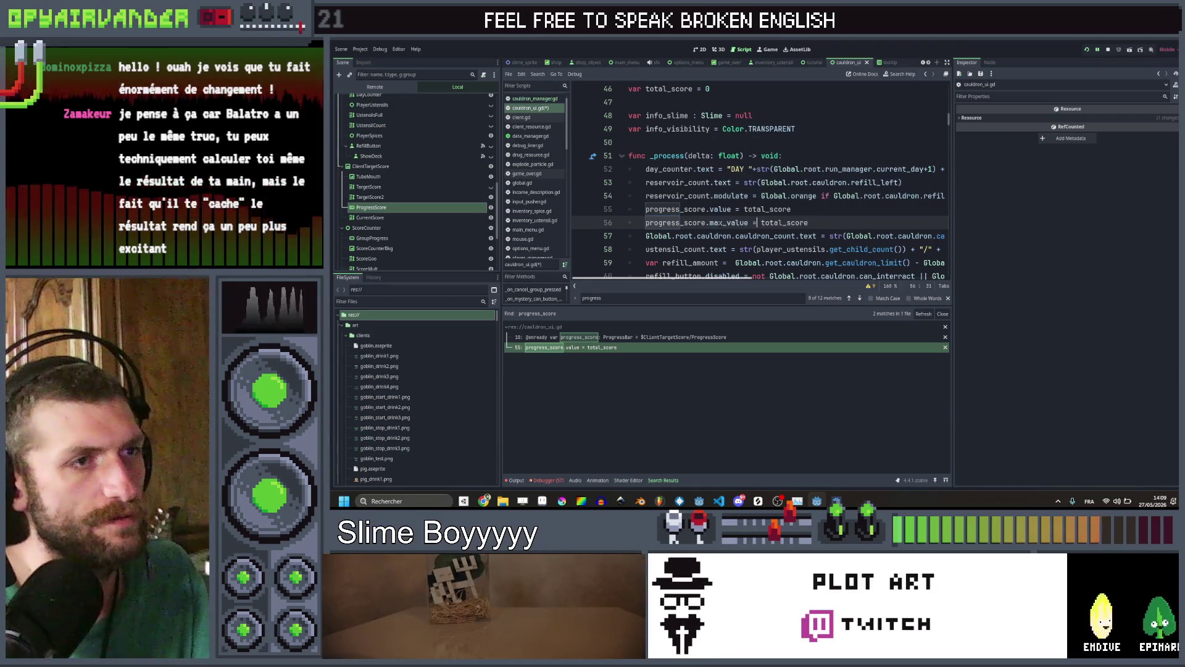
double_click(784, 222)
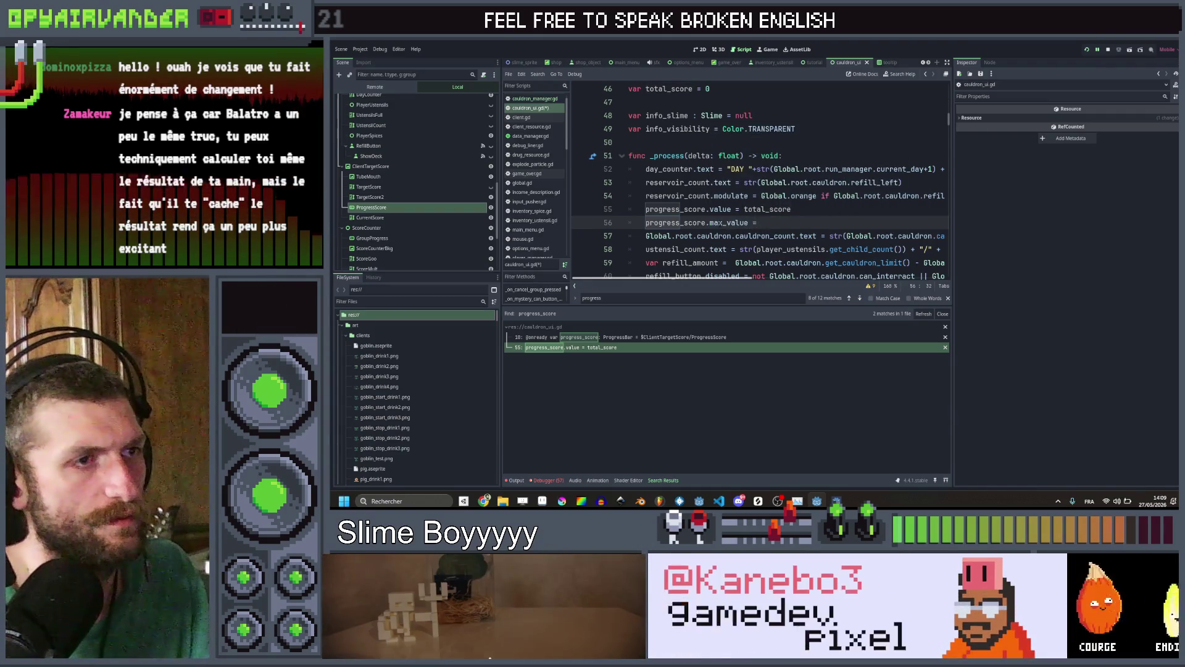
scroll(720, 222, down, 3)
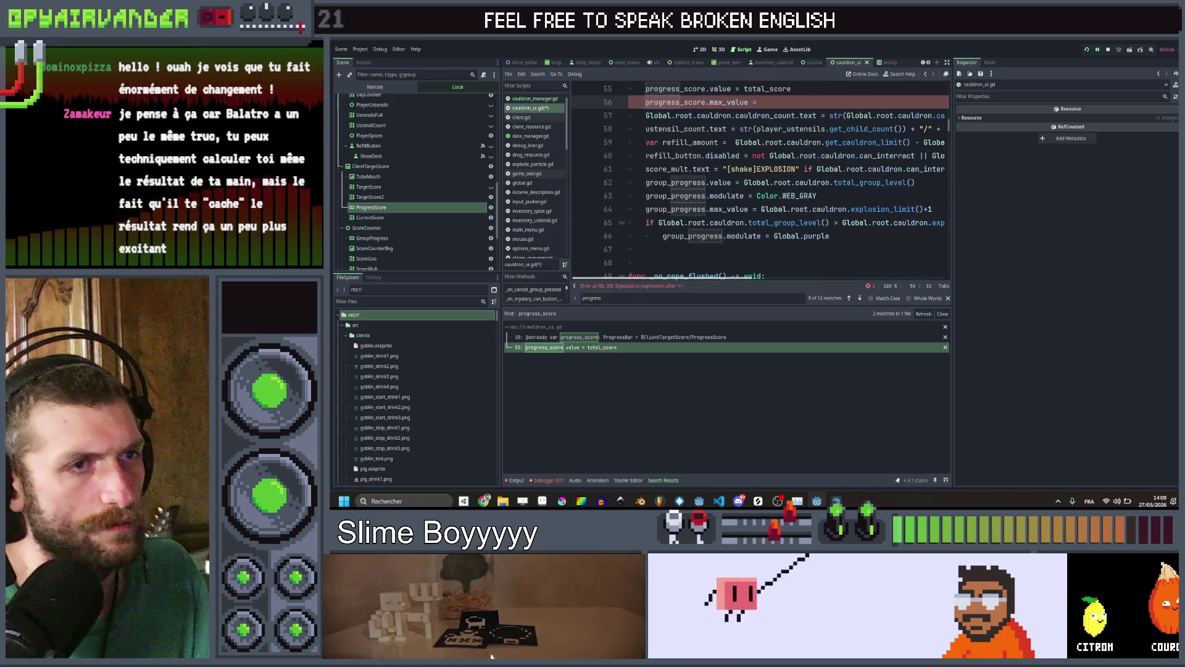
scroll(894, 220, right, 3)
scroll(893, 220, left, 3)
scroll(893, 220, up, 2)
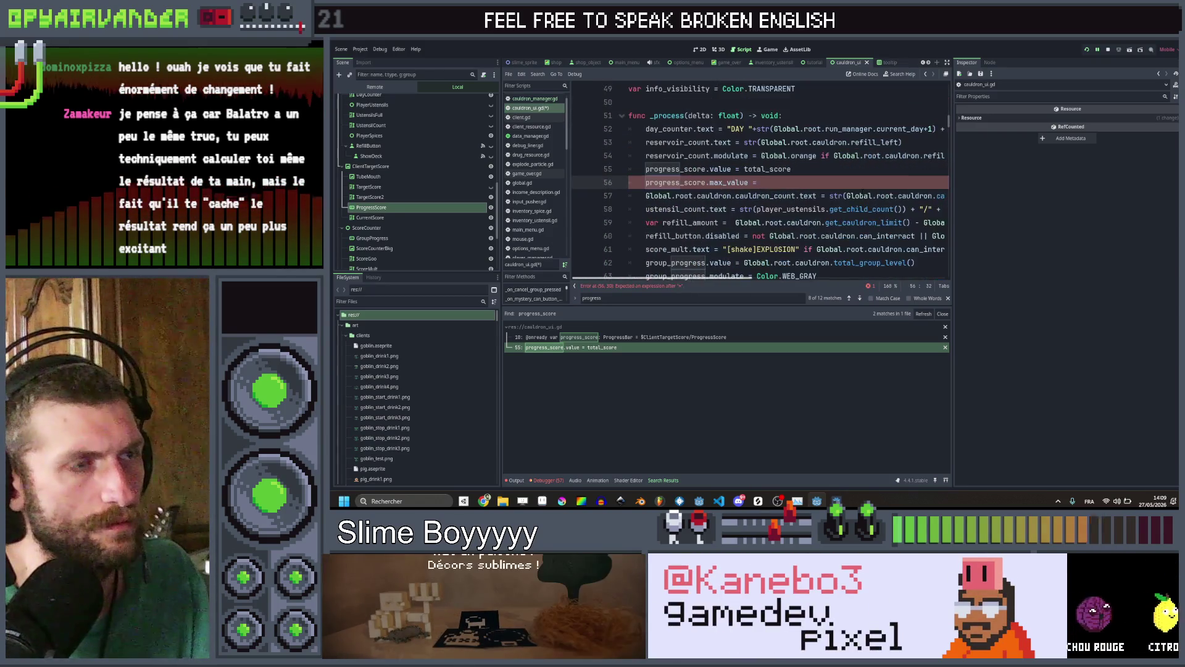
text(Global.r)
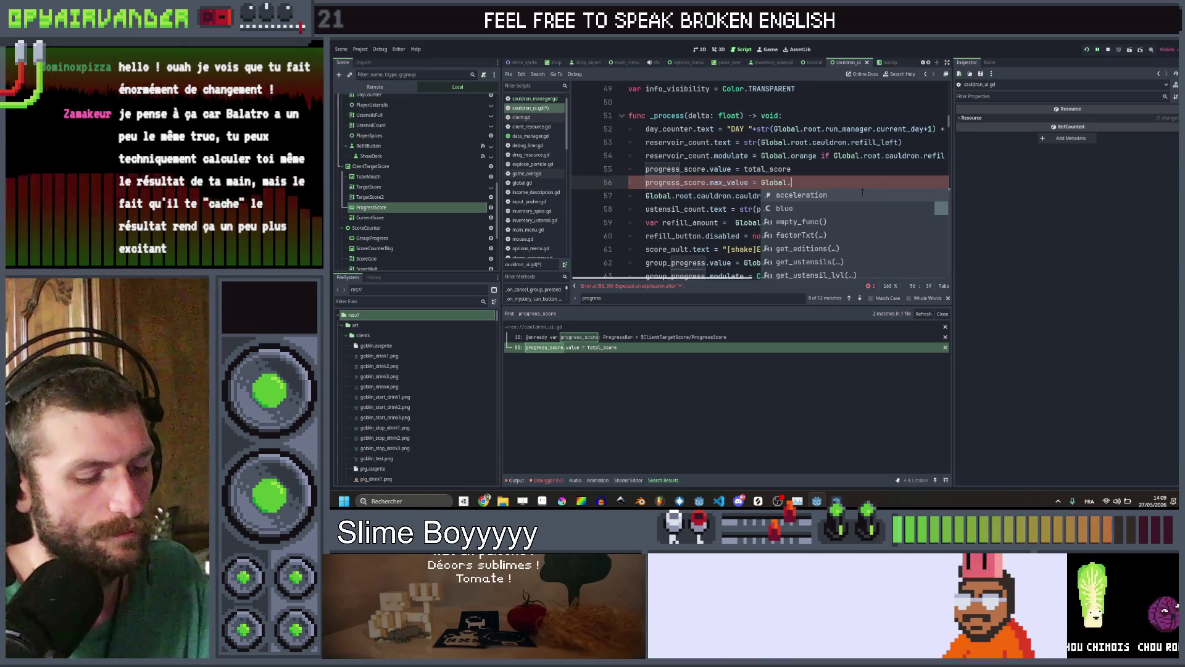
text(oot.run)
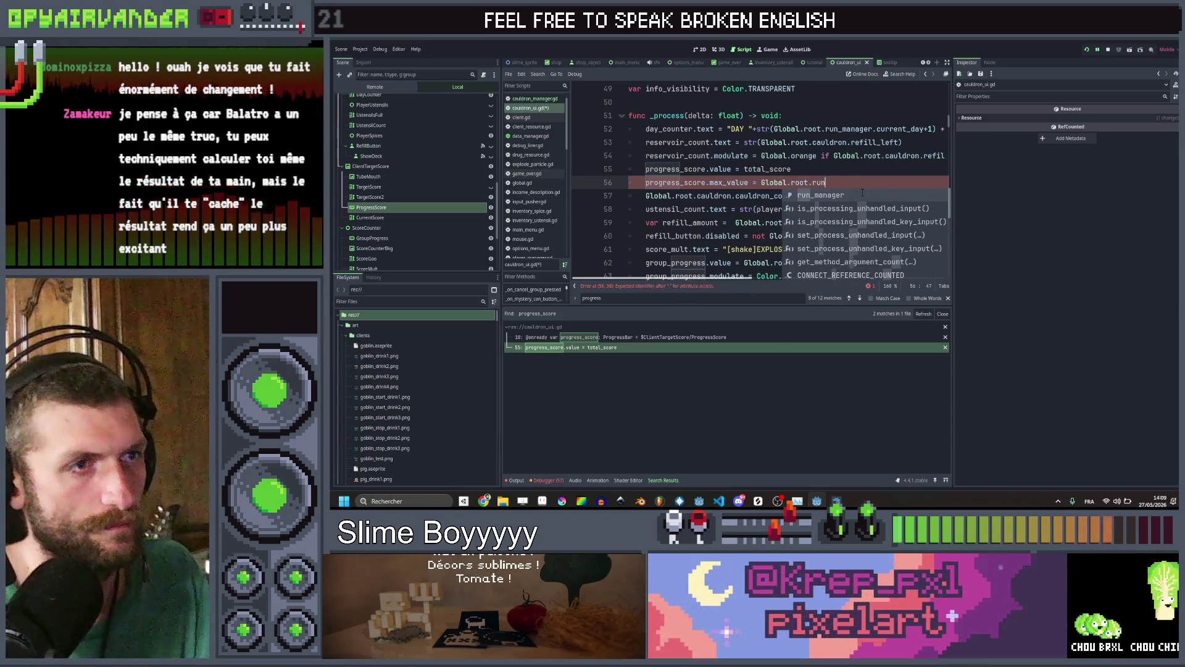
text(_manager.get)
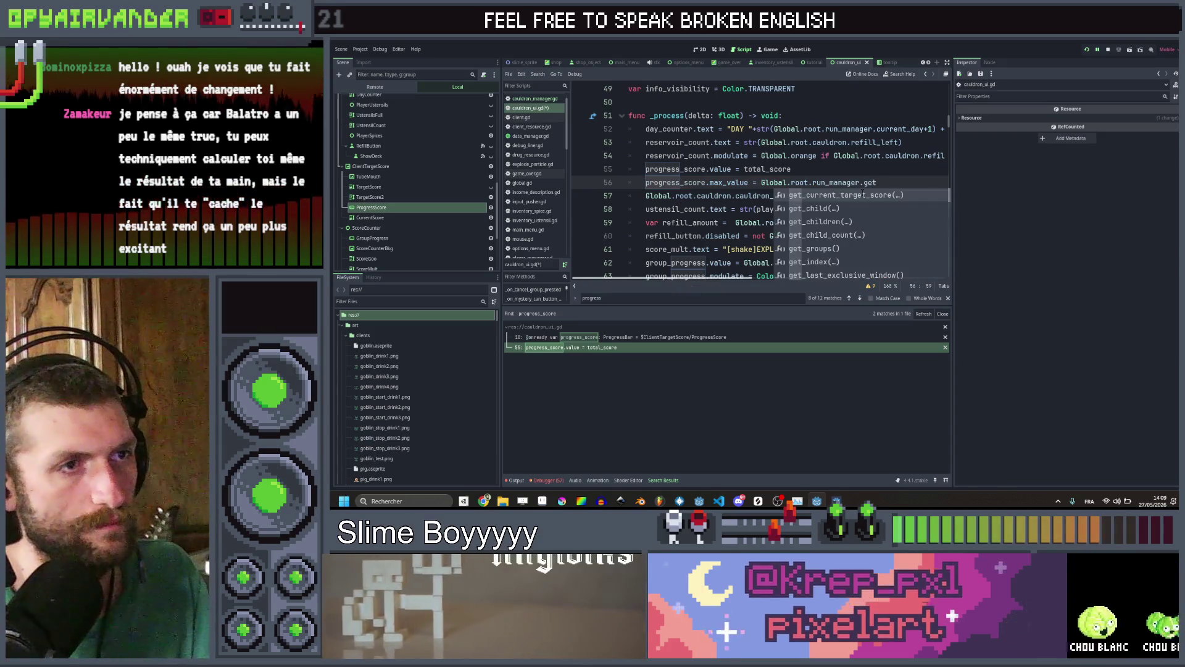
key(Return)
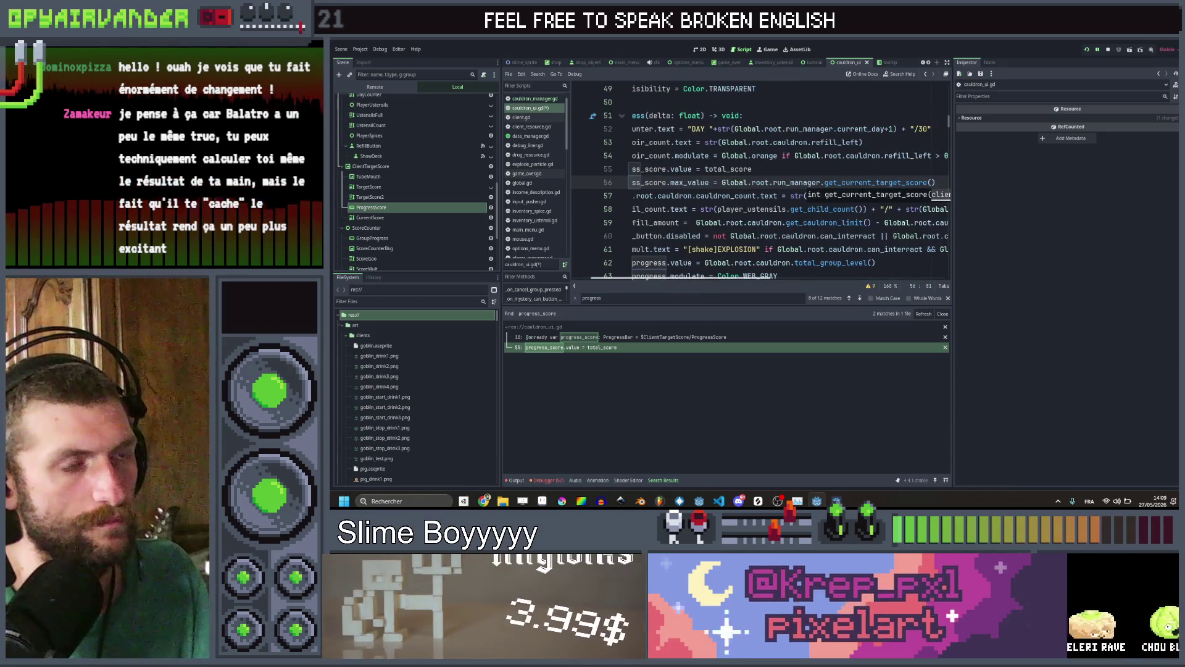
scroll(862, 181, right, 3)
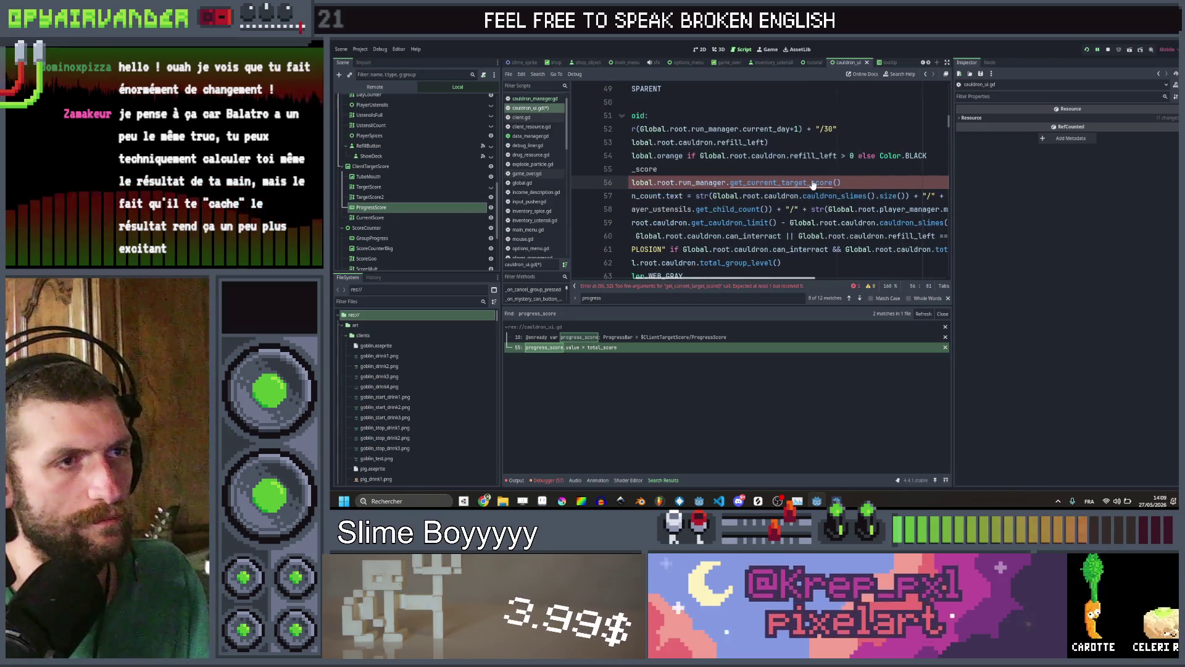
ctrl+click(813, 184)
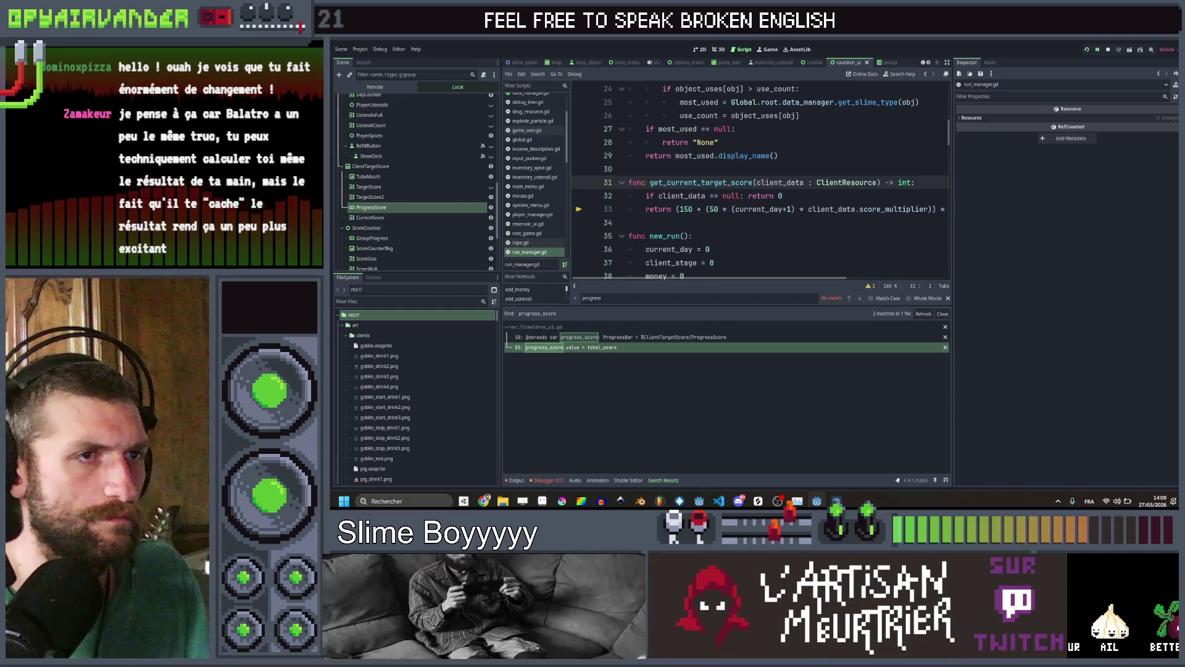
click(927, 75)
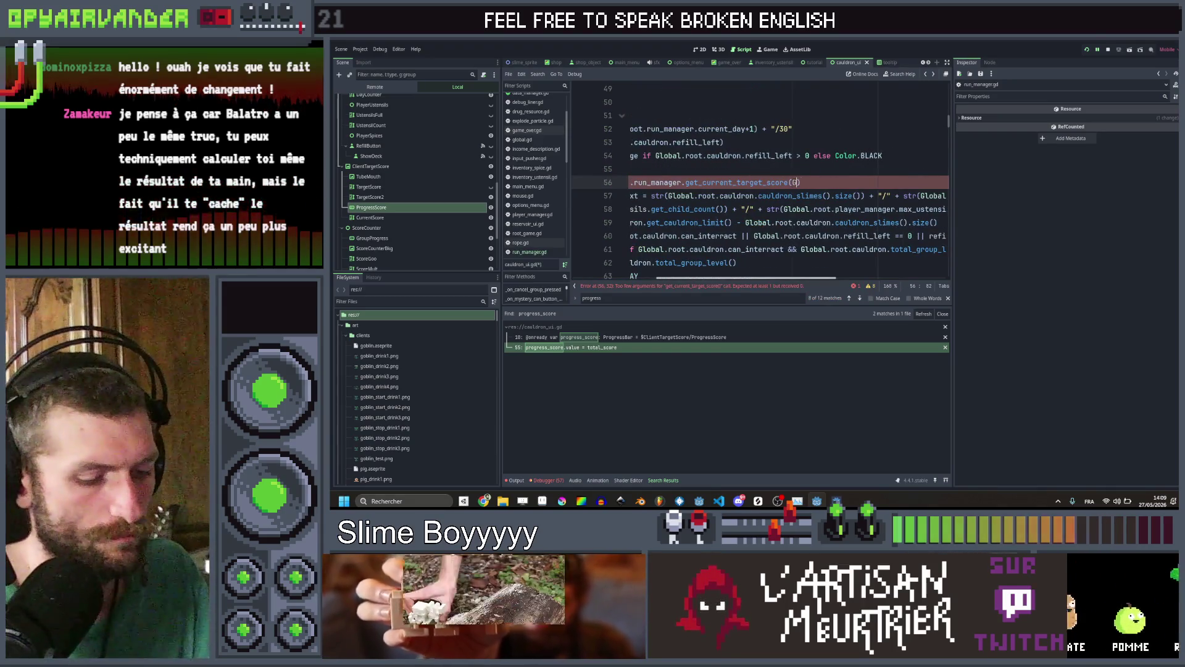
Pass Global.root.cauldron.current_client as the argument, then run the project
text(loba)
key(BackSpace)
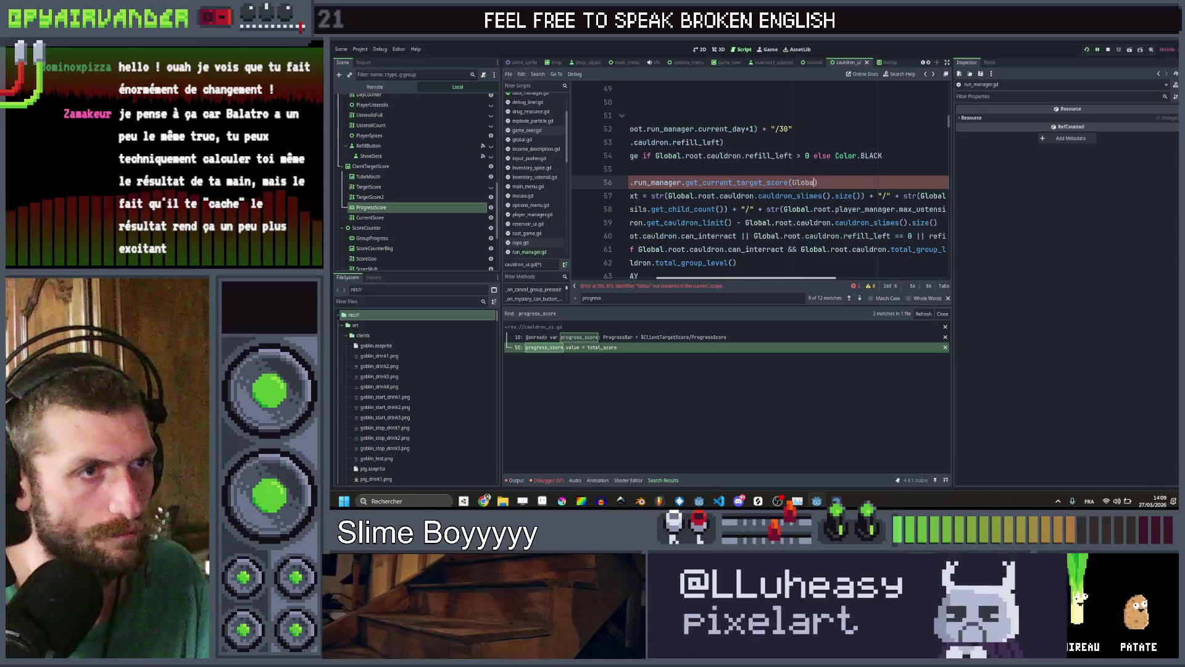
text(l.root.clie)
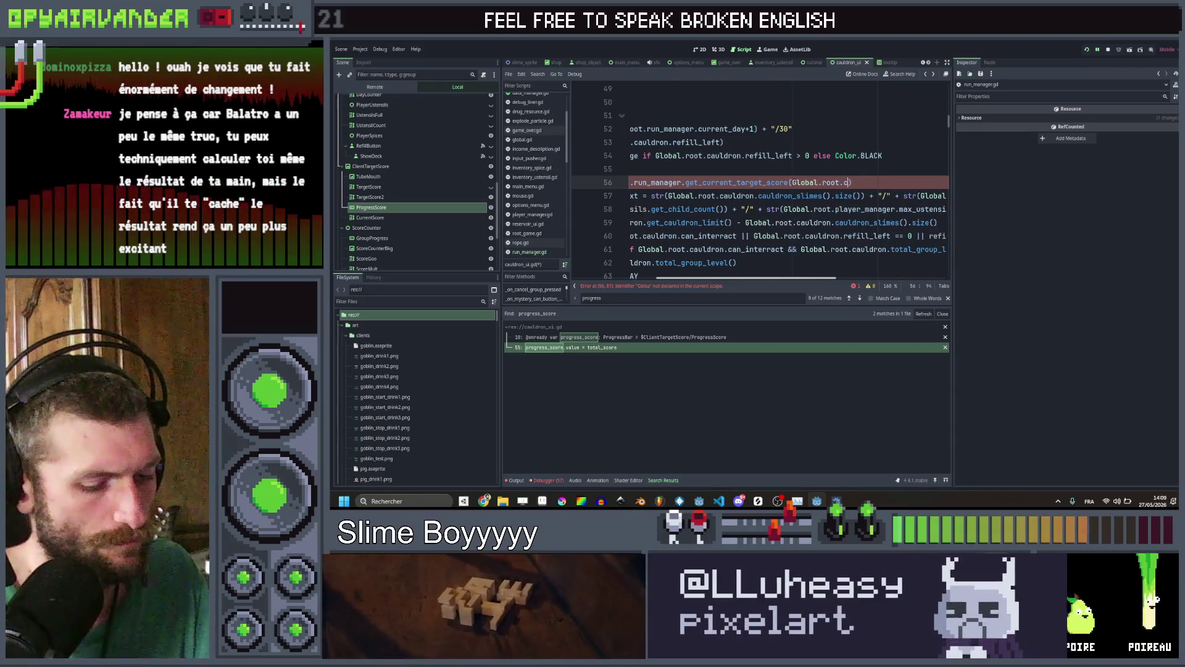
key(BackSpace)
key(BackSpace)
key(BackSpace)
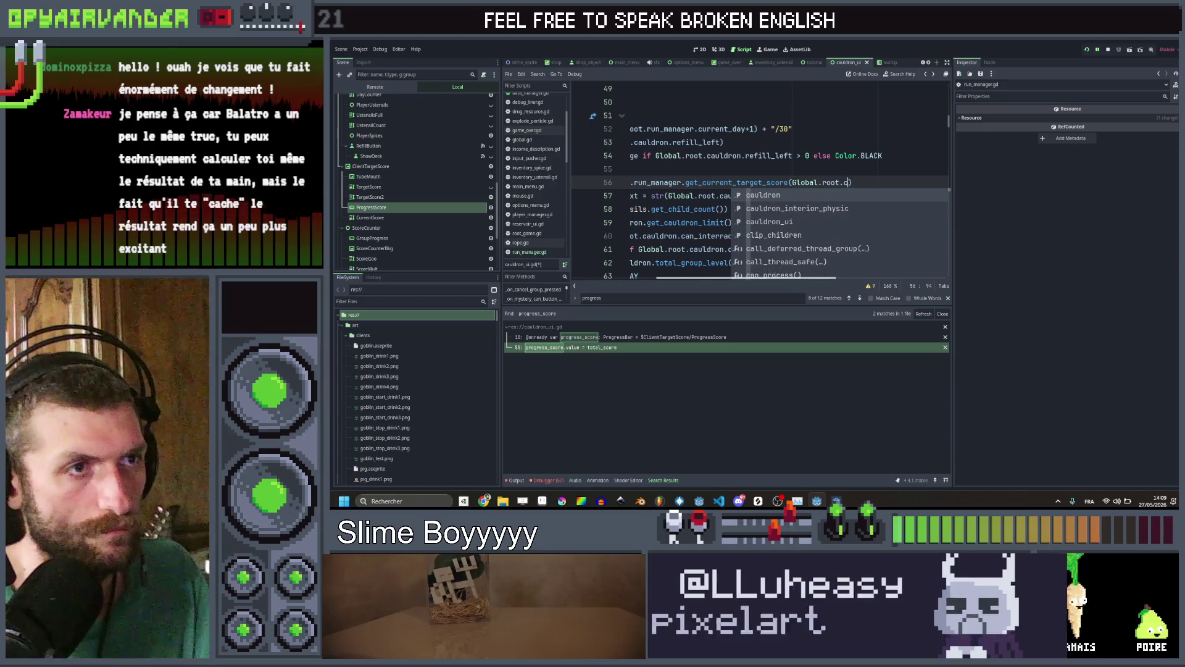
text(auldron.curr)
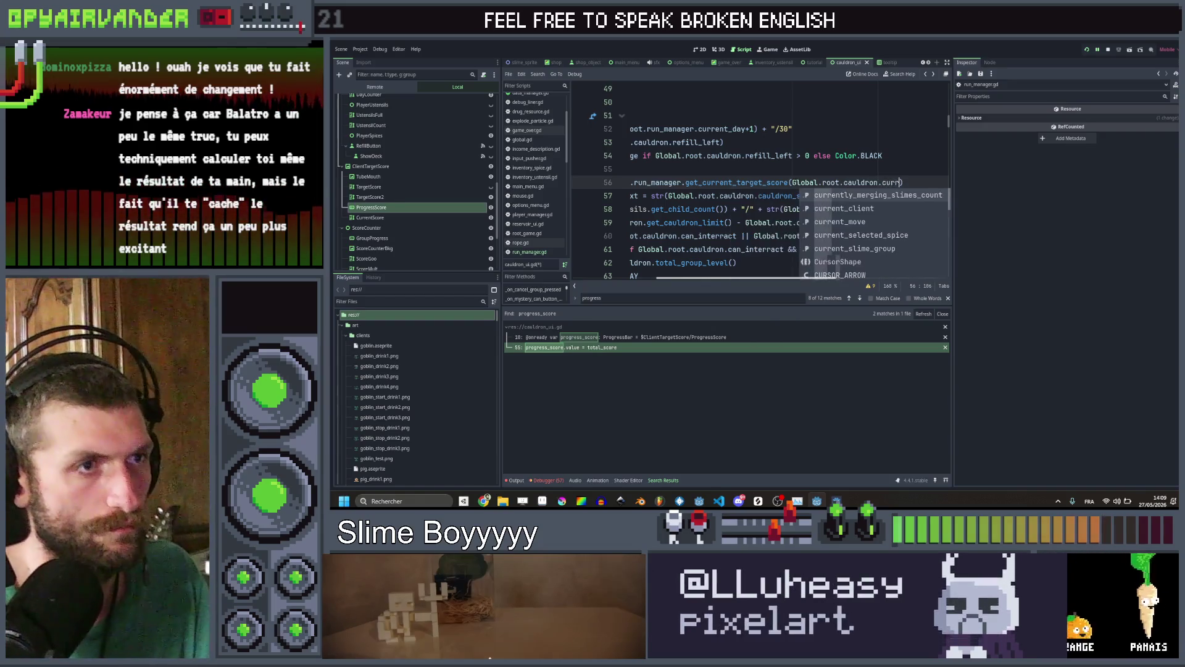
key(Return)
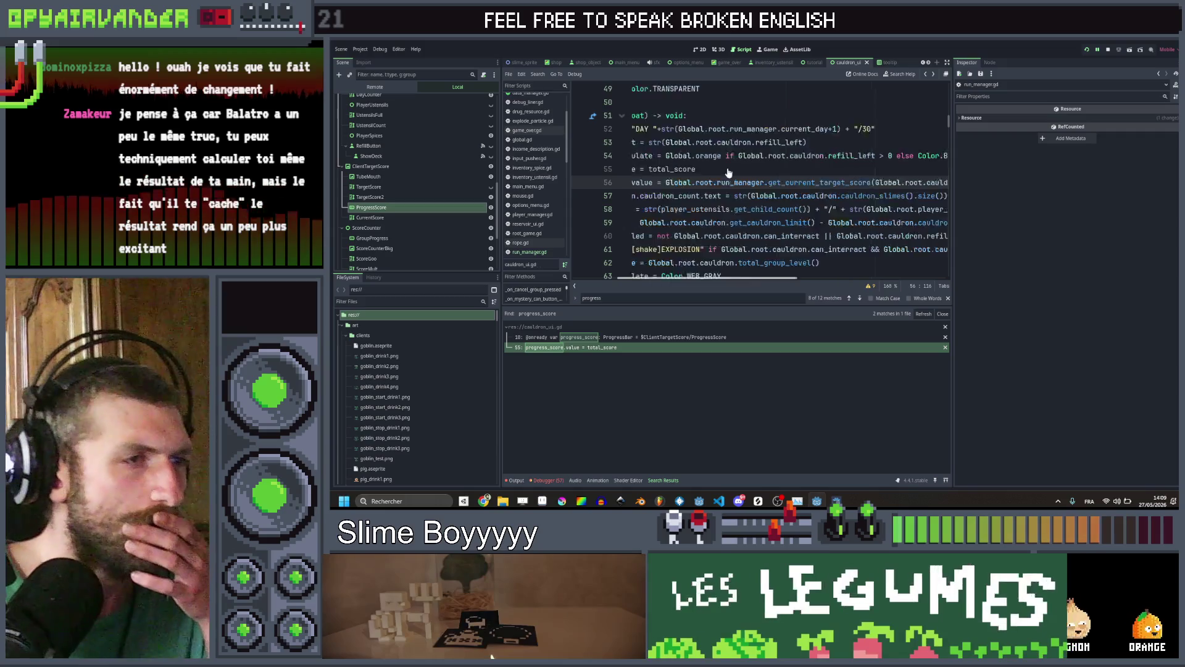
click(808, 168)
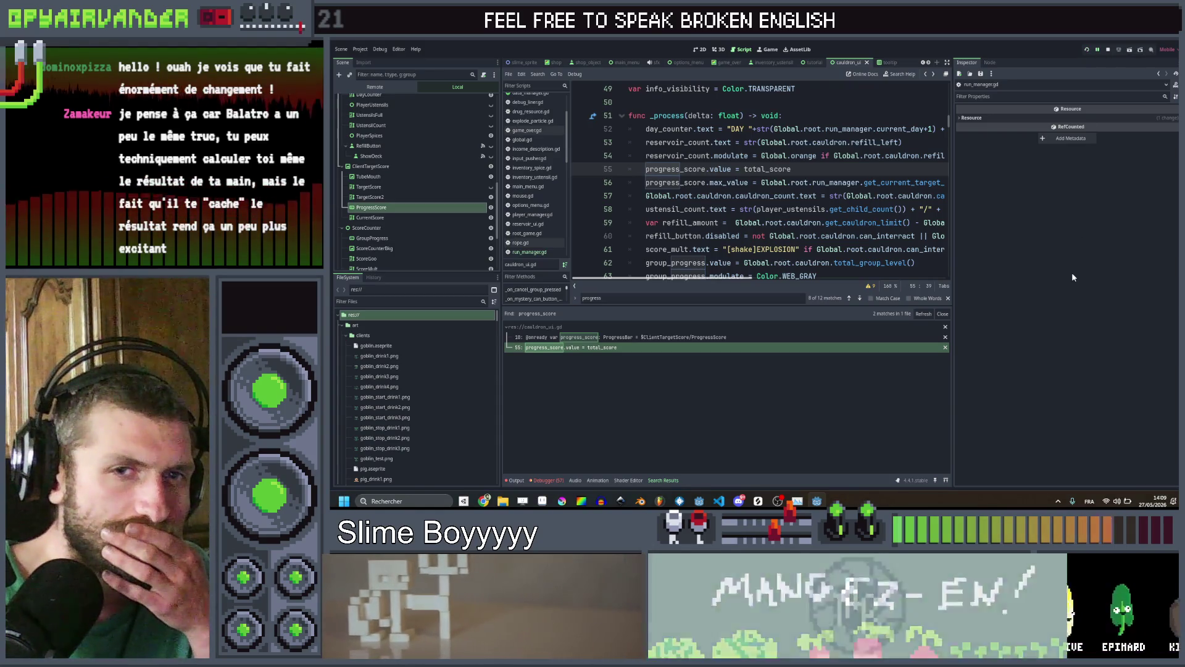
key(F5)
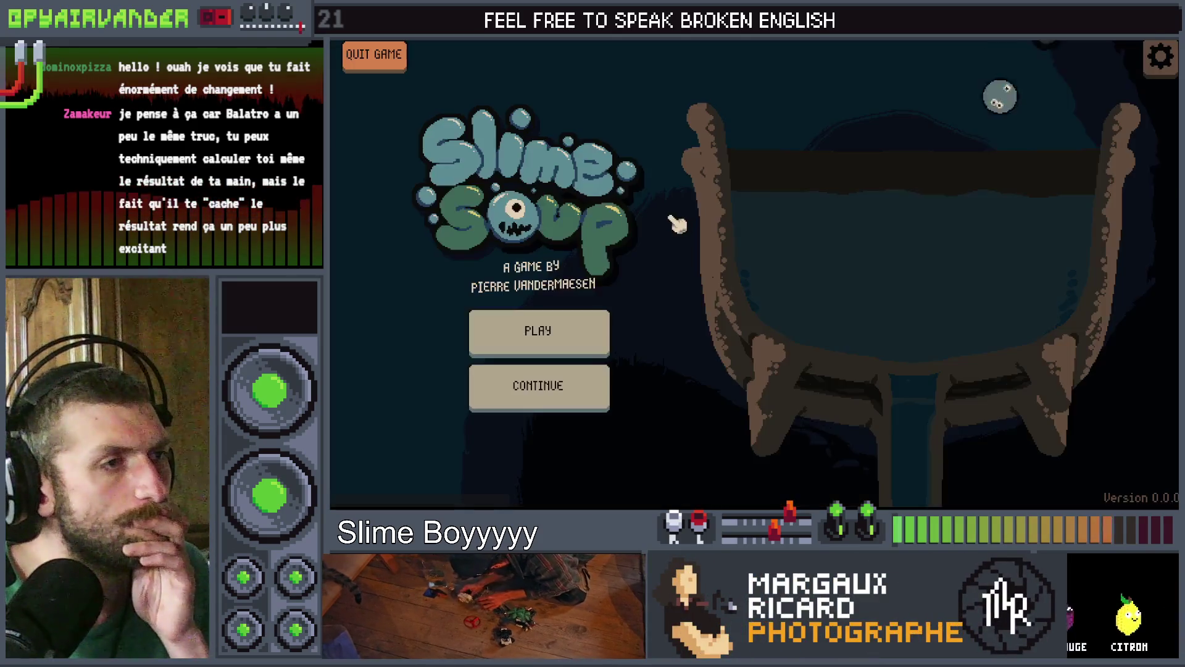
Start a new game, link a chain of green slimes to score, then stop the game
click(537, 325)
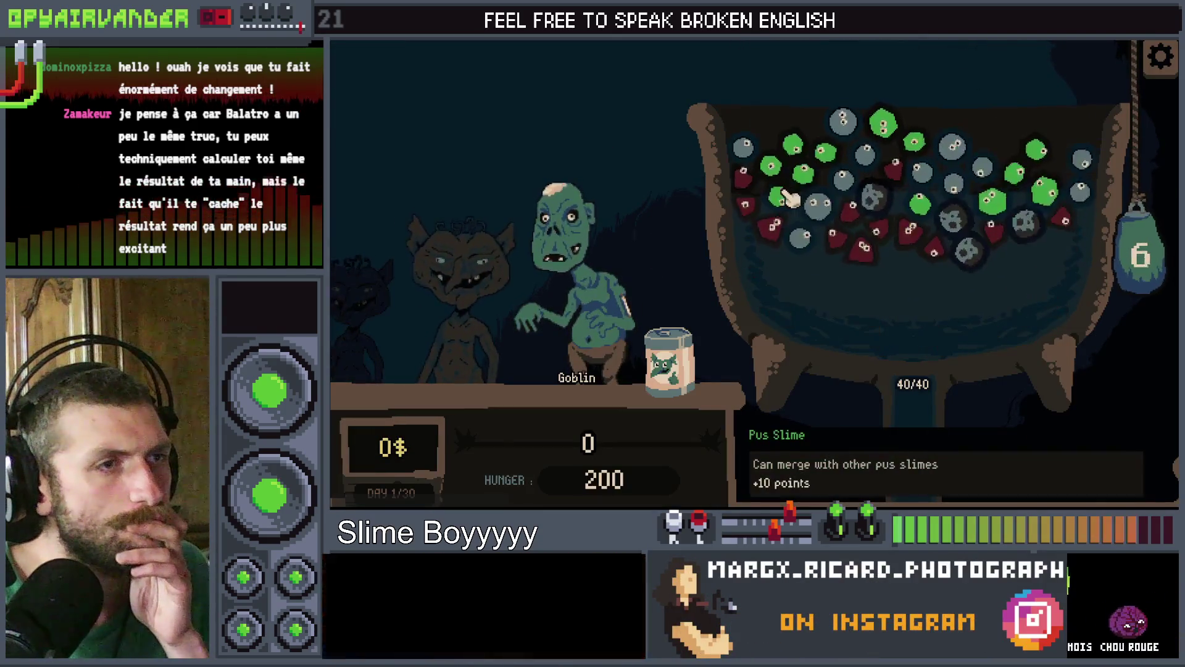
mouse_move(807, 262)
mouse_down()
mouse_move(874, 188)
mouse_move(852, 159)
mouse_move(1131, 253)
mouse_up()
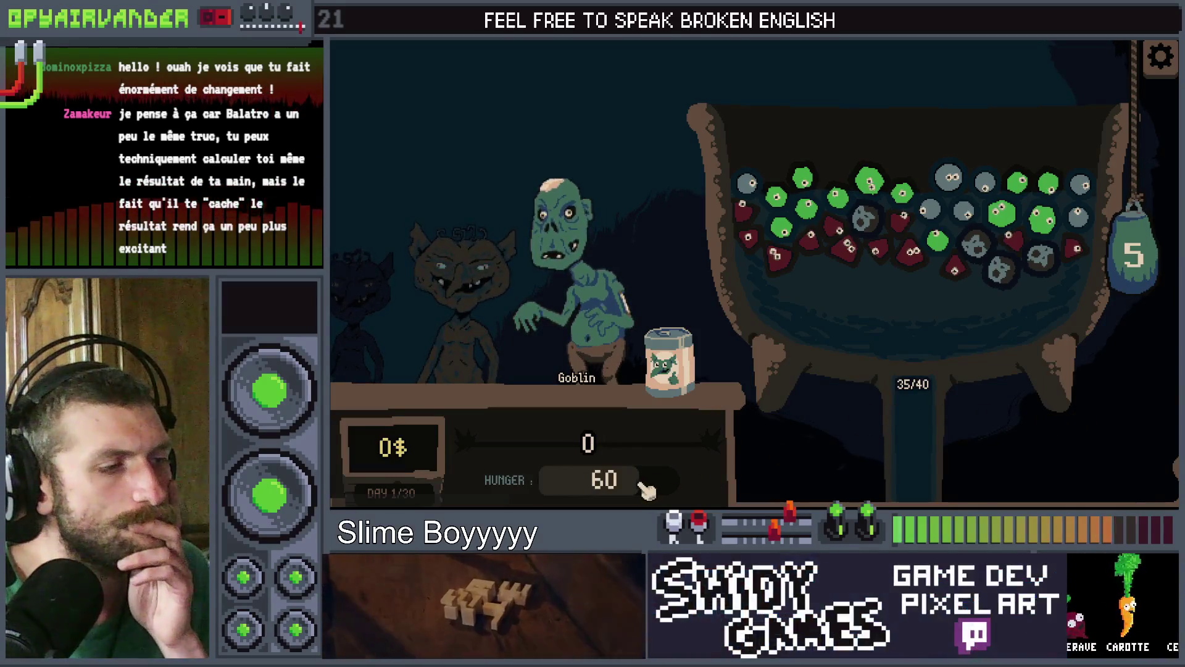
key(F8)
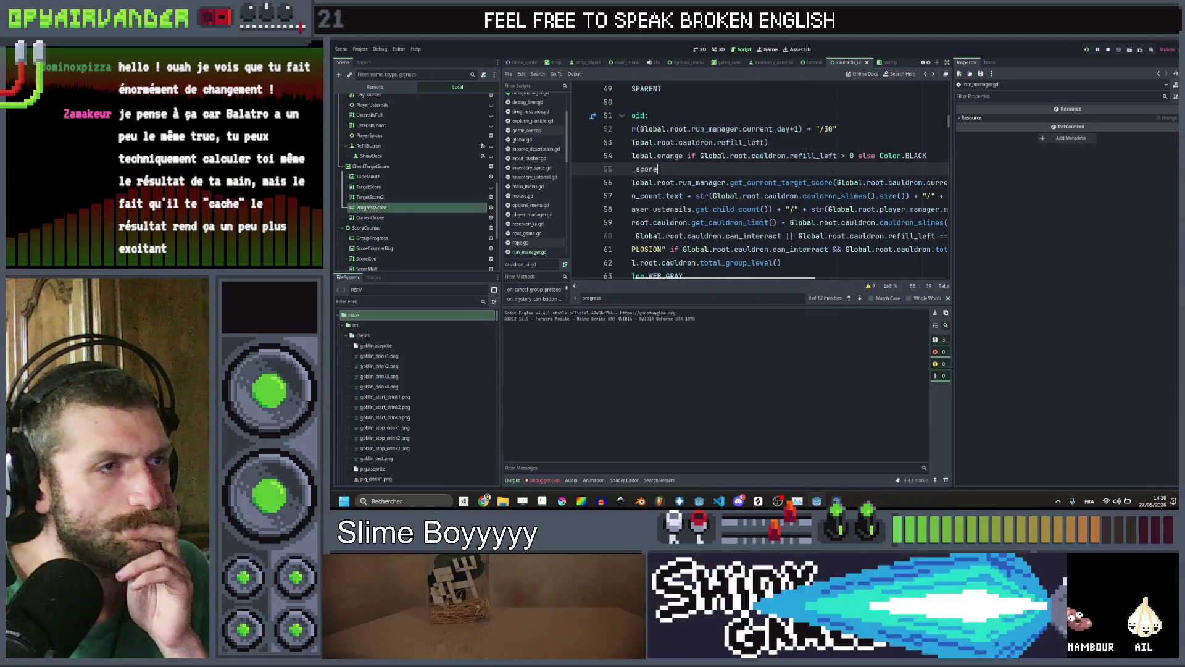
Delete the progress_score.value = total_score line and its blank line, save, and reopen Find in Files
scroll(832, 174, up, 5)
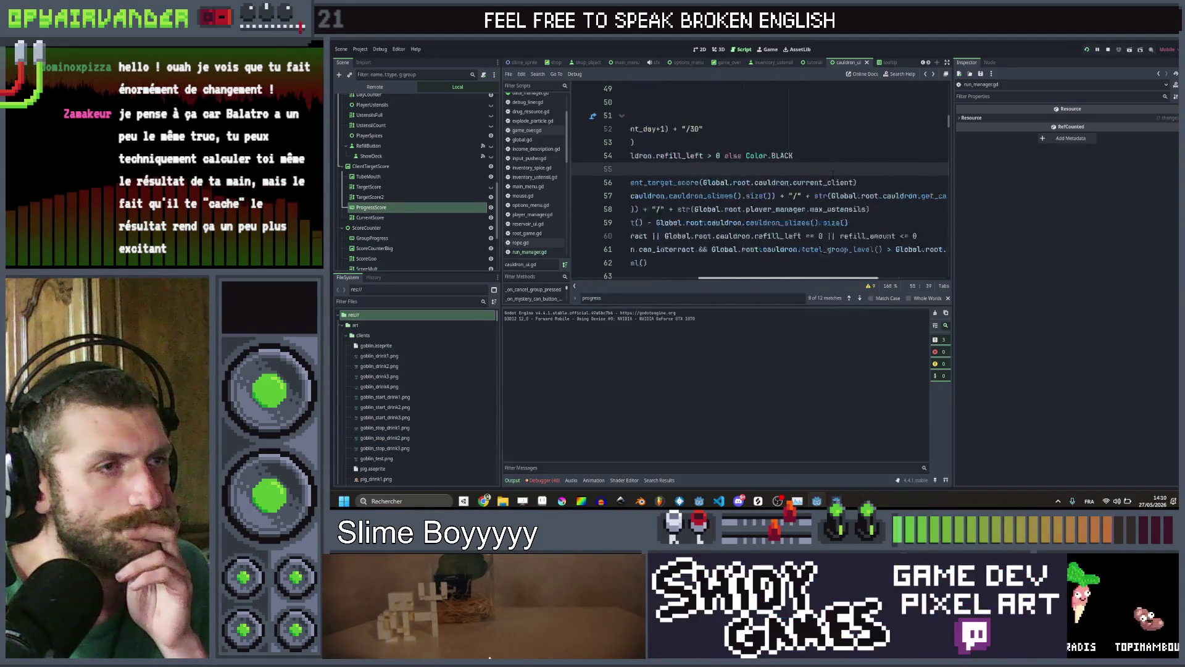
scroll(833, 174, down, 5)
scroll(832, 174, right, 5)
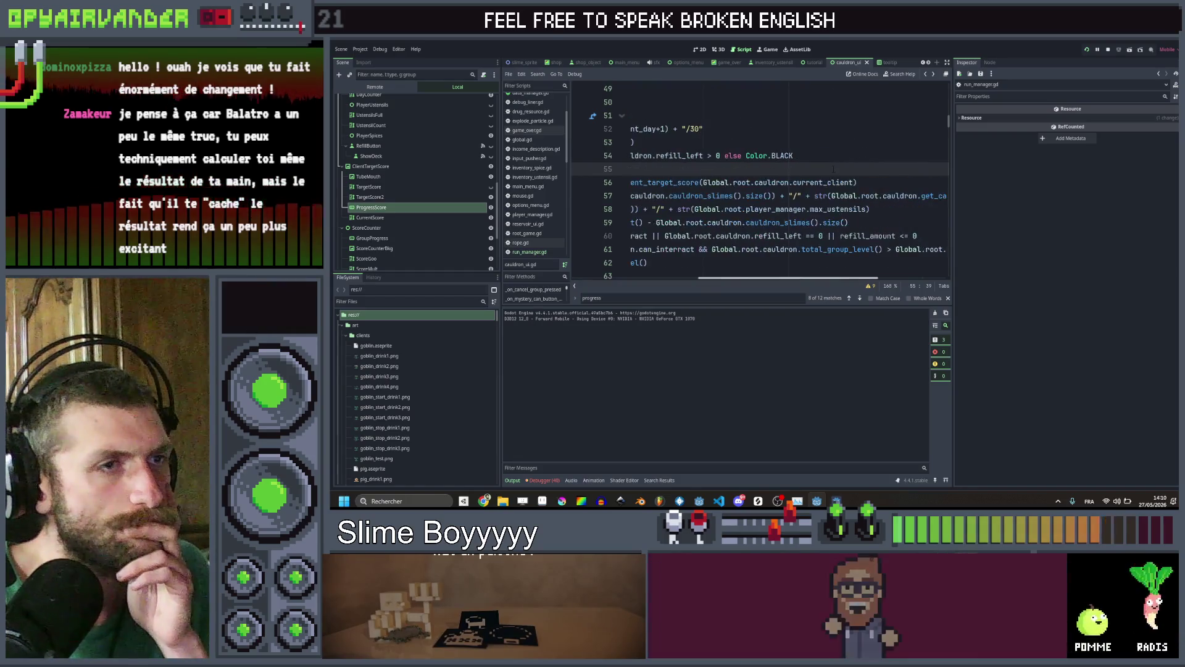
click(868, 183)
key(shift+Home)
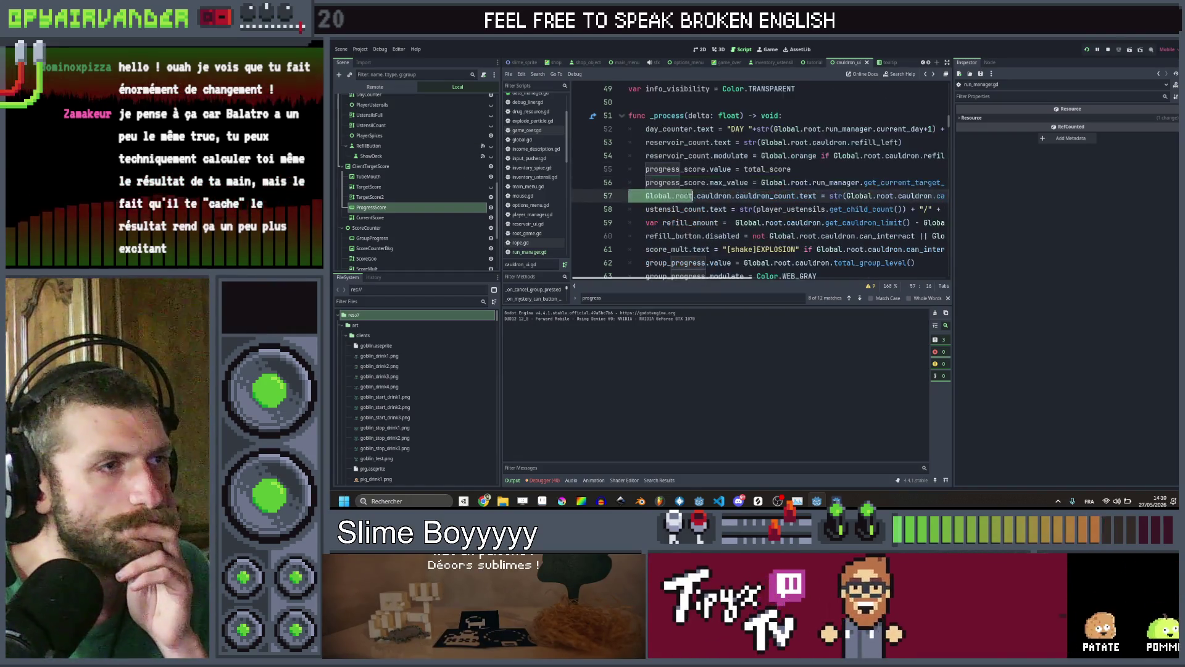
click(646, 169)
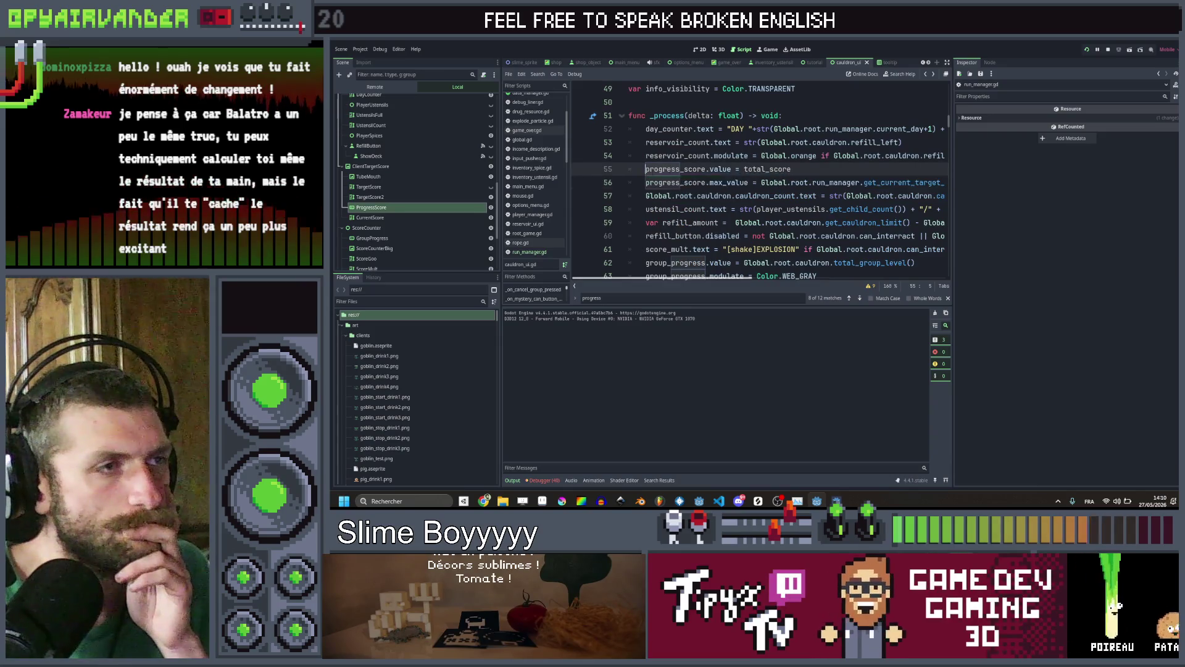
mouse_move(836, 182)
mouse_down()
mouse_move(948, 183)
mouse_move(668, 183)
mouse_move(646, 170)
mouse_up()
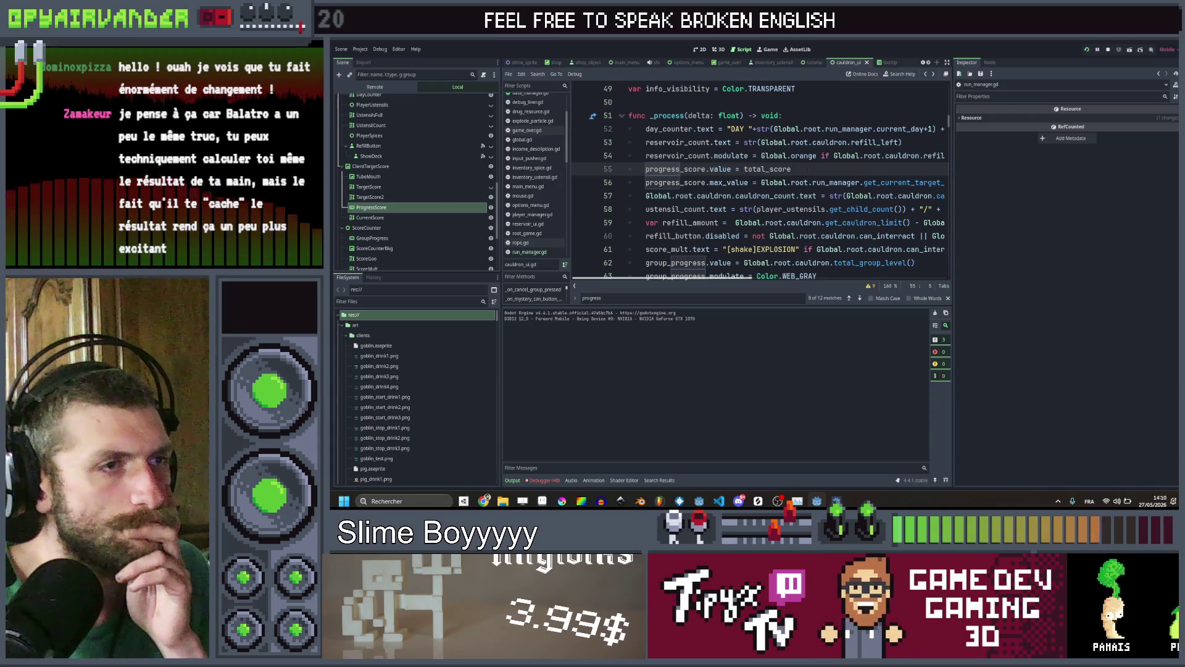
drag(810, 169, 646, 169)
key(ctrl+c)
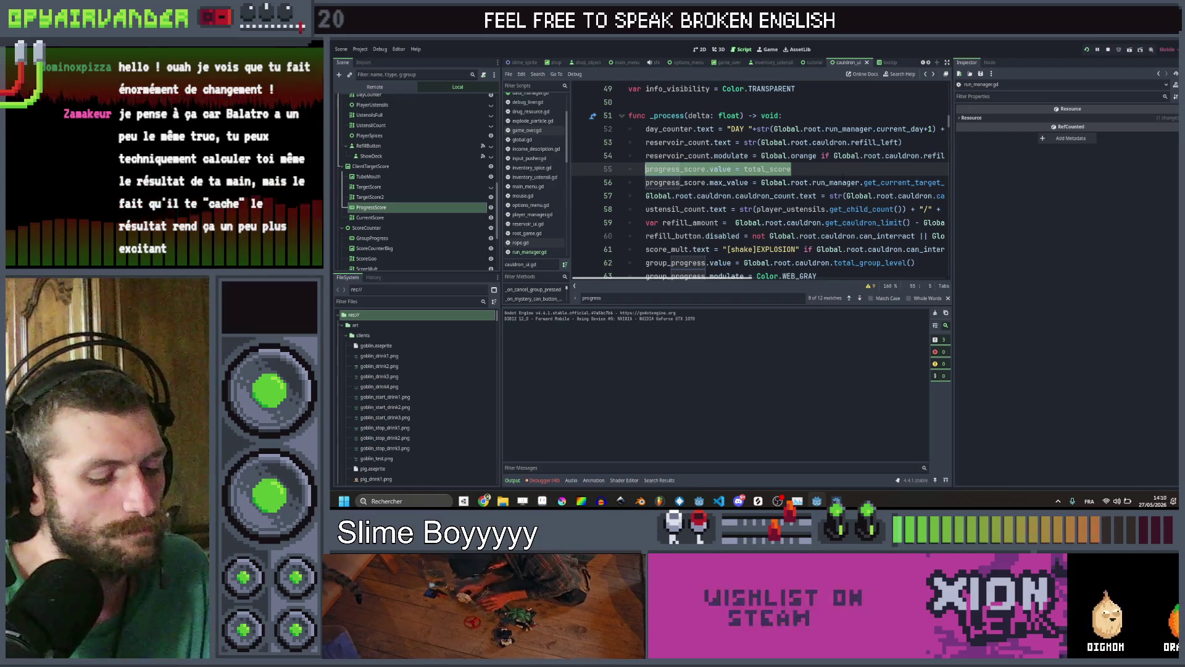
key(BackSpace)
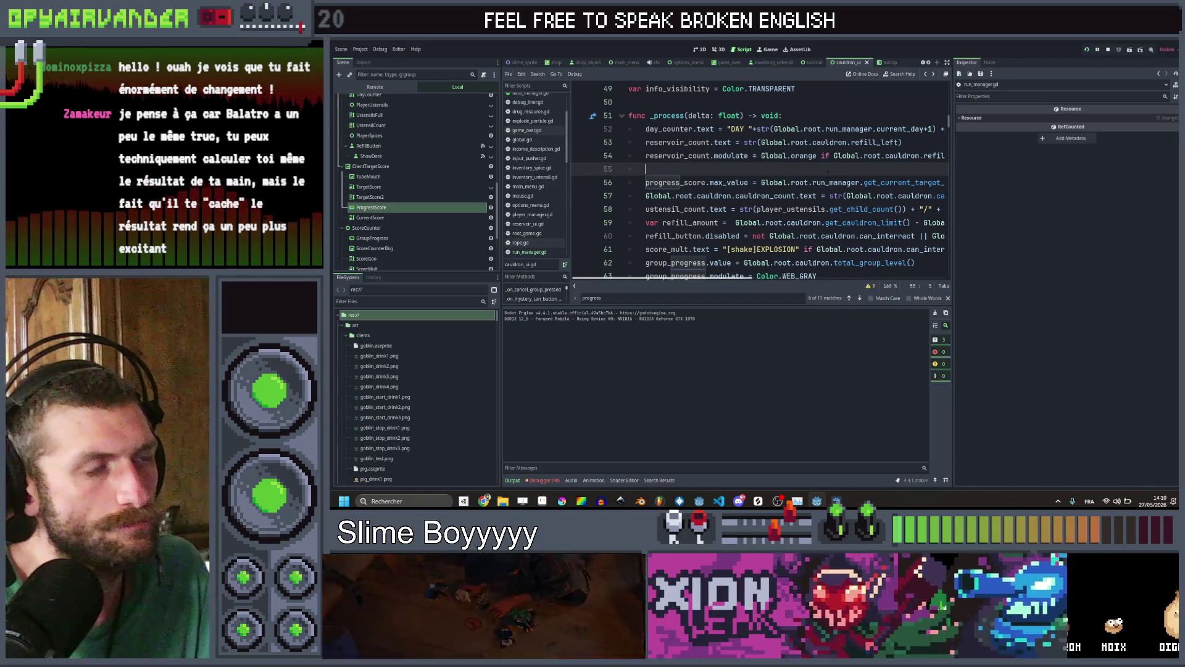
key(ctrl+shift+k)
key(ctrl+s)
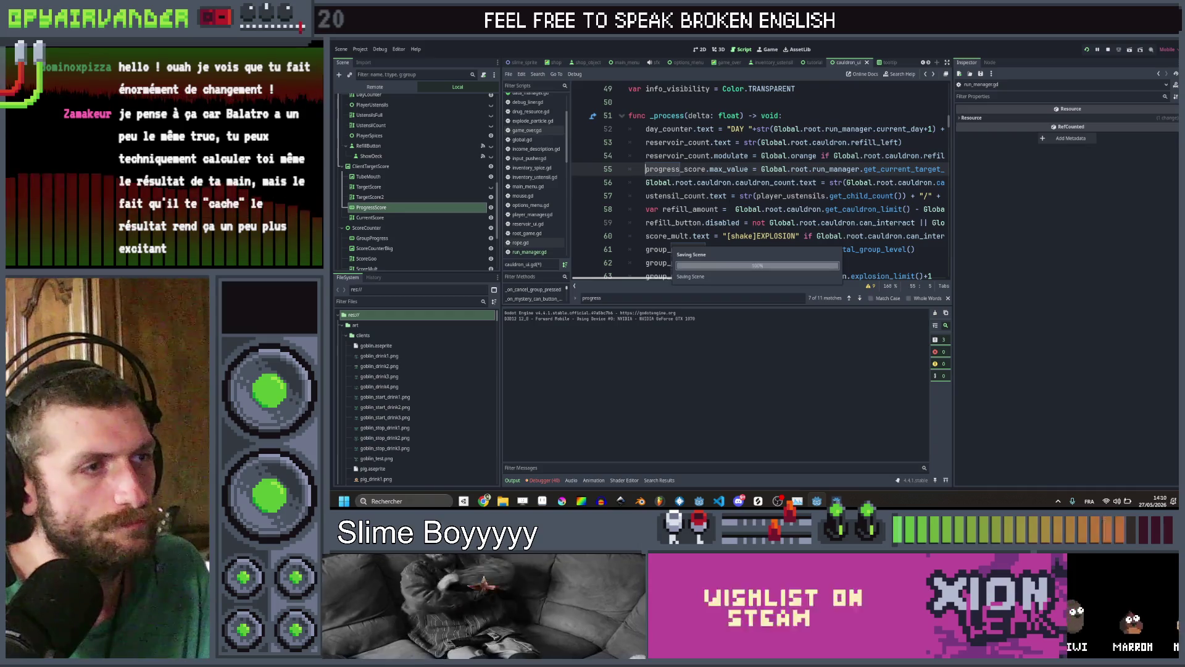
click(786, 196)
key(ctrl+shift+f)
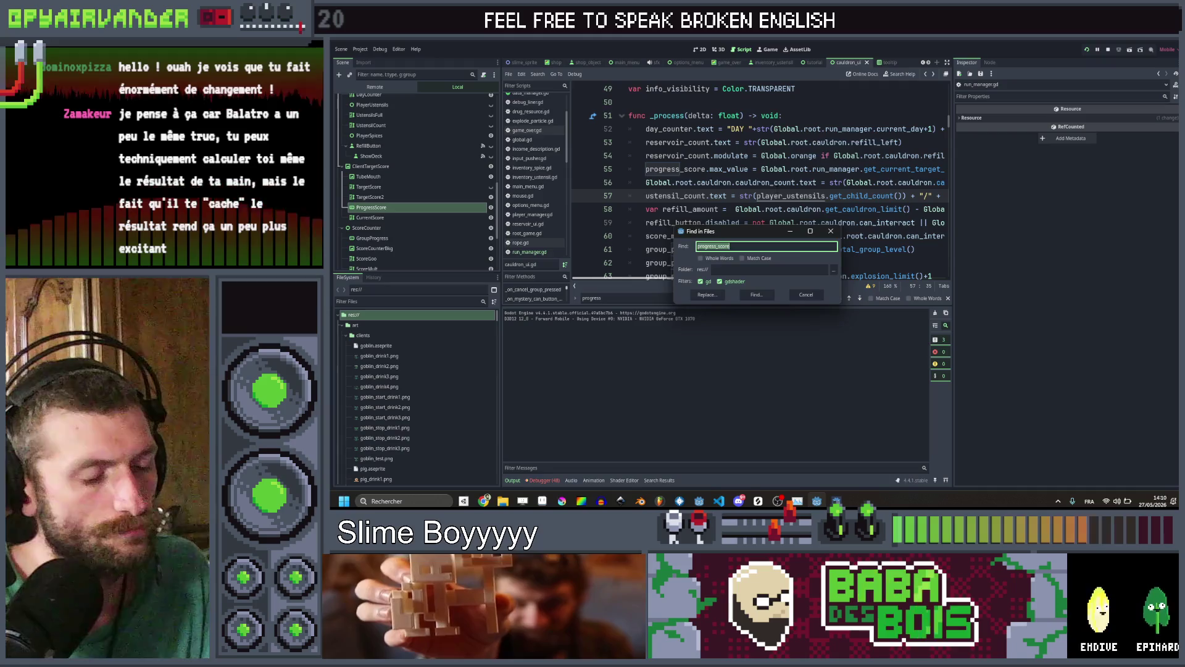
Restore the deleted progress_score line in _process, then cut it out of _process
key(Escape)
scroll(759, 179, down, 20)
scroll(759, 179, down, 10)
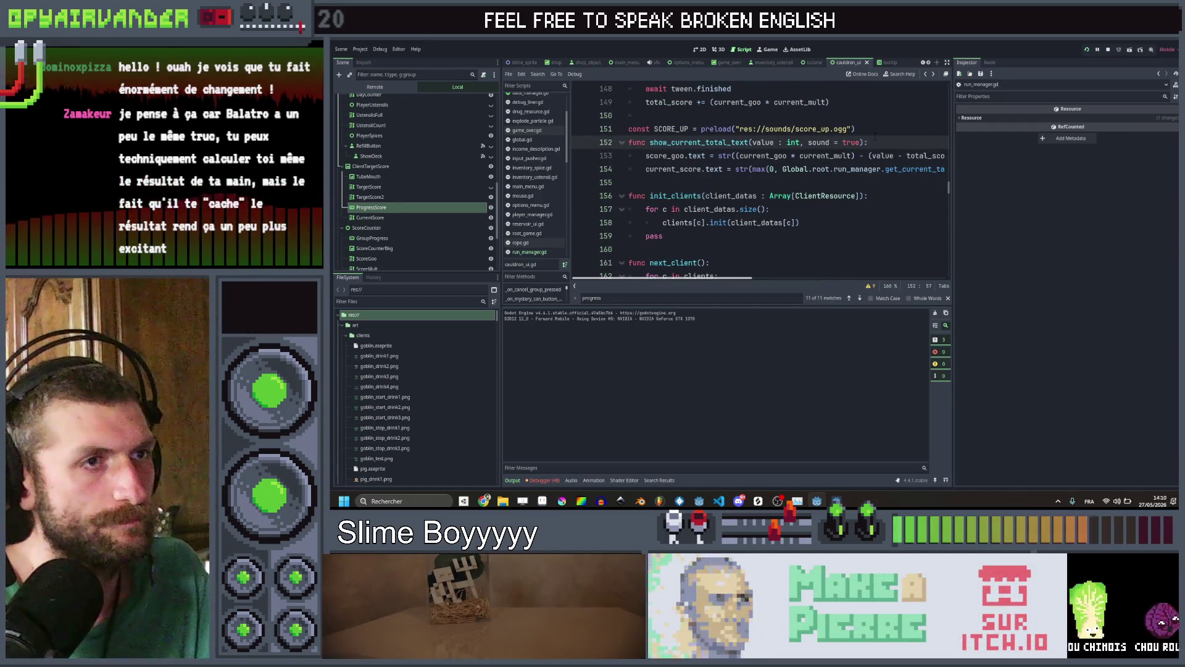
scroll(875, 136, right, 5)
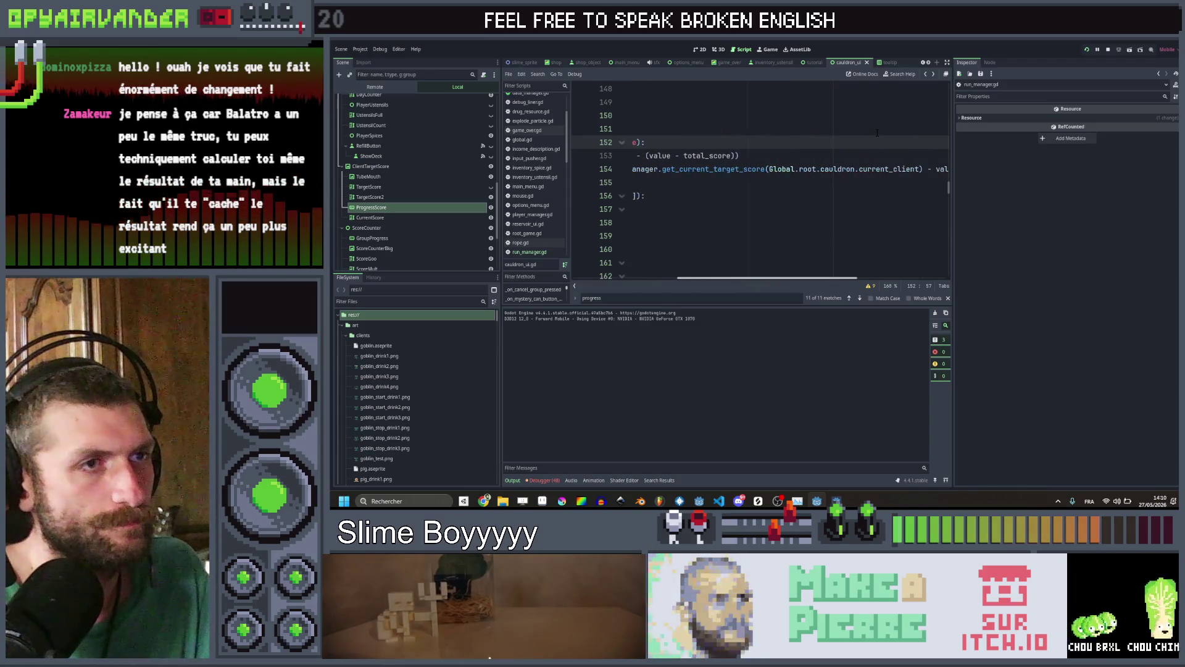
scroll(877, 133, left, 3)
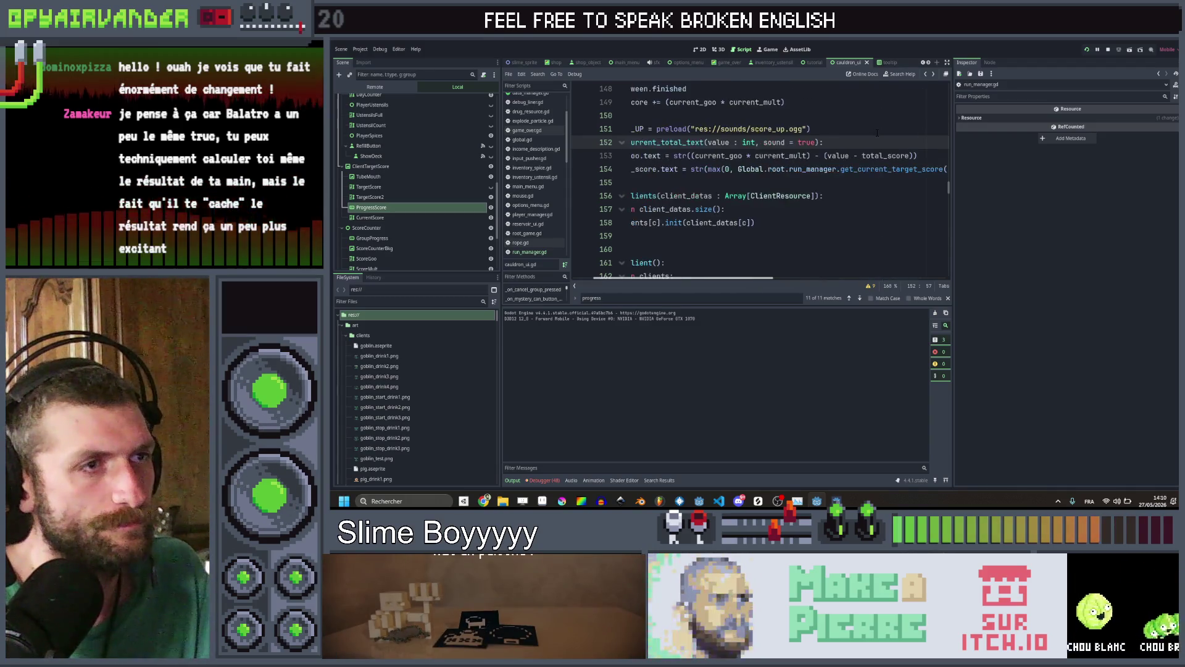
key(alt+Left)
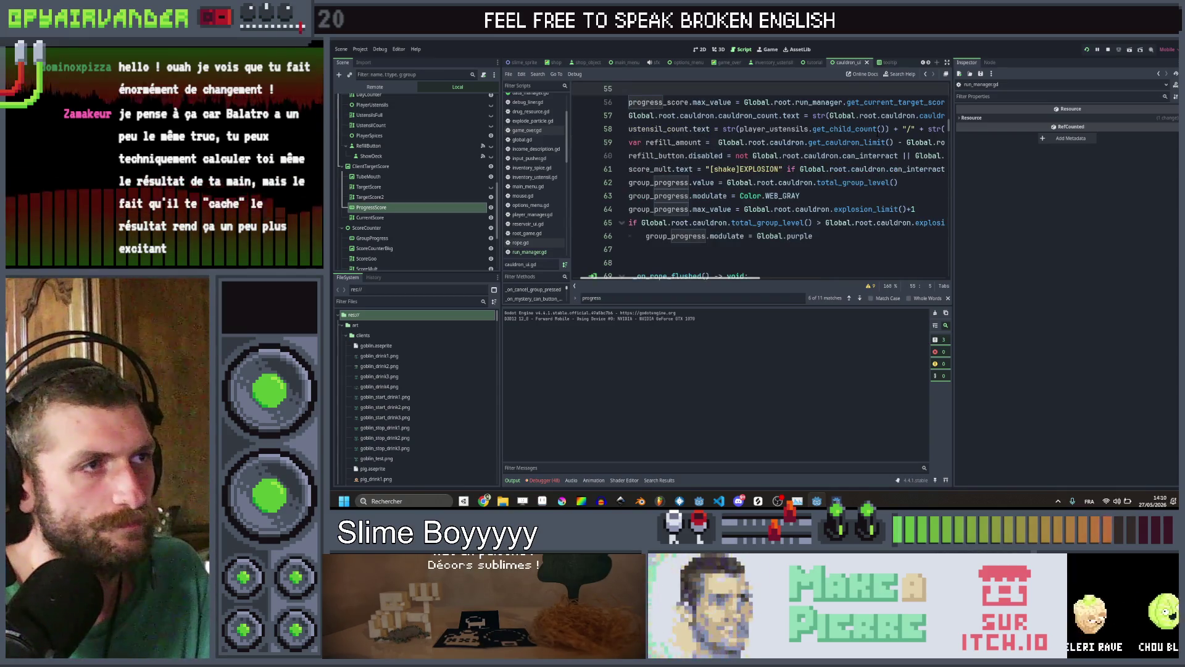
key(ctrl+z)
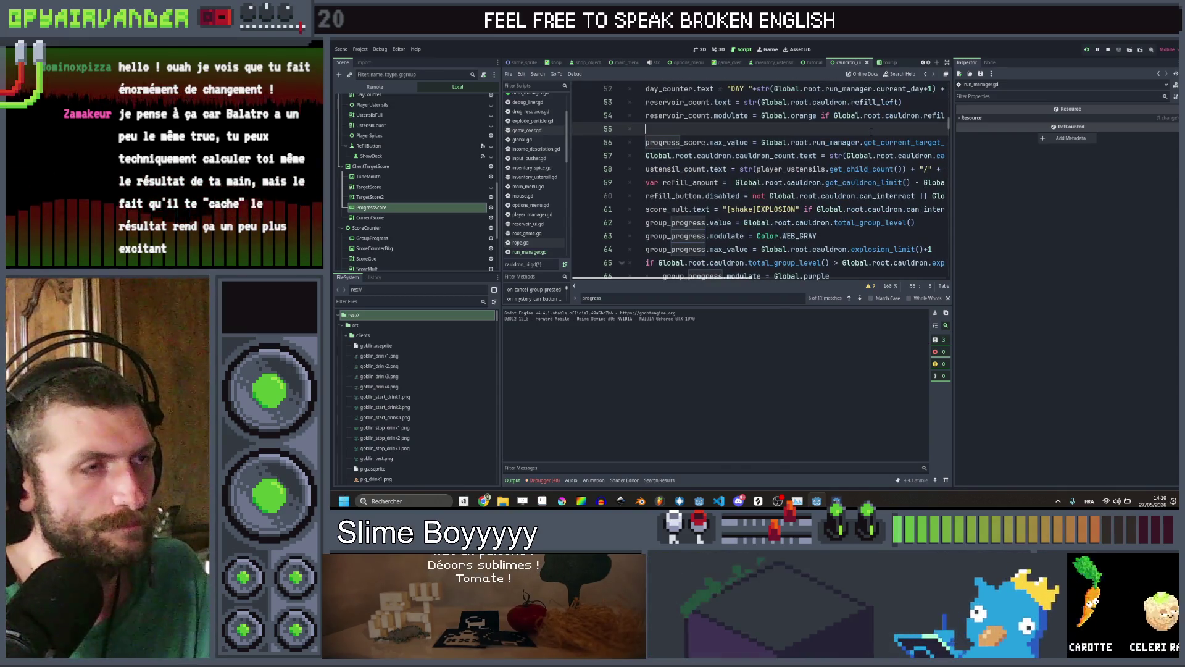
key(BackSpace)
key(BackSpace)
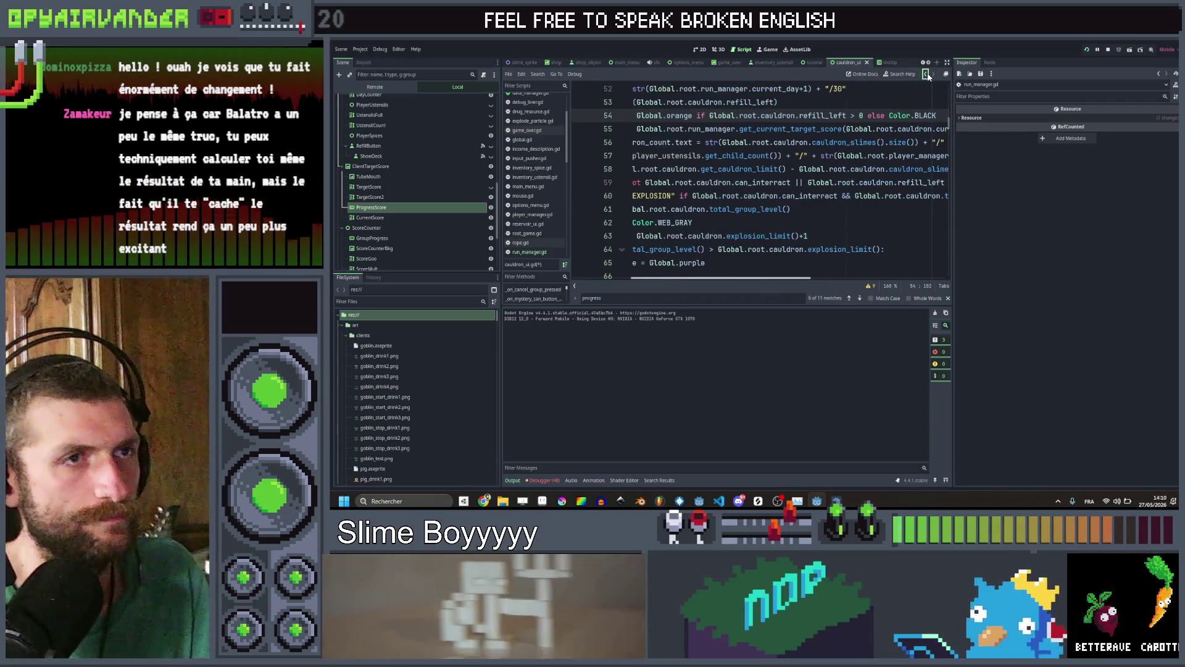
Paste it at the top of show_current_total_text as progress_score.value = value, save, and relaunch the game
click(925, 74)
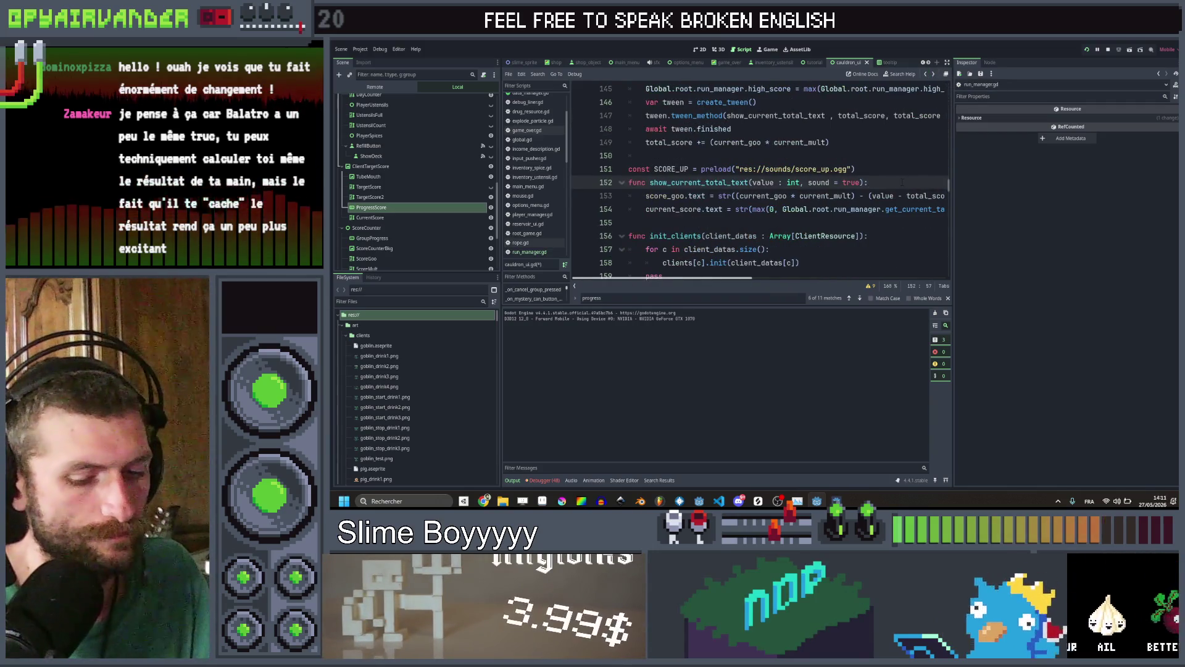
key(Return)
key(ctrl+v)
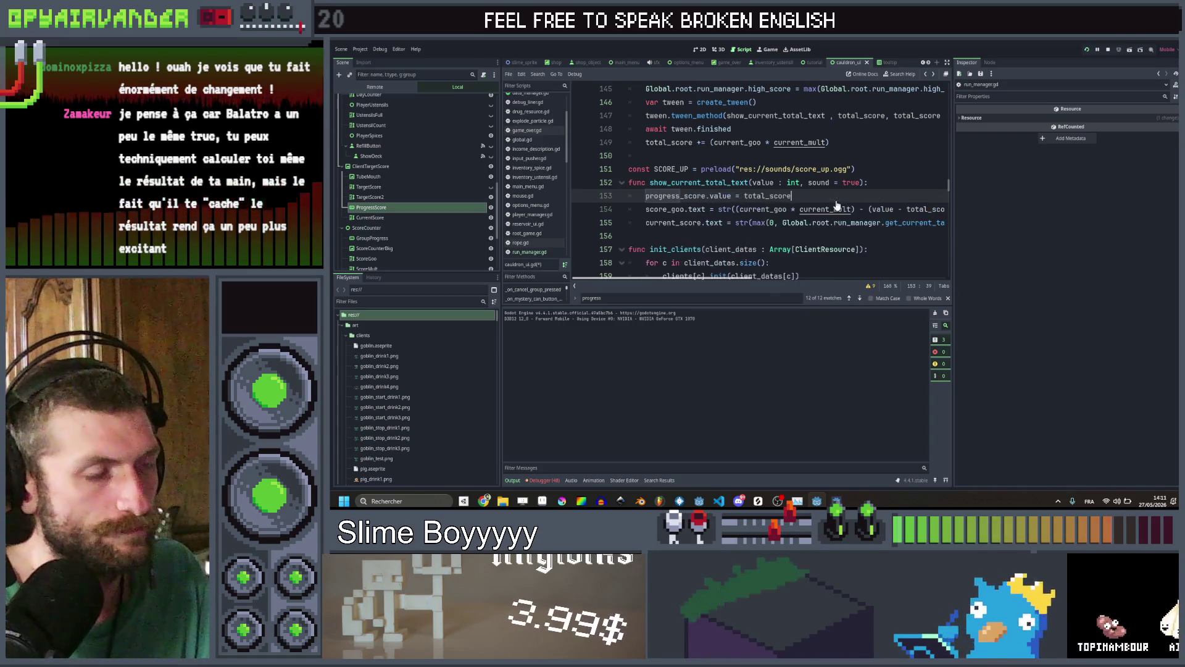
key(ctrl+s)
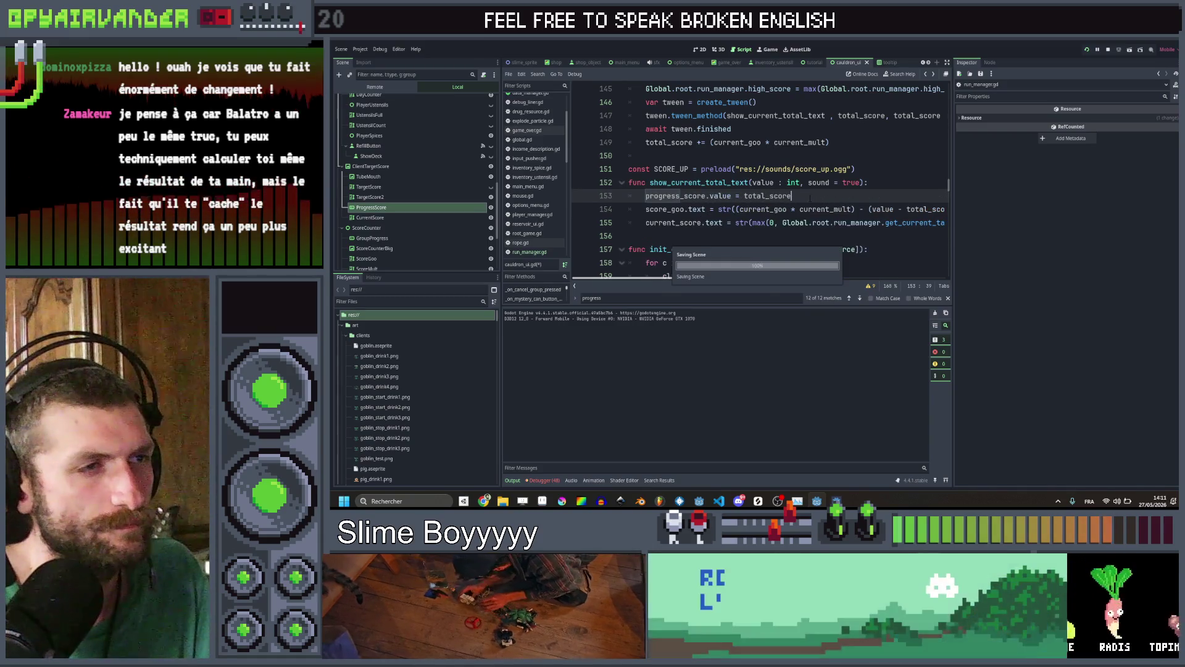
scroll(808, 197, right, 2)
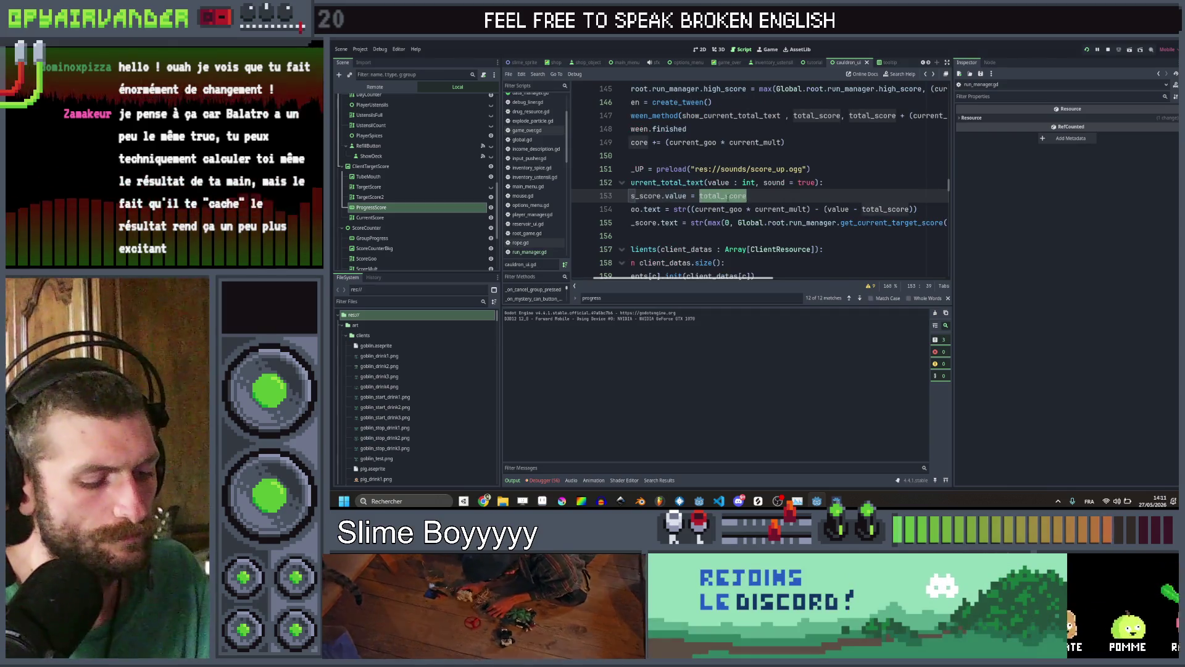
text(ue)
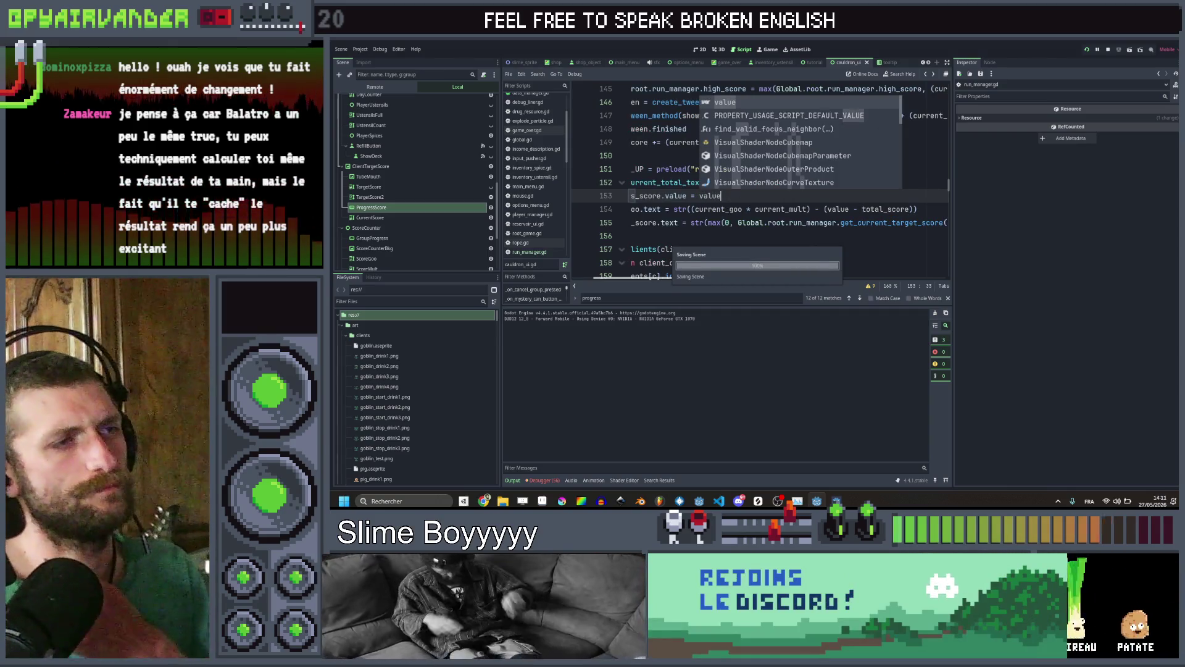
click(920, 184)
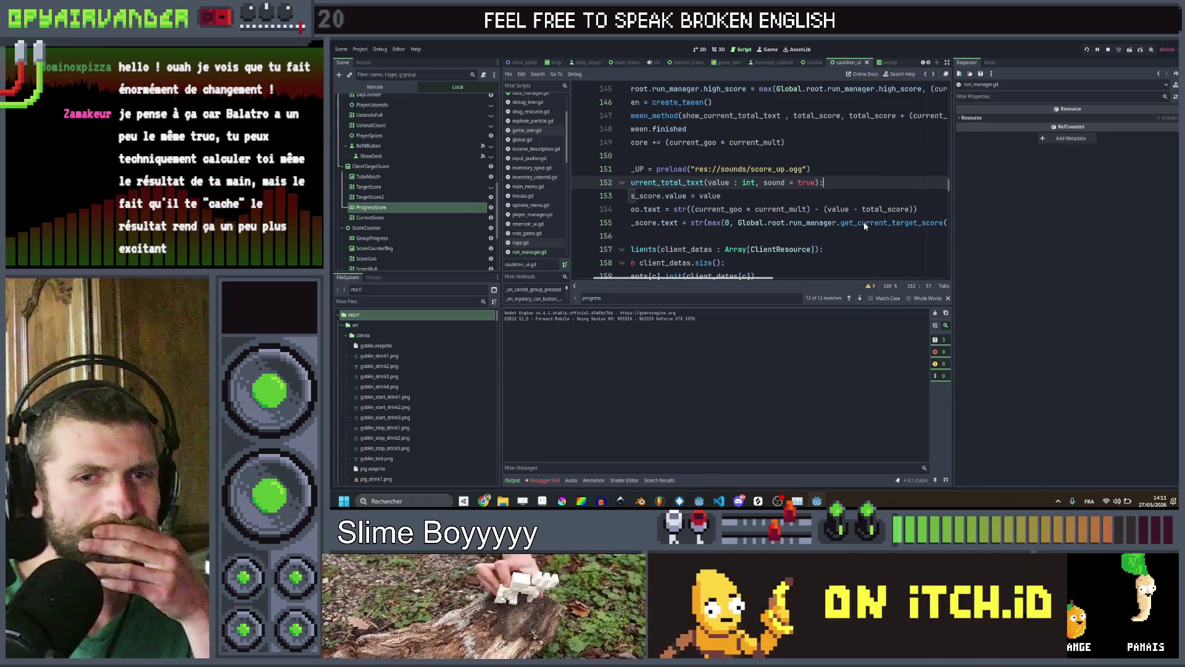
key(F5)
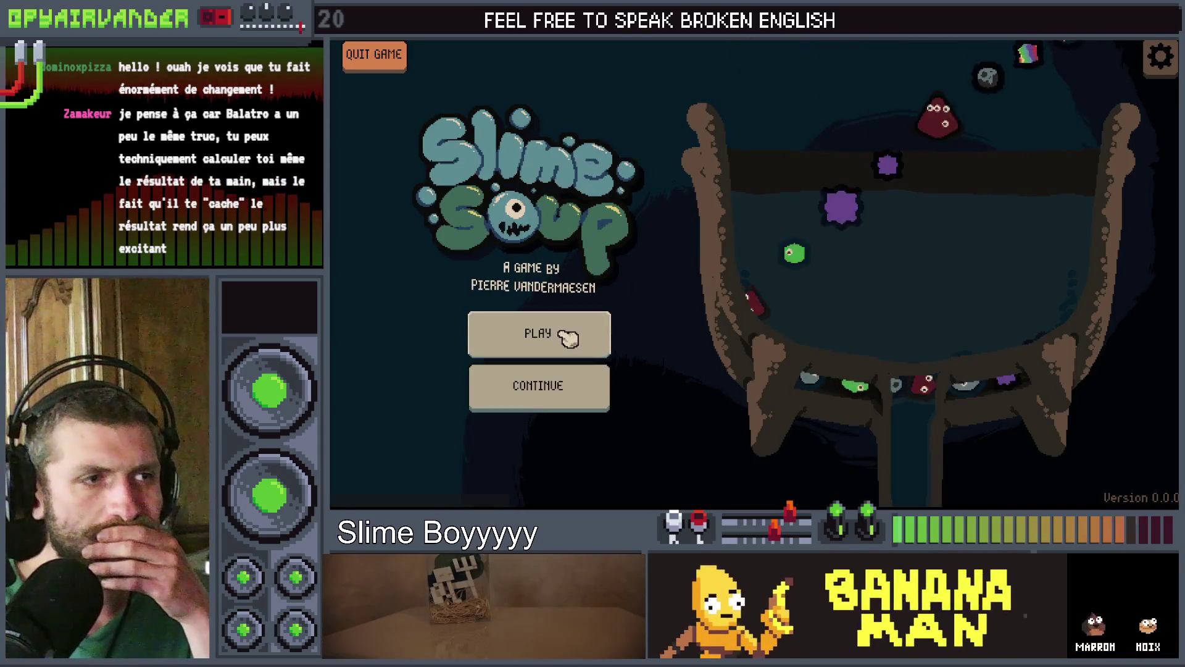
Start a new game and pop a linked green slime cluster and a linked slime pair
click(541, 333)
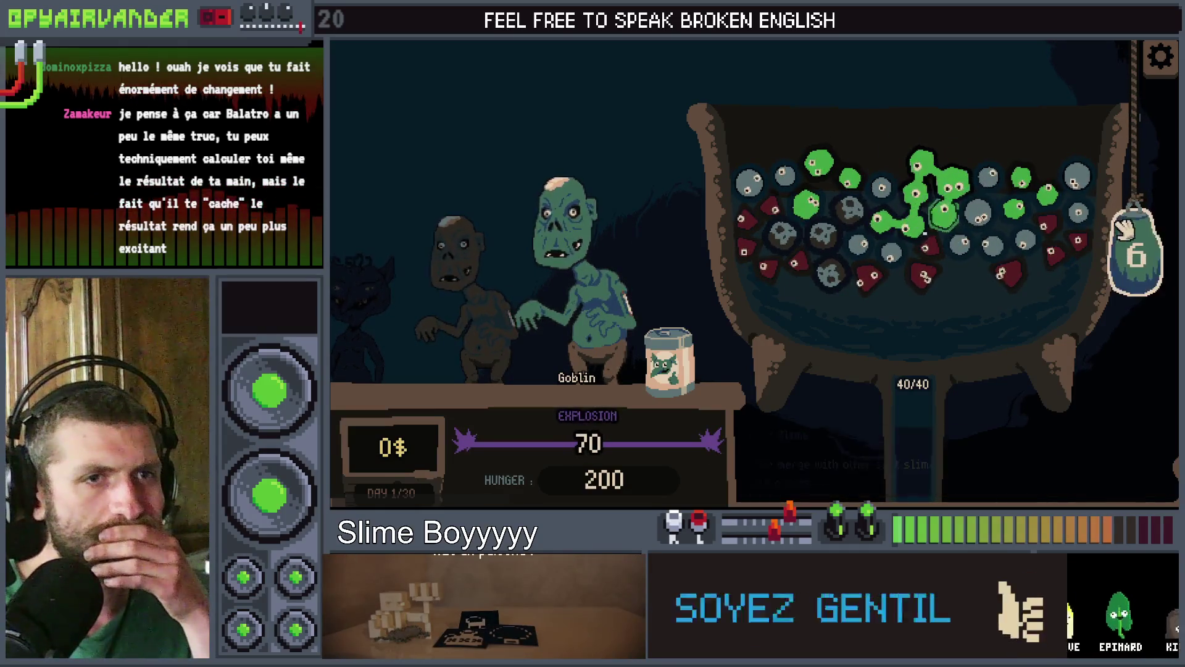
click(942, 215)
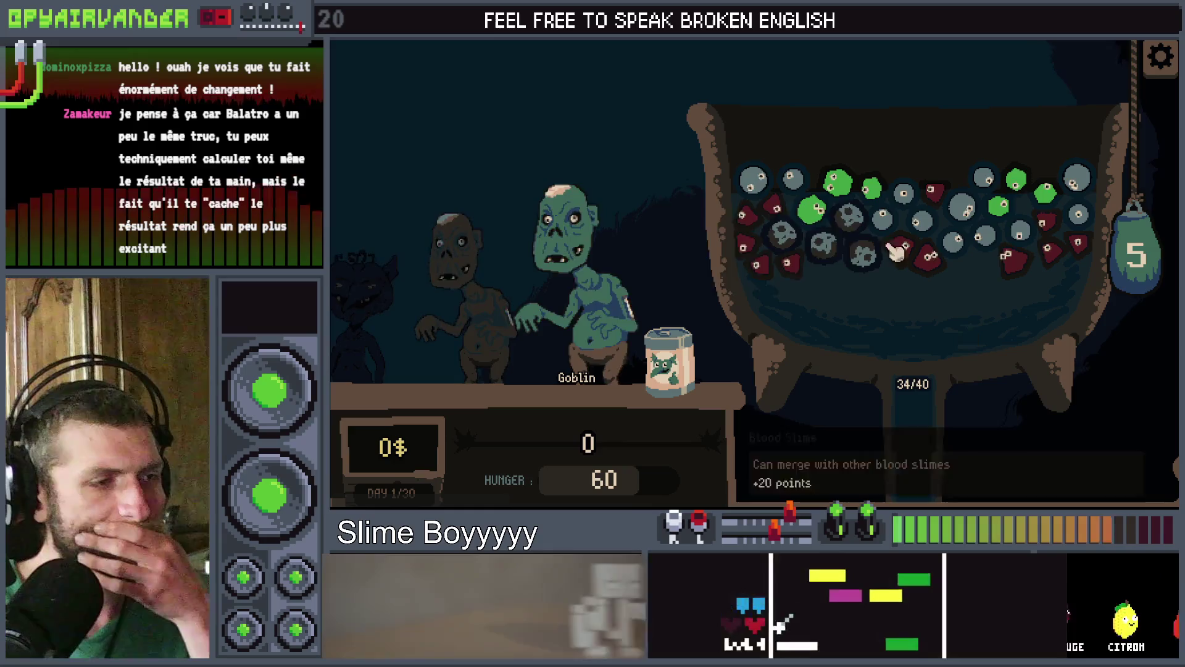
click(912, 216)
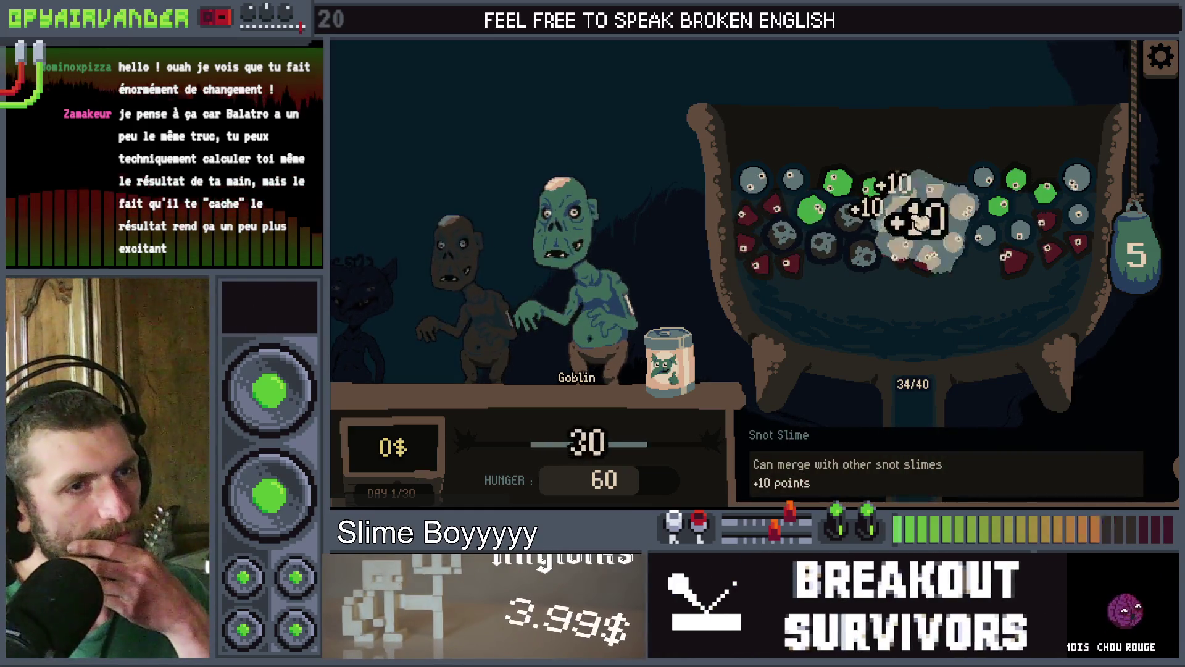
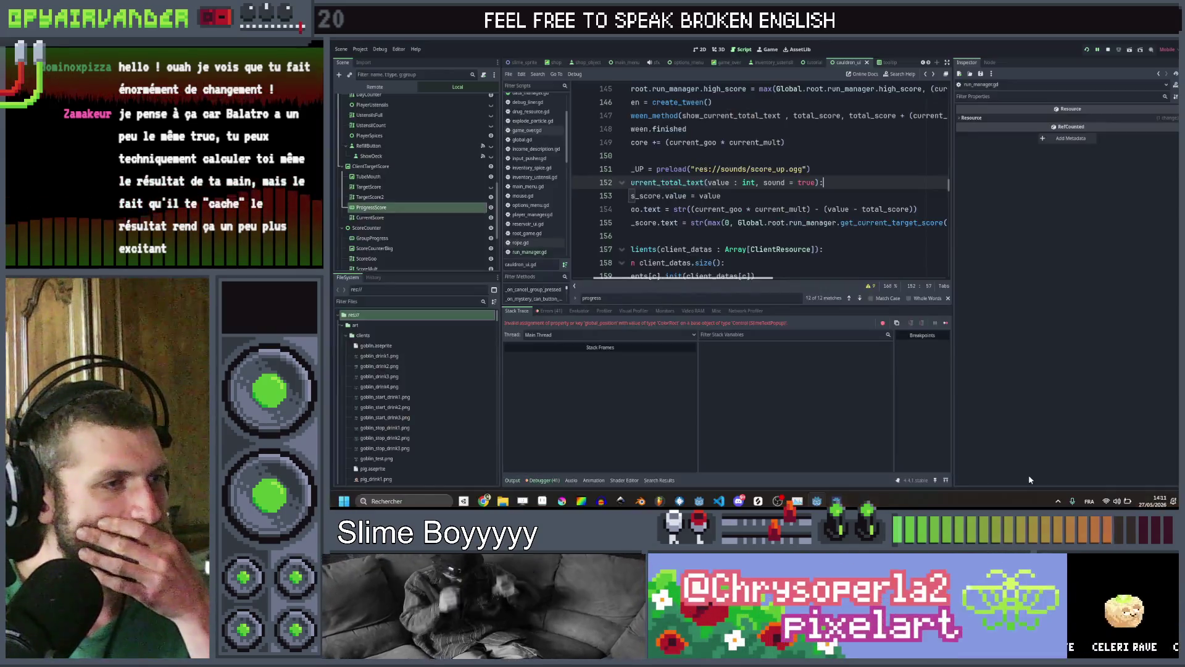
Follow the Debugger stack frames to the earn_stars call on cauldron_ui.gd line 238
scroll(803, 248, up, 1)
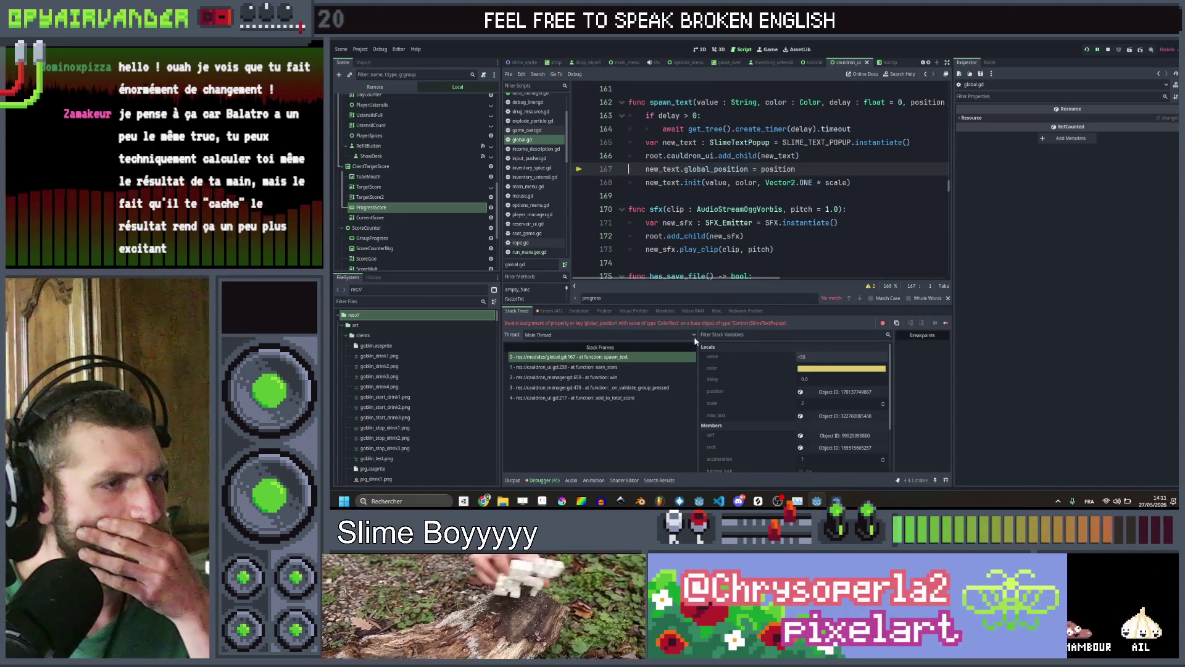
click(607, 358)
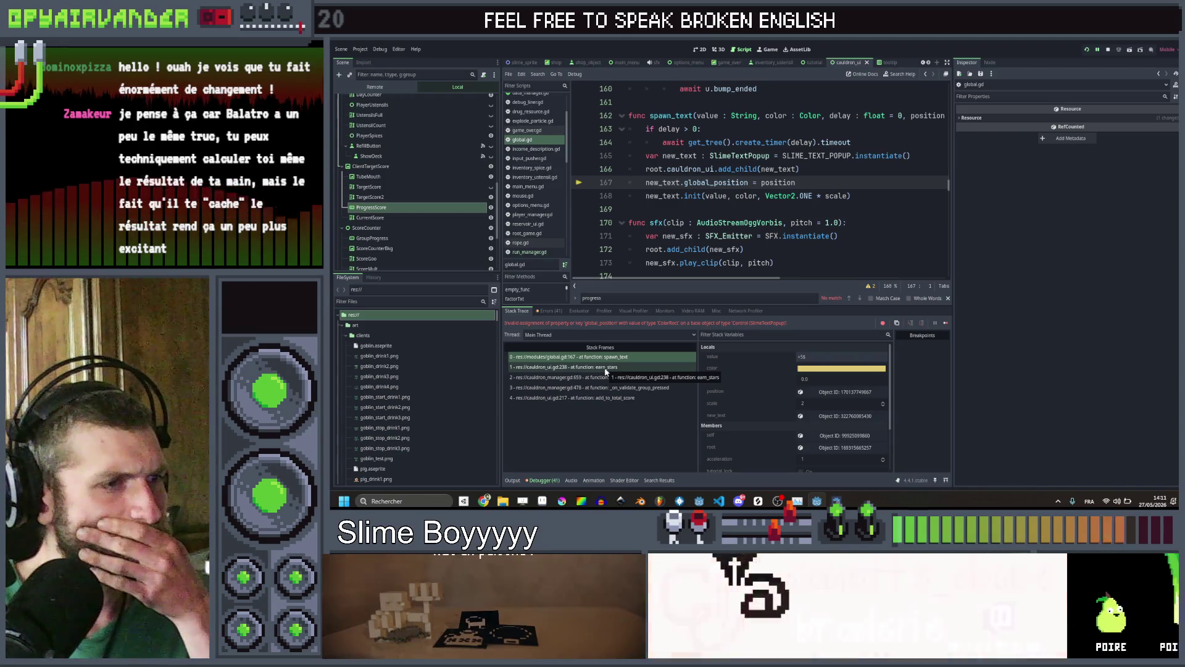
click(606, 371)
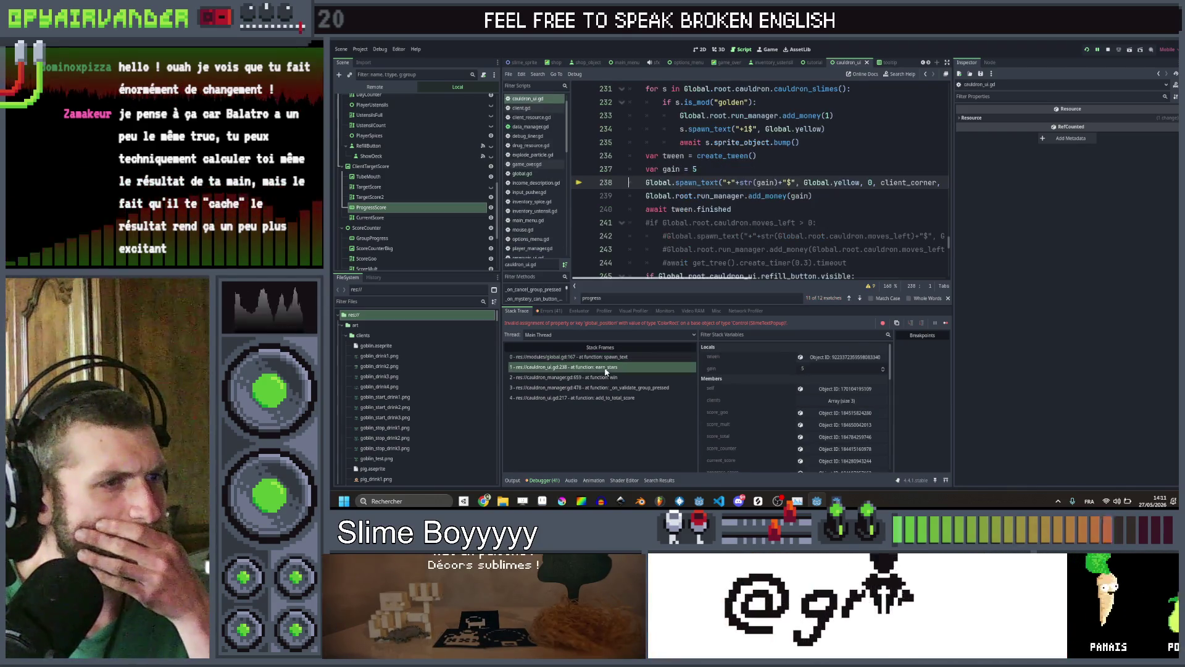
scroll(816, 150, right, 2)
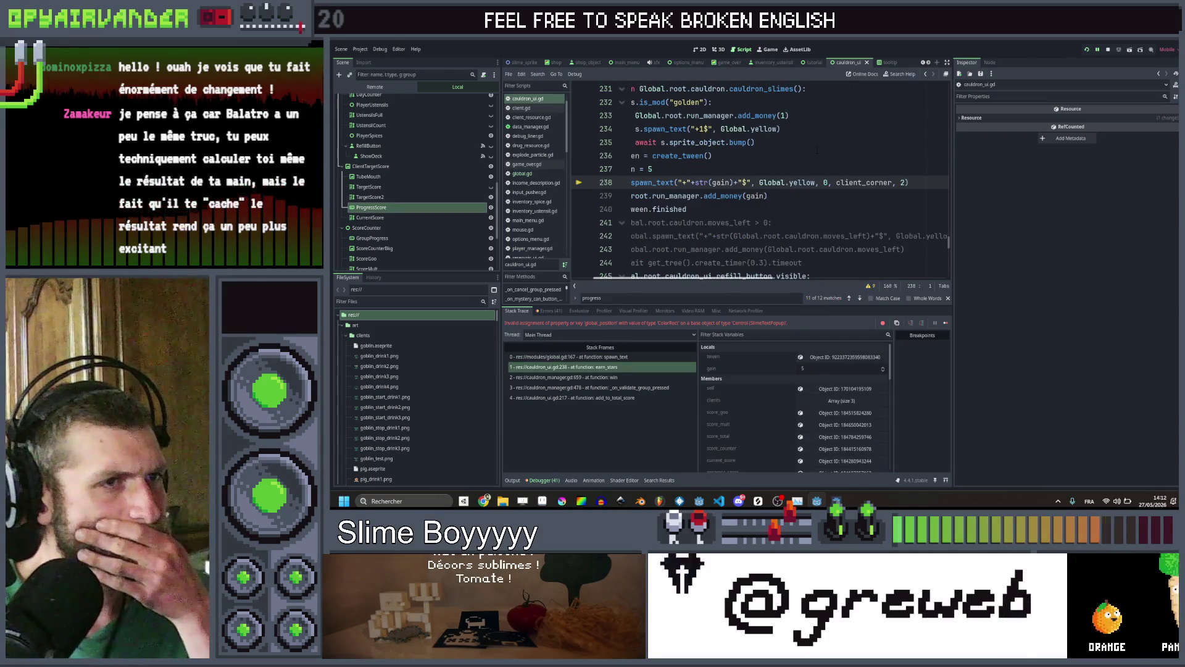
scroll(812, 152, left, 2)
scroll(808, 152, right, 2)
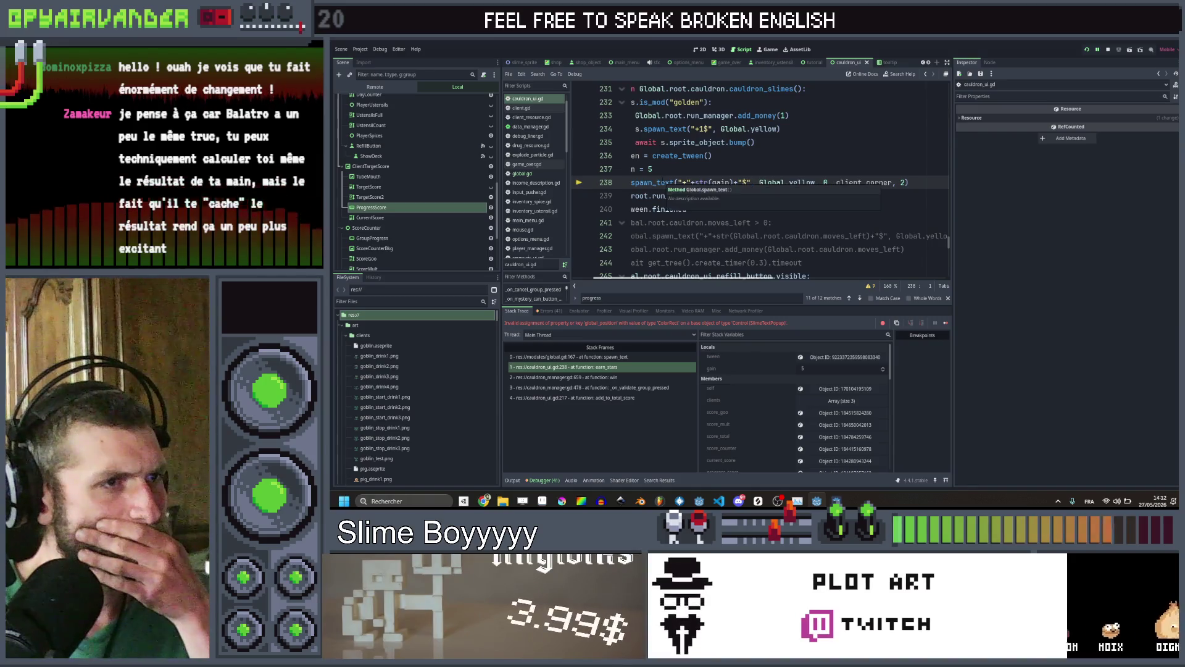
Change line 238 to pass client_corner.global_position, save, and relaunch the game
click(692, 167)
scroll(758, 167, down, 4)
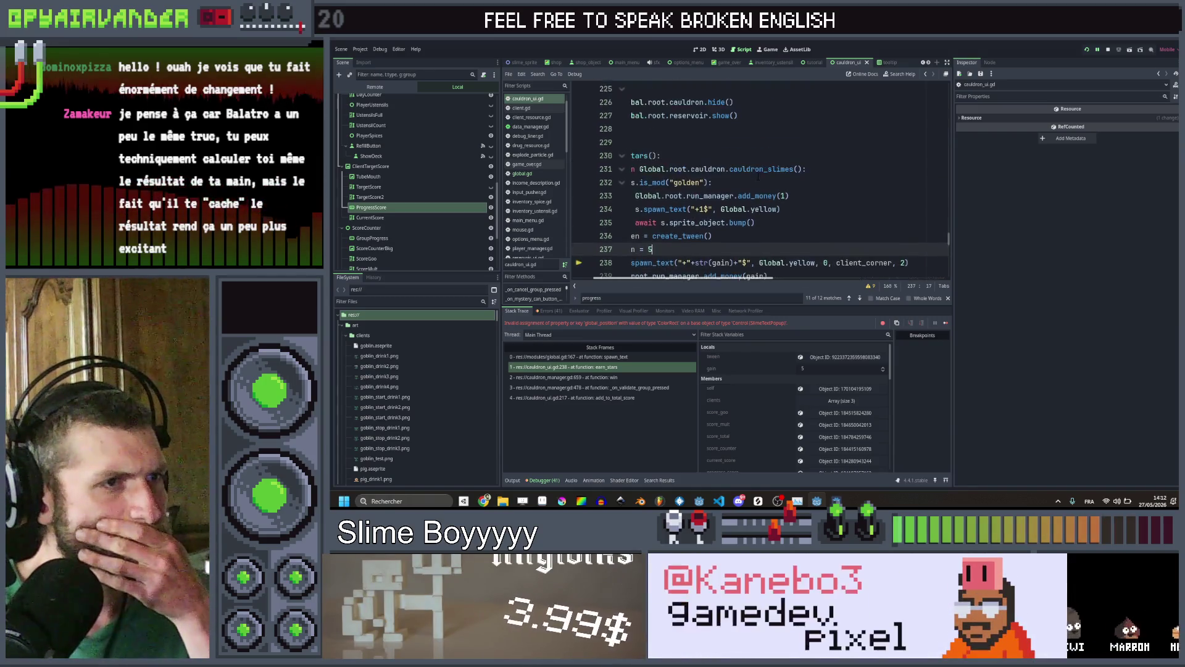
scroll(826, 172, up, 3)
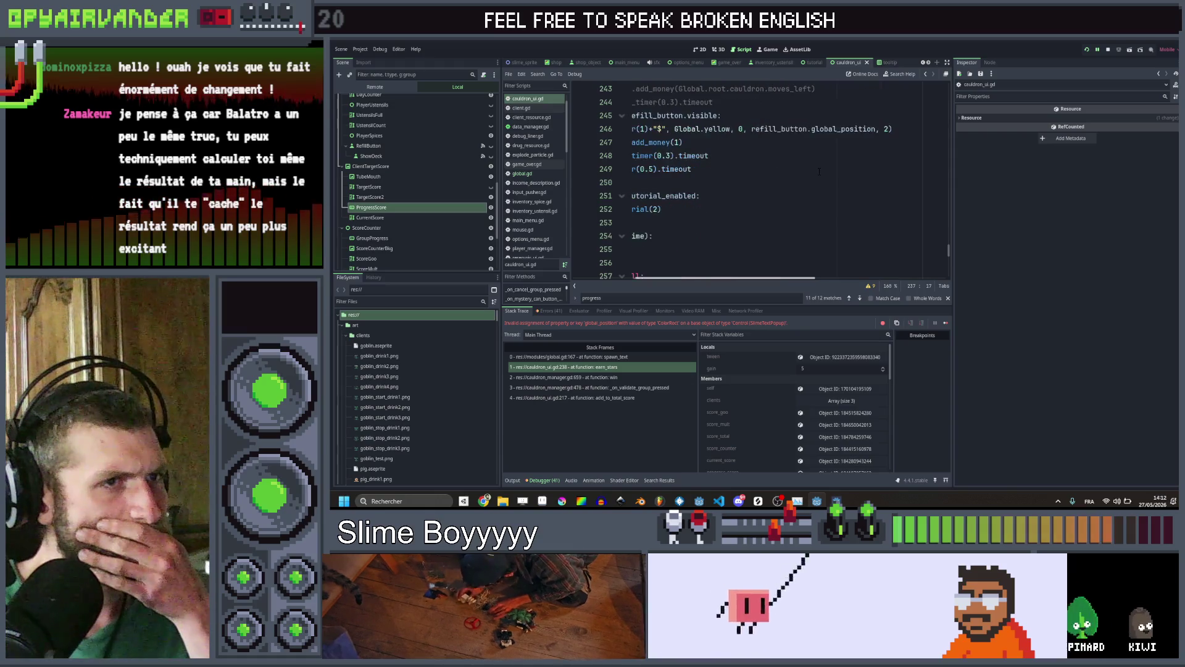
scroll(826, 172, right, 3)
scroll(826, 172, left, 2)
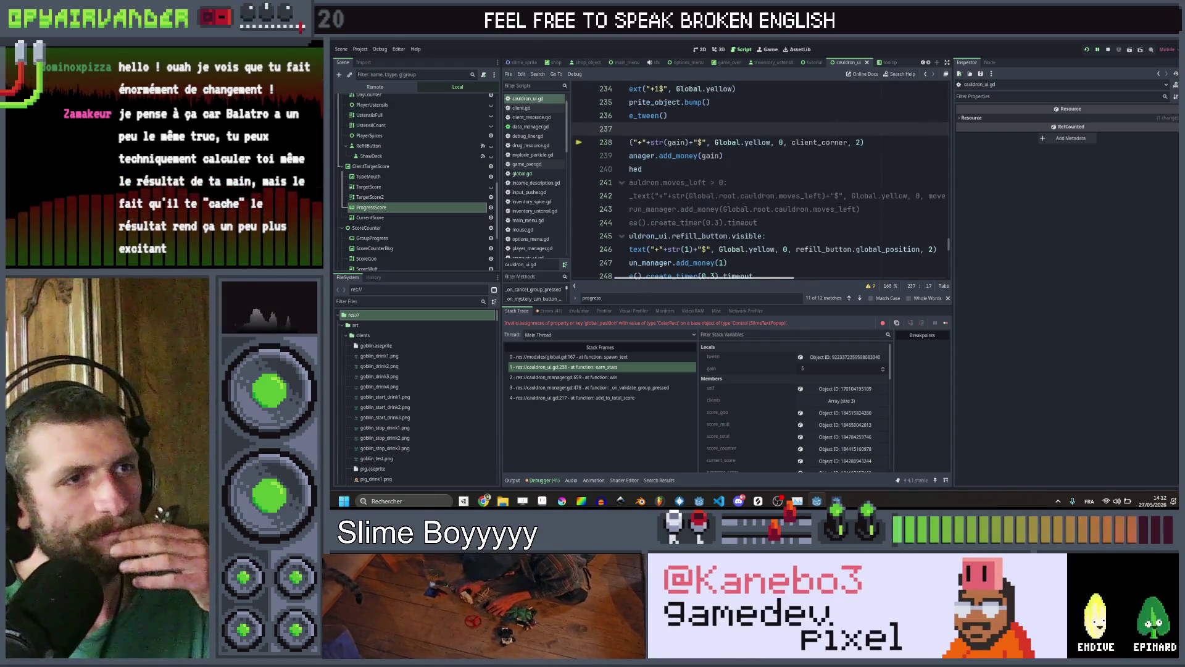
click(849, 142)
text(.glo)
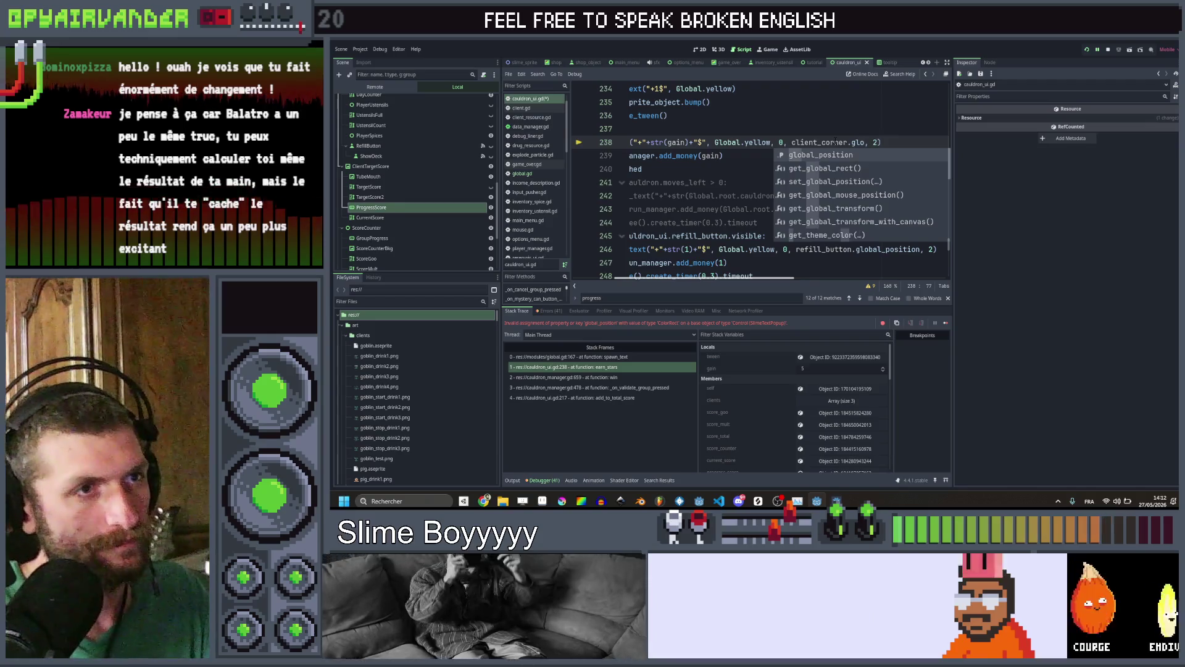
key(Return)
key(ctrl+s)
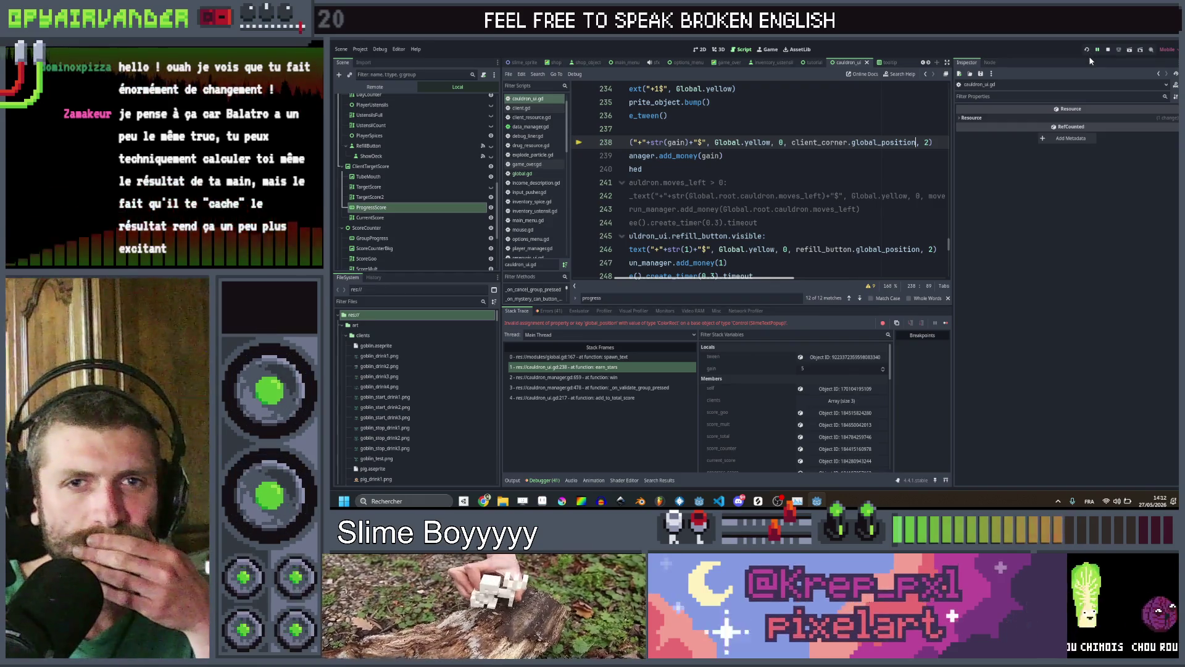
click(1089, 56)
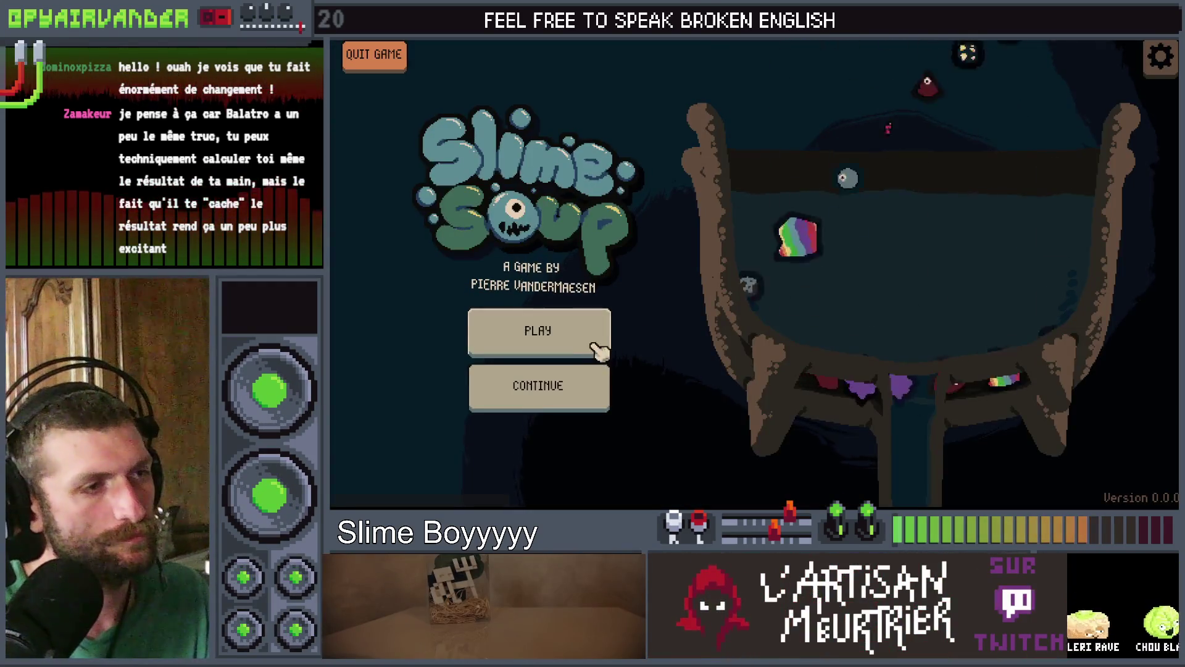
Start a new round, pop a pus slime to trigger a merge chain, then close the game
click(595, 350)
click(884, 205)
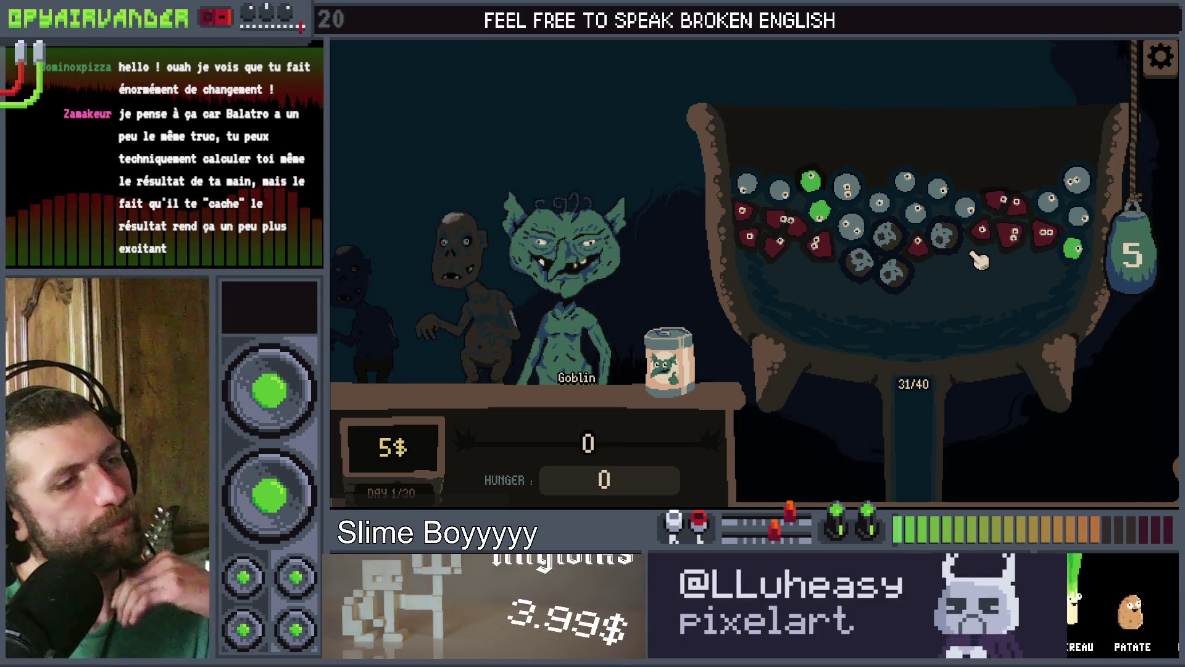
mouse_move(924, 204)
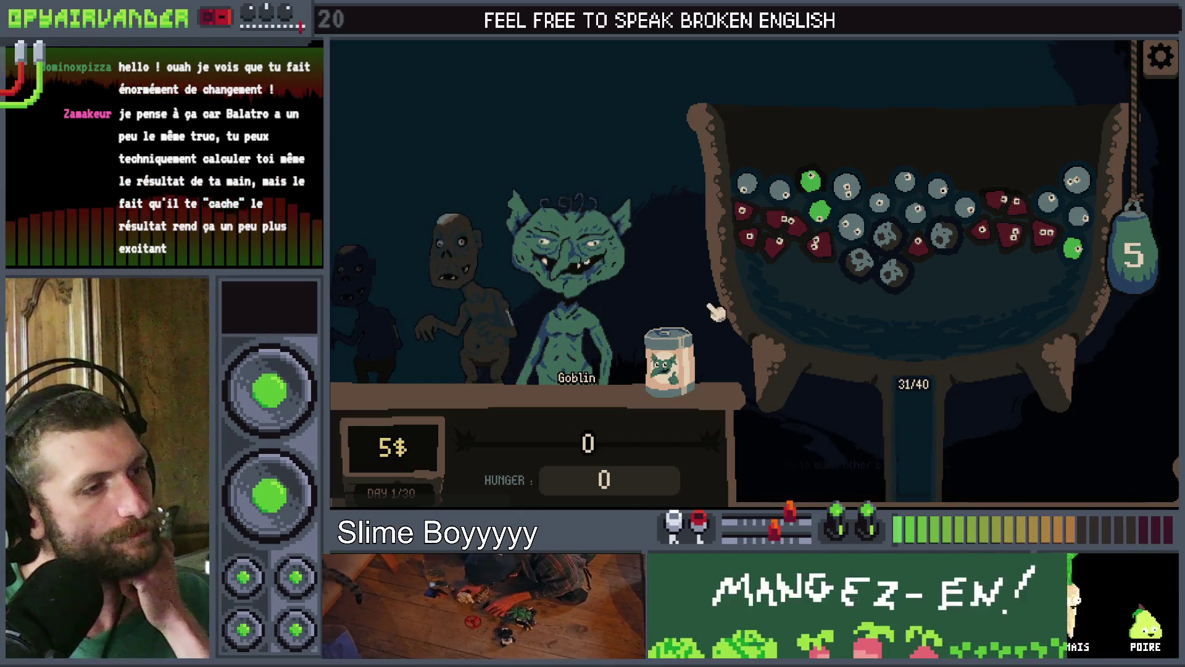
mouse_move(666, 334)
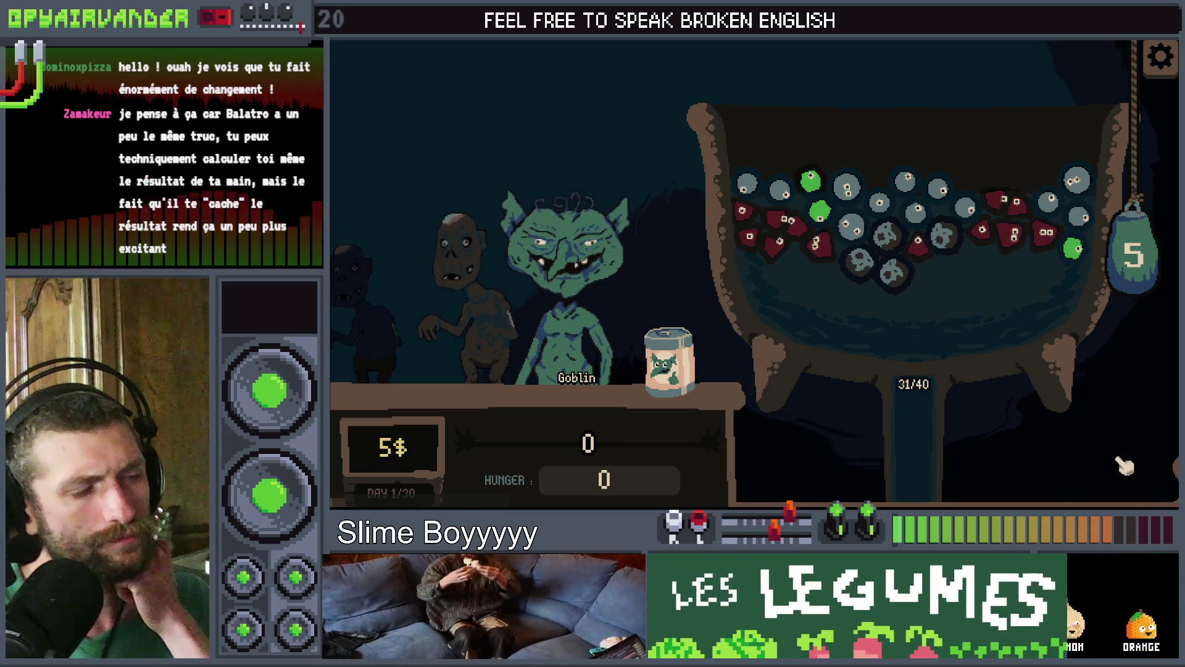
key(F8)
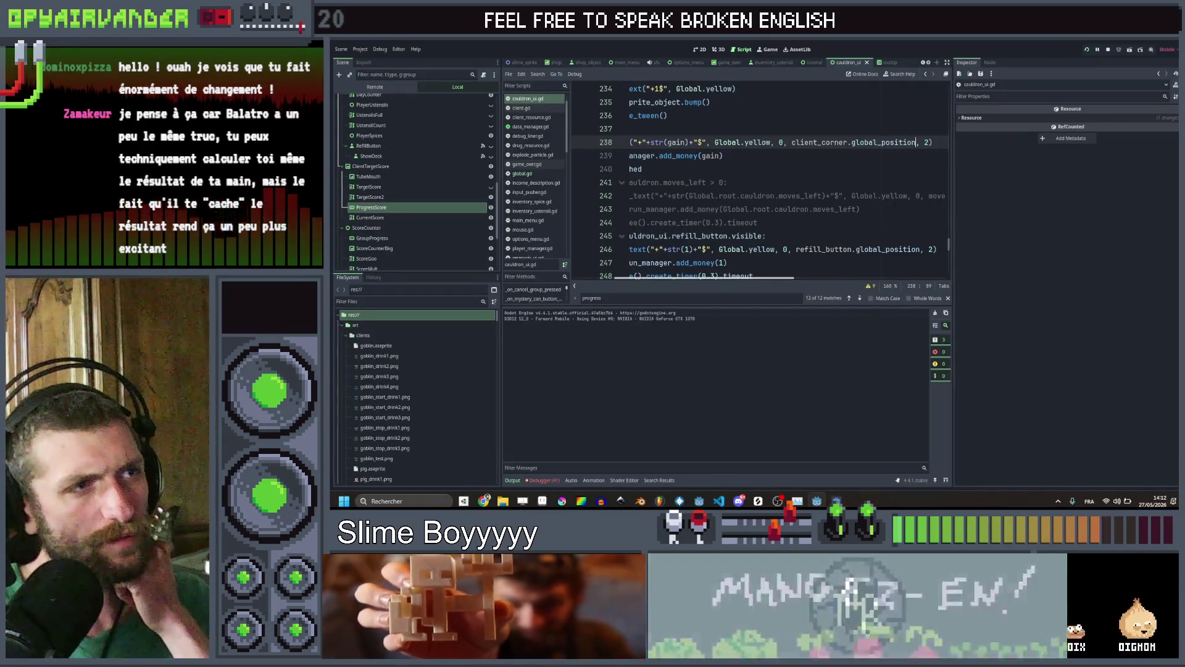
Save cauldron_ui.gd and locate the await create_timer wait line at line 248
scroll(759, 186, left, 5)
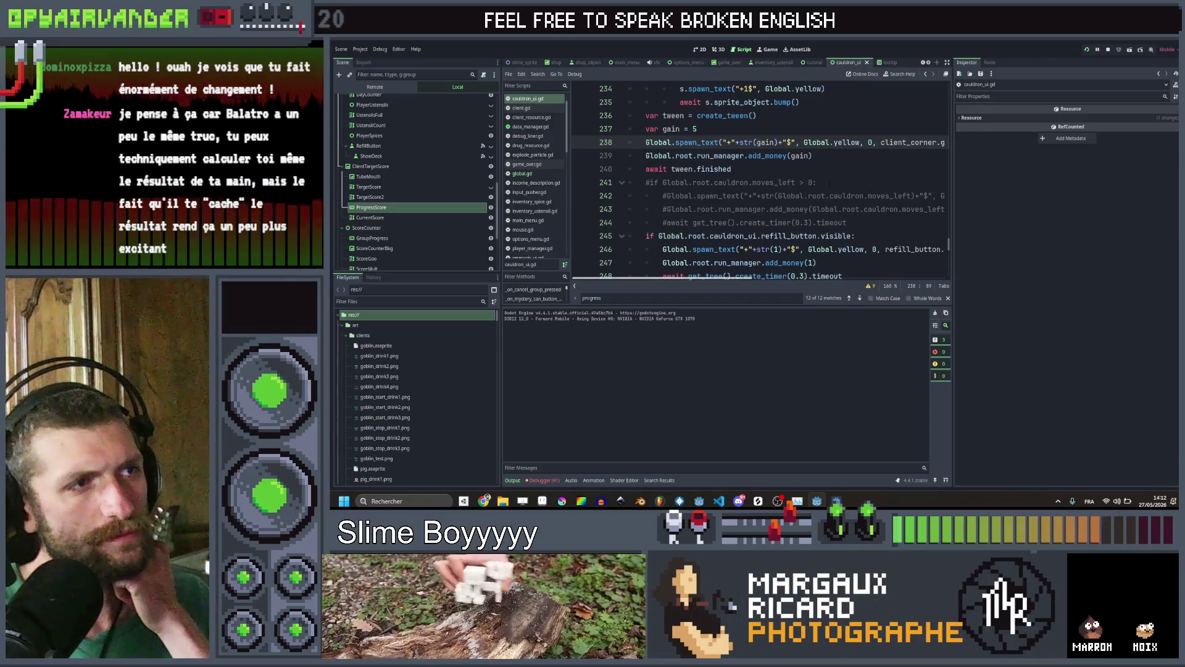
scroll(830, 183, up, 1)
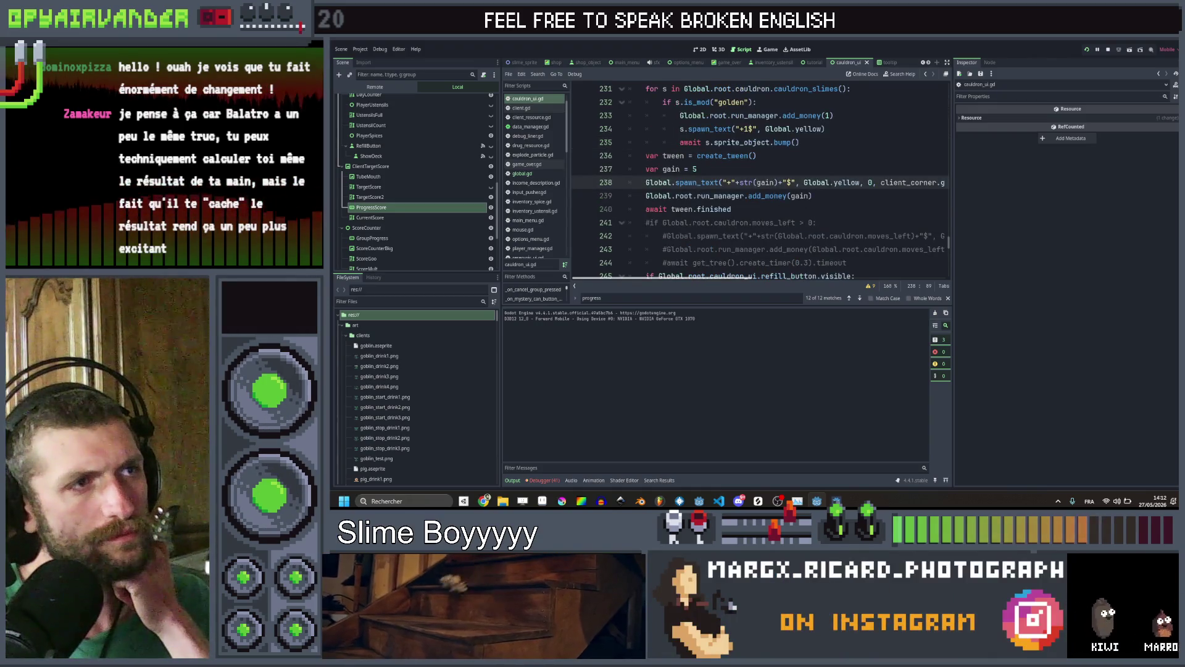
click(776, 210)
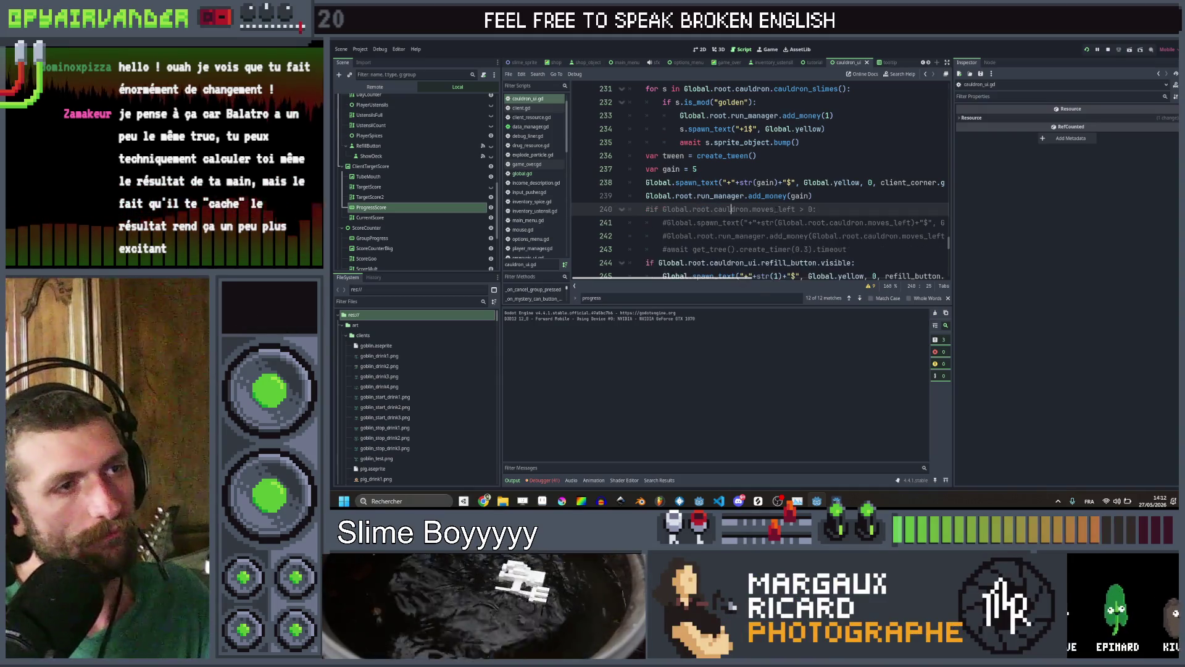
scroll(829, 195, down, 1)
key(ctrl+s)
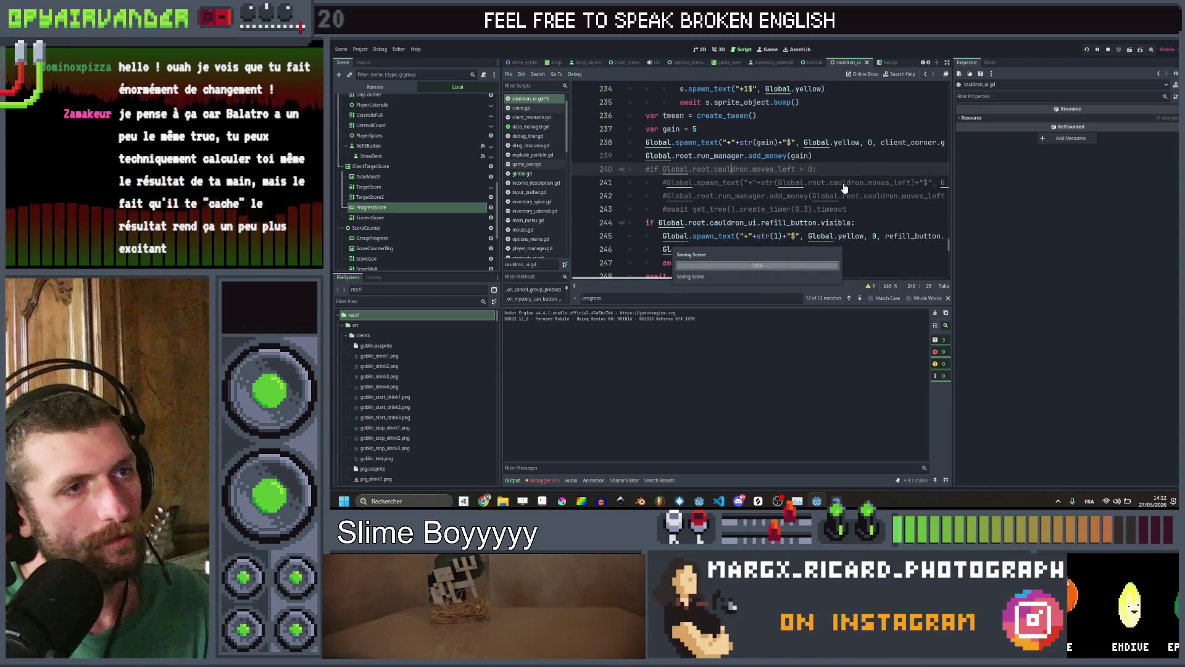
scroll(844, 188, down, 2)
key(End)
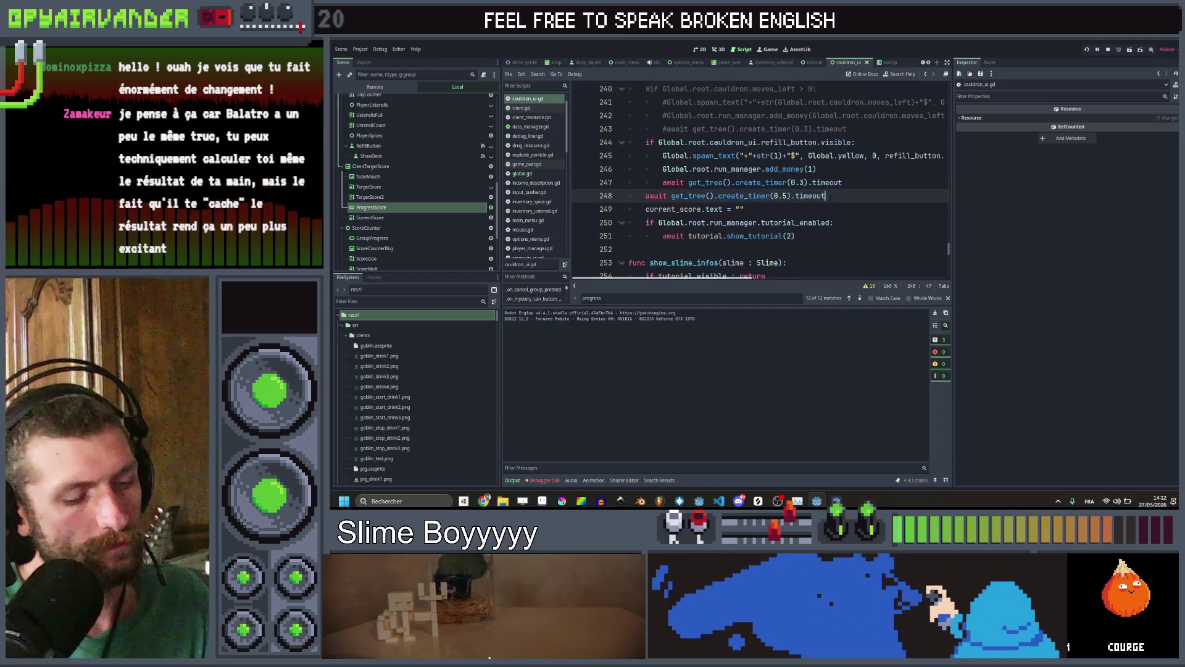
scroll(759, 179, up, 2)
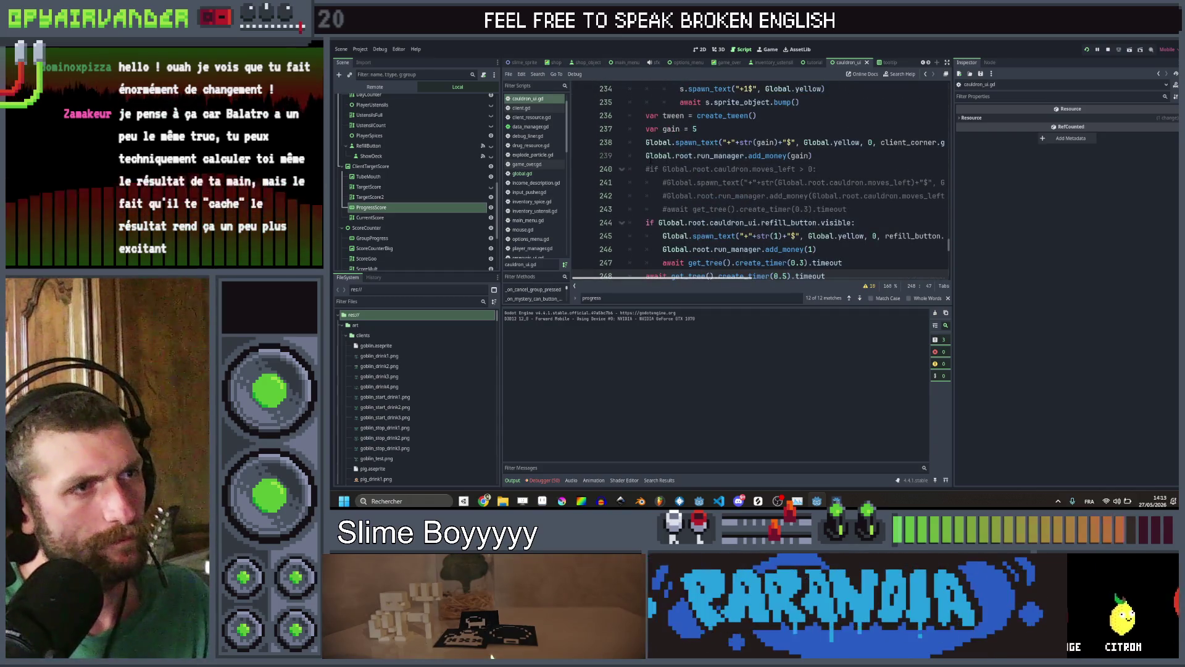
Paste the timer wait as line 240 after add_money(gain) and change 0.5 to 0.3
click(645, 168)
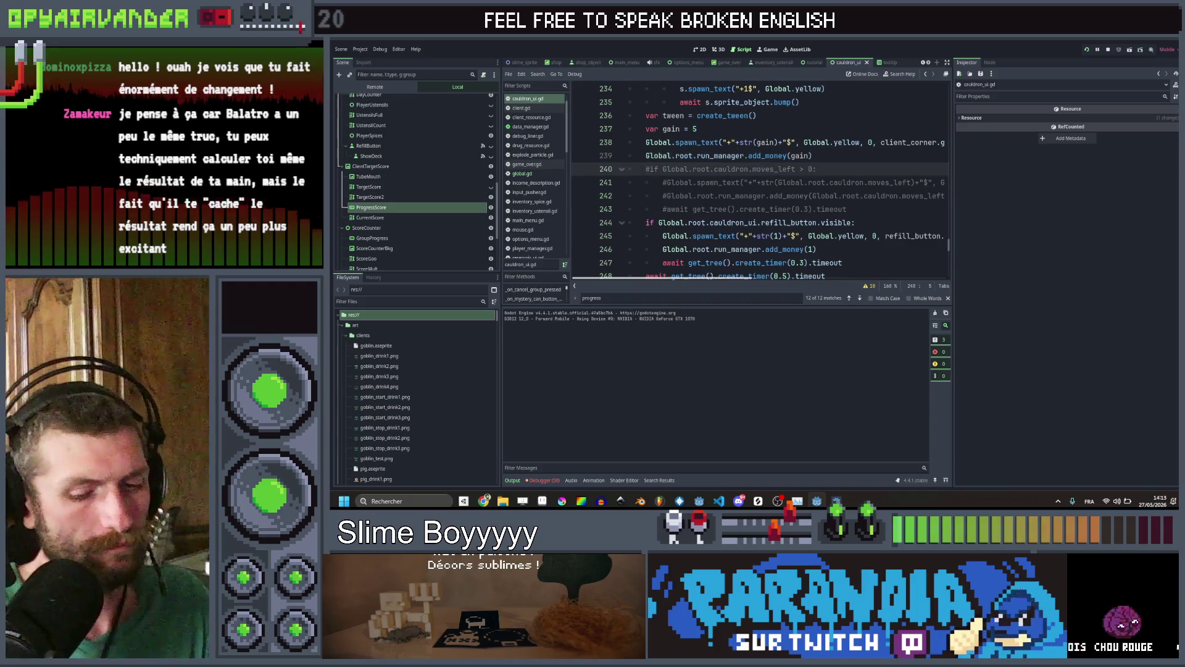
key(Return)
key(Up)
text(await get_tree().create_timer(0.5).timeout)
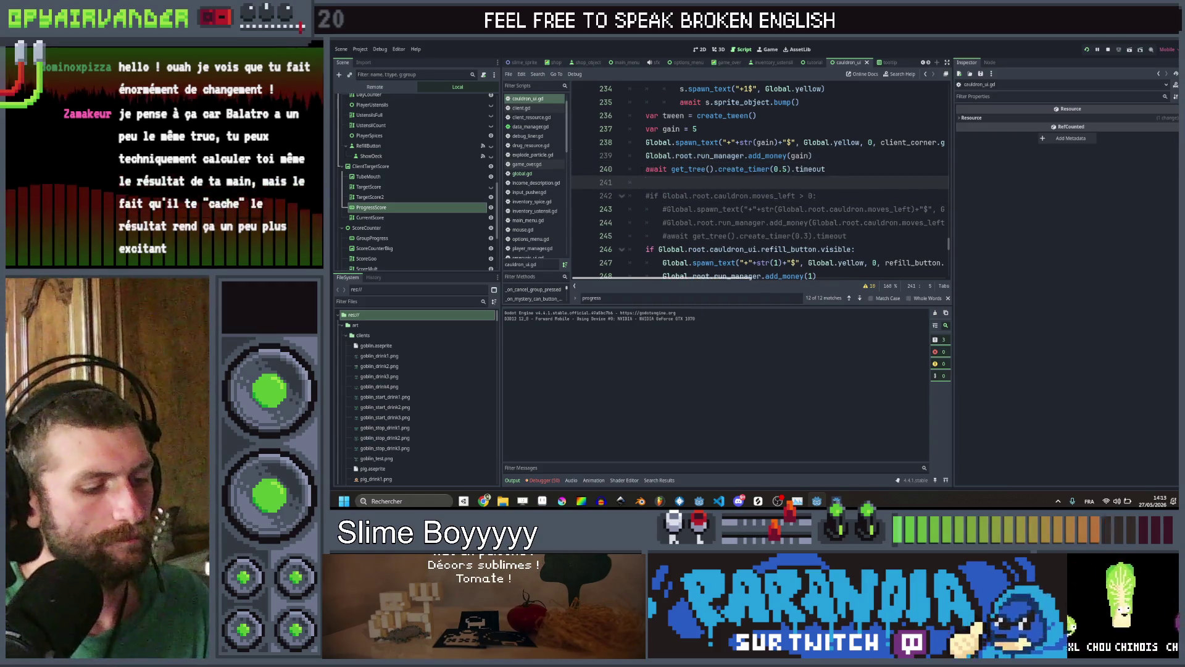
key(Delete)
key(ctrl+s)
click(826, 168)
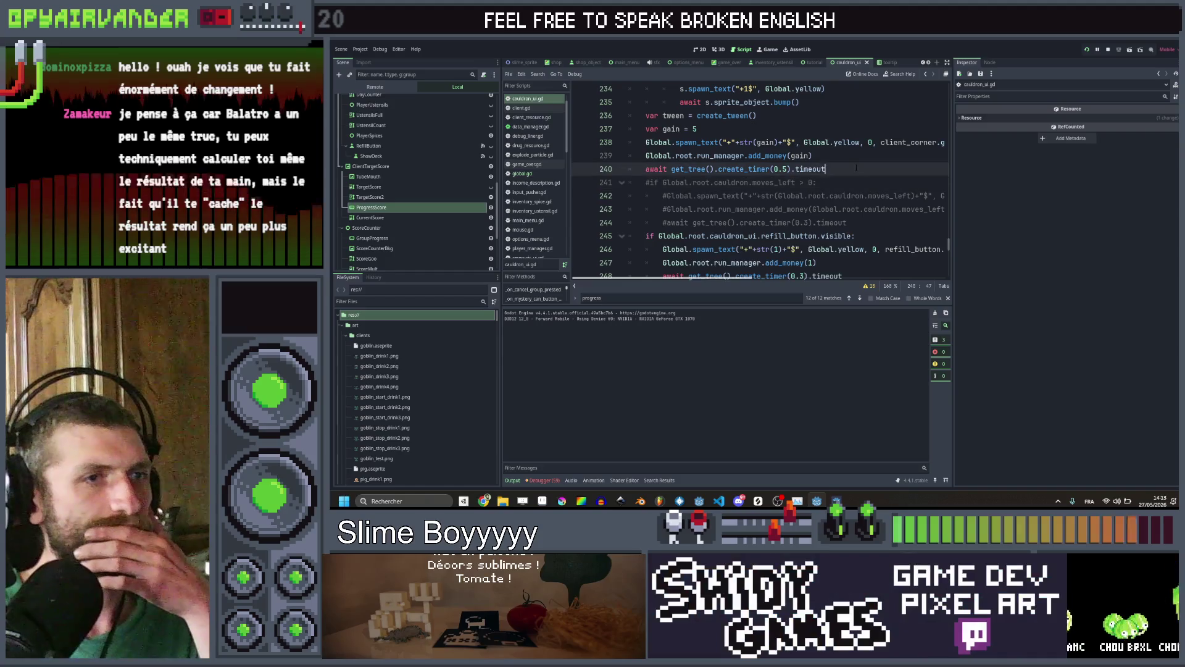
click(788, 168)
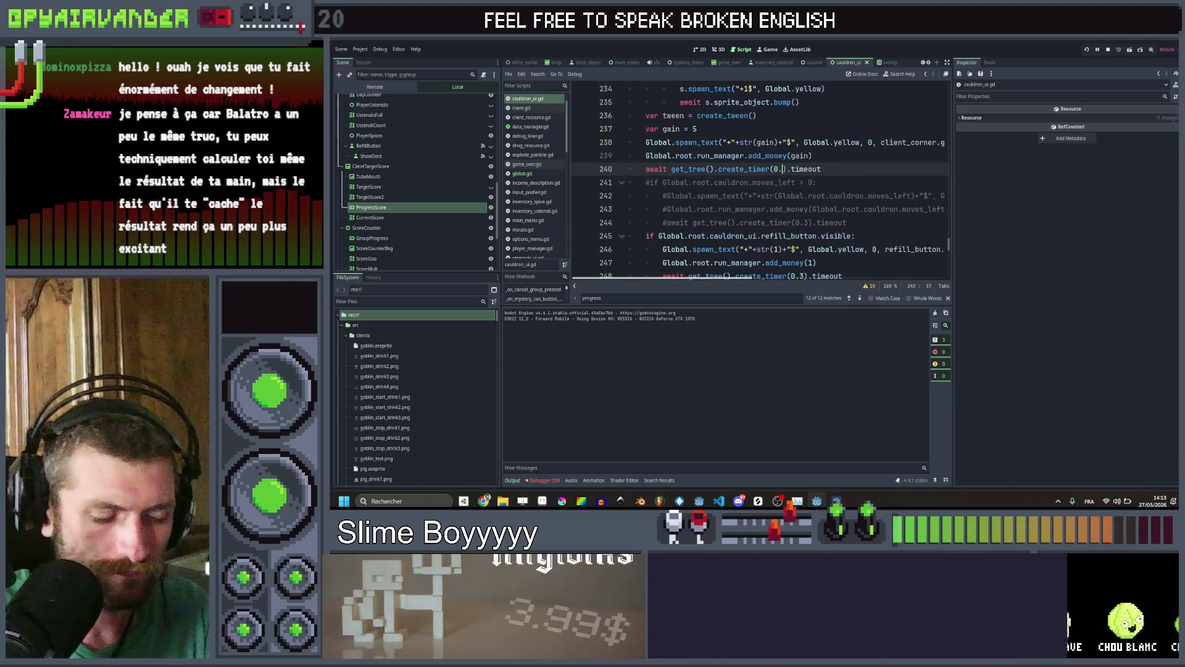
text(3)
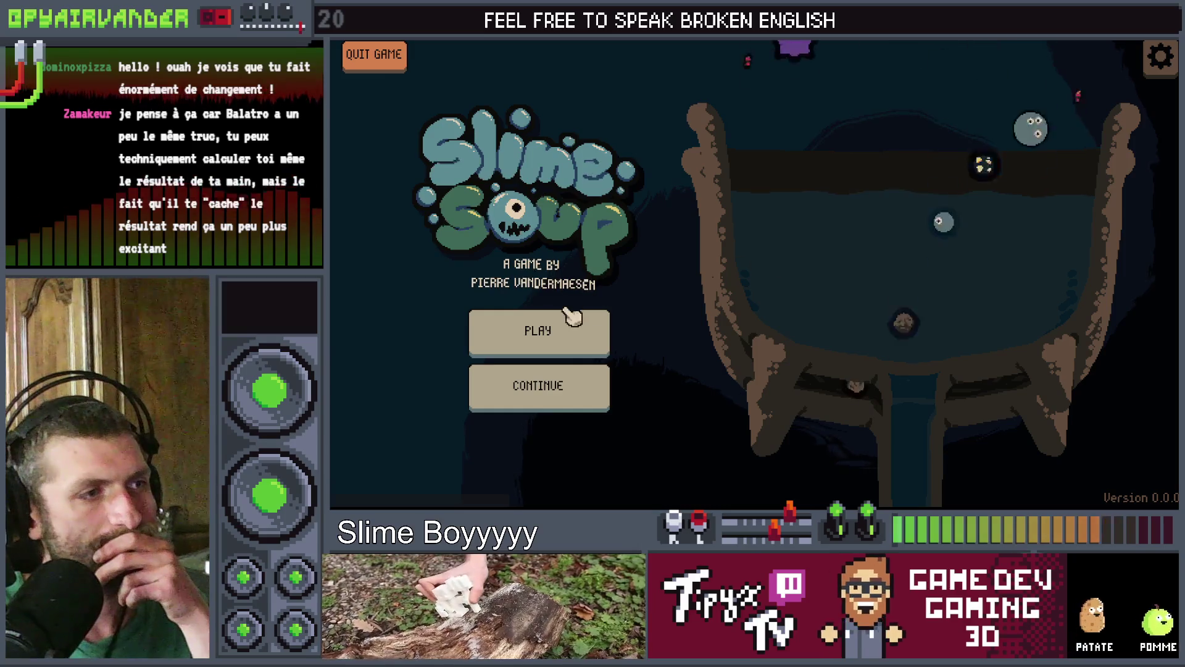
Start a new round, pop pus and blood slimes, and use bag charges to merge more
click(487, 327)
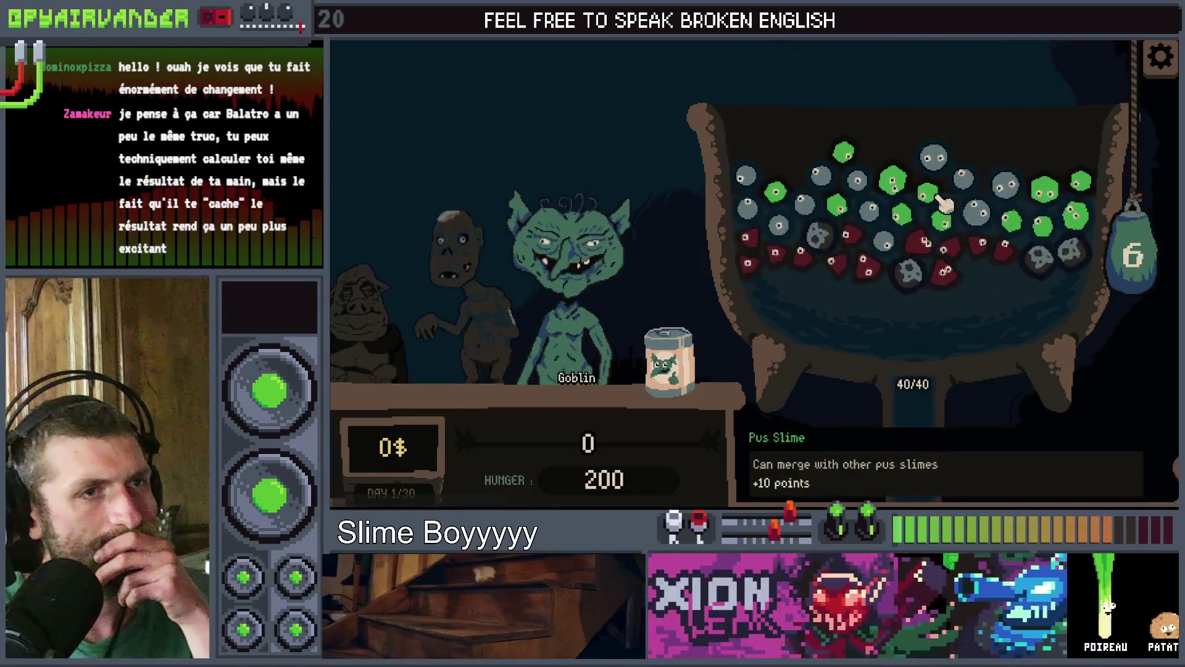
click(845, 154)
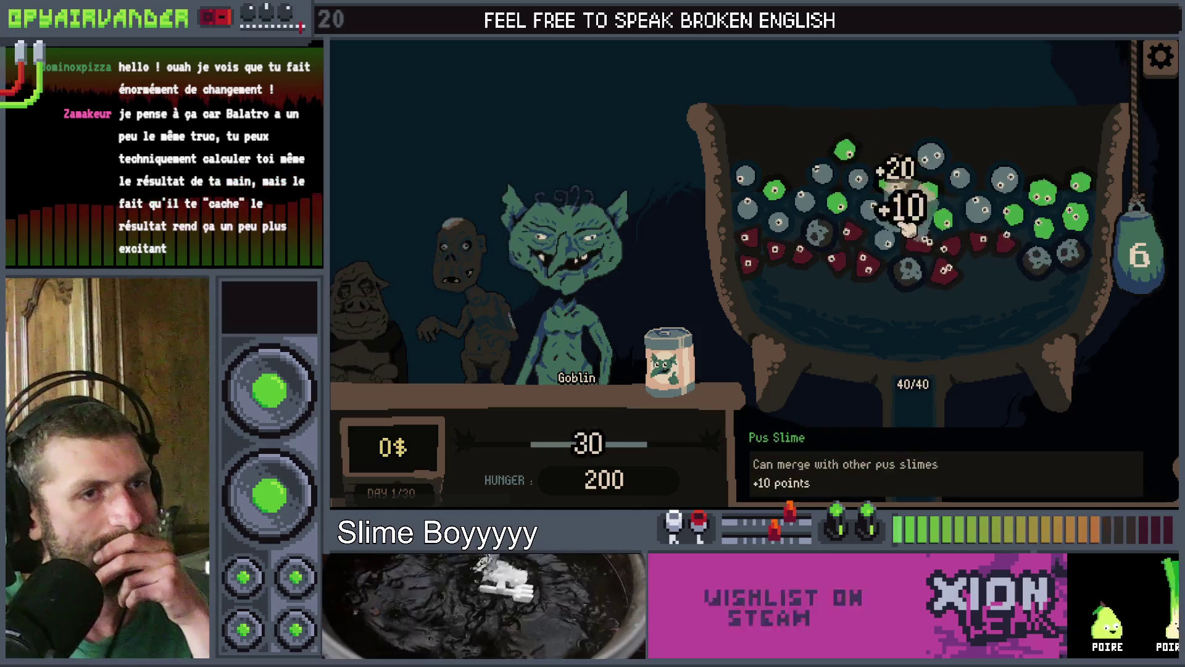
click(920, 242)
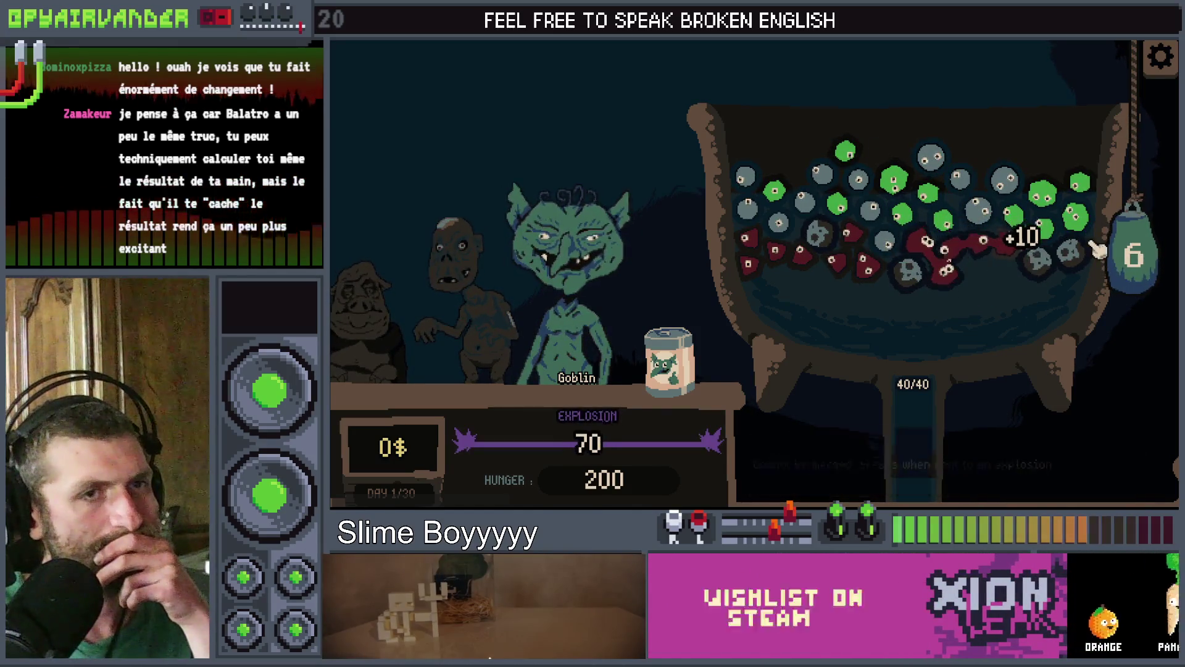
drag(1144, 483, 1142, 487)
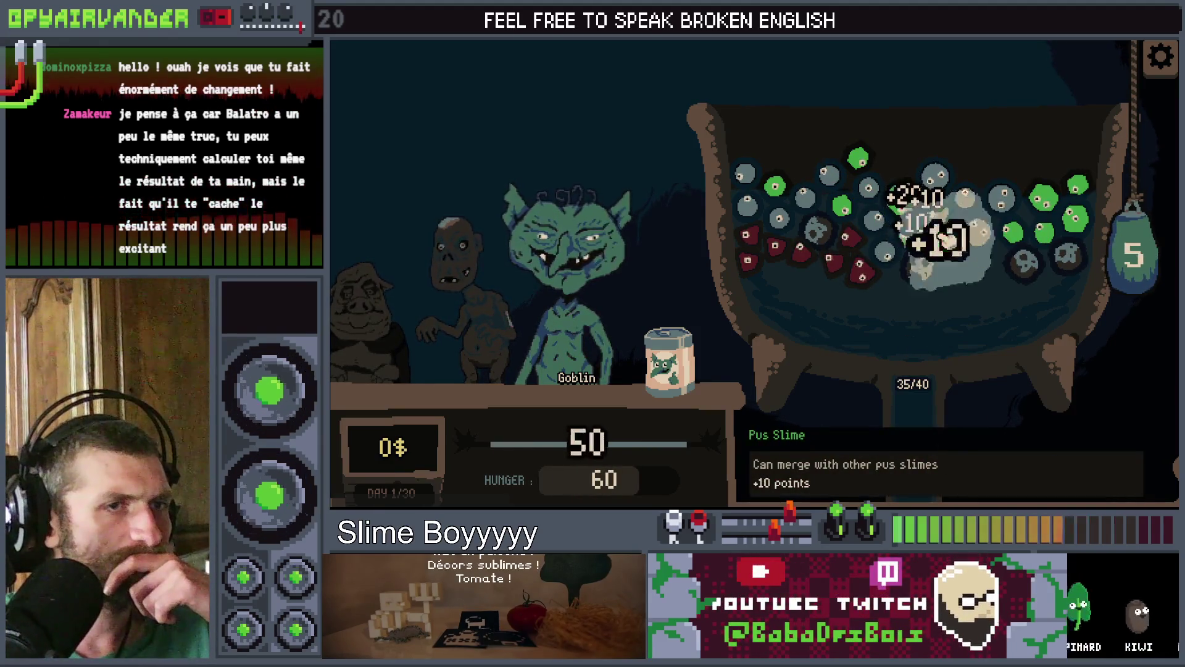
click(1132, 485)
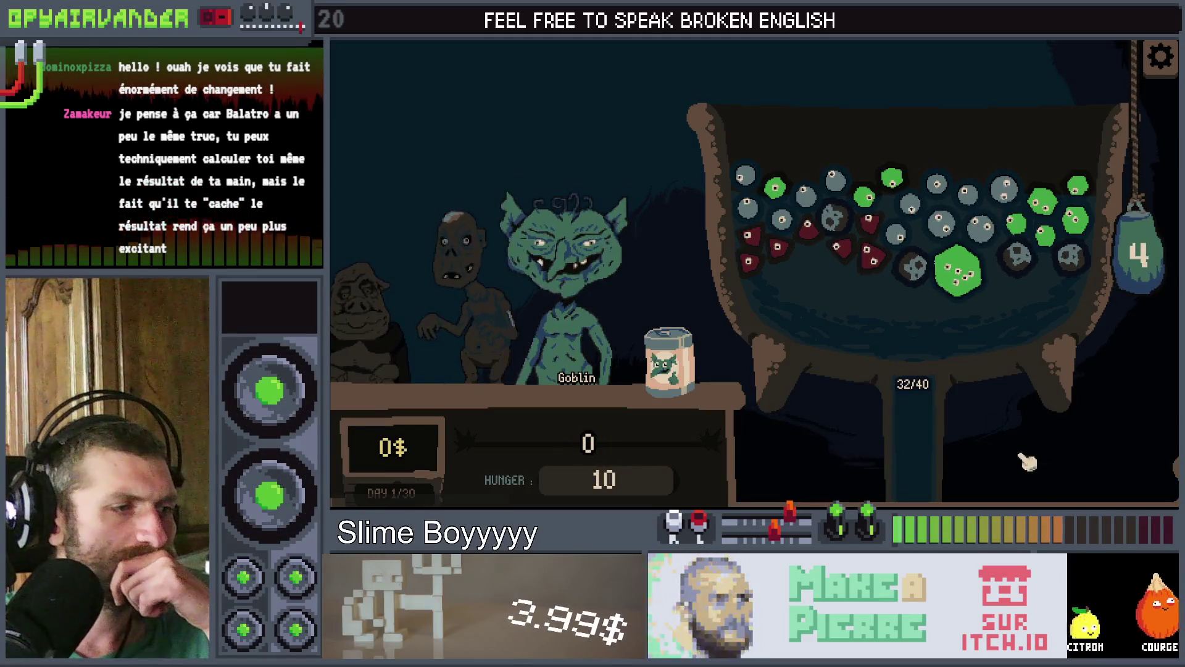
mouse_move(908, 238)
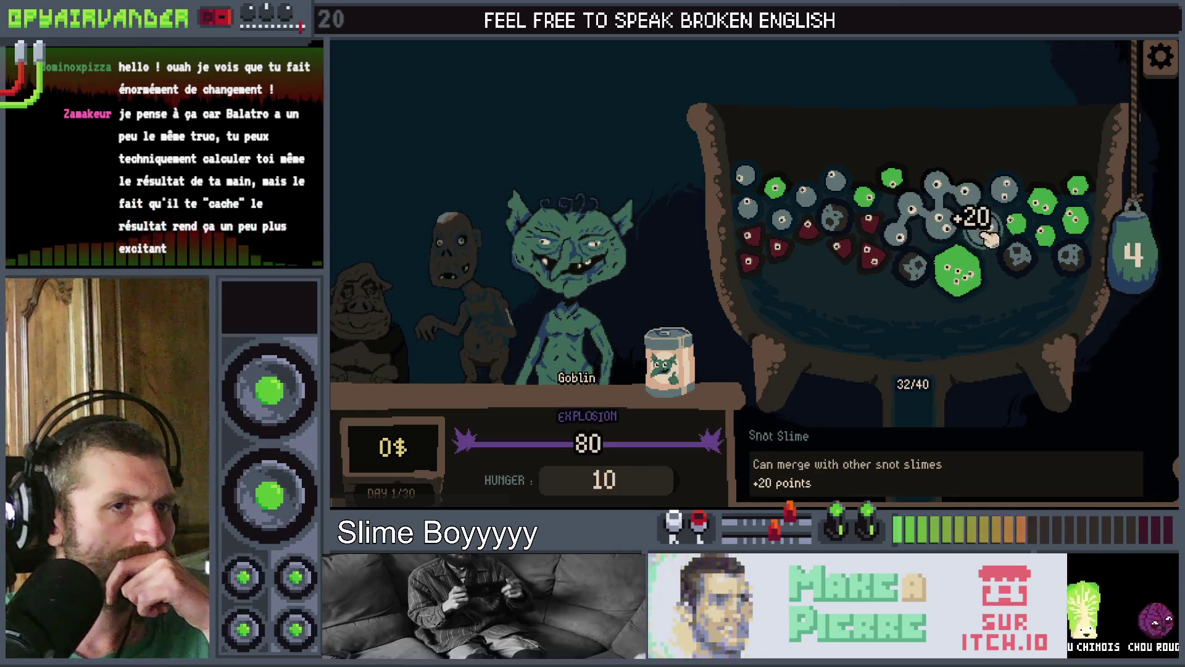
Drop more slime batches, pop blood and pus combos including the +50 slime, then close the game
click(1146, 227)
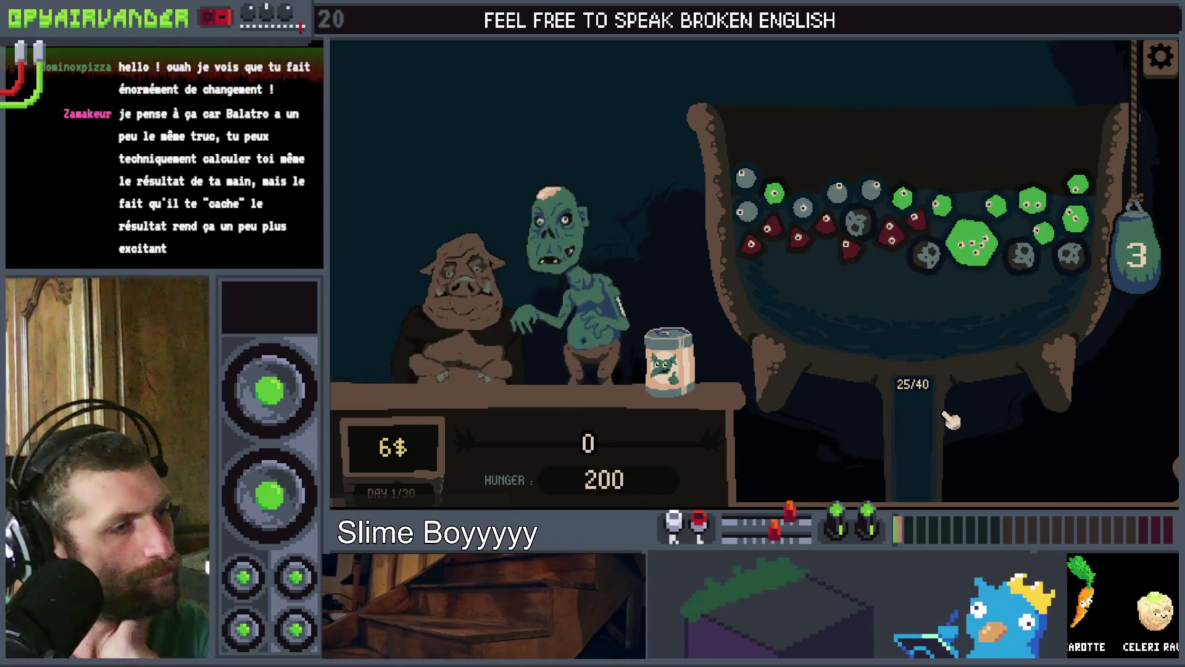
click(834, 225)
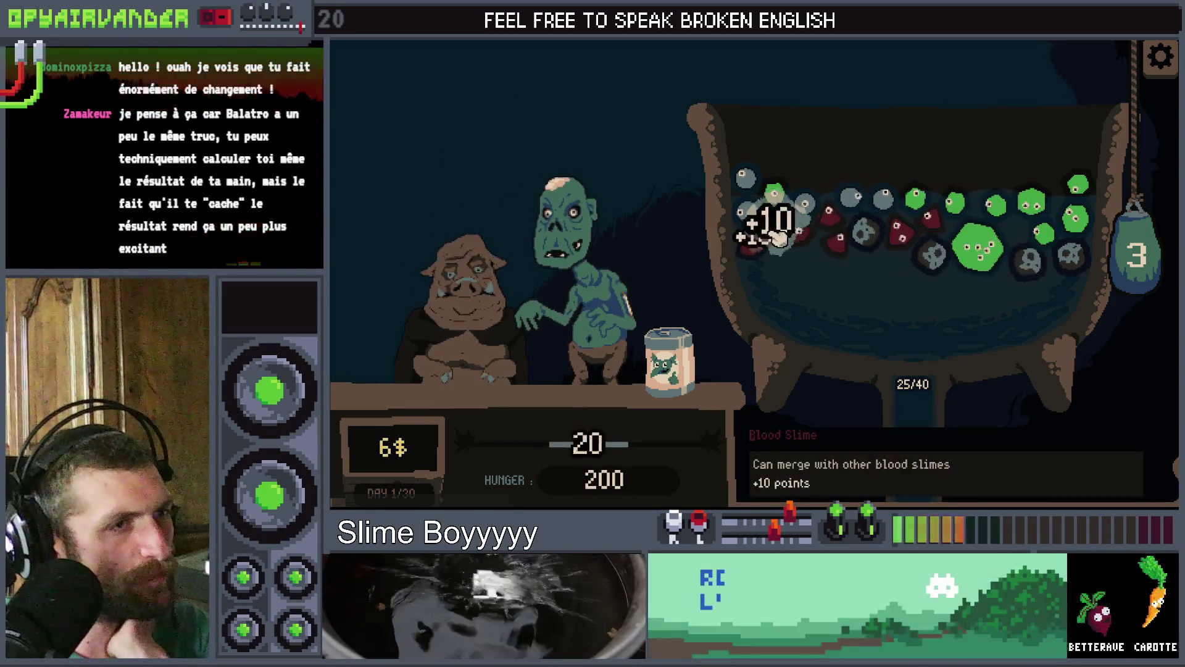
click(942, 211)
click(987, 253)
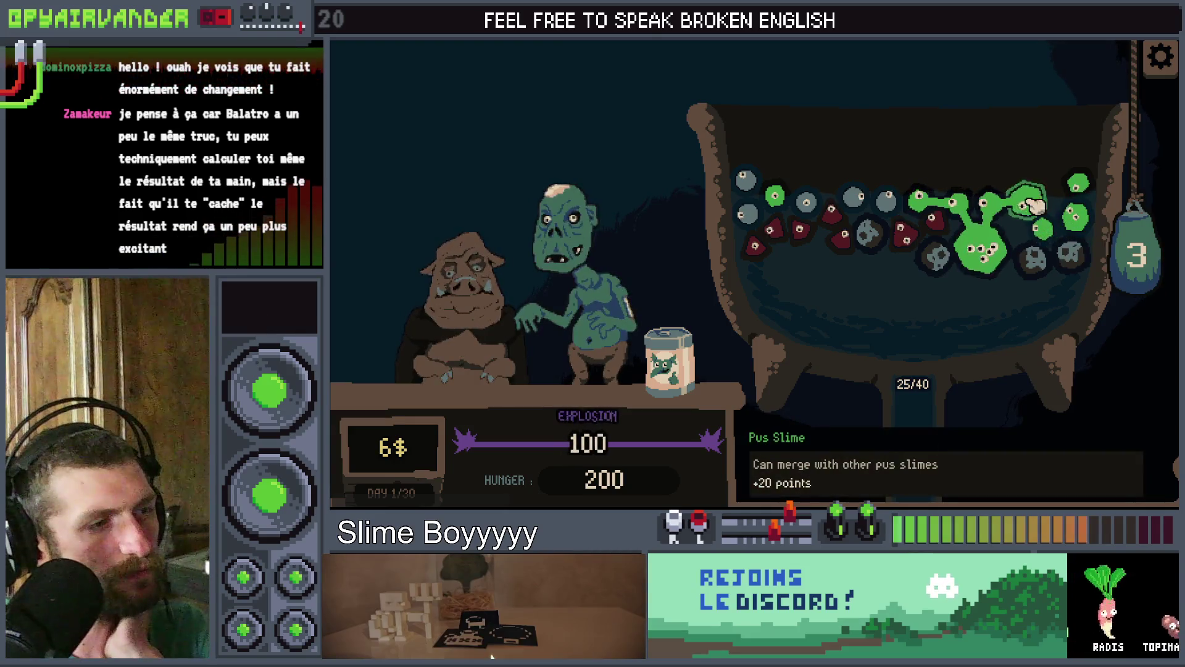
click(1120, 234)
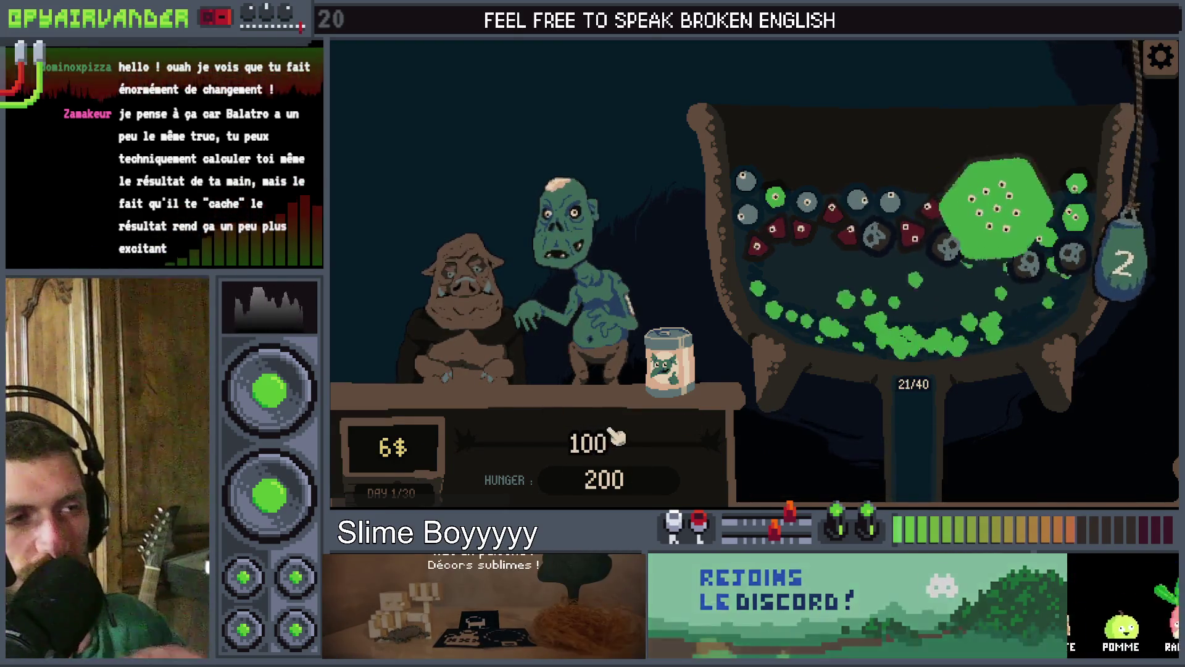
mouse_move(814, 244)
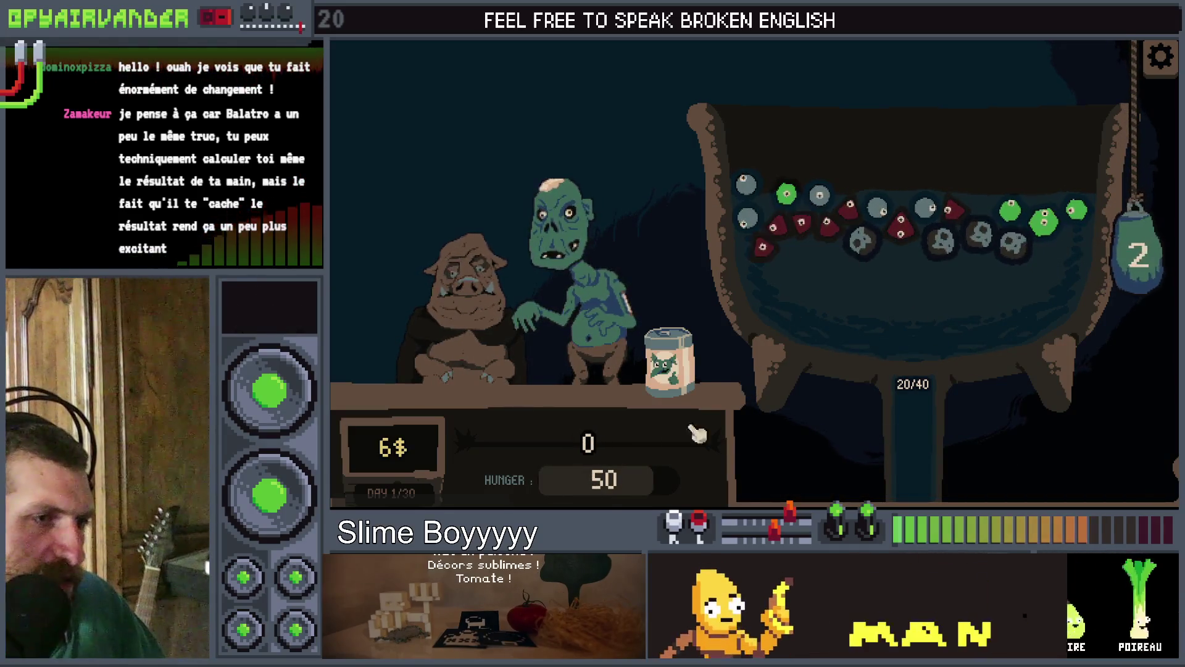
key(F8)
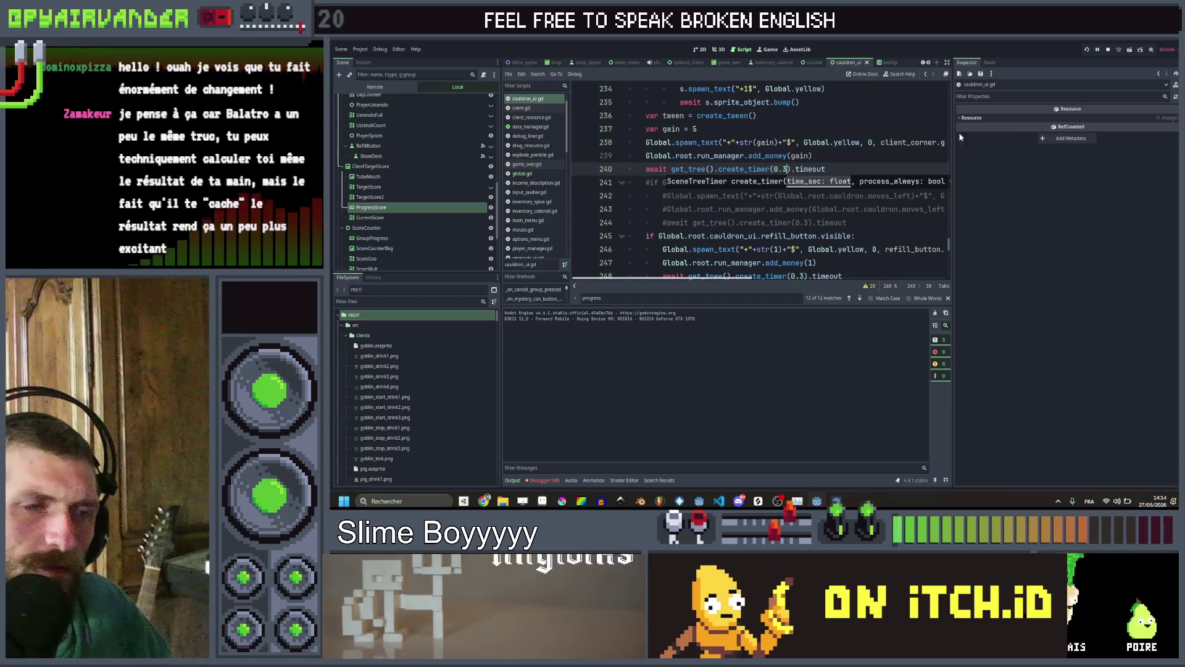
Search all scripts for 'win' and open the 478: win() match in cauldron_manager.gd
click(887, 222)
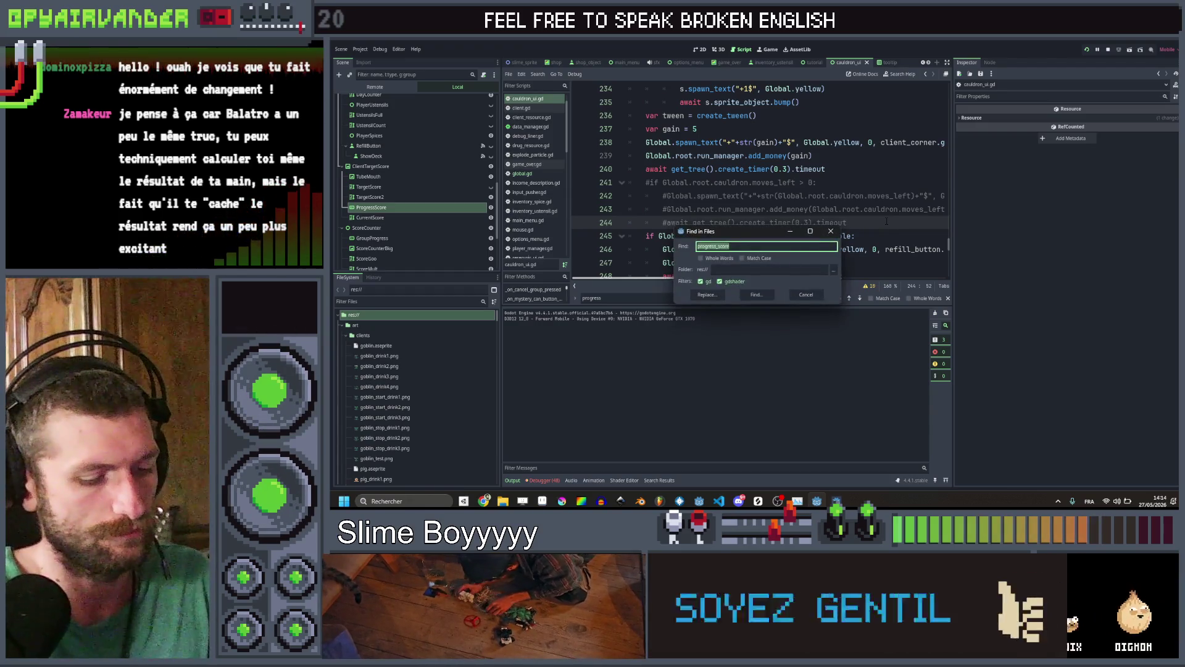
key(Return)
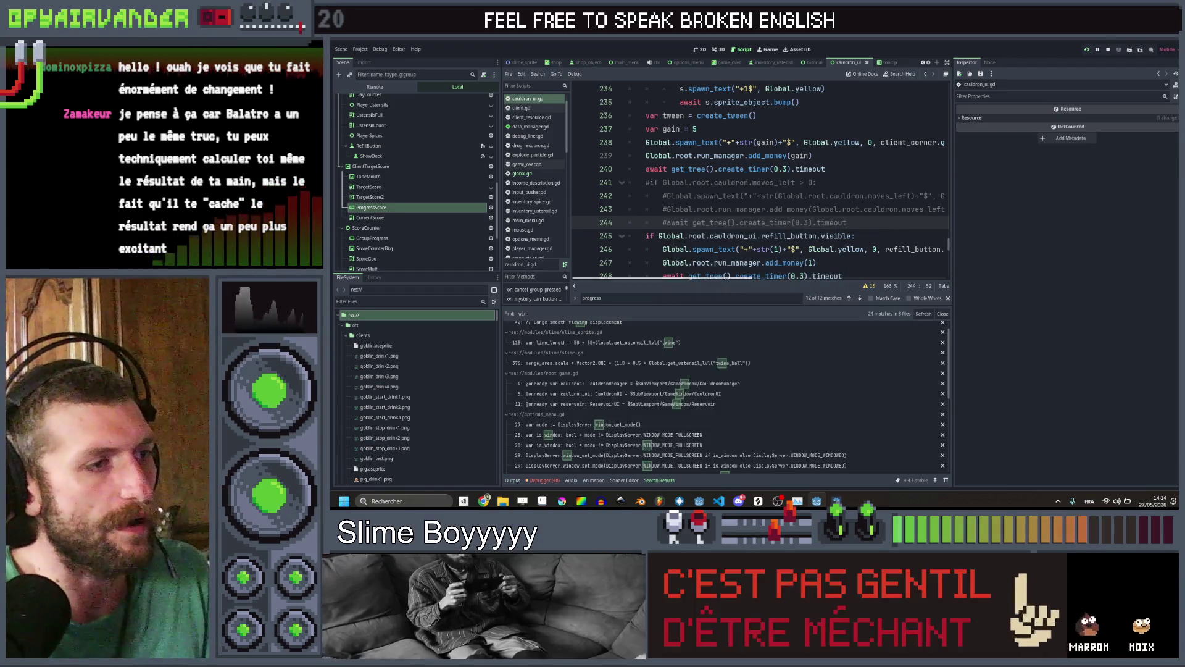
scroll(620, 404, down, 5)
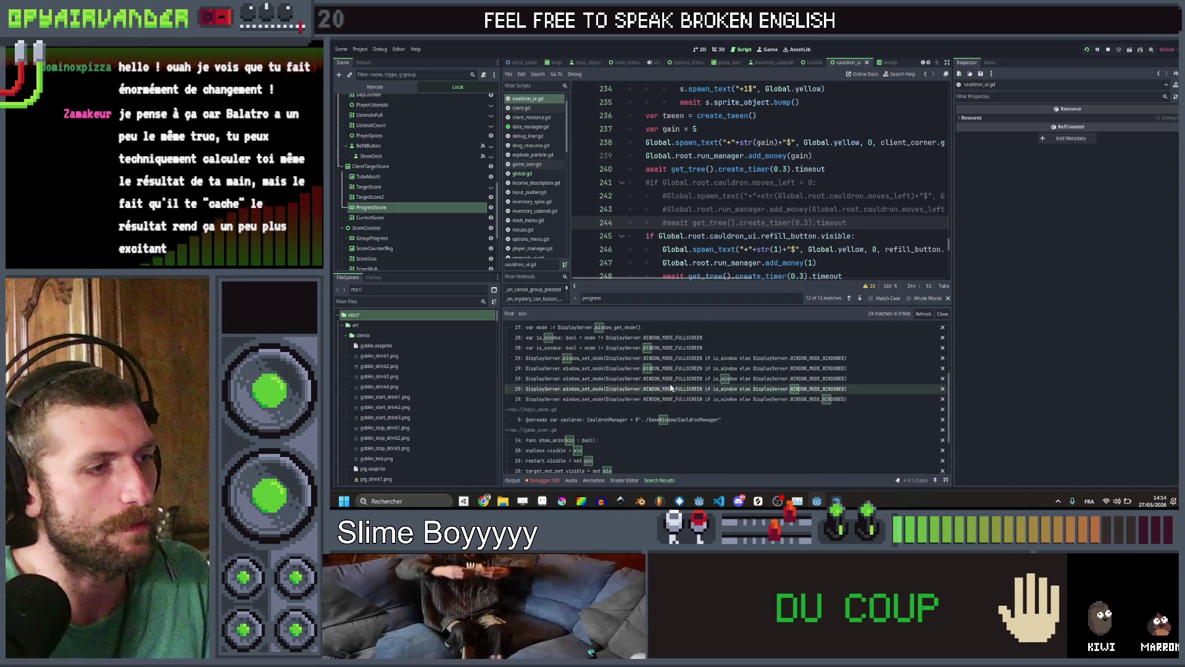
scroll(543, 463, down, 1)
click(532, 455)
Follow win() through update_target_score to get_current_target_score in run_manager.gd
scroll(660, 143, down, 2)
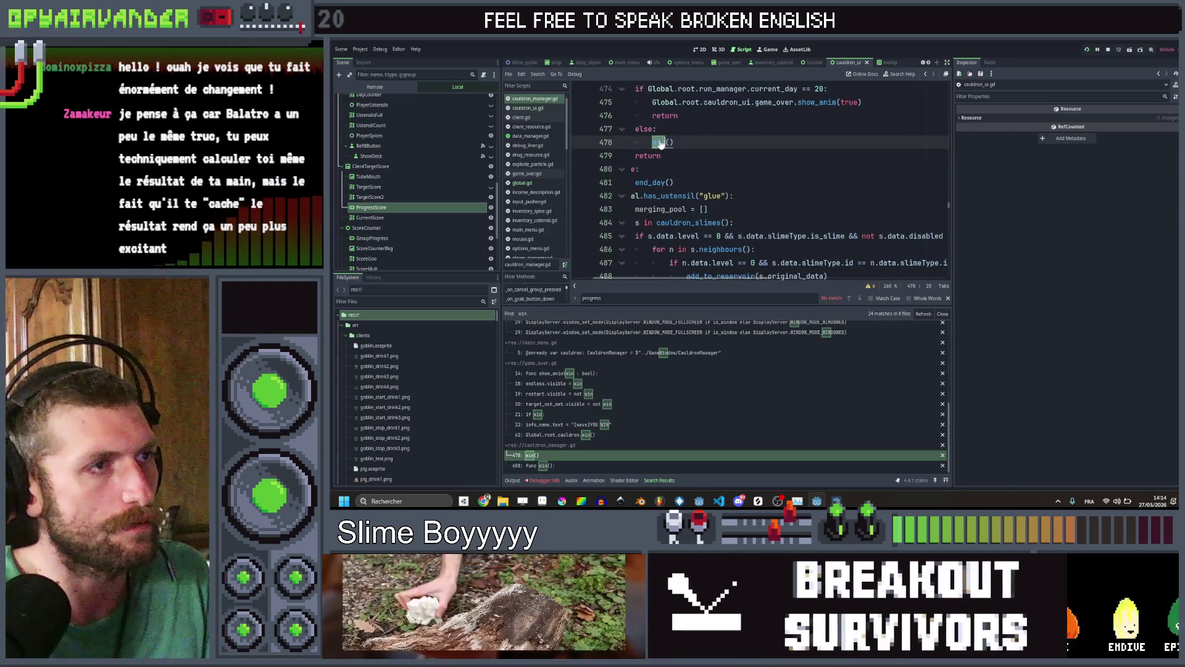
scroll(766, 158, down, 15)
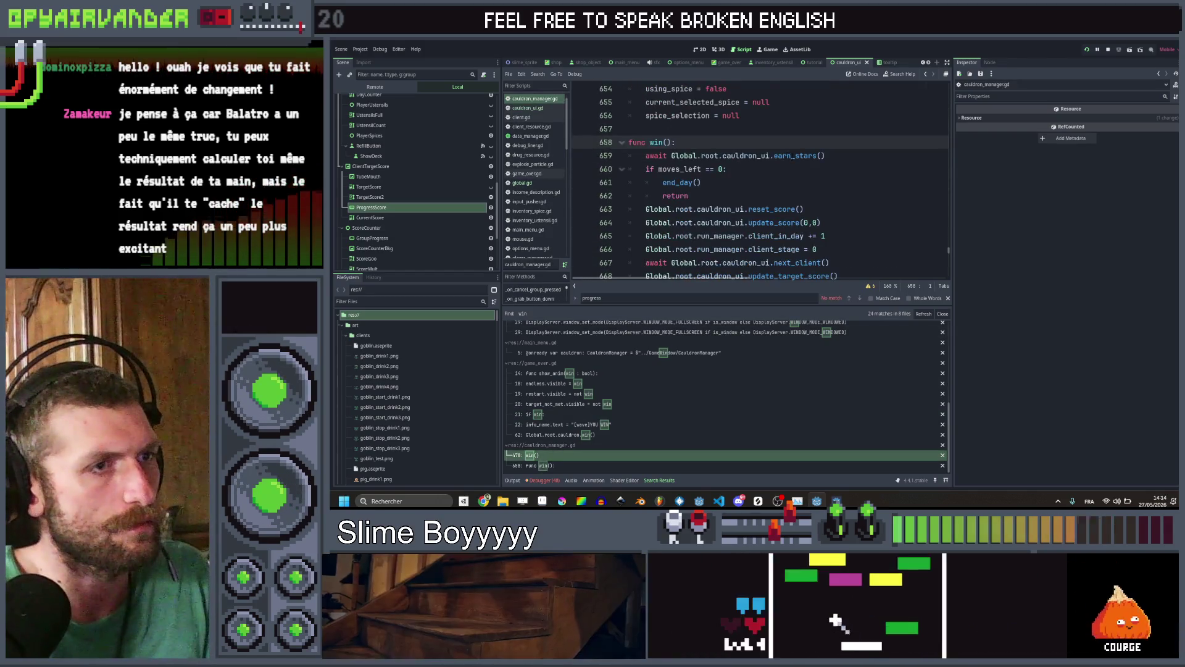
click(629, 102)
click(853, 195)
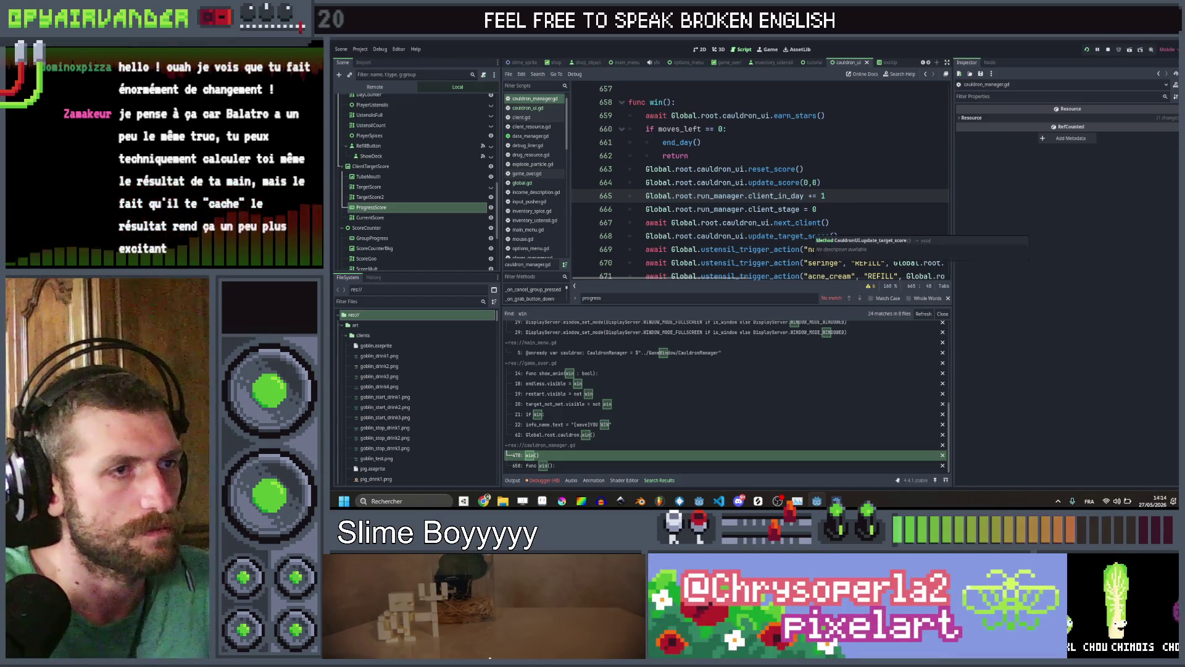
click(528, 108)
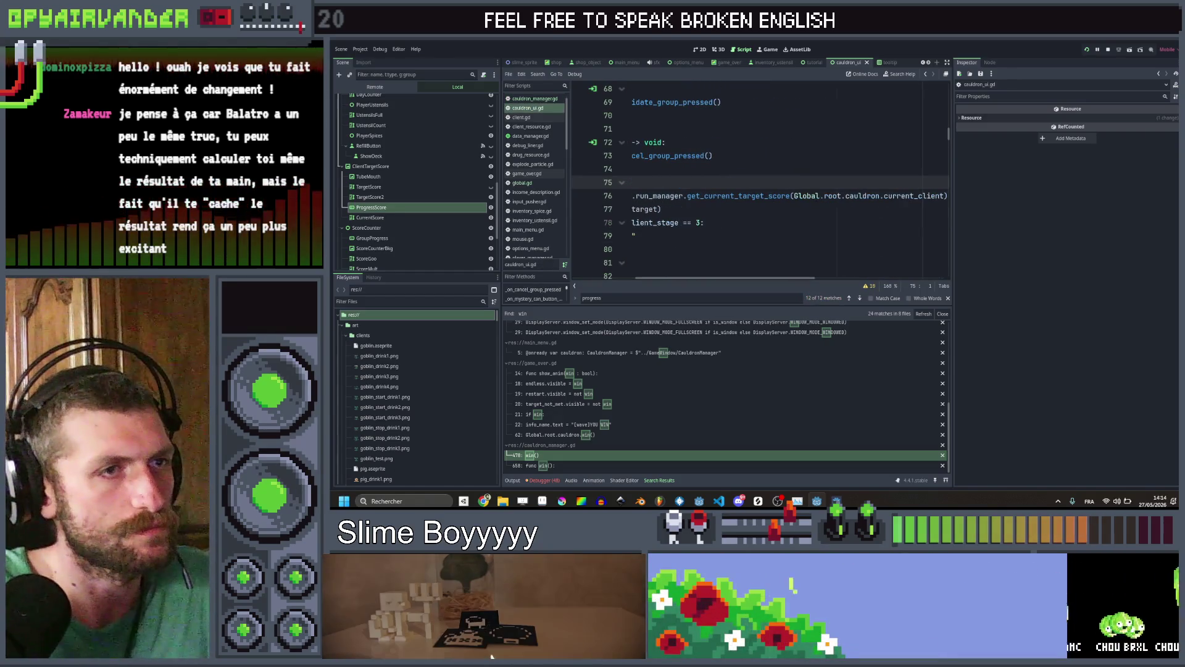
ctrl+click(747, 196)
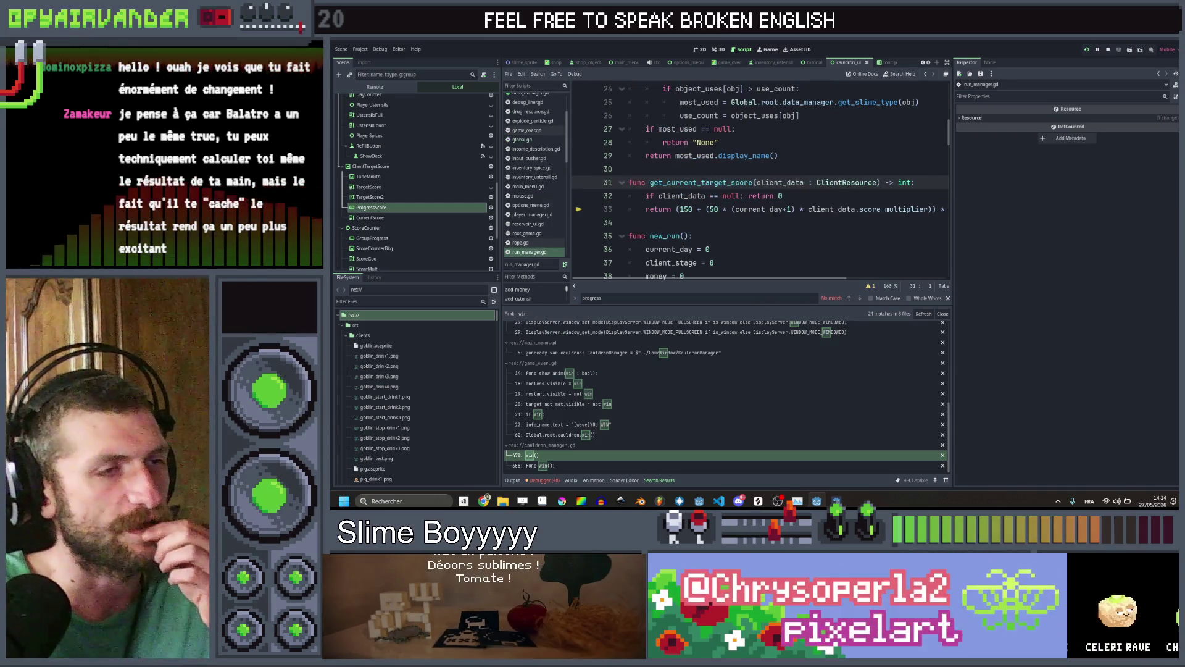
scroll(741, 219, right, 3)
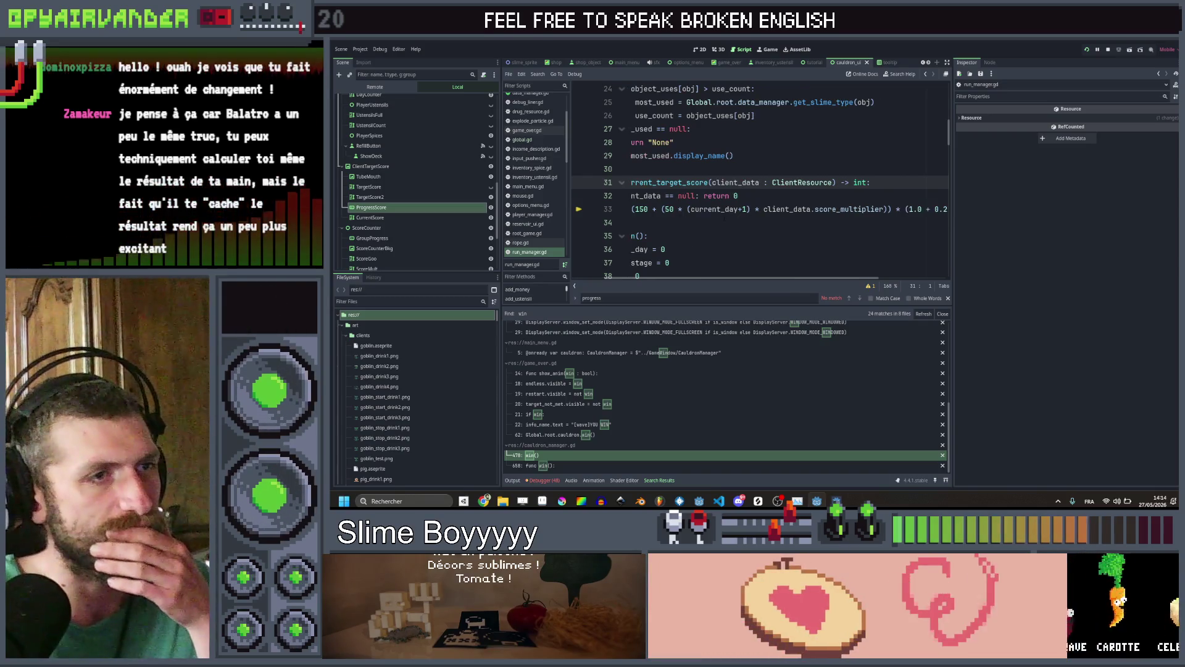
Cut the (1.0 + 0.25 * client_in_day) factor out of line 33 and save
click(854, 209)
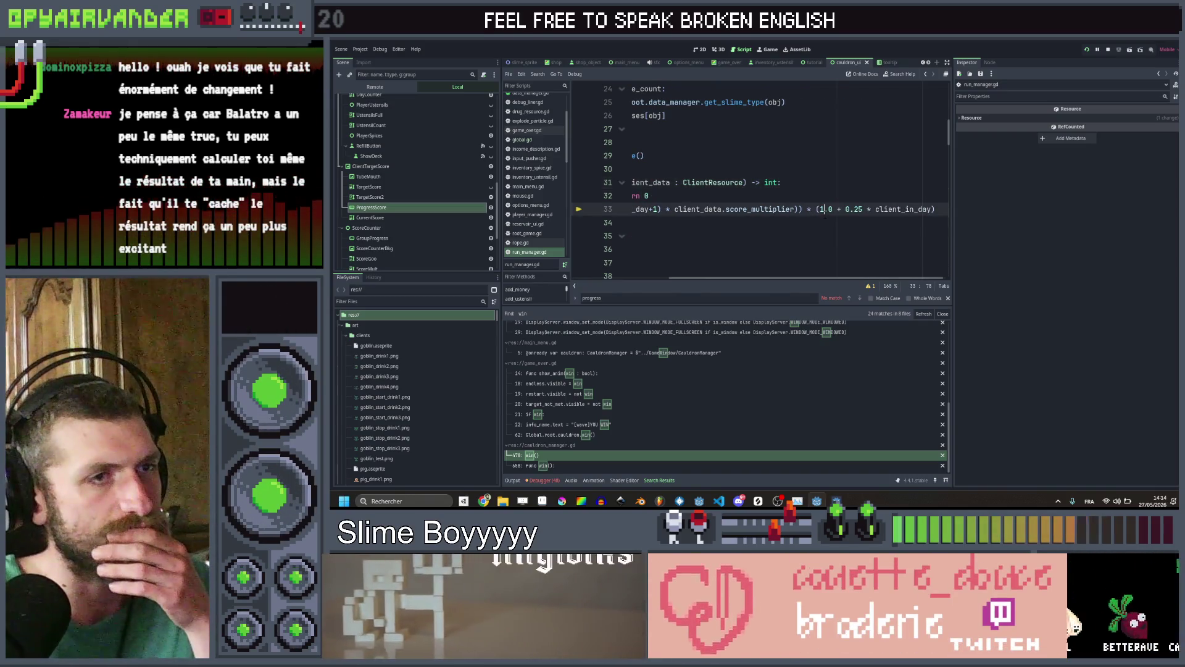
click(822, 210)
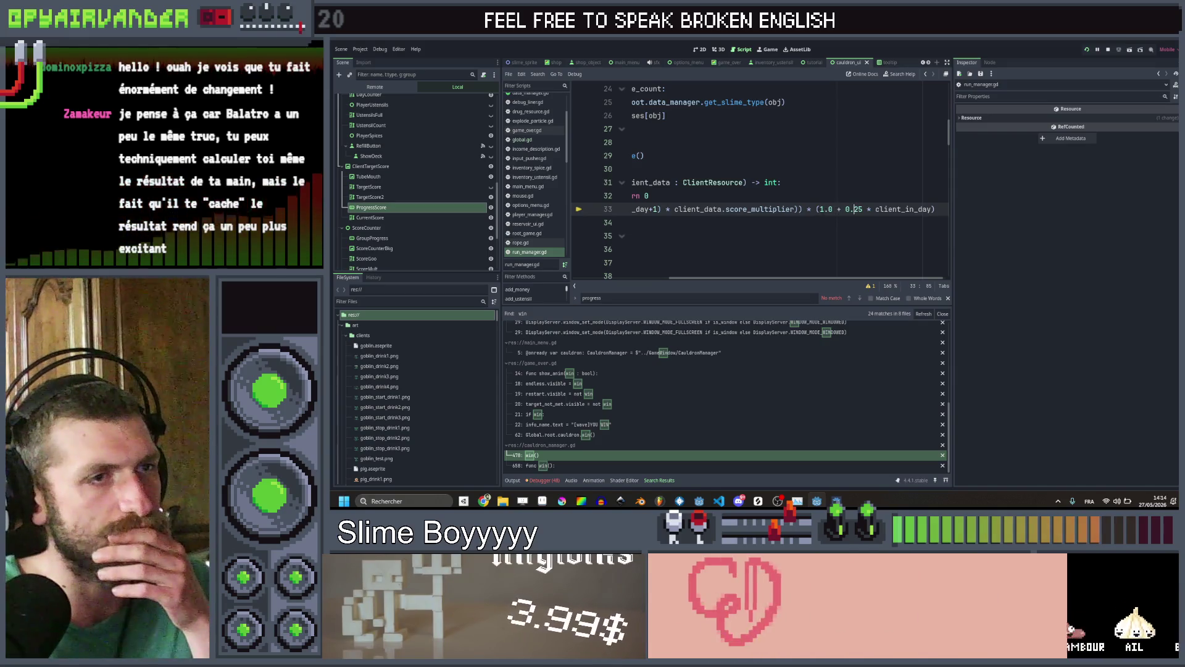
scroll(760, 185, left, 2)
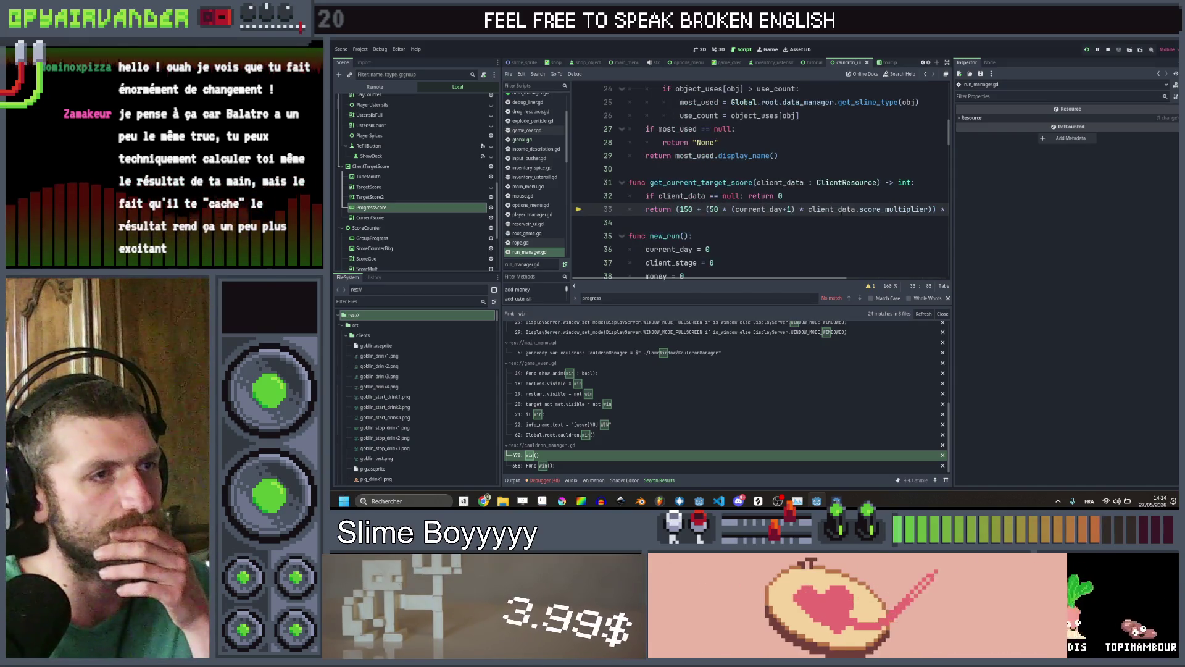
scroll(760, 186, right, 2)
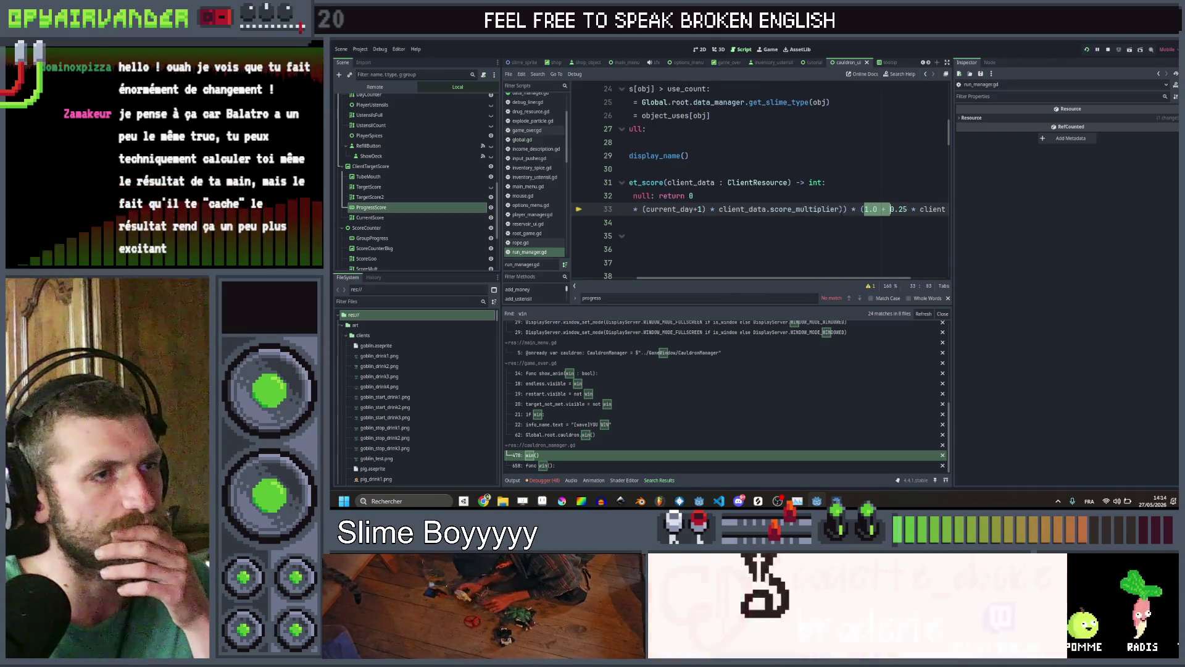
drag(821, 209, 927, 210)
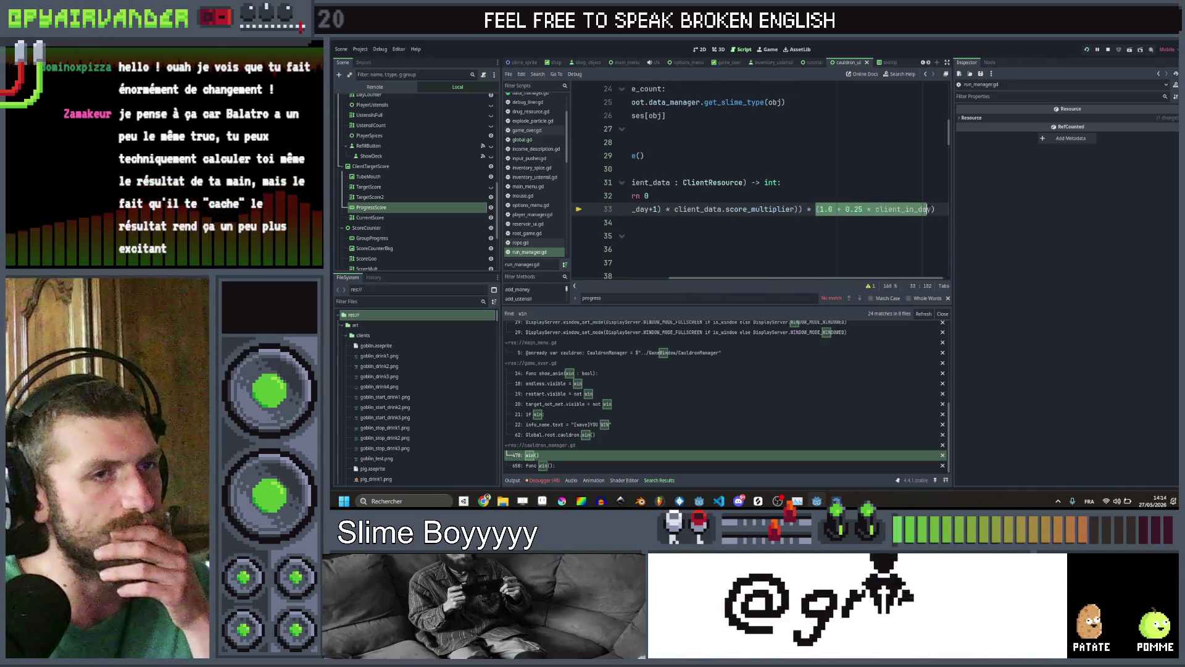
click(936, 209)
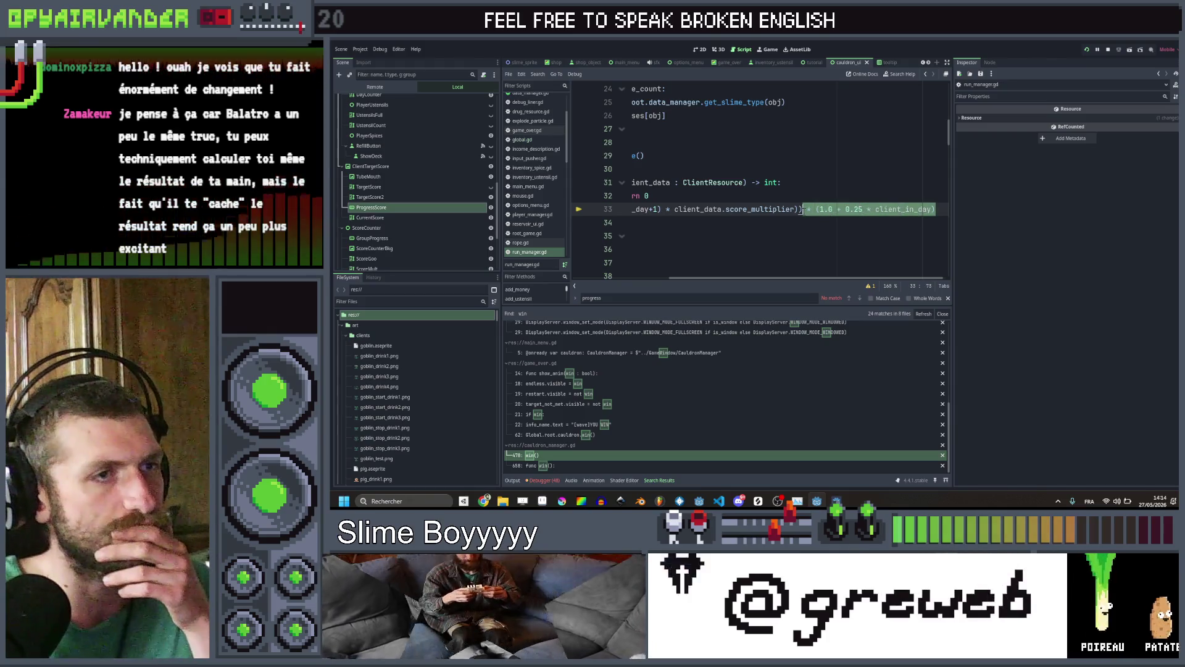
key(BackSpace)
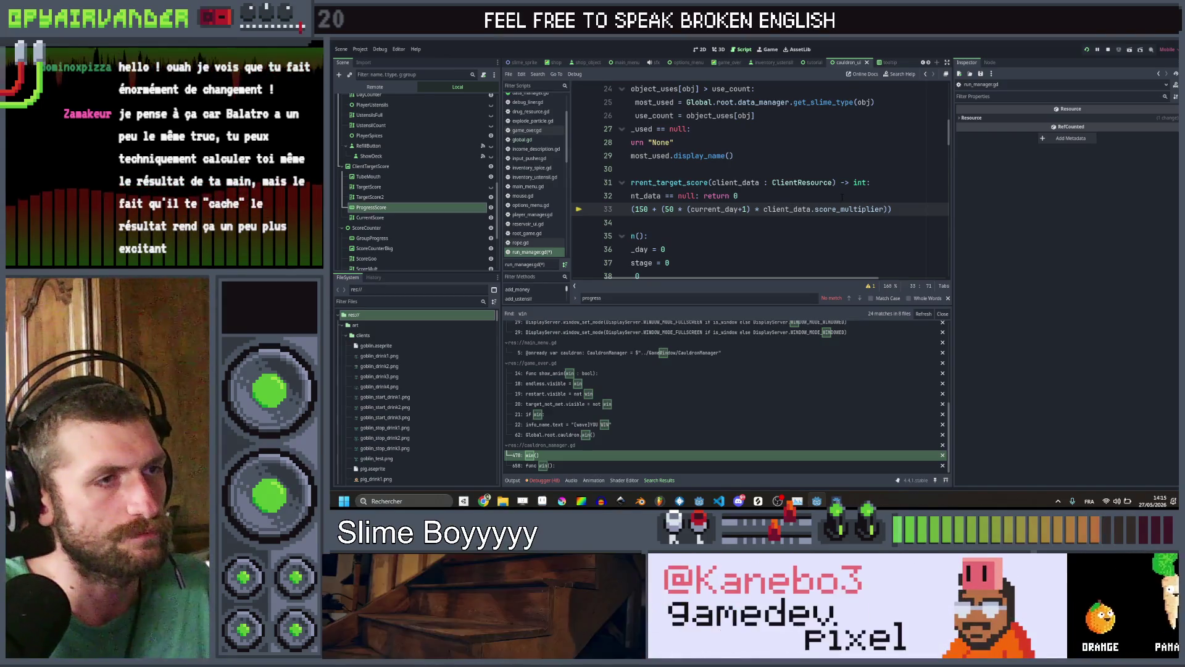
key(ctrl+s)
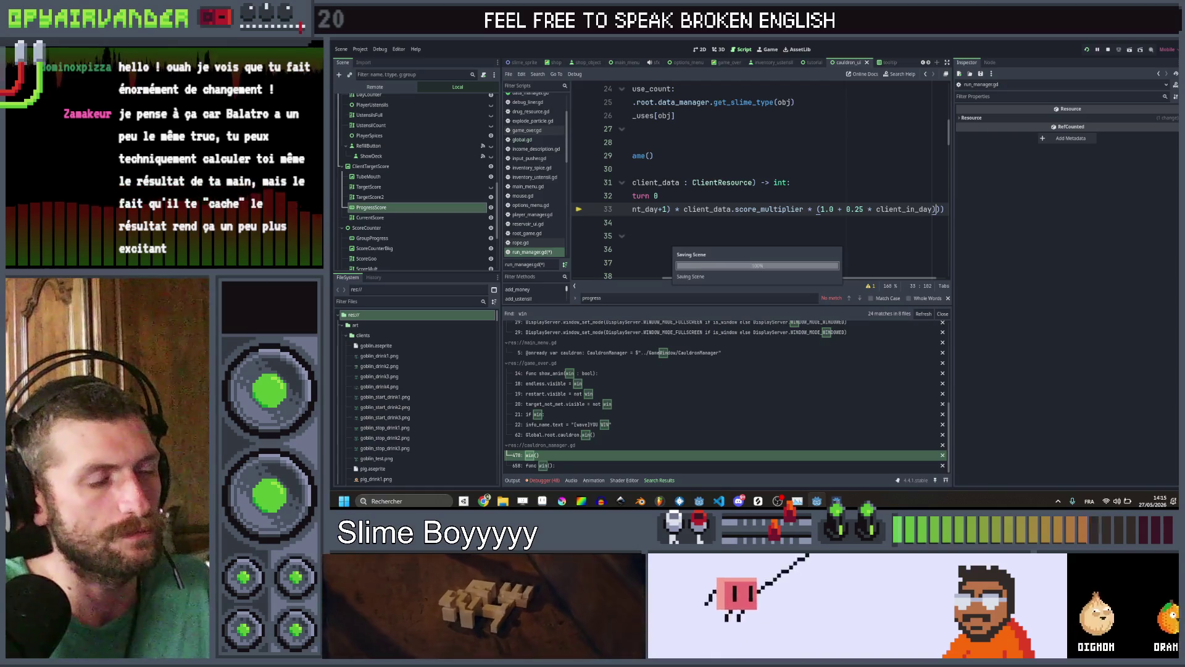
Reposition the day factor inside the outer parentheses after score_multiplier
scroll(837, 198, left, 5)
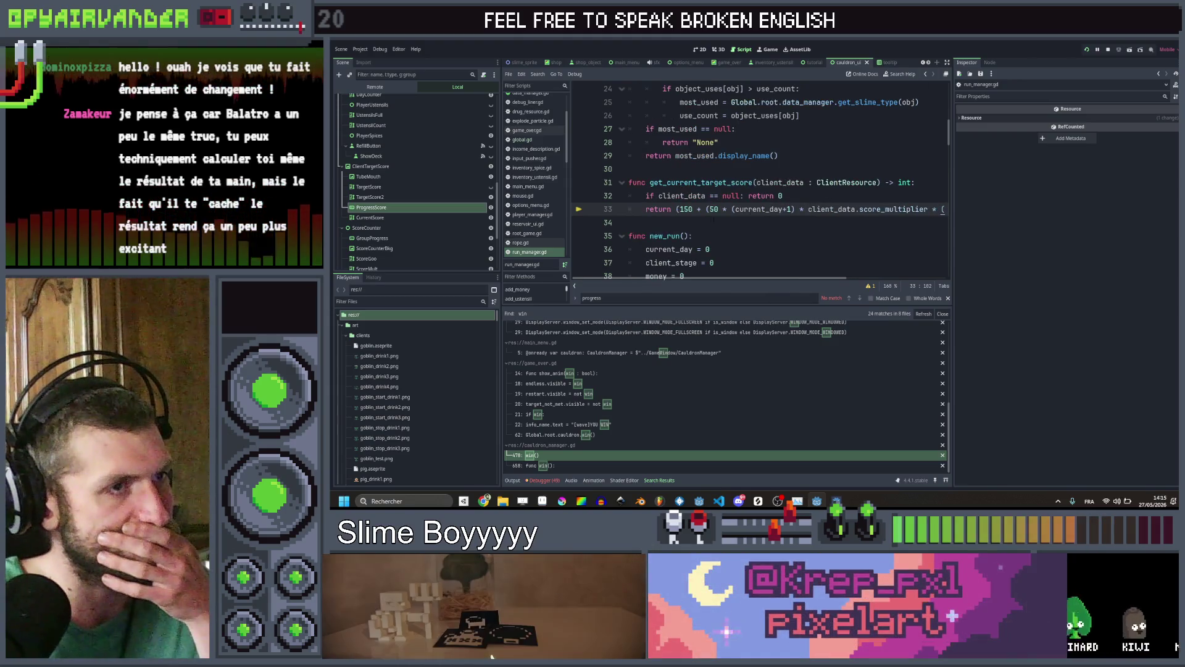
scroll(706, 218, right, 5)
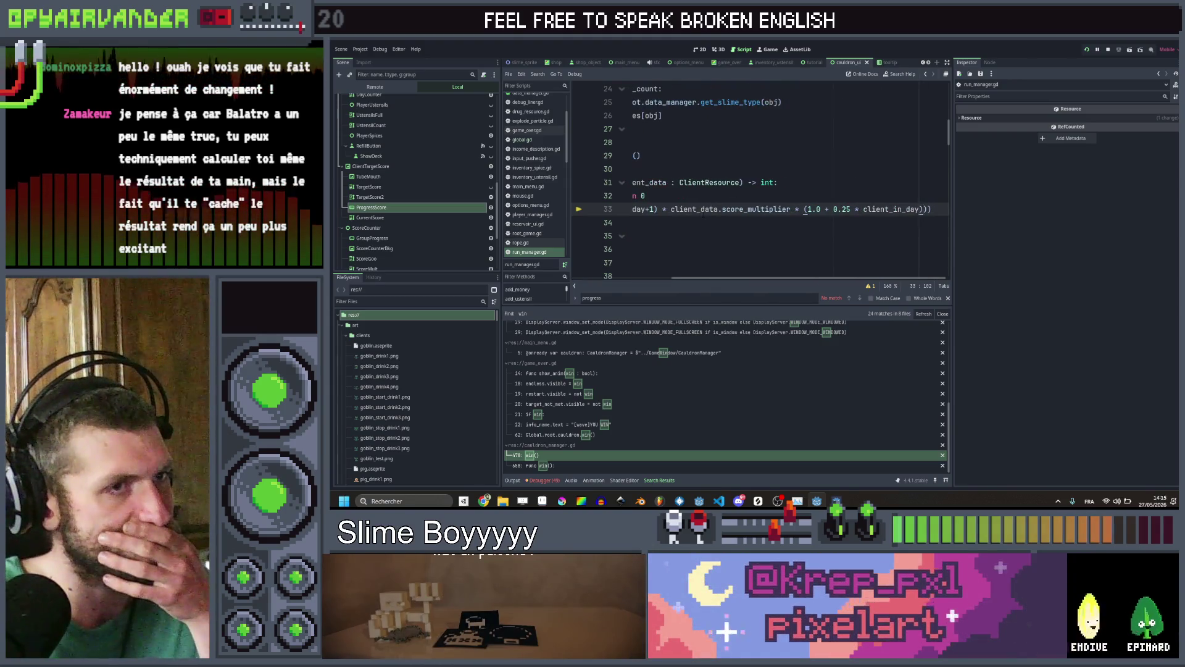
scroll(704, 213, left, 5)
scroll(702, 213, right, 5)
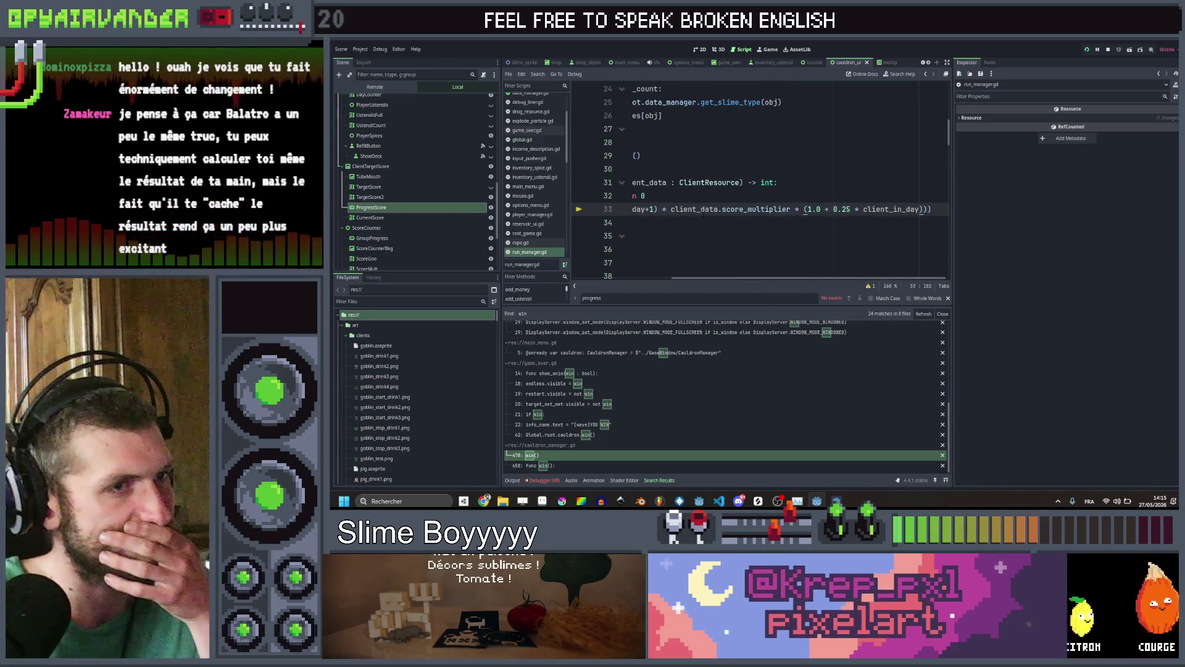
key(BackSpace)
key(BackSpace)
key(BackSpace)
text())
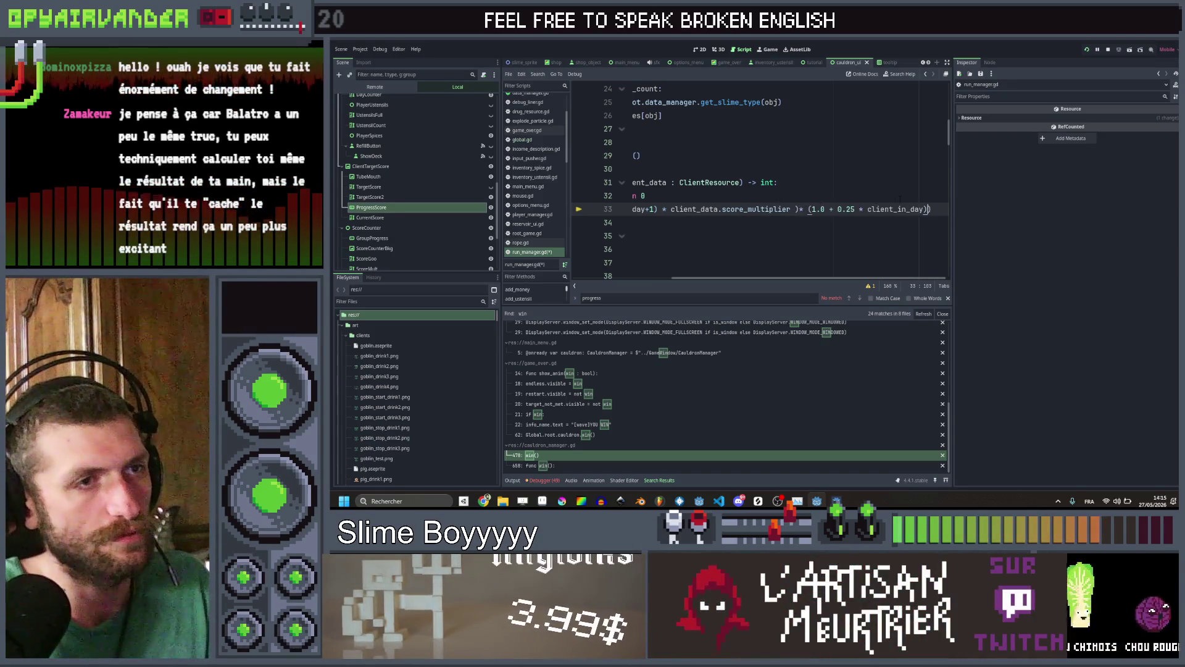
scroll(900, 199, left, 1)
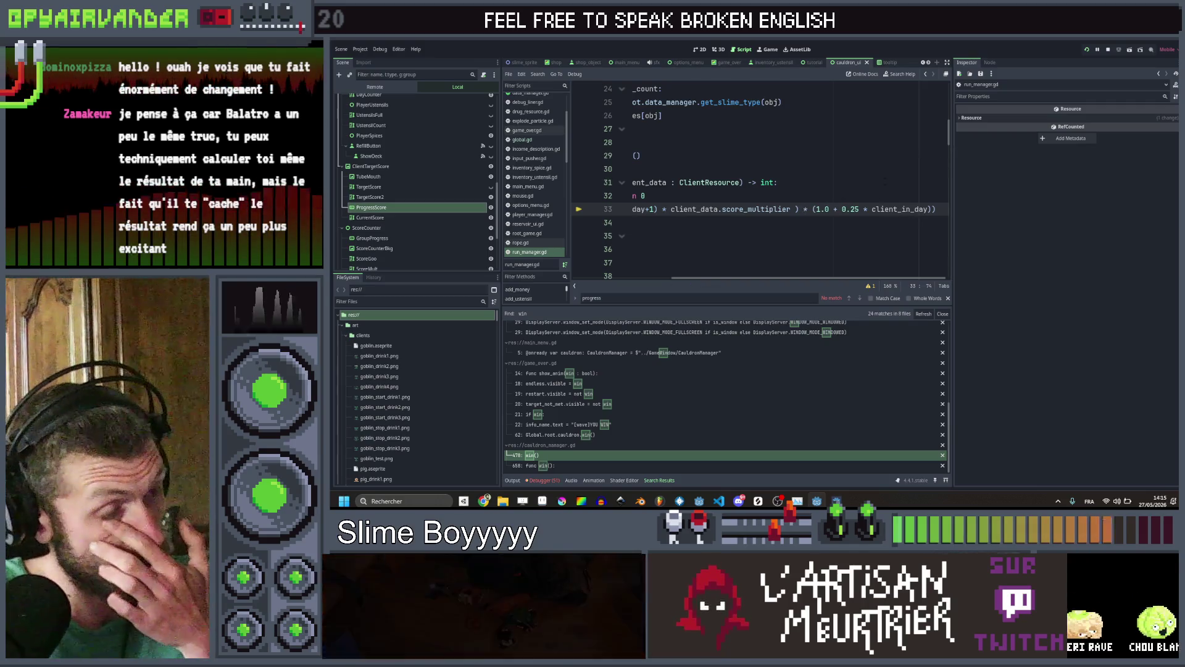
click(779, 182)
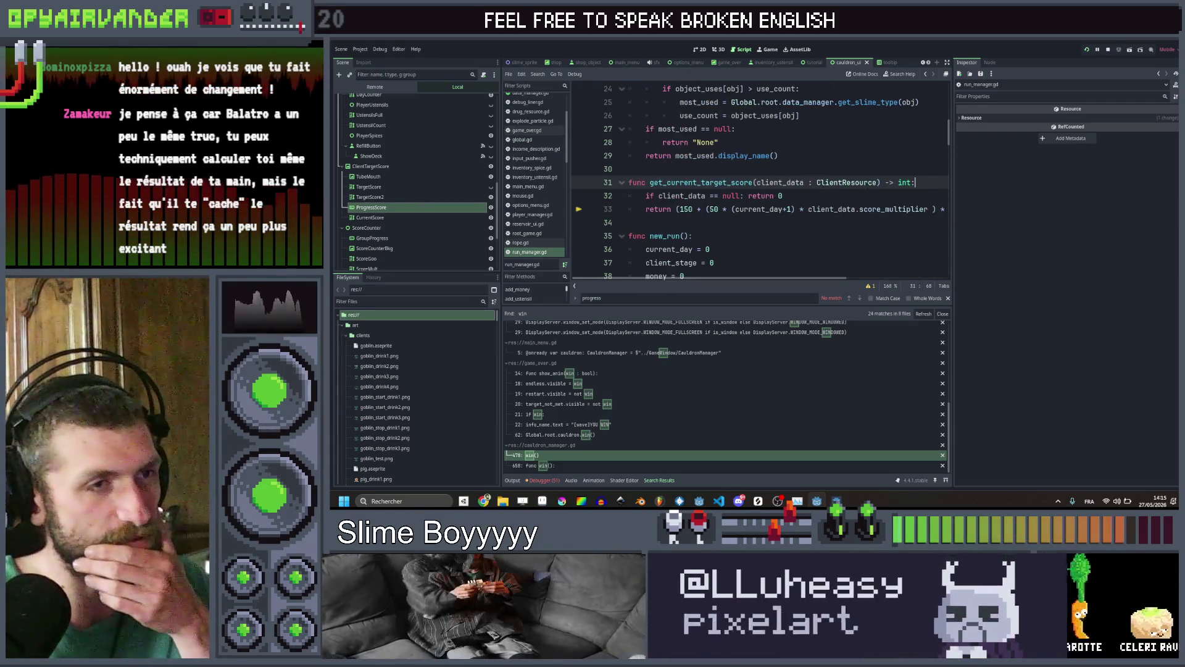
Step back through recent locations to the win function in cauldron_manager.gd
key(Down)
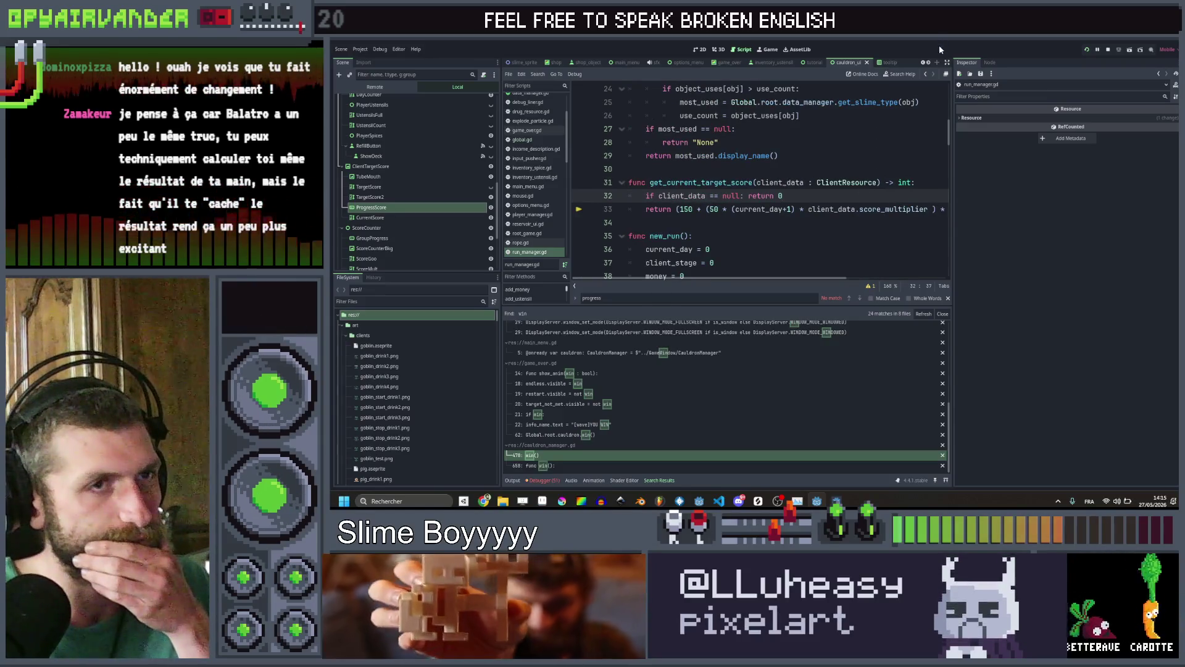
click(926, 73)
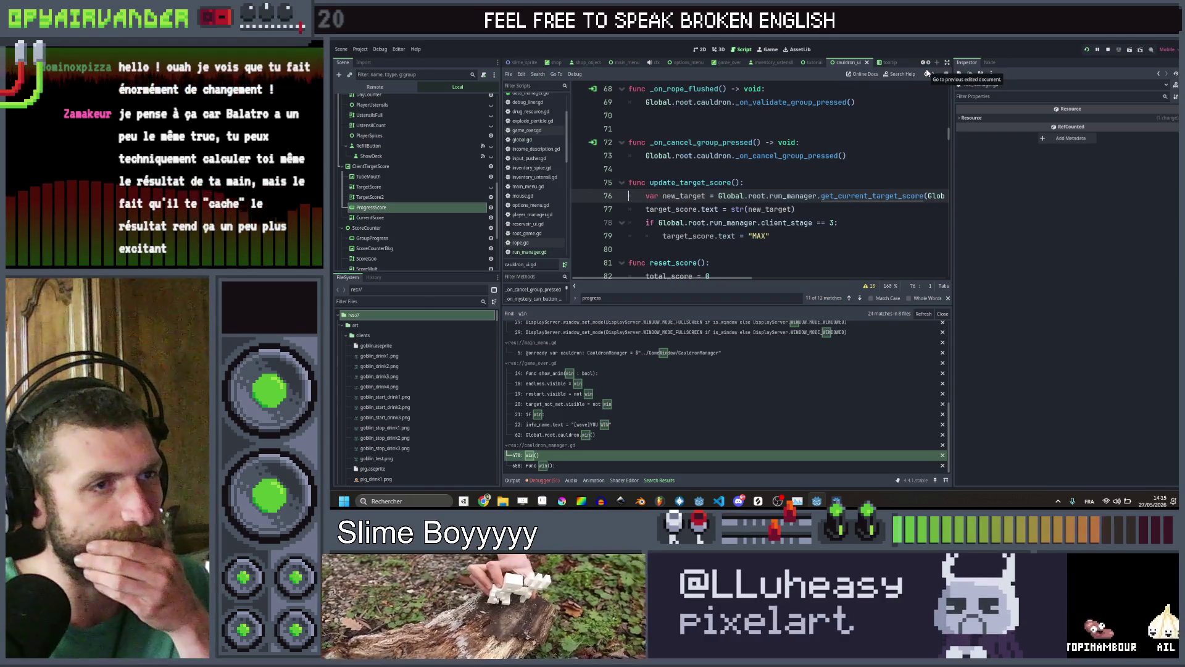
click(928, 73)
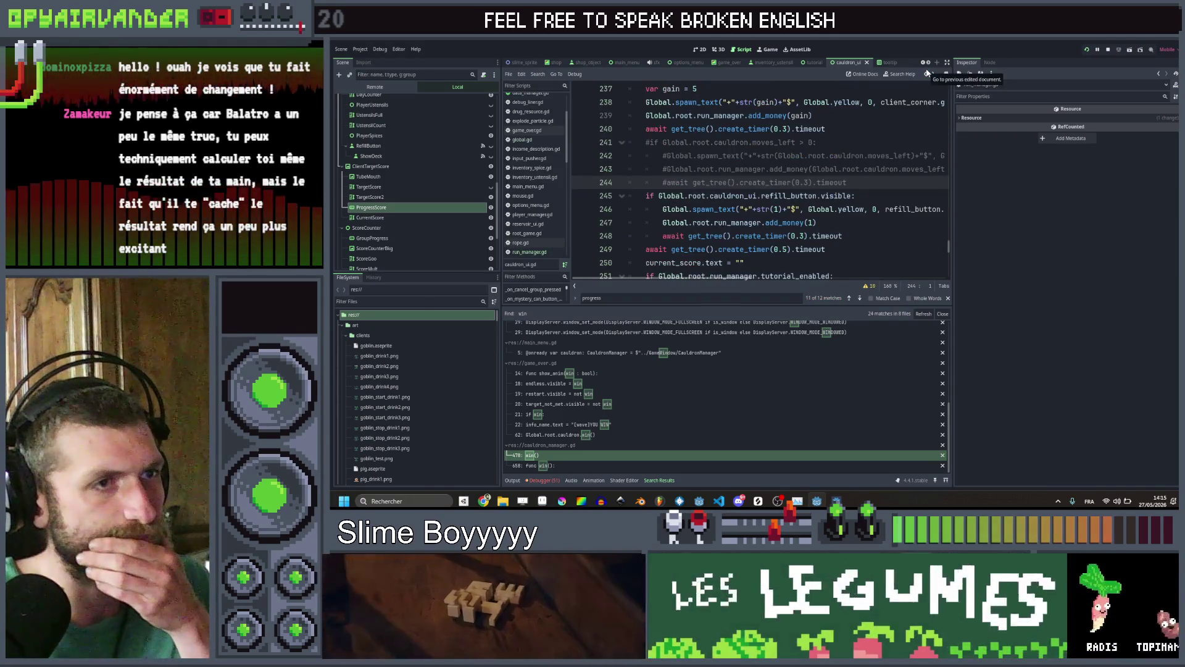
click(927, 73)
click(927, 73)
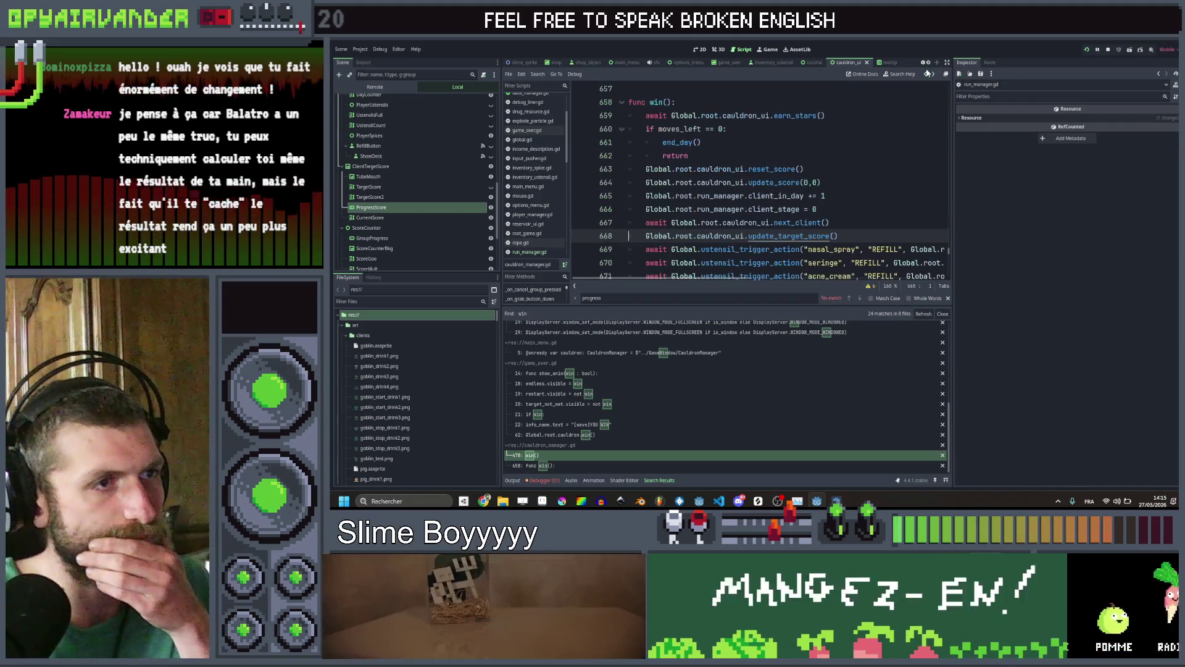
Open the next_client definition and highlight its clients size loop condition
scroll(891, 181, down, 2)
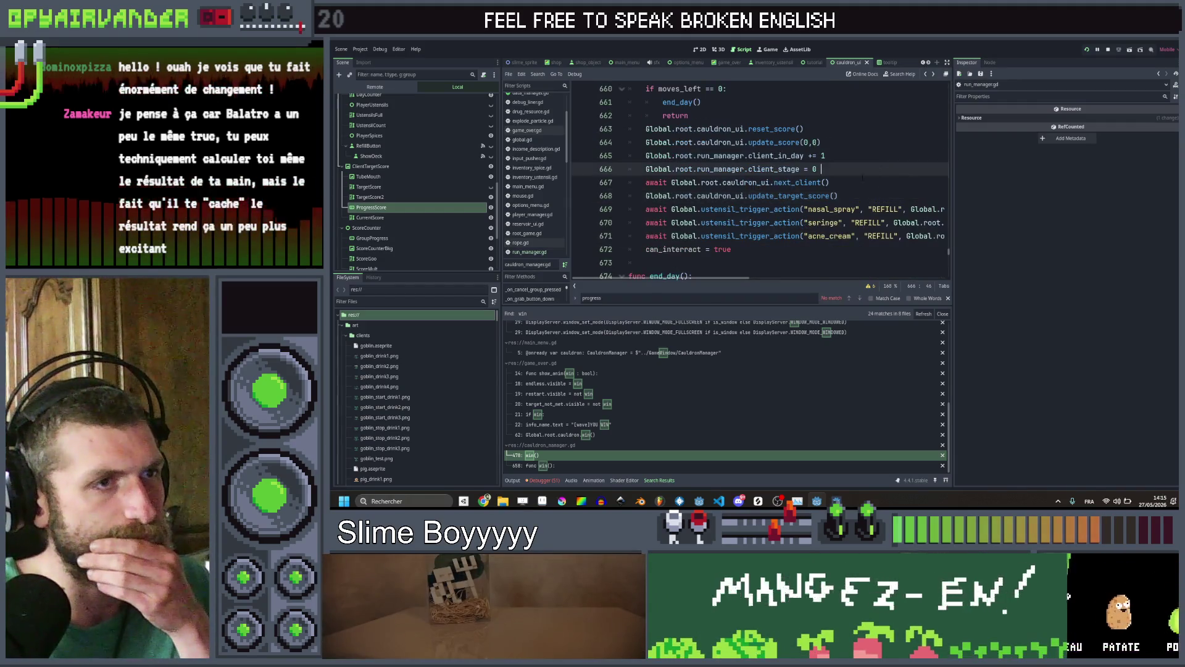
click(891, 182)
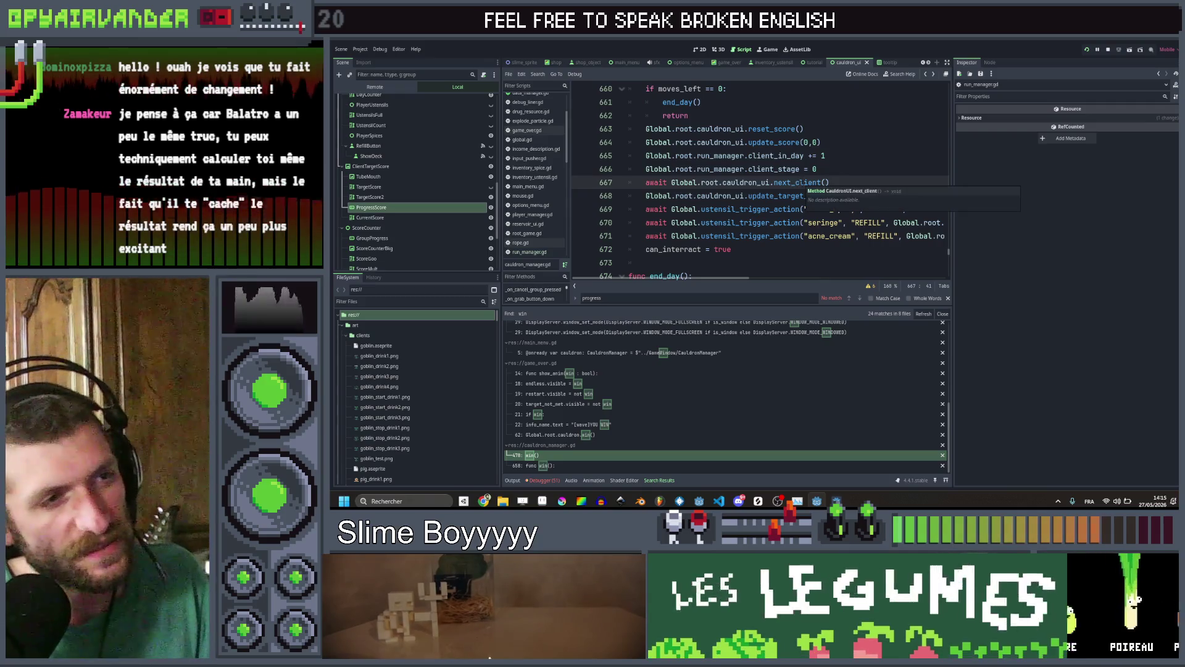
ctrl+click(798, 183)
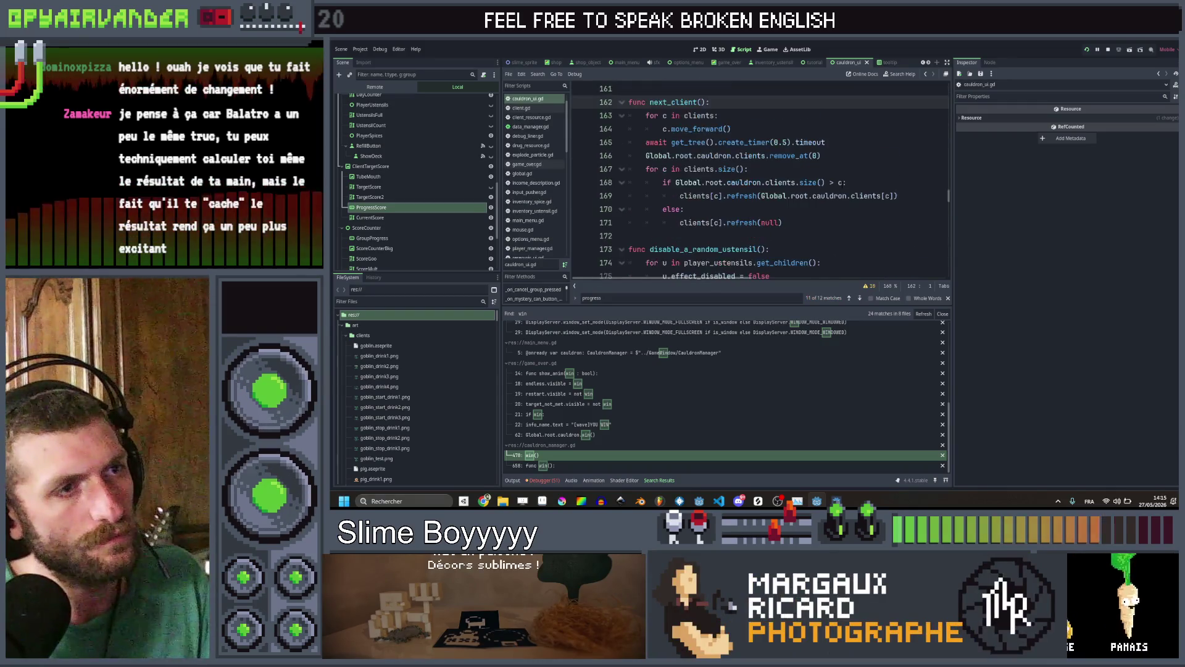
scroll(842, 185, up, 1)
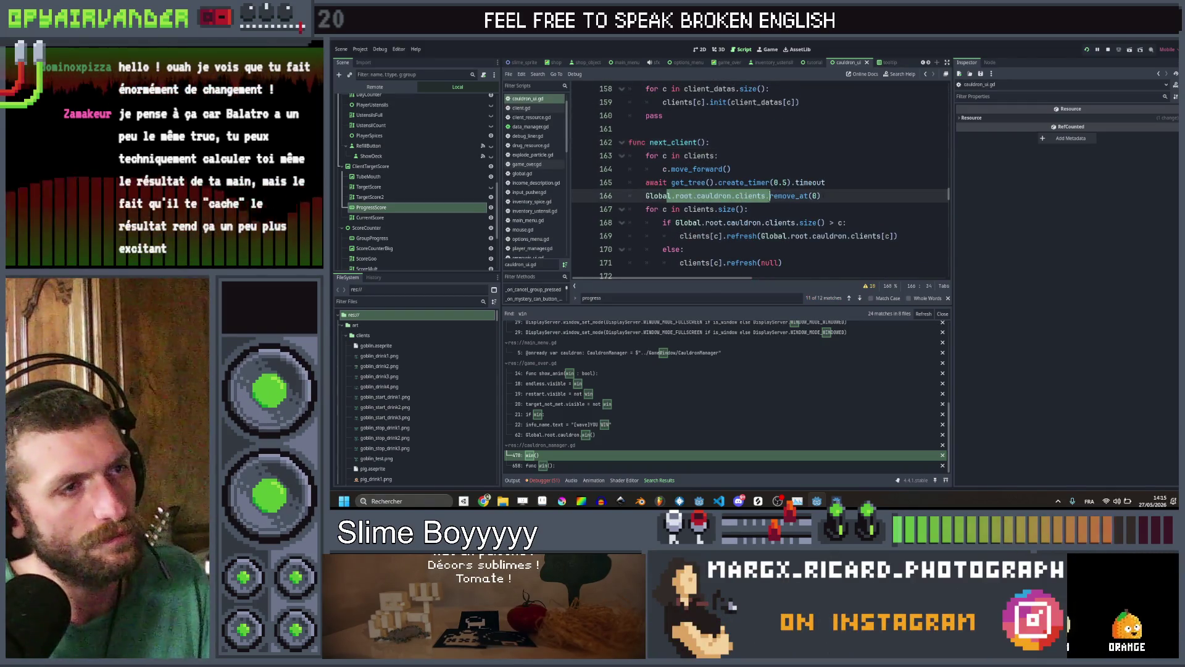
drag(701, 210, 816, 223)
Return to win, open update_target_score, then jump to the get_current_target_score definition
click(926, 73)
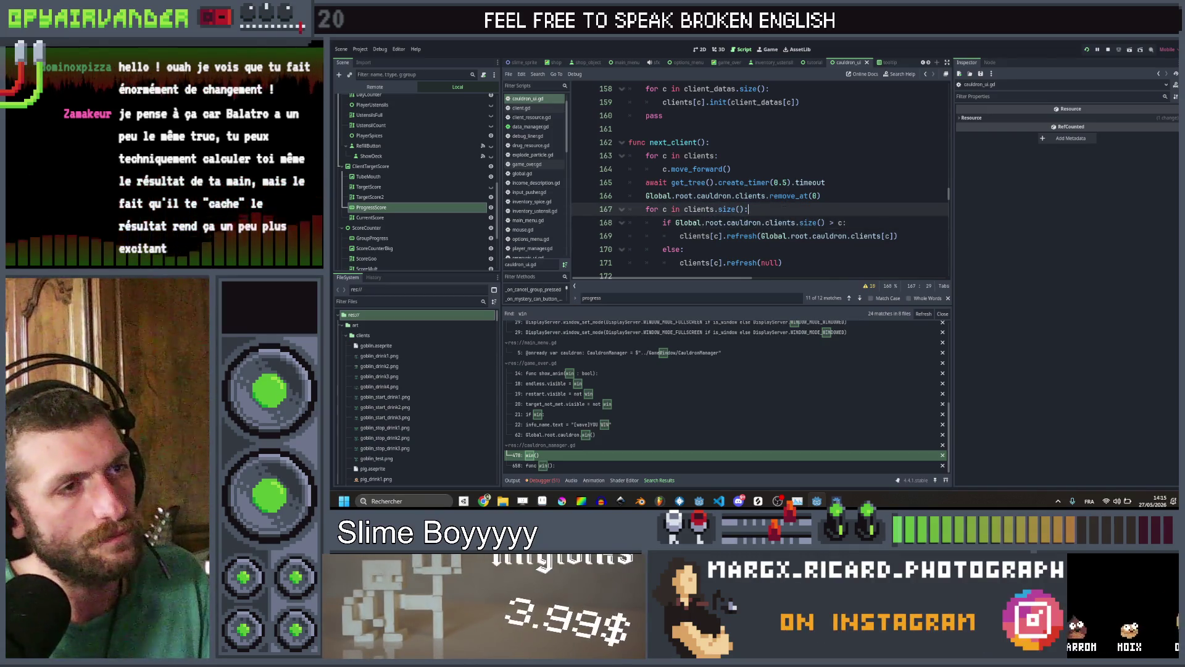
click(925, 73)
click(925, 73)
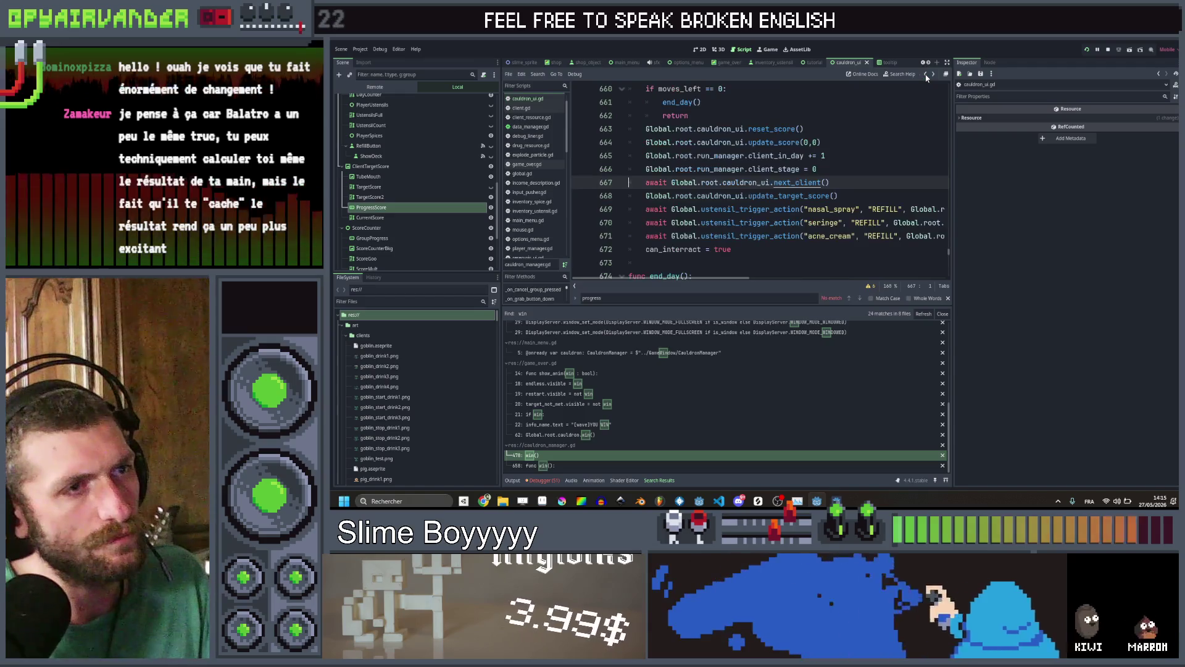
ctrl+click(801, 202)
scroll(858, 194, up, 2)
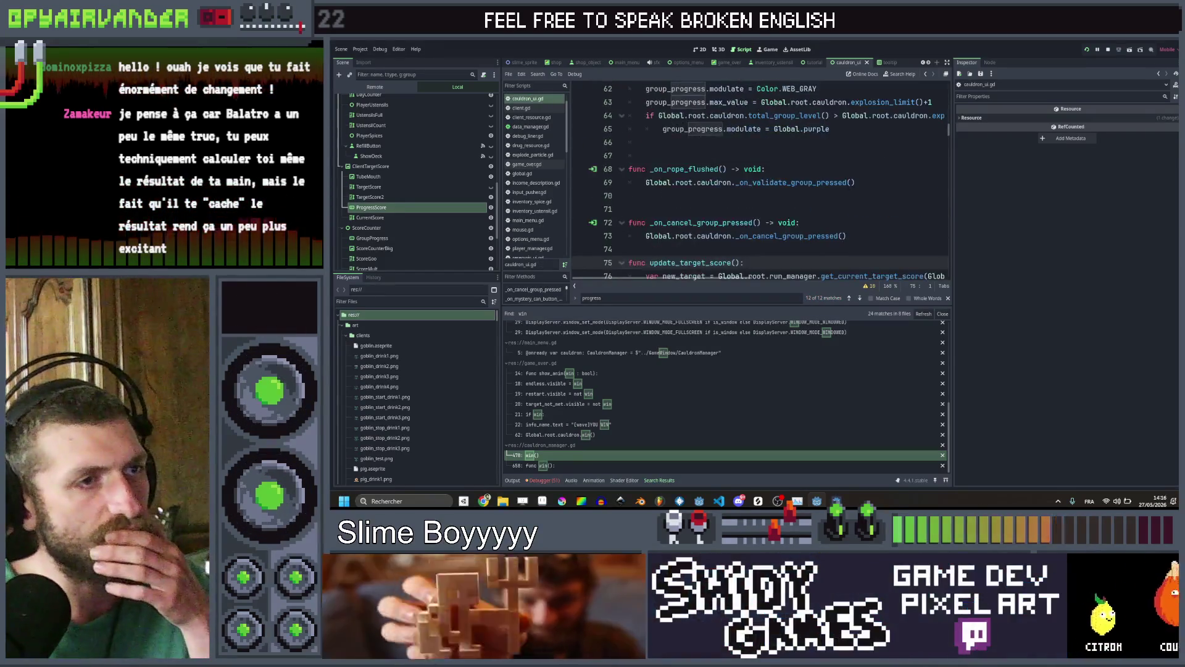
scroll(858, 194, down, 2)
scroll(813, 167, right, 3)
scroll(813, 165, left, 2)
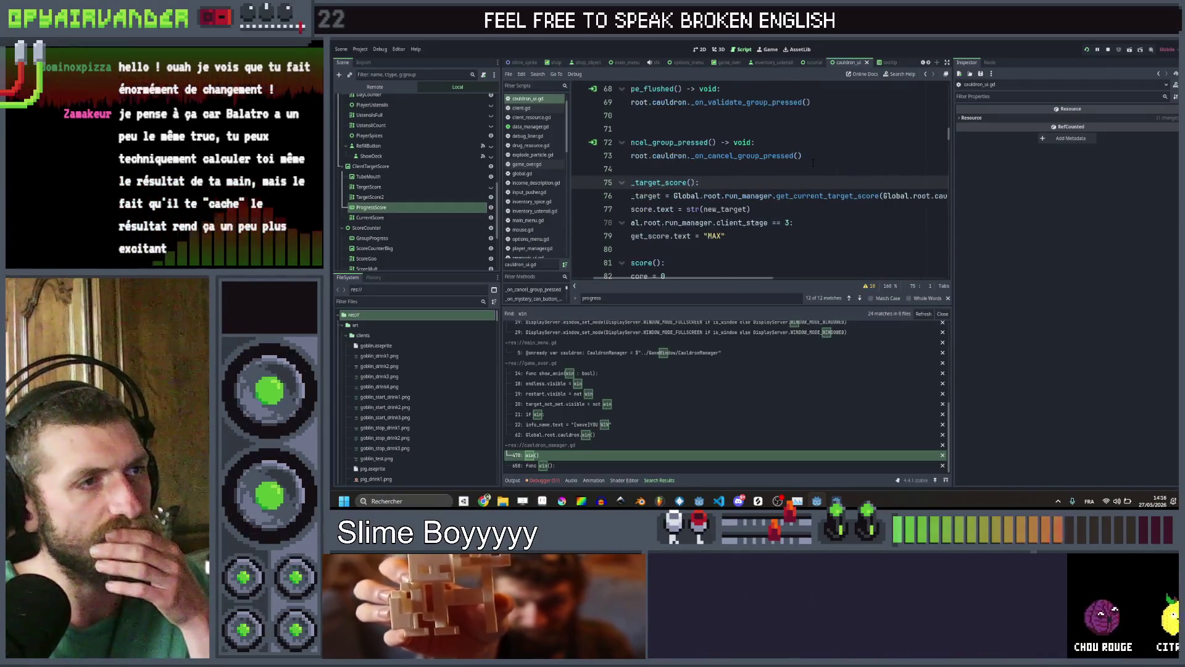
scroll(813, 164, left, 2)
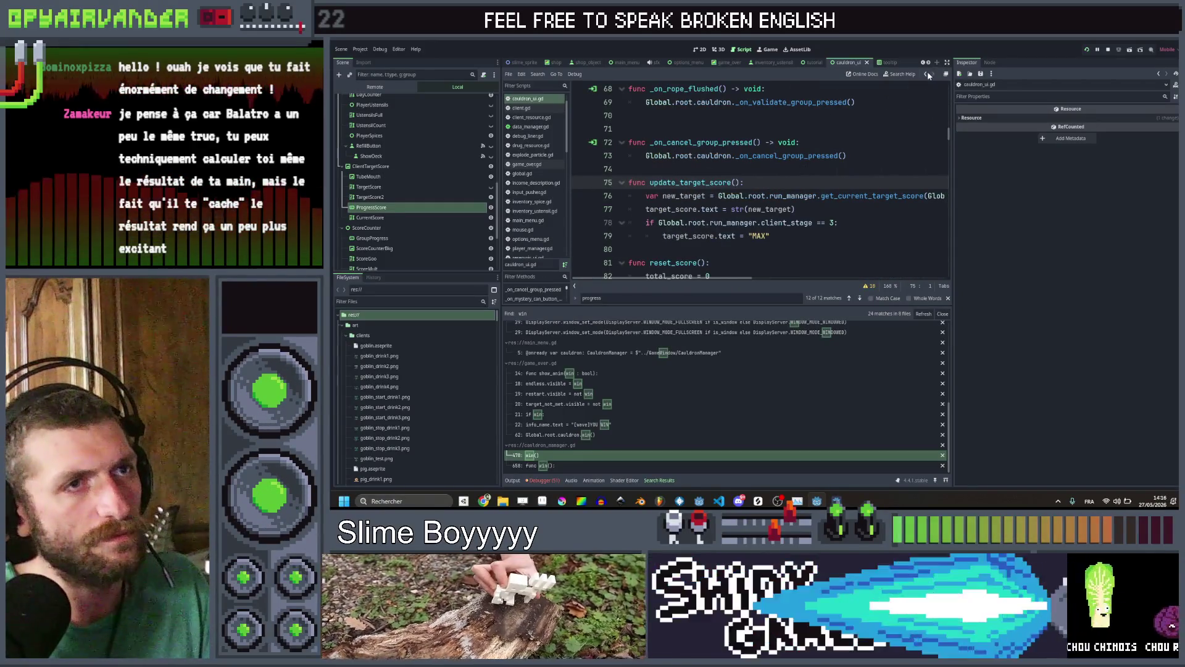
click(928, 74)
click(927, 74)
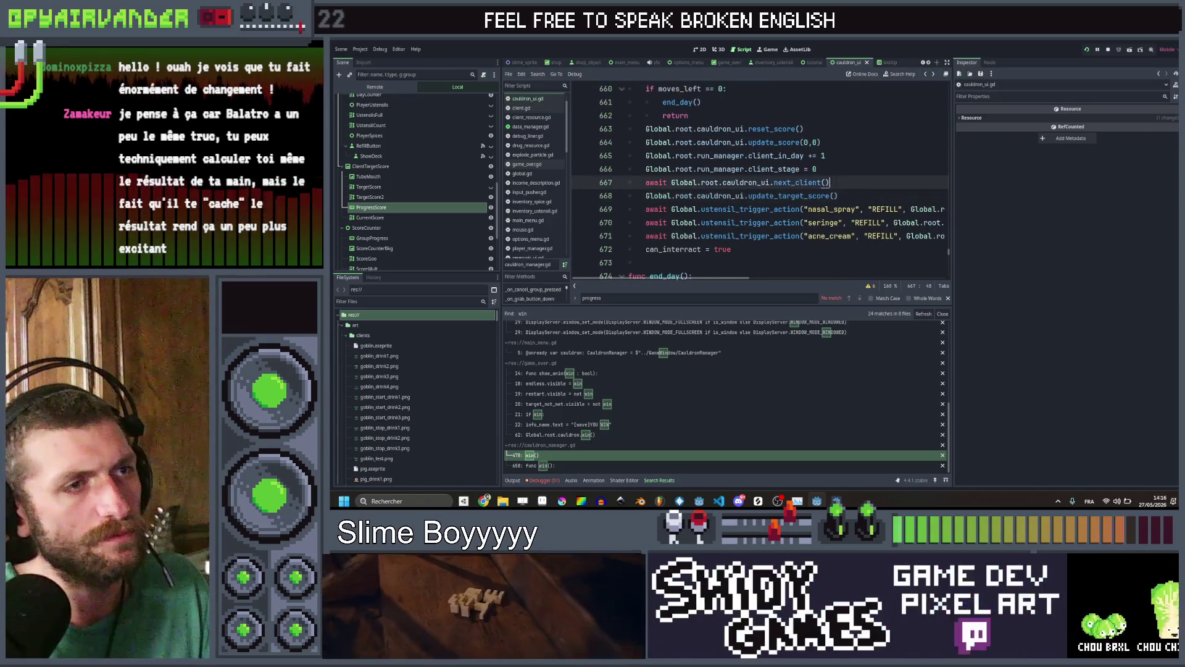
ctrl+click(796, 196)
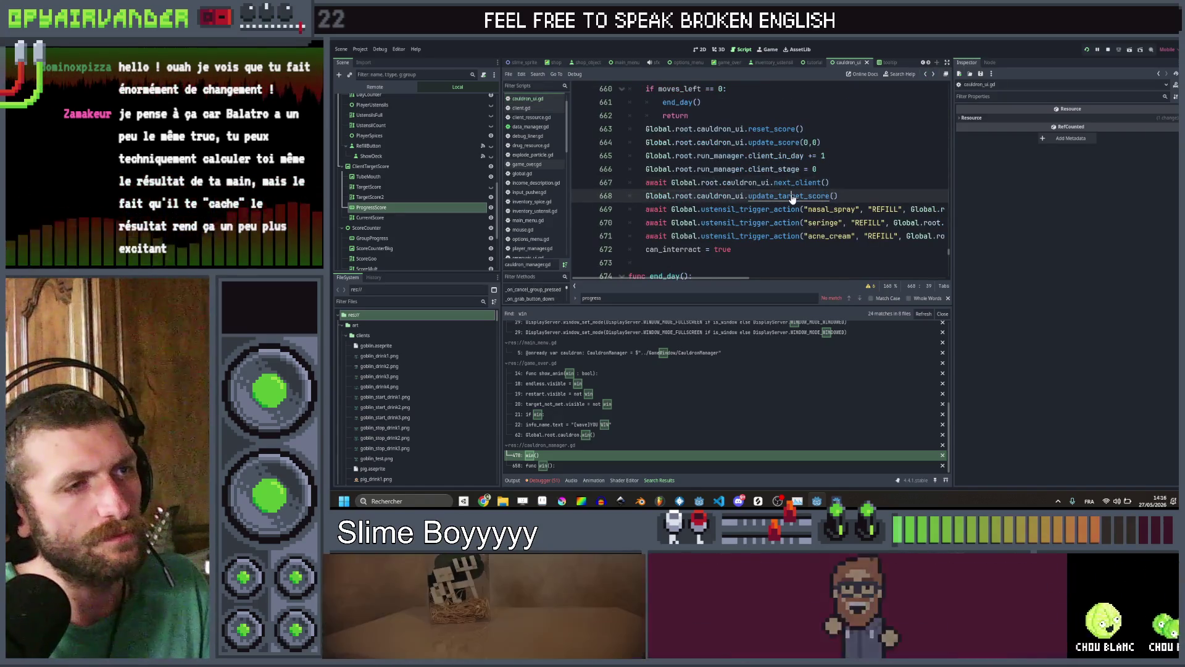
scroll(759, 186, right, 5)
ctrl+click(734, 196)
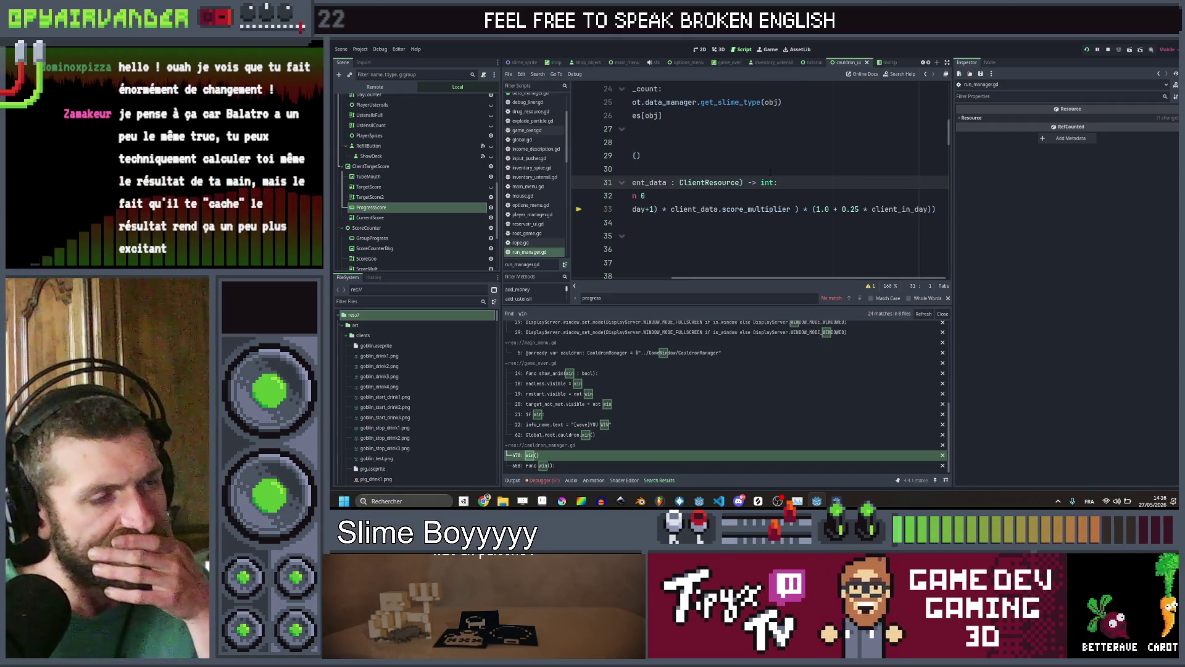
Go back from run_manager.gd via update_target_score to the next_client call in win()
scroll(770, 171, left, 5)
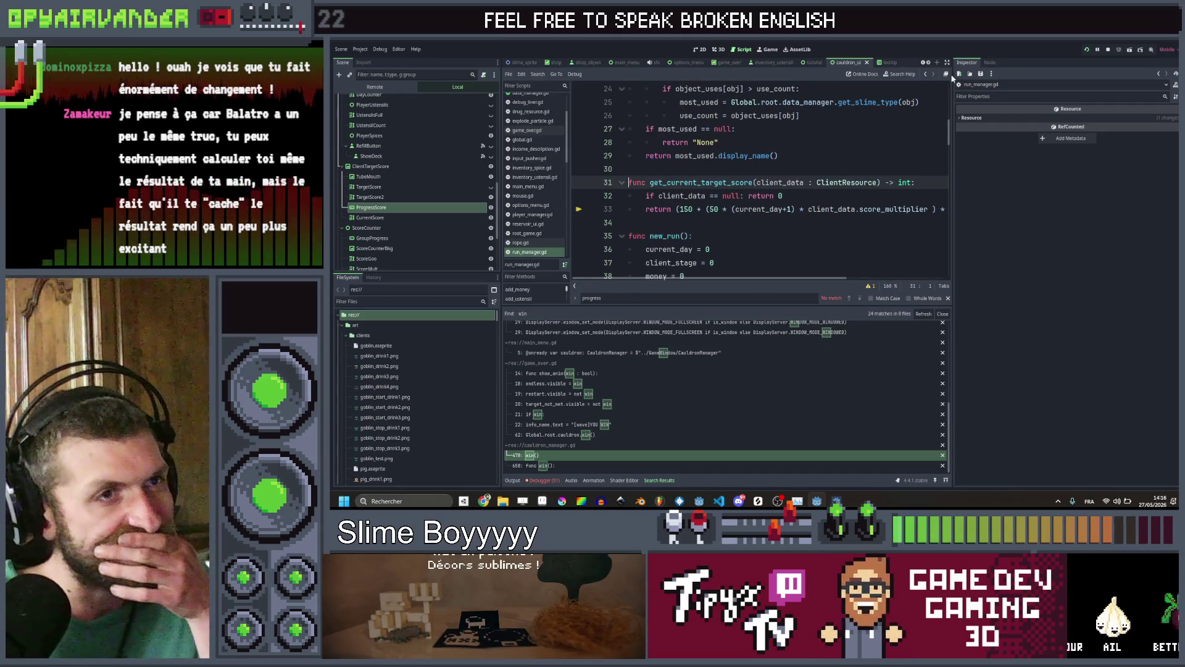
click(926, 74)
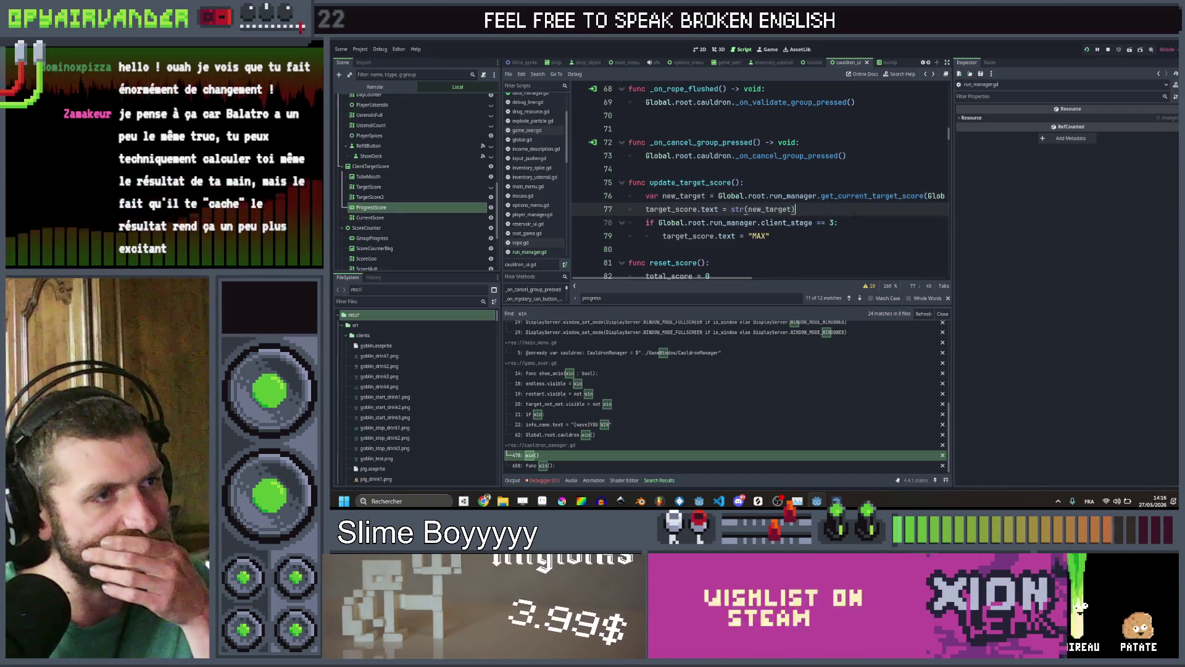
scroll(908, 117, down, 1)
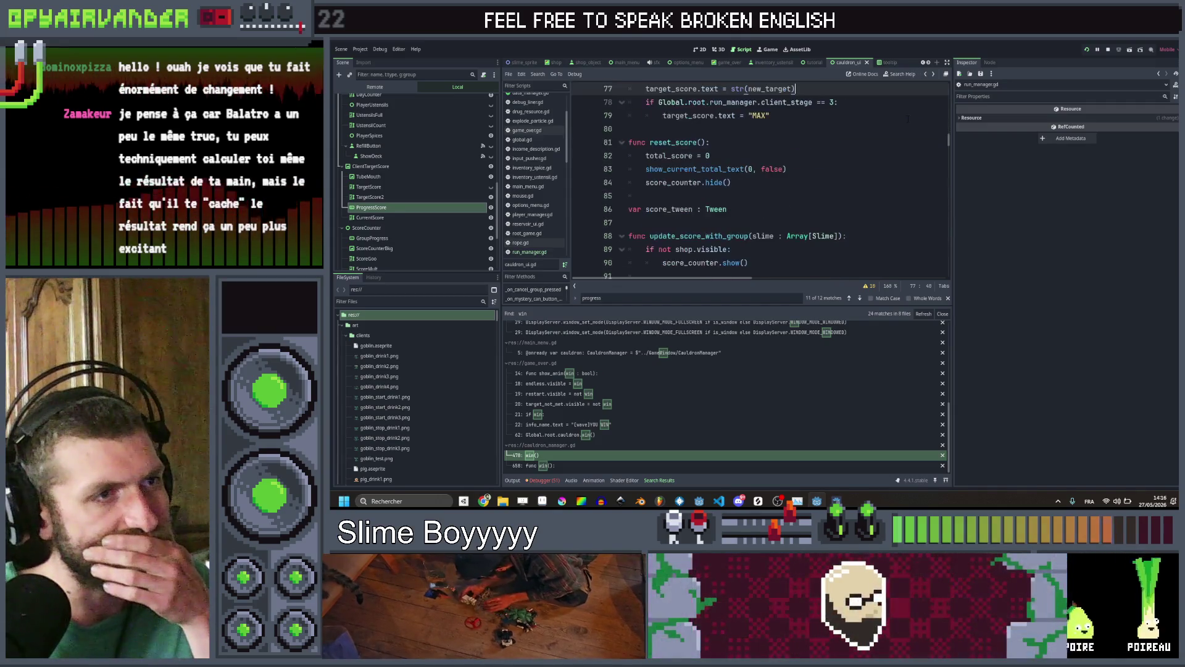
scroll(907, 117, up, 1)
click(925, 75)
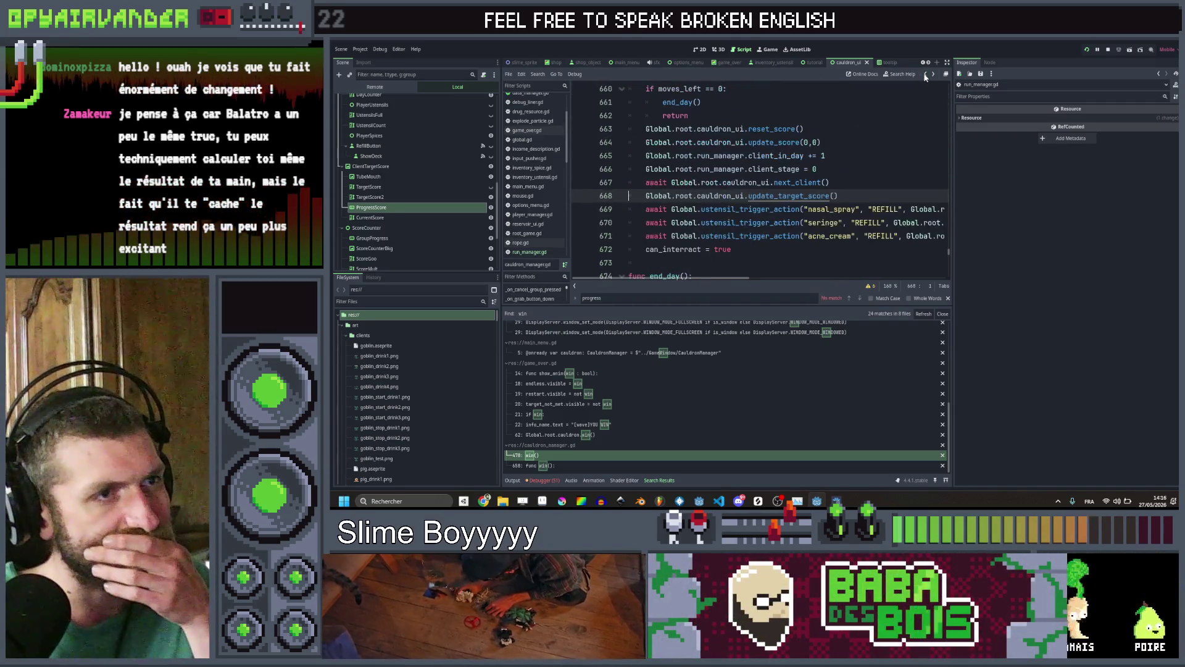
click(855, 183)
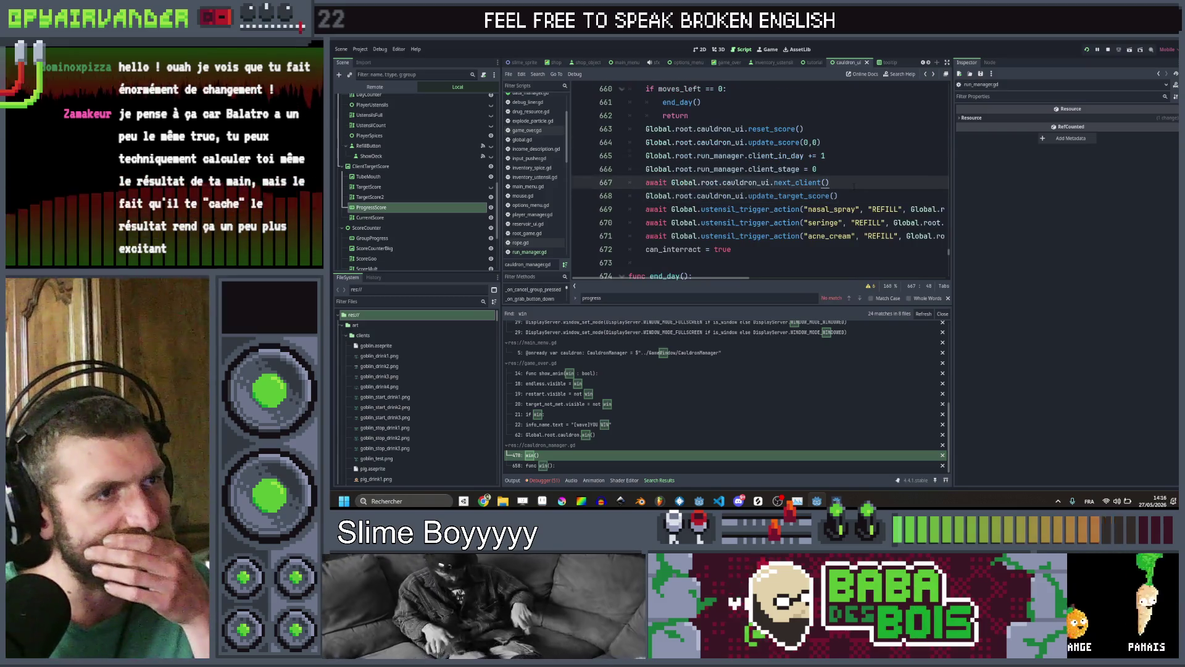
scroll(854, 183, up, 2)
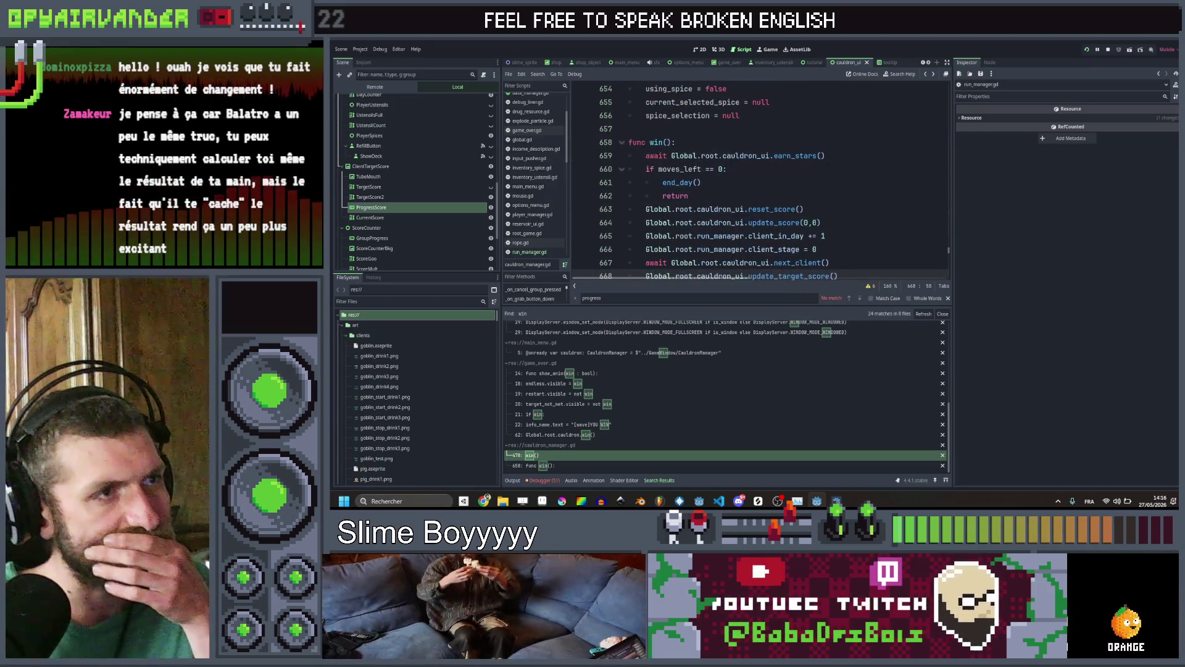
Locate where win is called, jump to its definition, and inspect update_score in cauldron_ui.gd
click(653, 142)
click(925, 74)
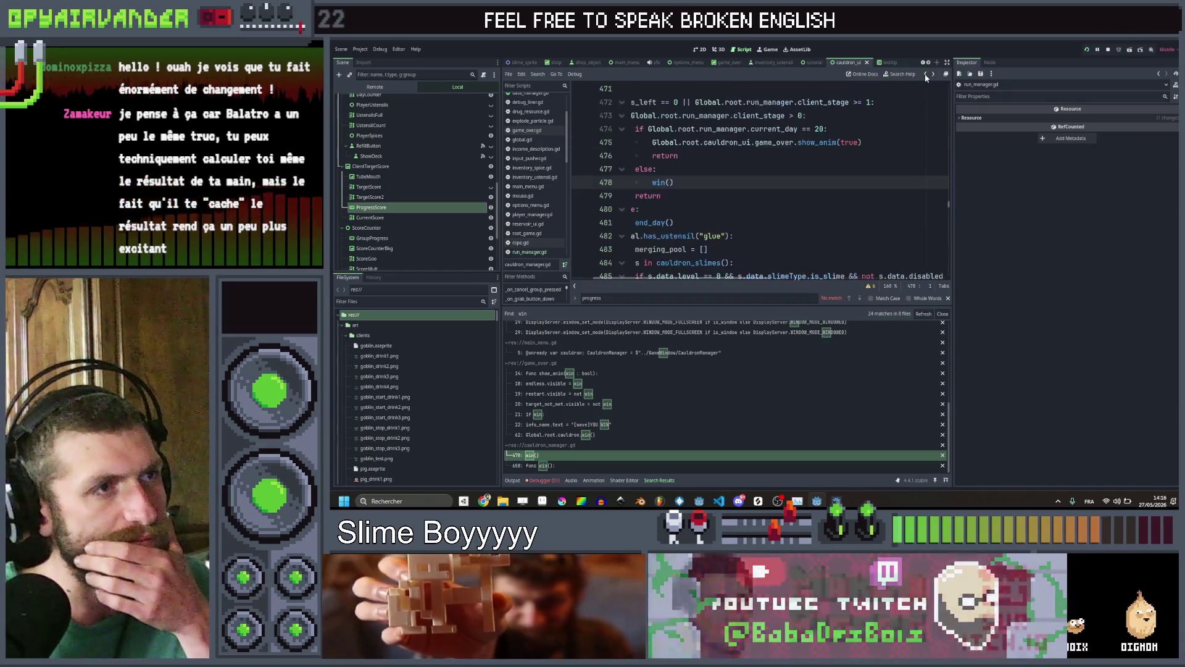
scroll(758, 173, left, 2)
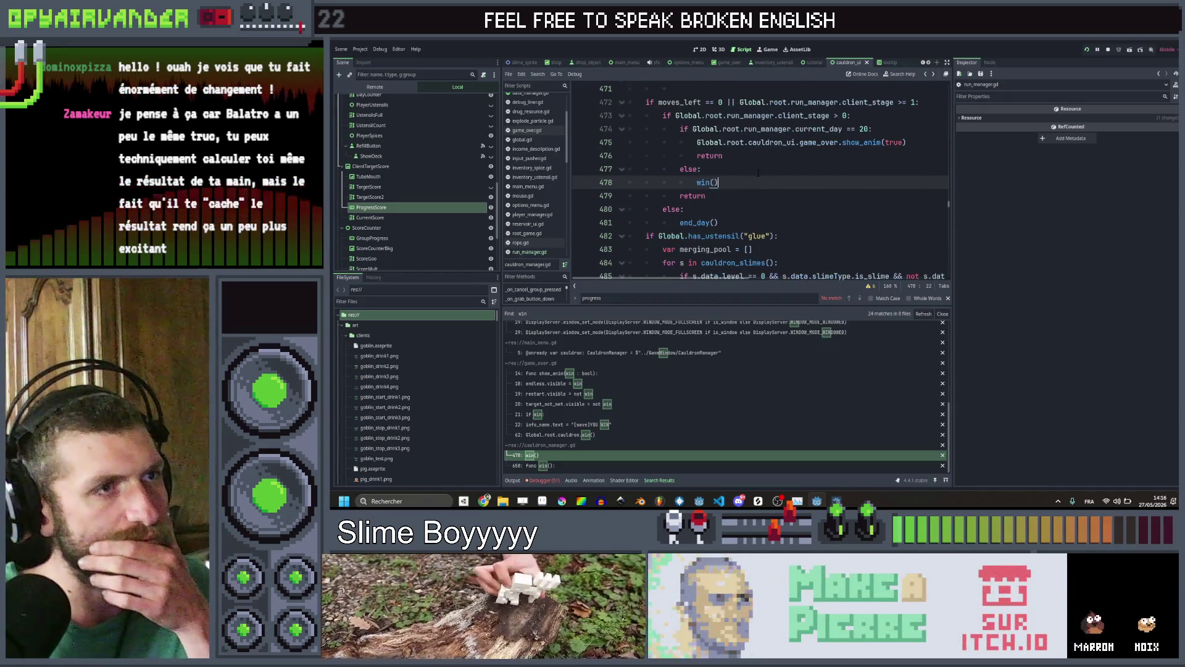
scroll(759, 174, up, 1)
scroll(745, 224, down, 2)
scroll(745, 225, up, 3)
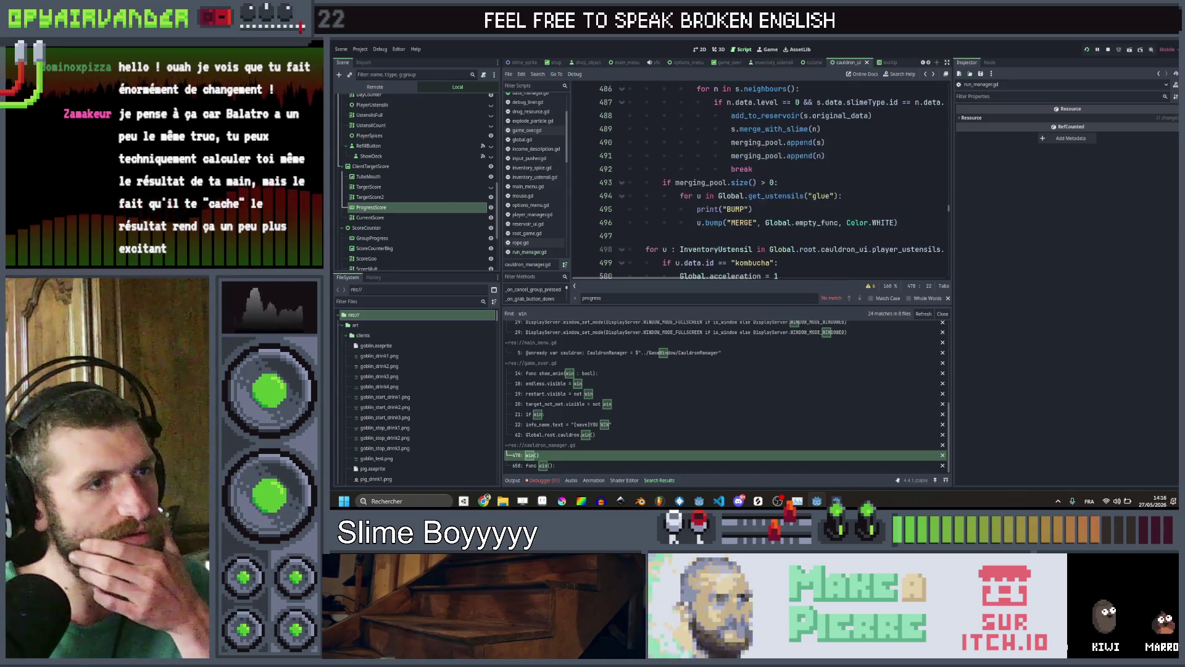
scroll(759, 185, up, 3)
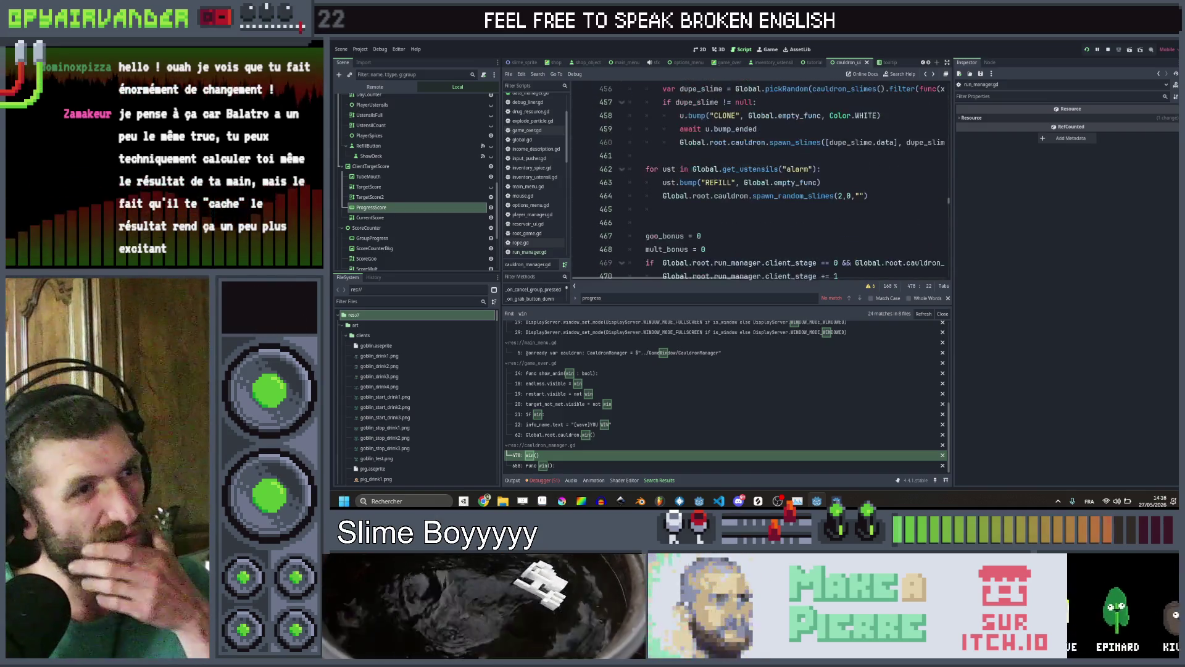
scroll(766, 199, down, 4)
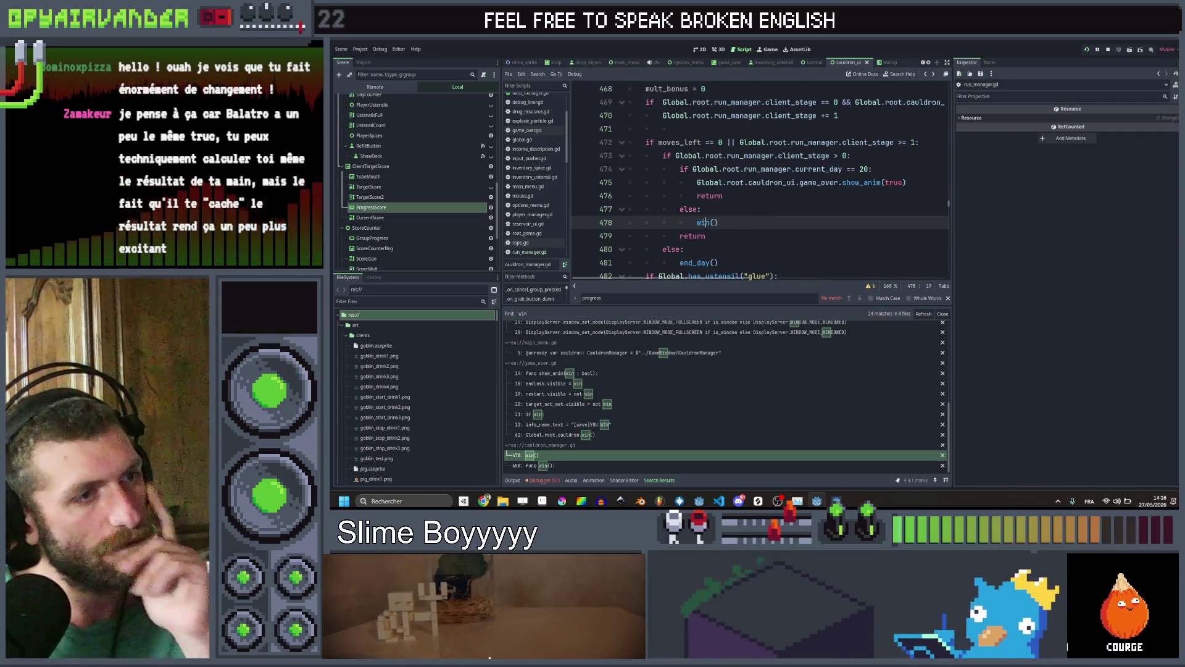
ctrl+click(704, 222)
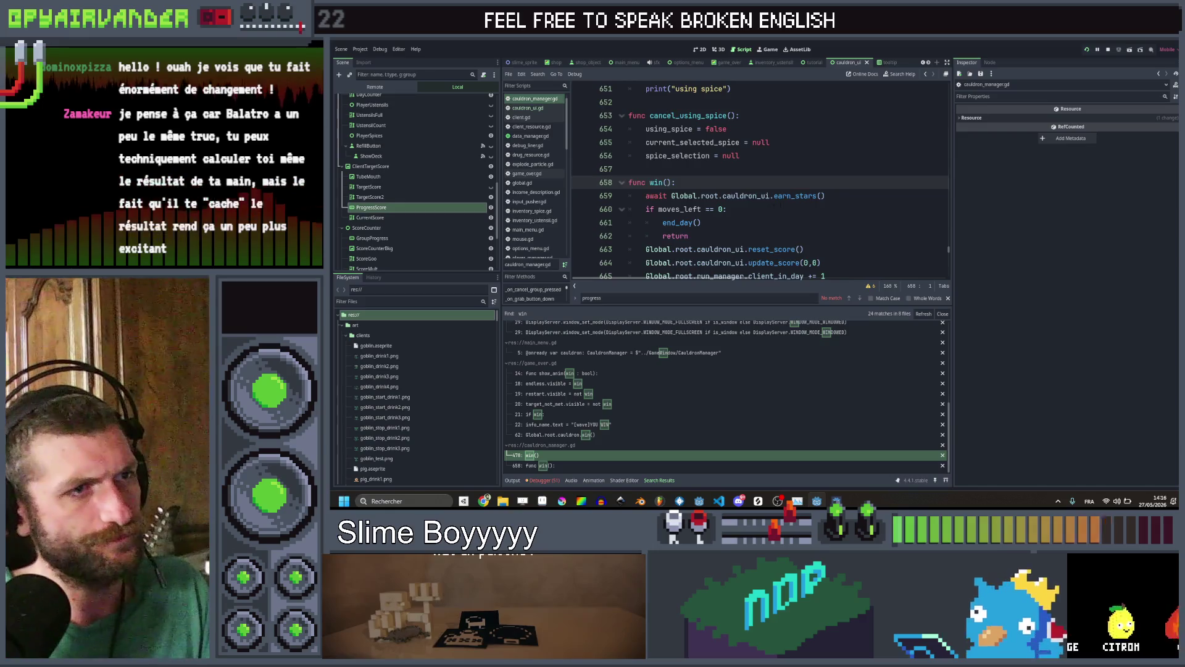
scroll(781, 204, down, 1)
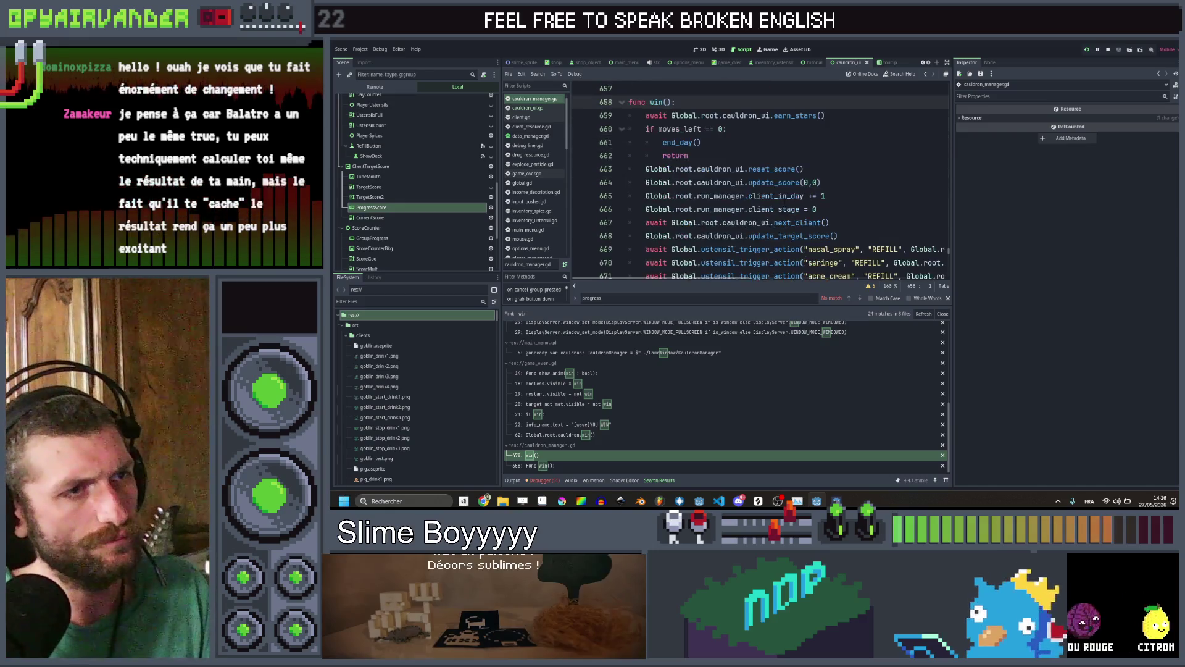
ctrl+click(775, 182)
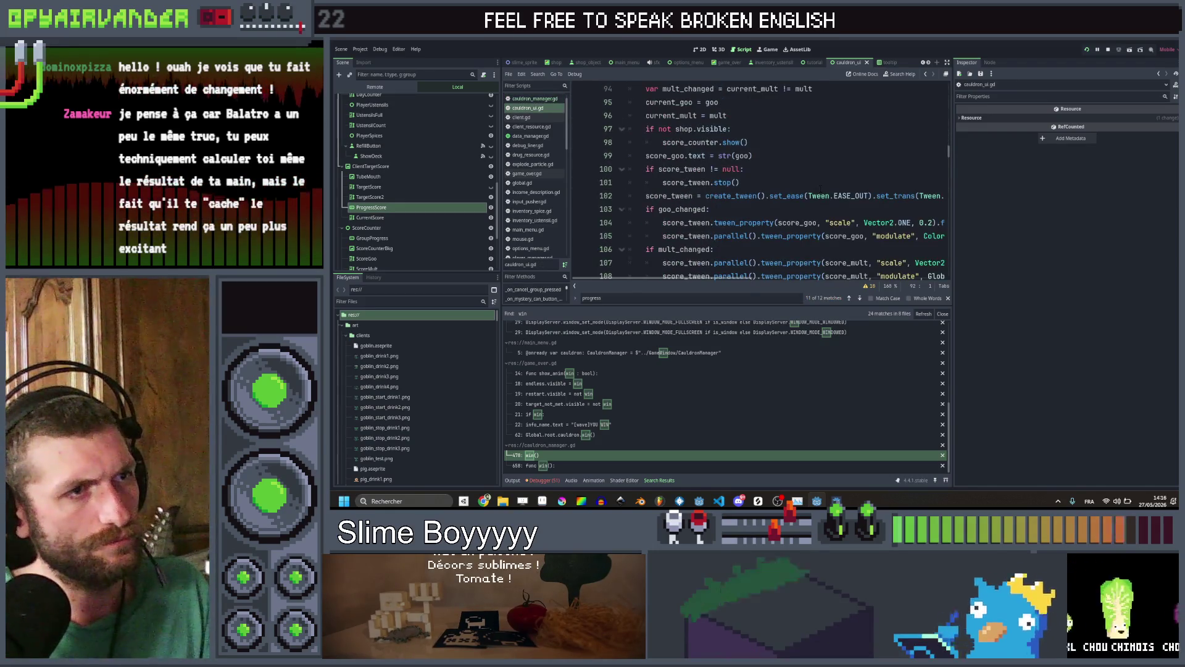
scroll(821, 188, down, 2)
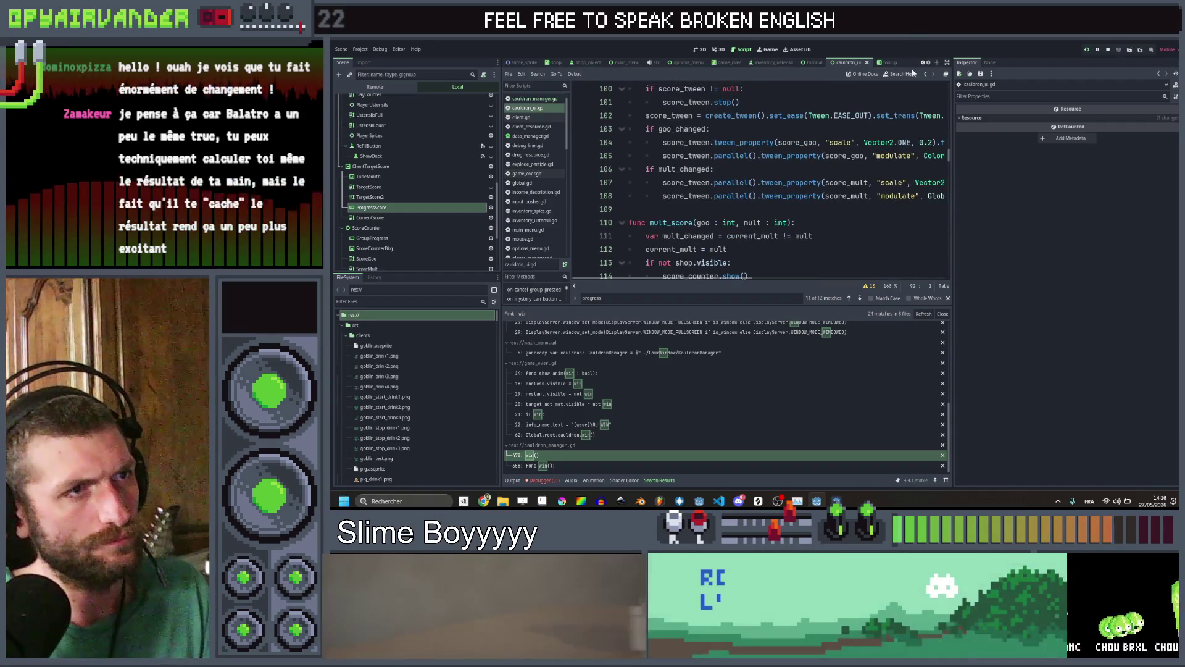
Return to win() and open the update_target_score definition in cauldron_ui.gd
click(926, 75)
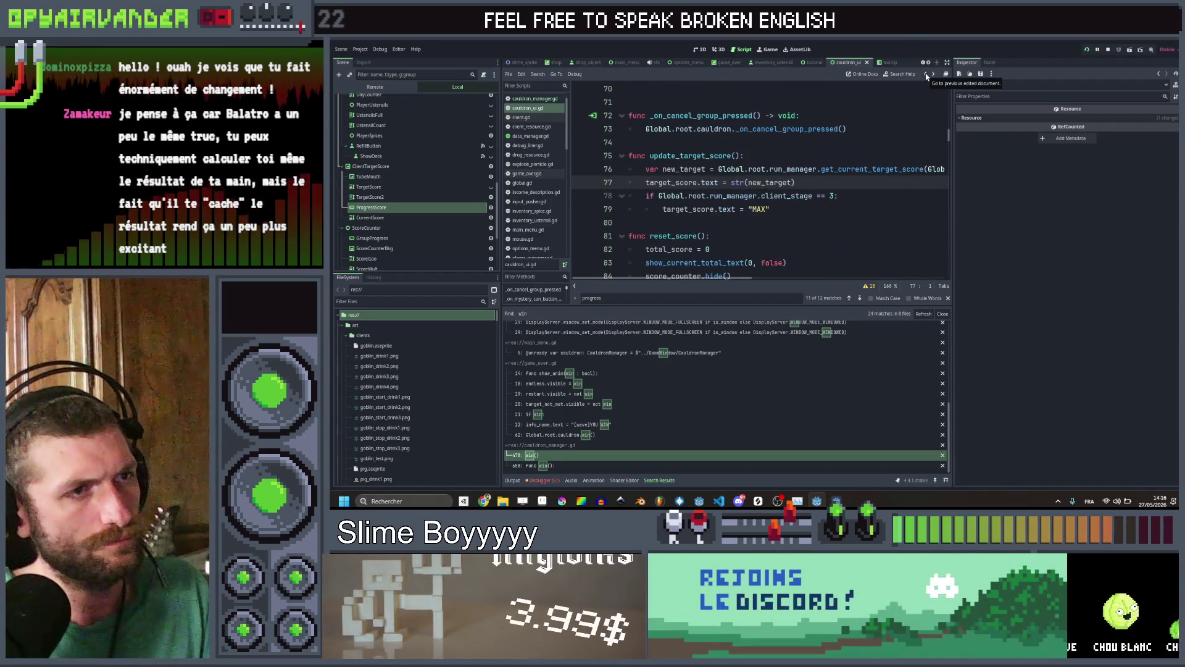
click(925, 74)
click(926, 75)
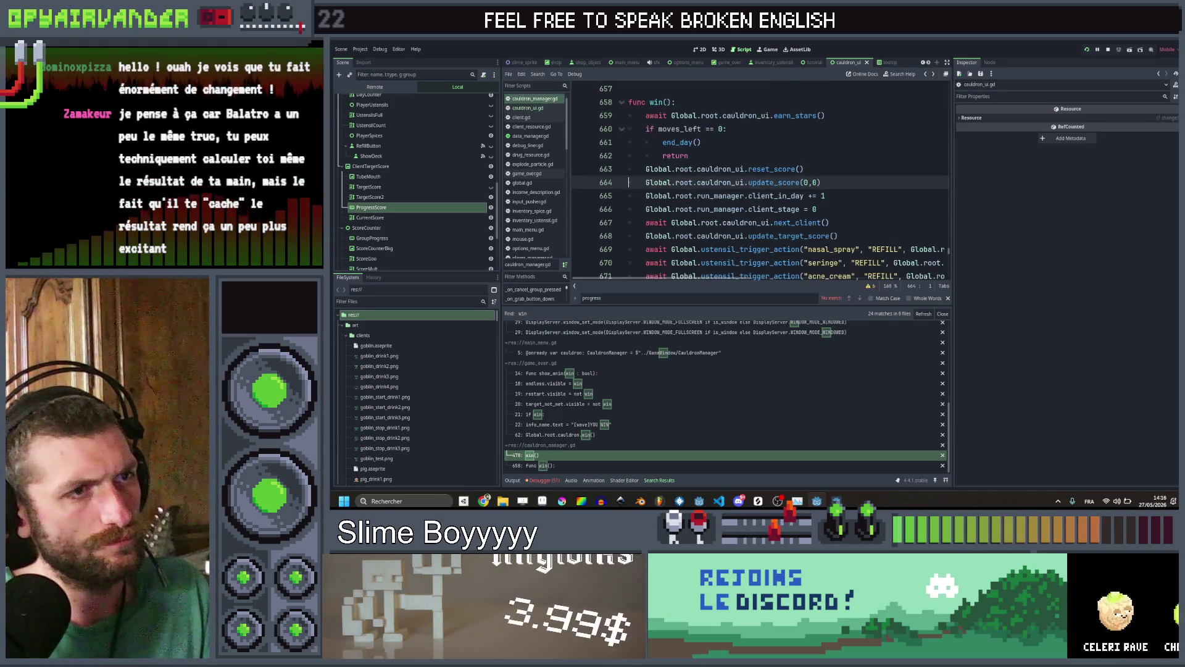
click(827, 196)
scroll(760, 185, down, 1)
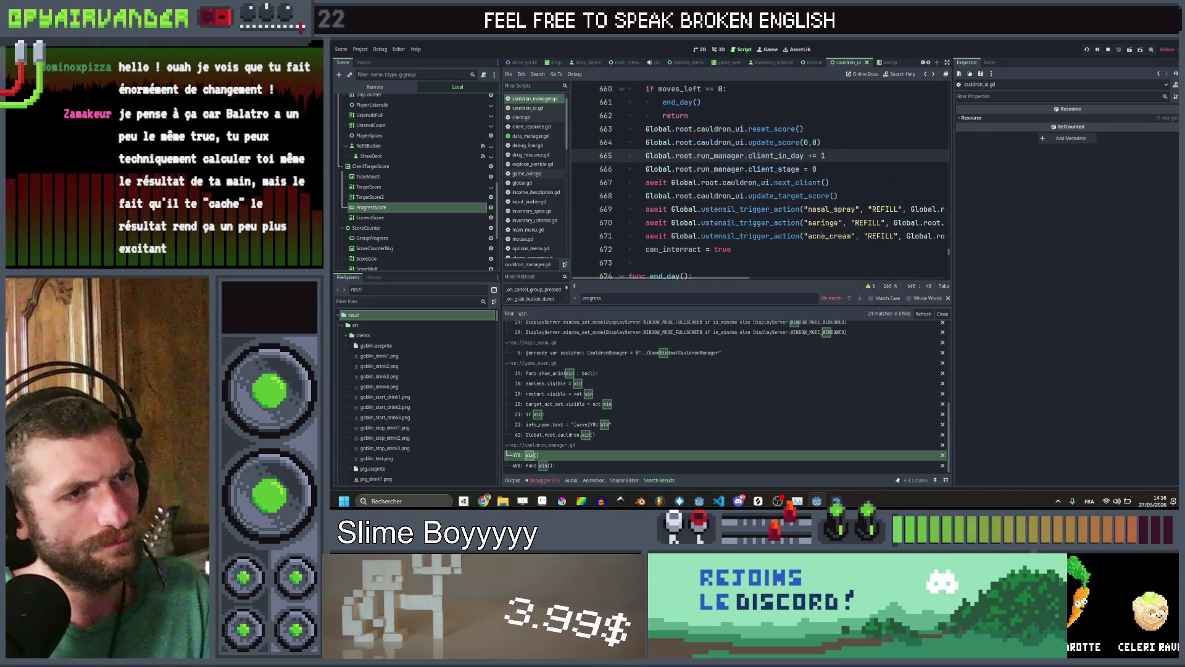
ctrl+click(803, 196)
scroll(871, 139, down, 1)
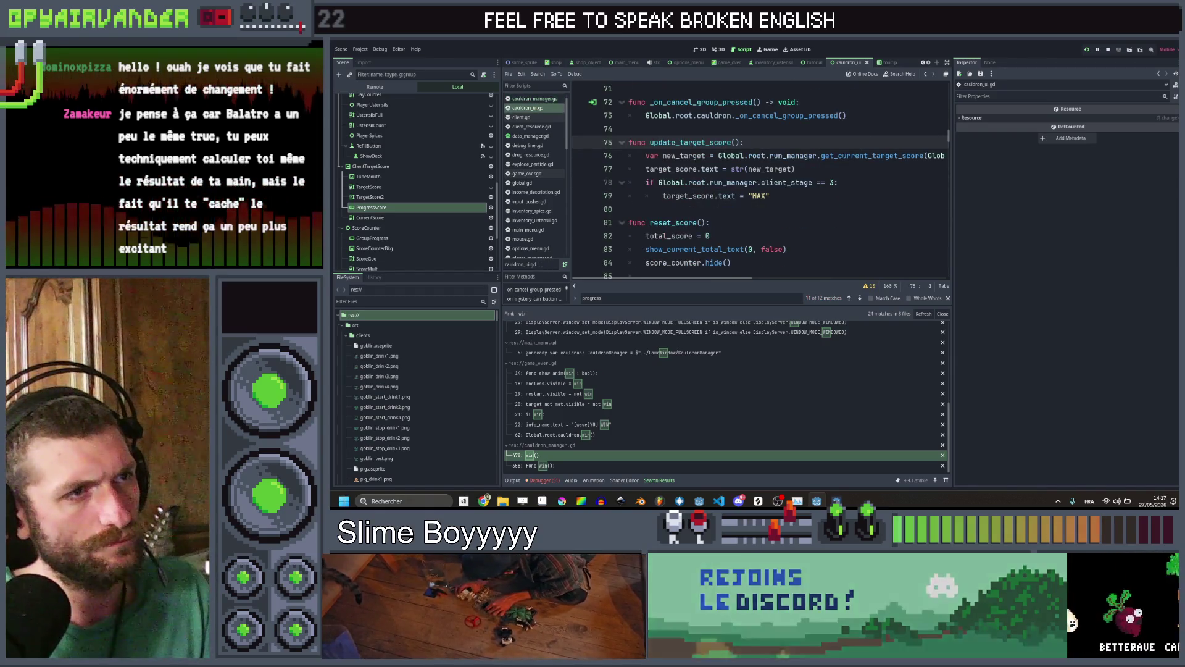
Add print(str(new_target)) as line 77 of update_target_score, save, and run the project
scroll(871, 139, right, 2)
key(Down)
key(End)
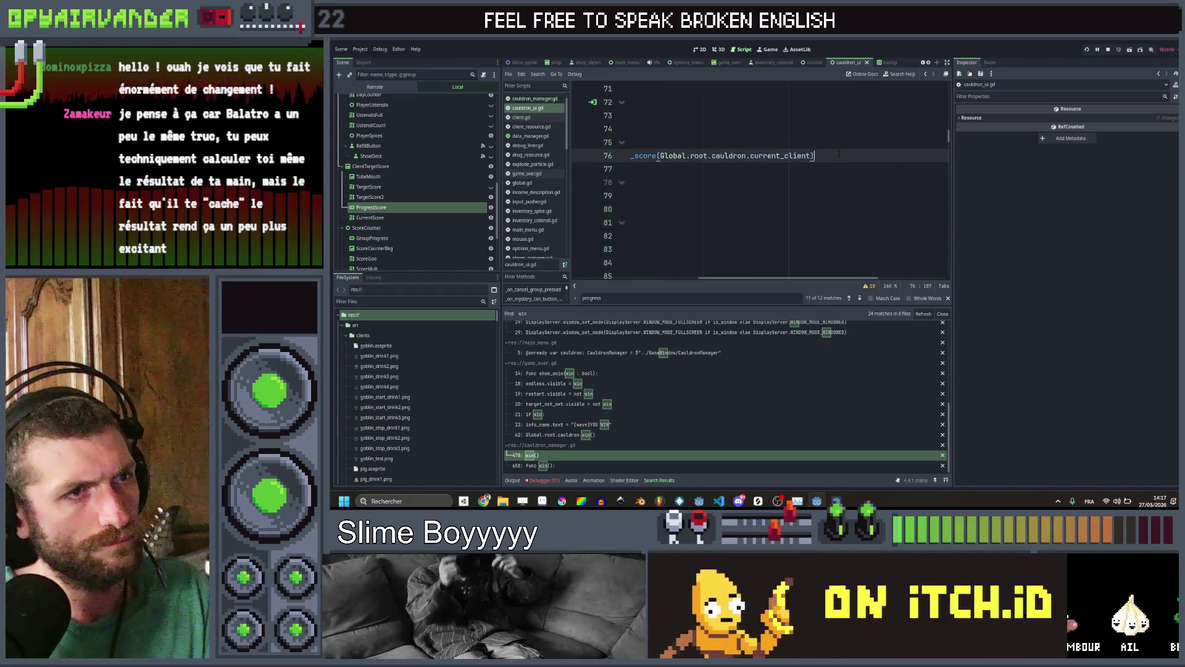
key(Return)
text(pri)
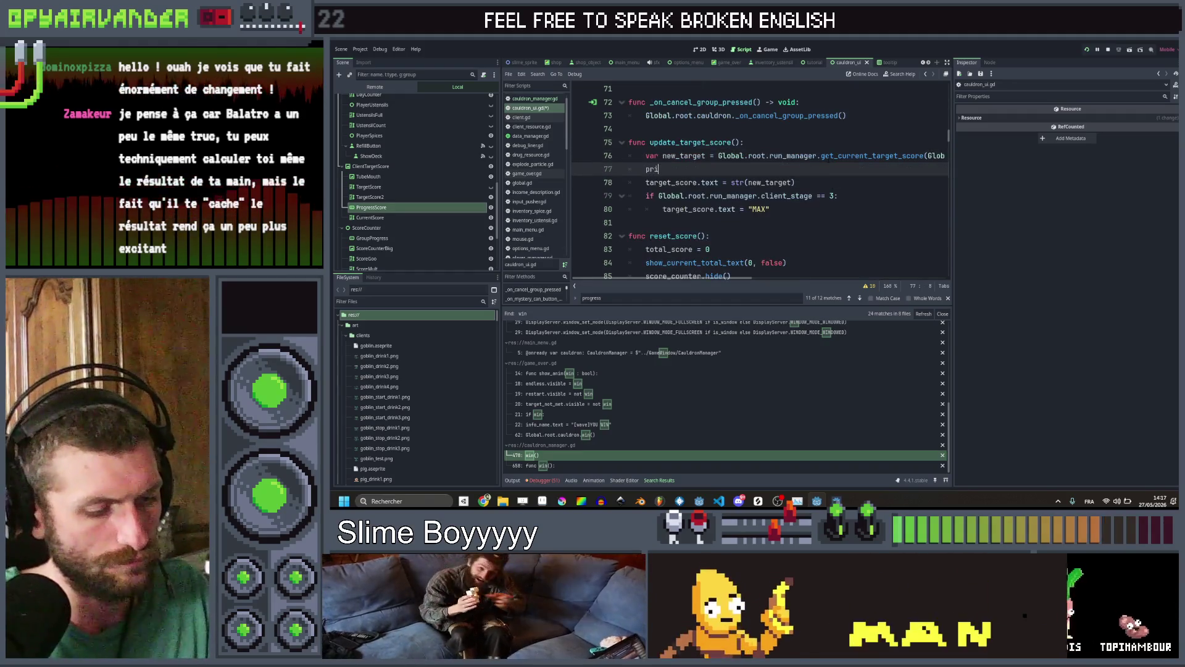
text(nt(ne)
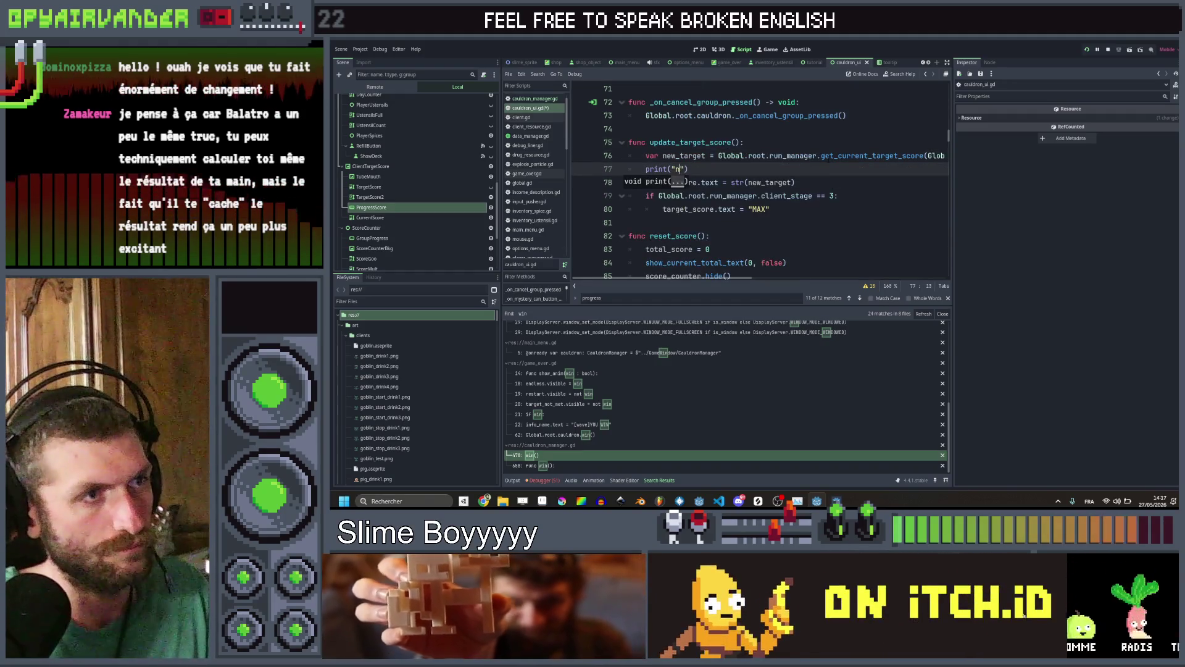
text(str()
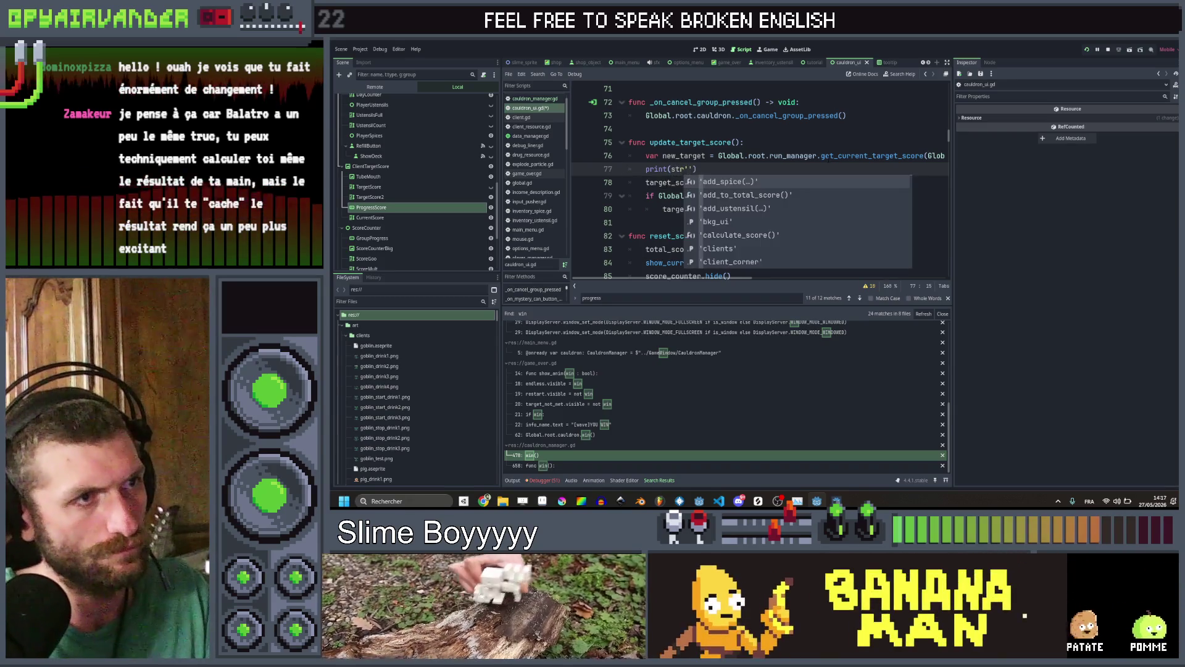
text(new_targ)
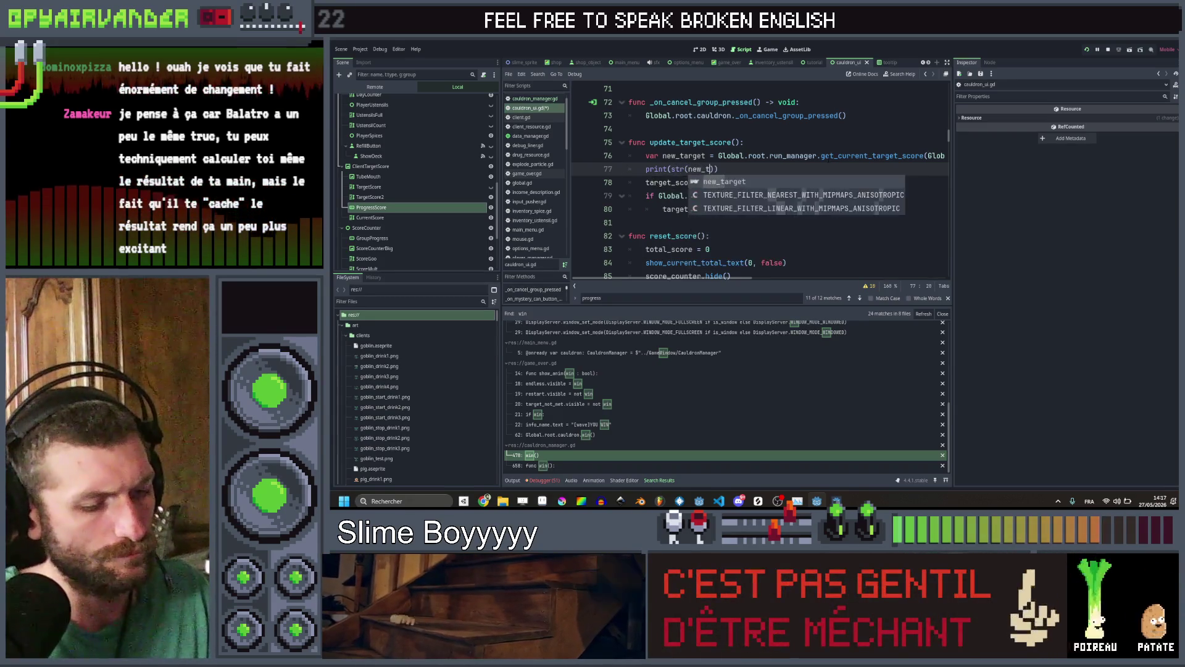
key(ctrl+s)
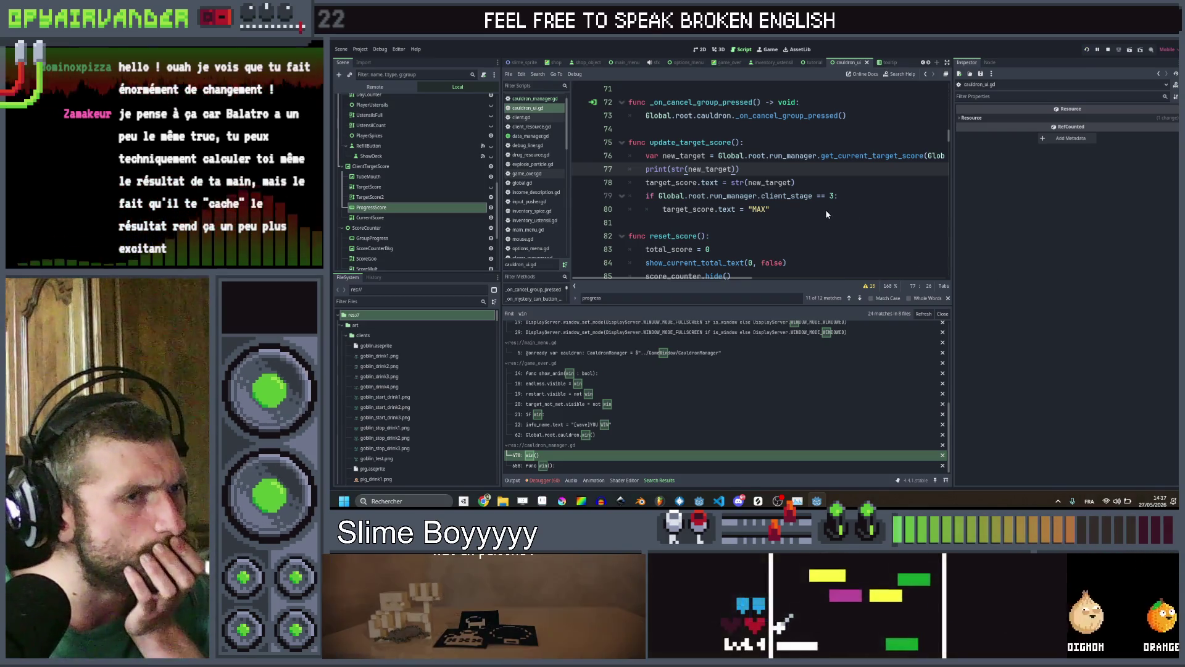
key(F5)
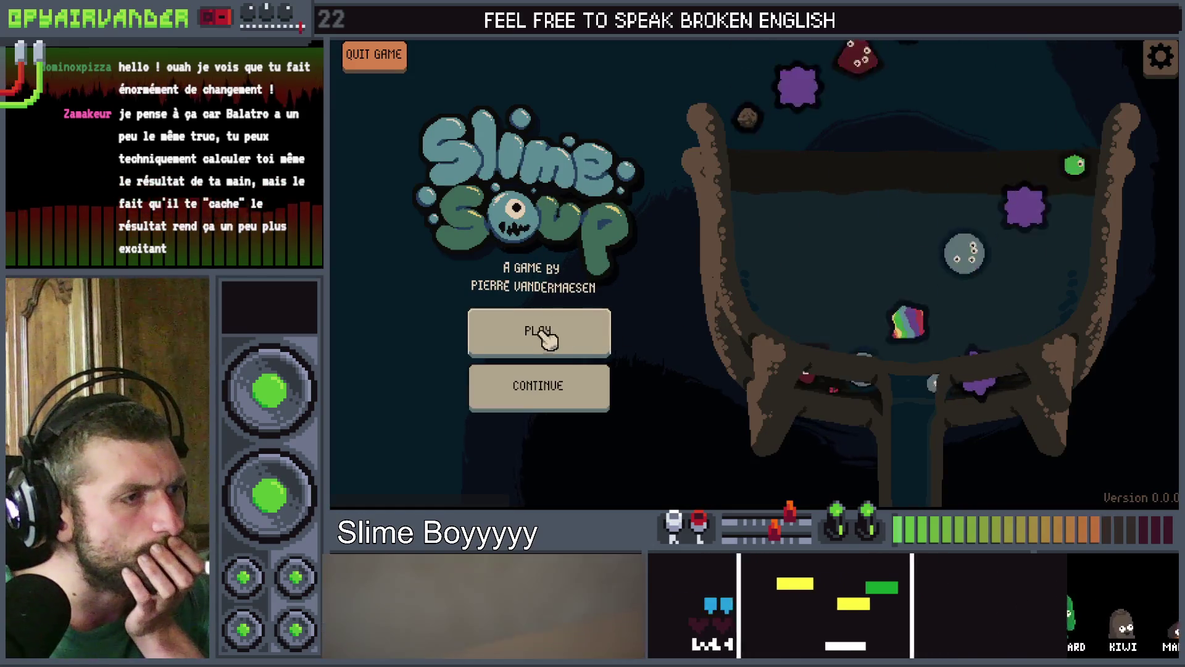
Start a round, pop the blood slimes, and quit so the output logs target scores 200 and 212
click(545, 333)
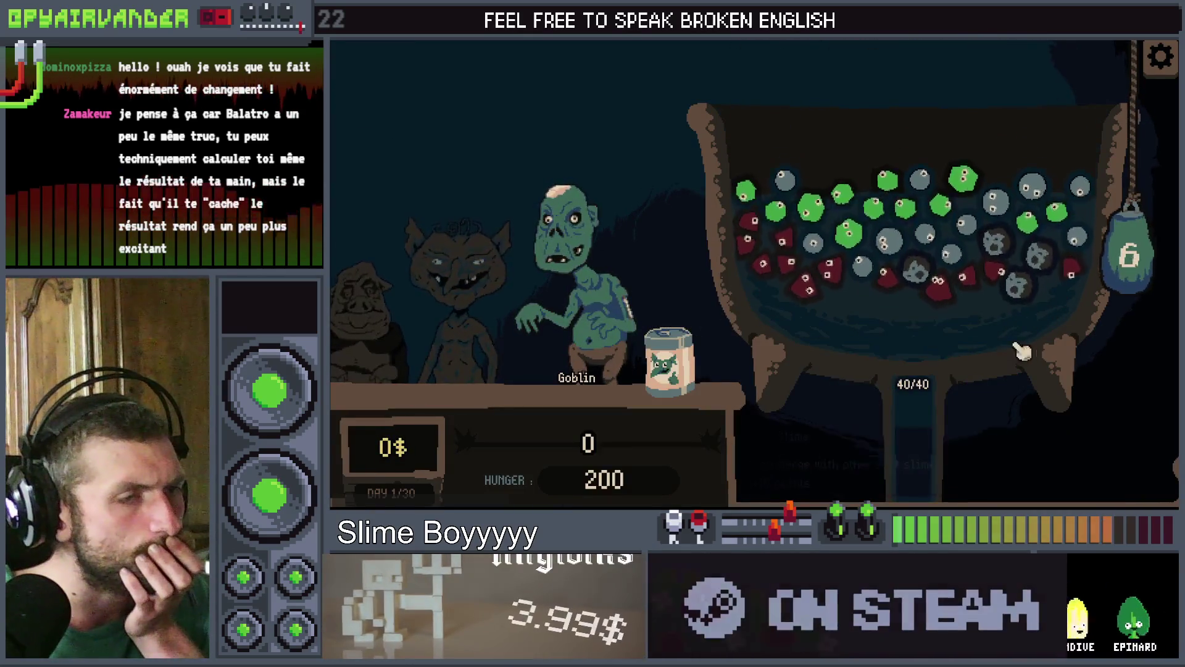
key(F8)
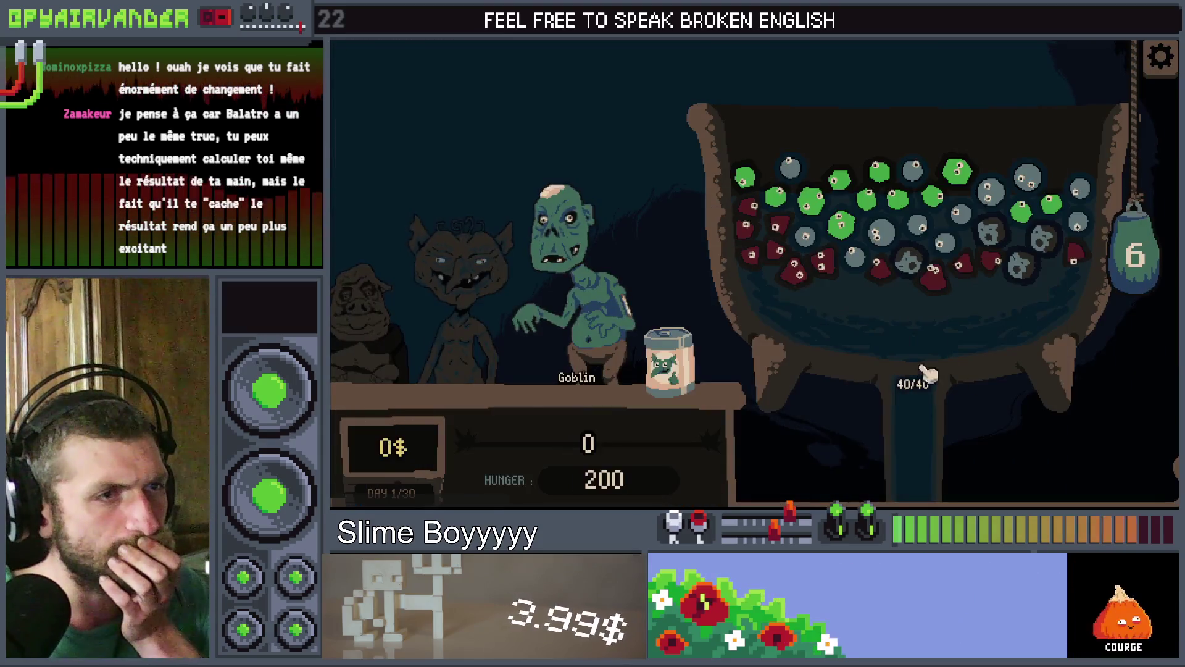
mouse_move(788, 204)
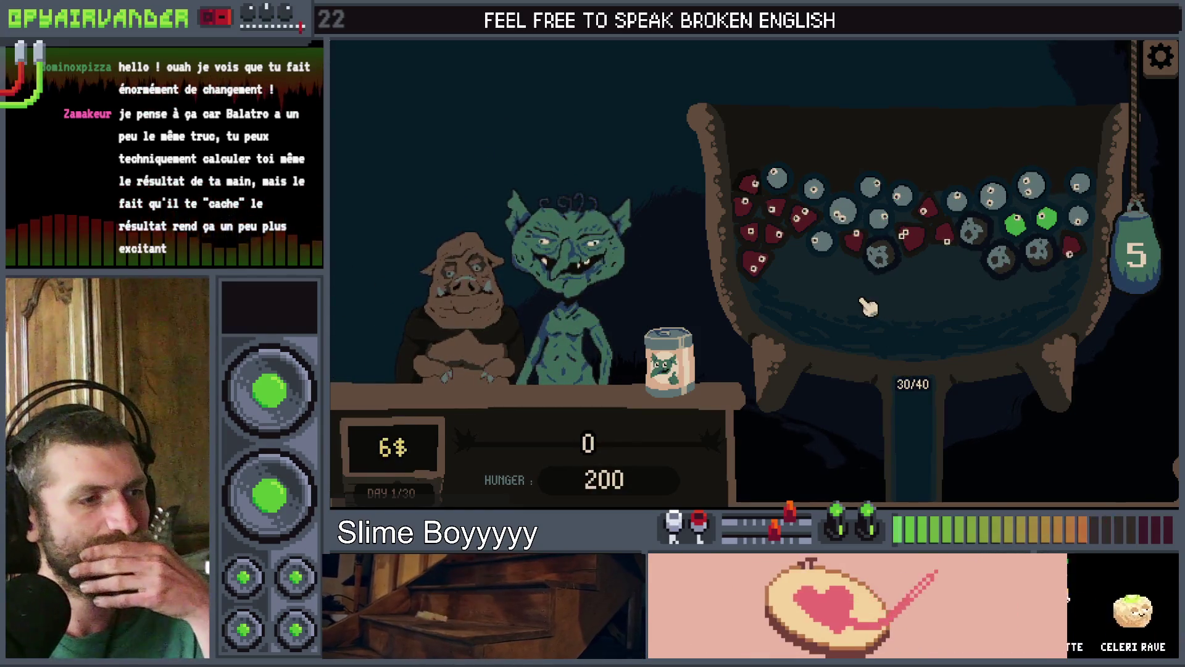
click(749, 193)
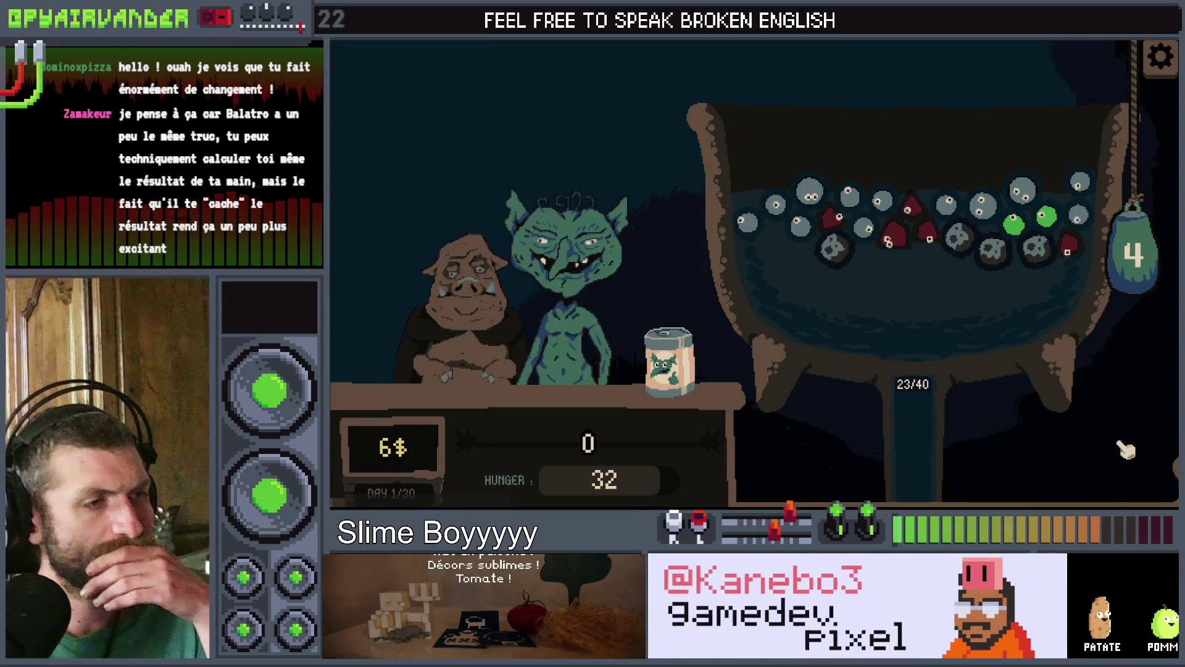
key(alt+F4)
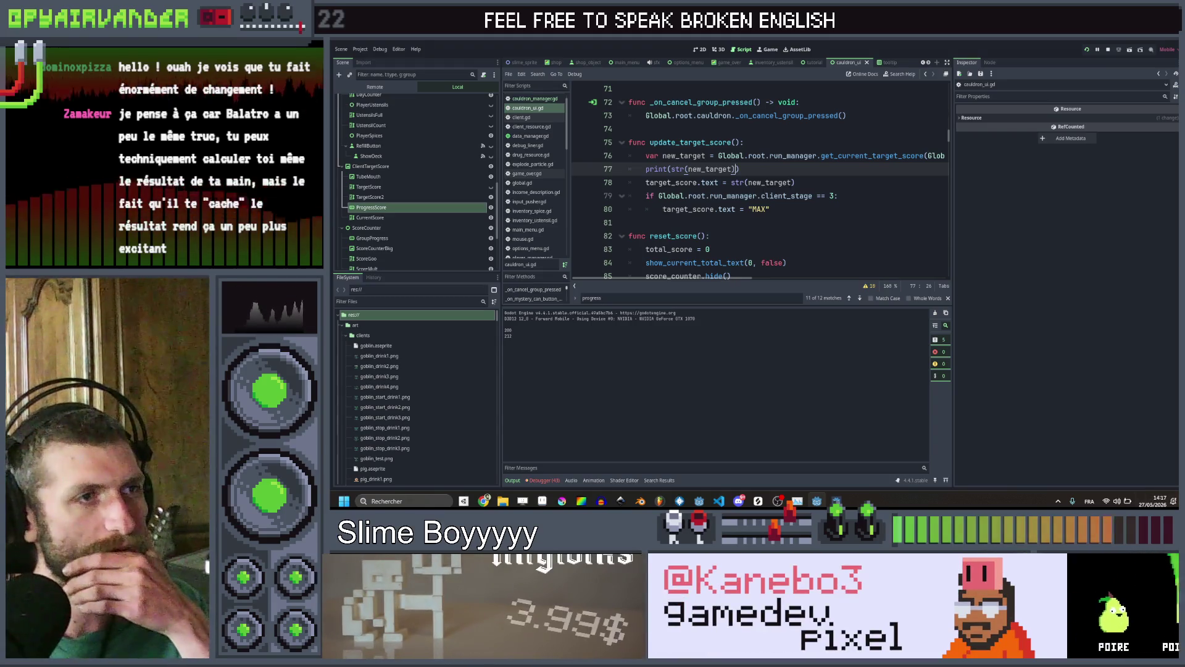
Run a project-wide search for target_score from line 78
click(796, 183)
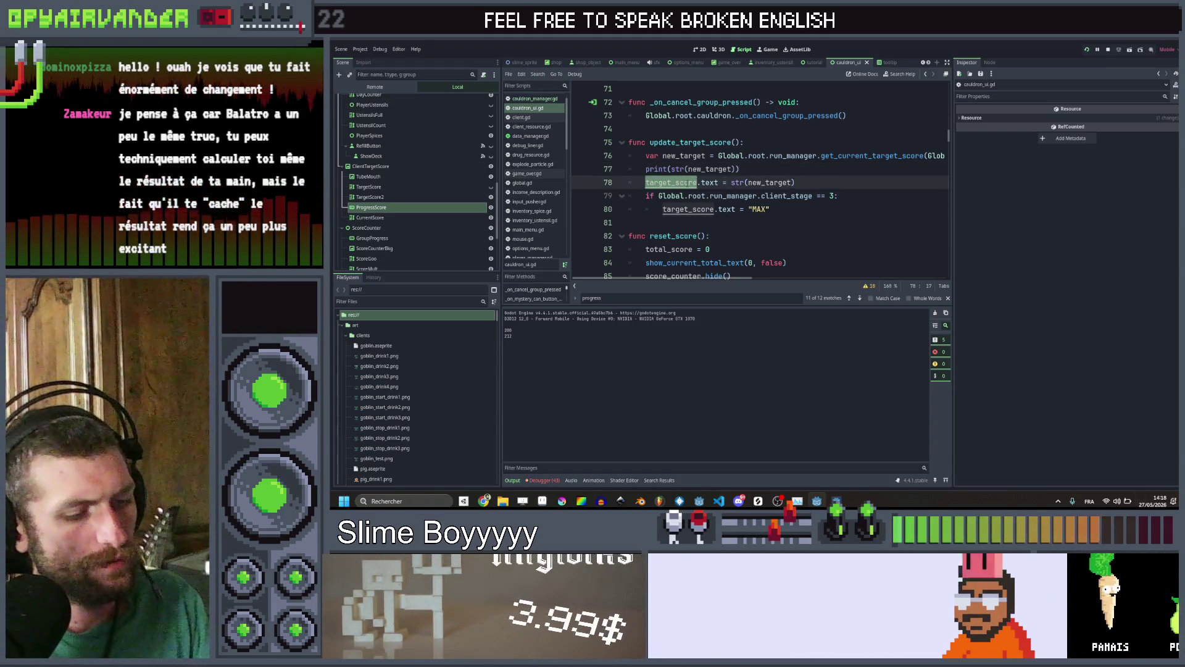
key(ctrl+shift+f)
click(757, 295)
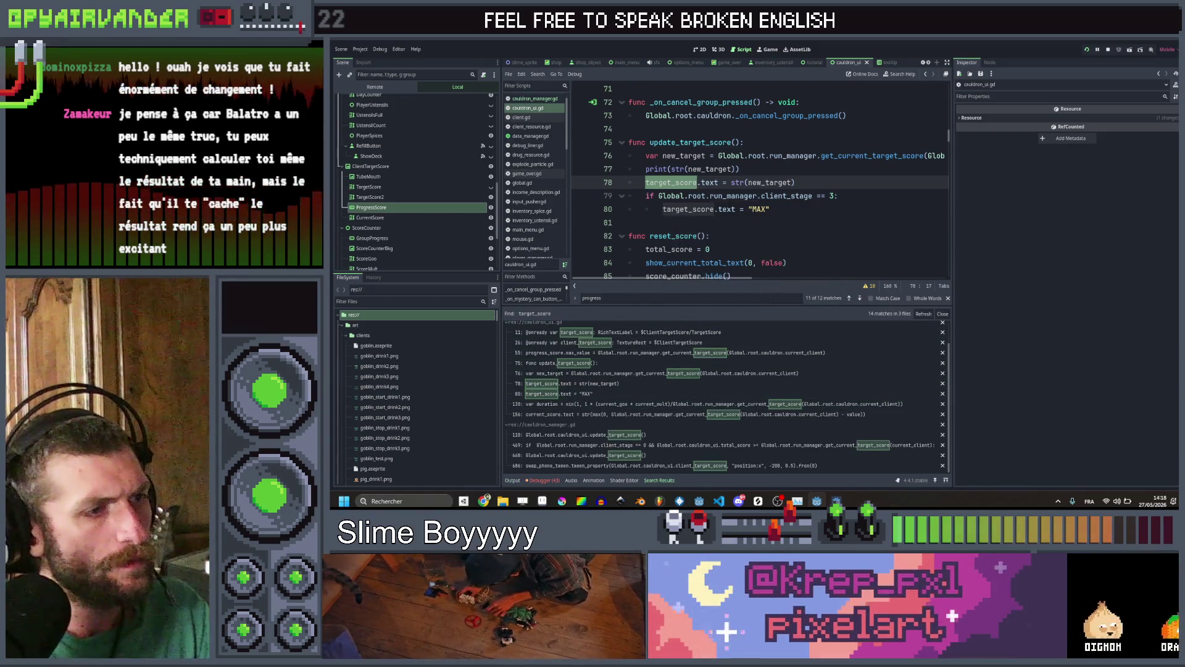
Search the project for target_score.text and inspect its two matches on lines 80 and 78
drag(718, 183, 646, 183)
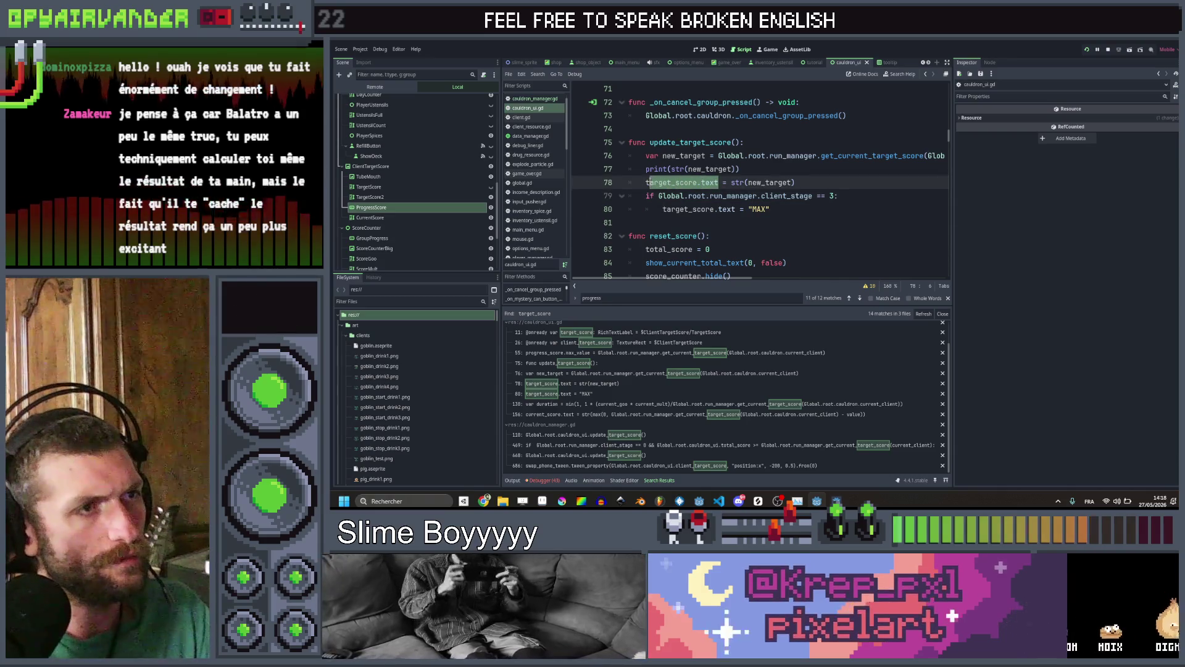
key(ctrl+shift+f)
click(757, 295)
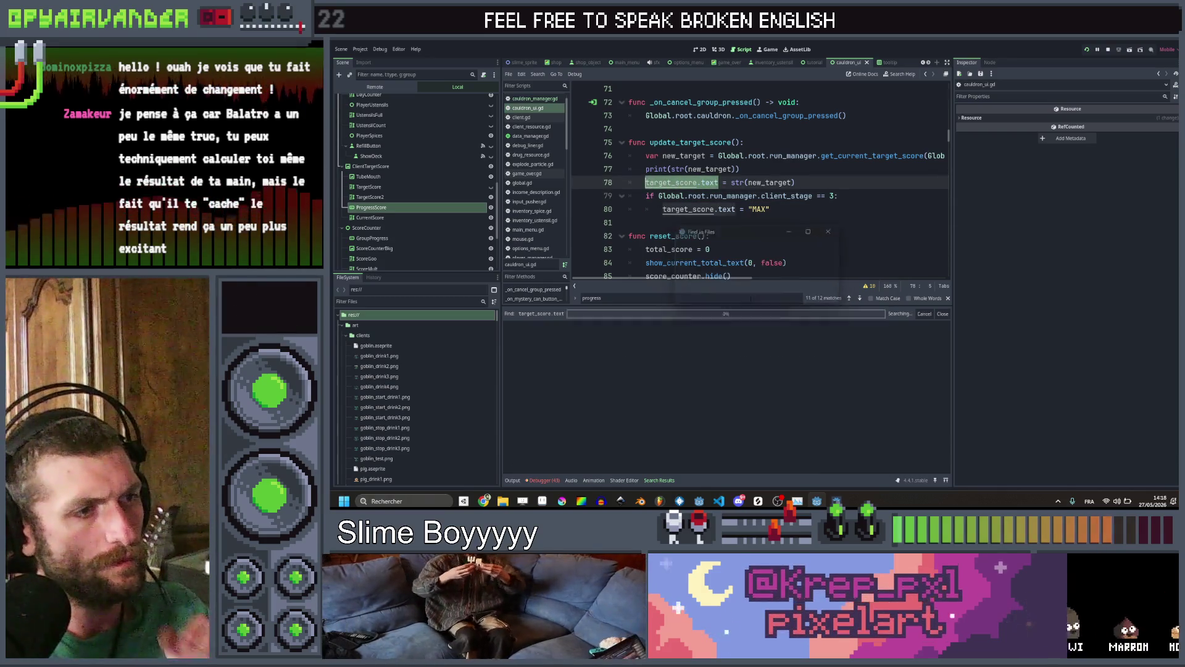
click(606, 345)
click(606, 340)
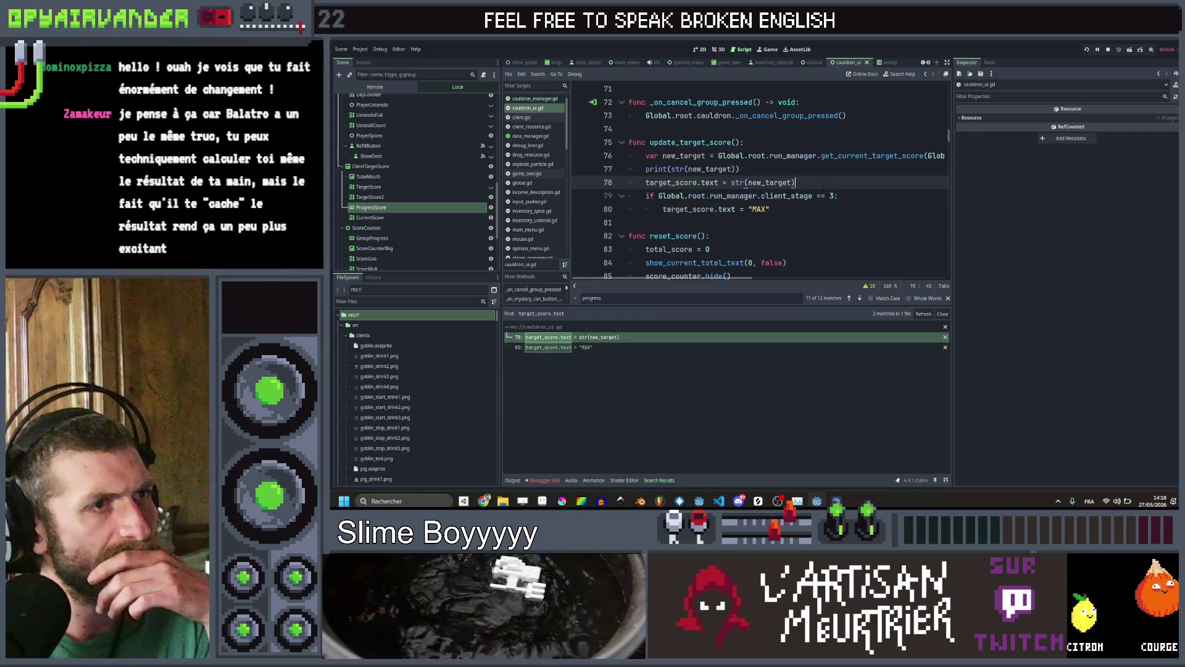
scroll(823, 185, up, 1)
scroll(454, 205, up, 2)
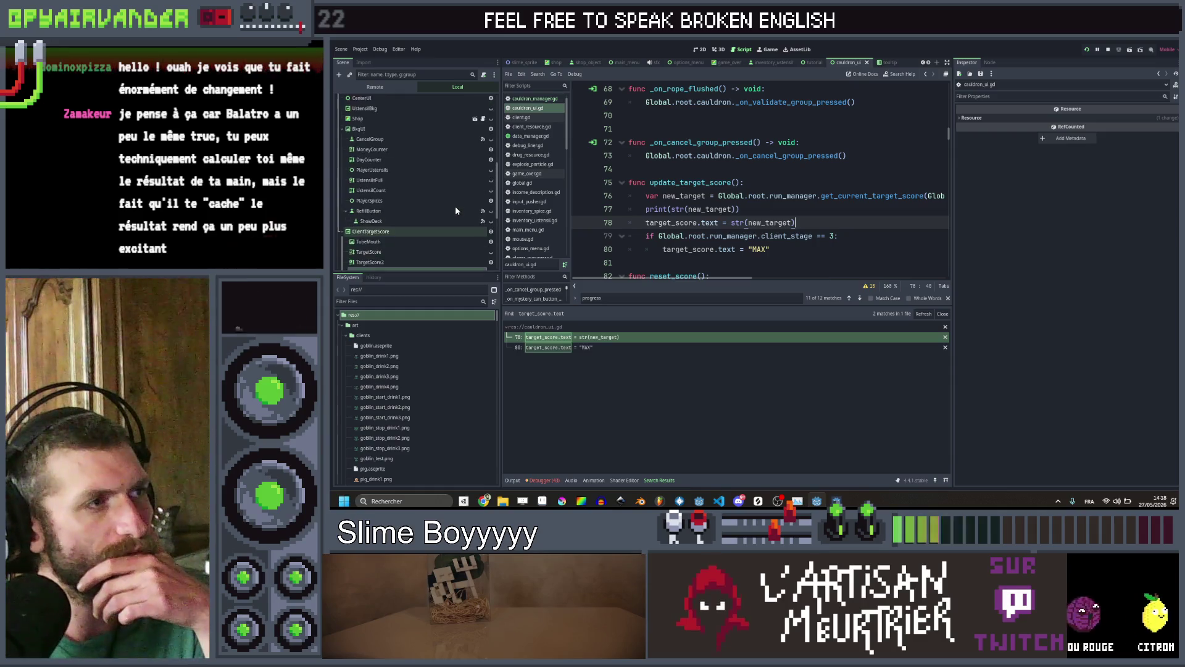
Make line 78 assign str(new_target) to current_score.text, save the script, and run the game
scroll(457, 205, up, 2)
scroll(457, 210, down, 1)
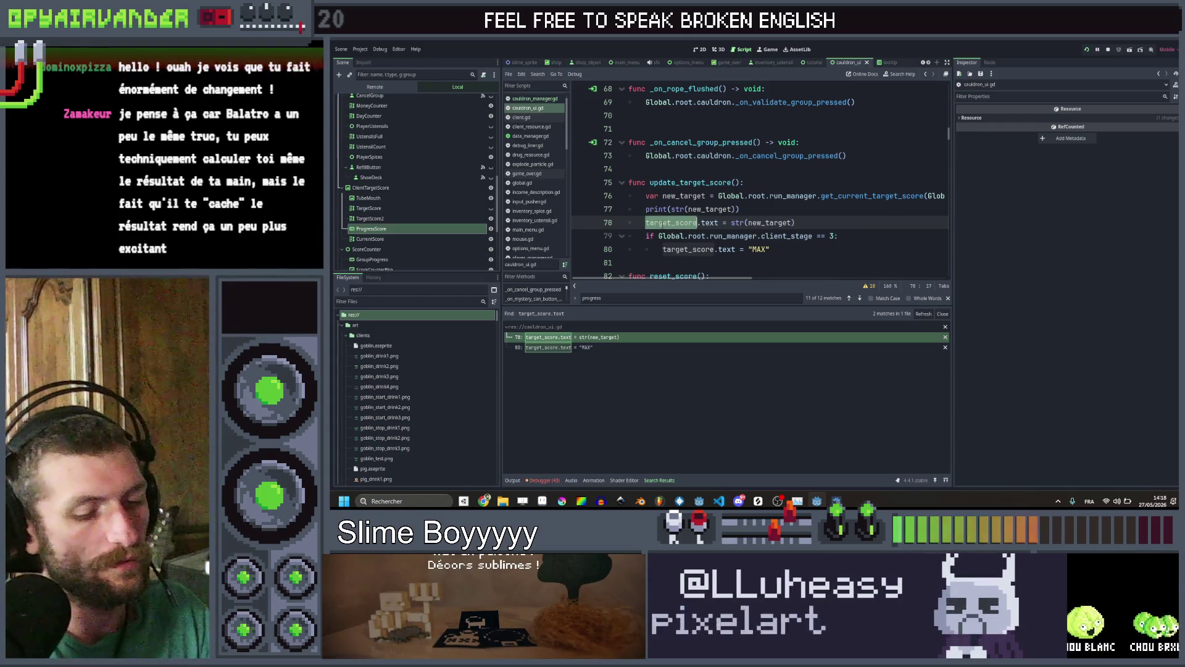
text(urrent_score)
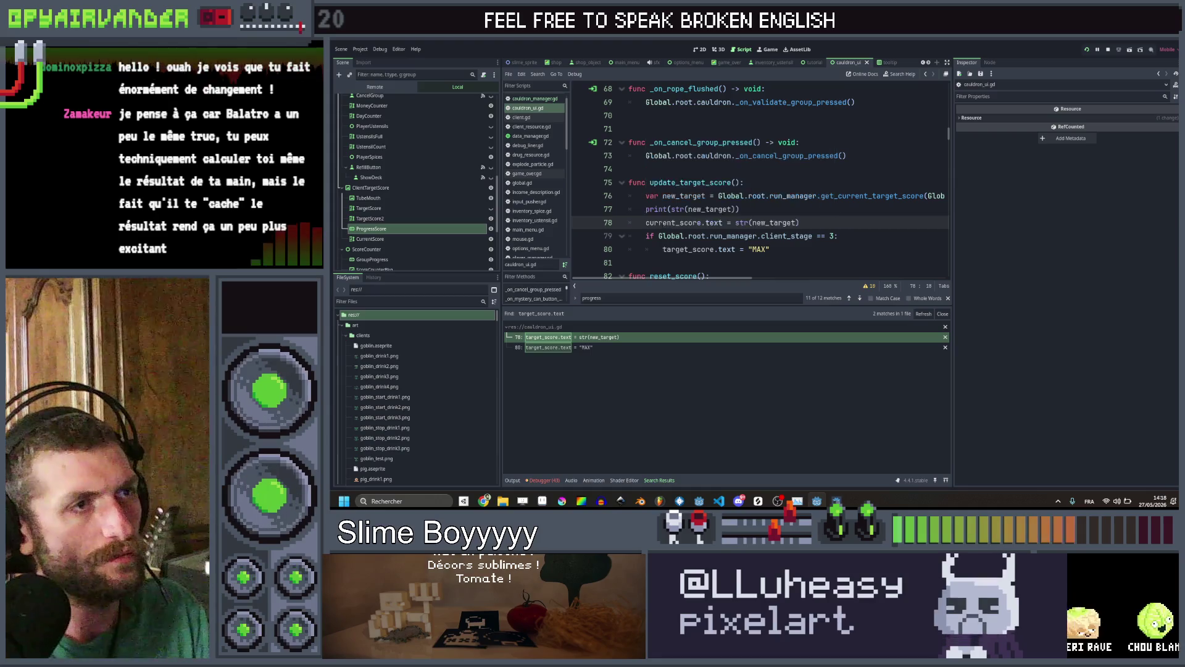
click(739, 209)
key(ctrl+s)
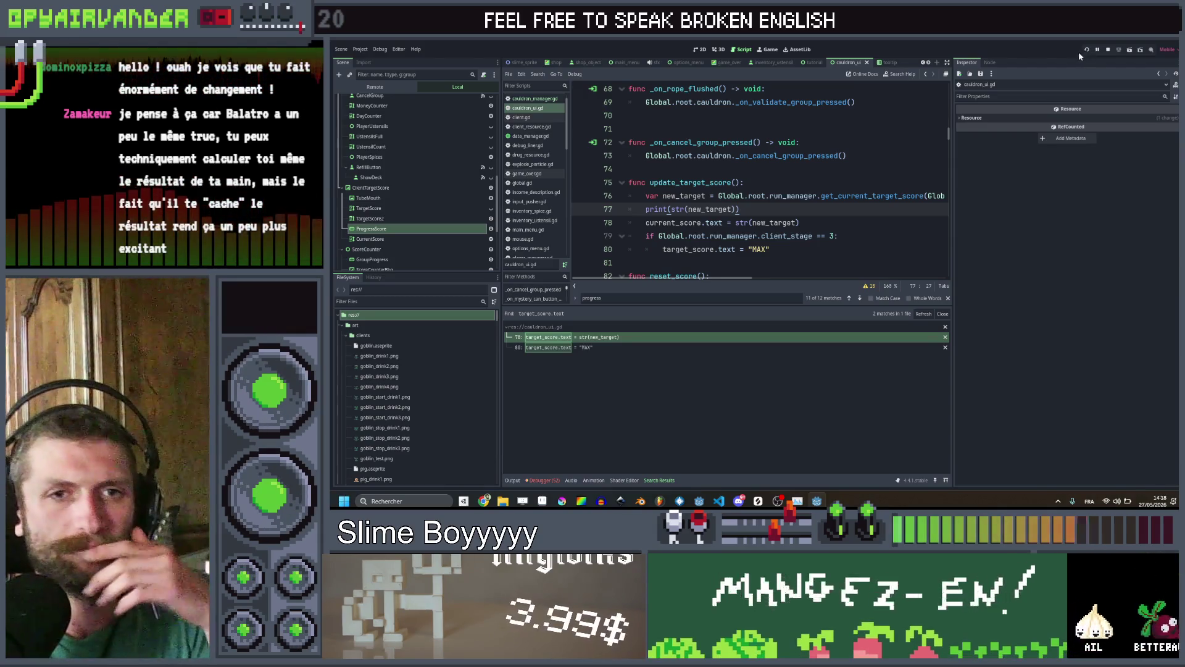
key(F5)
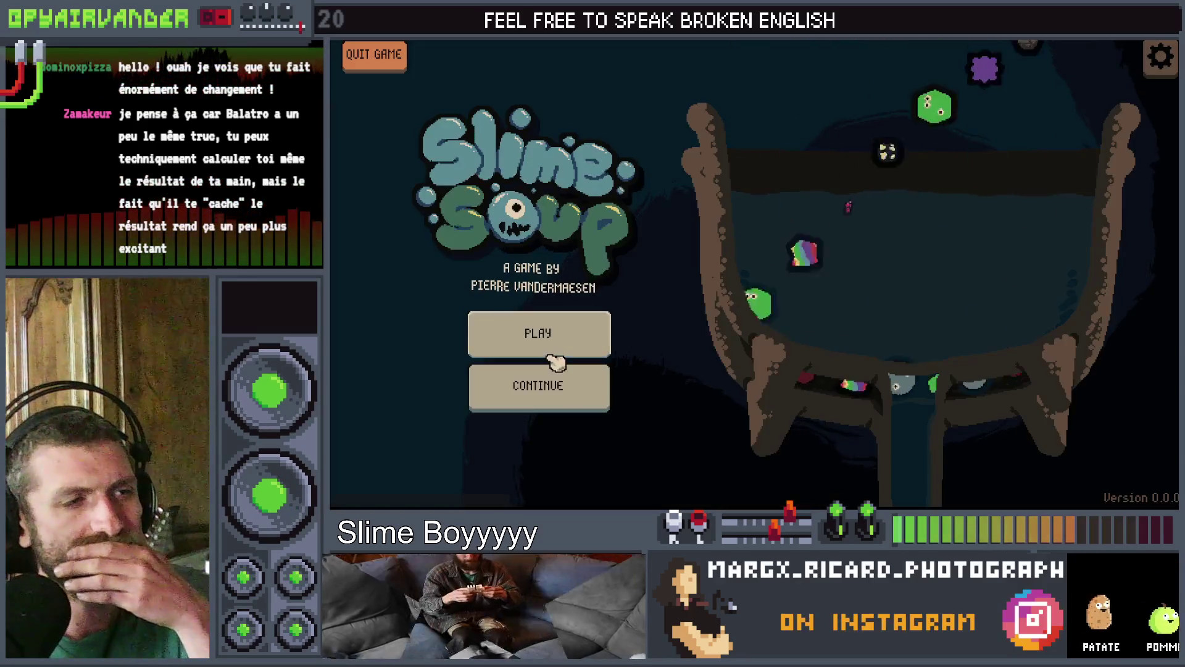
Play a round by merging two slimes, popping the grey chain and merging the snot slimes, then stop
click(546, 343)
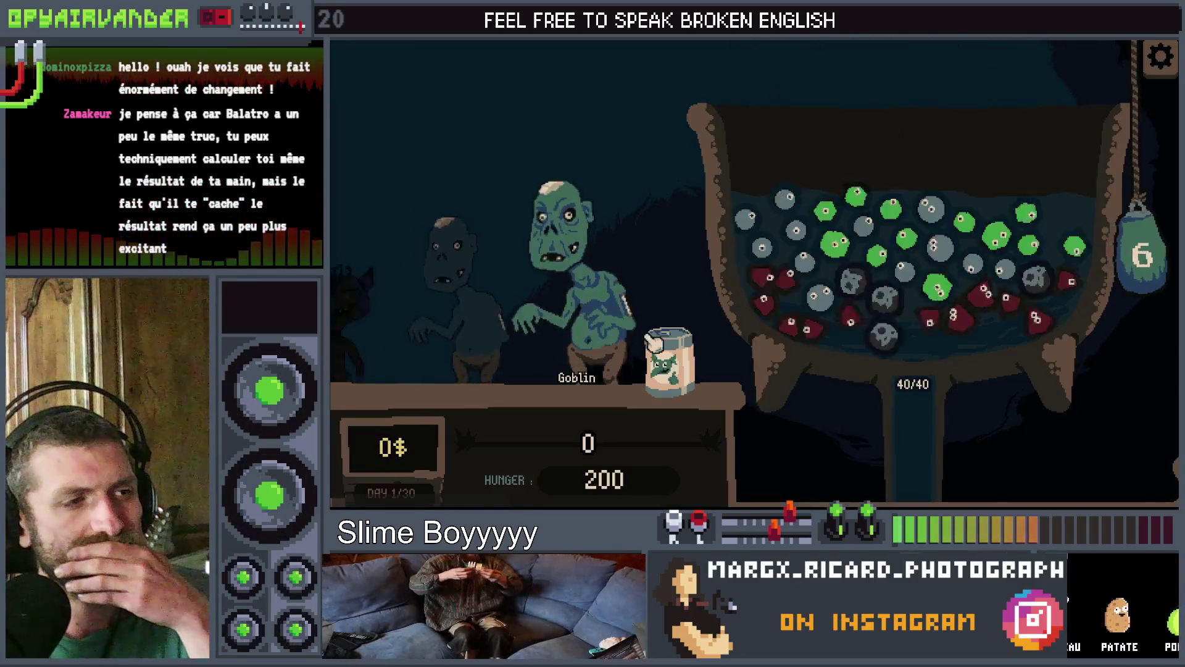
click(762, 196)
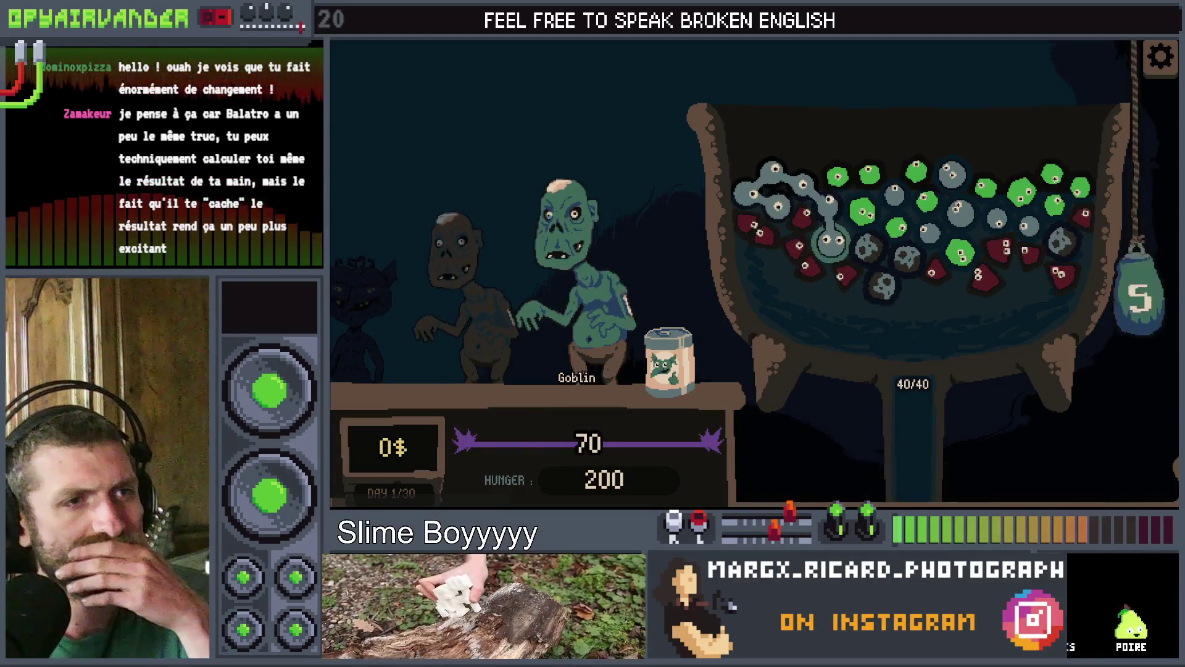
click(830, 242)
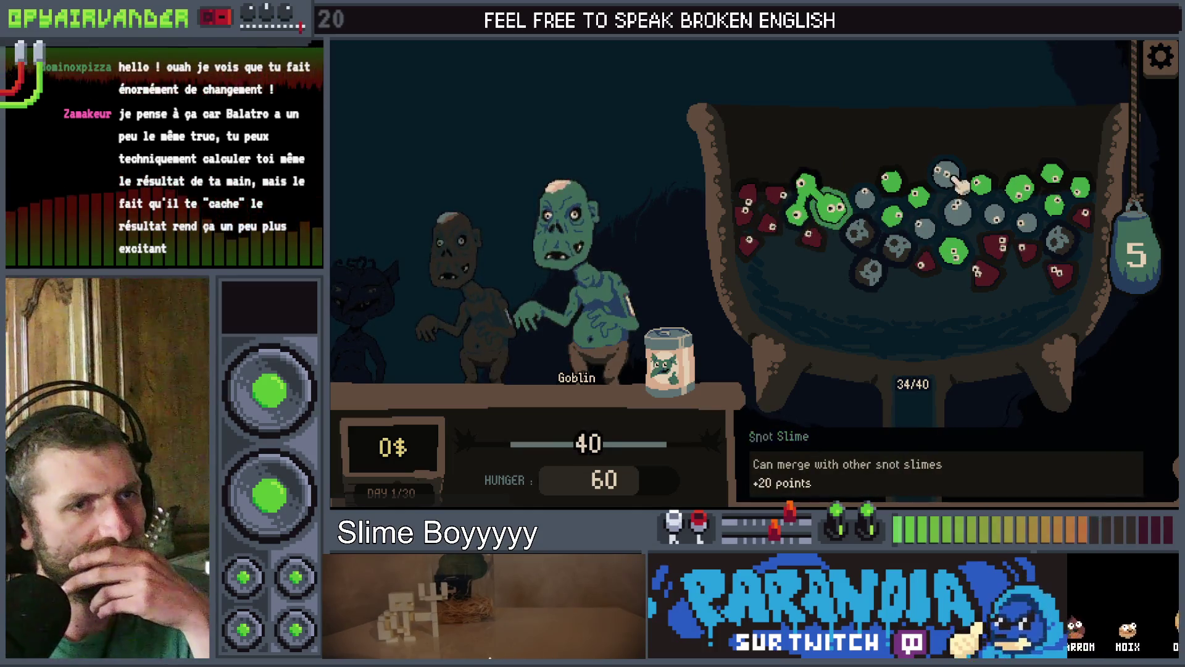
click(1032, 225)
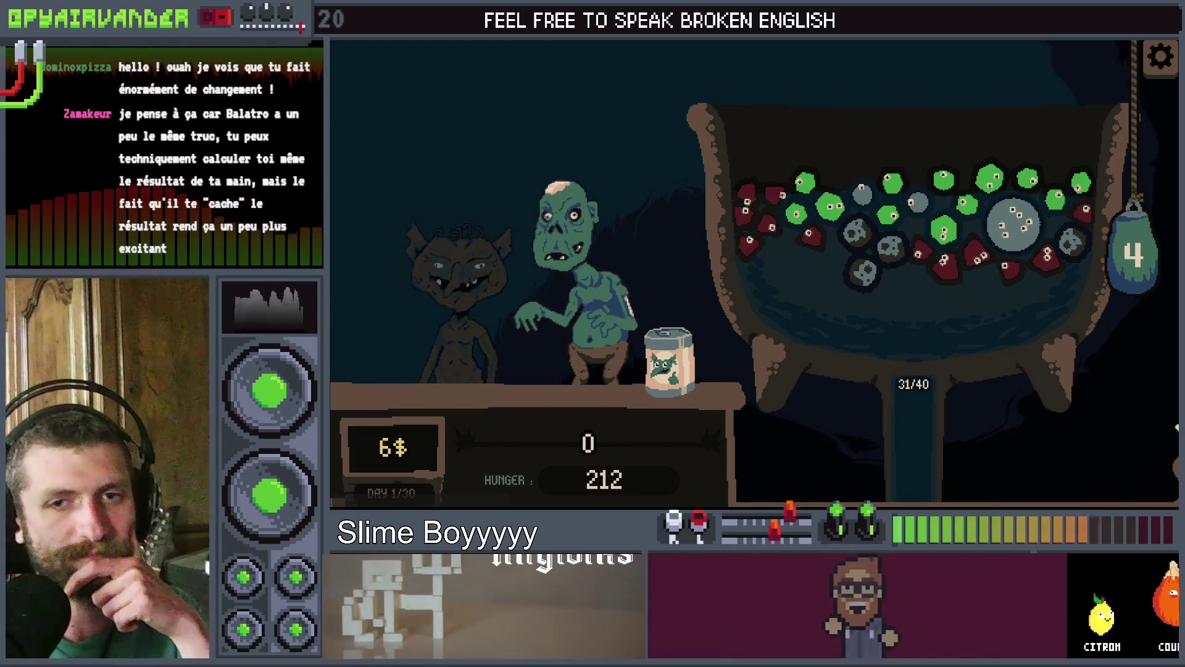
key(F8)
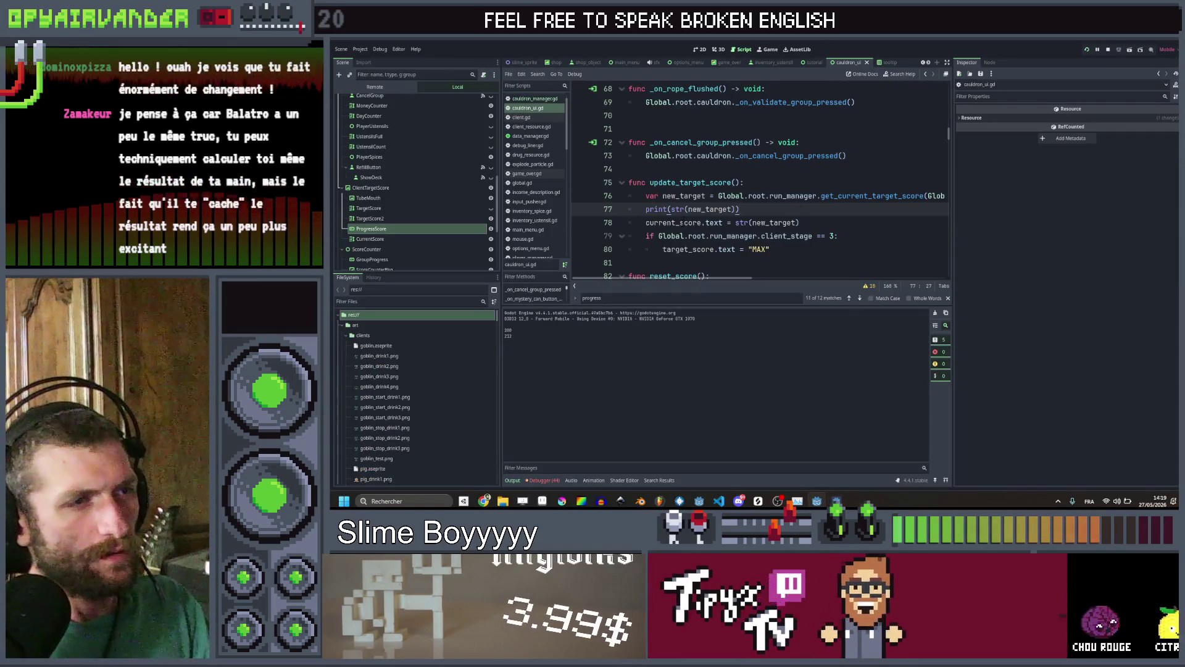
Search the project for current_score and check its uses on lines 156 and 251
right_click(683, 222)
click(728, 296)
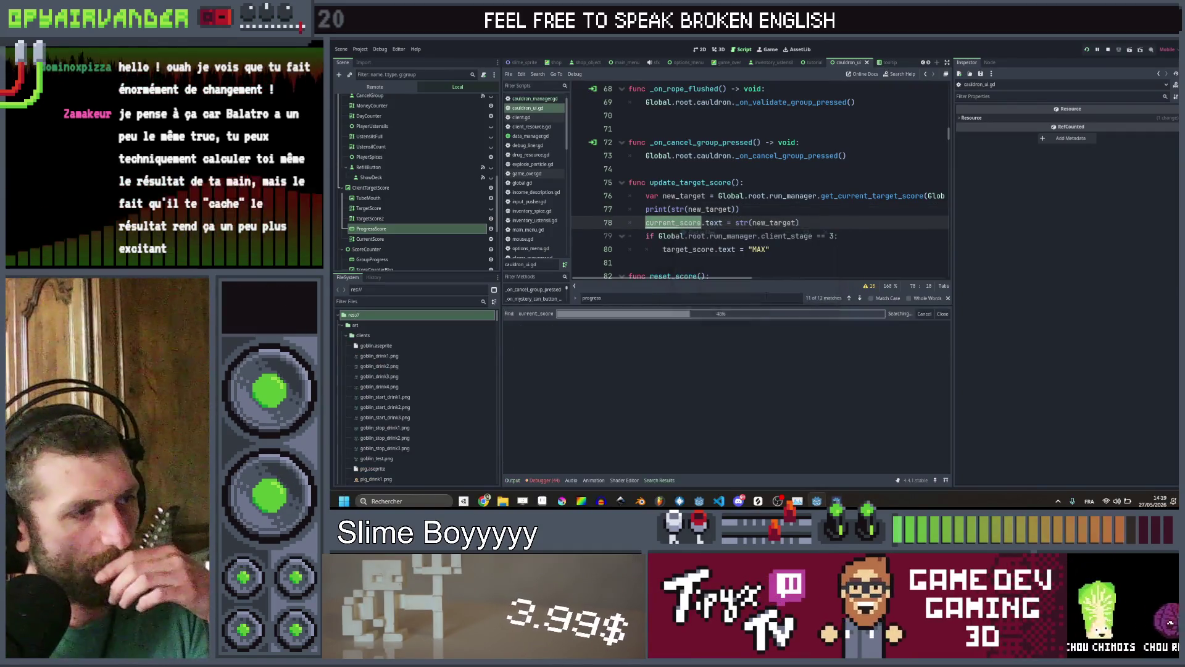
click(617, 340)
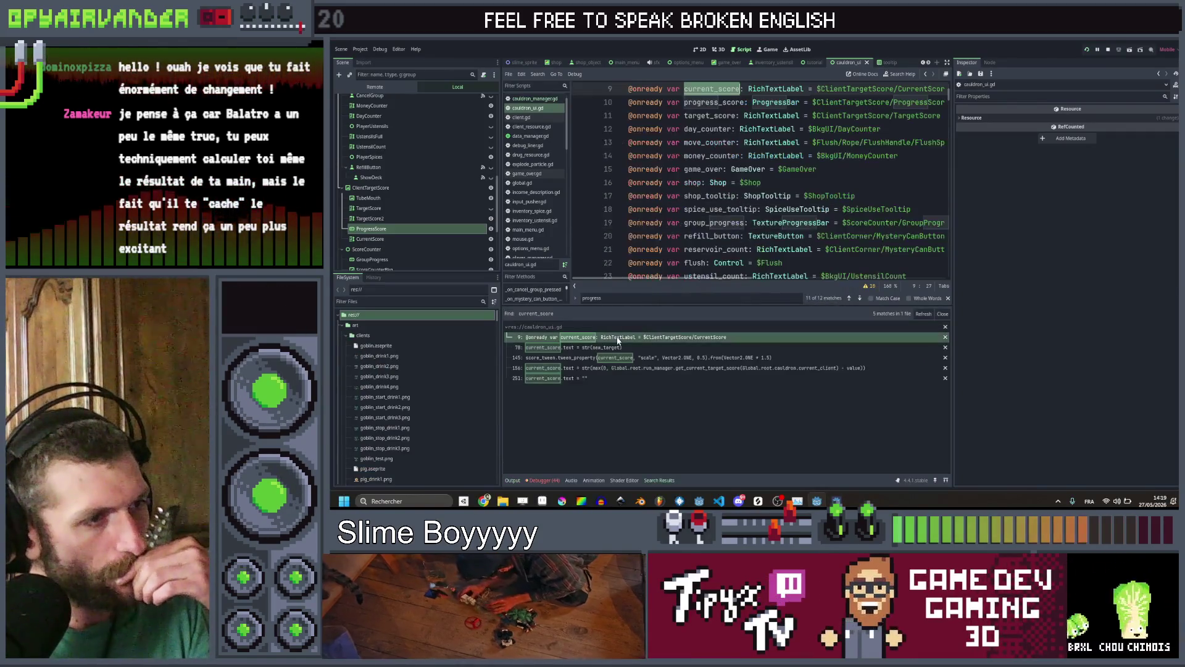
click(615, 368)
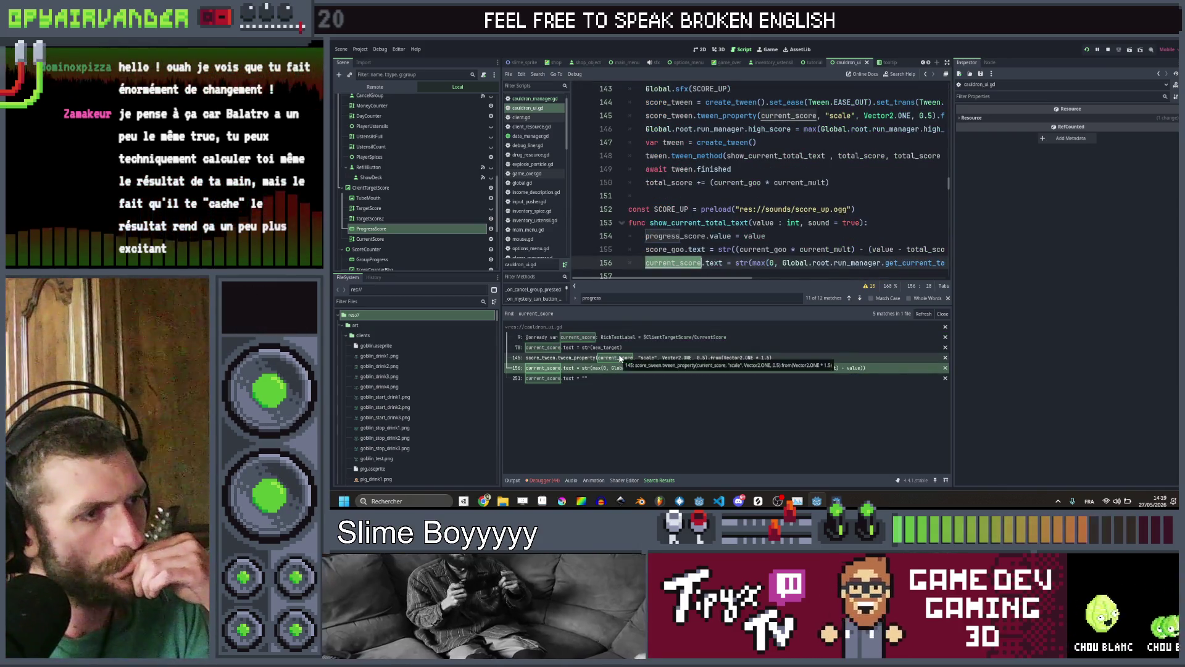
click(608, 377)
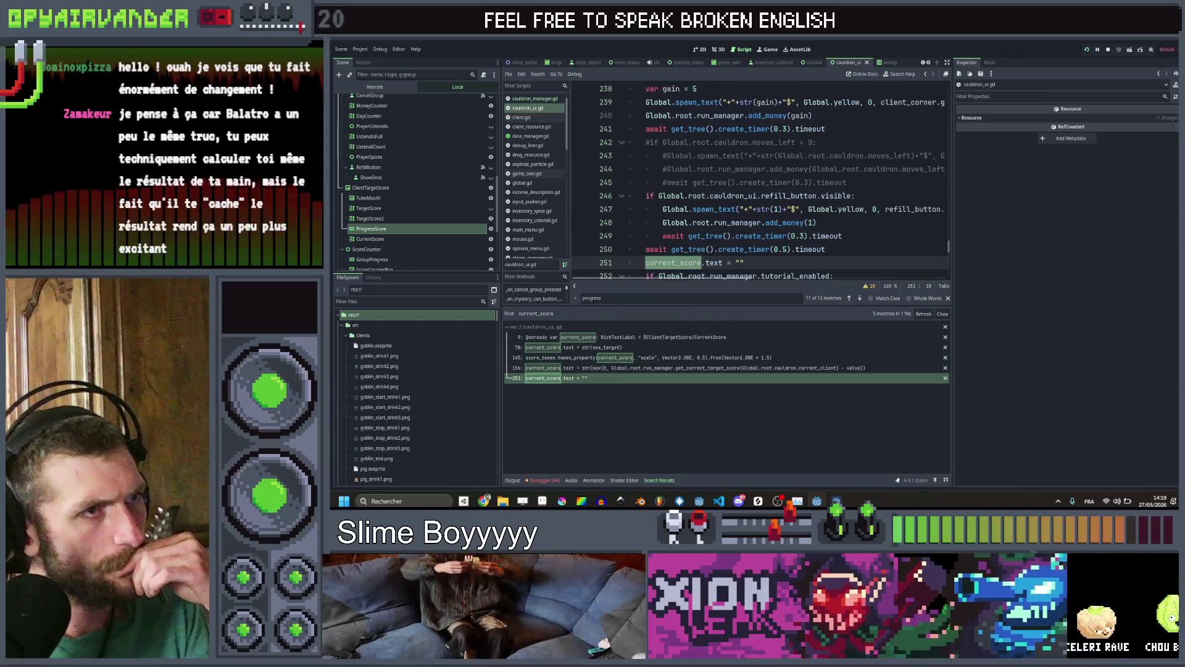
Return to the cauldron_ui.gd script and bring up the Find in Files dialog
scroll(821, 255, up, 3)
scroll(821, 255, down, 3)
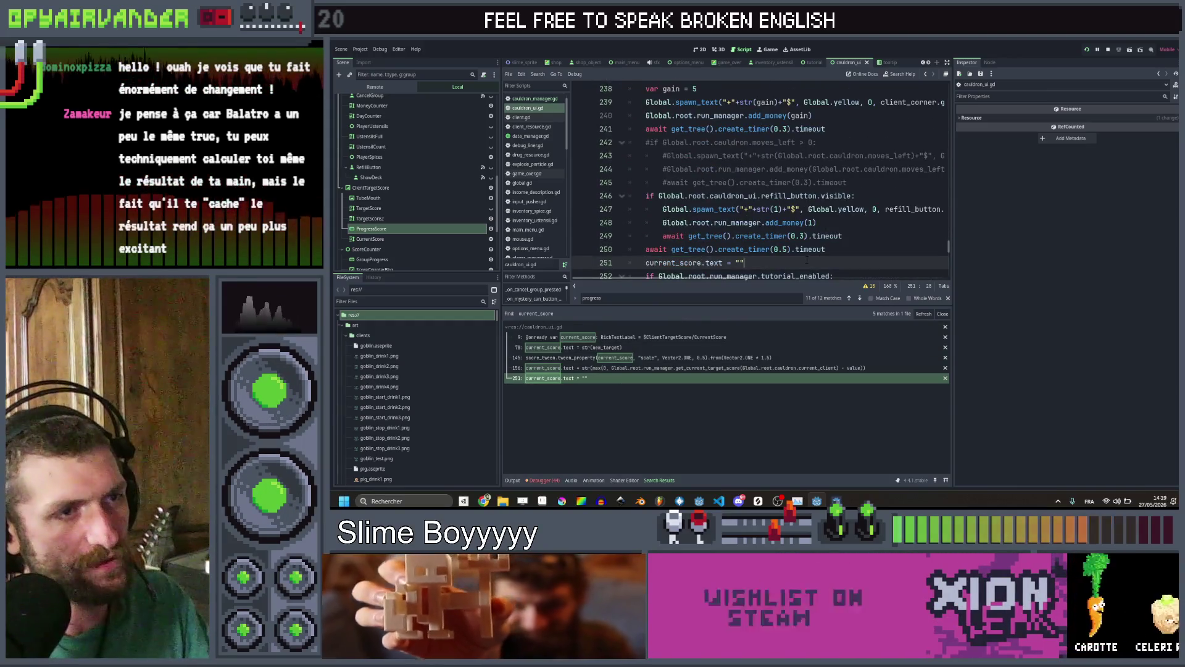
click(838, 209)
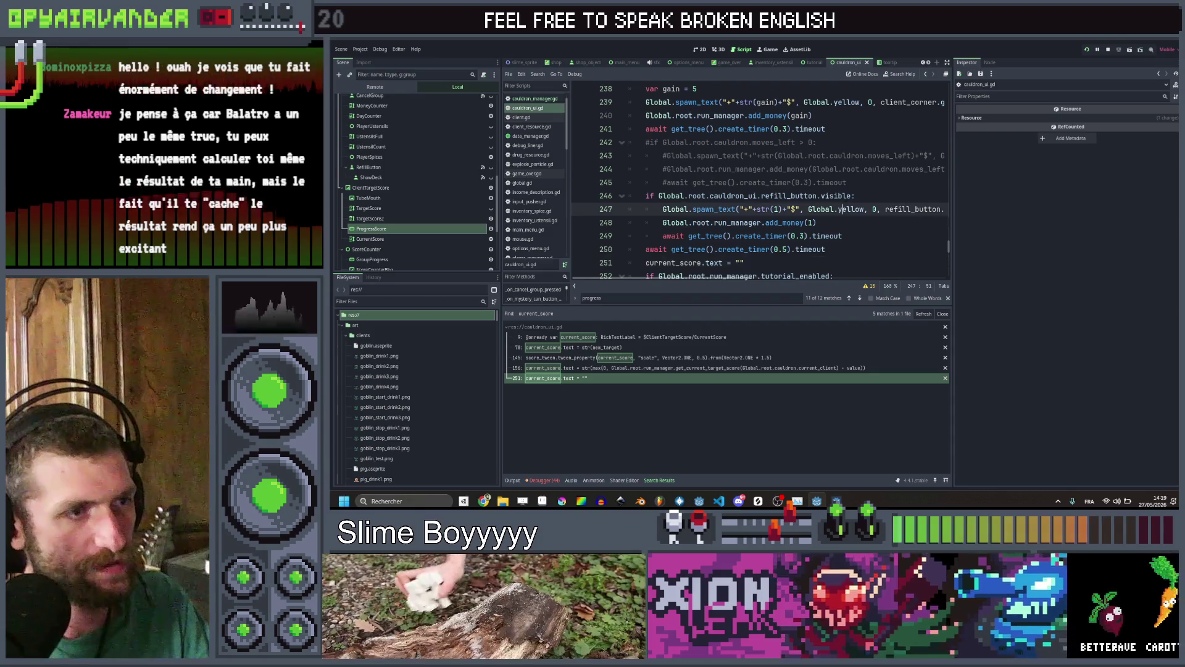
key(ctrl+shift+f)
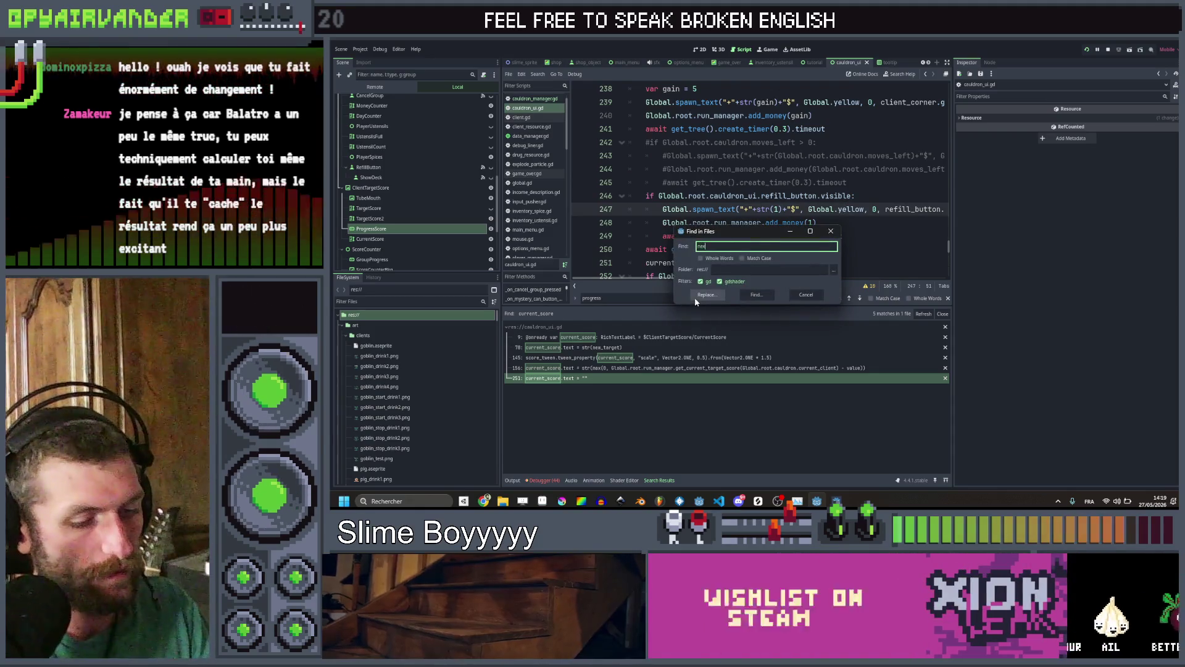
Search for next_client and follow its call in cauldron_manager.gd to the function definition
text(client)
key(Return)
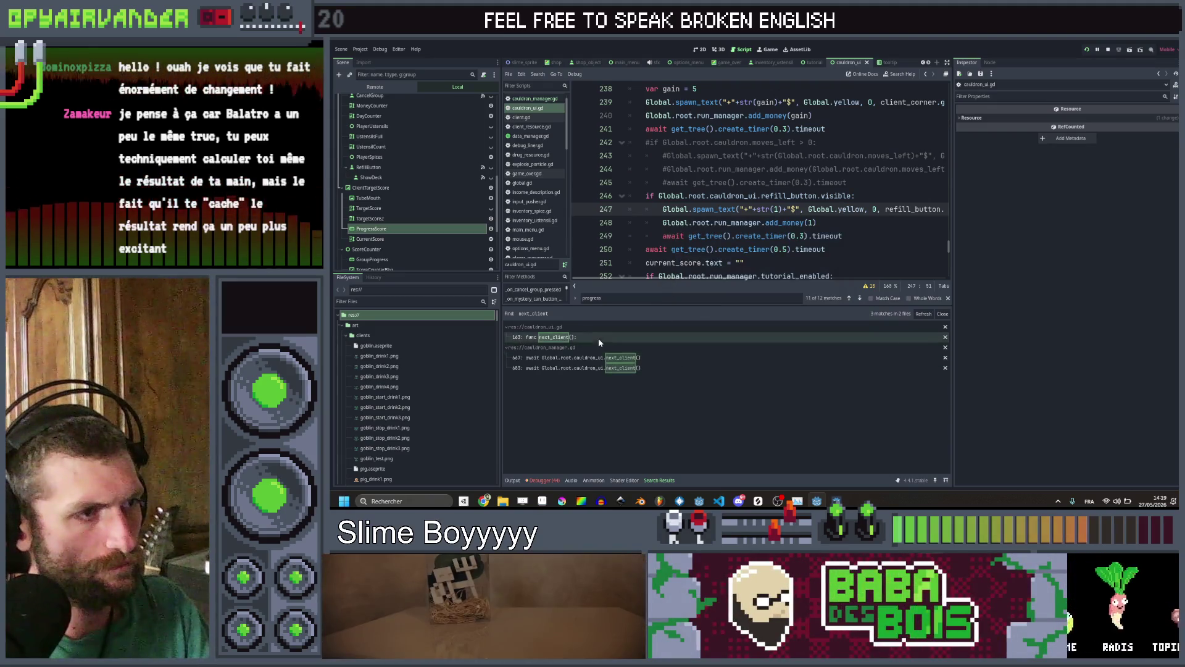
click(597, 358)
click(824, 169)
key(Return)
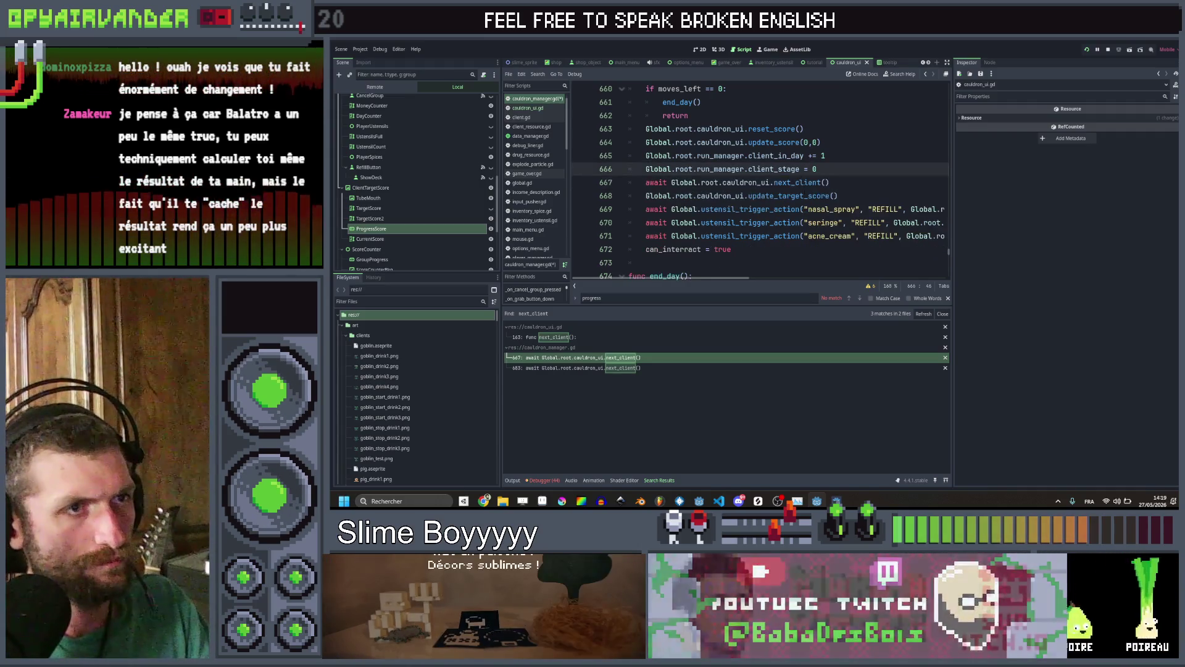
ctrl+click(803, 196)
scroll(771, 196, down, 2)
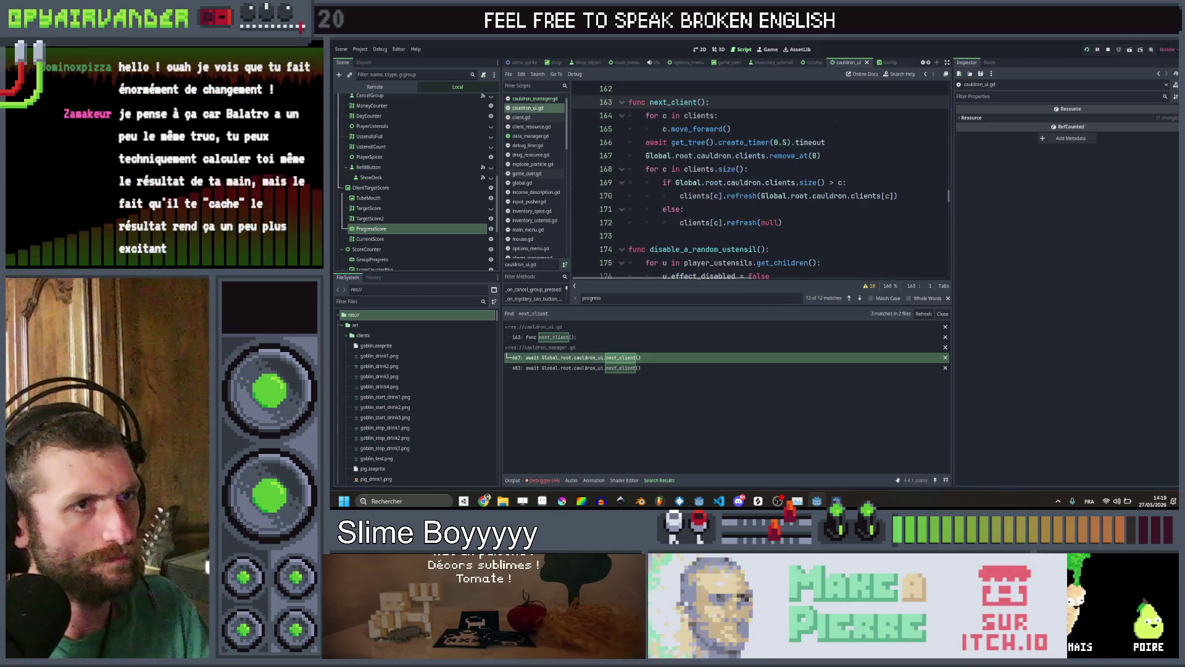
Add current_score.text = "" as the first line of next_client, save, and launch the game
click(852, 146)
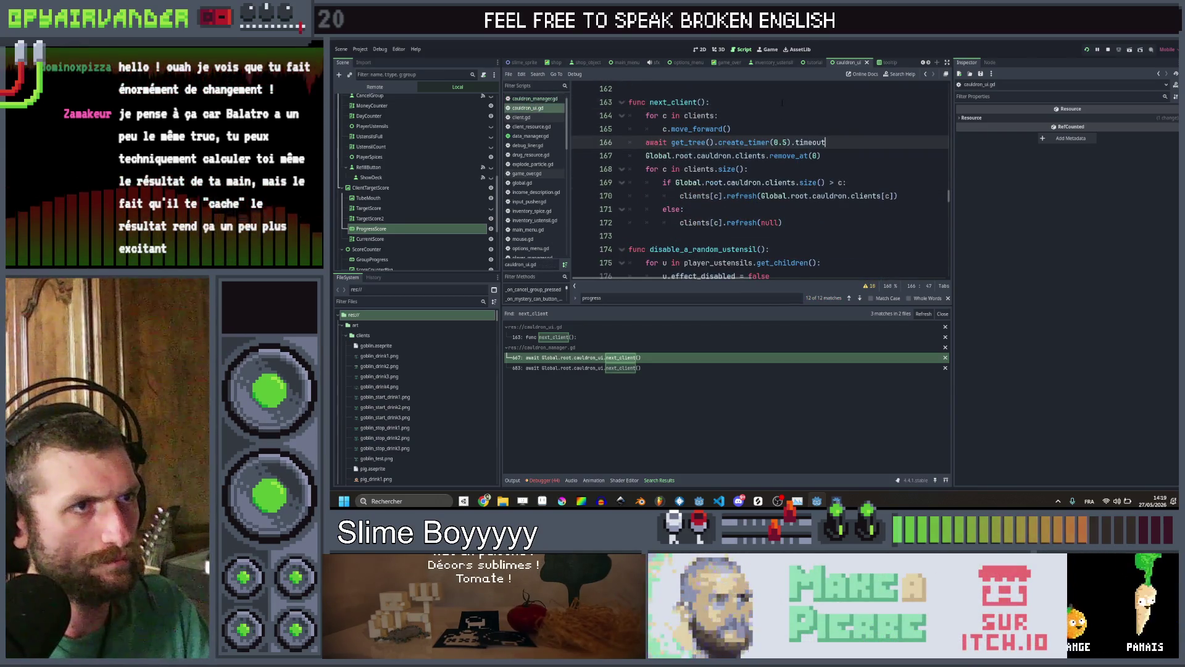
click(783, 103)
key(Return)
text(current_score.text = "")
key(Return)
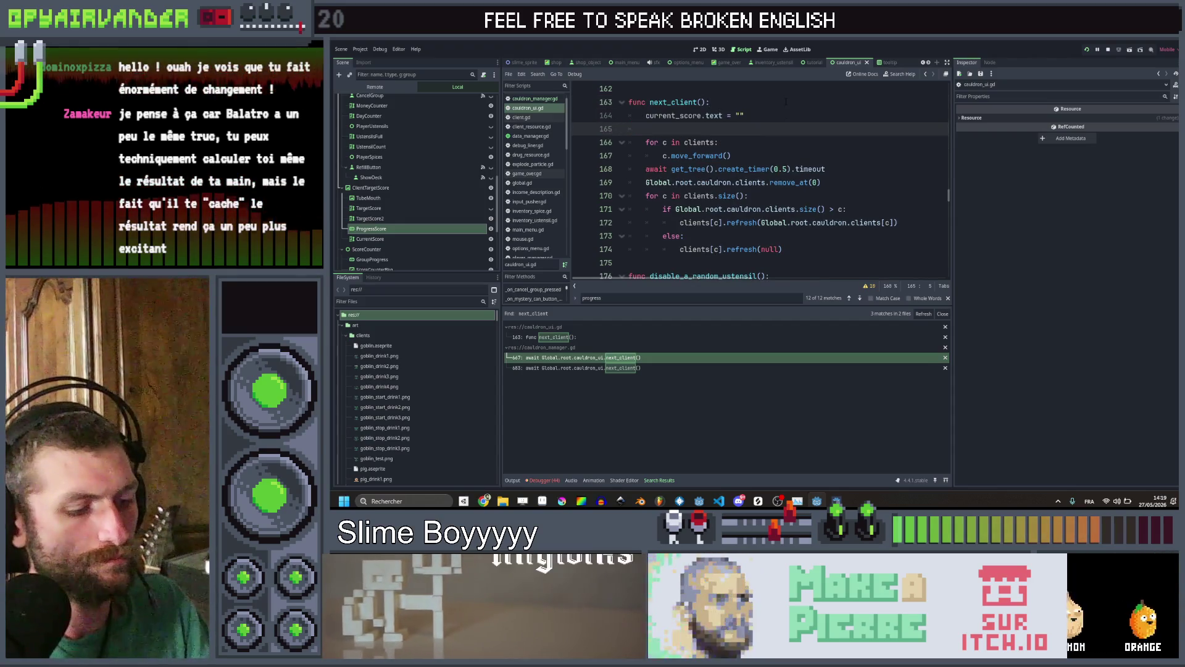
key(Delete)
key(ctrl+s)
click(865, 117)
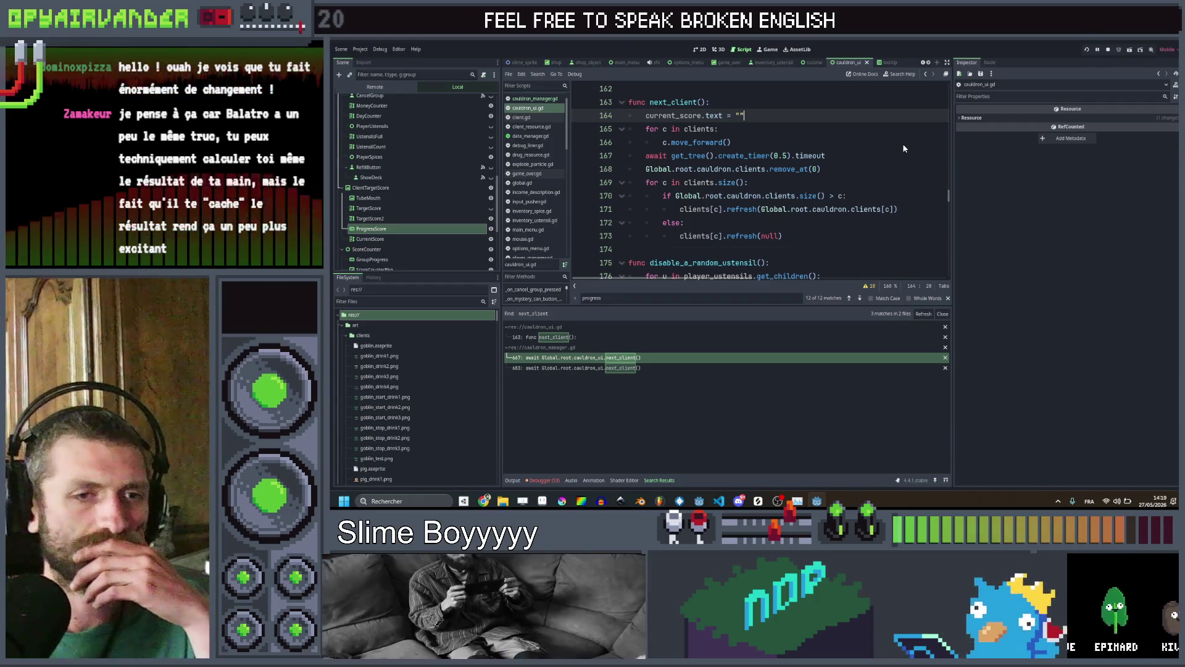
key(F5)
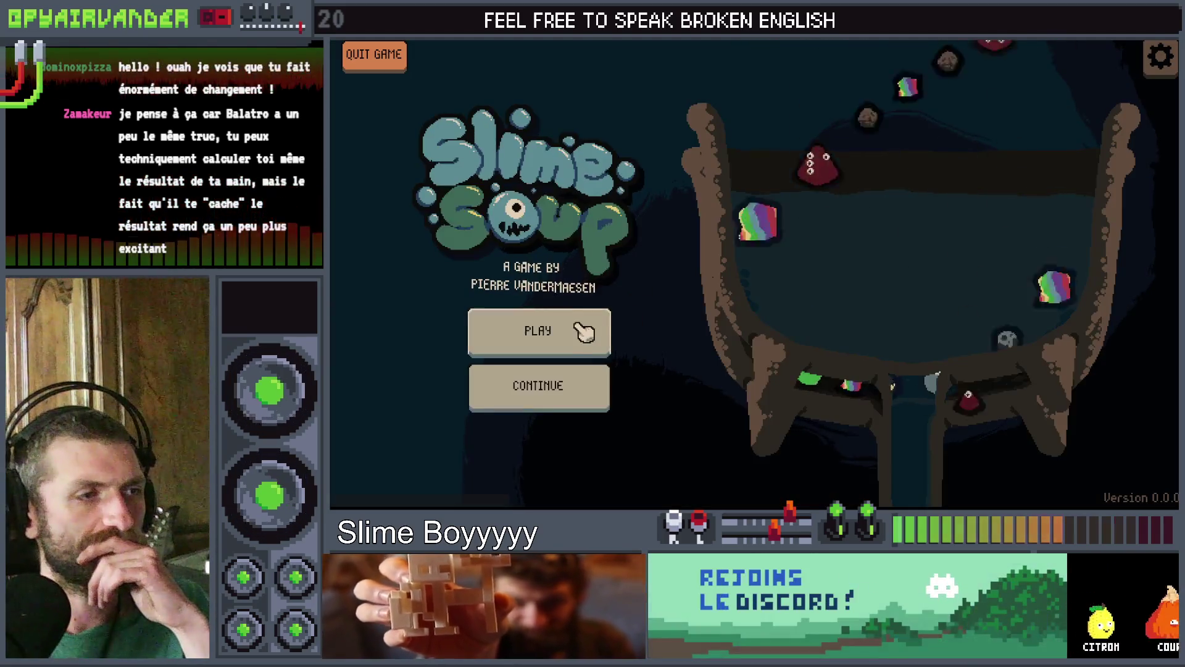
Start a run, merge pus, snot and blood slimes, drop a bag slime, and serve the pig
click(576, 329)
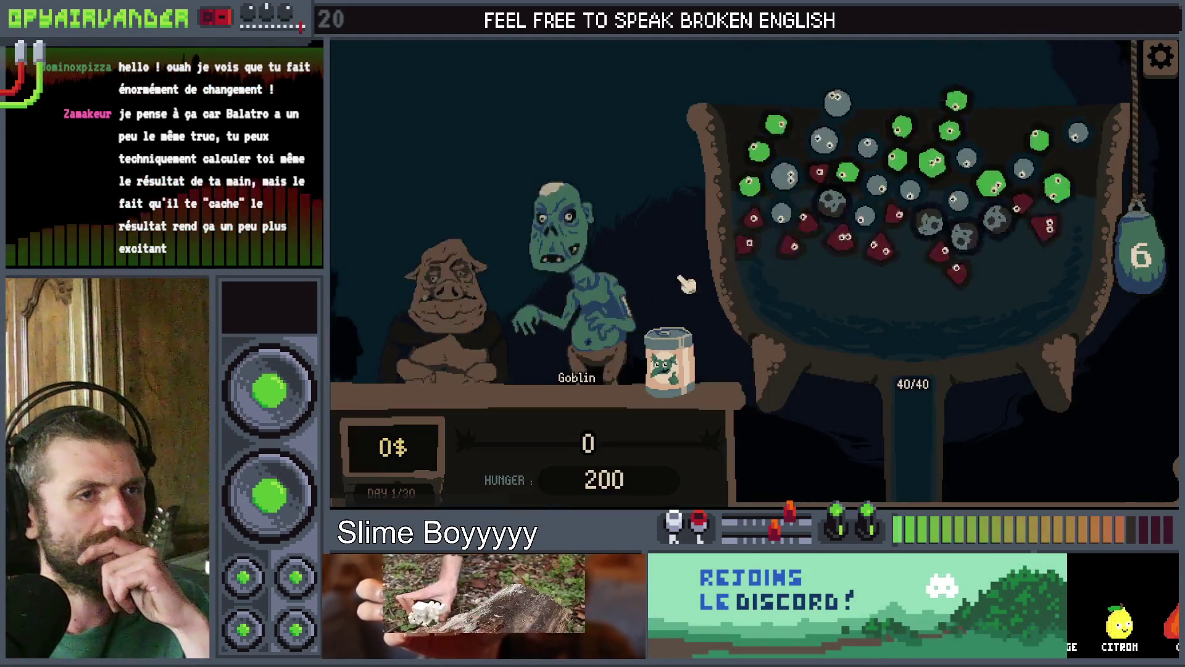
click(901, 236)
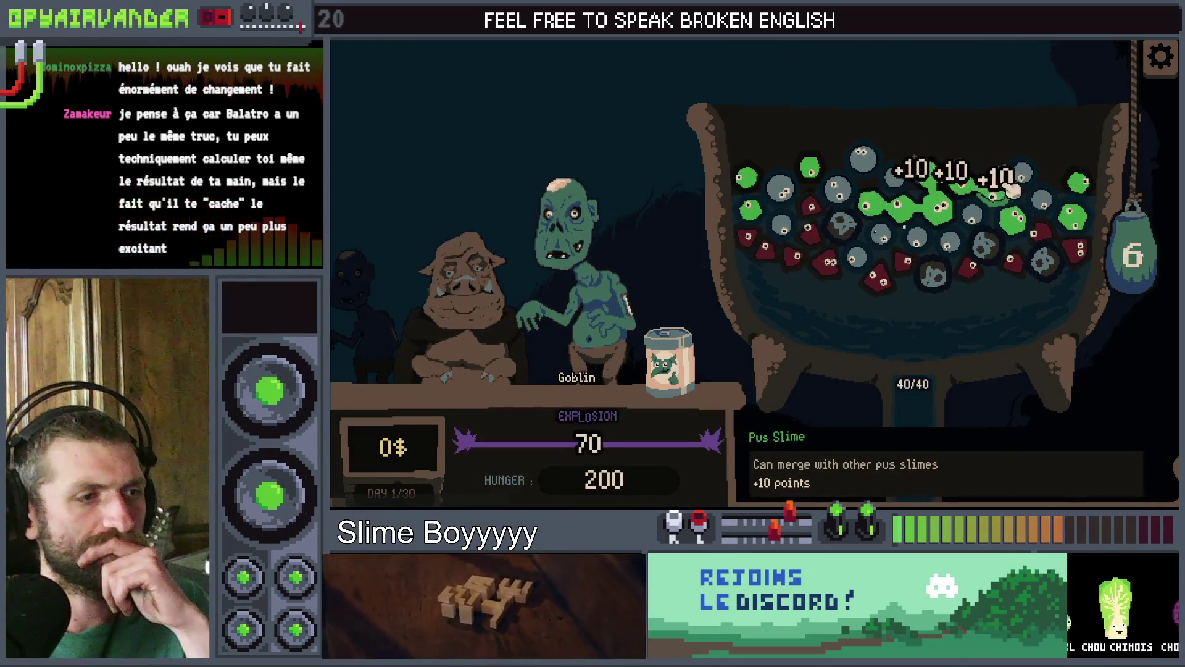
click(1032, 226)
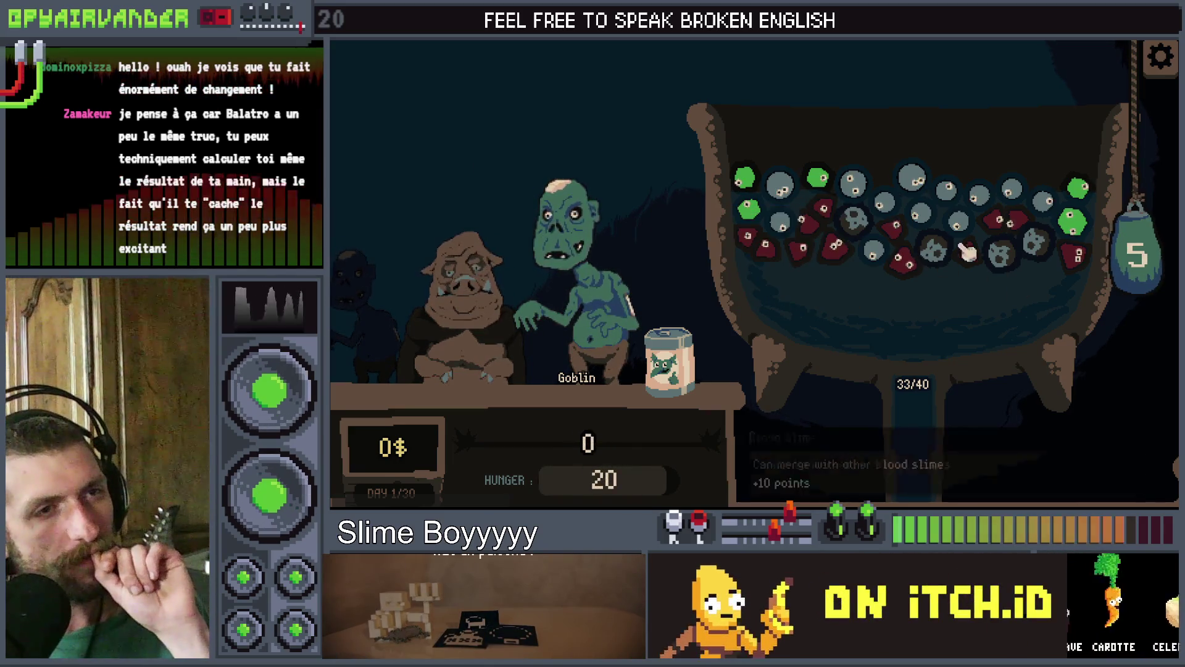
click(885, 207)
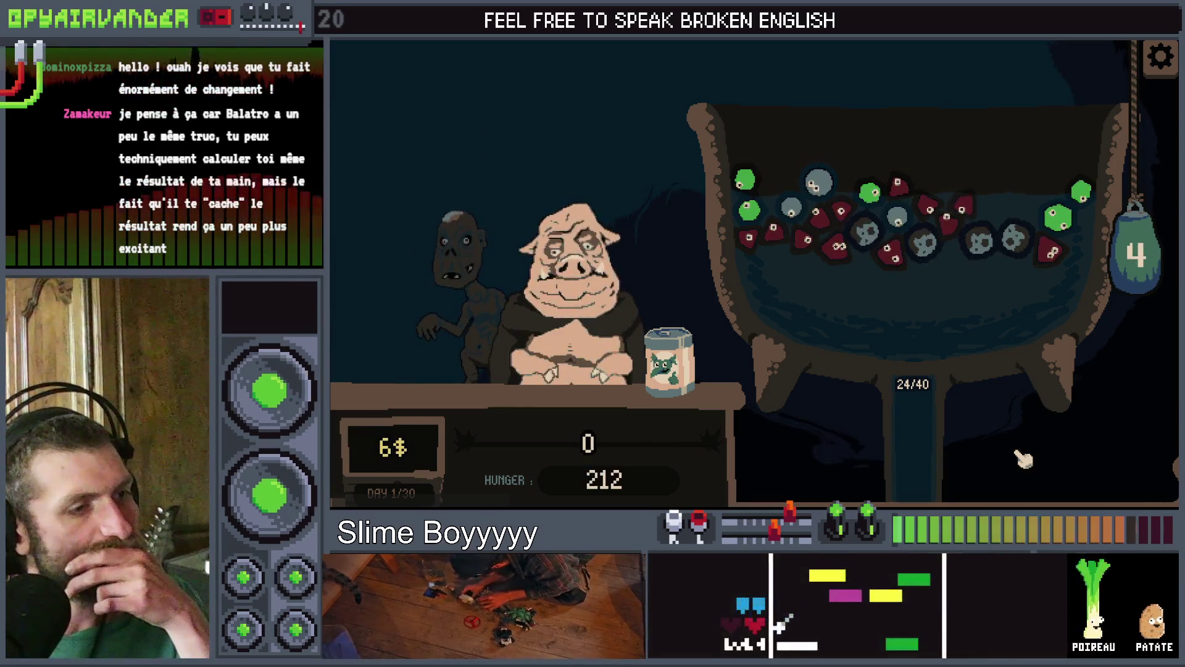
mouse_move(733, 242)
click(813, 244)
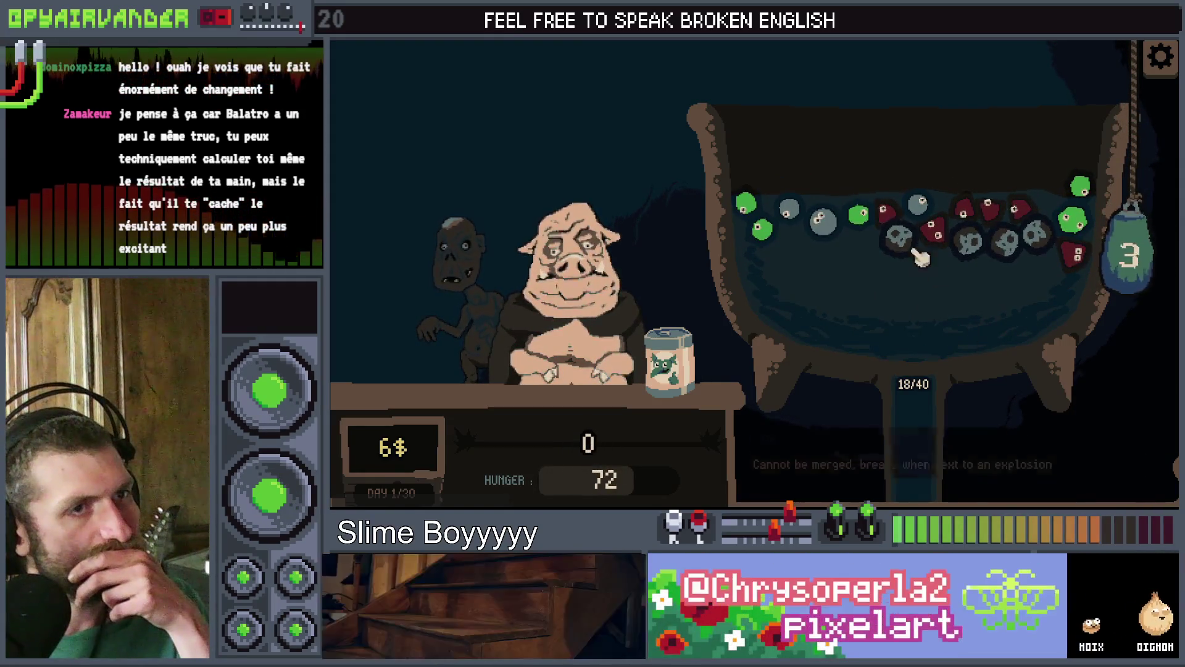
click(1141, 250)
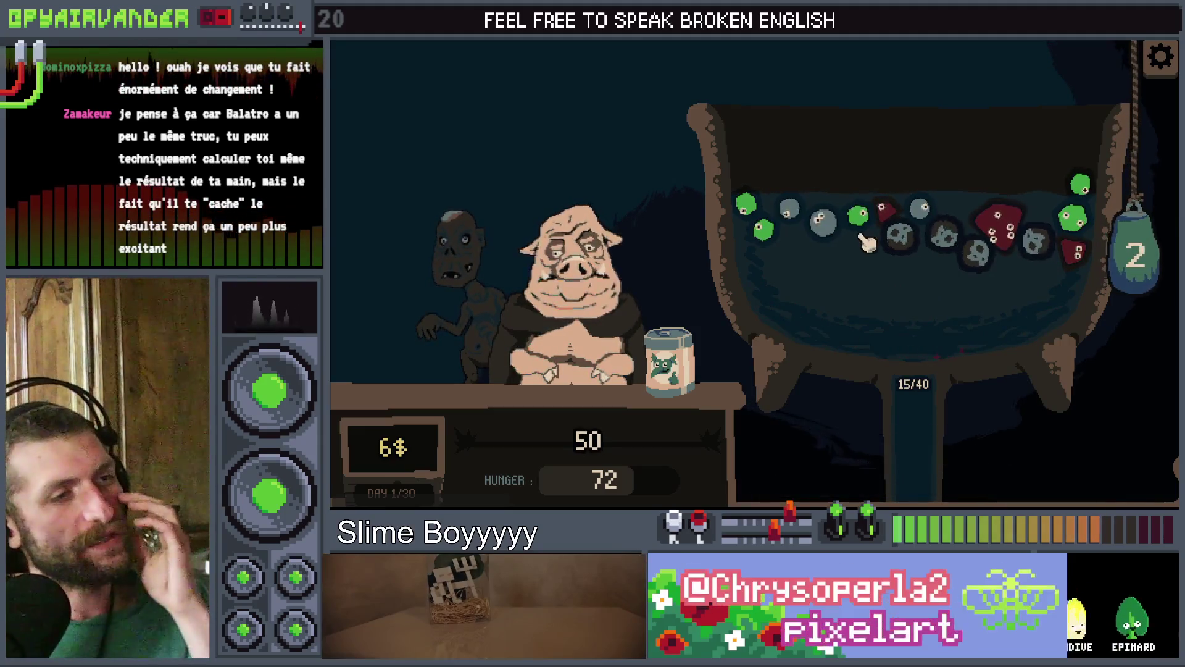
click(597, 388)
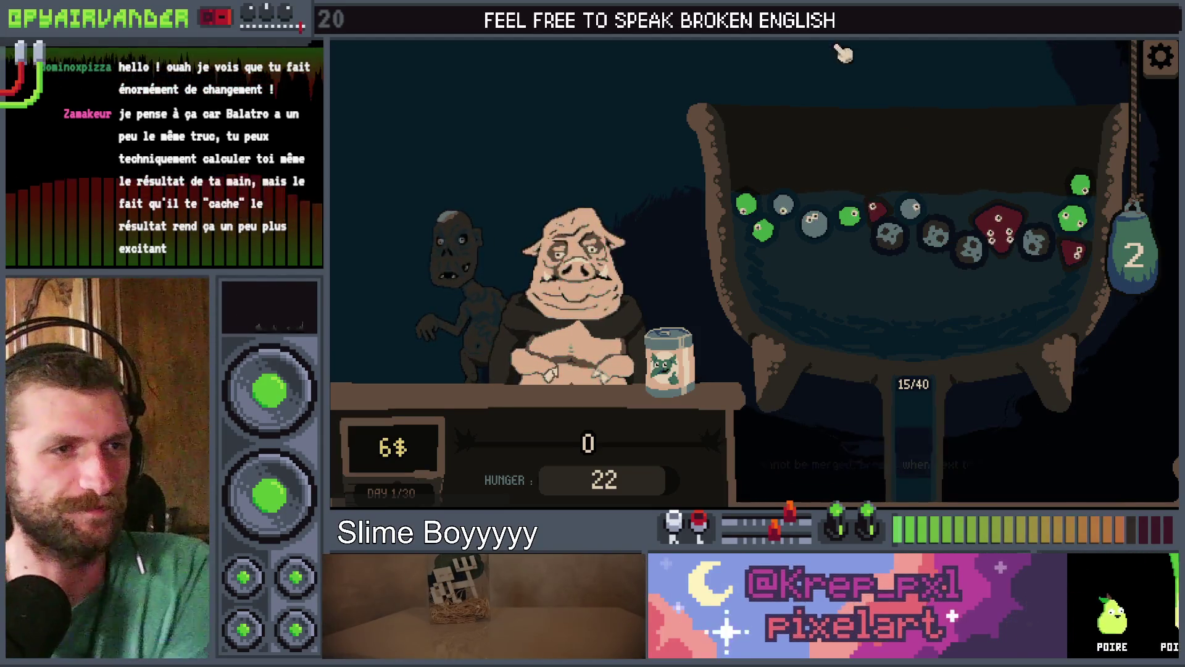
Chain the grey snot slimes into one large slime, then stop the game
mouse_move(779, 221)
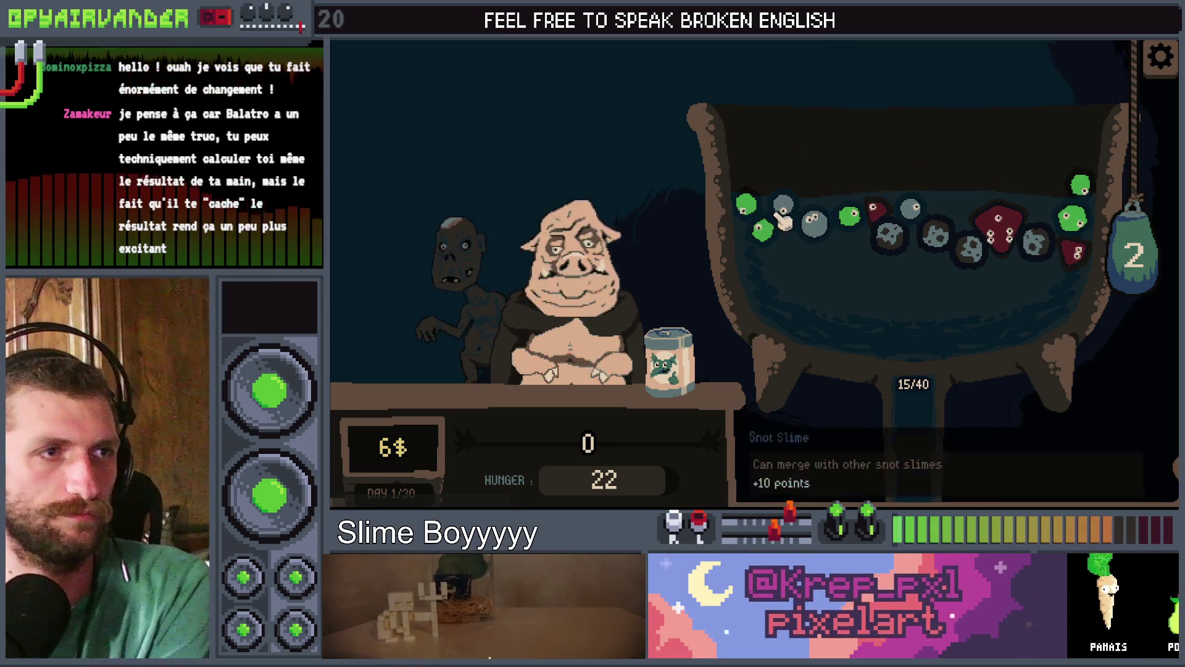
drag(779, 221, 827, 239)
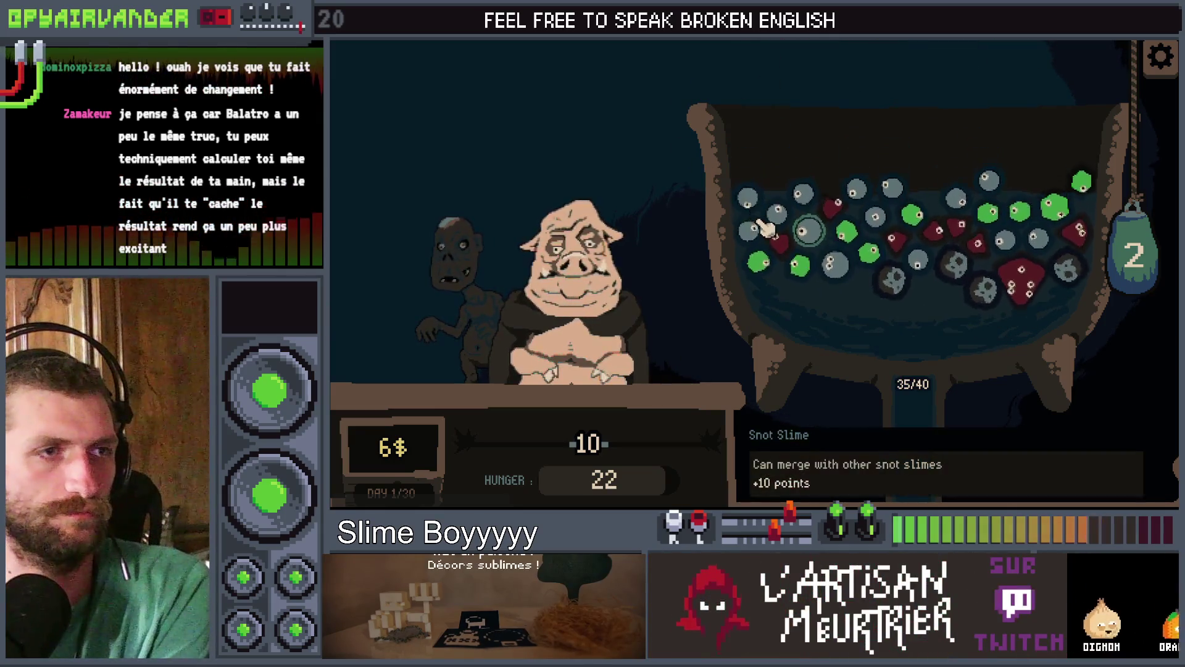
drag(760, 191, 895, 188)
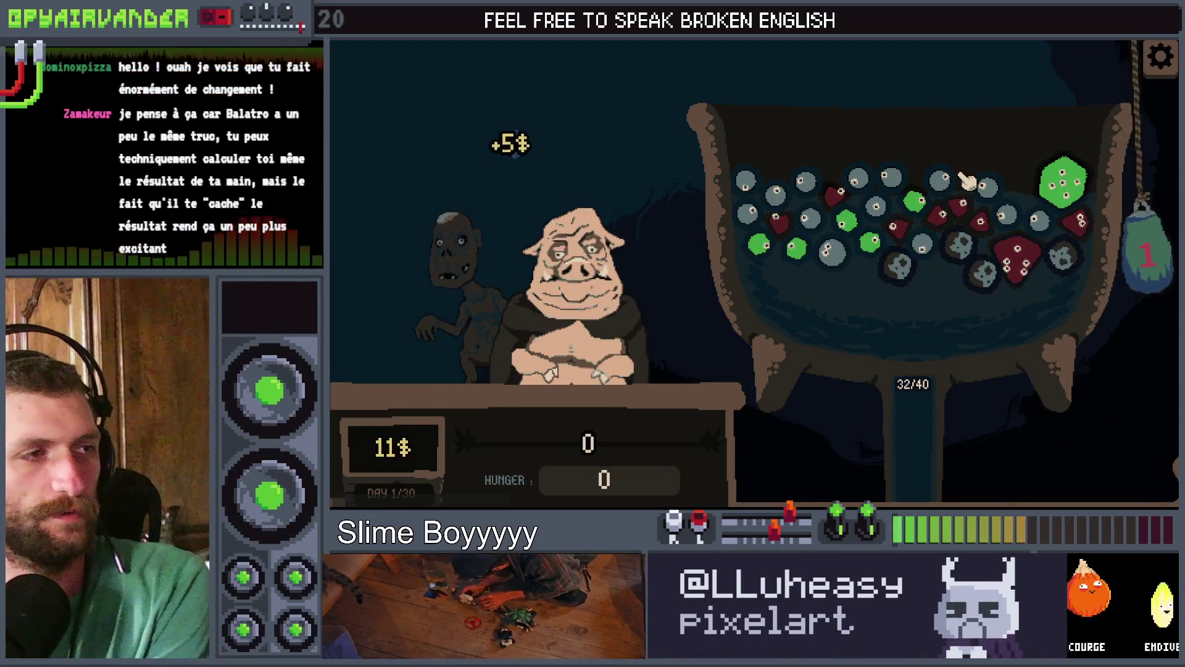
click(778, 192)
click(812, 185)
click(827, 248)
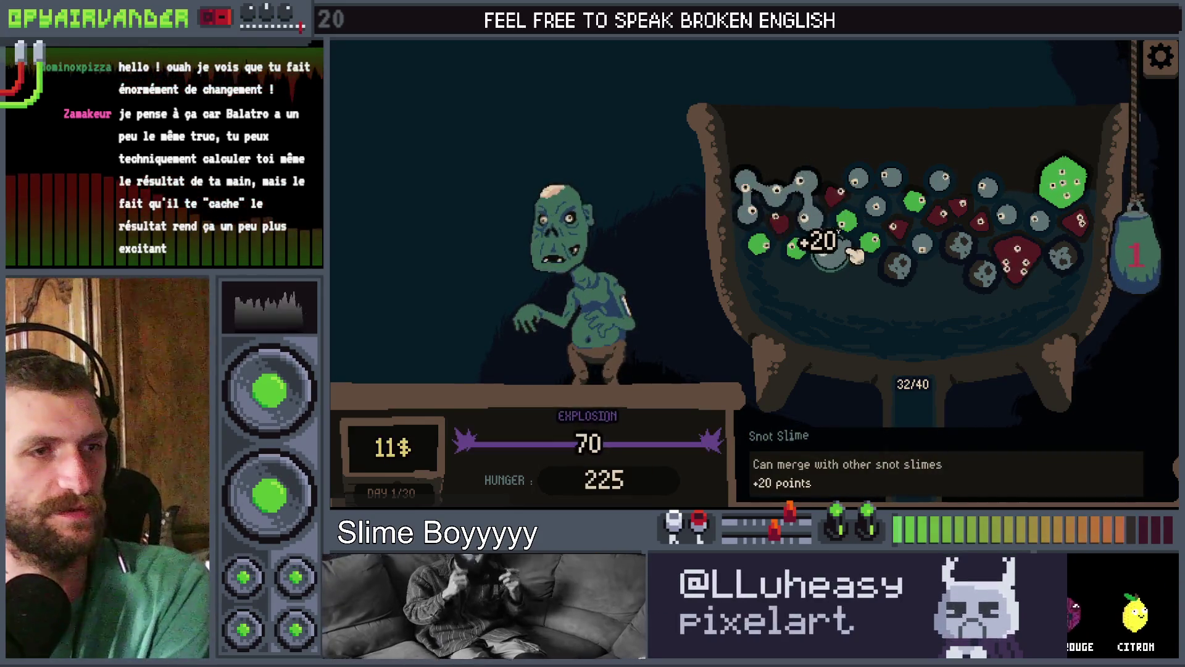
click(1145, 255)
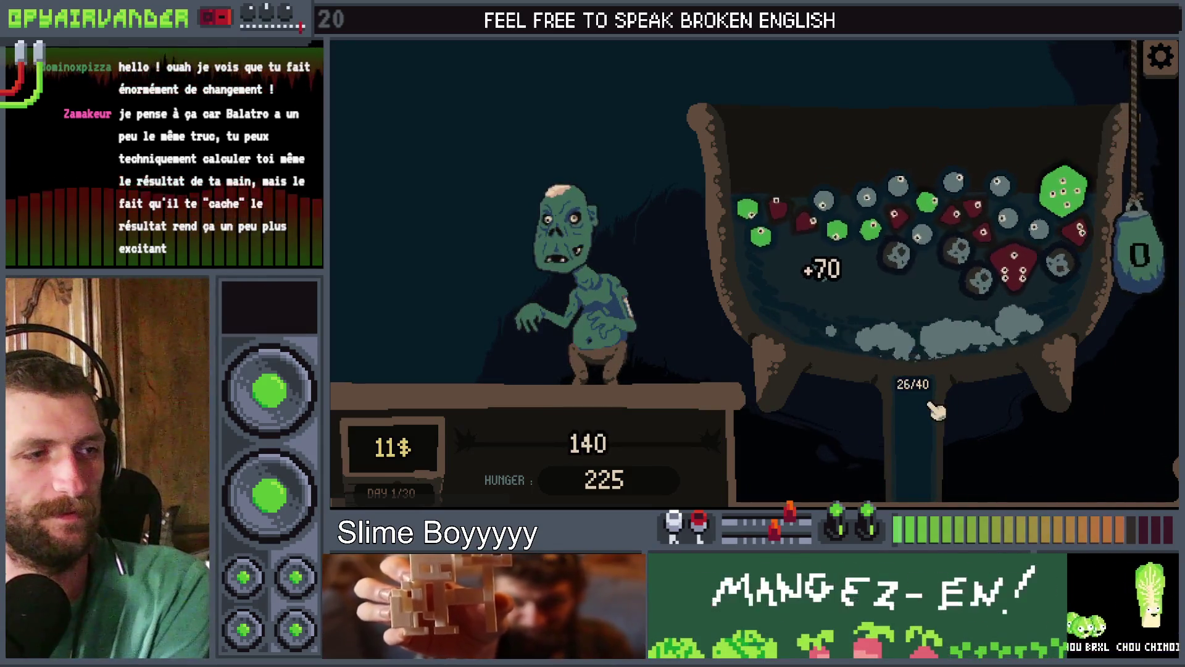
key(F8)
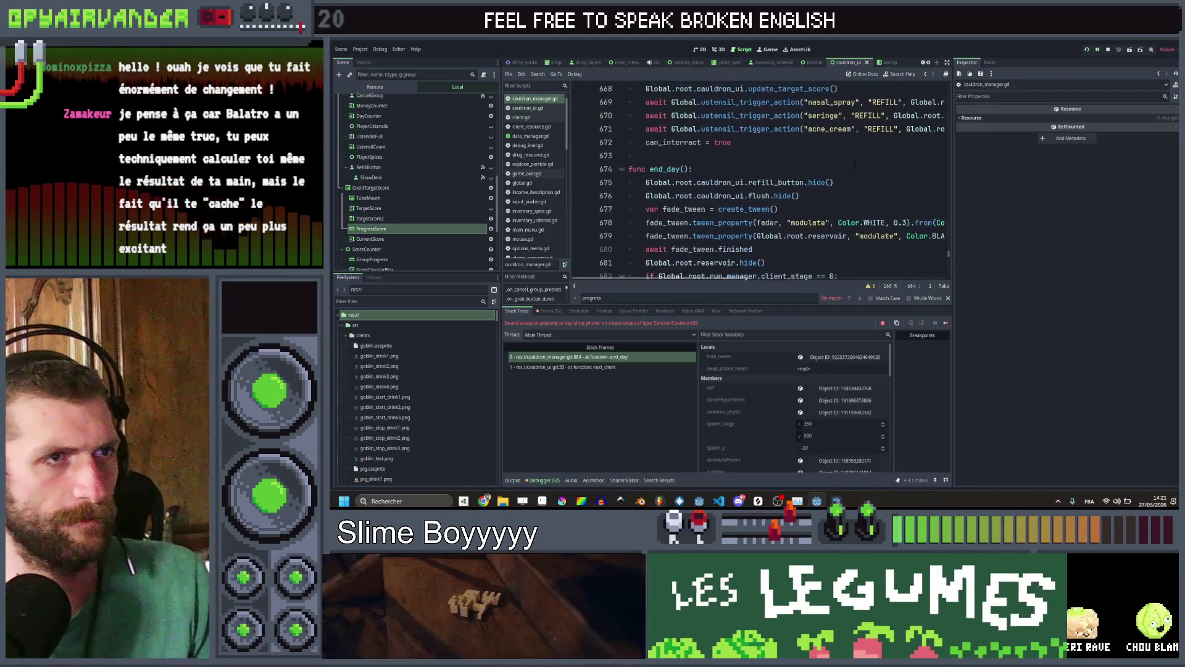
Search the project for score and open run_manager.gd
scroll(854, 175, up, 15)
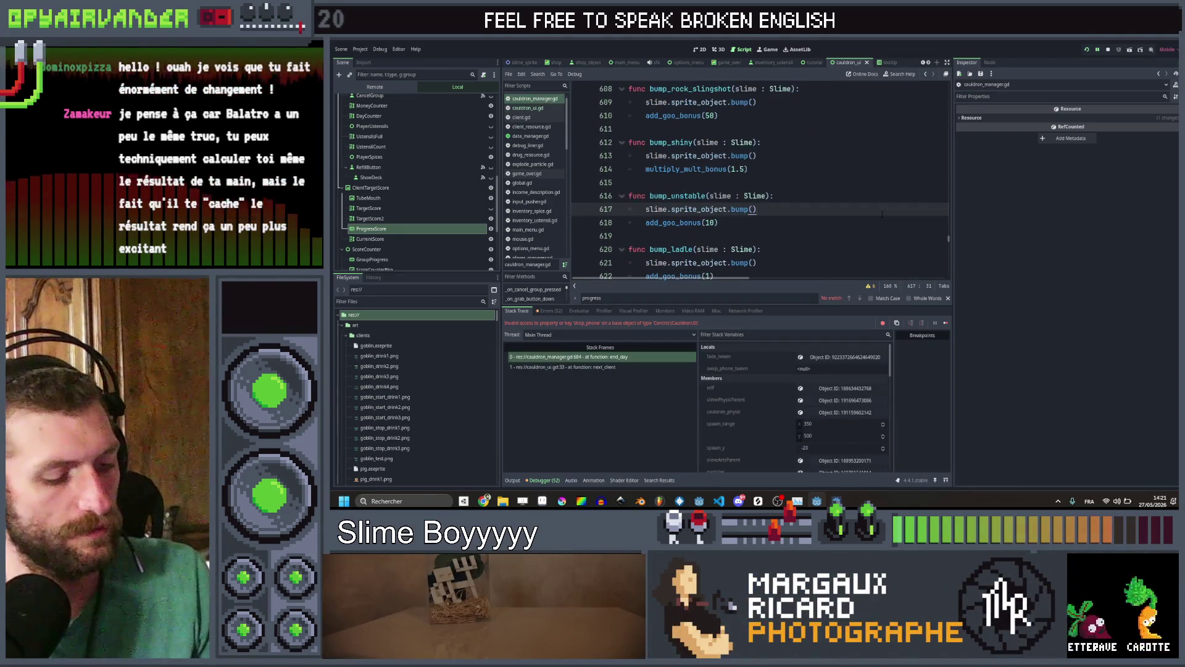
key(ctrl+shift+f)
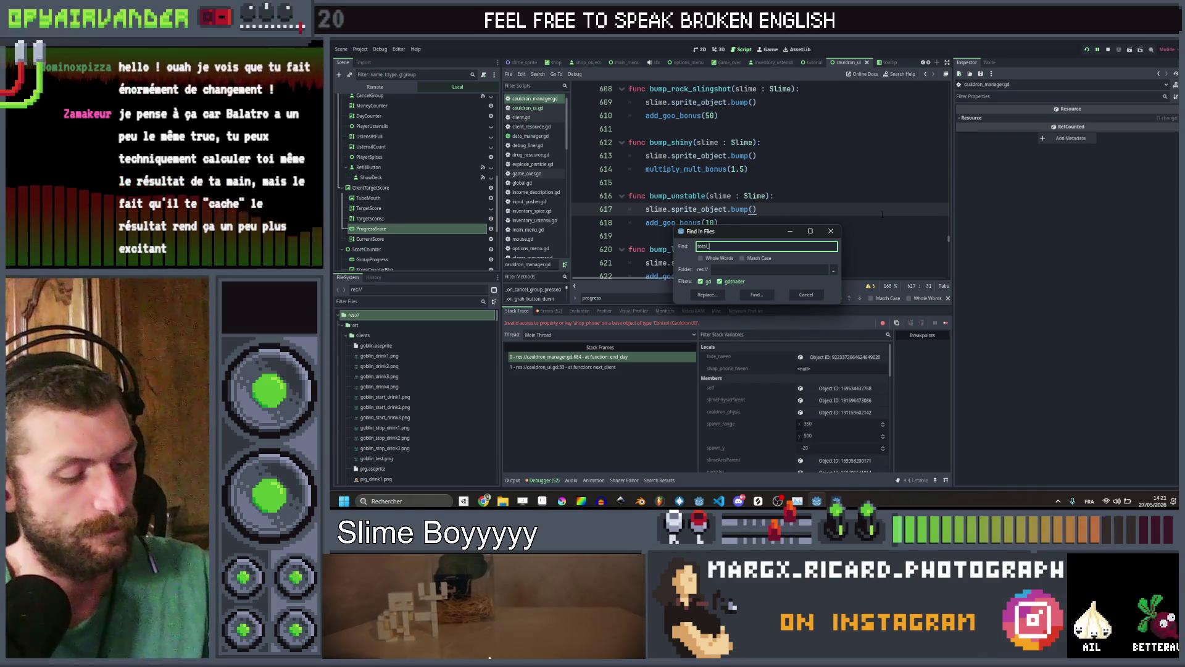
text(score)
key(Return)
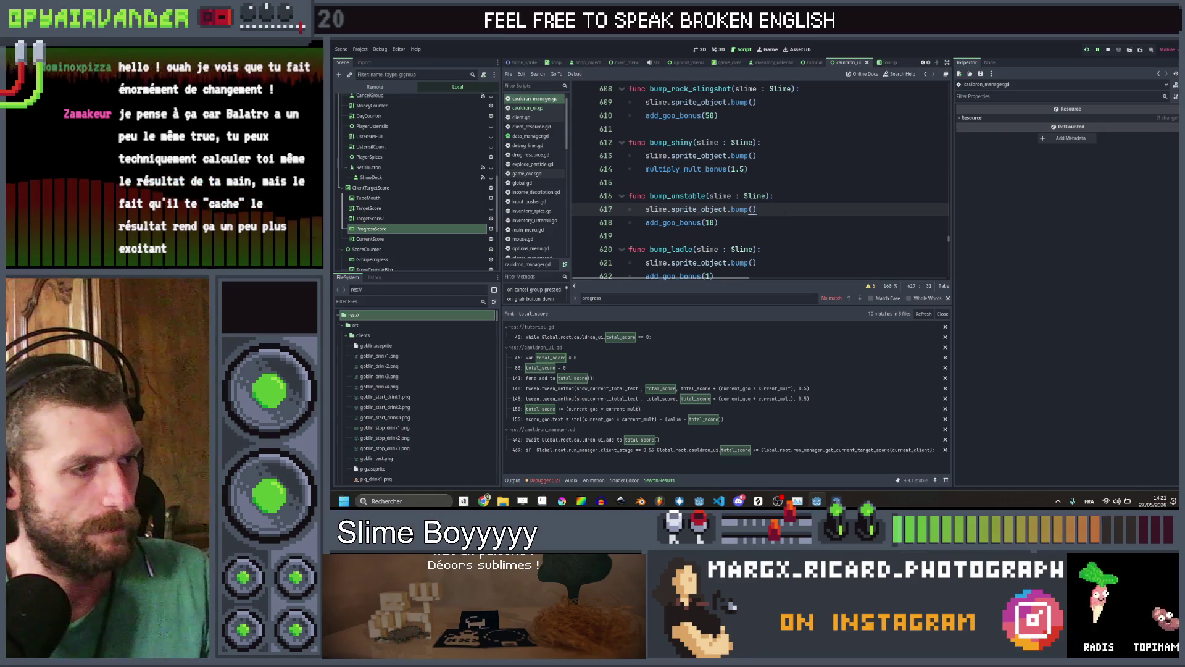
click(869, 181)
scroll(535, 197, down, 4)
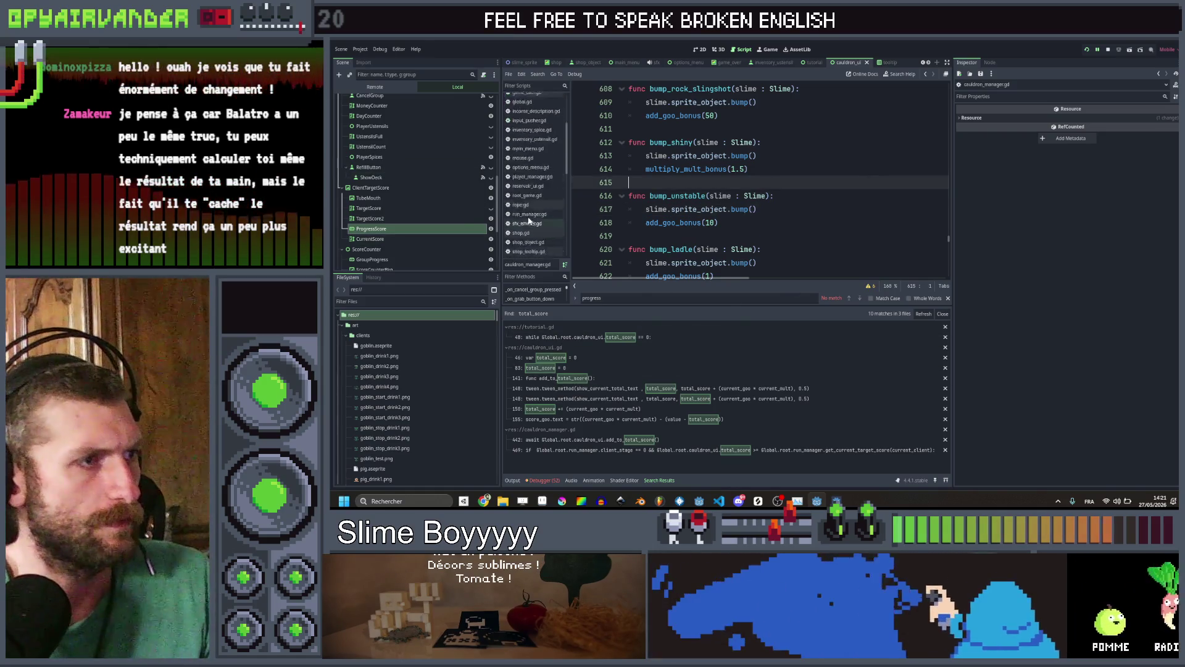
click(542, 194)
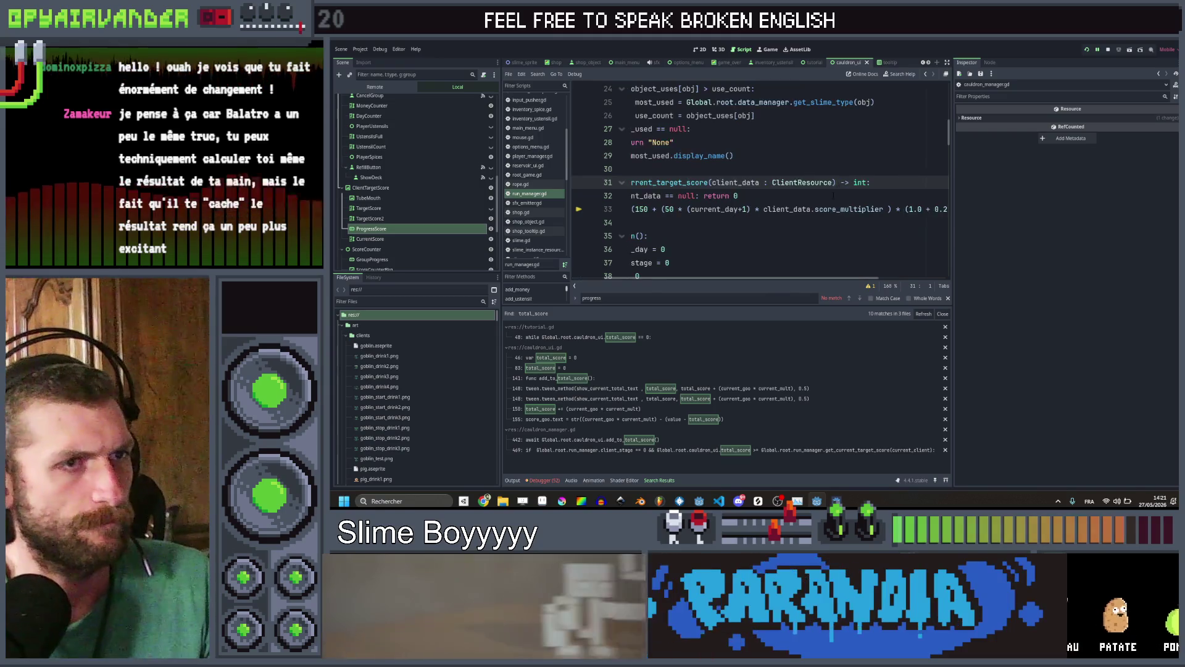
On line 33, add the missing ')' and change 0.5 to 0.25, then relaunch the game
click(858, 208)
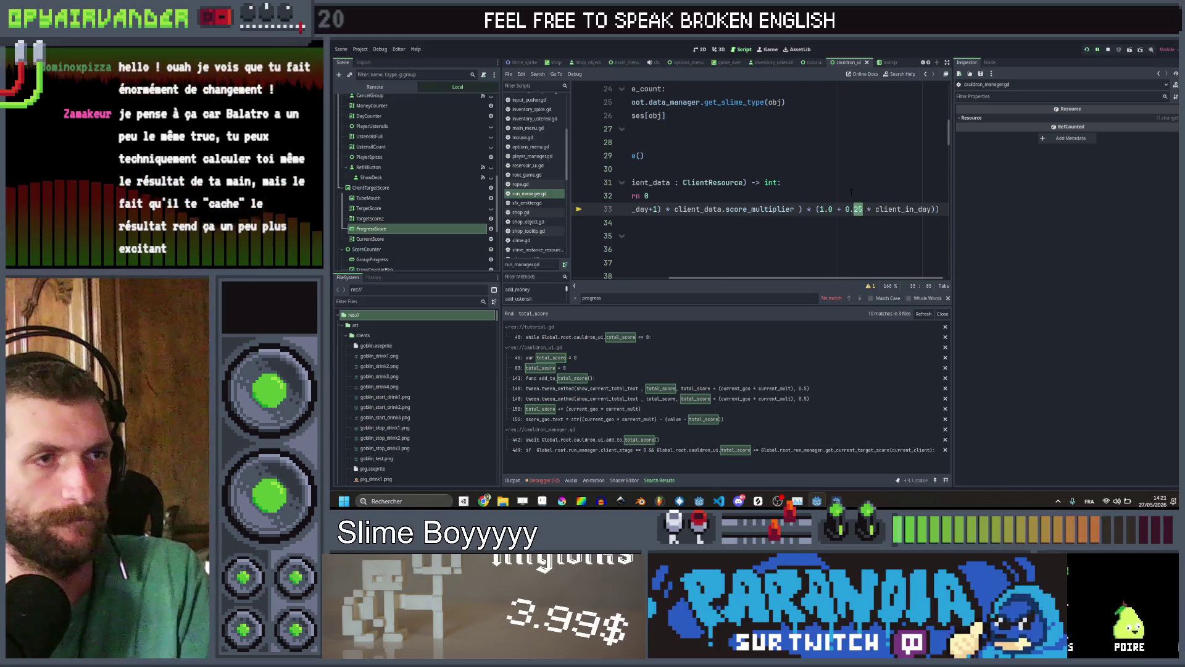
scroll(851, 192, right, 2)
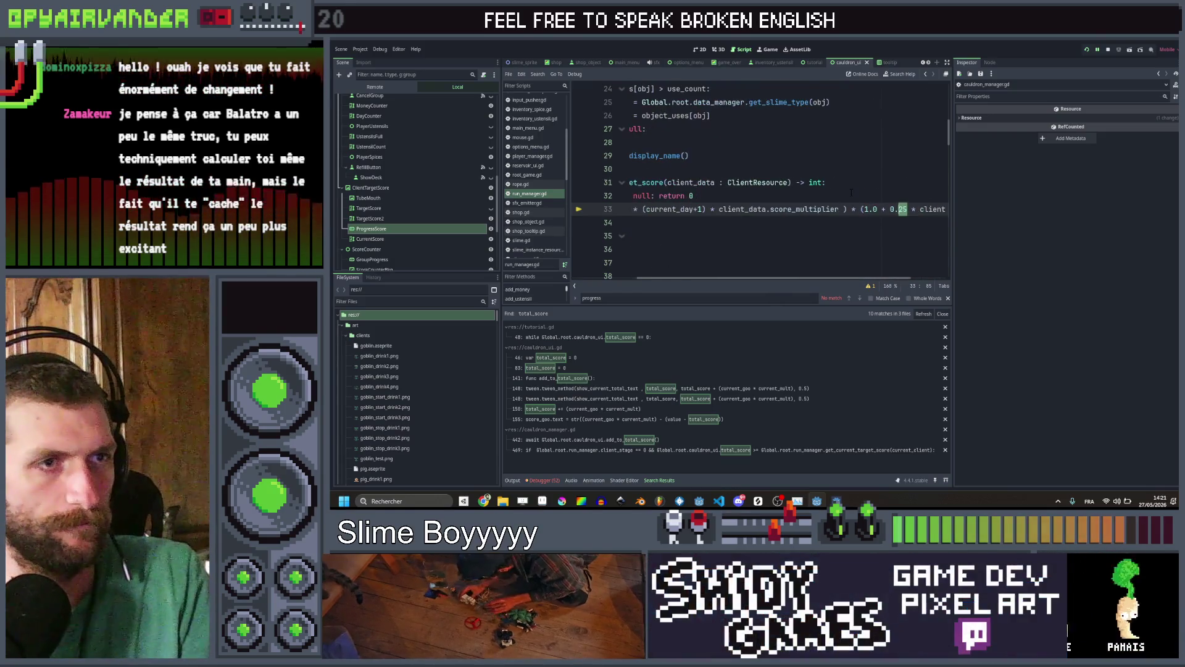
scroll(851, 193, left, 2)
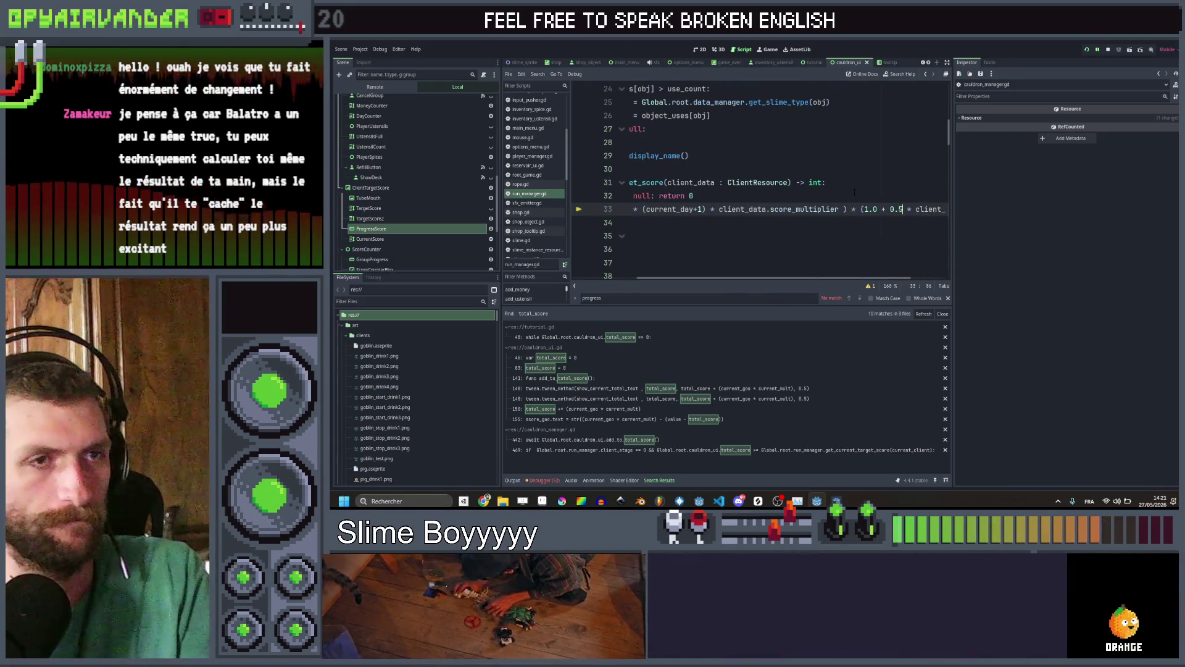
scroll(852, 192, right, 2)
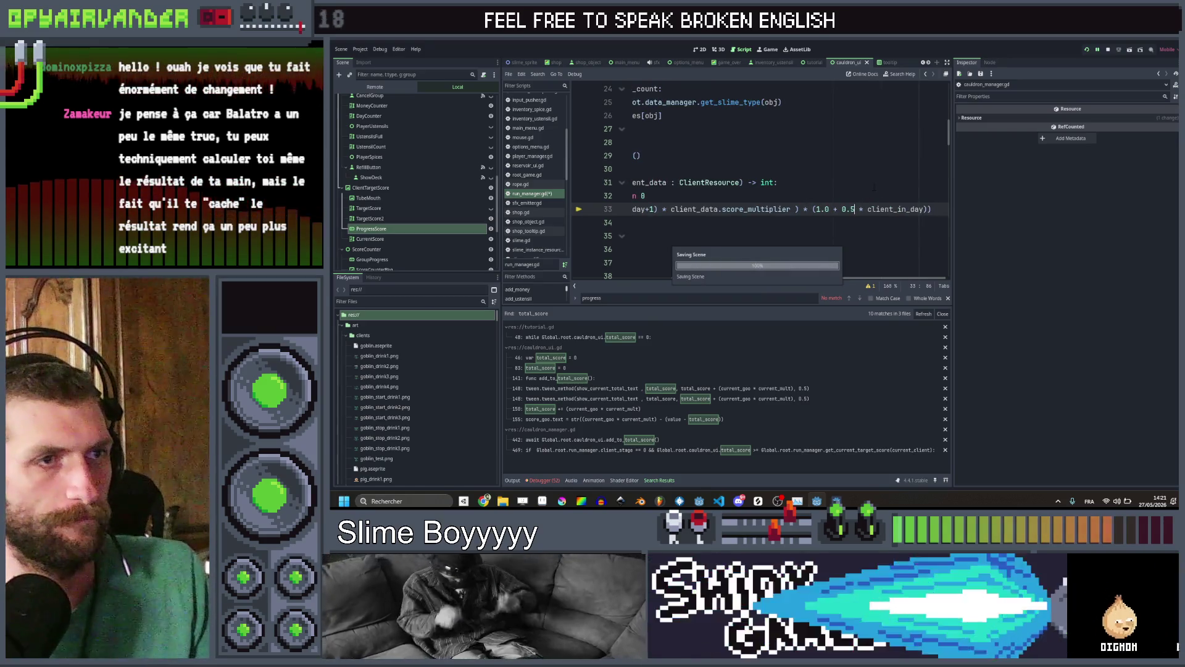
scroll(873, 187, left, 4)
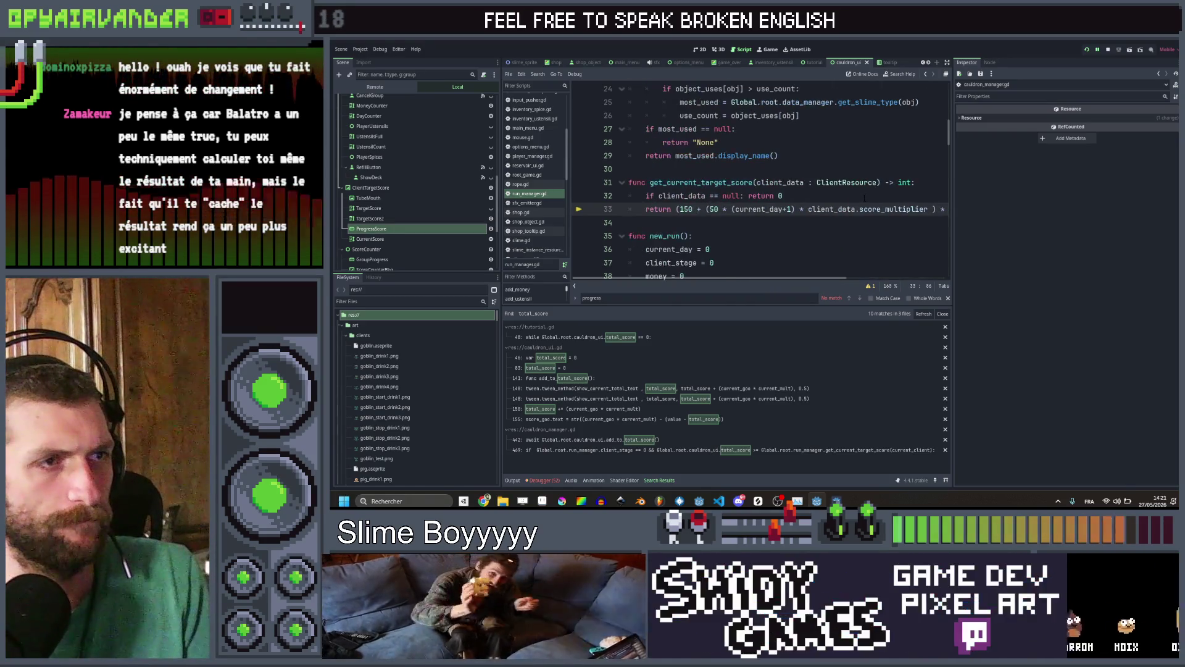
scroll(866, 197, right, 2)
scroll(864, 198, right, 4)
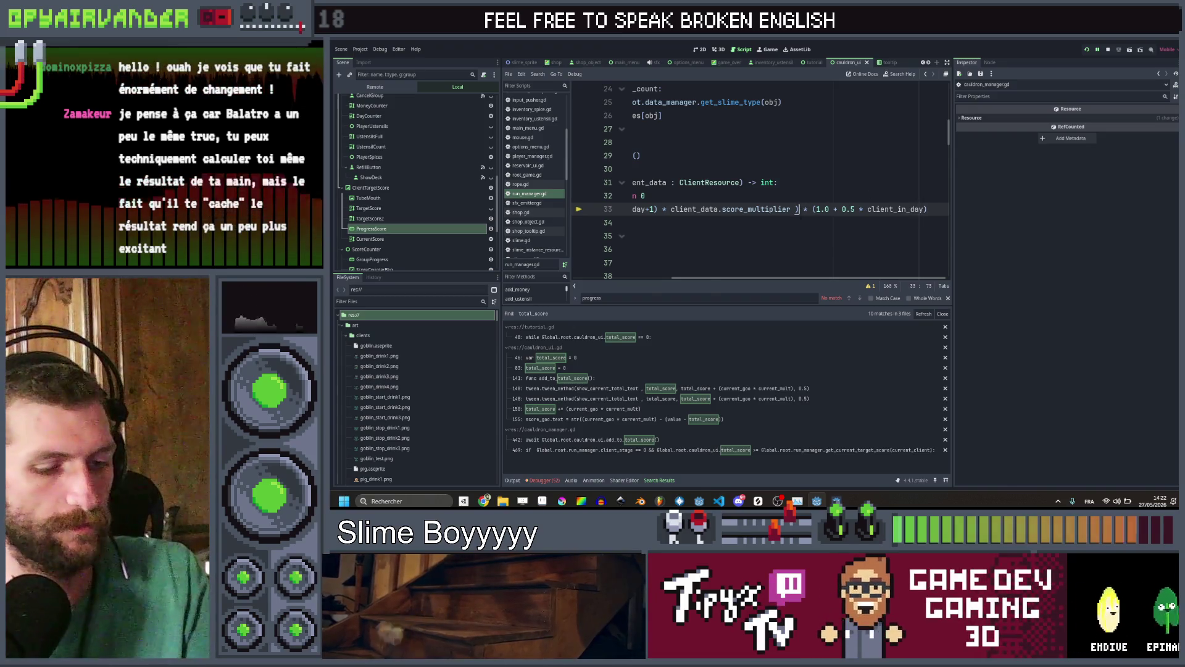
text())
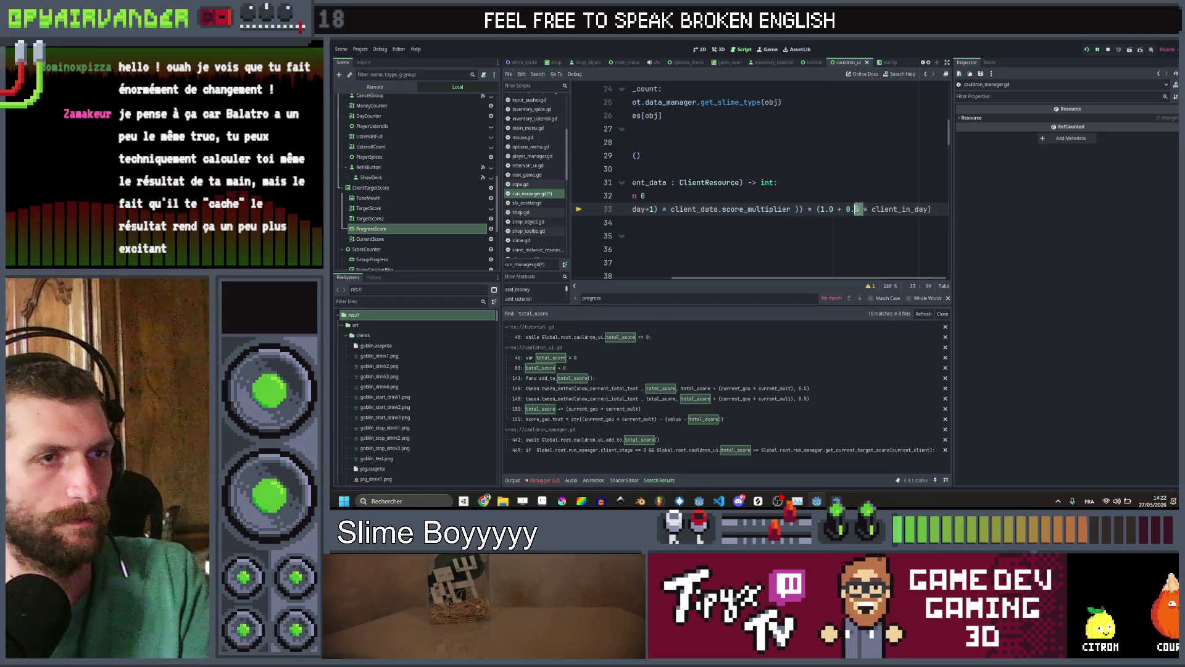
key(Right)
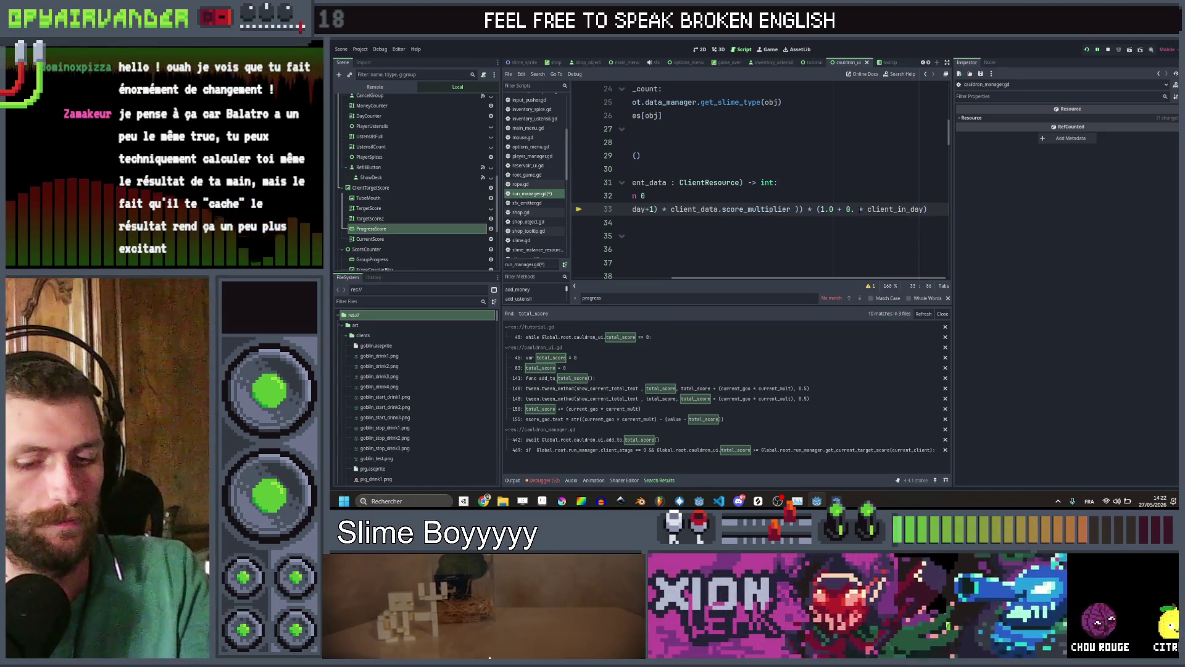
text(25)
click(886, 197)
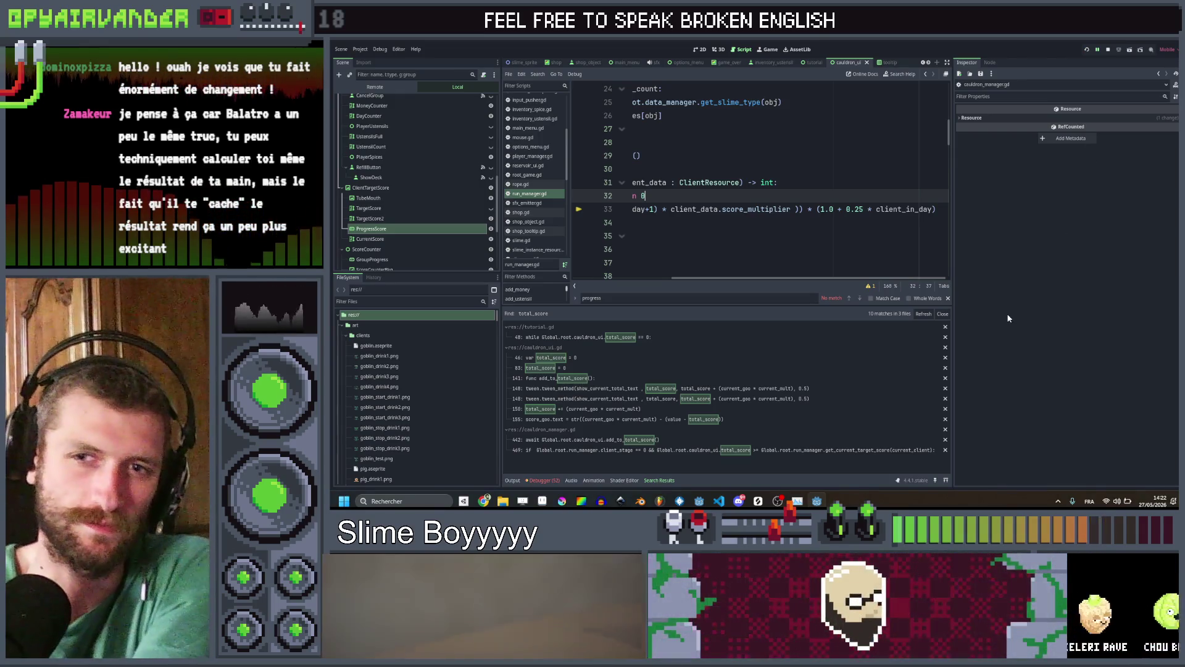
key(F5)
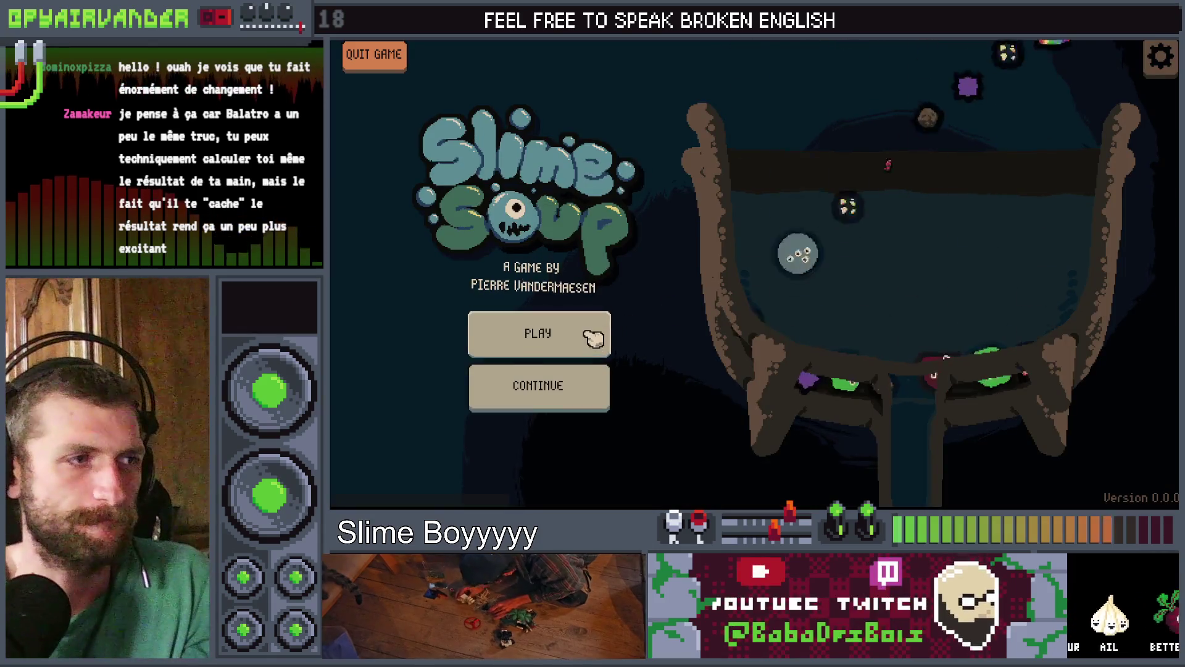
Start a new run and merge a slime chain plus a chain of green pus slimes
click(571, 334)
click(861, 238)
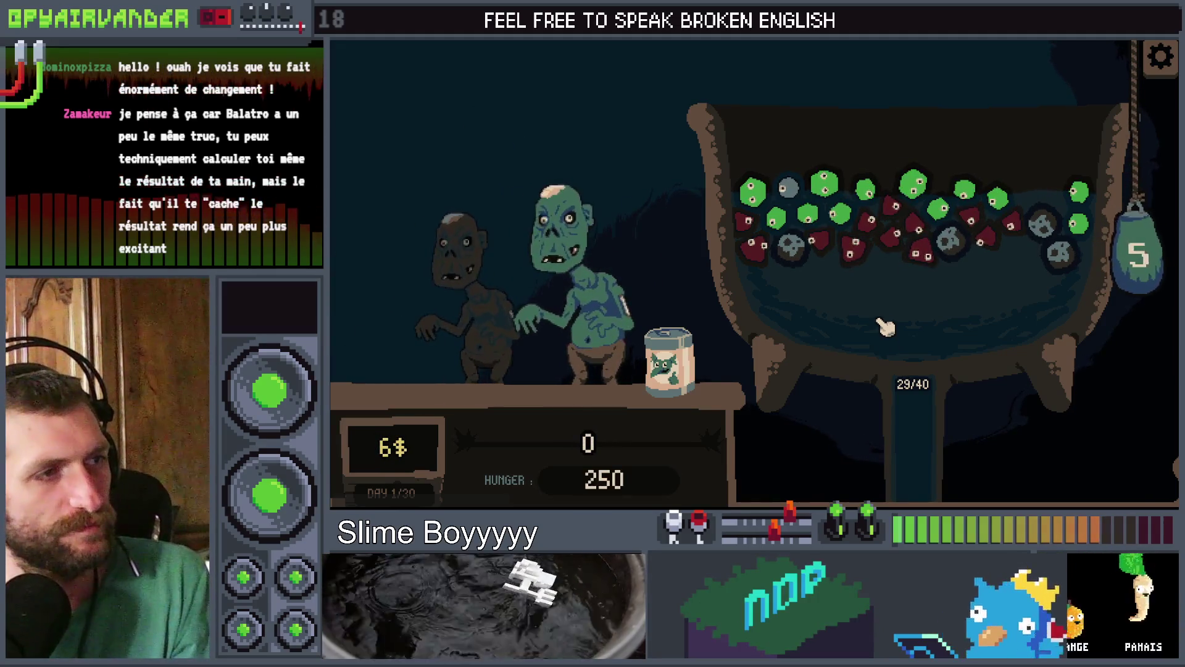
mouse_move(822, 216)
drag(845, 213, 929, 188)
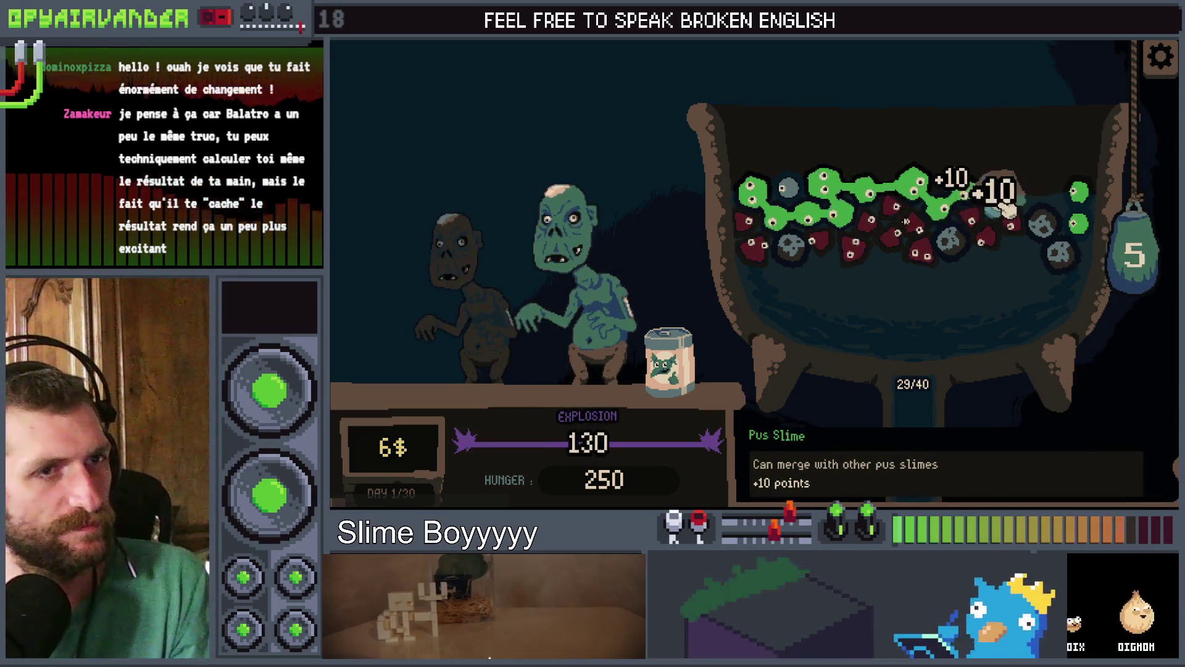
drag(1007, 210, 1008, 210)
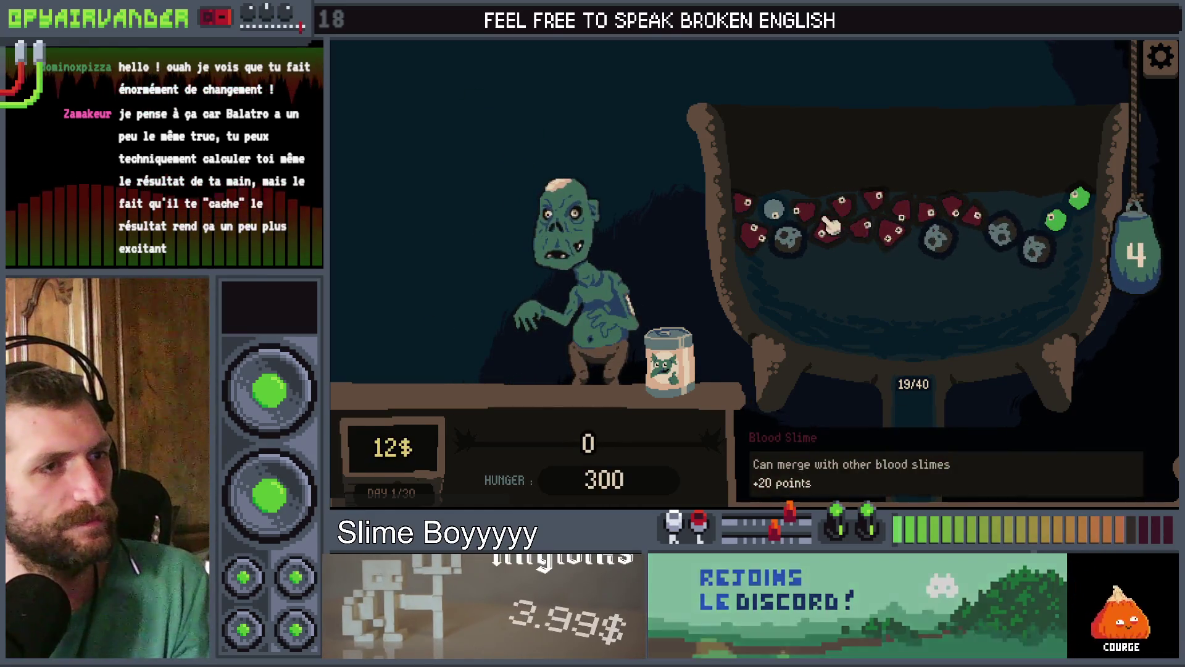
Merge the blood slimes, then use bag pulls and the slime jar to refill the cauldron
click(849, 227)
click(895, 244)
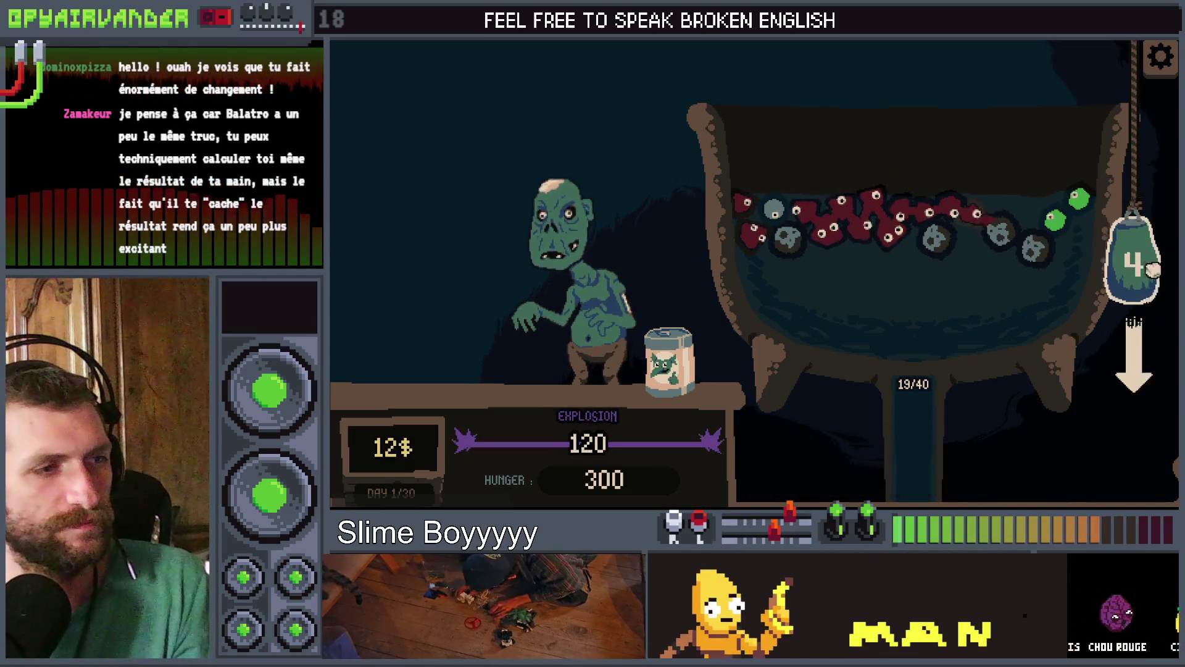
click(1133, 259)
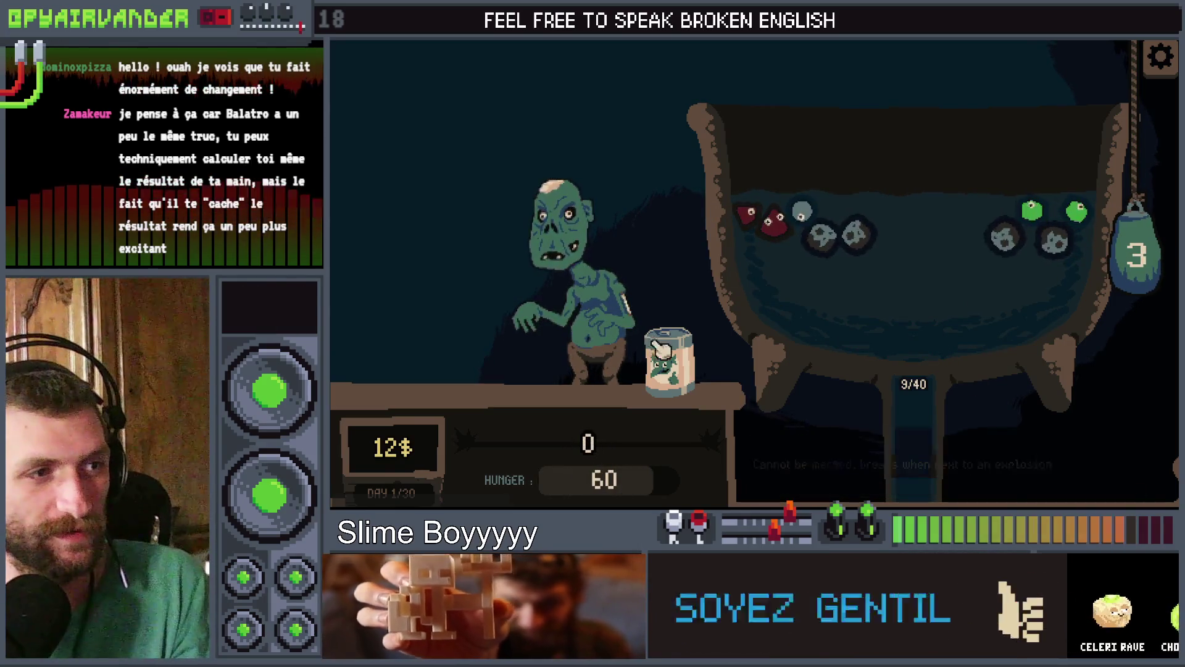
click(670, 361)
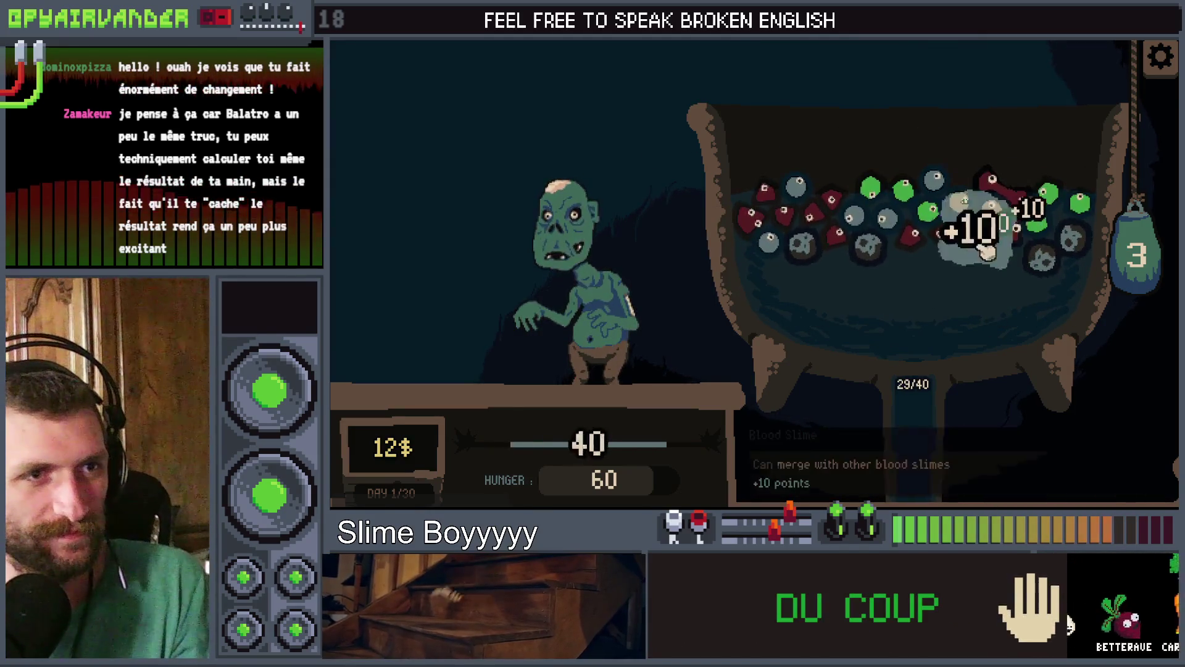
drag(1092, 463, 1050, 488)
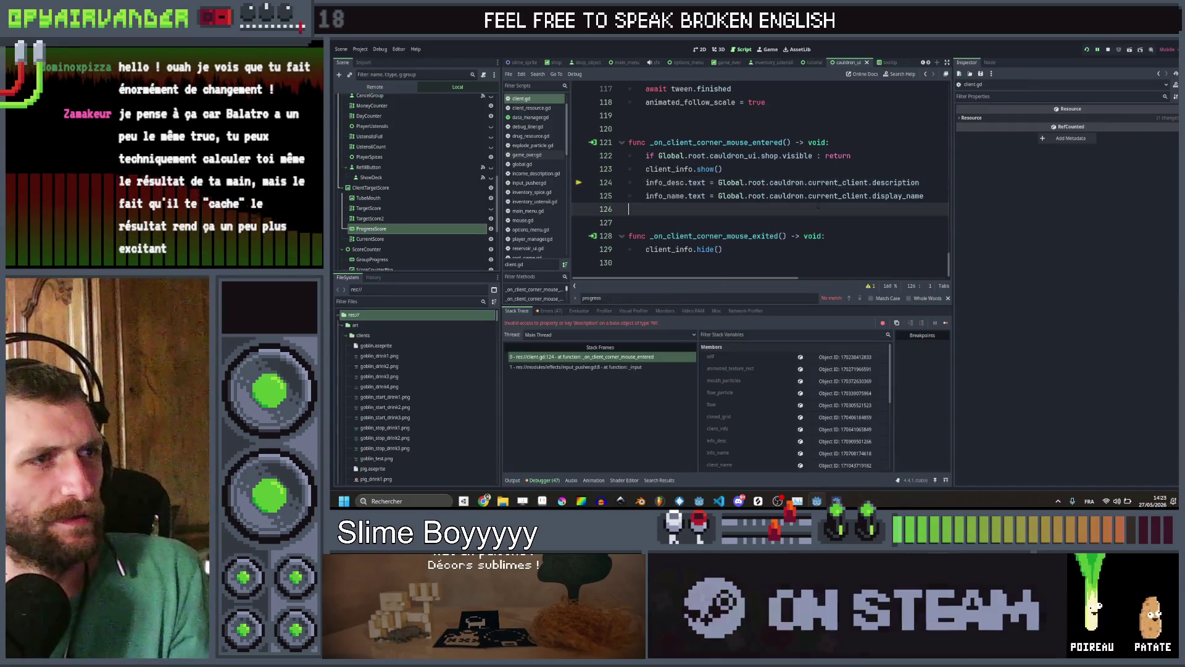
Comment out lines 122–125 of _on_client_corner_mouse_entered, add pass, run, and switch to Aseprite
scroll(817, 204, up, 1)
click(815, 209)
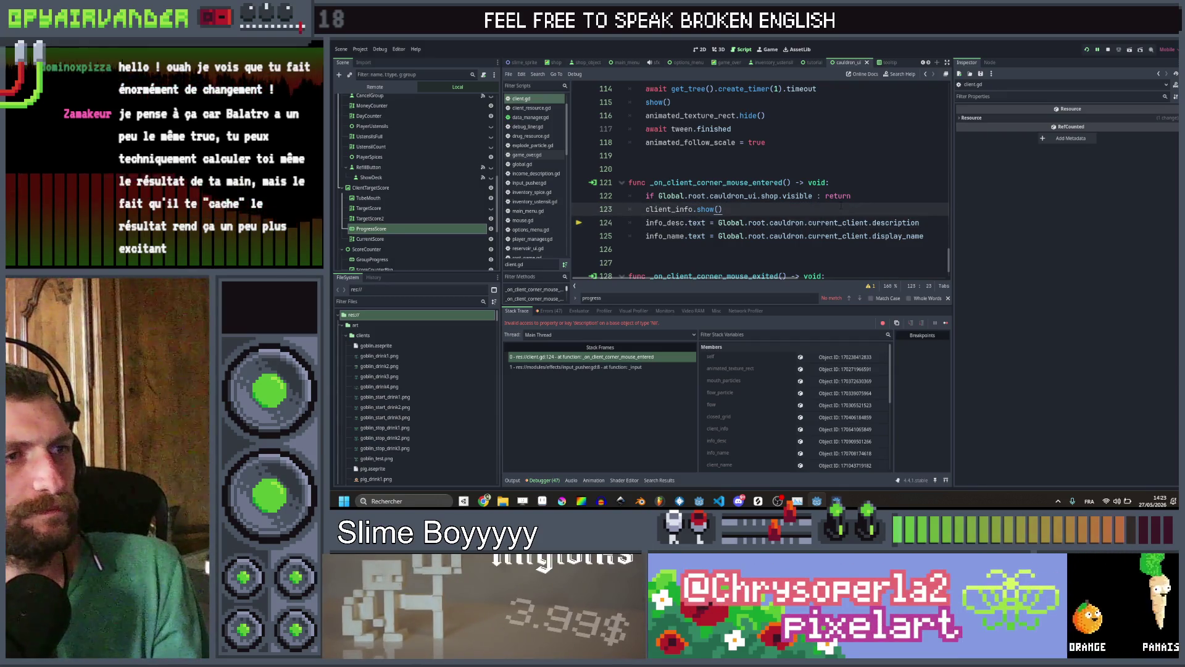
drag(924, 236, 647, 197)
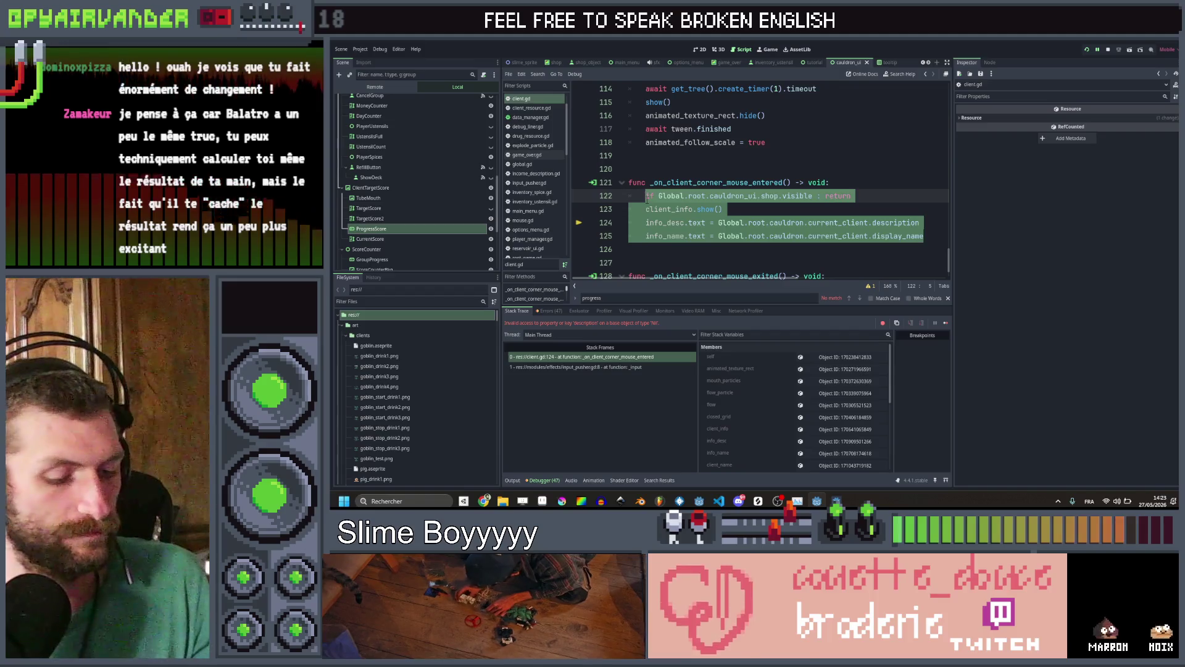
key(ctrl+k)
key(ctrl+shift+Return)
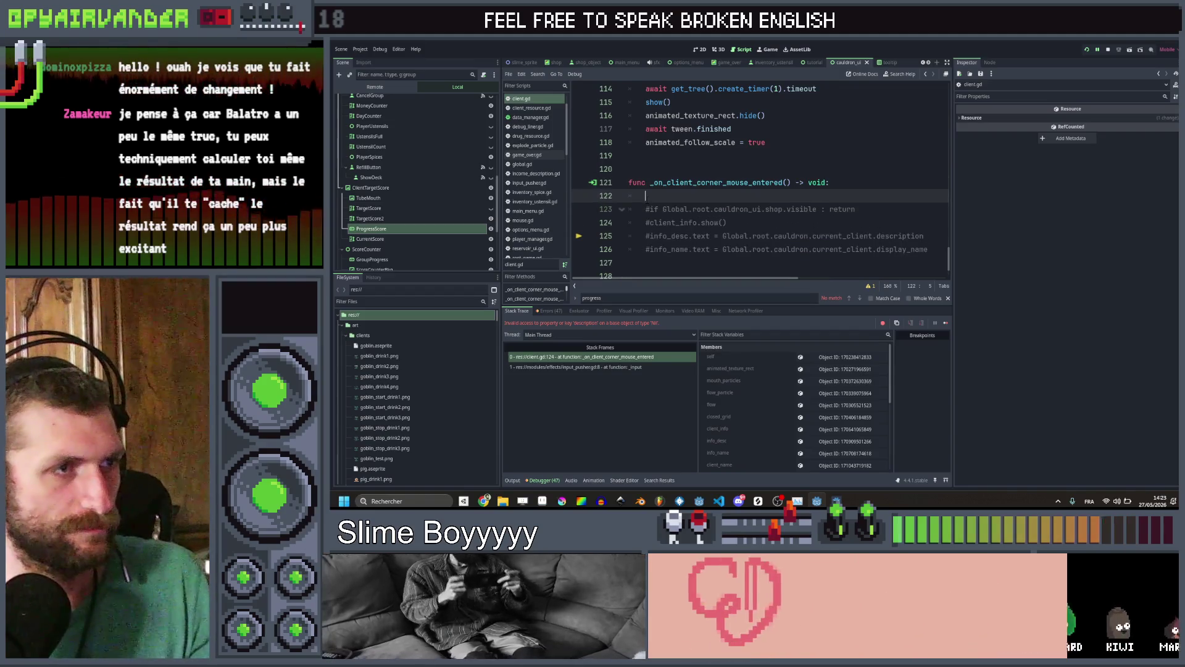
text(pass)
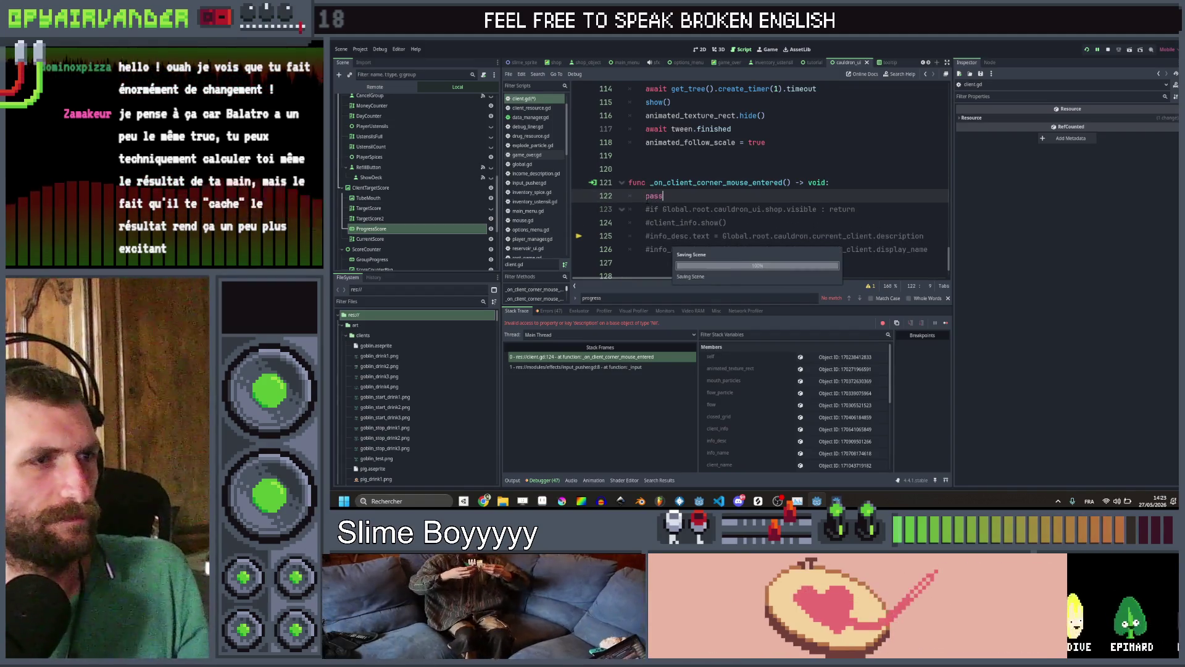
click(769, 209)
key(F5)
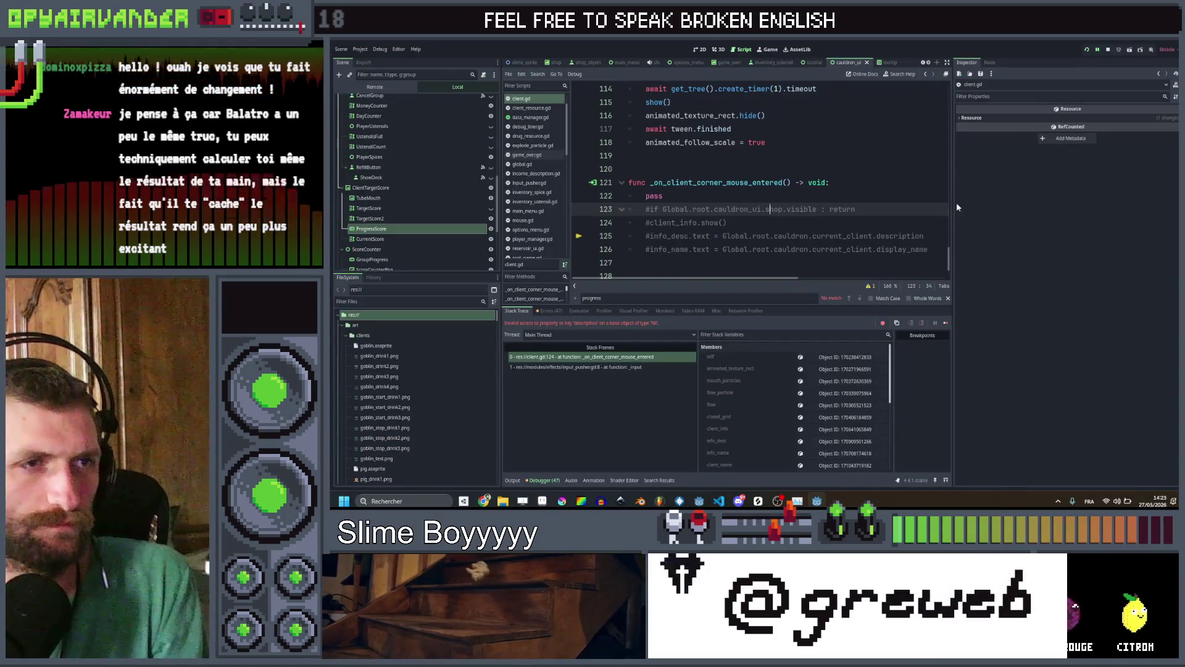
key(alt+Tab)
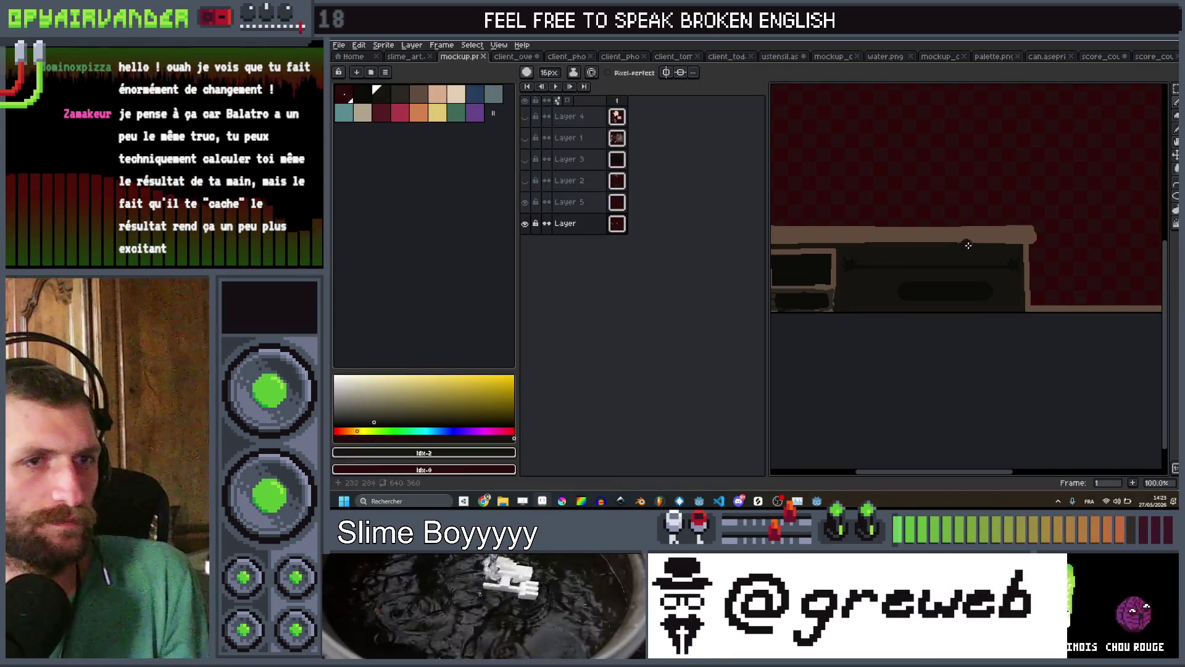
Draw a tan outline beside the right end of the table in mockup.png
drag(965, 246, 900, 246)
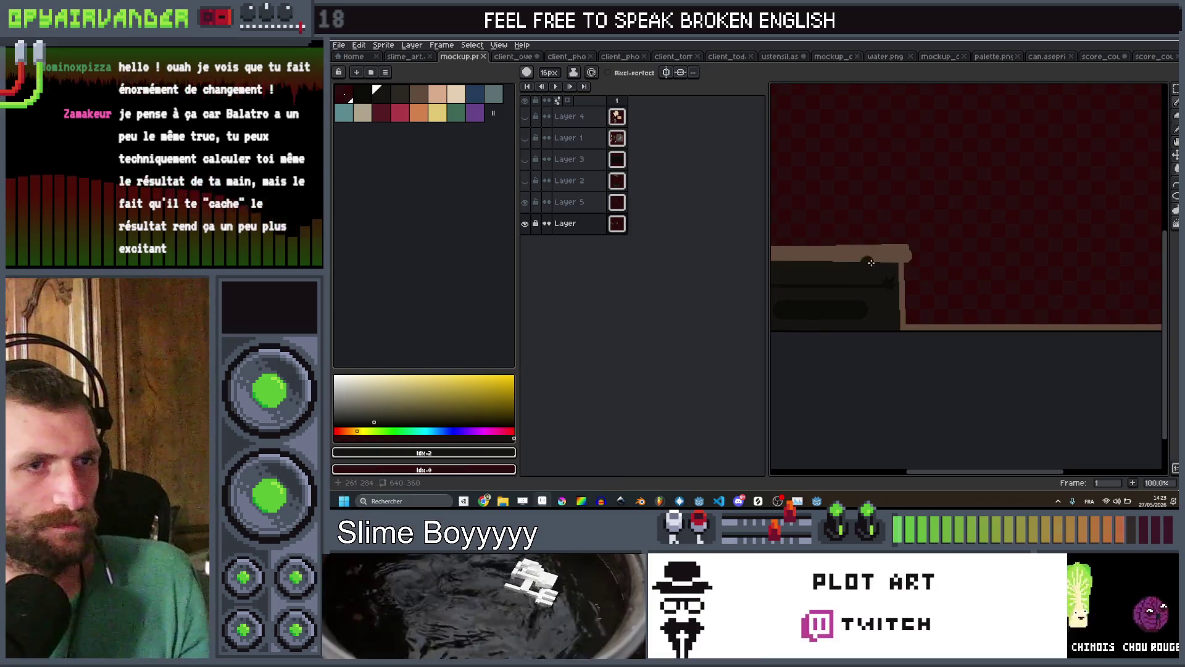
click(418, 94)
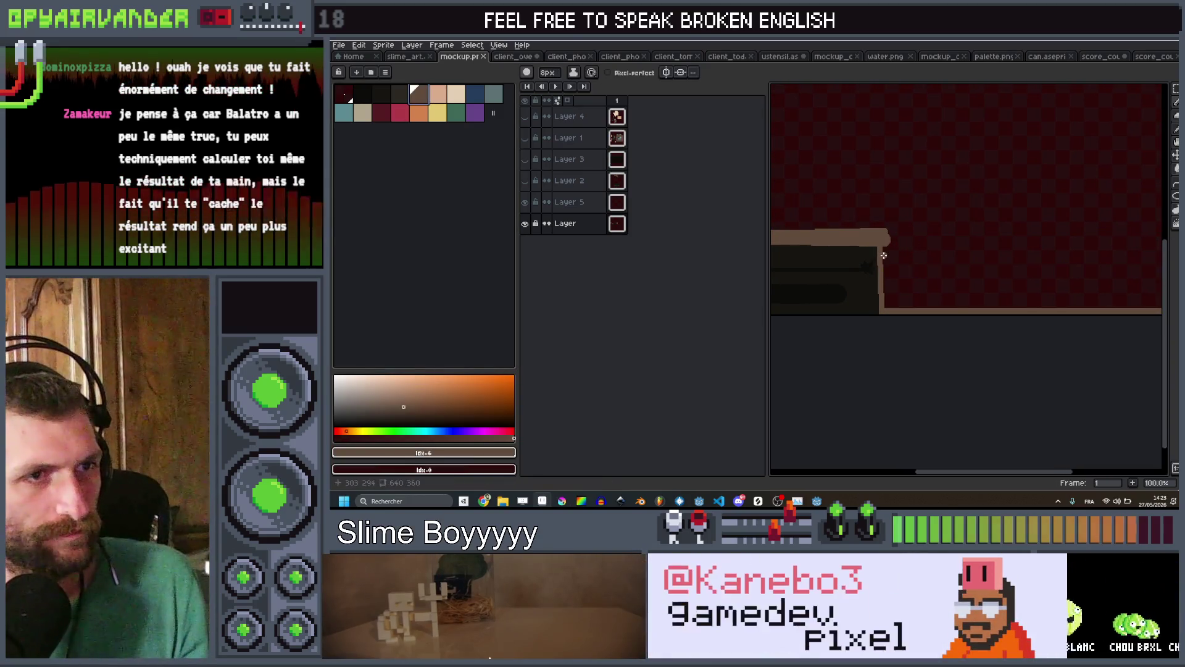
mouse_move(885, 247)
mouse_down()
mouse_move(1160, 248)
mouse_move(1019, 249)
mouse_move(1012, 291)
mouse_move(1027, 296)
mouse_move(975, 288)
mouse_up()
Fill the lower panel with the dark colour, save mockup.png and return to Godot
key(g)
key(bracketleft)
key(bracketleft)
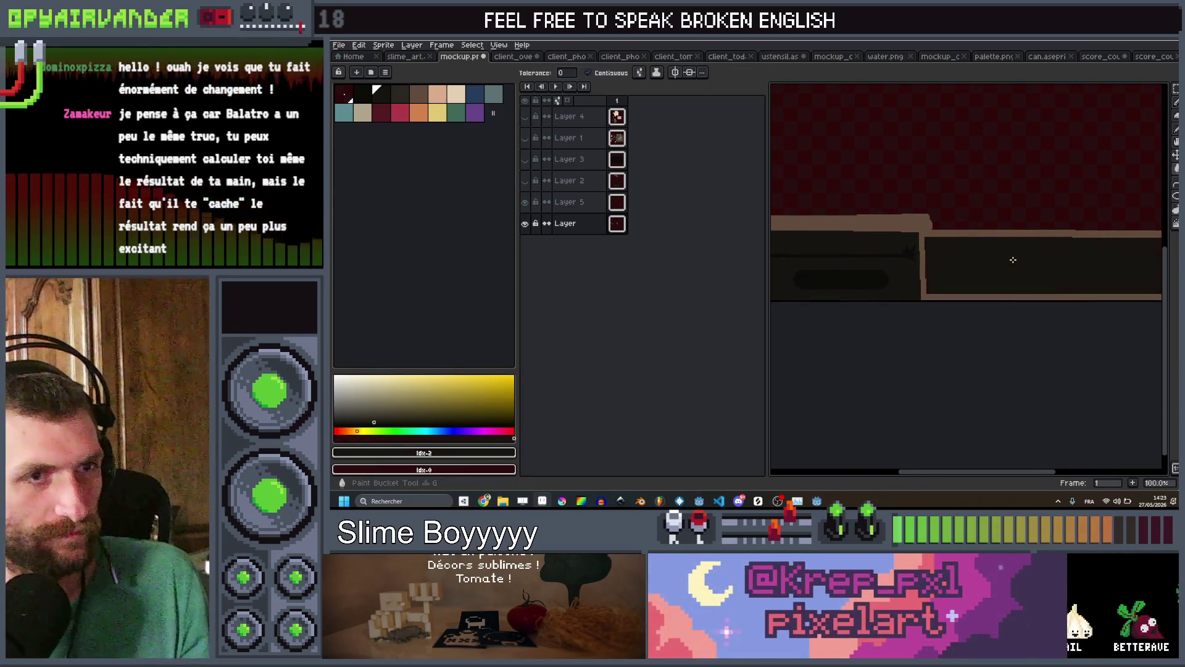
scroll(1023, 259, down, 3)
key(ctrl+s)
scroll(1023, 258, up, 4)
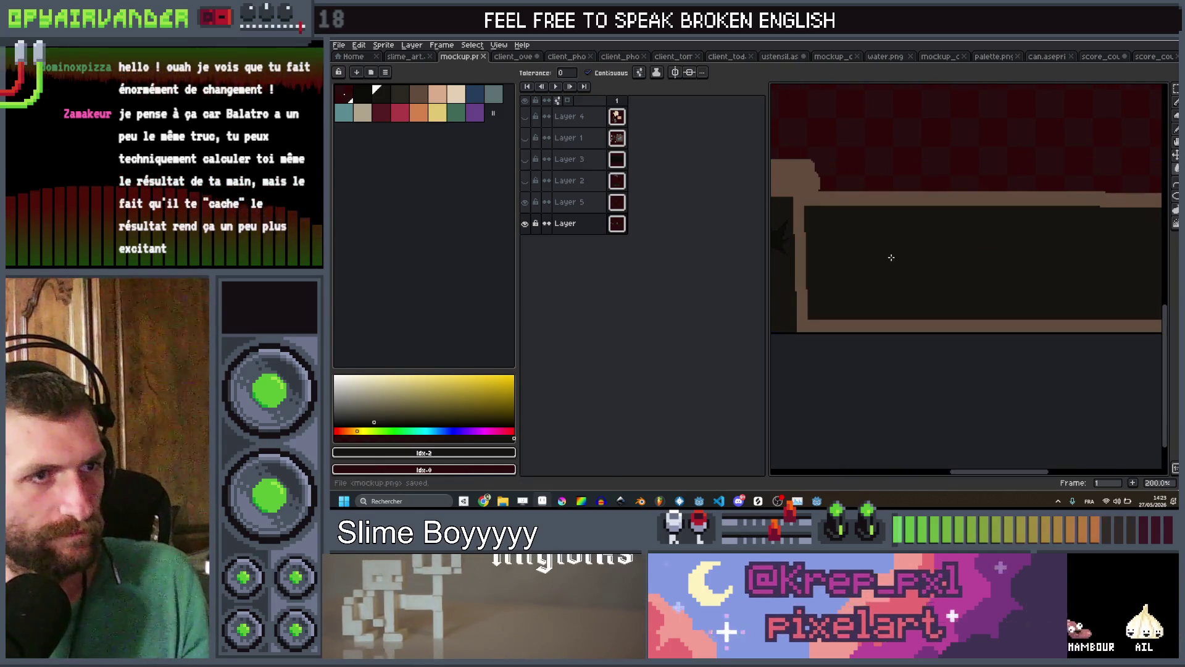
key(alt+Tab)
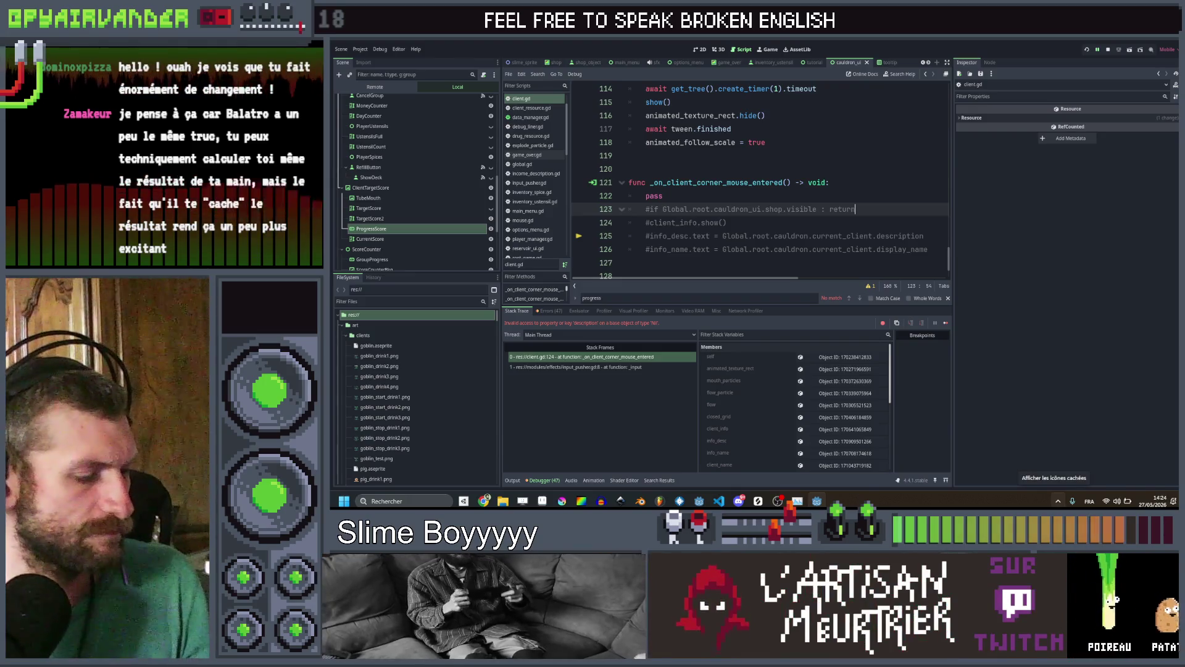
Relaunch Slime Soup and start a new run from the title menu
key(F5)
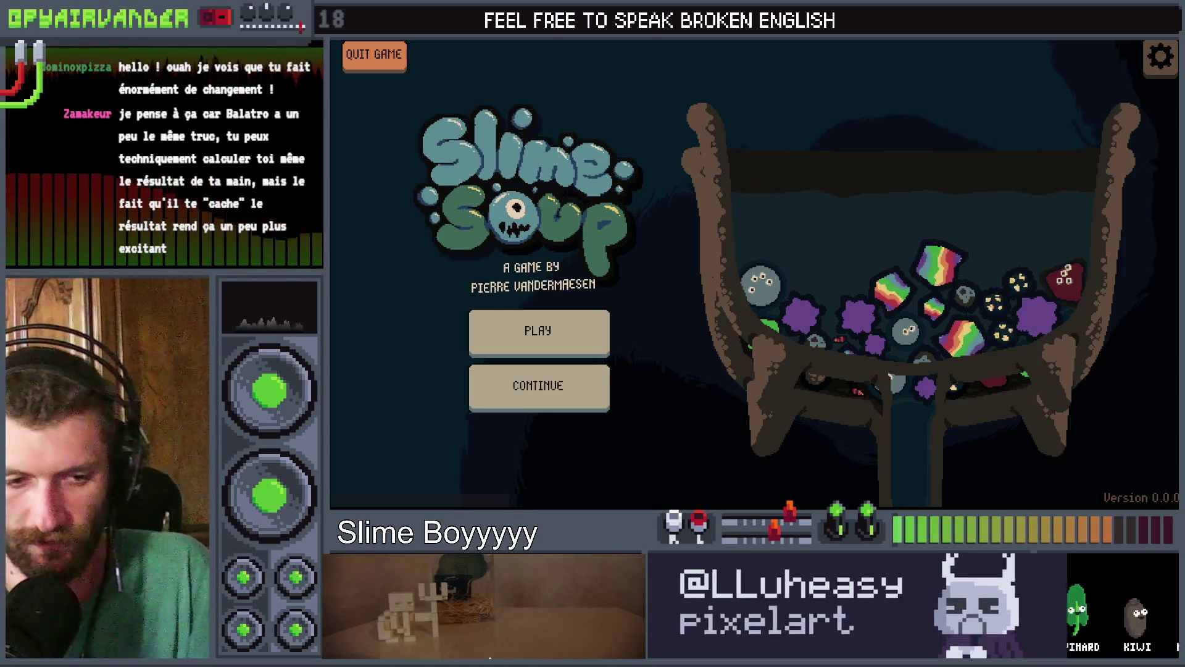
click(526, 342)
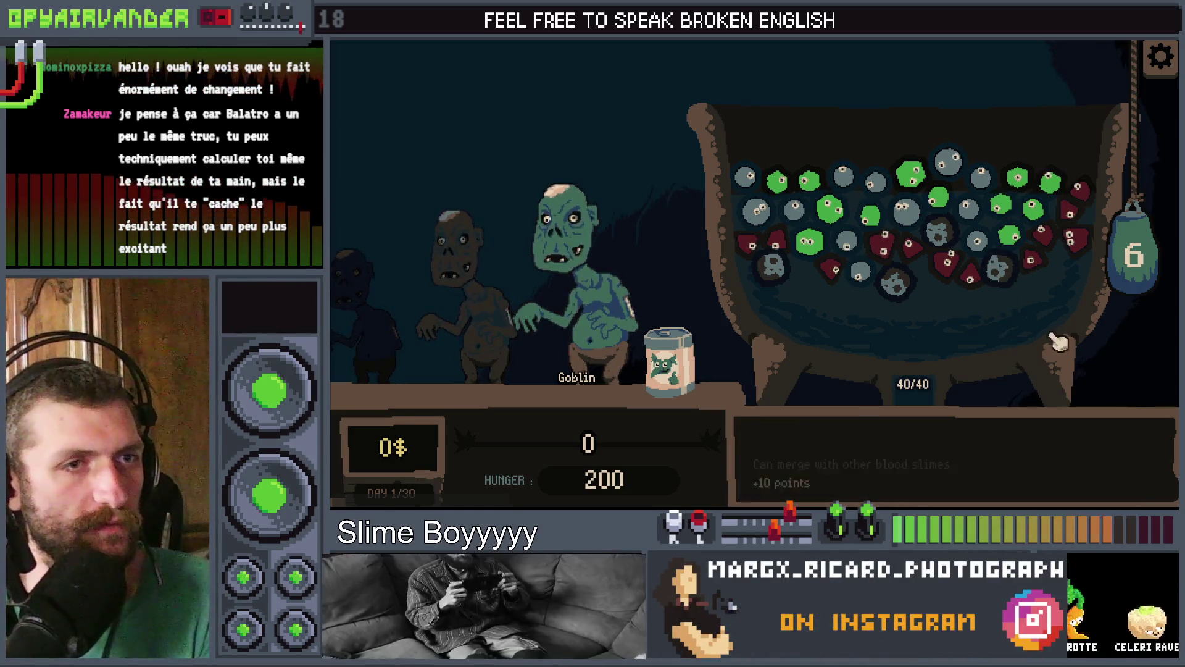
Play a round merging snot, pus and blood slime chains and dropping slimes from the bag
click(947, 164)
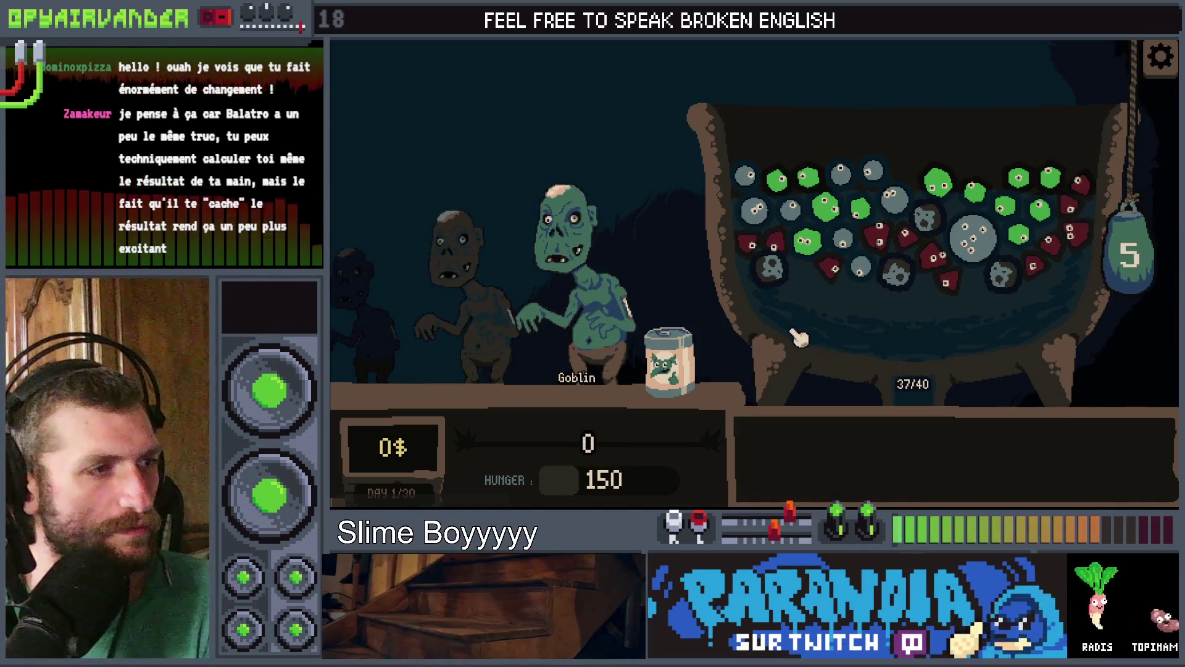
click(861, 213)
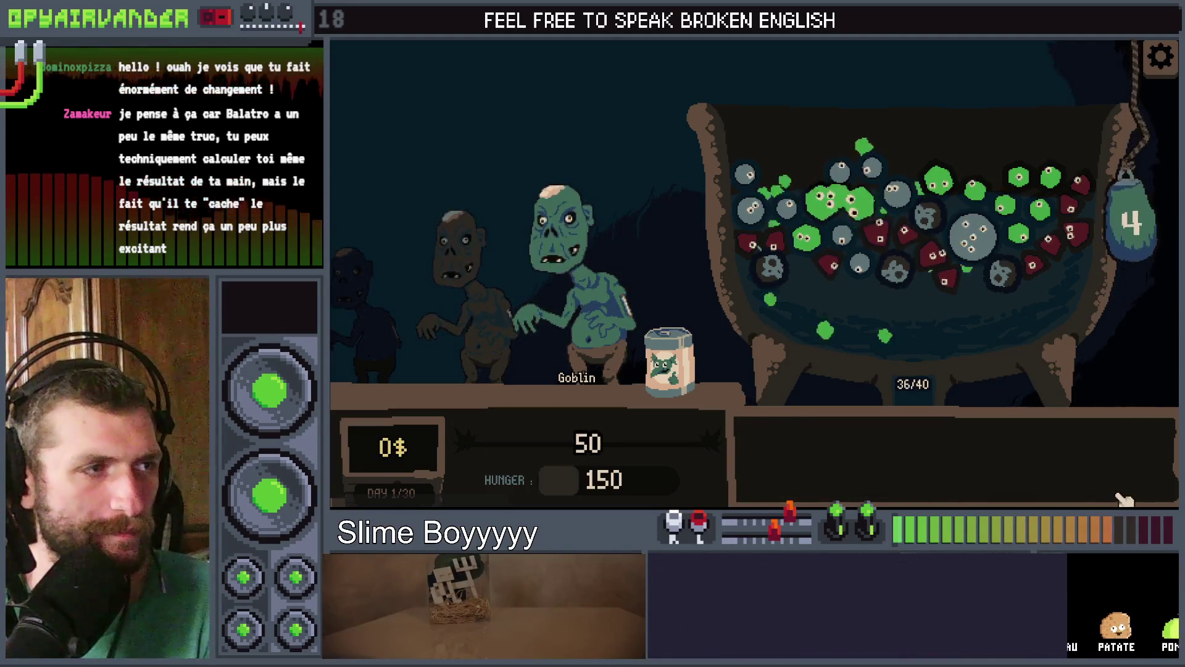
mouse_move(916, 271)
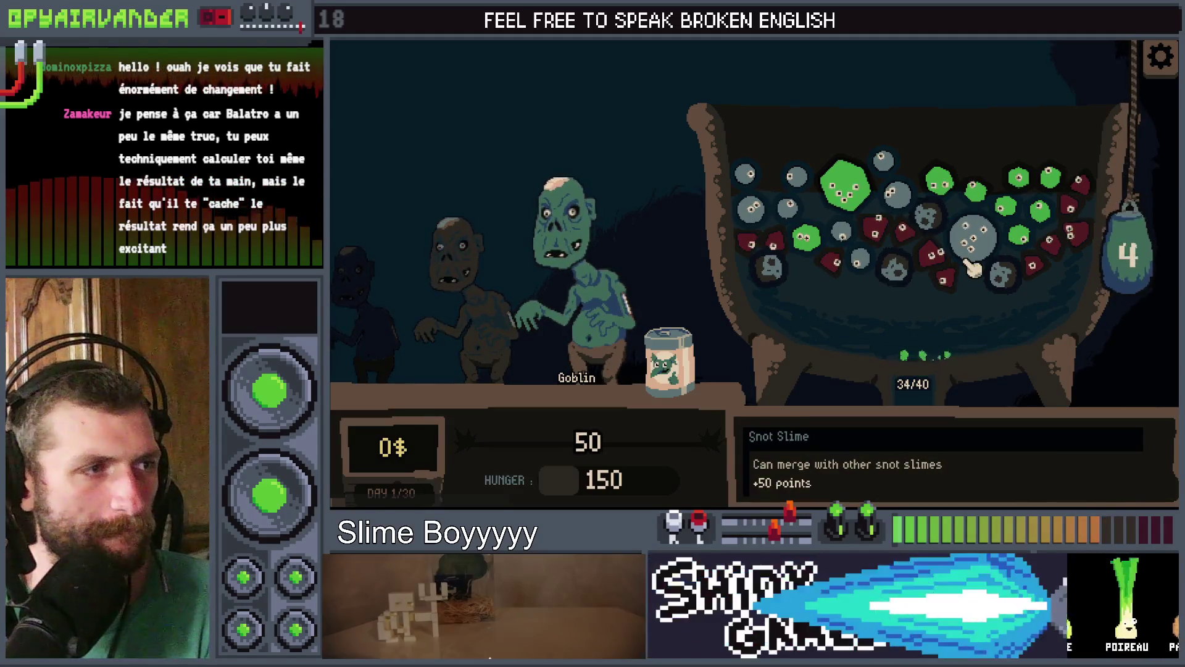
drag(934, 195, 996, 208)
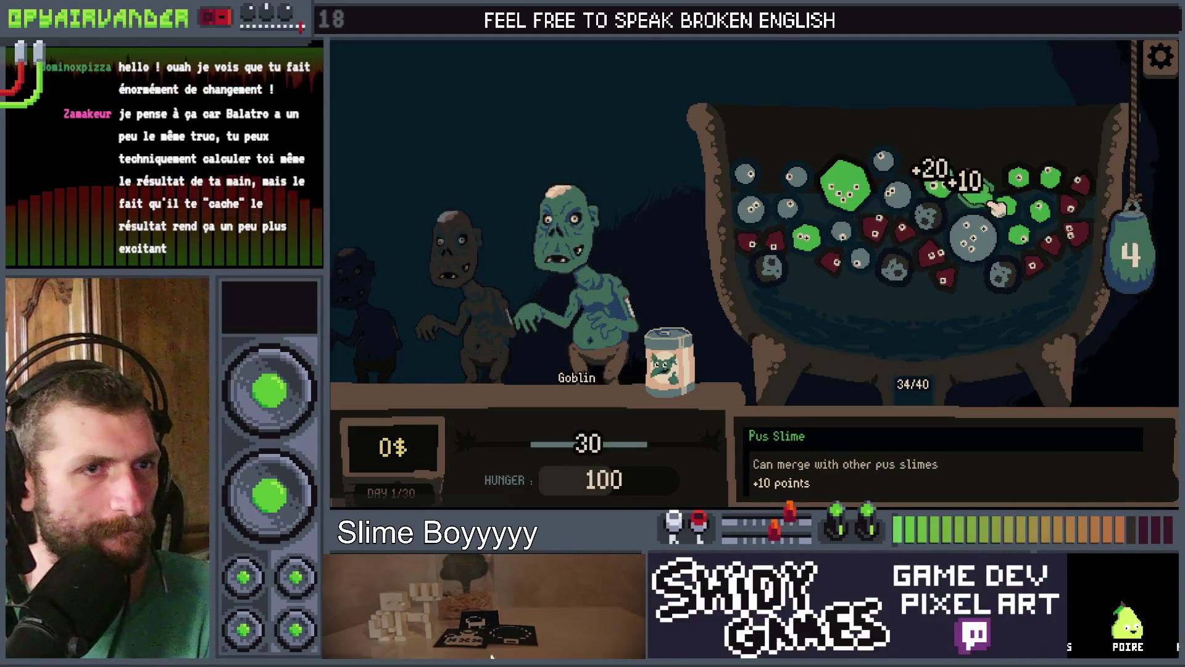
drag(1132, 265, 1135, 324)
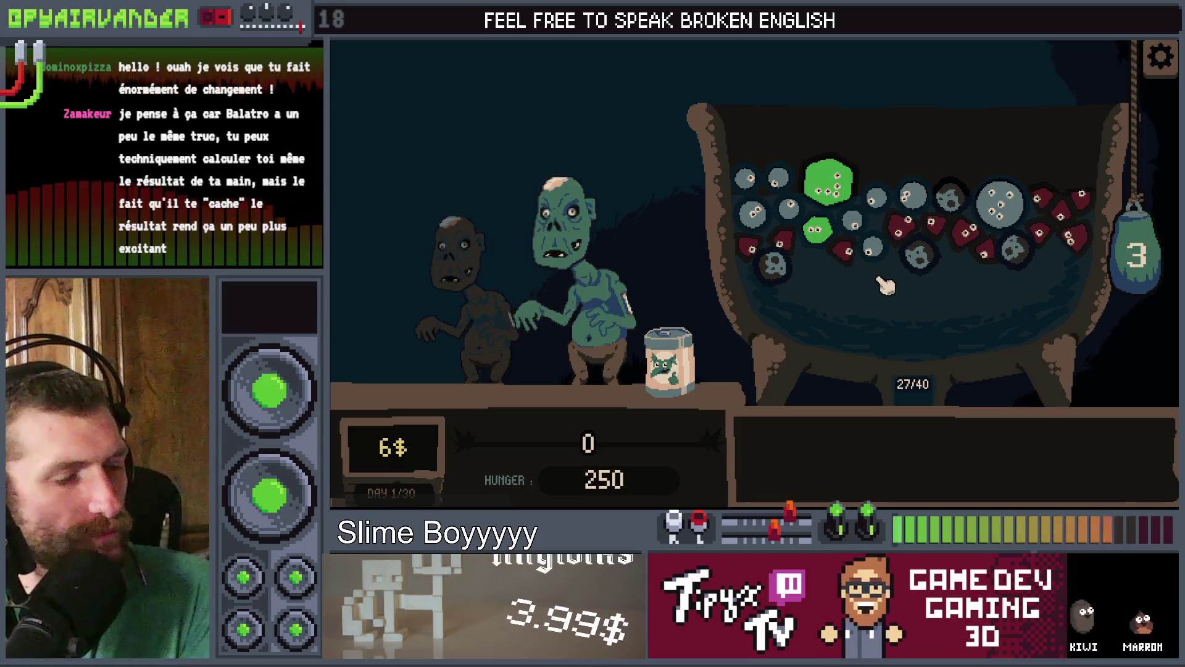
click(899, 230)
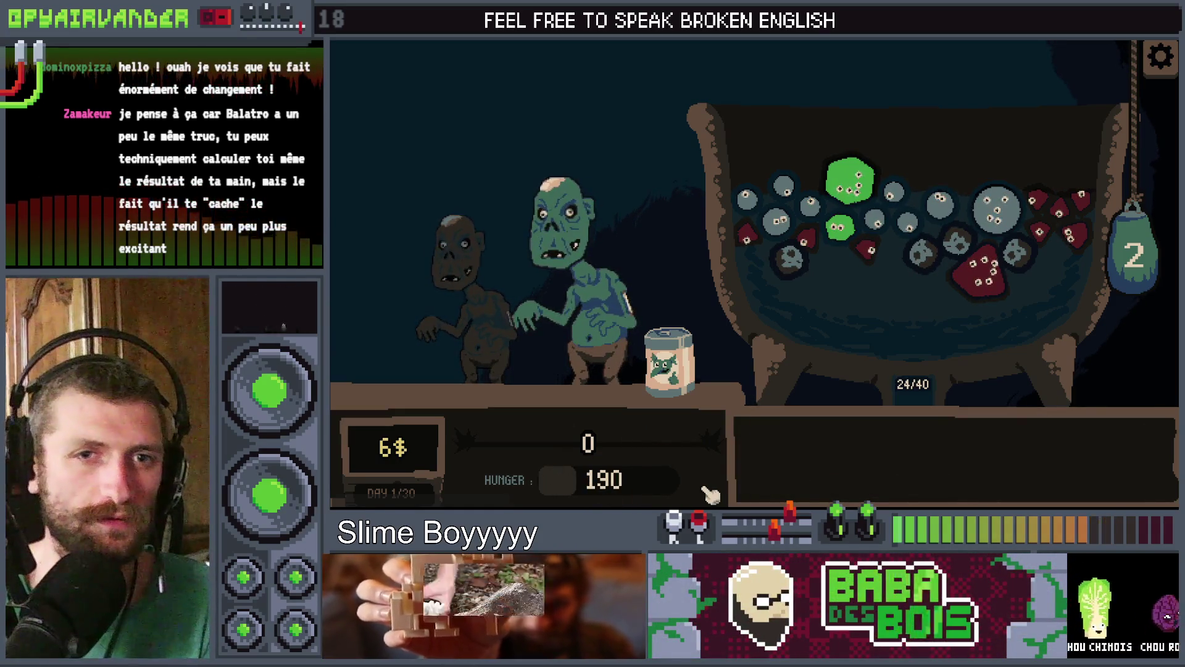
mouse_move(848, 164)
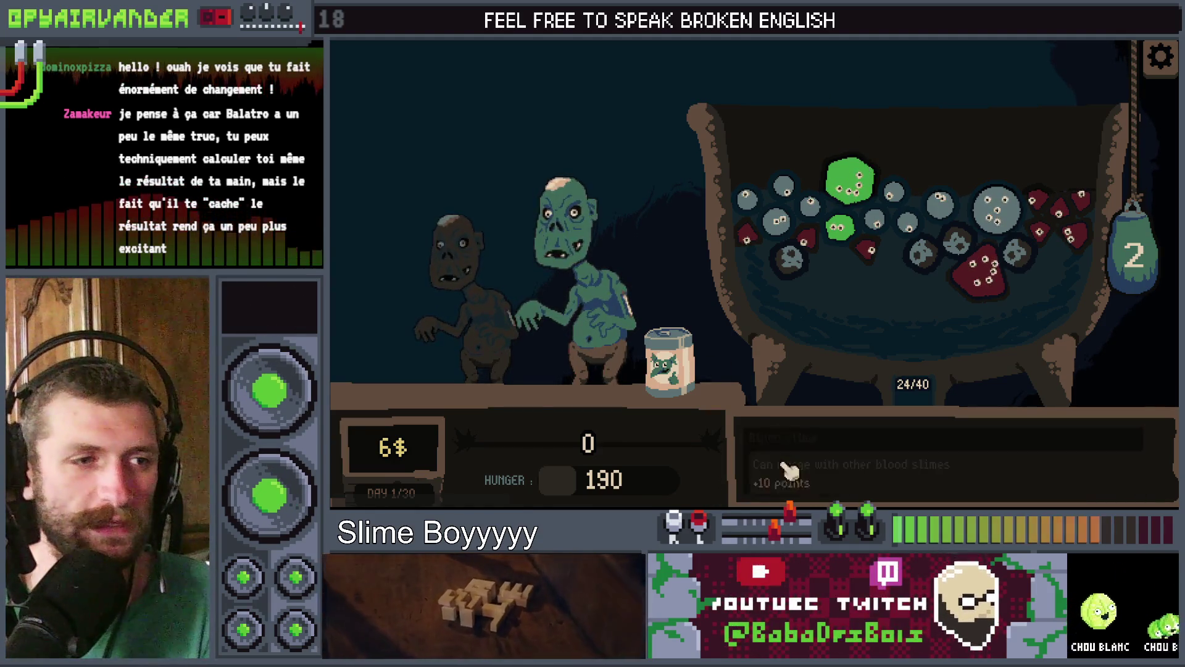
Stop the game, search the project for progress_score and open the line 154 match
key(F8)
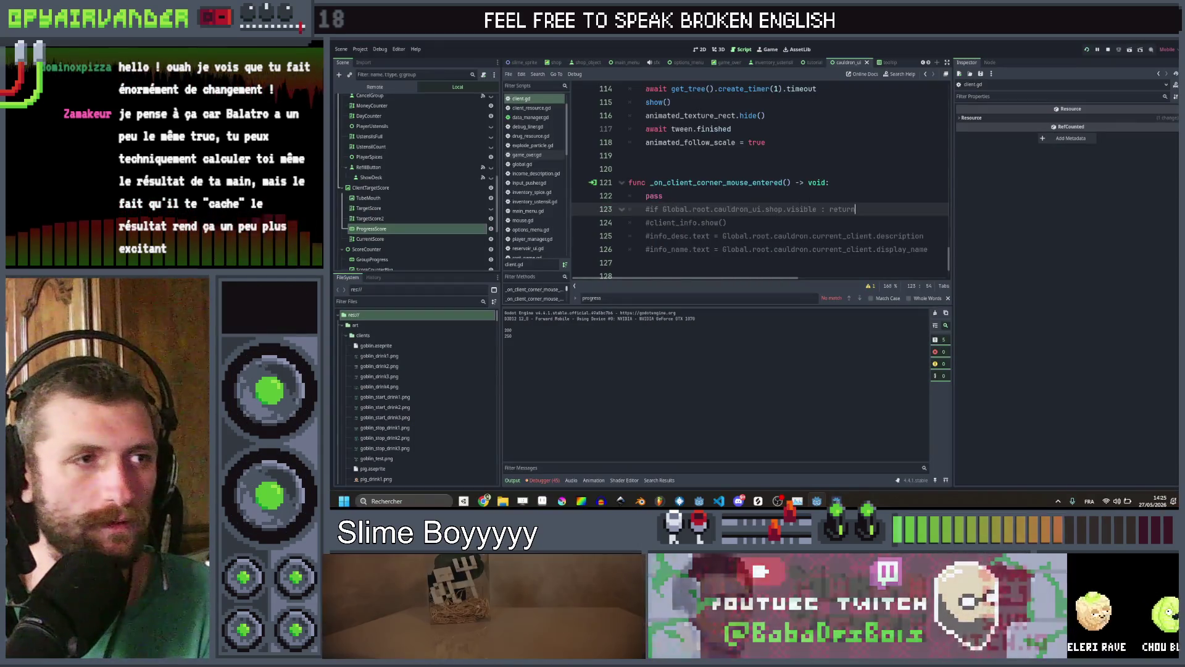
scroll(856, 210, up, 3)
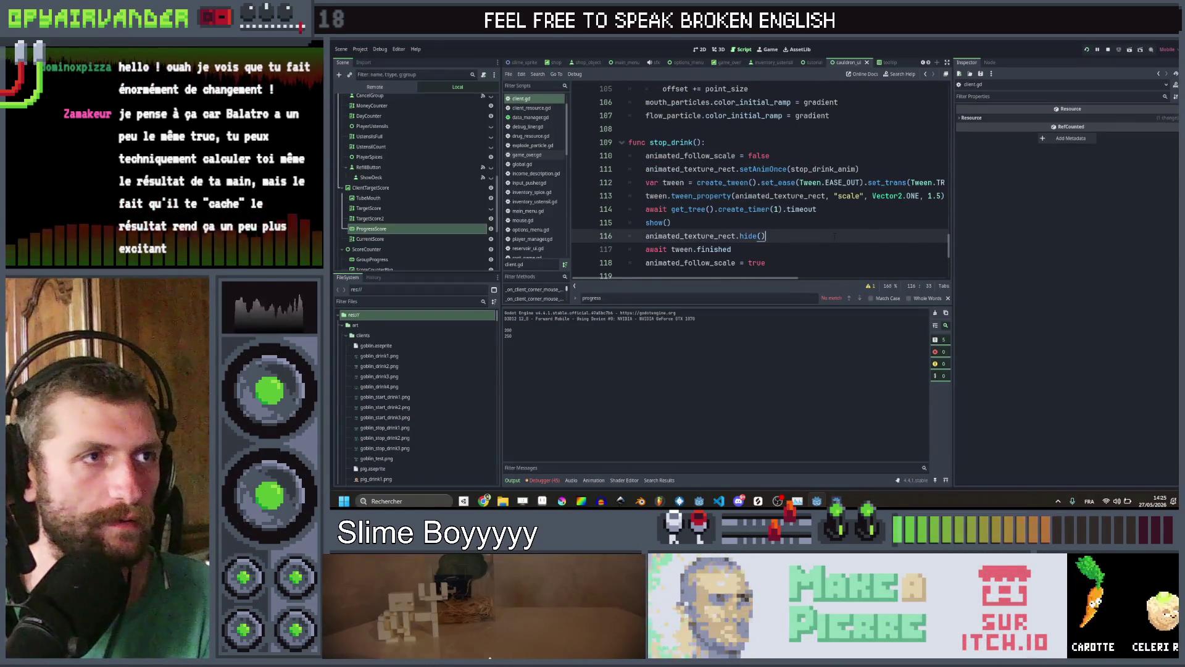
scroll(835, 236, up, 1)
key(ctrl+shift+f)
text(pr)
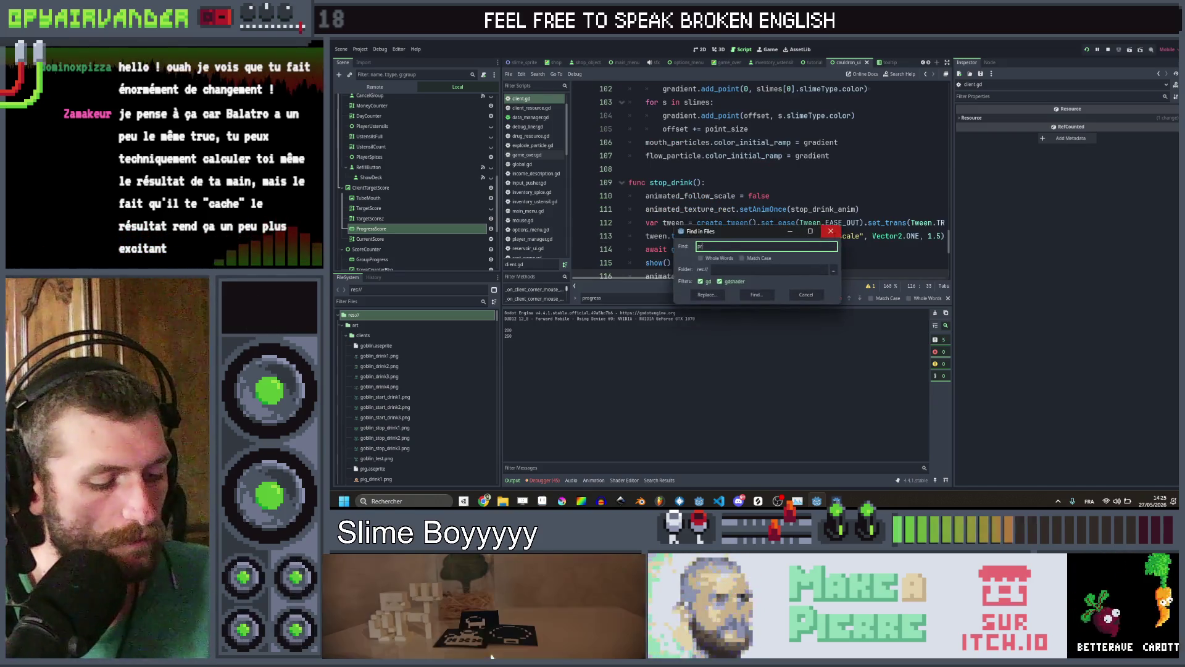
text(ogress_score)
key(Return)
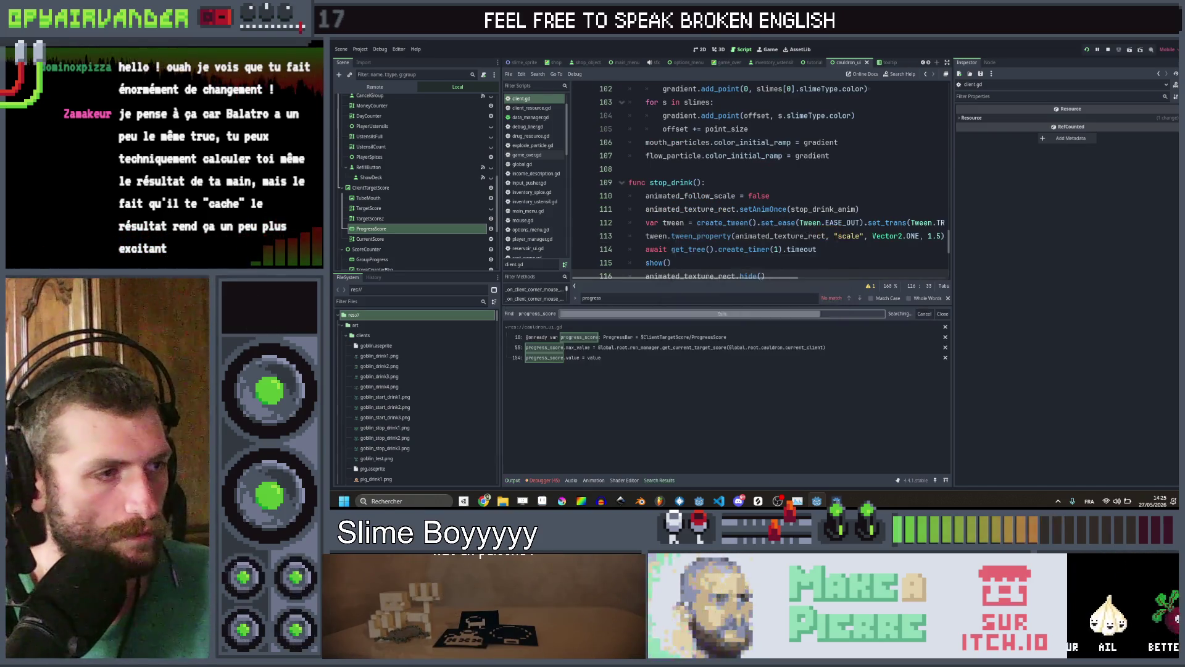
click(612, 356)
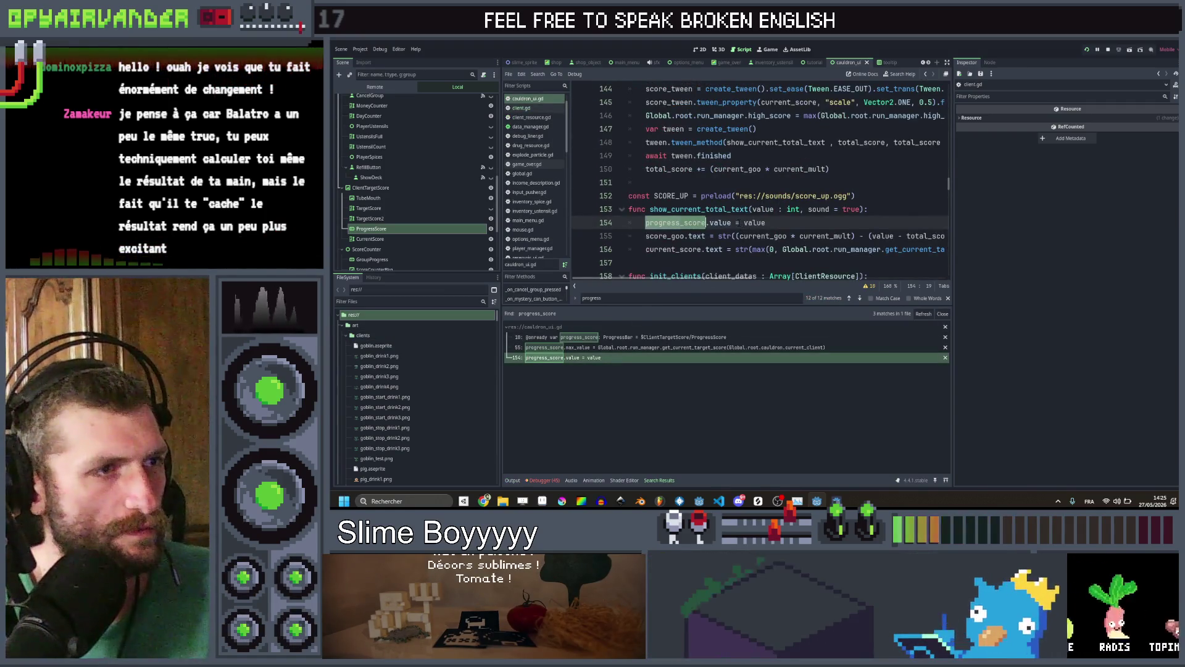
Rewrite line 154 to assign progress_score.max_value - value, then save and run
click(685, 222)
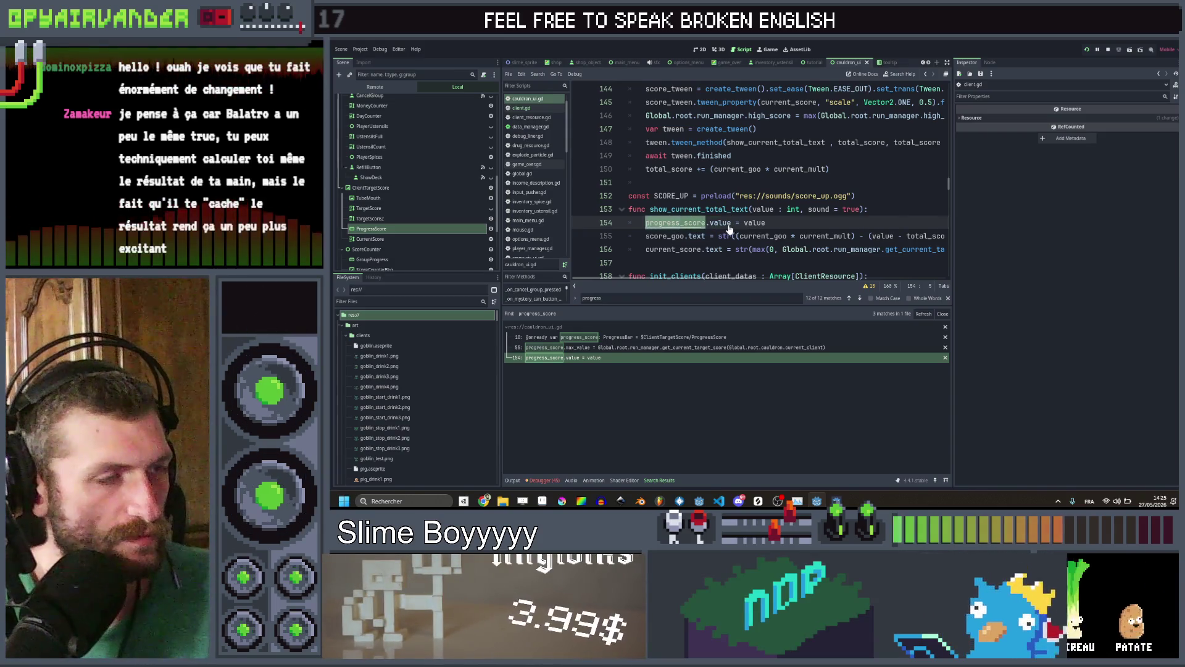
text(progress_score.)
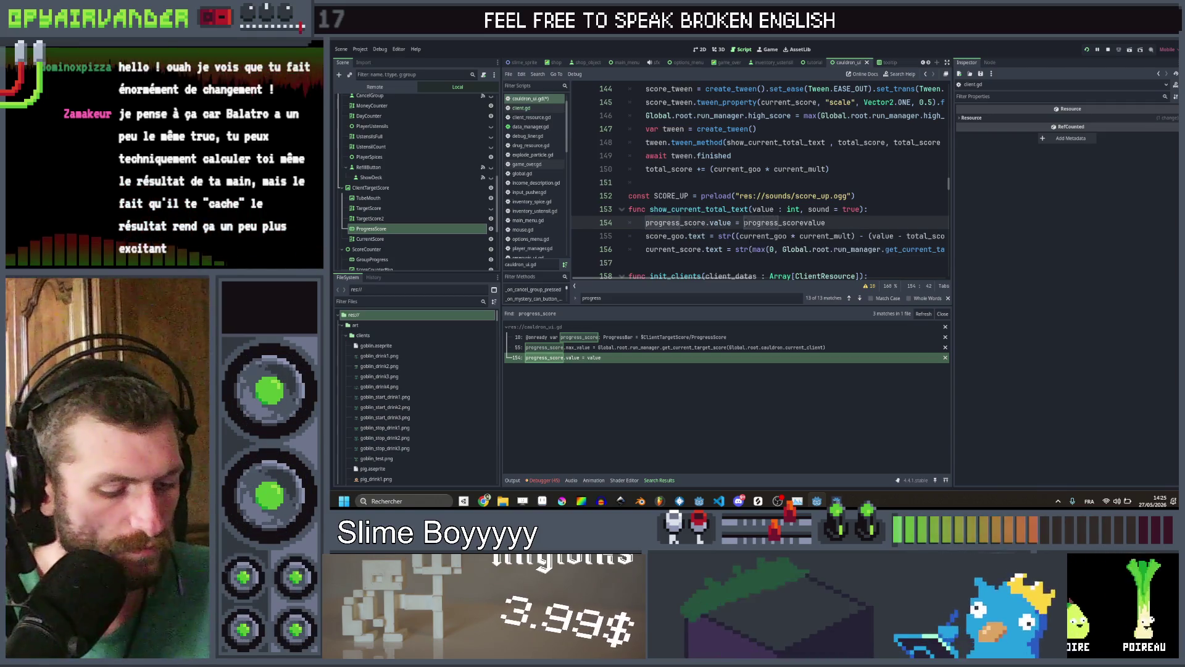
text(ma)
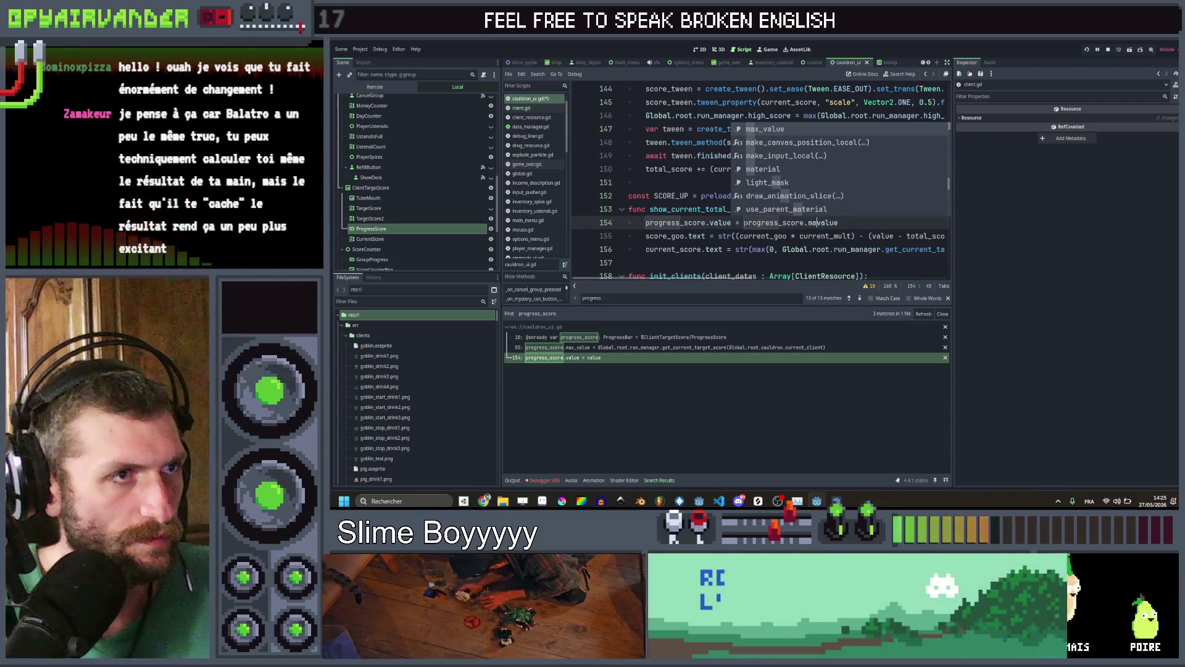
text(x_value )
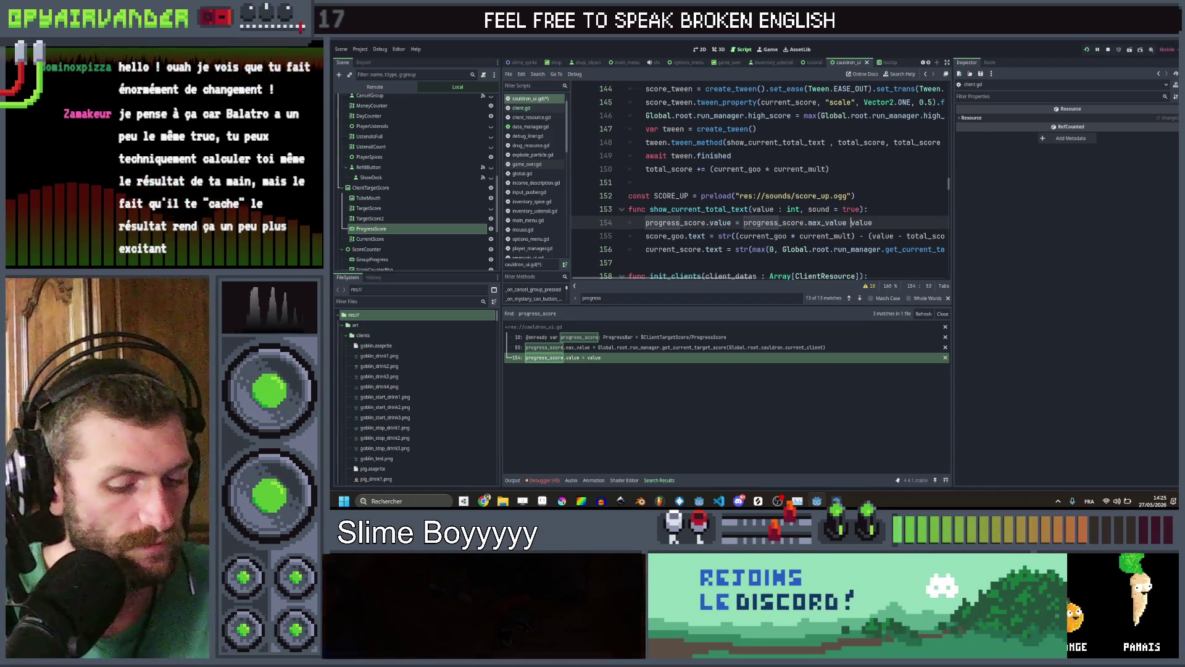
text(-)
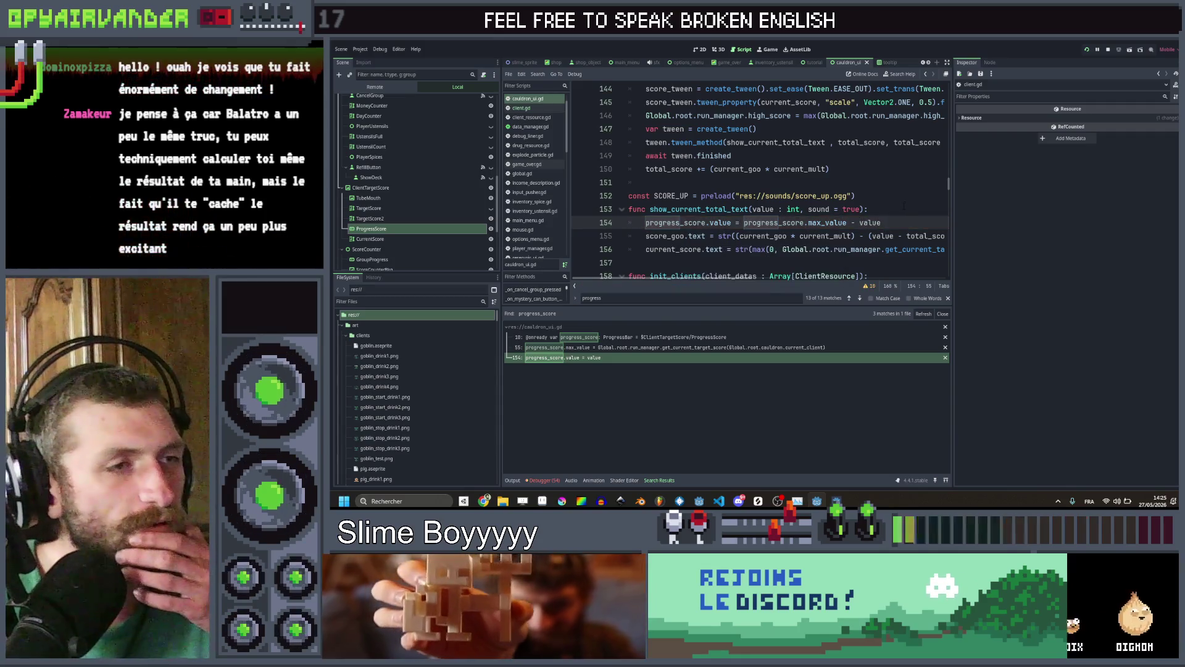
key(Up)
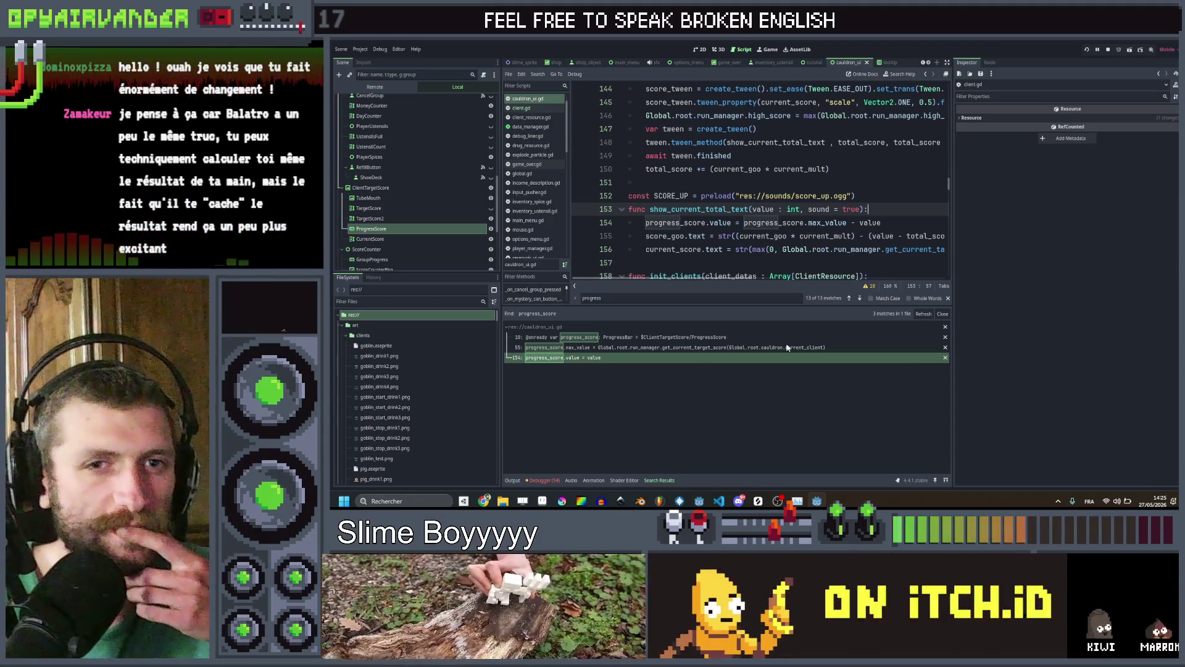
key(ctrl+s)
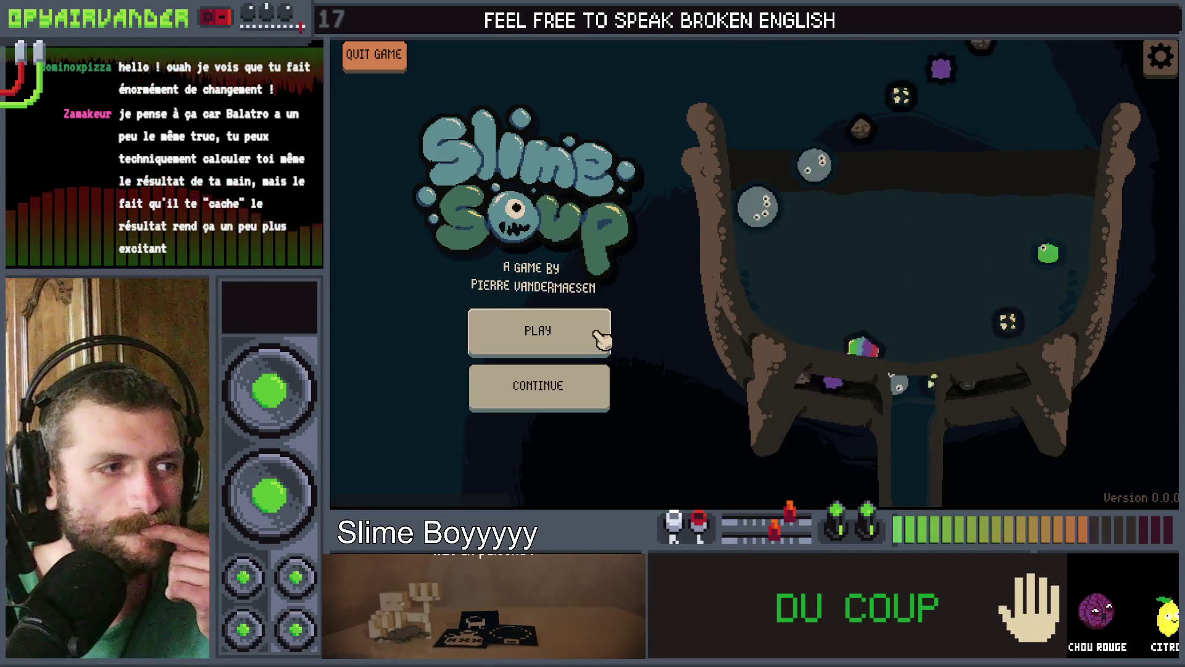
Start a new game, merge the blood and snot slime groups, then close the game
click(594, 337)
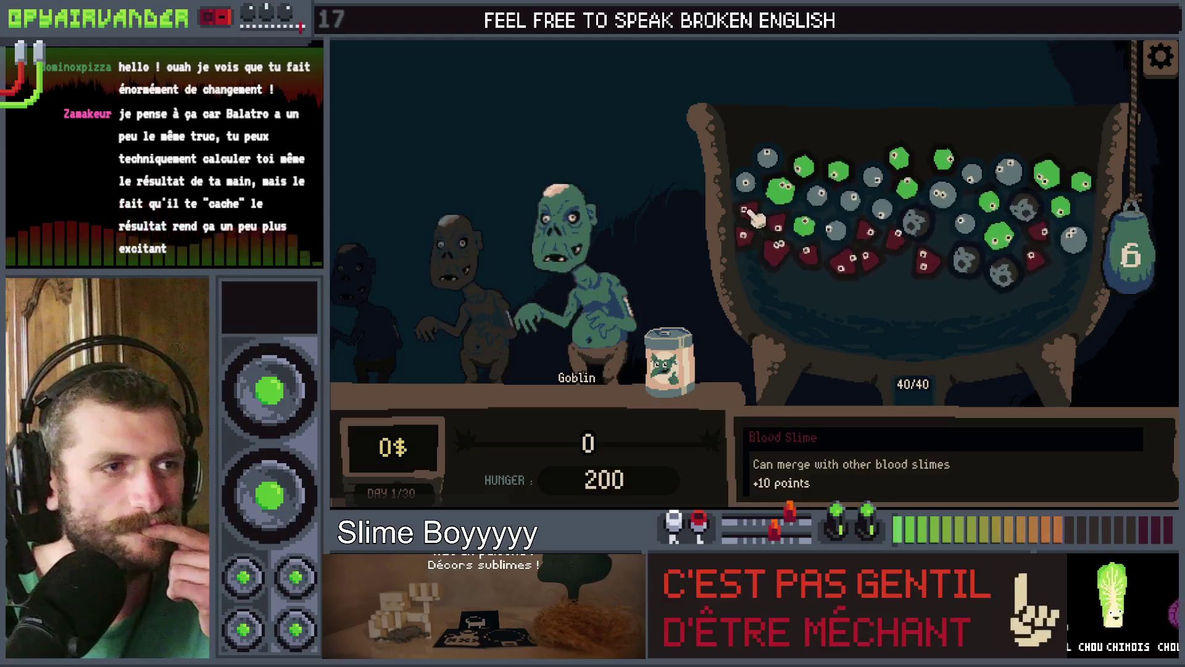
click(786, 236)
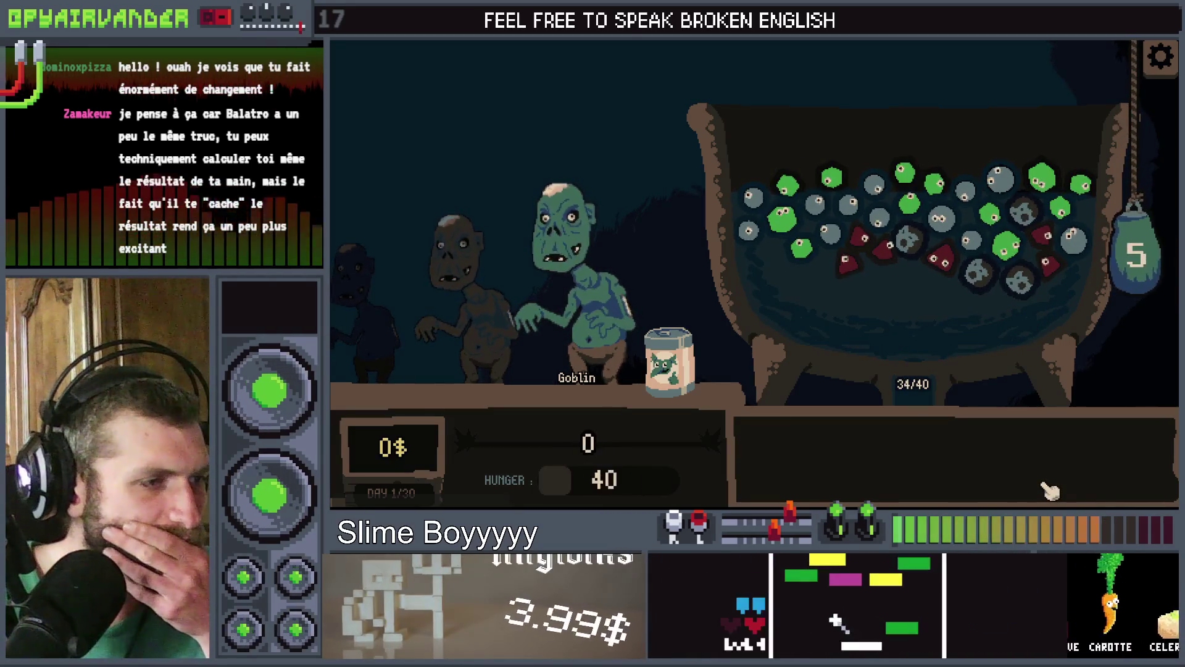
click(876, 203)
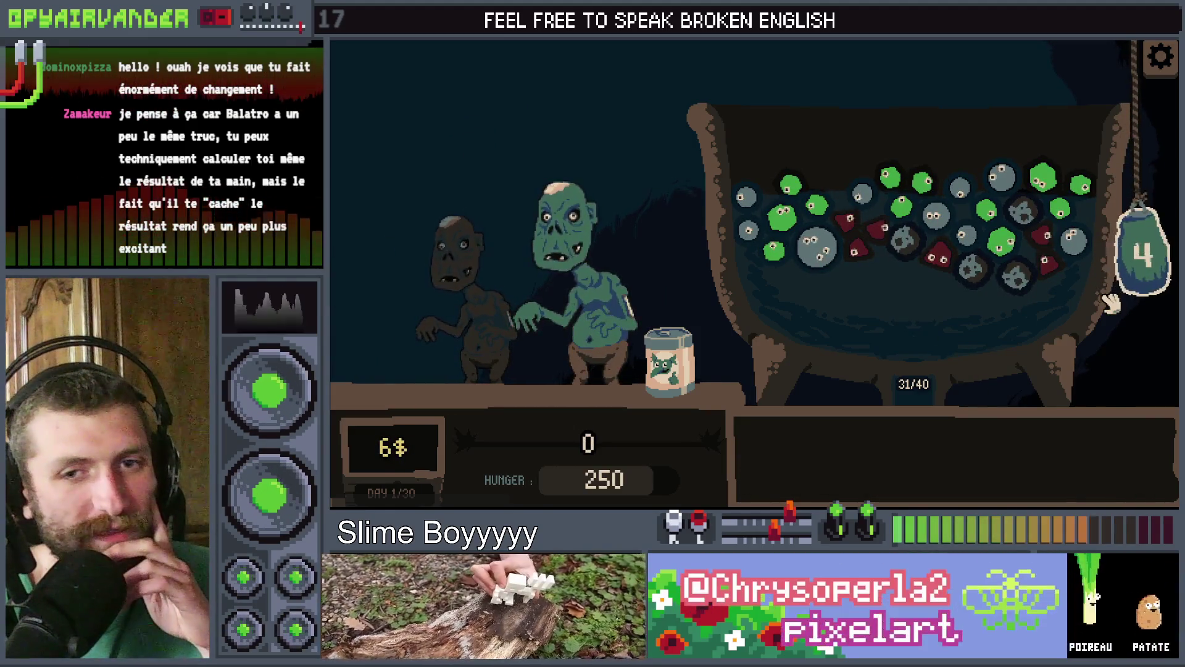
key(alt+F4)
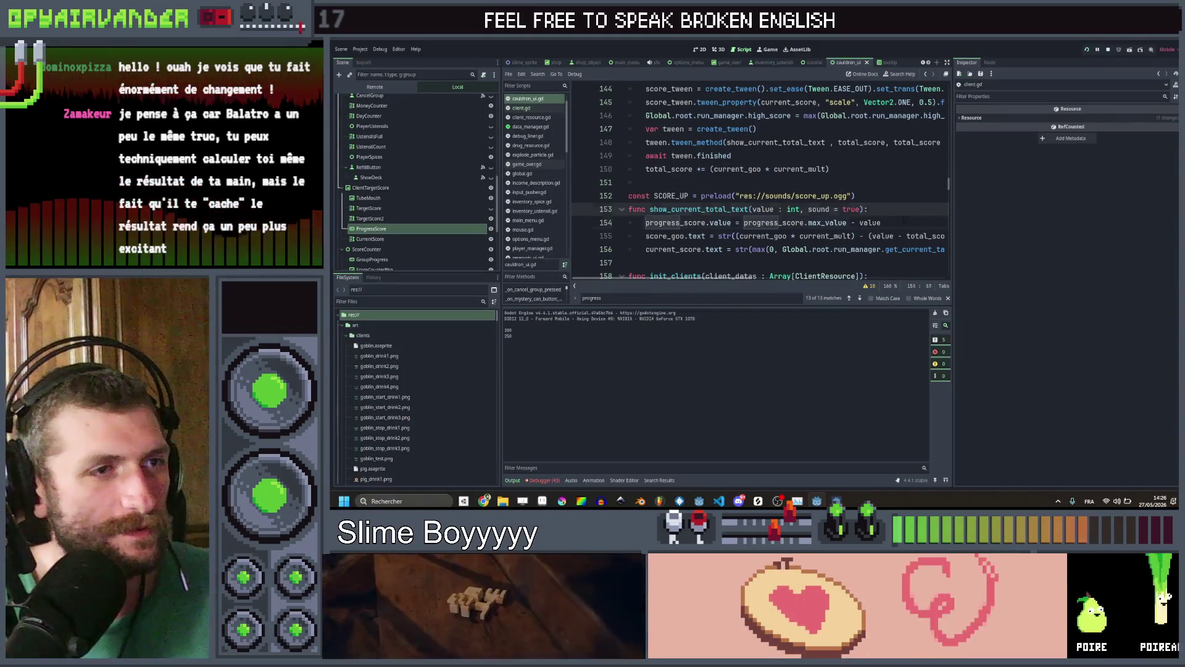
Select the progress bar assignment on line 154 and search the project for next_client
drag(903, 220, 646, 222)
key(ctrl+c)
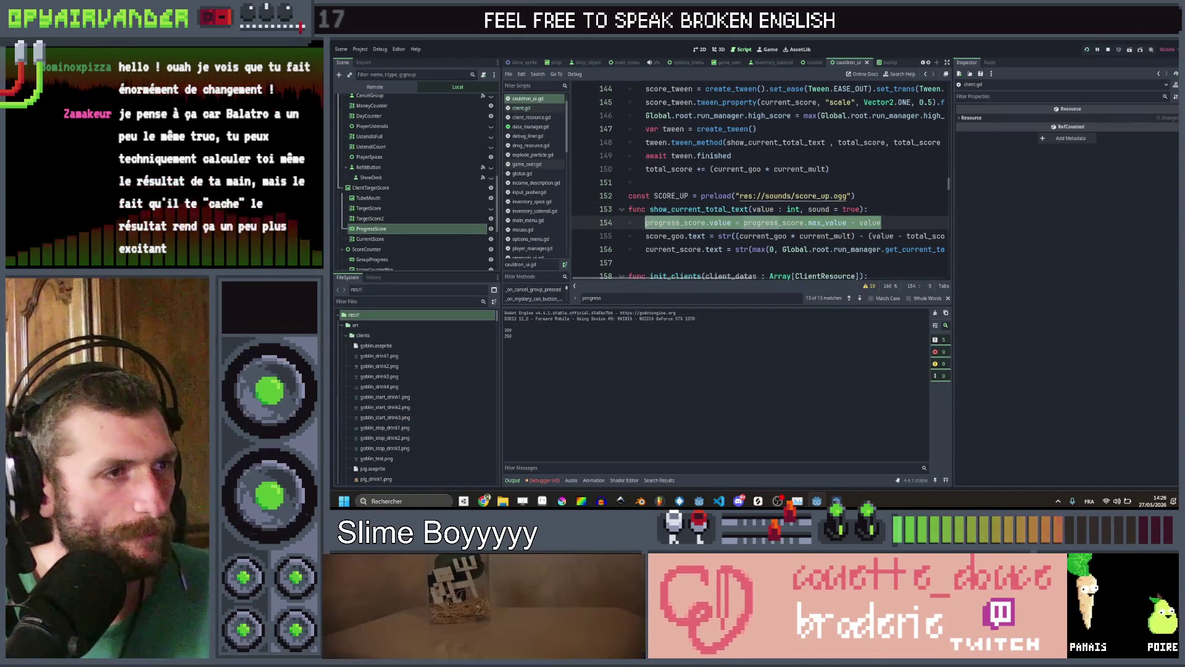
click(876, 182)
key(ctrl+shift+f)
text(nex)
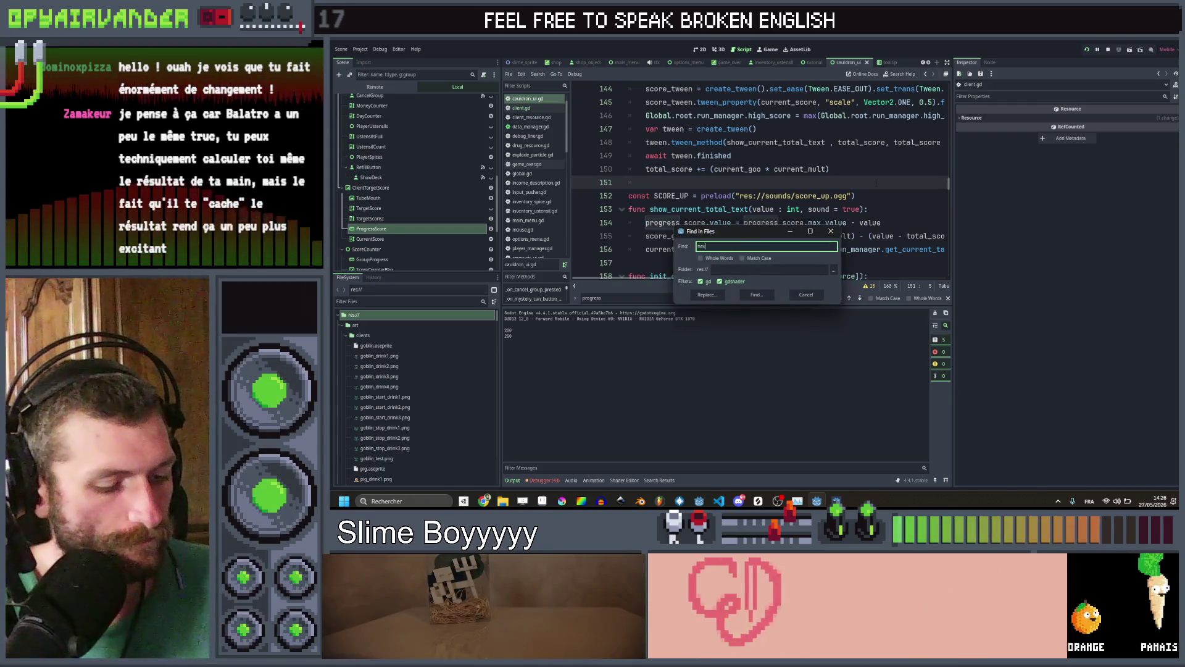
text(t_client)
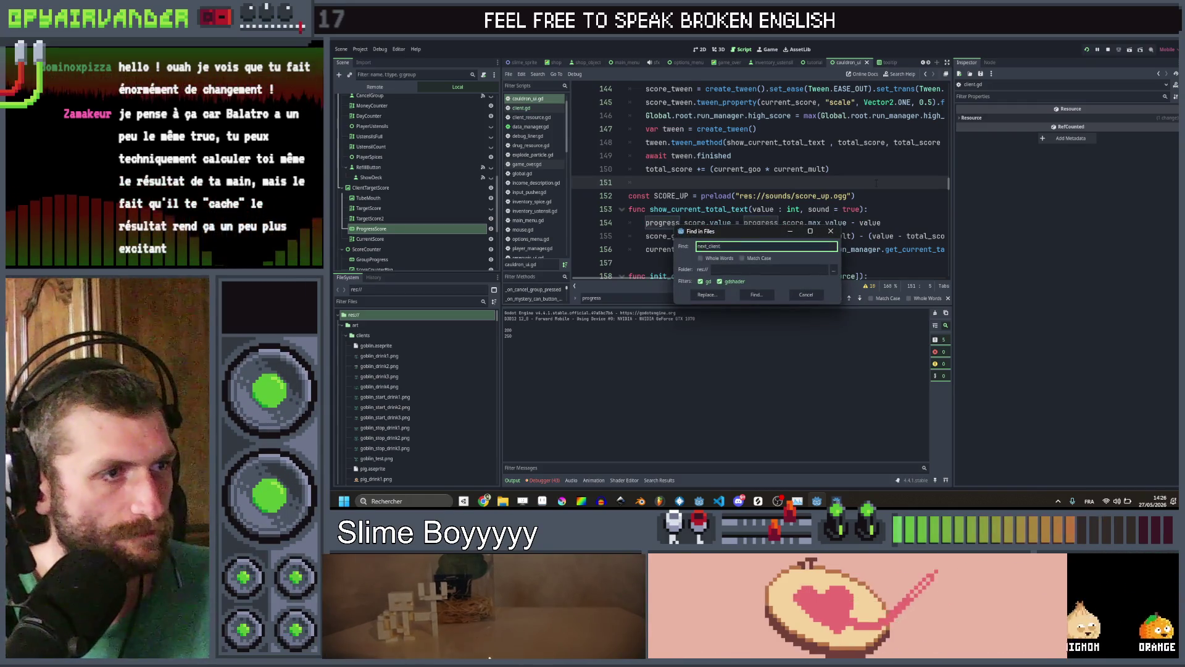
key(Return)
click(834, 209)
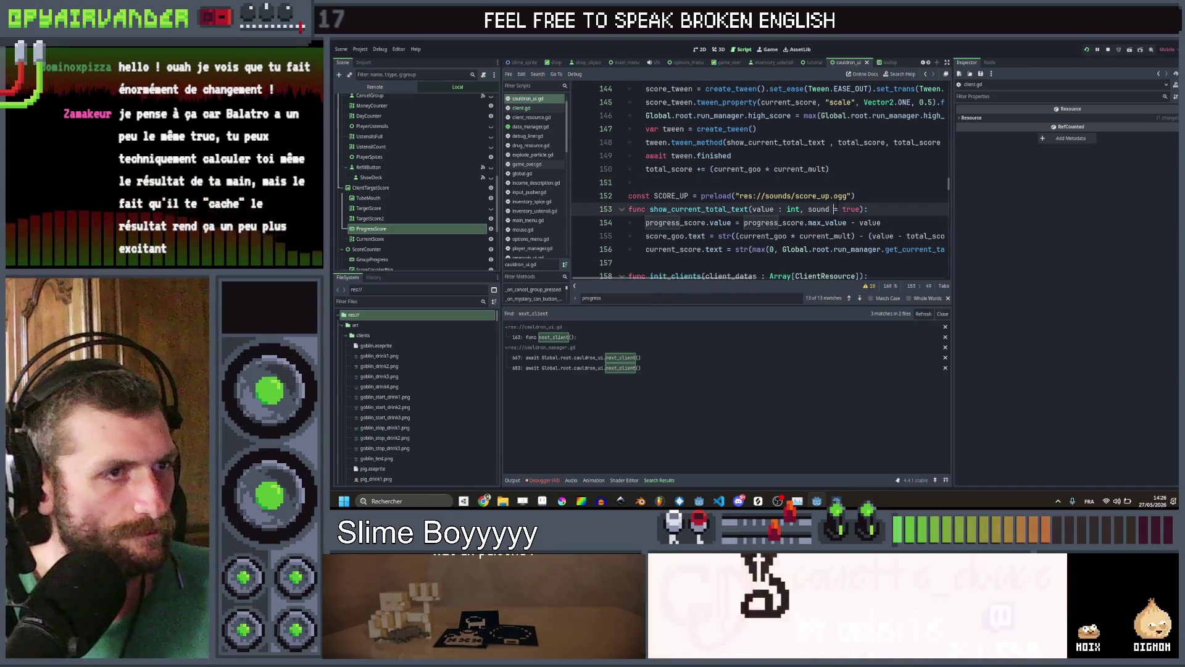
Search for update_target and open the update_target_score function at line 75
key(ctrl+shift+f)
text(update_target)
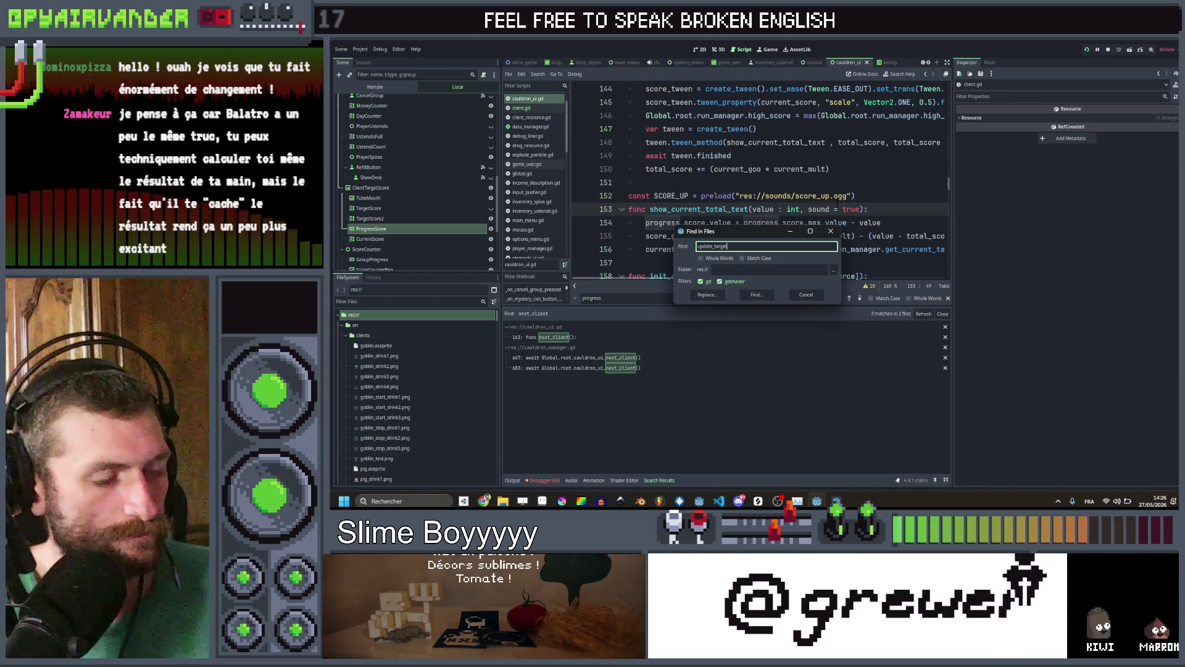
key(Return)
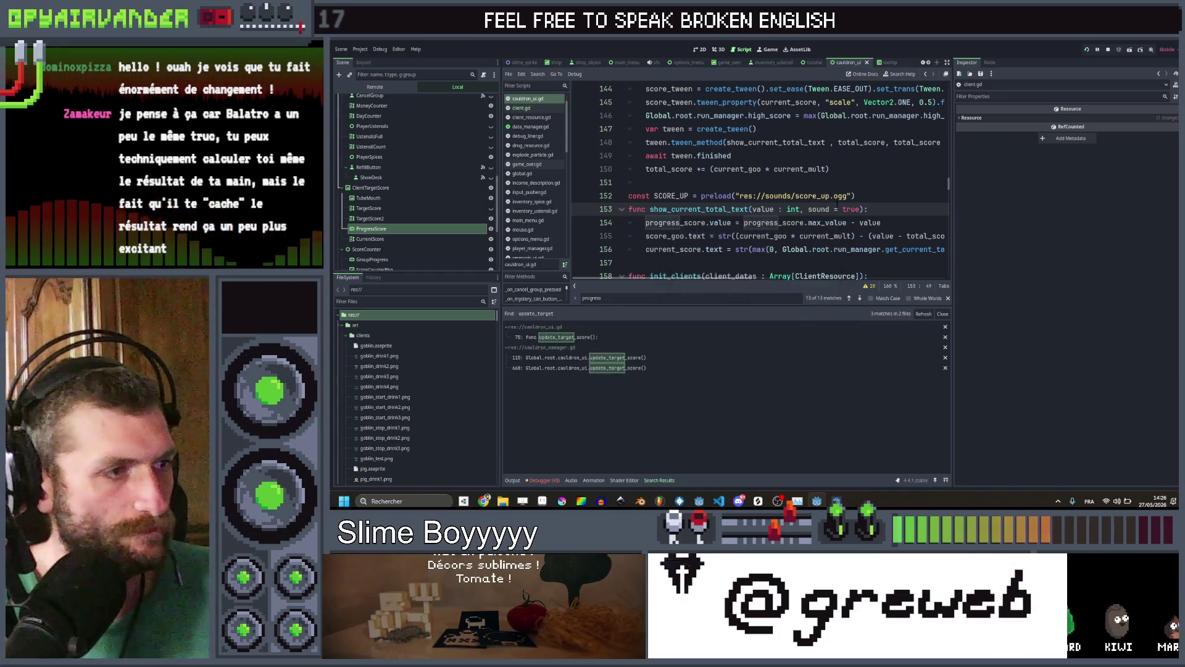
click(639, 337)
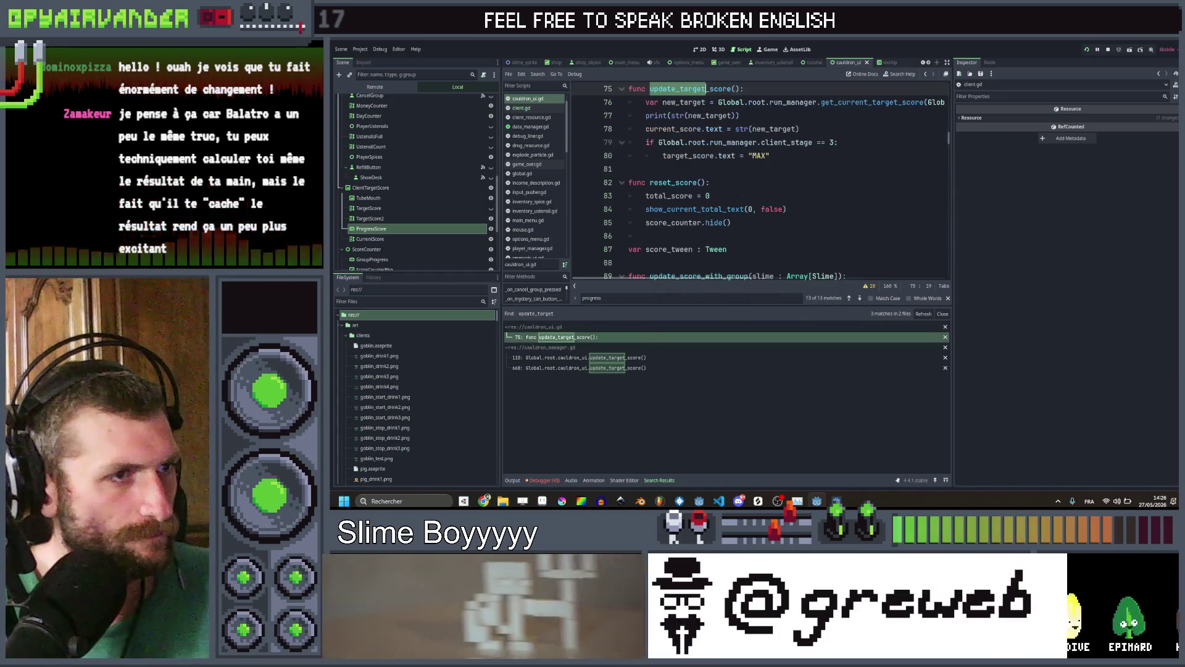
Add progress_score.value = progress_score.max_value as line 78, then save and relaunch
click(776, 156)
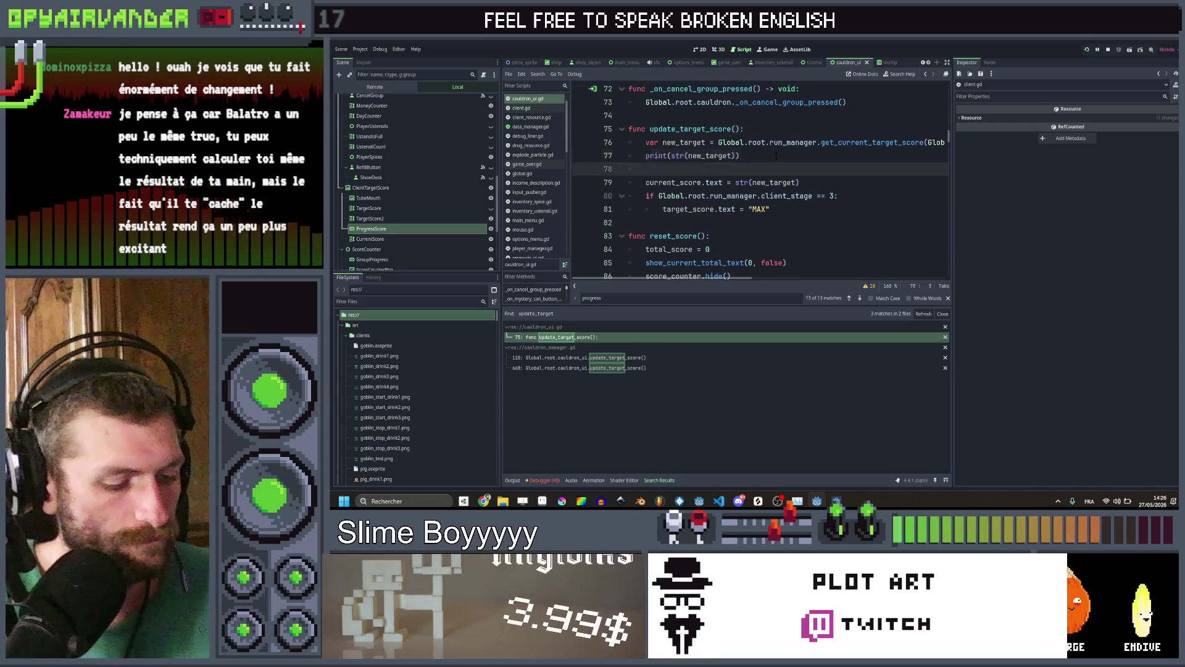
key(Return)
key(ctrl+v)
key(Left)
key(Left)
key(Left)
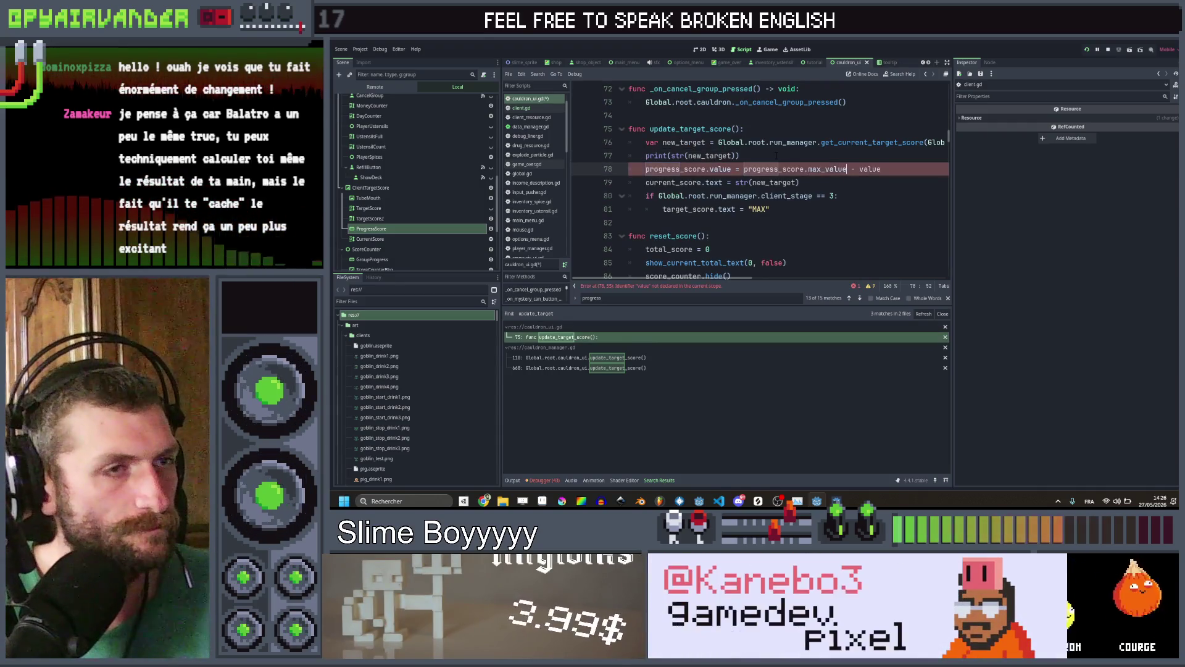
key(ctrl+Right)
key(shift+End)
key(Delete)
key(ctrl+s)
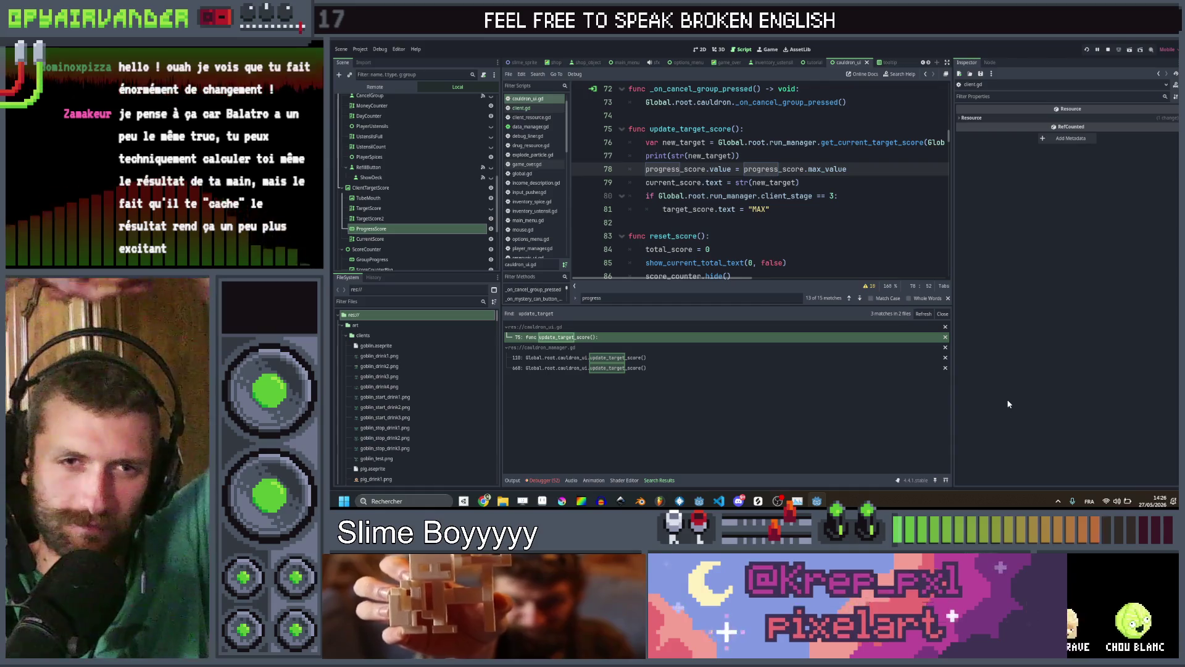
key(ctrl+s)
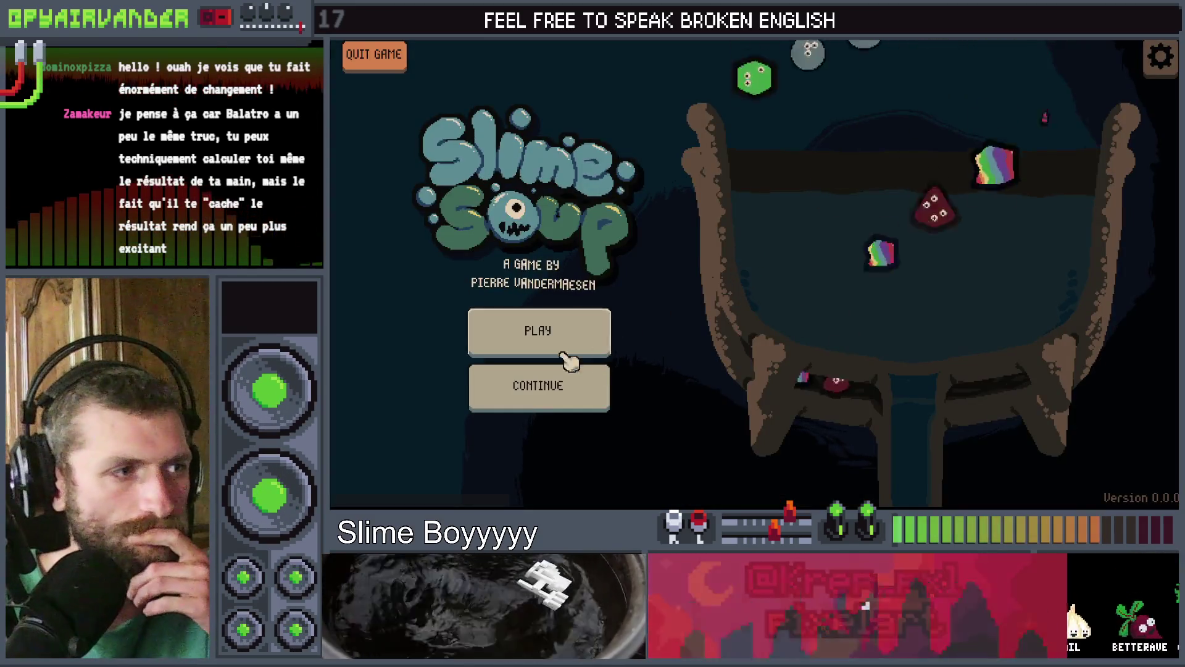
Start a new game, pour a slime bag and cash in linked grey snot slime chains
click(538, 336)
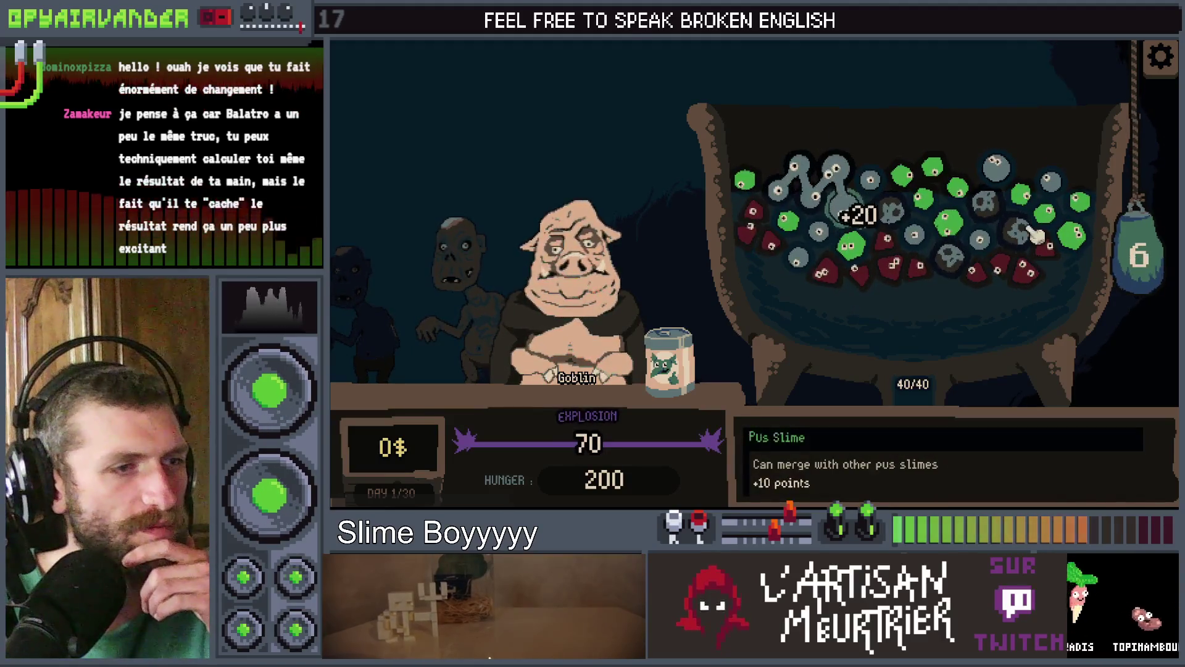
click(1146, 262)
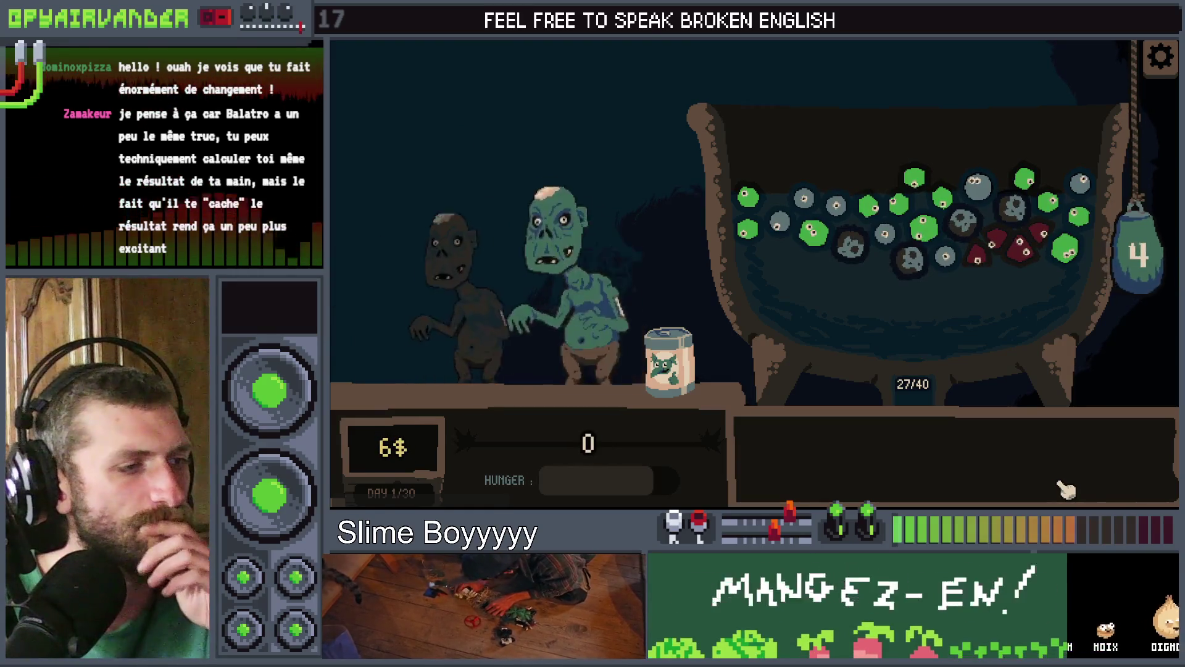
mouse_move(806, 204)
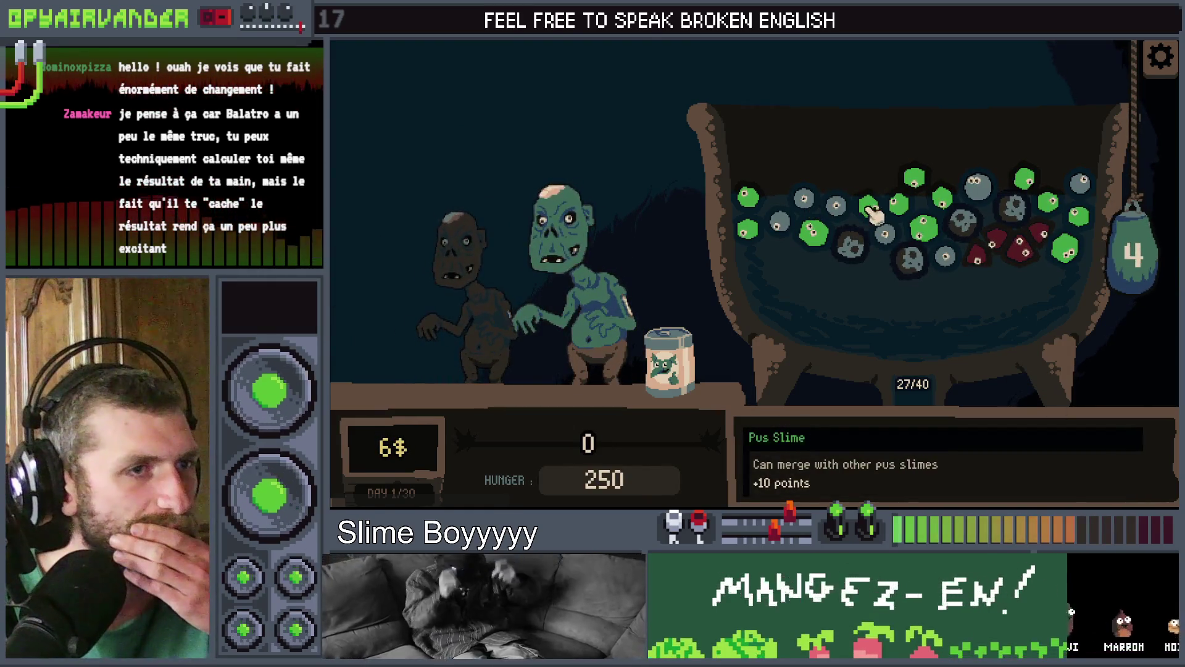
click(1105, 235)
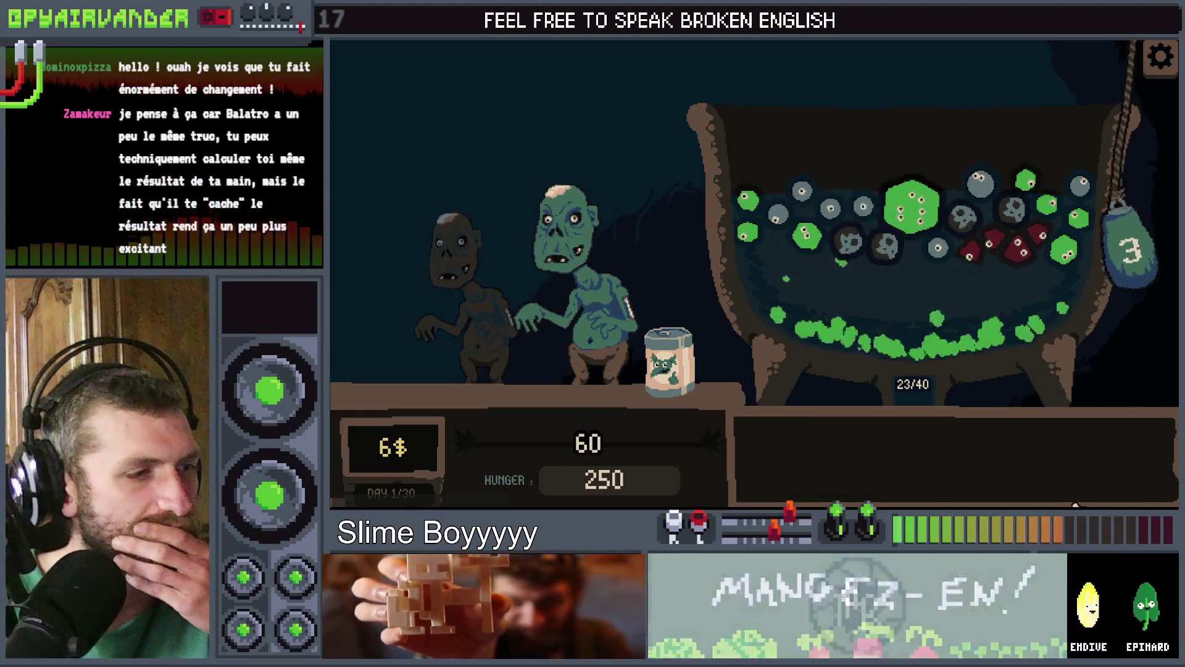
mouse_move(986, 250)
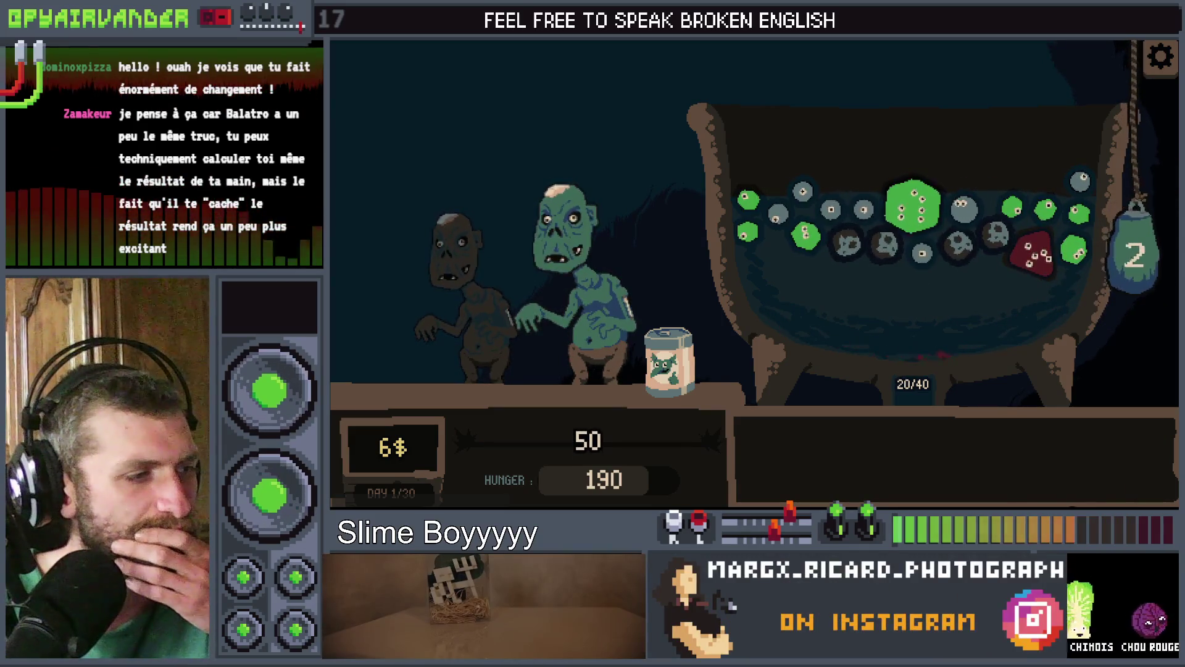
click(783, 208)
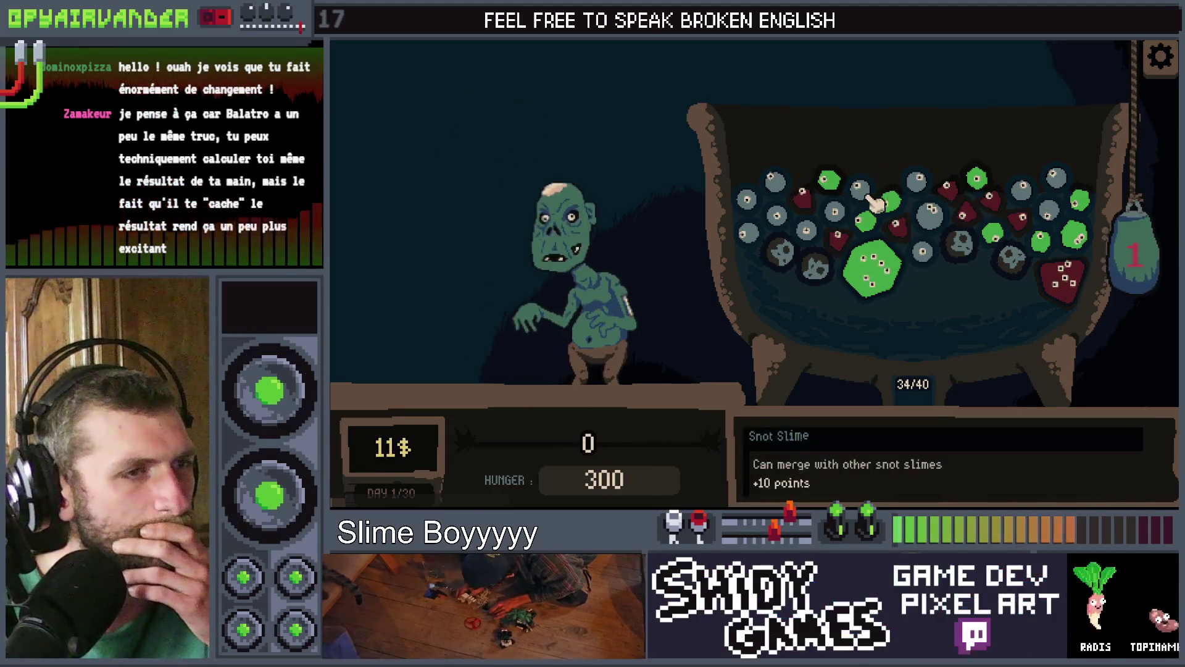
mouse_move(762, 213)
mouse_down()
mouse_move(748, 204)
mouse_move(771, 185)
mouse_move(803, 227)
mouse_move(858, 213)
mouse_move(861, 189)
mouse_move(1136, 247)
mouse_up()
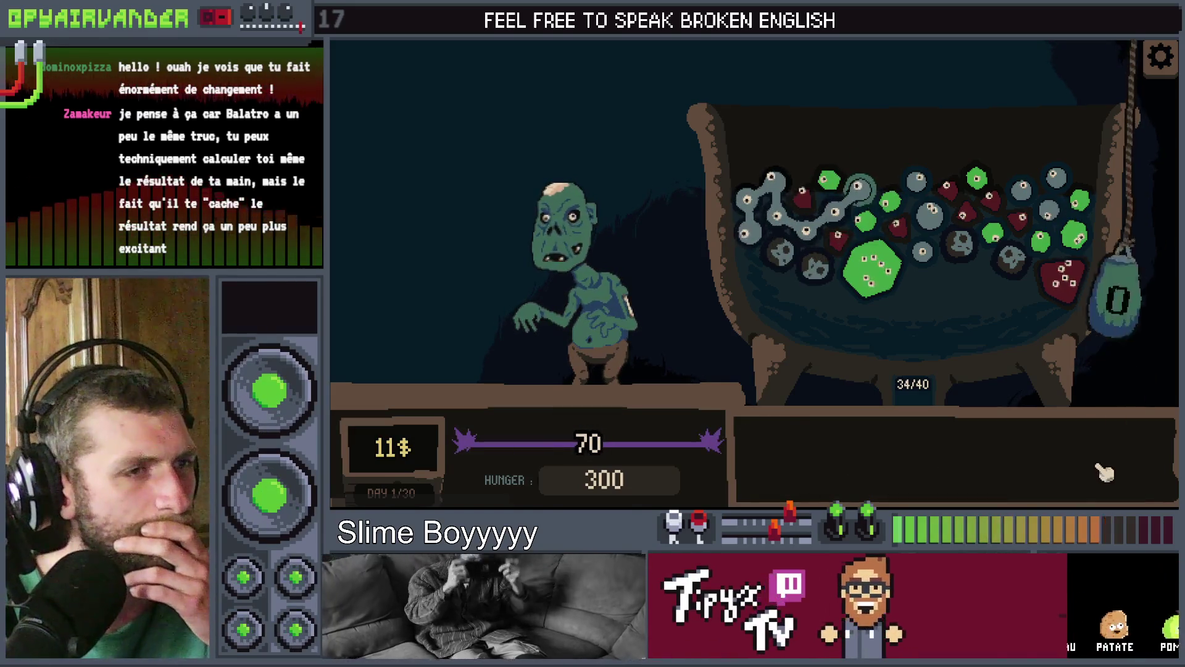
drag(1105, 472, 1100, 472)
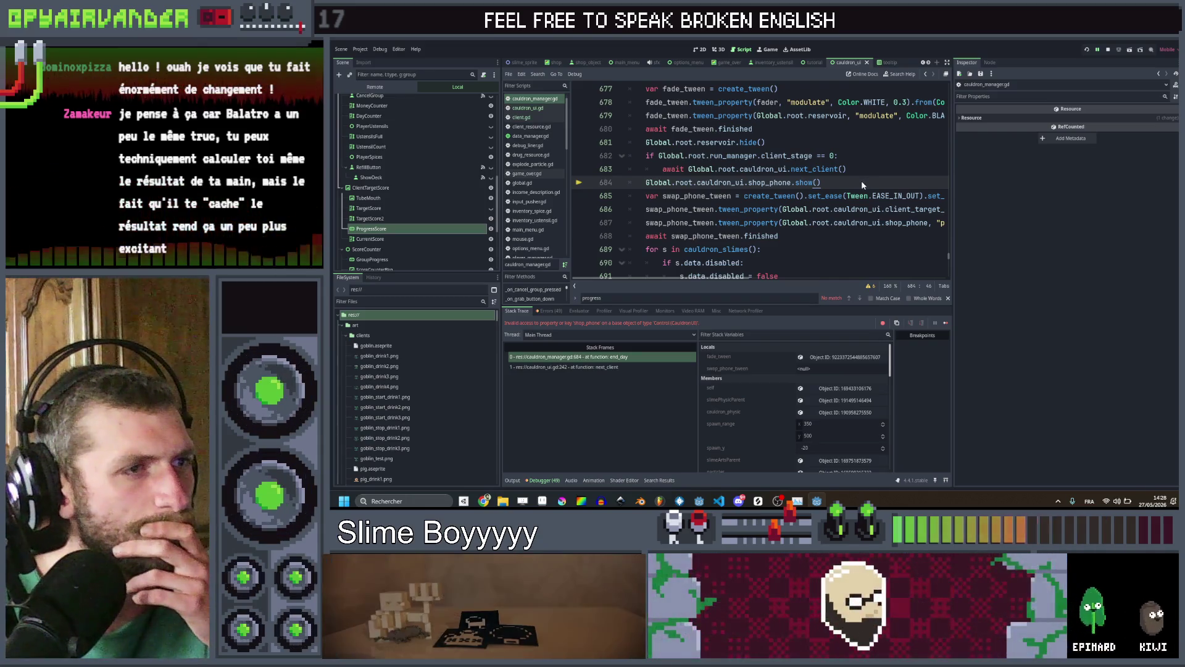
Delete the shop_phone show and swap_phone_tween await lines from end_day
key(F5)
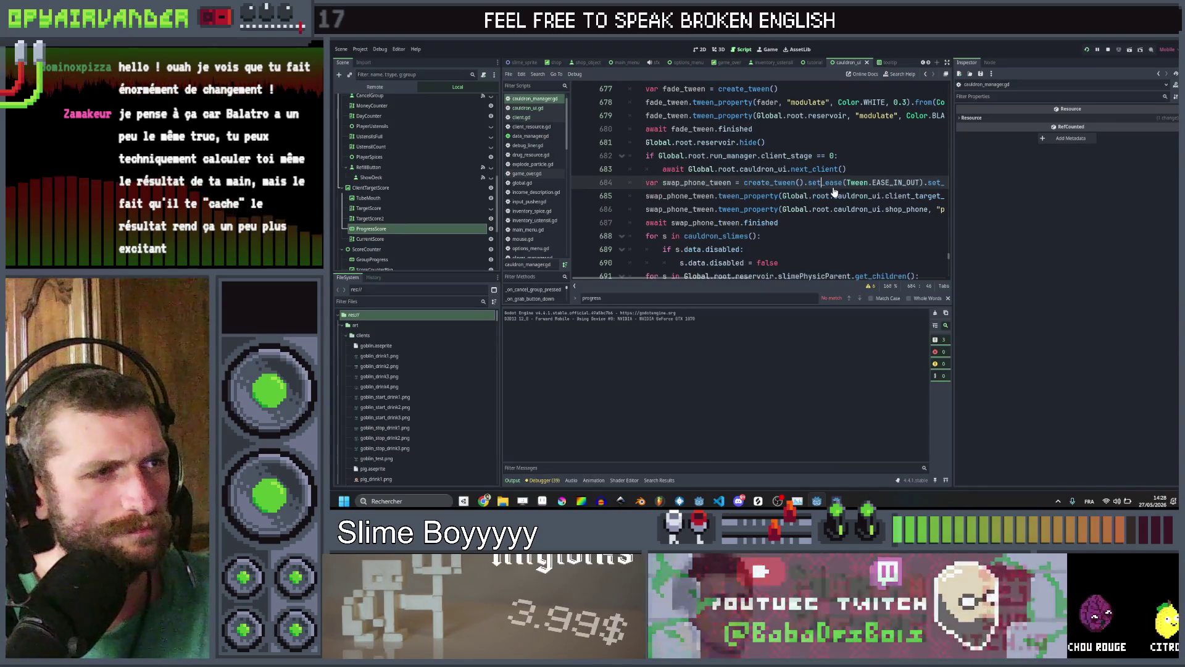
key(ctrl+shift+k)
key(ctrl+shift+k)
key(ctrl+shift+k)
key(ctrl+shift+k)
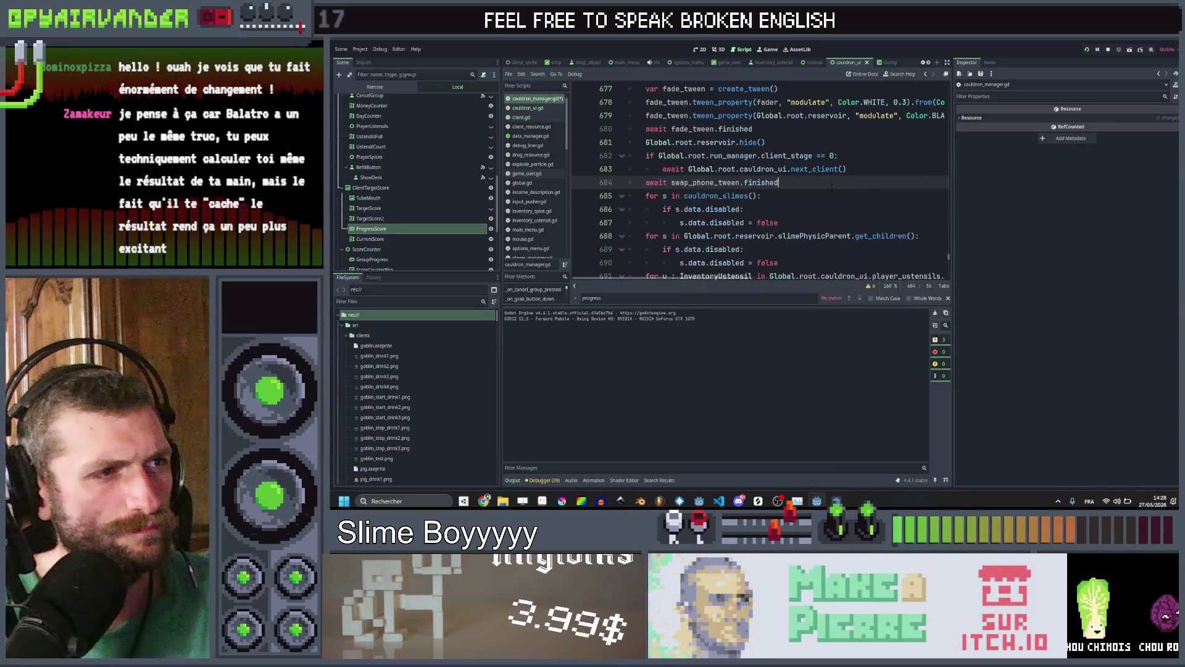
scroll(831, 187, up, 1)
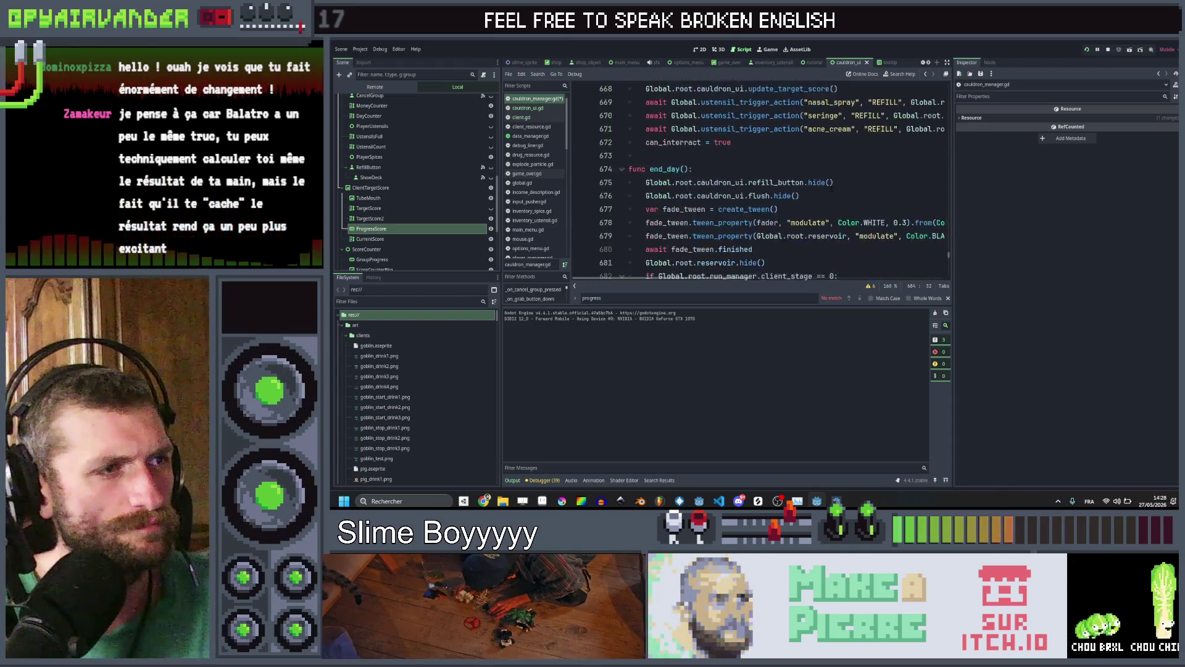
key(ctrl+shift+k)
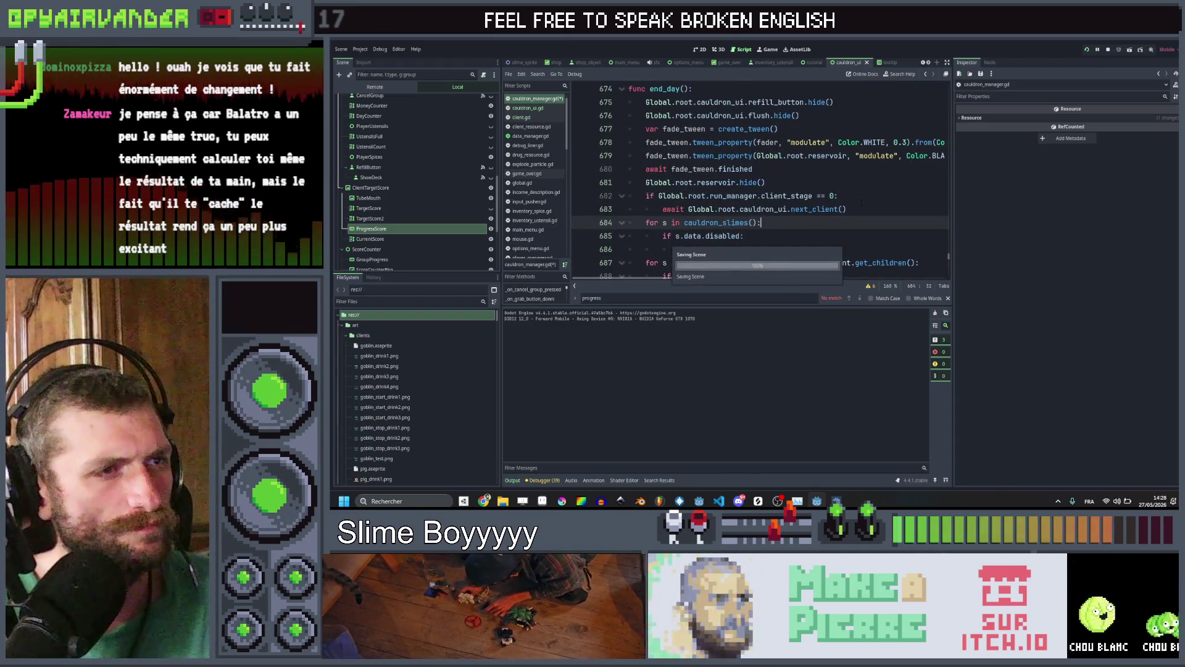
click(855, 209)
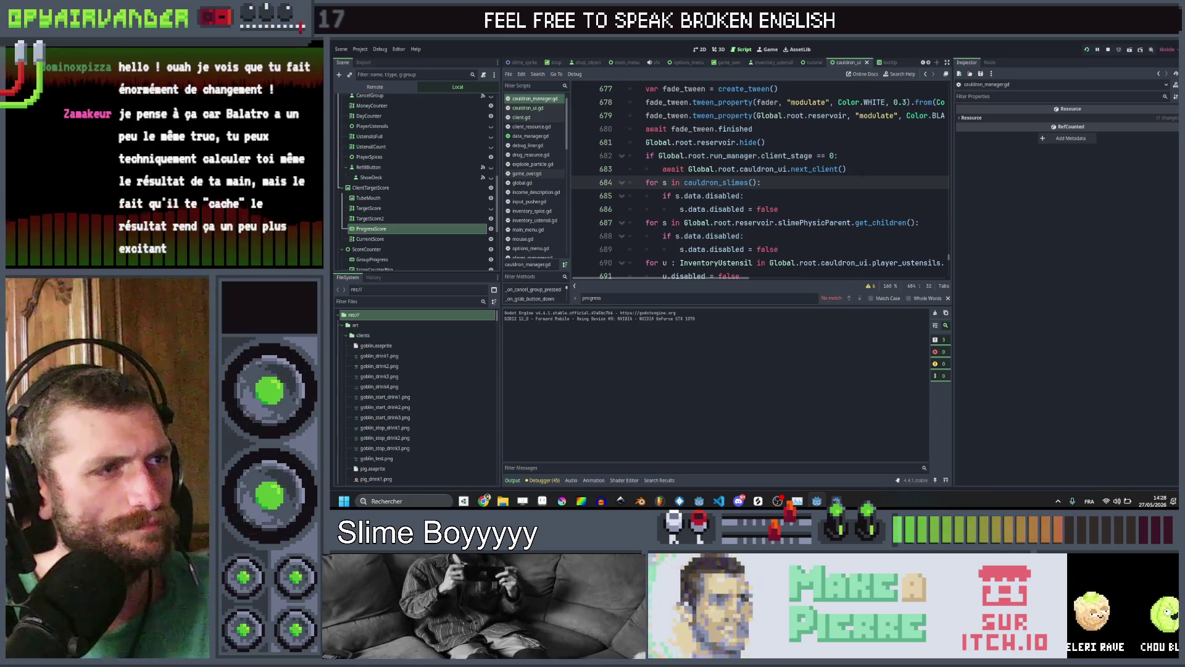
scroll(846, 260, down, 1)
Relaunch the game, start a new run to check it, then close it
key(F5)
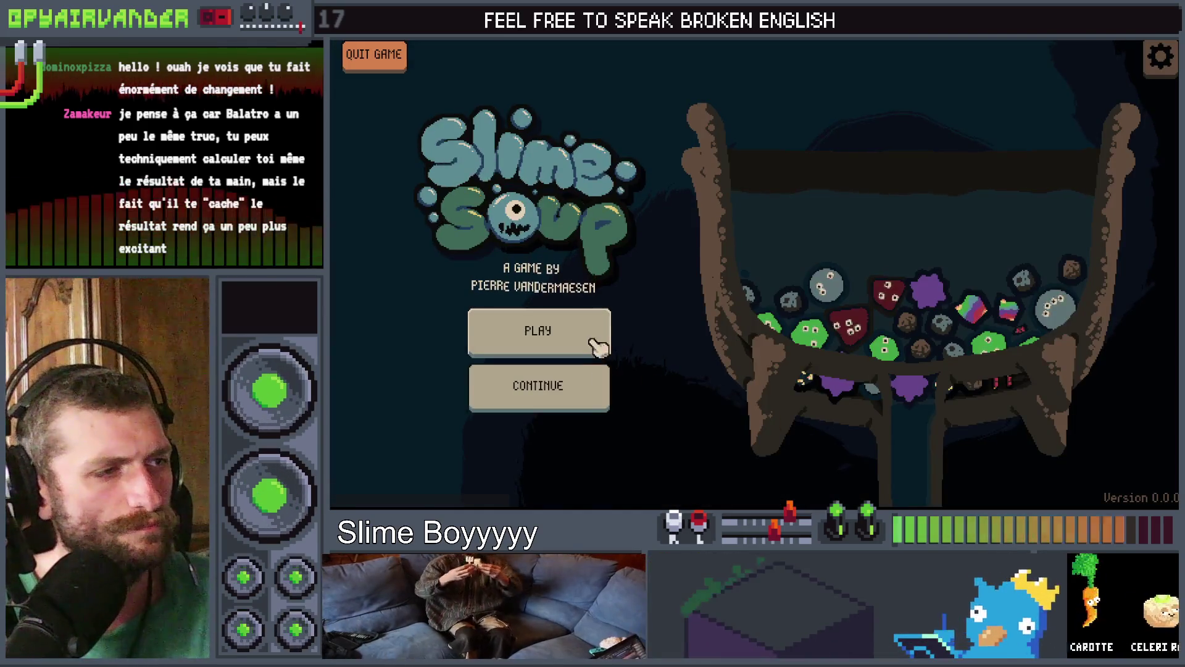
click(595, 336)
mouse_move(826, 204)
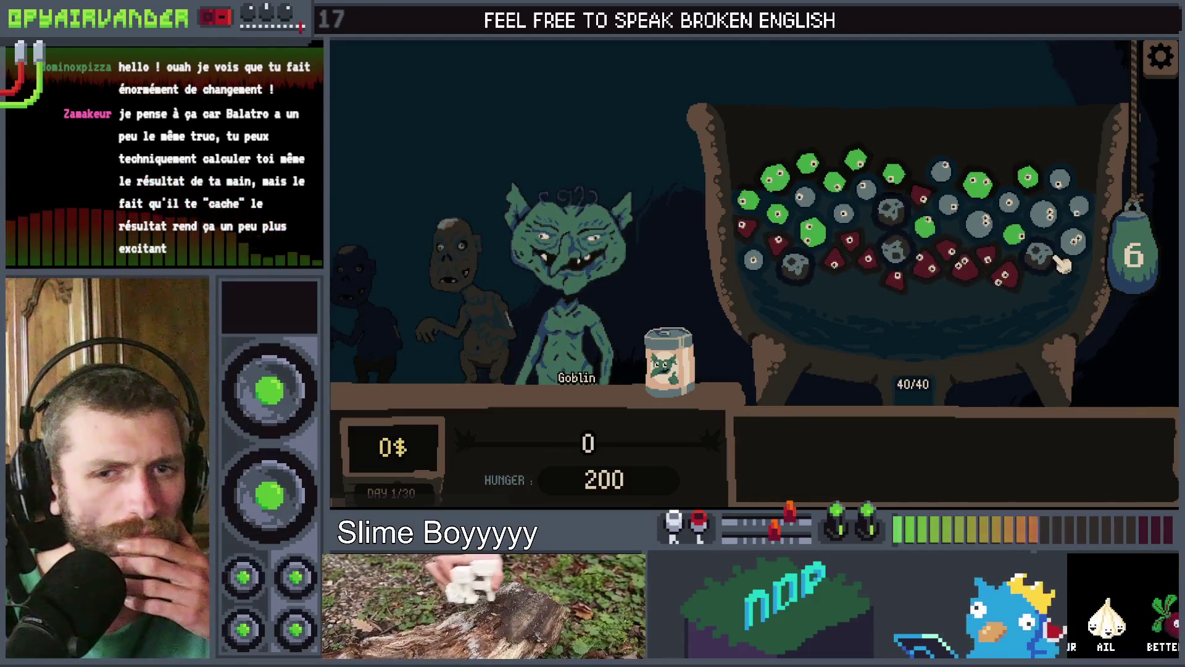
key(F8)
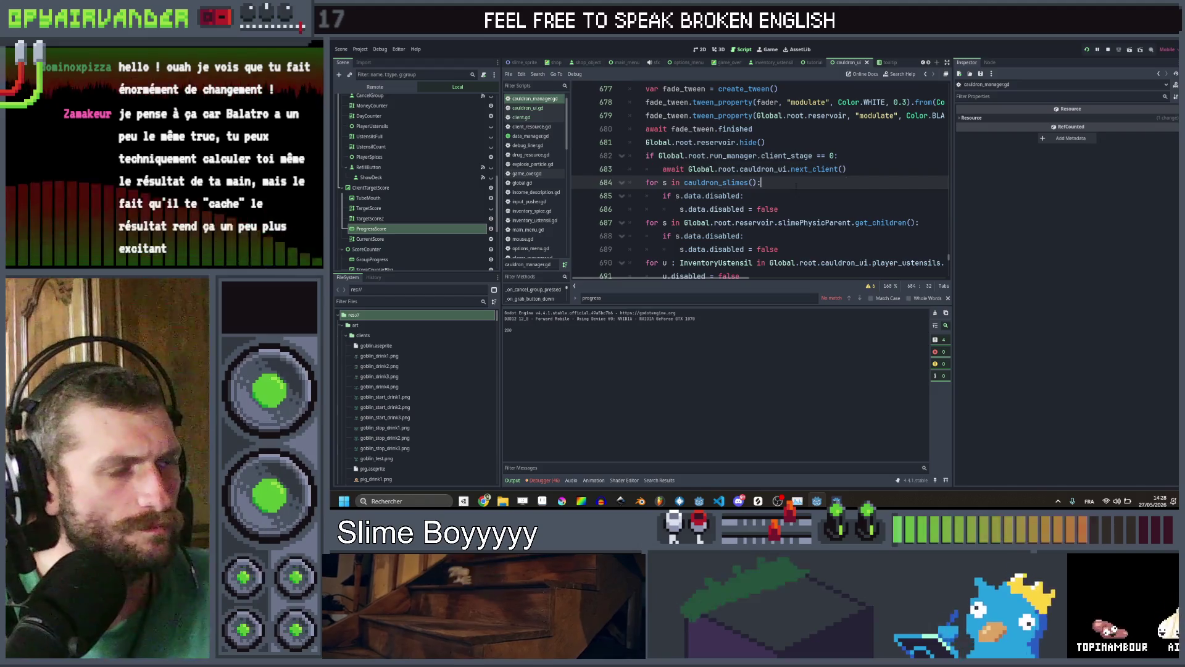
Search the project for current_score and review its uses on lines 79, 157 and 146
key(ctrl+shift+f)
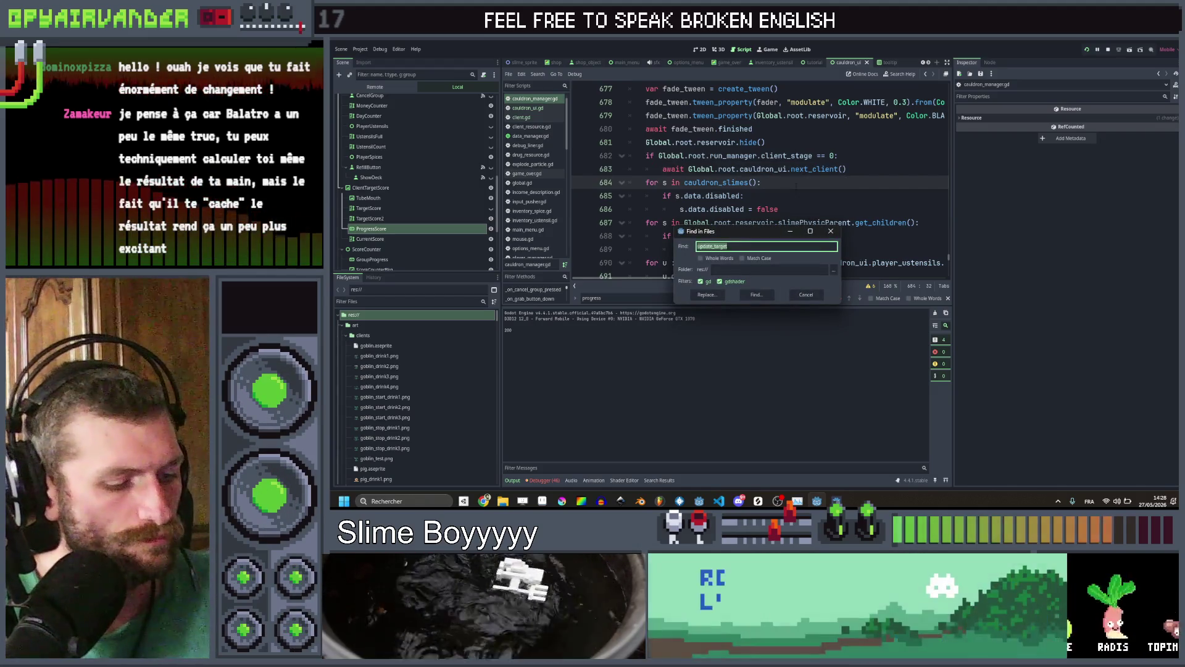
text(current)
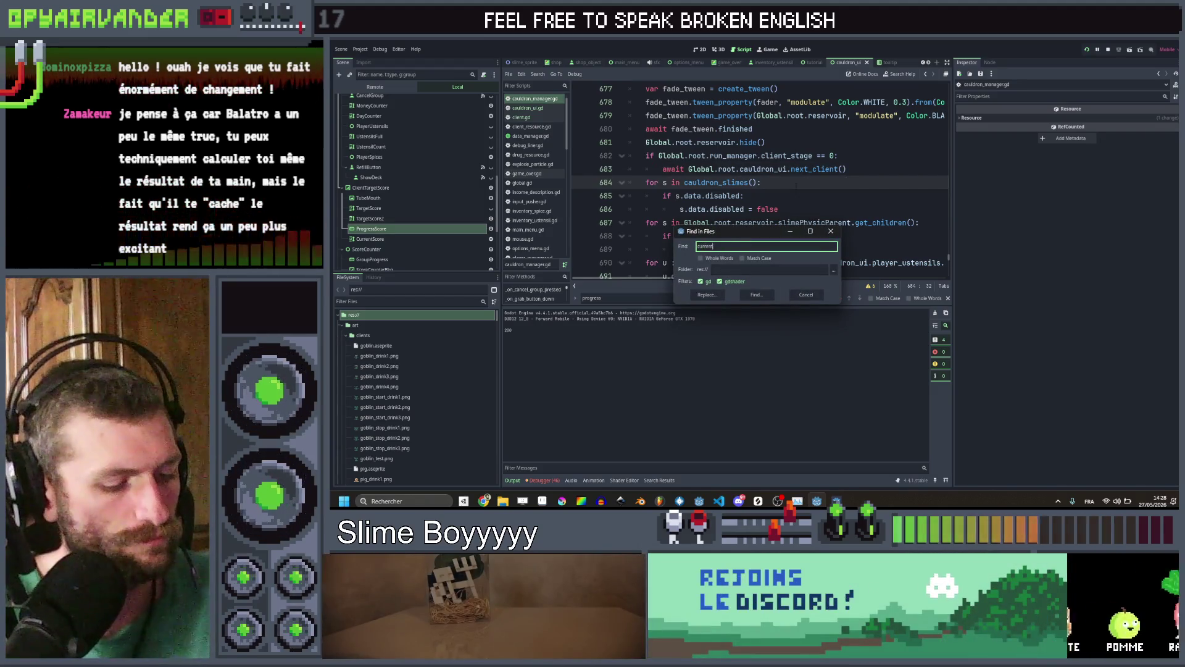
text(_score)
key(Return)
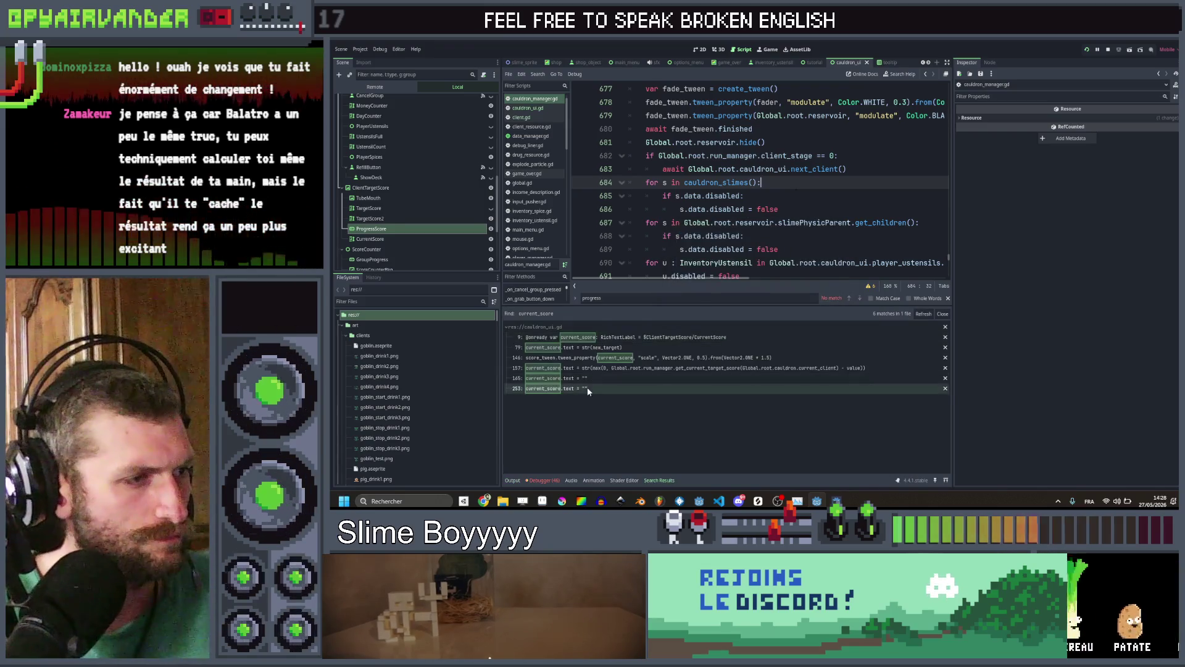
click(604, 349)
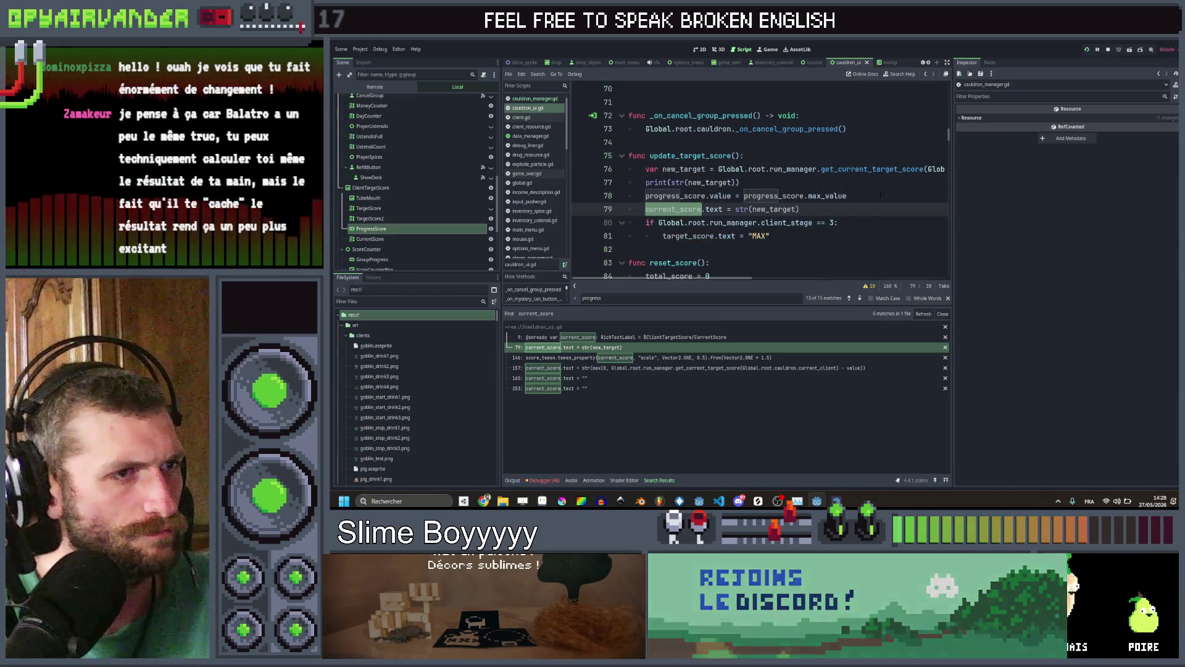
drag(847, 196, 646, 196)
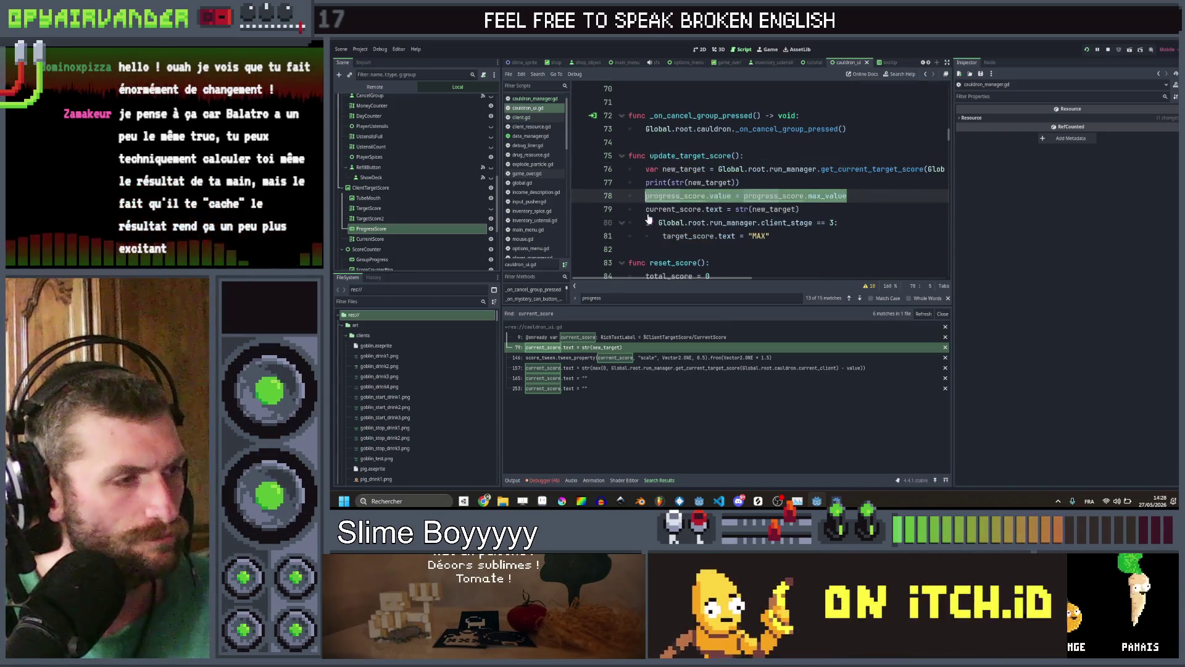
click(606, 367)
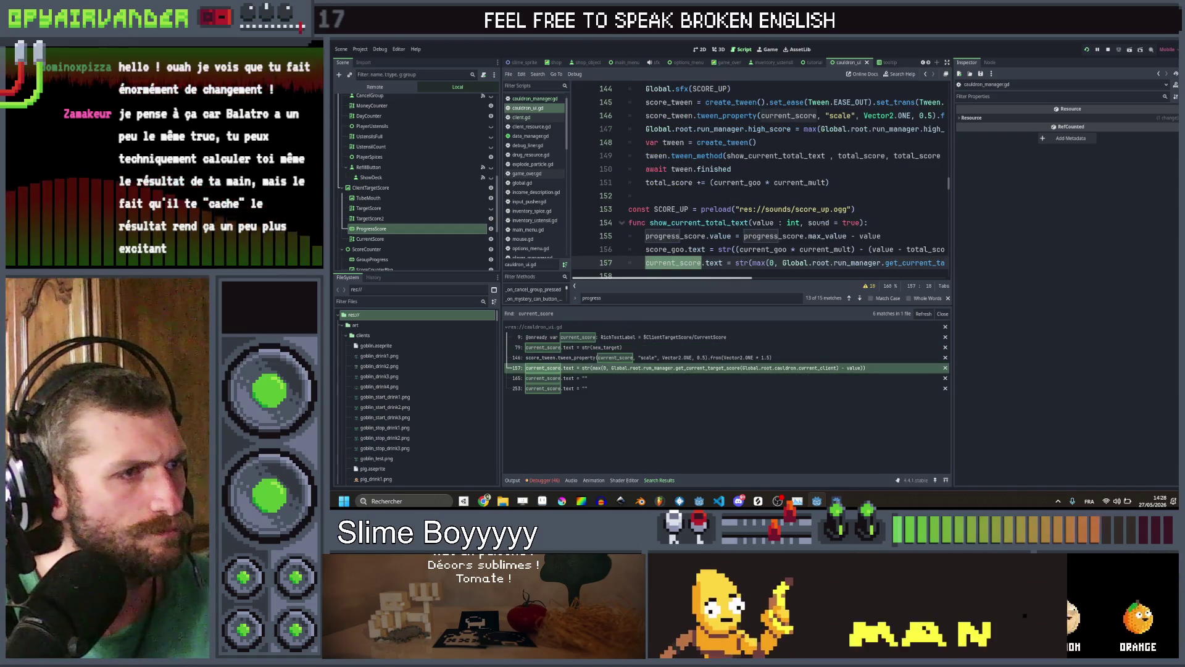
scroll(862, 193, right, 3)
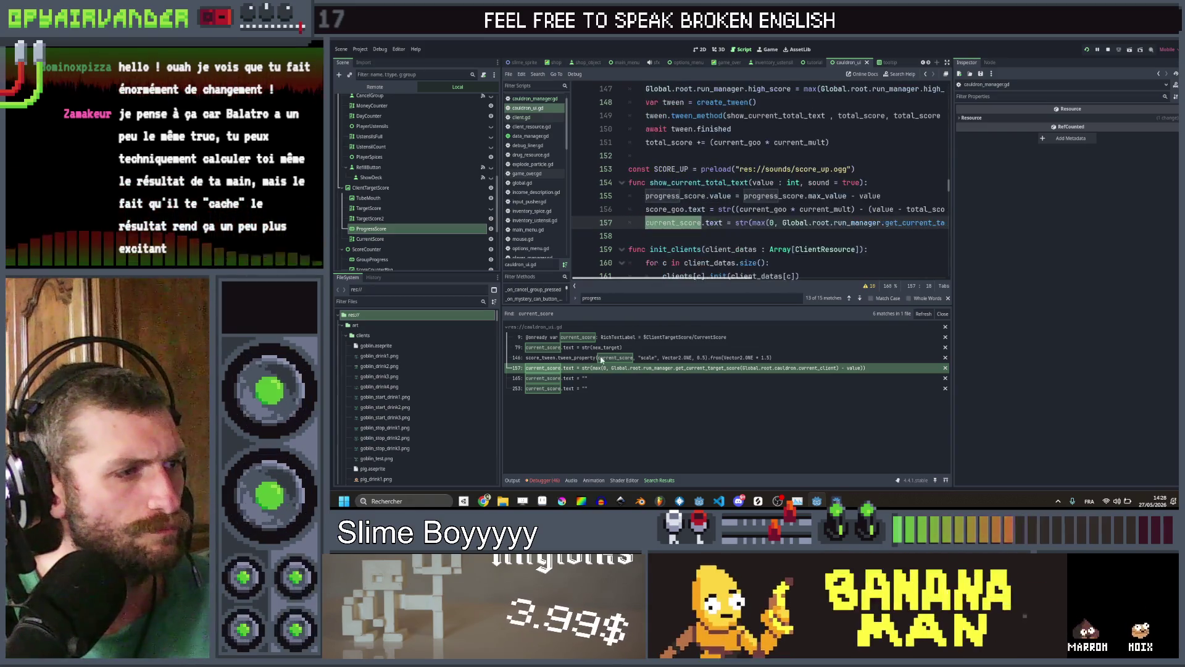
click(584, 358)
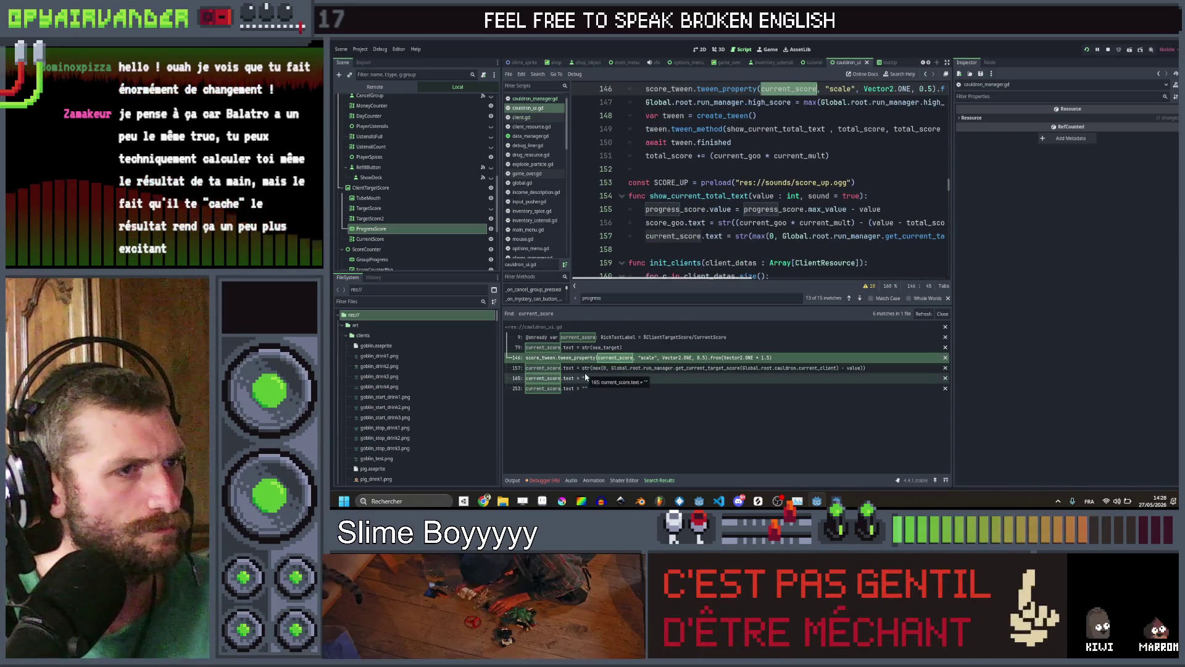
click(585, 370)
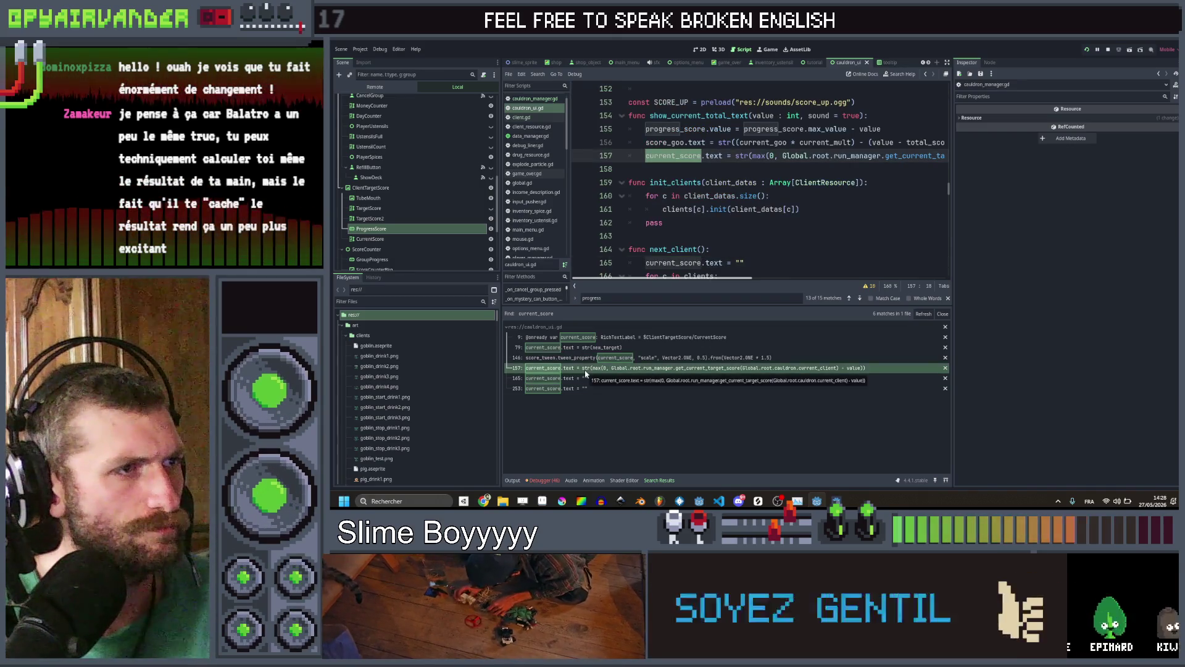
Select progress_score.value on line 155 and search the project for it
drag(710, 129, 881, 129)
key(shift+Home)
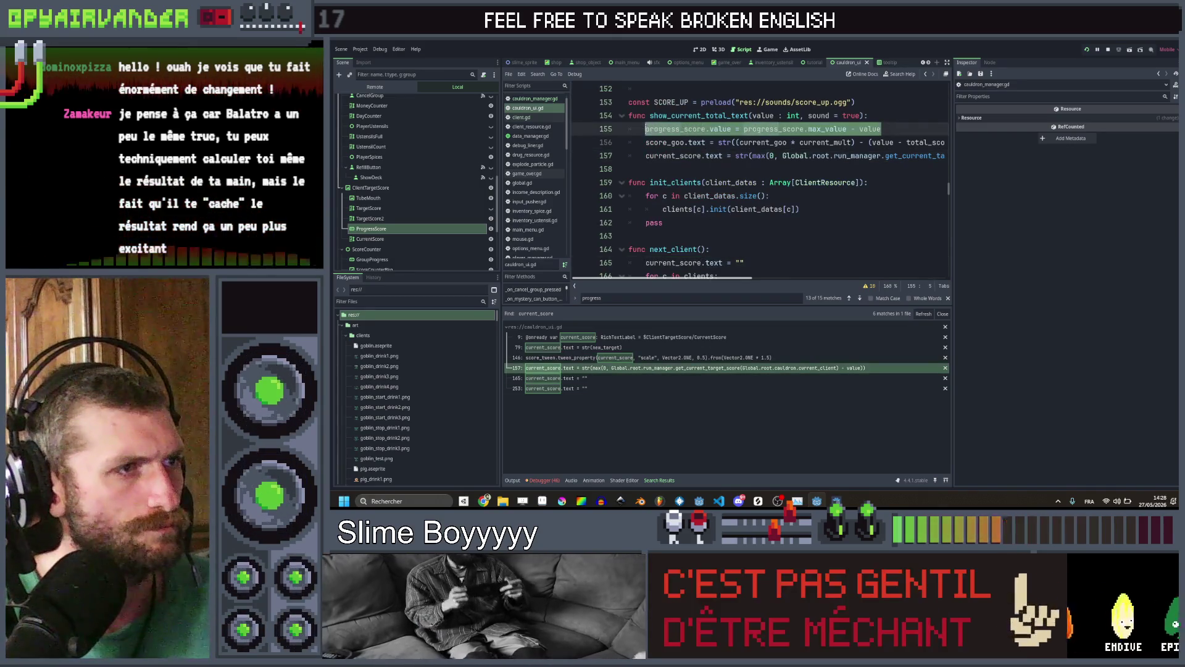
key(ctrl+shift+Right)
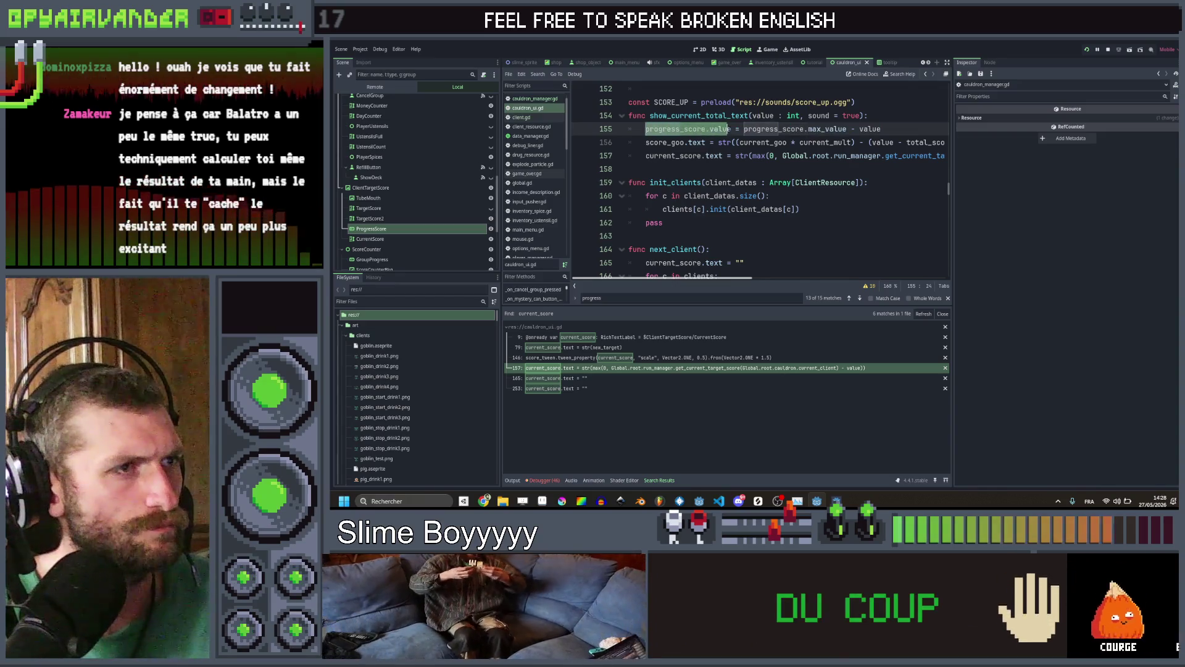
key(ctrl+d)
key(ctrl+d)
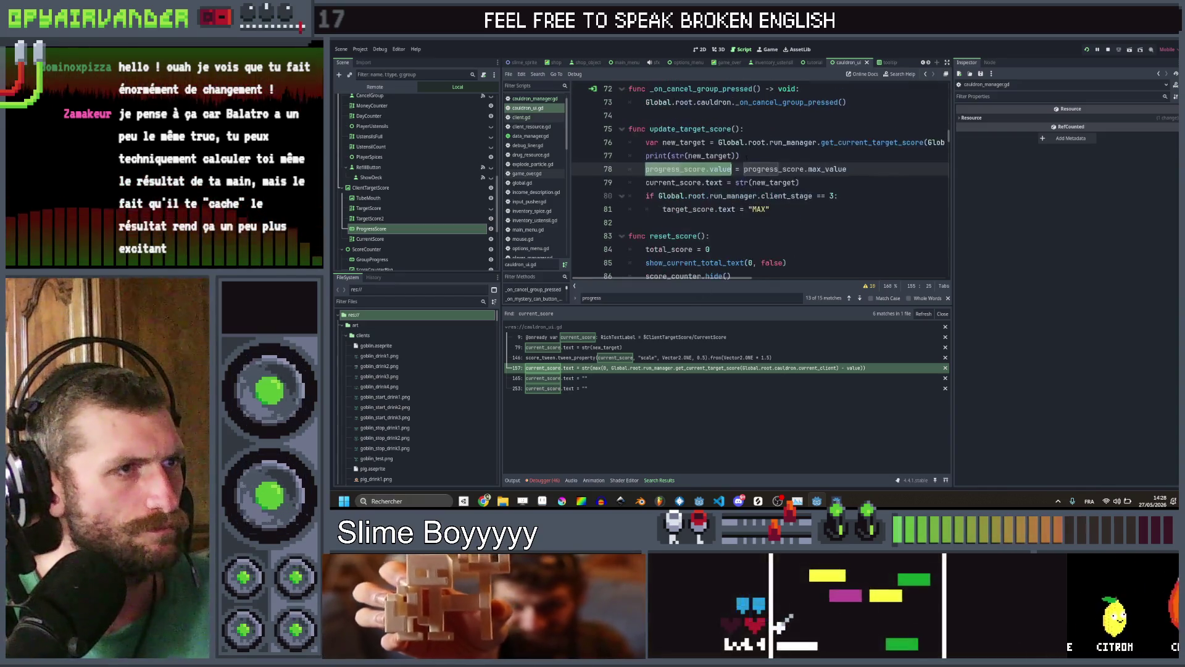
key(ctrl+shift+f)
key(Return)
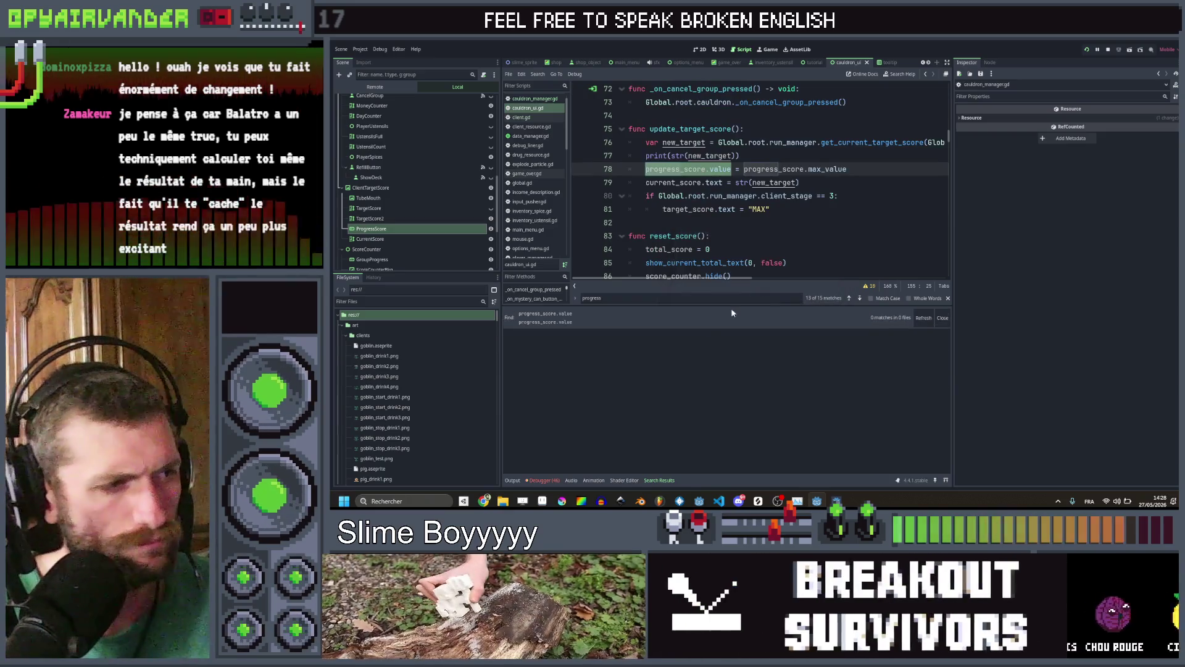
Search for progress_score.value and visit its matches on lines 155 and 78
click(727, 182)
drag(731, 168, 645, 169)
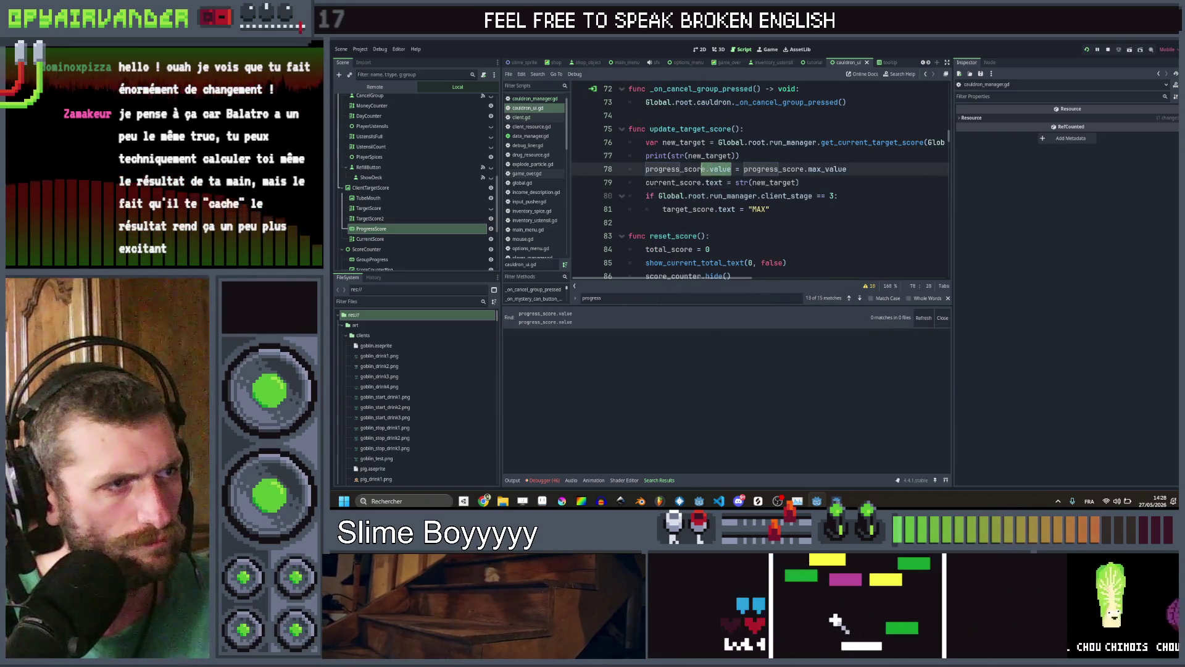
key(ctrl+shift+f)
click(746, 297)
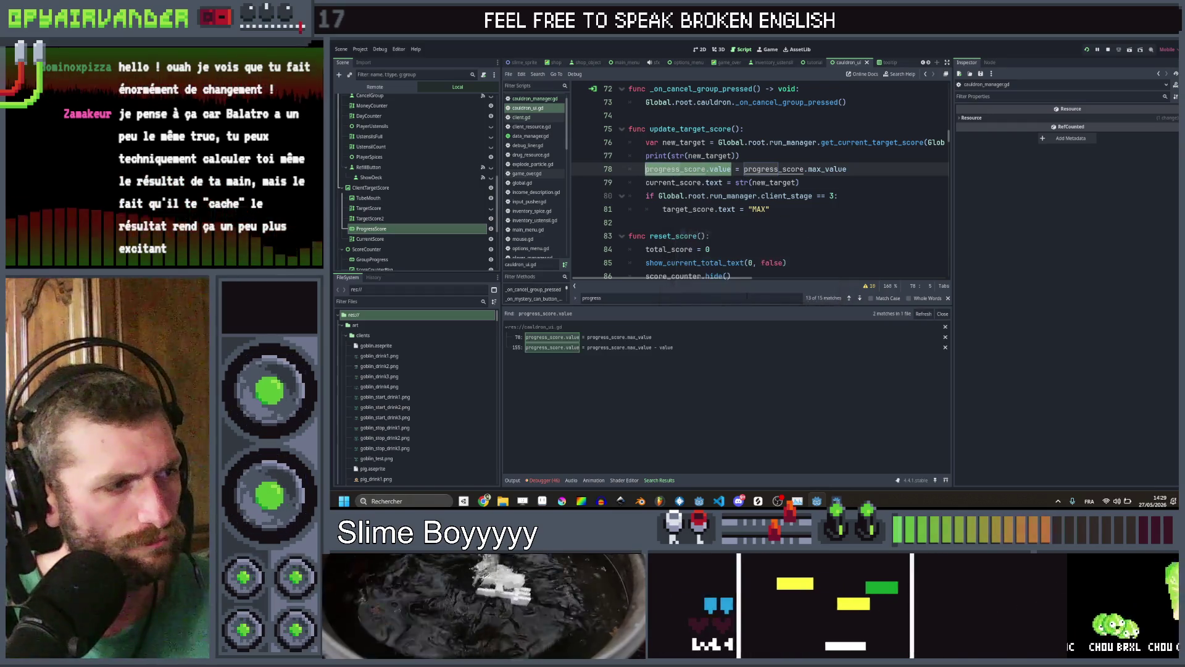
click(632, 348)
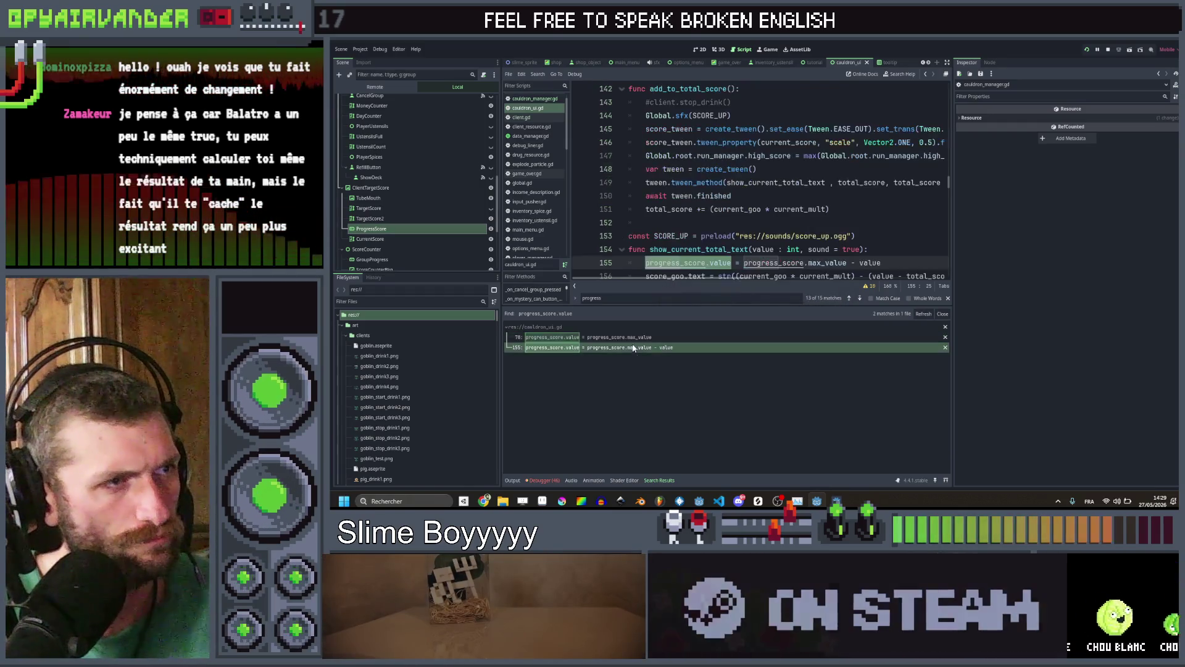
click(639, 336)
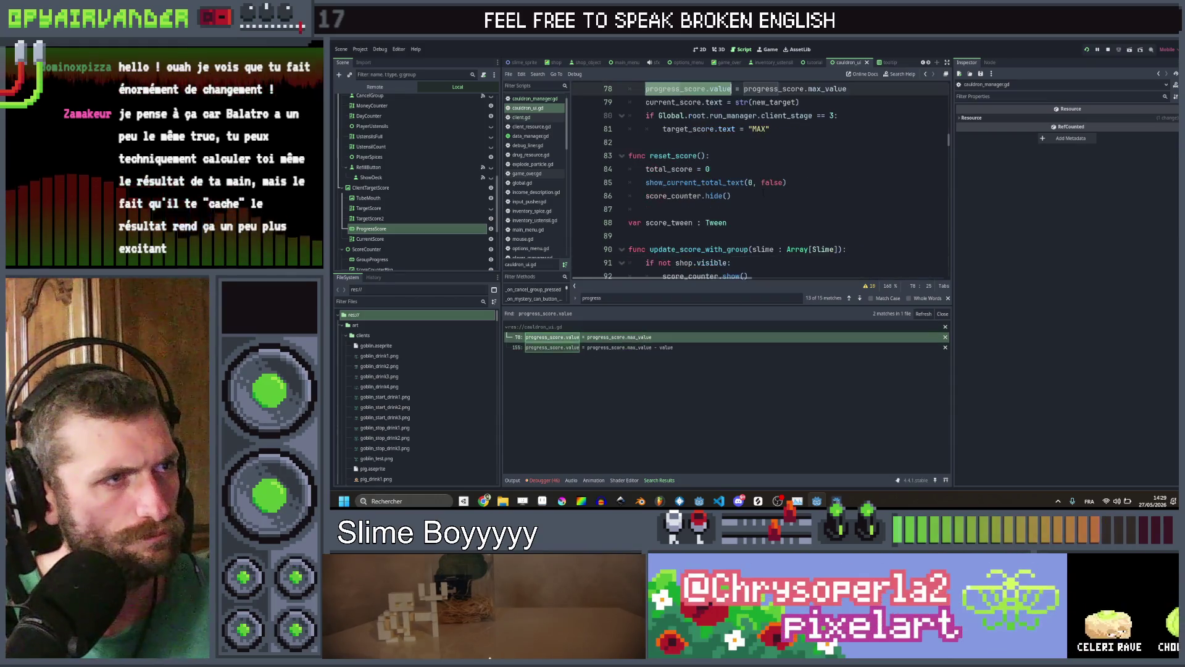
Search the project for progress_score.max_value and open the line 55 match
click(858, 209)
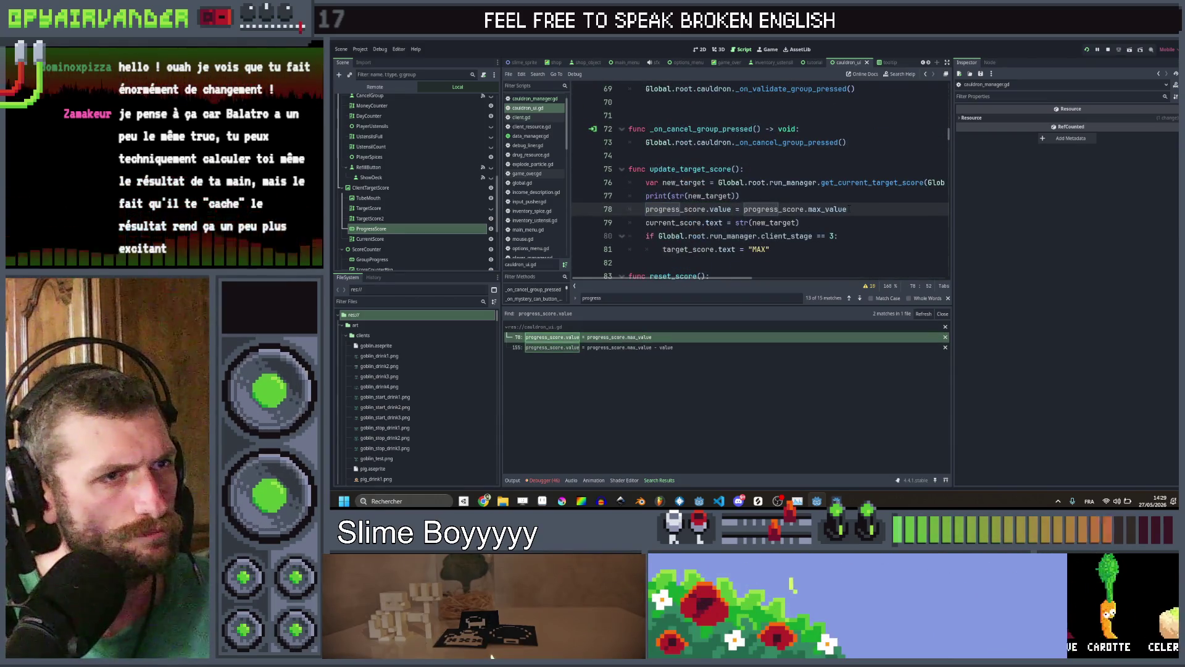
click(782, 195)
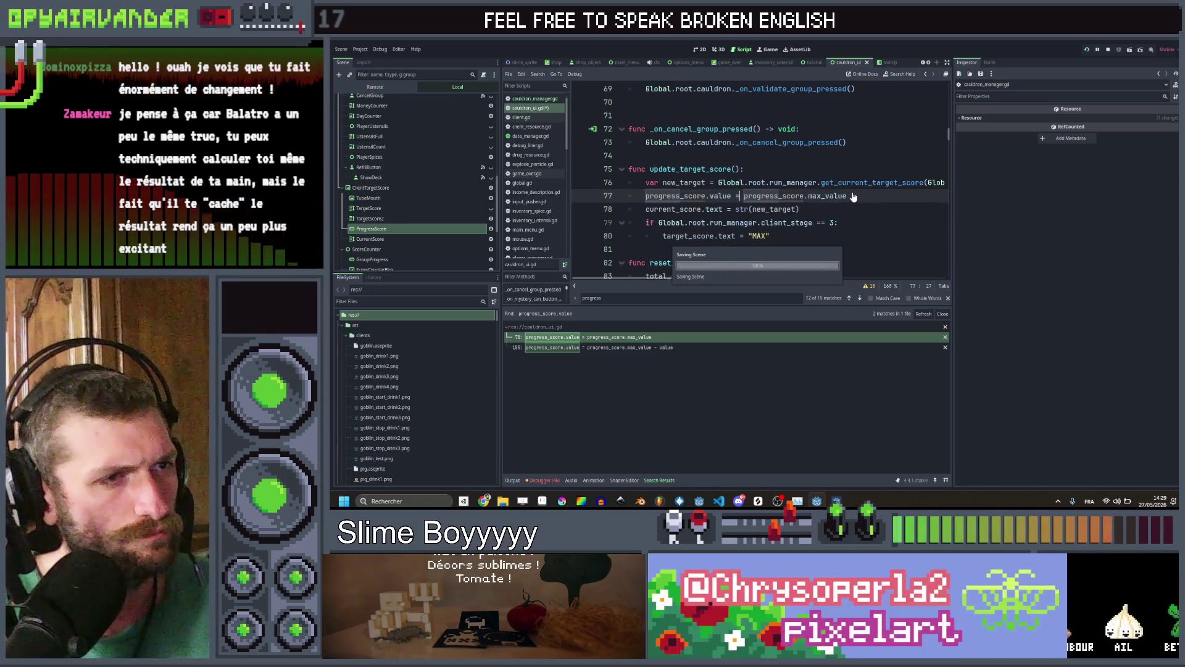
mouse_move(855, 195)
mouse_down()
mouse_move(648, 196)
mouse_move(745, 196)
mouse_up()
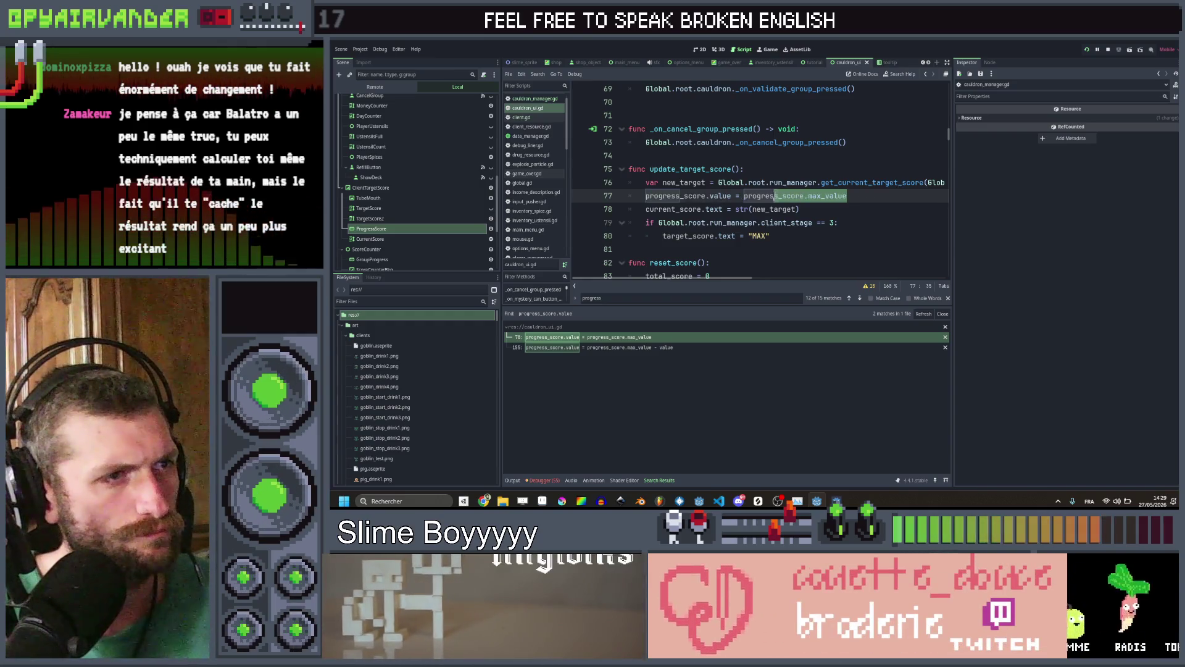
key(ctrl+shift+f)
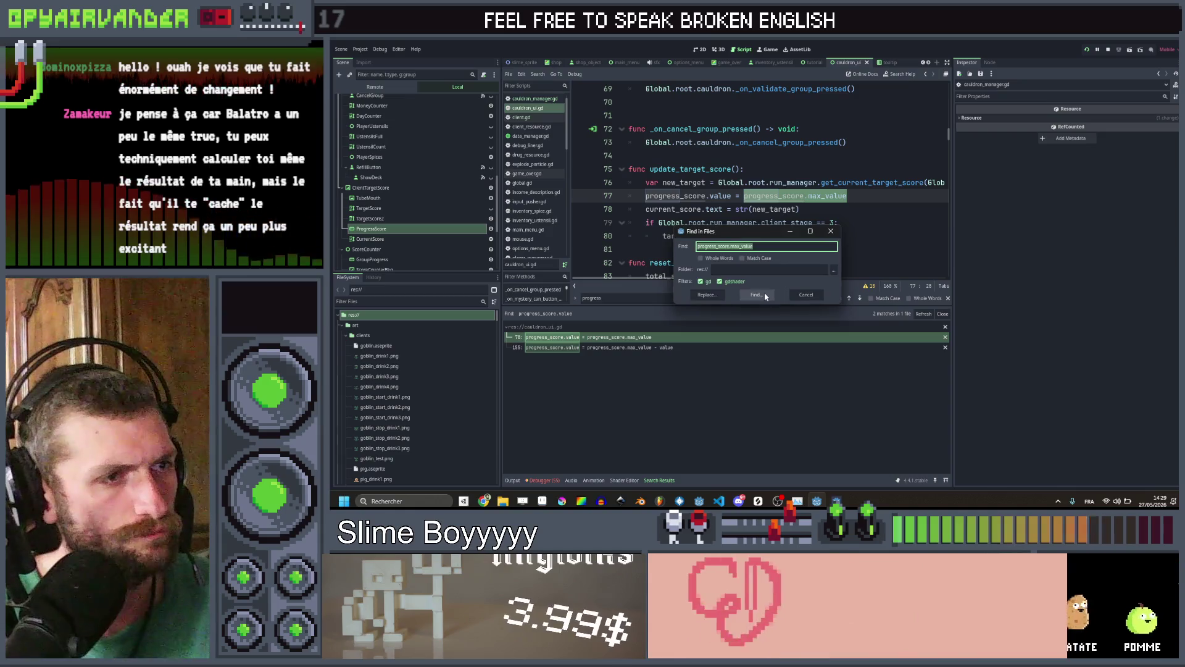
click(765, 293)
click(658, 337)
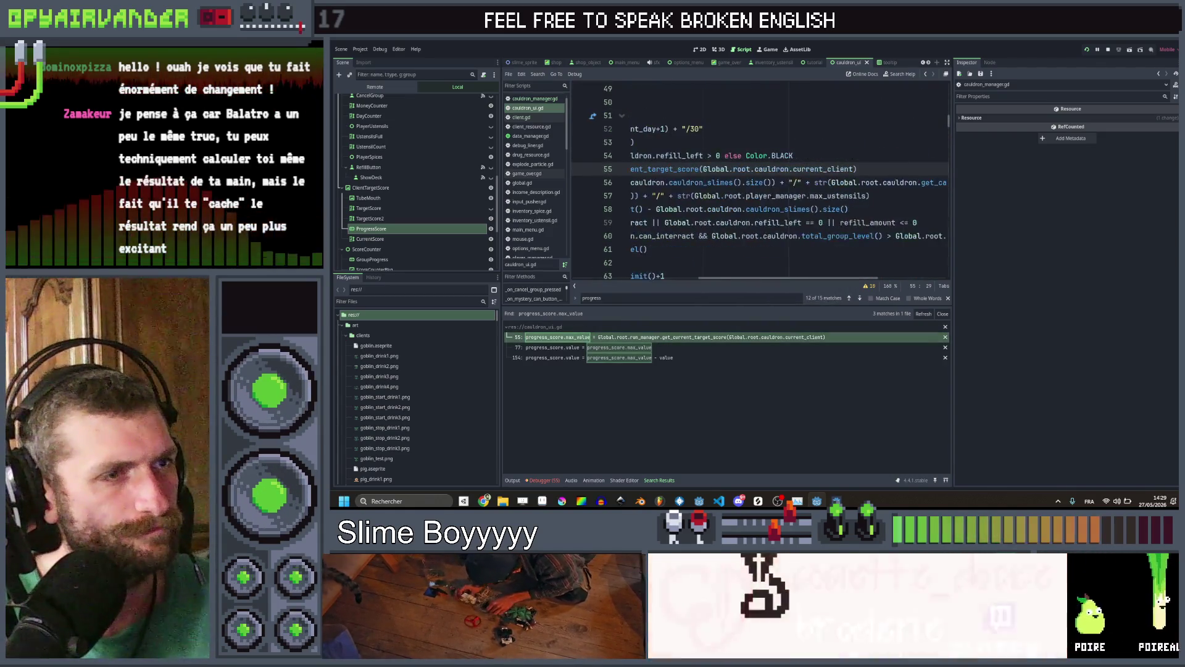
Remove the progress_score.max_value line (line 55) from _process and save the script
key(End)
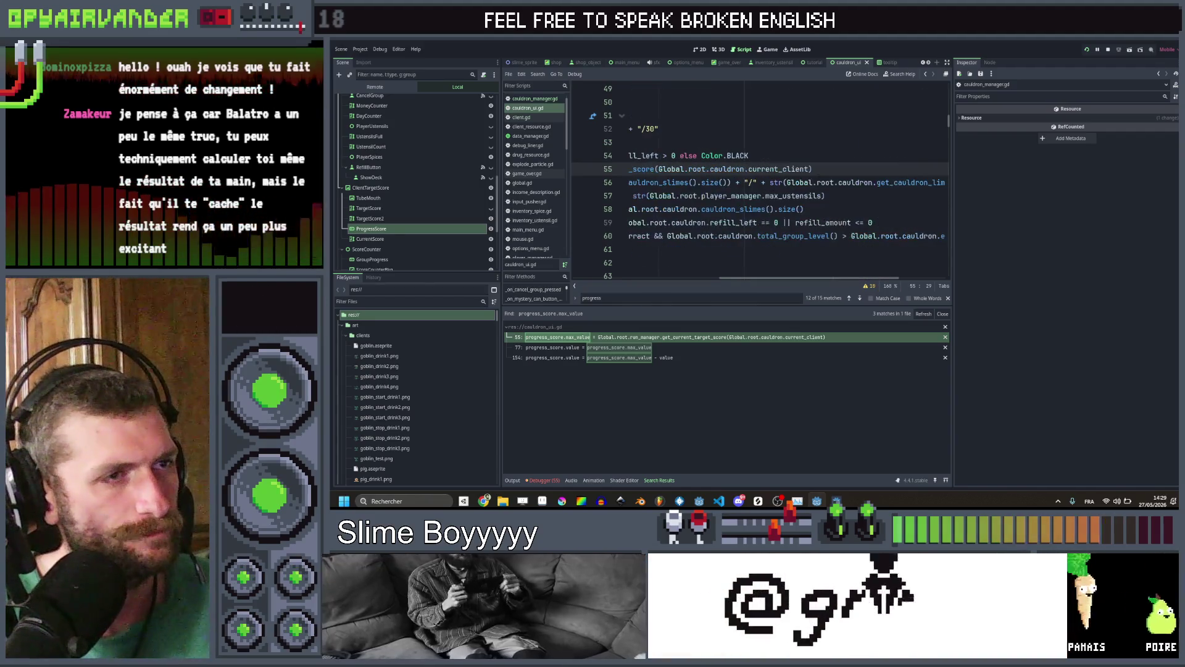
key(shift+Home)
key(ctrl+c)
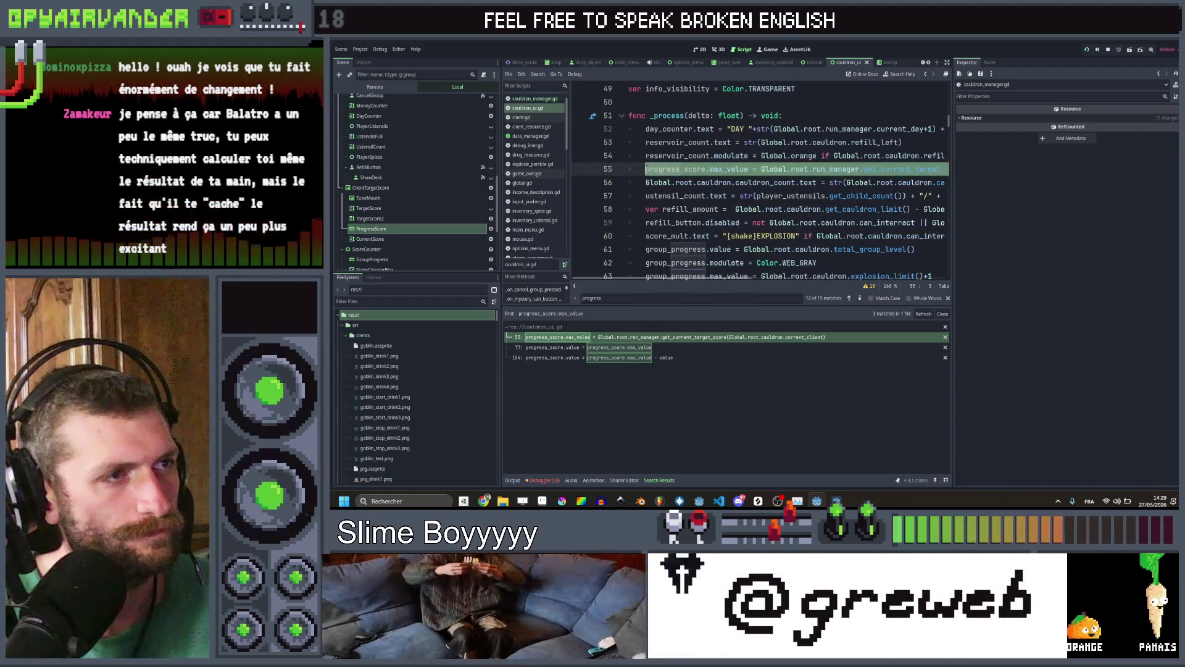
key(End)
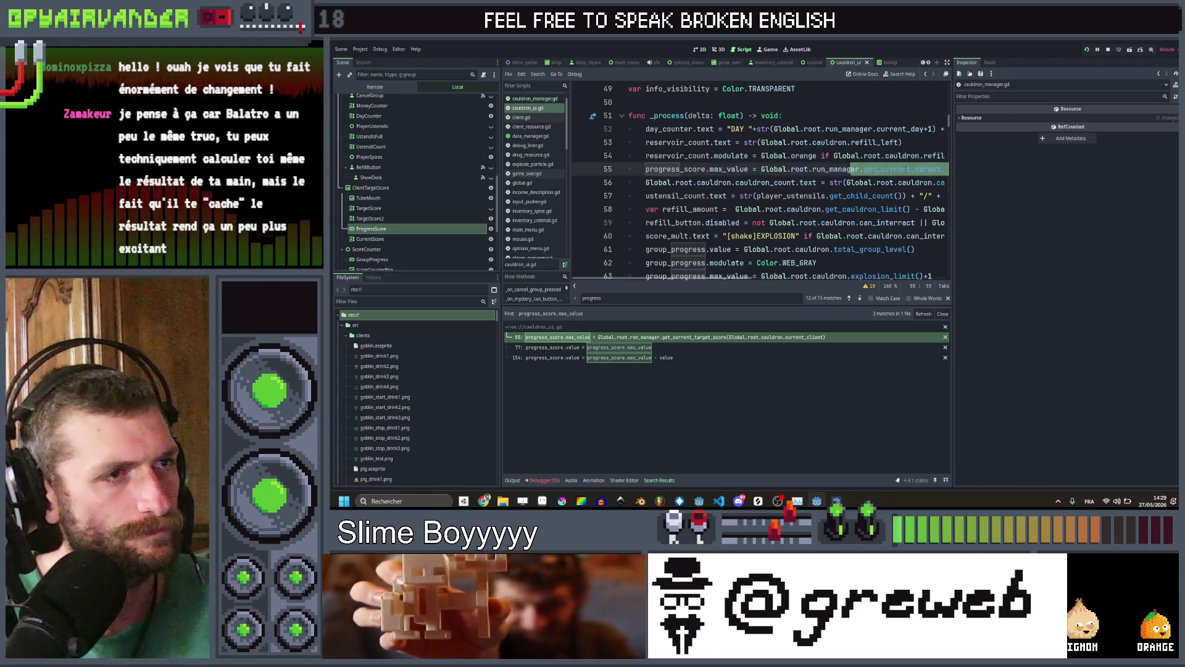
key(shift+Home)
key(shift+Home)
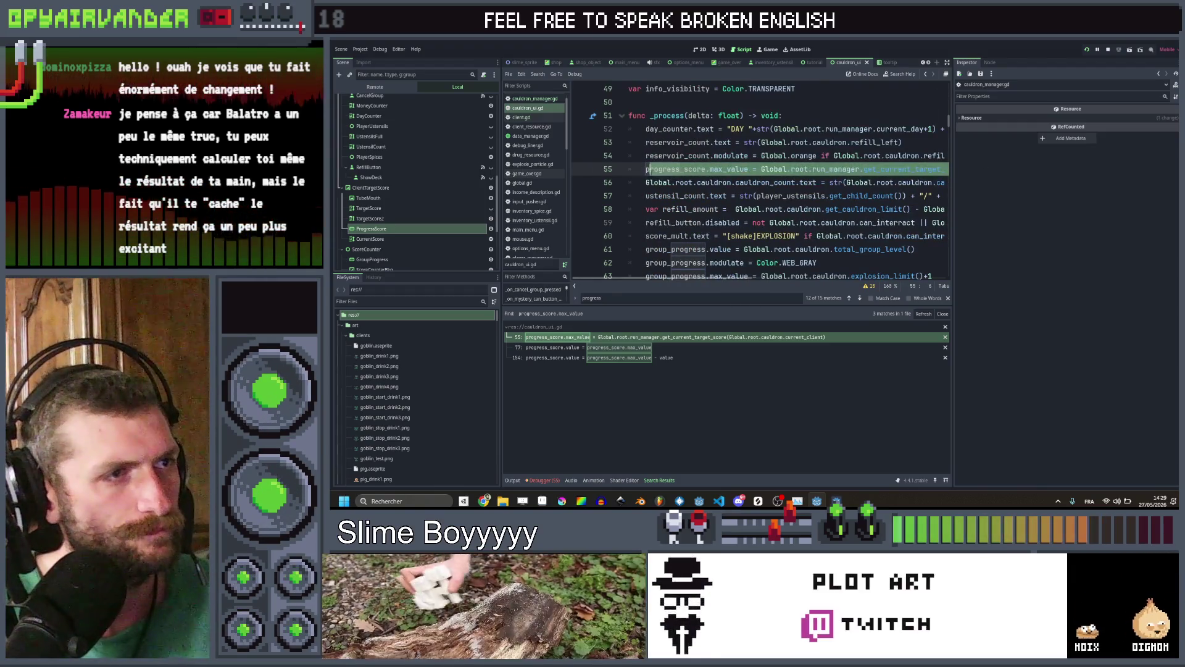
key(BackSpace)
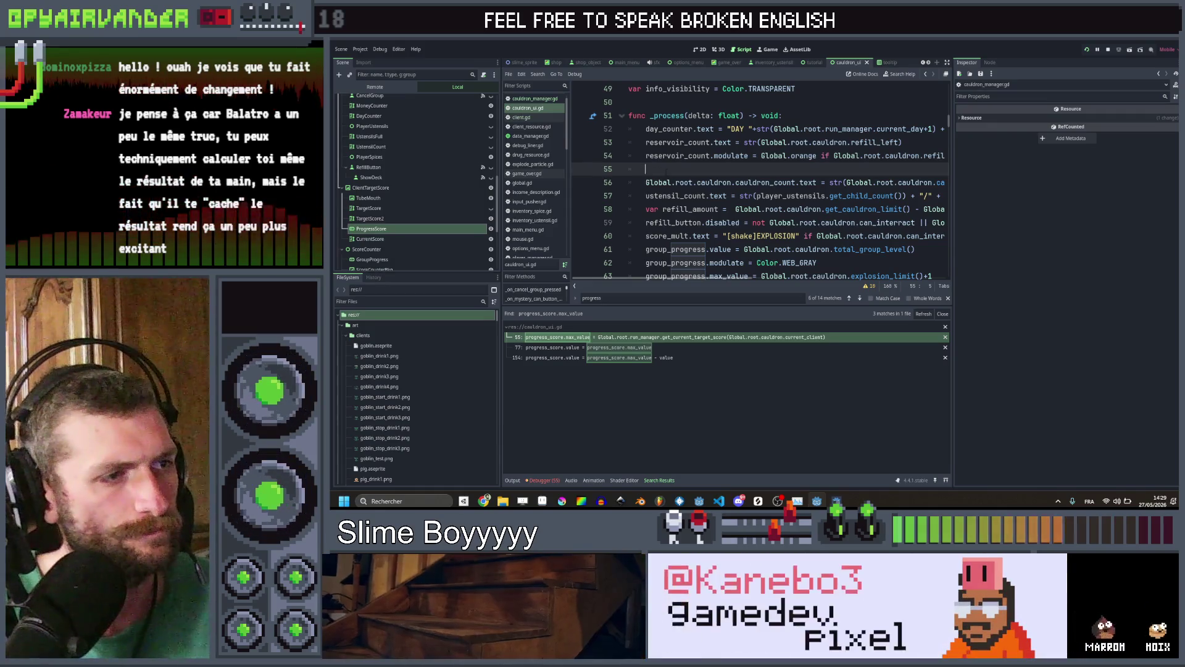
key(BackSpace)
key(BackSpace)
key(ctrl+s)
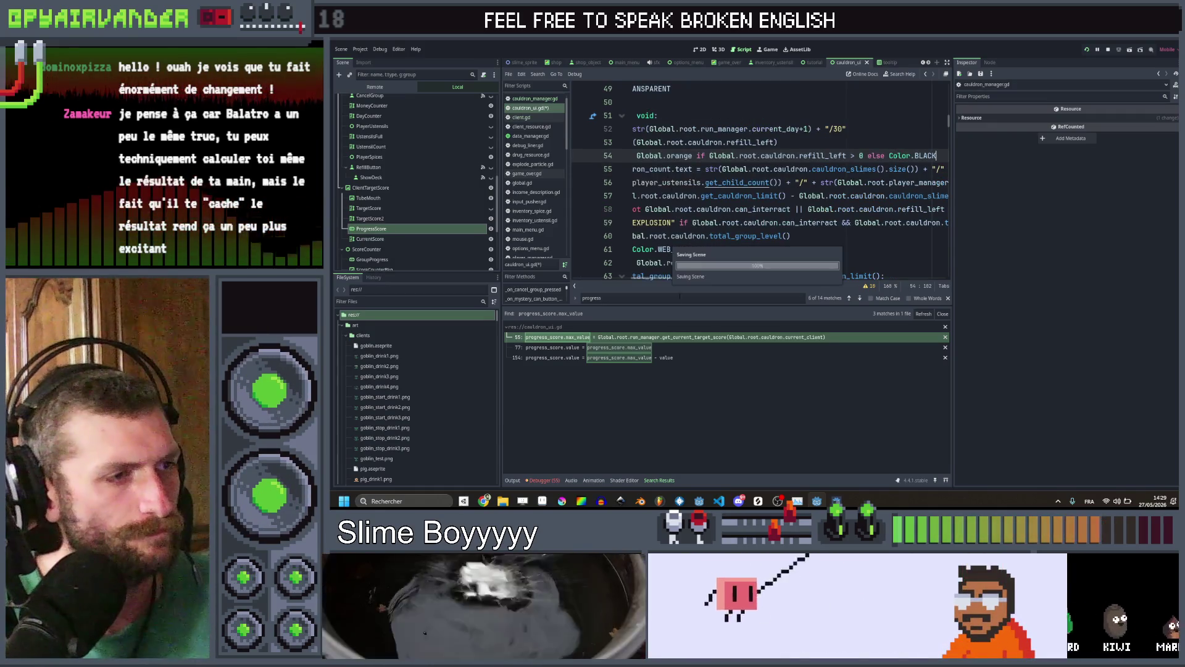
Paste the max_value assignment on a new line 76 inside update_target_score
click(640, 349)
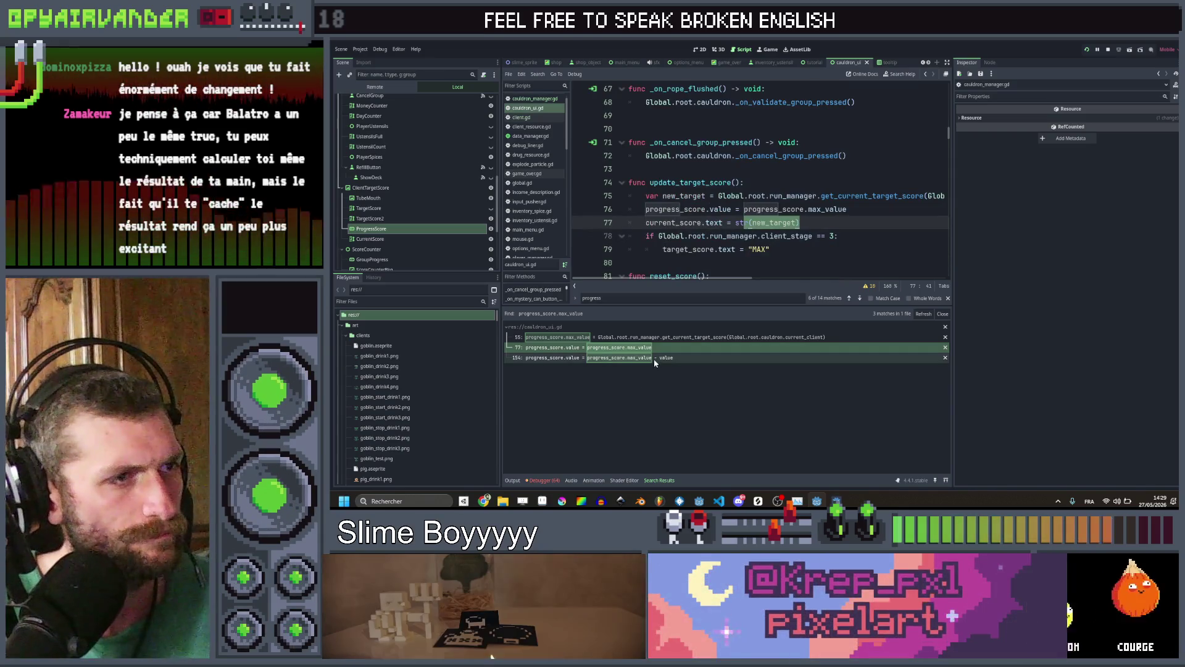
click(645, 208)
key(Return)
key(Up)
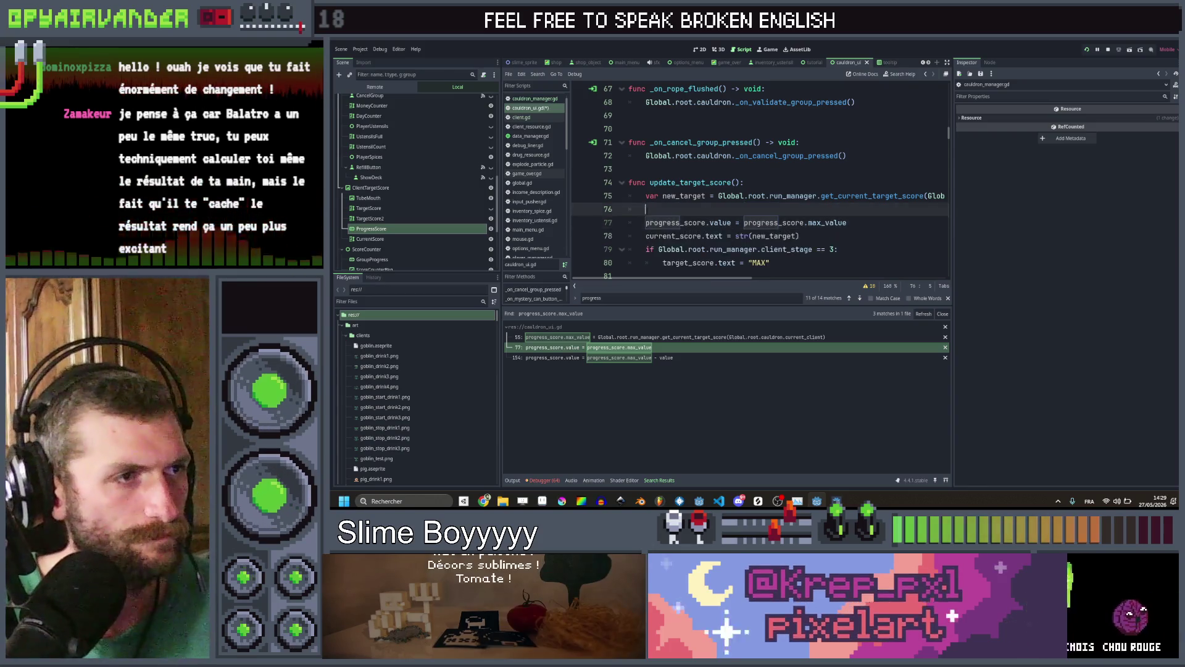
key(ctrl+f)
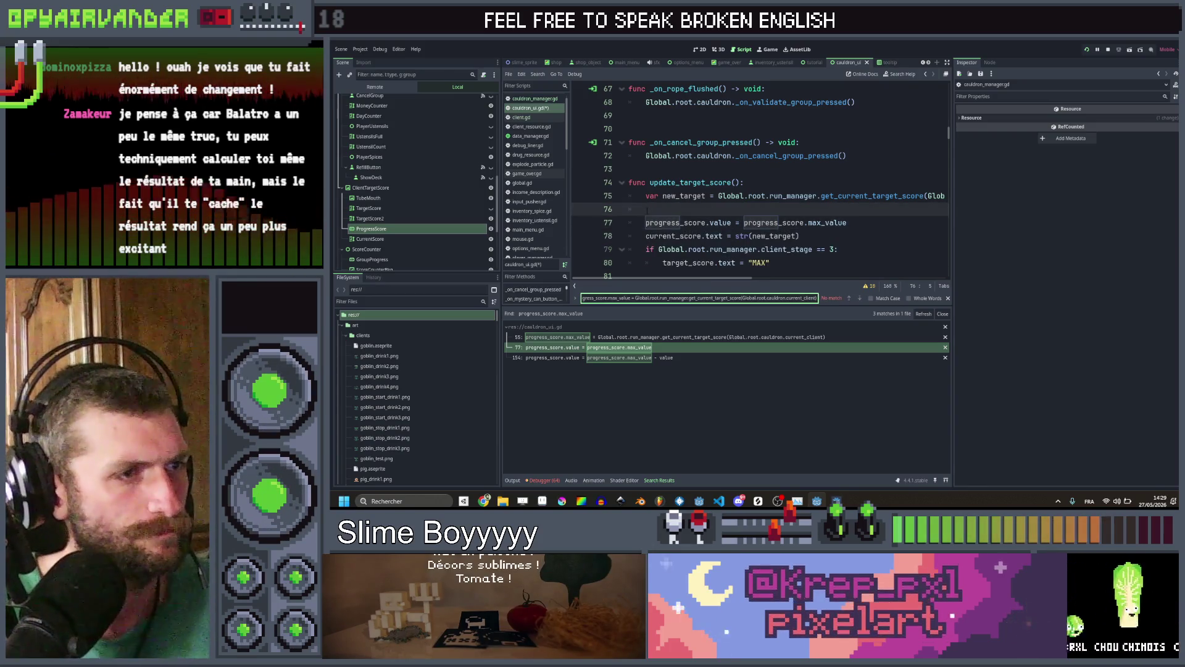
click(647, 209)
key(ctrl+v)
scroll(781, 210, left, 5)
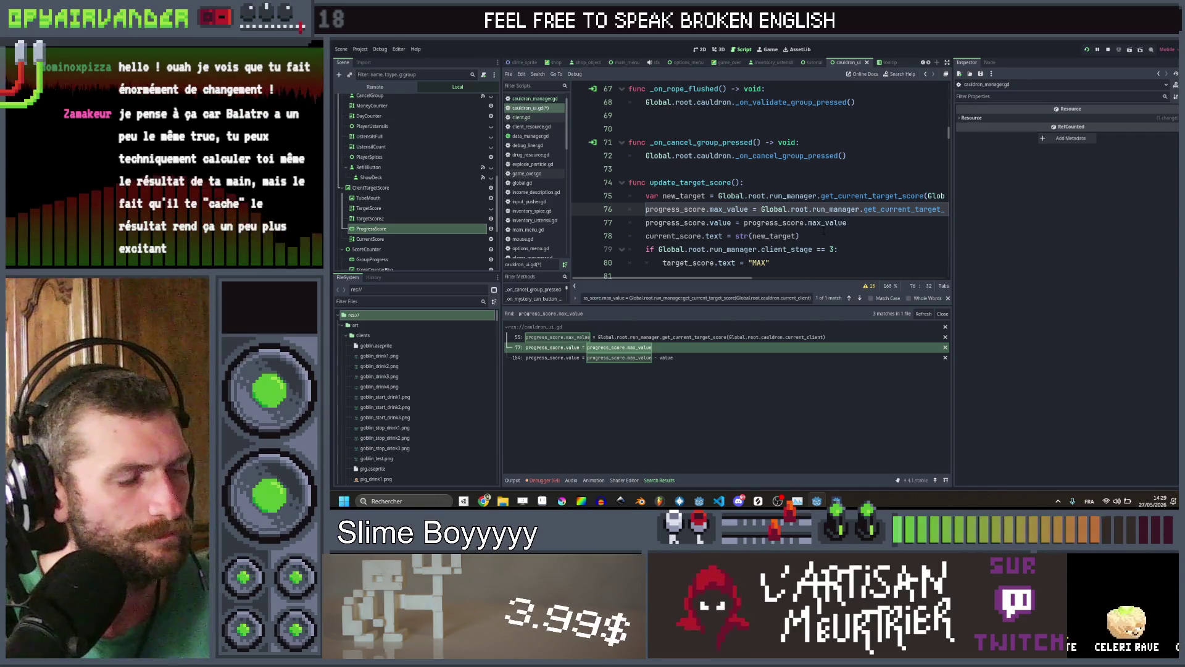
Paste the max_value assignment into show_current_total_text at line 154, save, and select ProgressScore
click(653, 357)
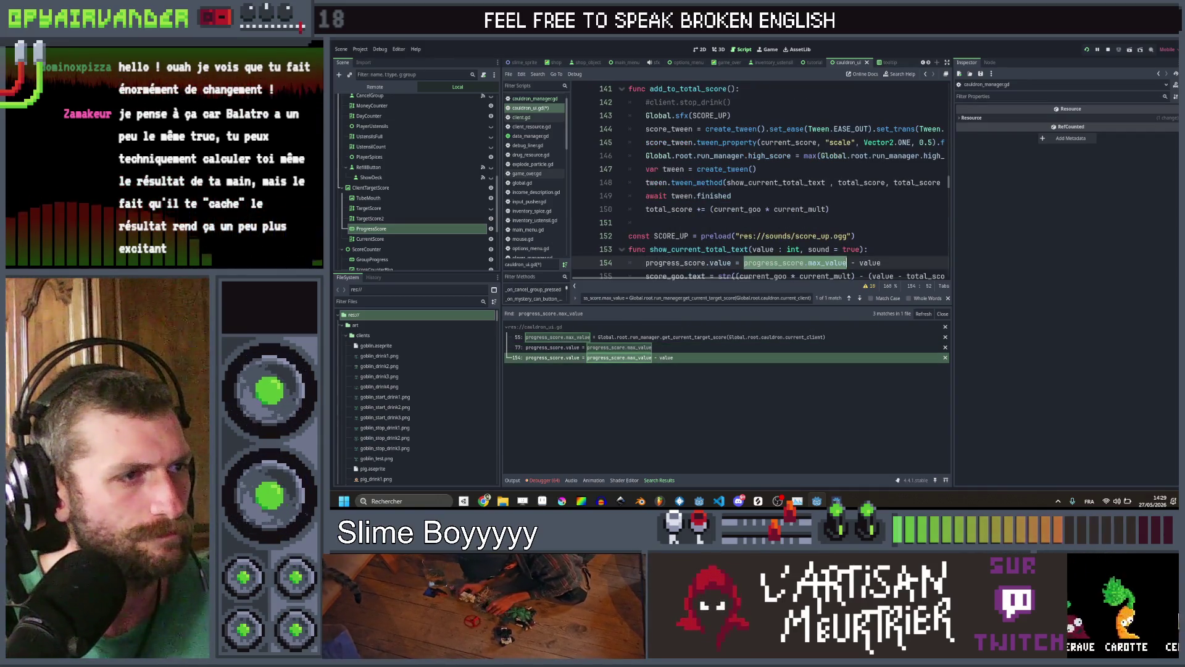
key(ctrl+v)
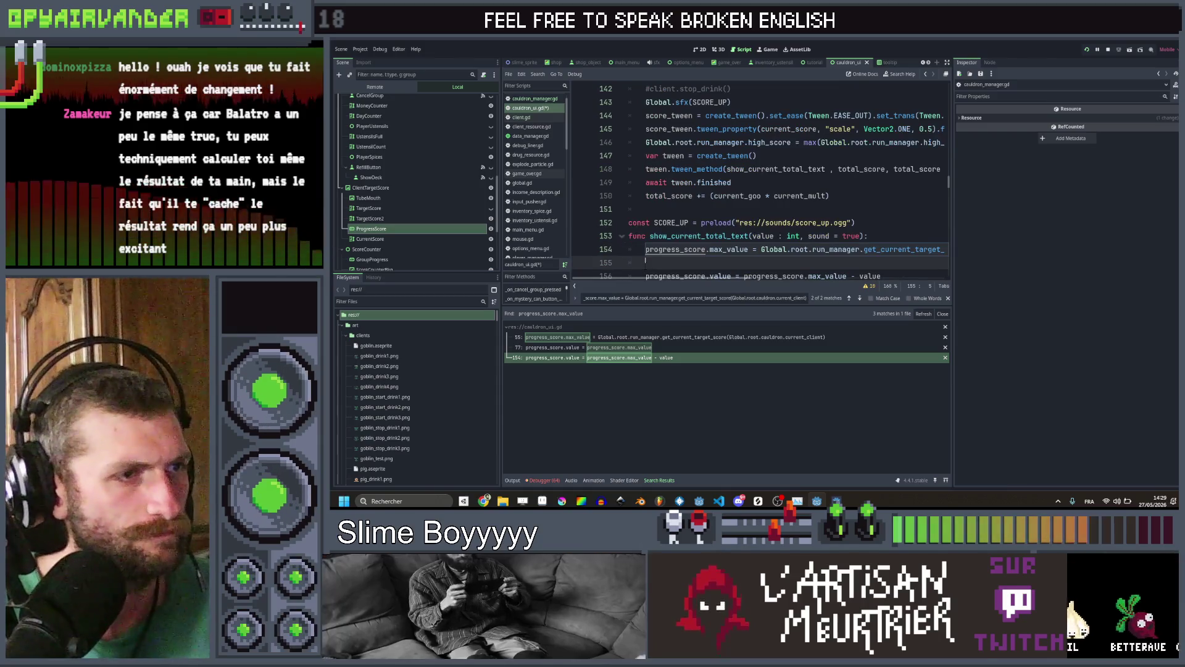
key(ctrl+s)
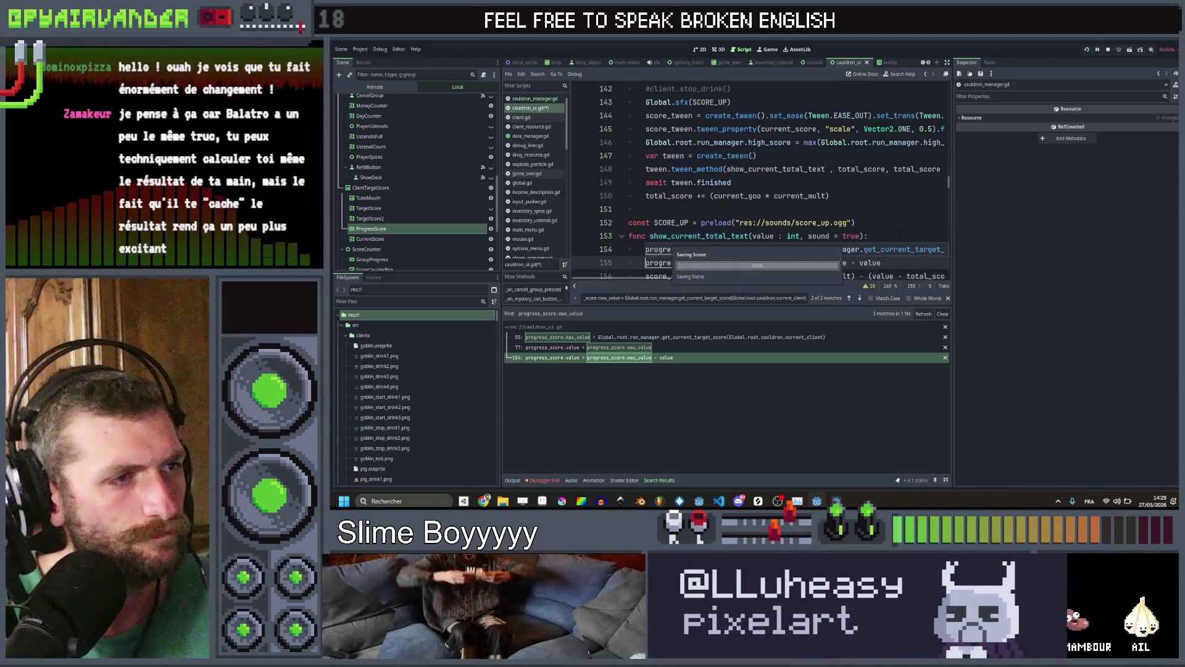
click(901, 235)
click(404, 230)
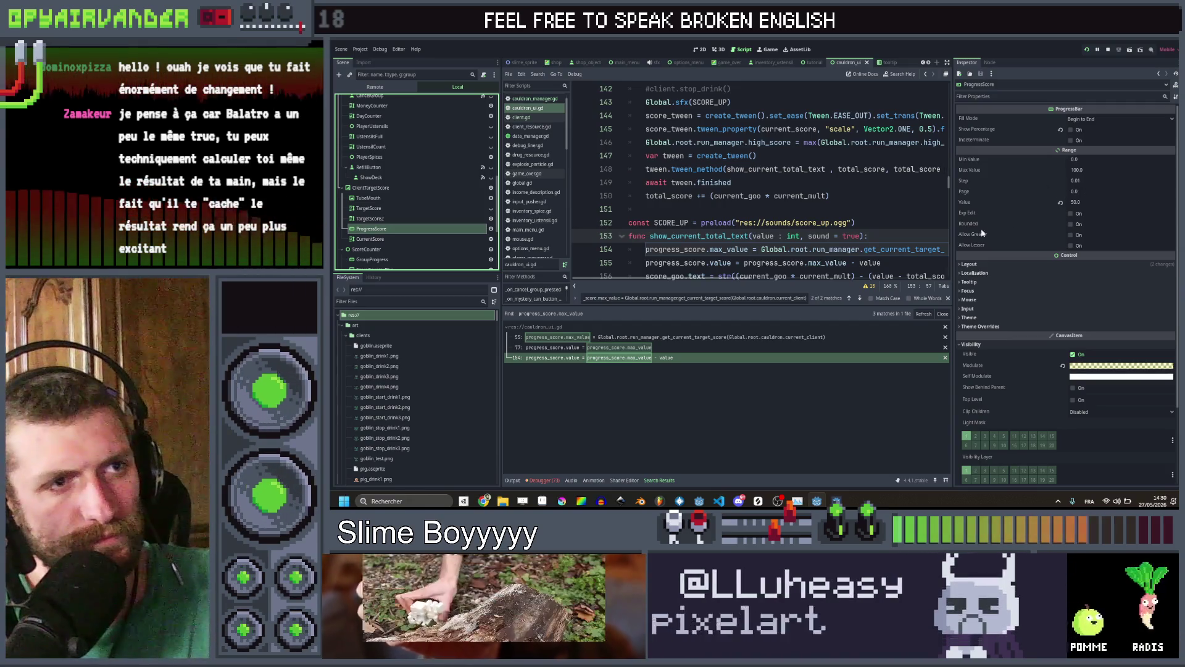
Change ProgressScore's Value from 50 to 100, save the cauldron_ui scene, and run the game with F5
click(1086, 202)
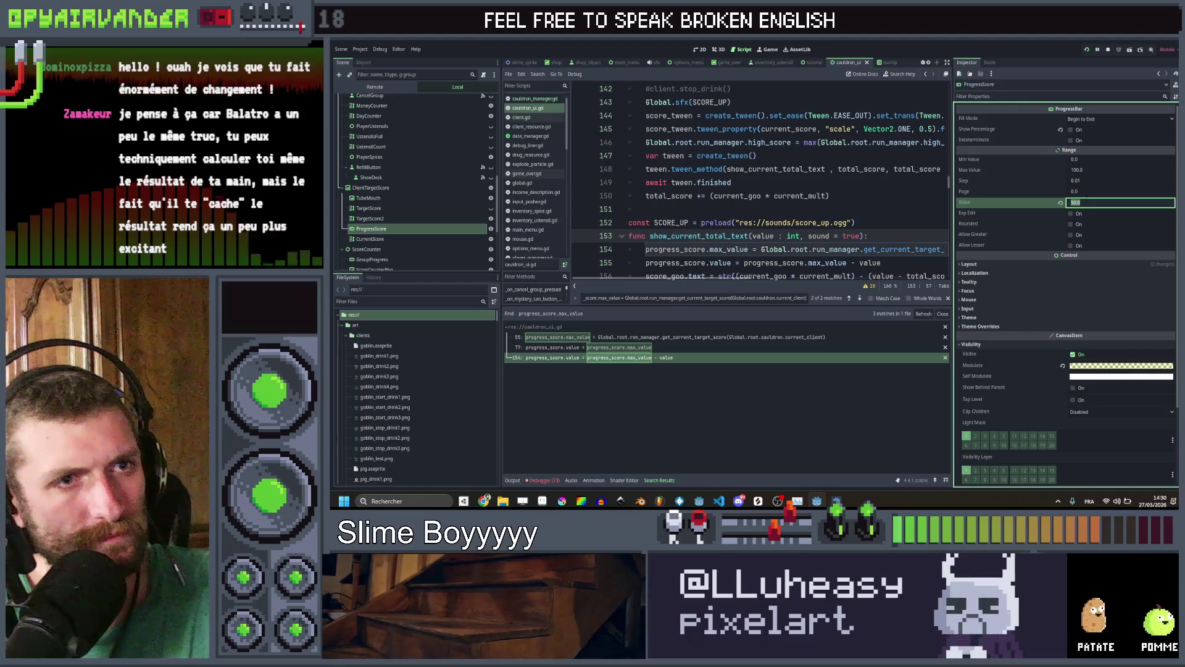
text(000)
key(Return)
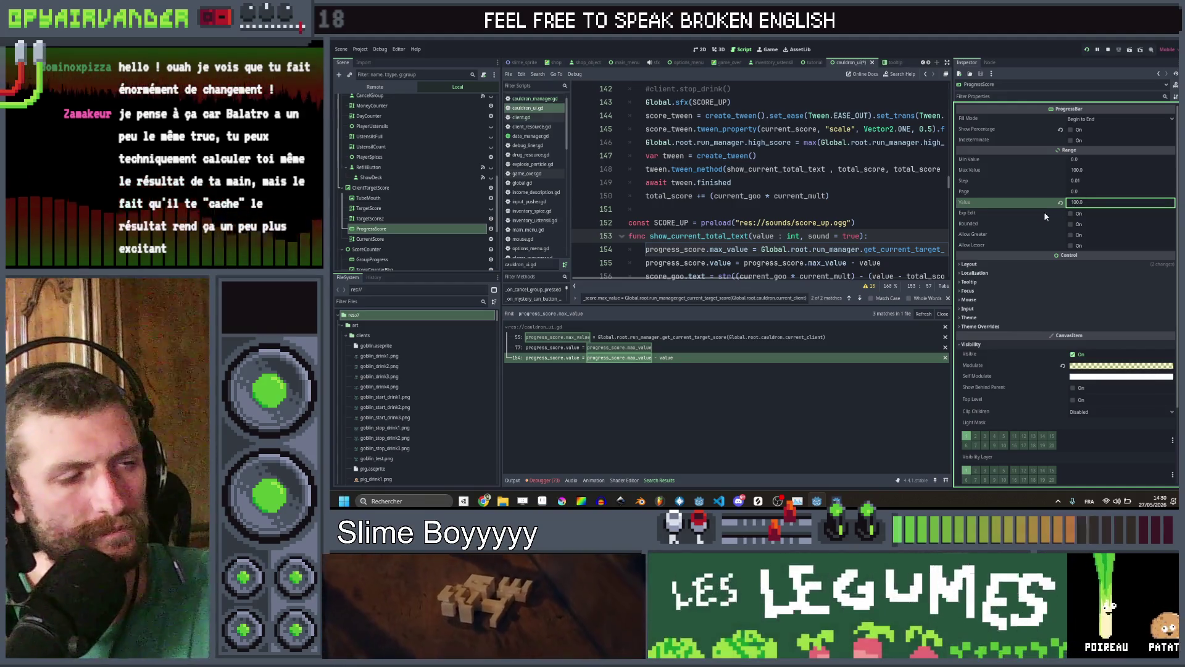
key(ctrl+s)
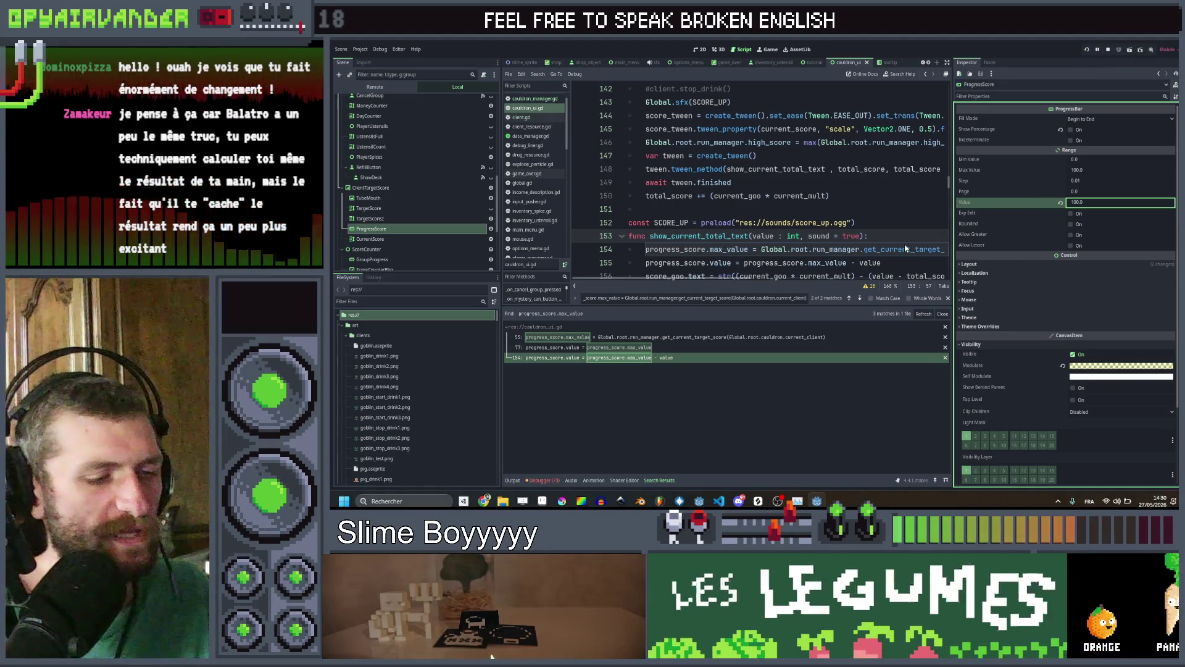
key(F5)
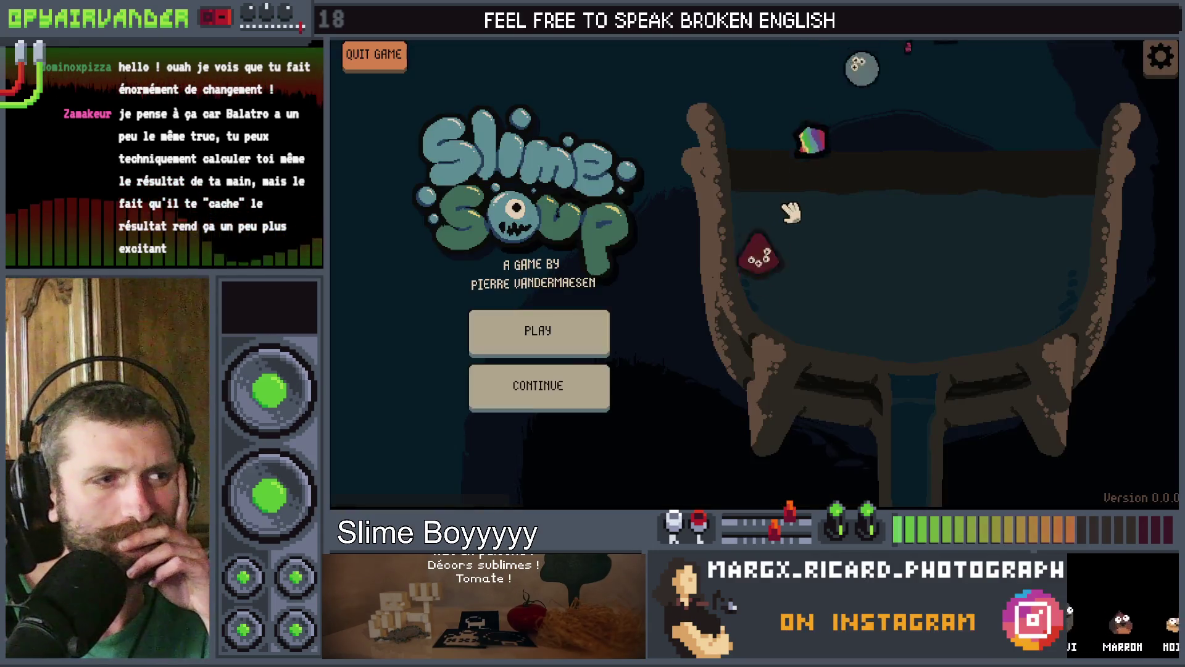
Start a new run and pop grey, green pus and blood slime chains to serve the Goblin 160 points
click(602, 330)
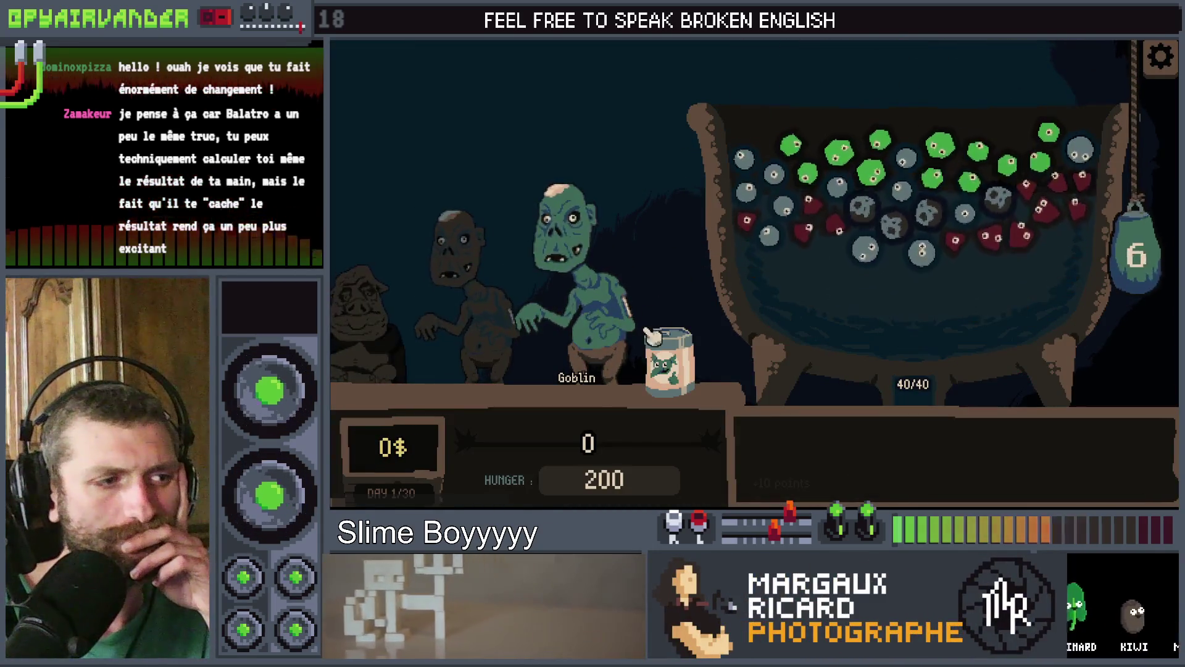
click(748, 215)
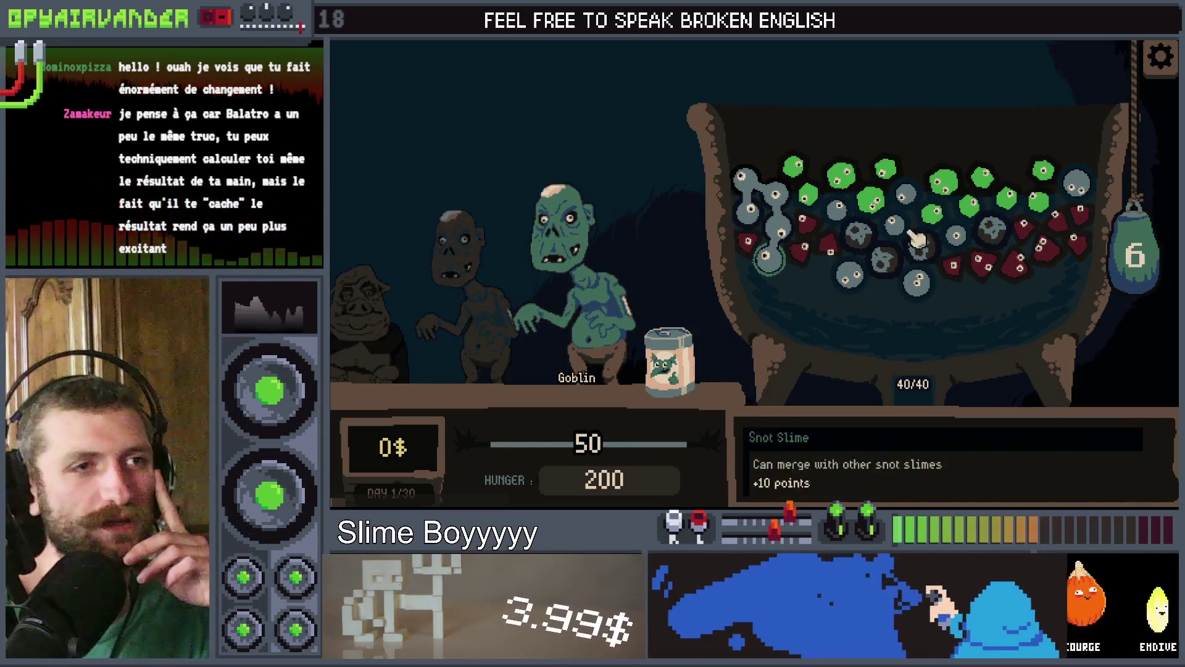
click(867, 207)
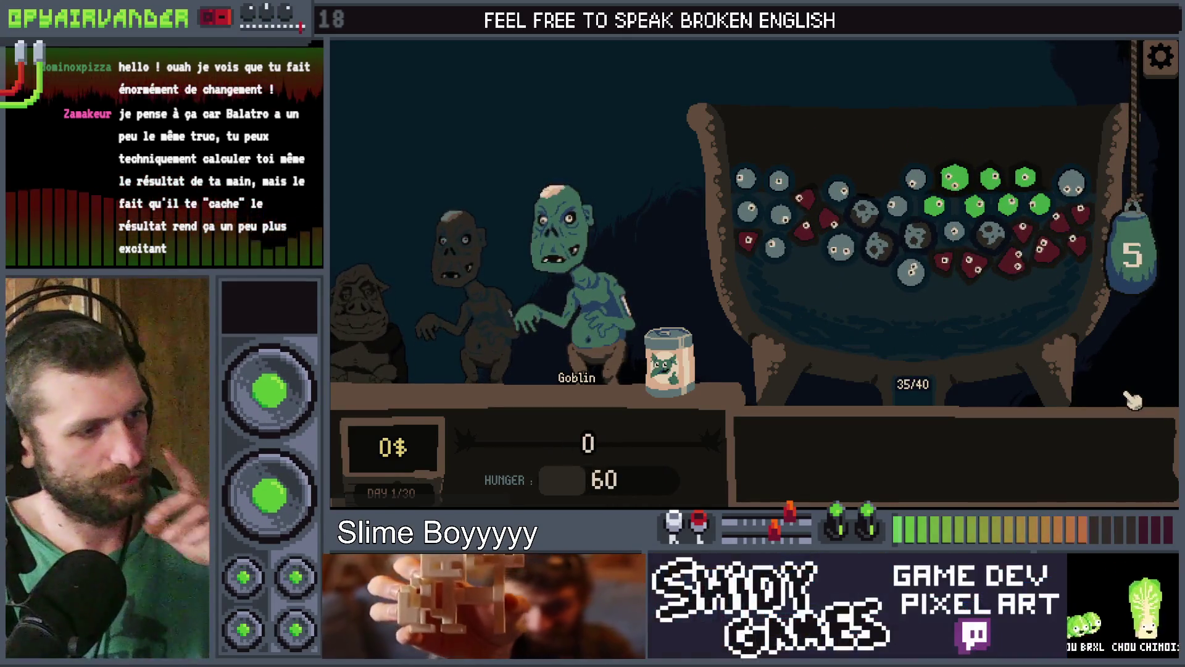
mouse_move(862, 213)
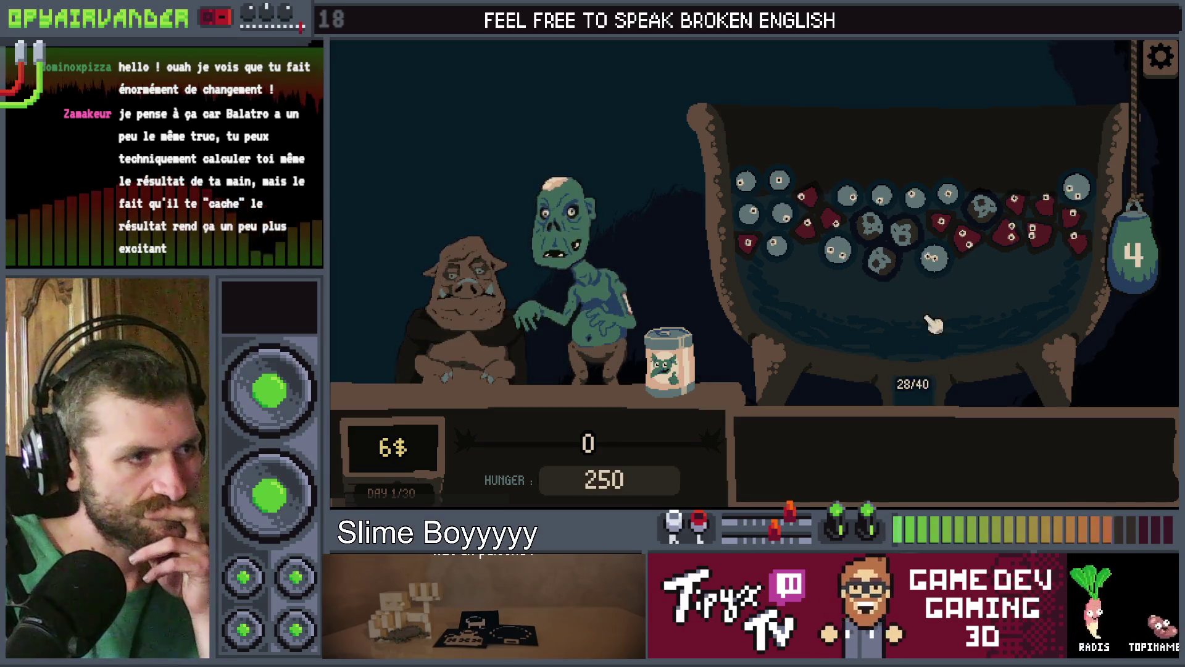
click(955, 234)
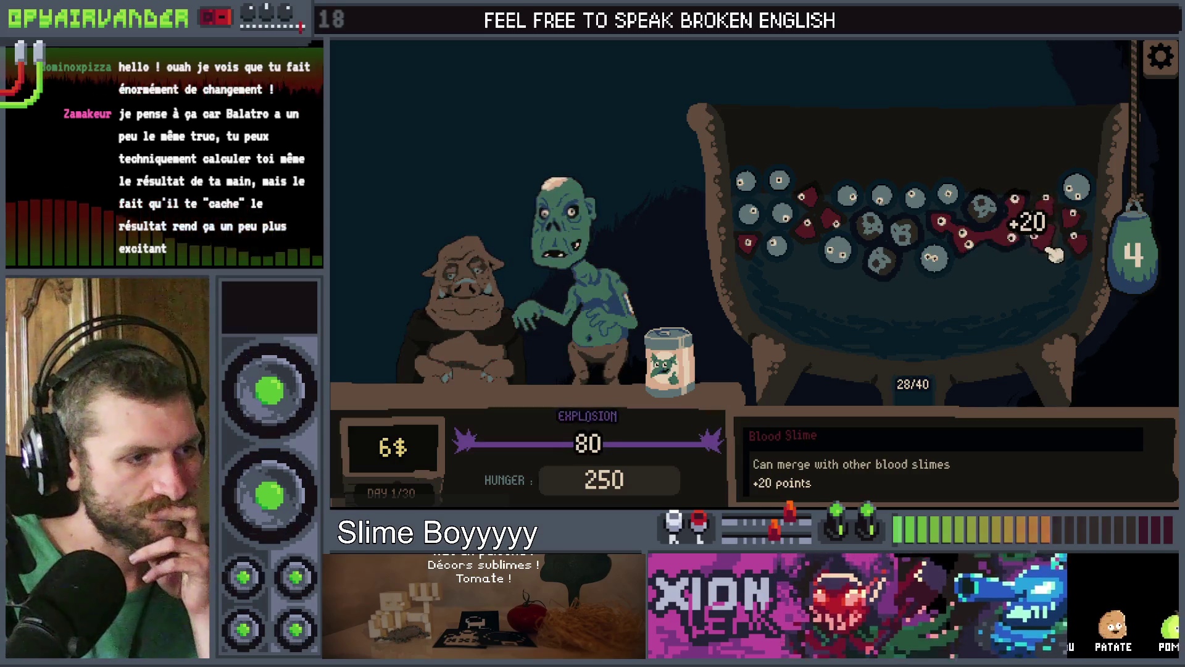
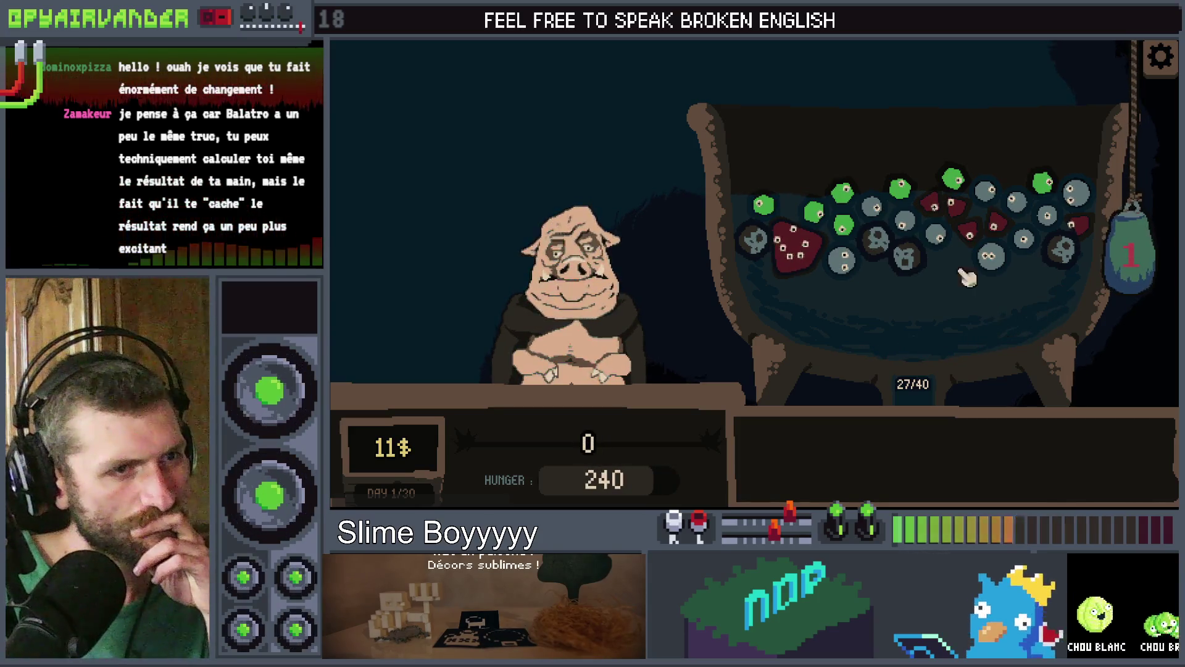
Buy the fork for 3$ and the Gold Paint spray for 7$, leaving 1$
mouse_move(987, 204)
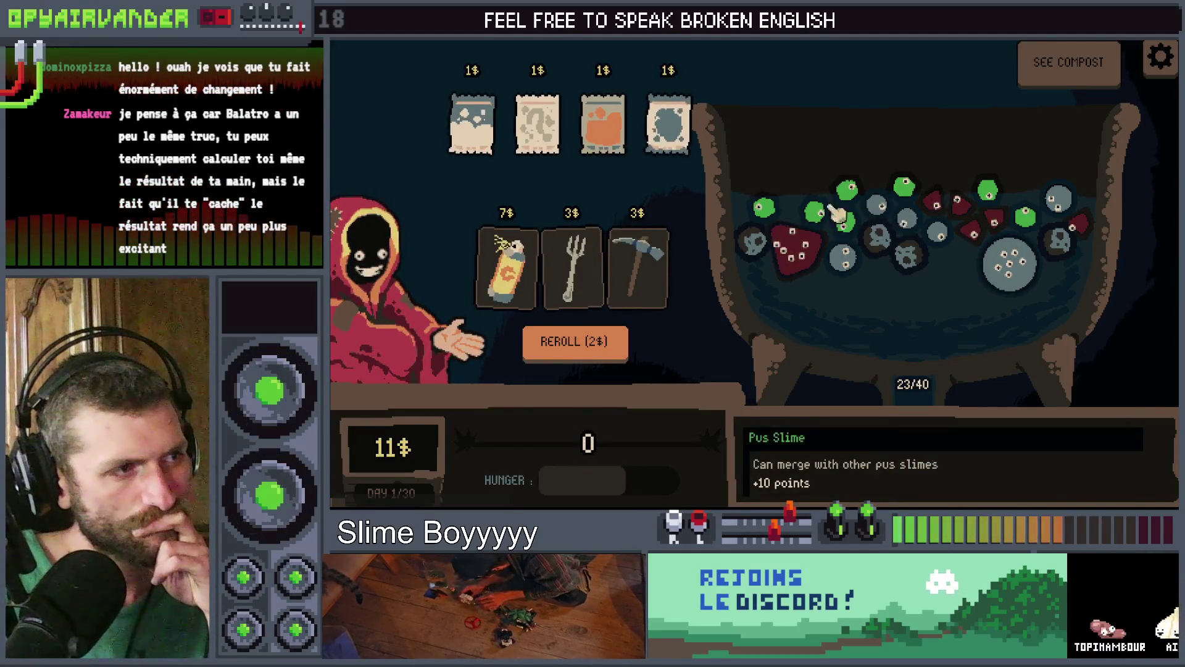
mouse_move(571, 244)
click(585, 221)
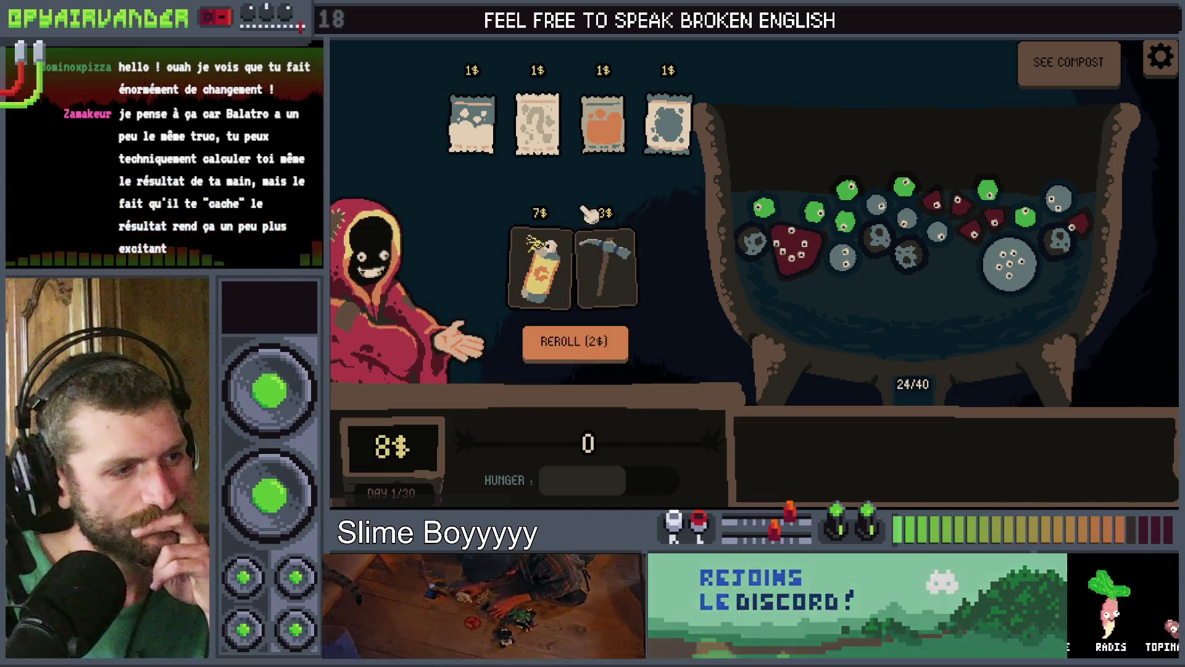
mouse_move(536, 291)
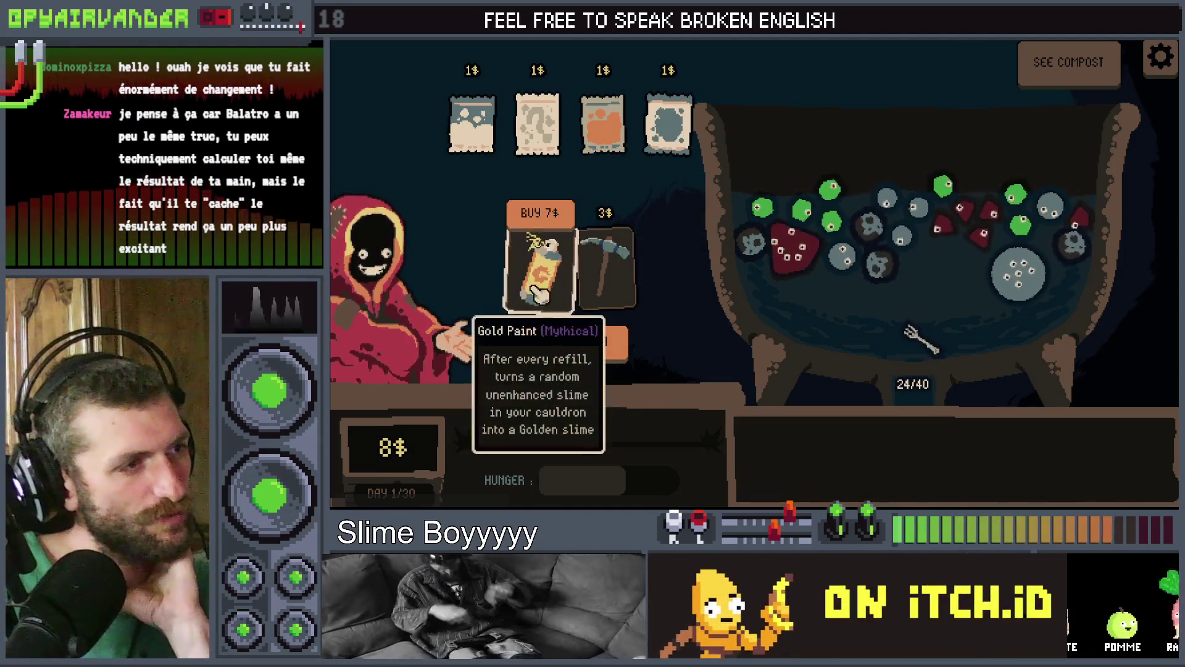
click(542, 214)
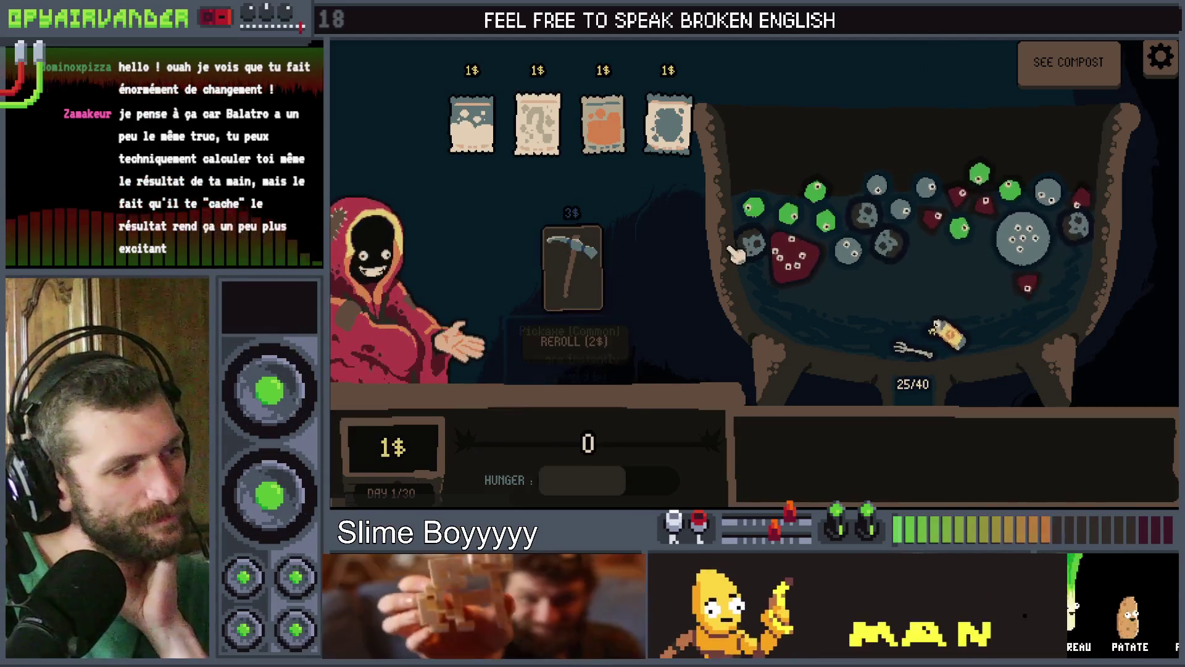
Switch from the game back to the Godot editor with Alt+Tab
mouse_move(580, 241)
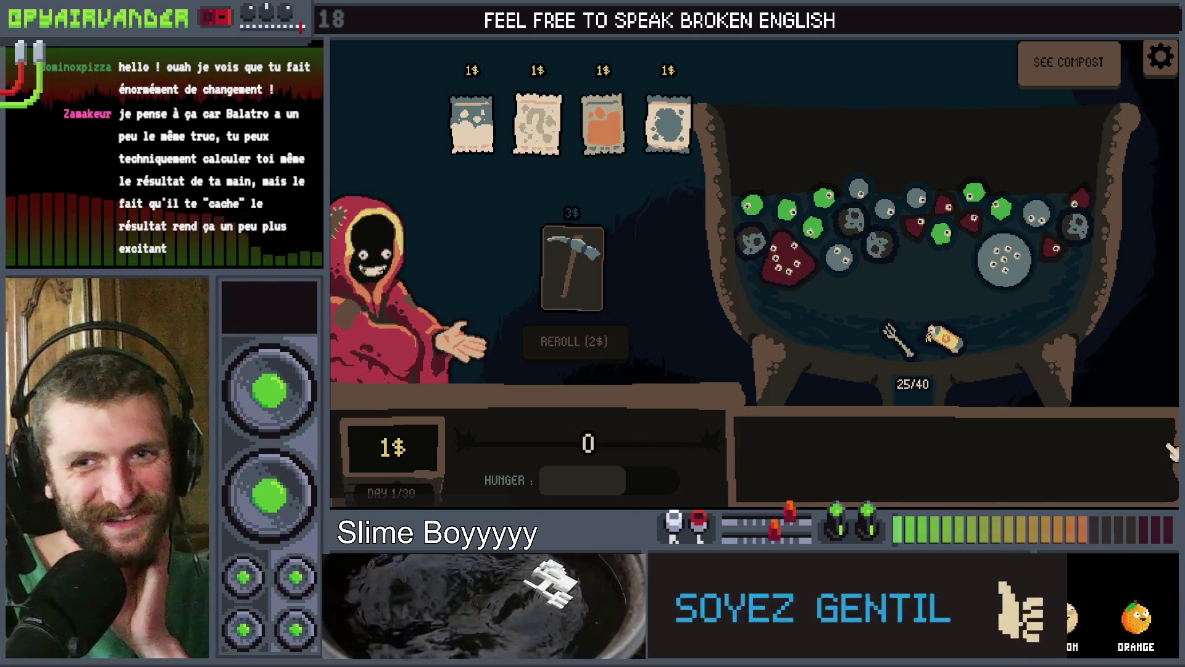
key(alt+Tab)
scroll(416, 239, up, 3)
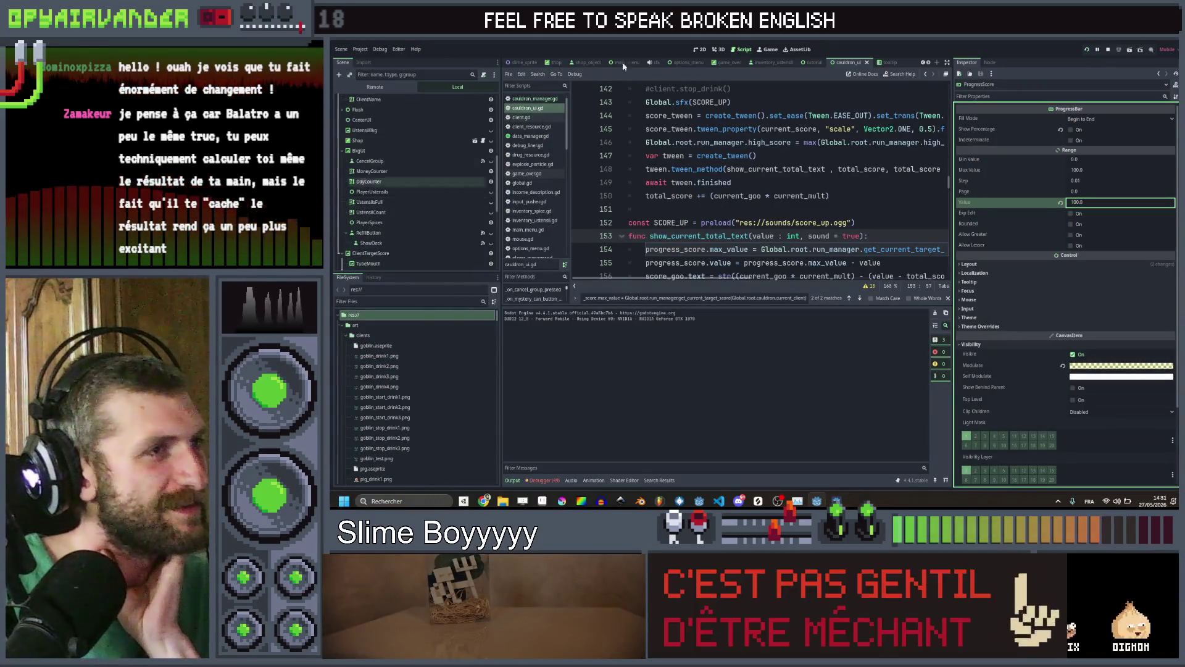
Open the shop scene and show its 2D layout
click(555, 64)
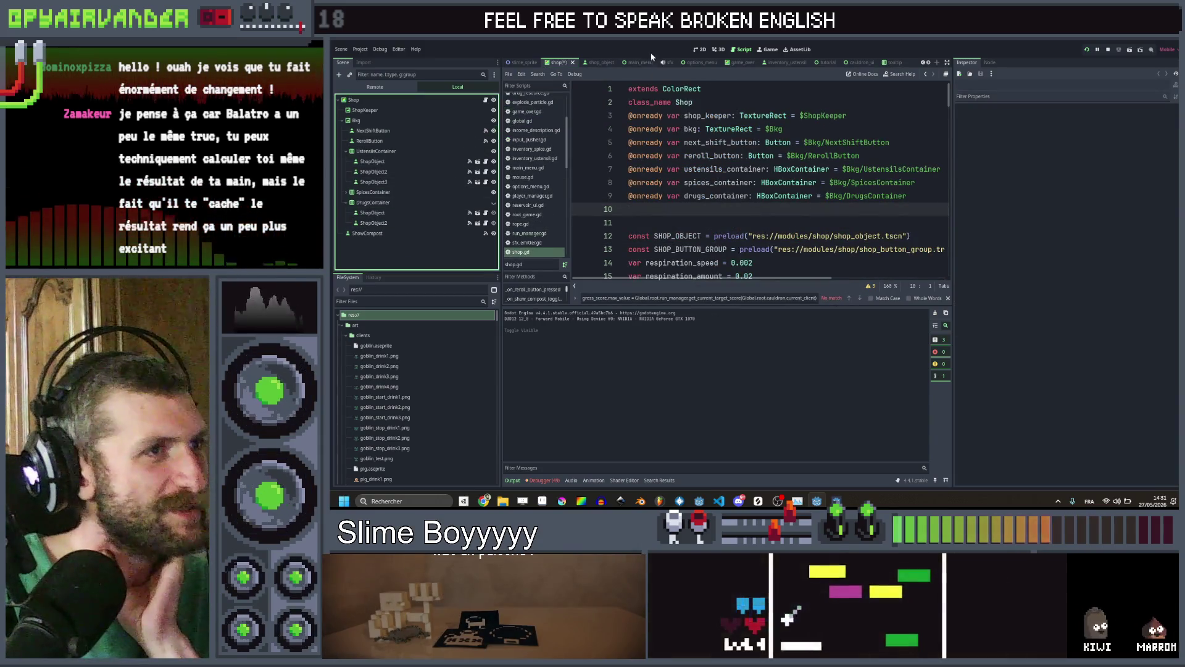
click(698, 49)
scroll(687, 229, down, 4)
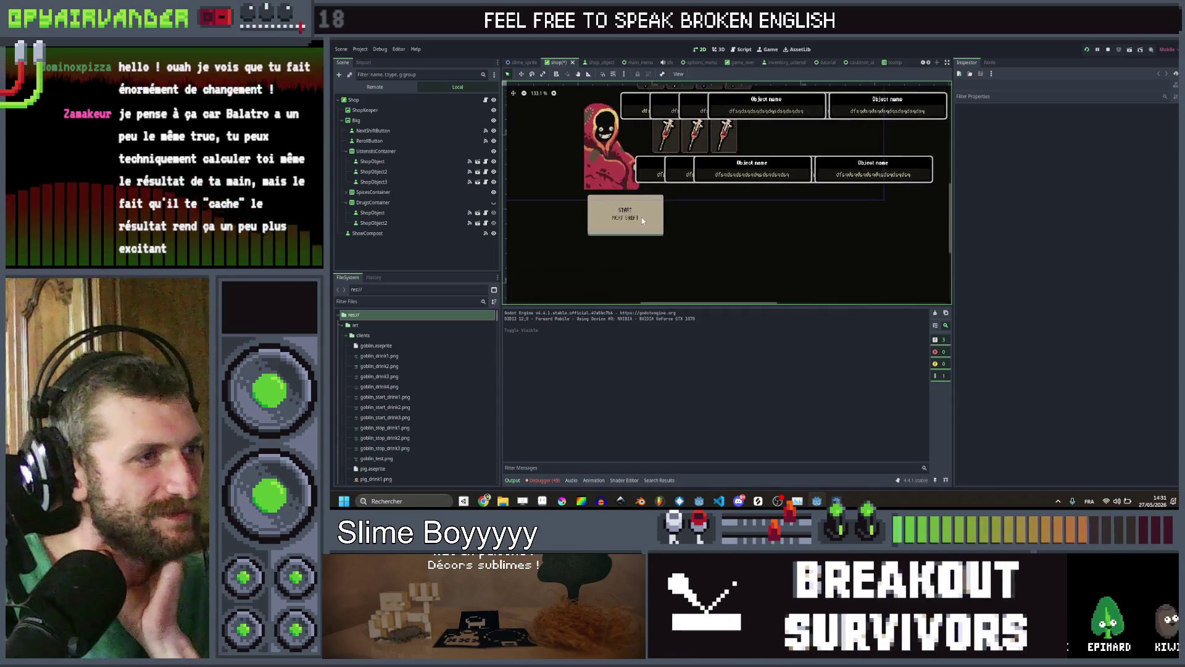
Run and relaunch the shop scene, toggling NextShiftButton's visibility off and back on
key(F6)
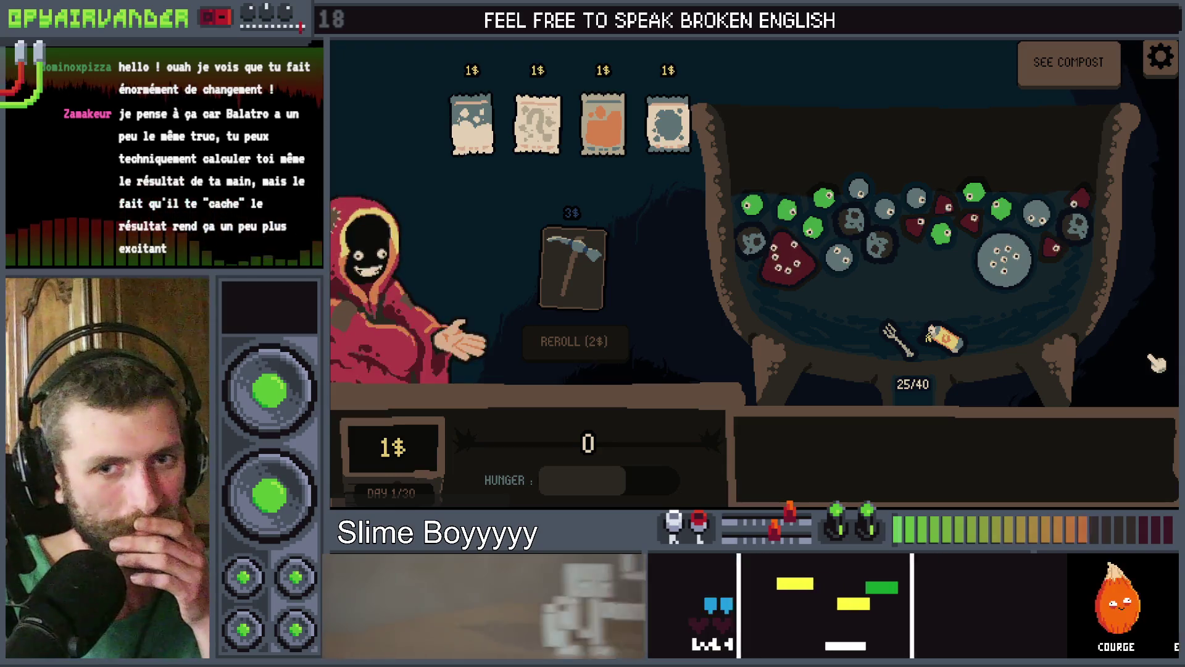
key(F8)
key(F6)
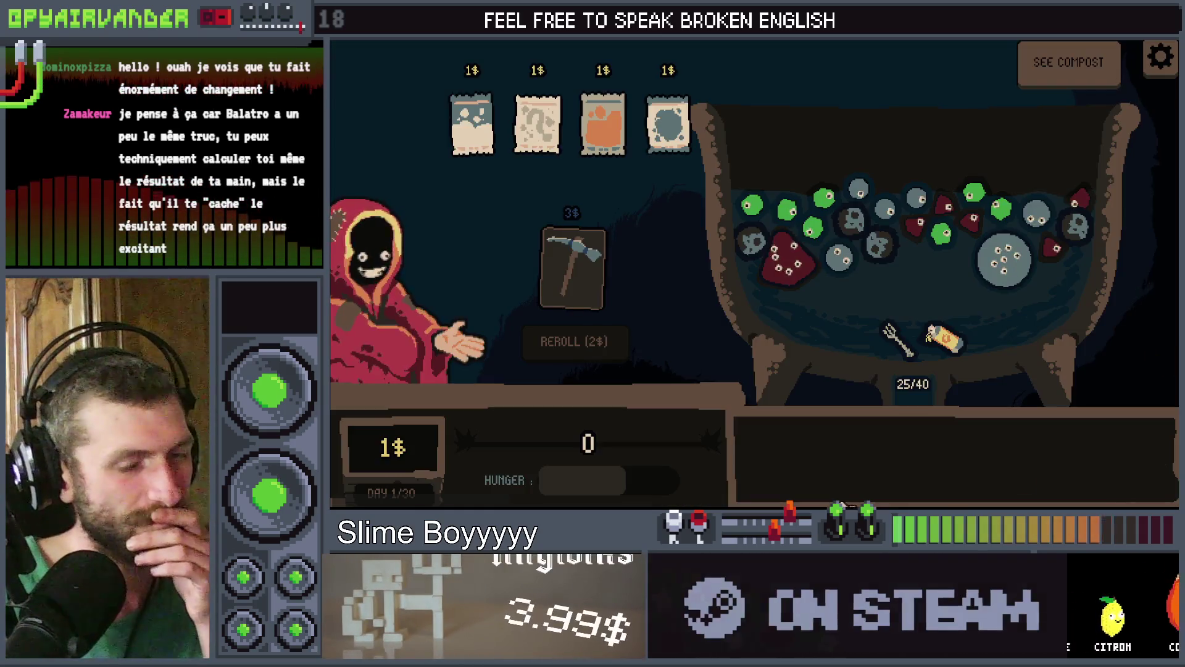
key(F8)
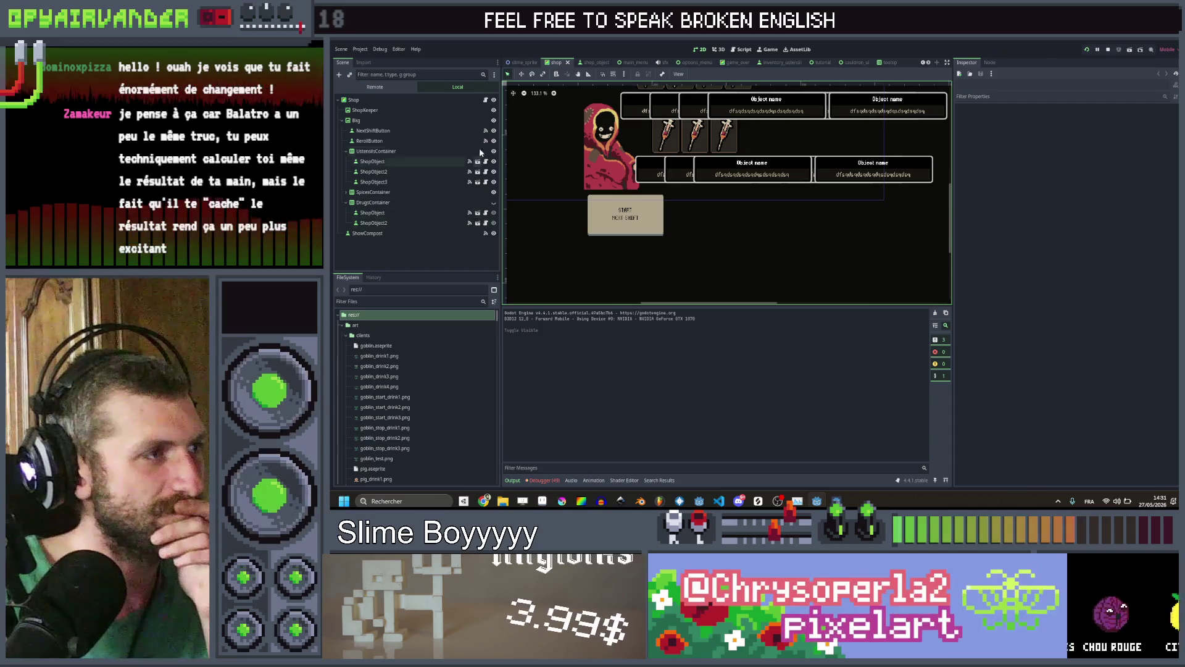
click(493, 130)
click(494, 131)
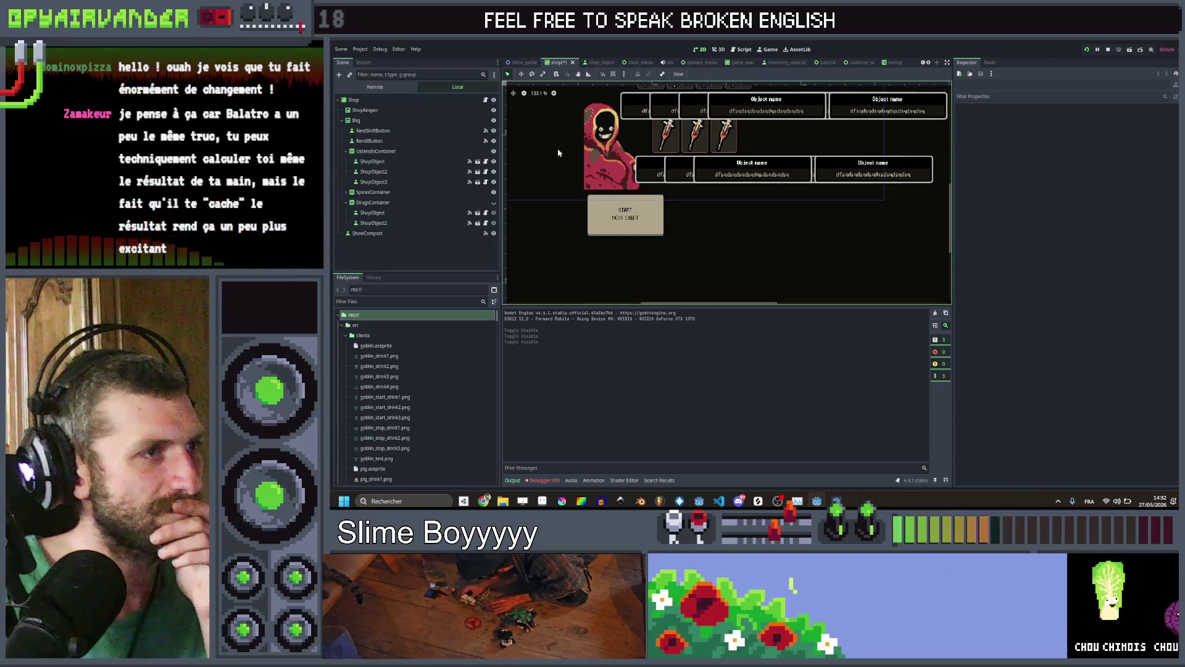
scroll(679, 200, left, 1)
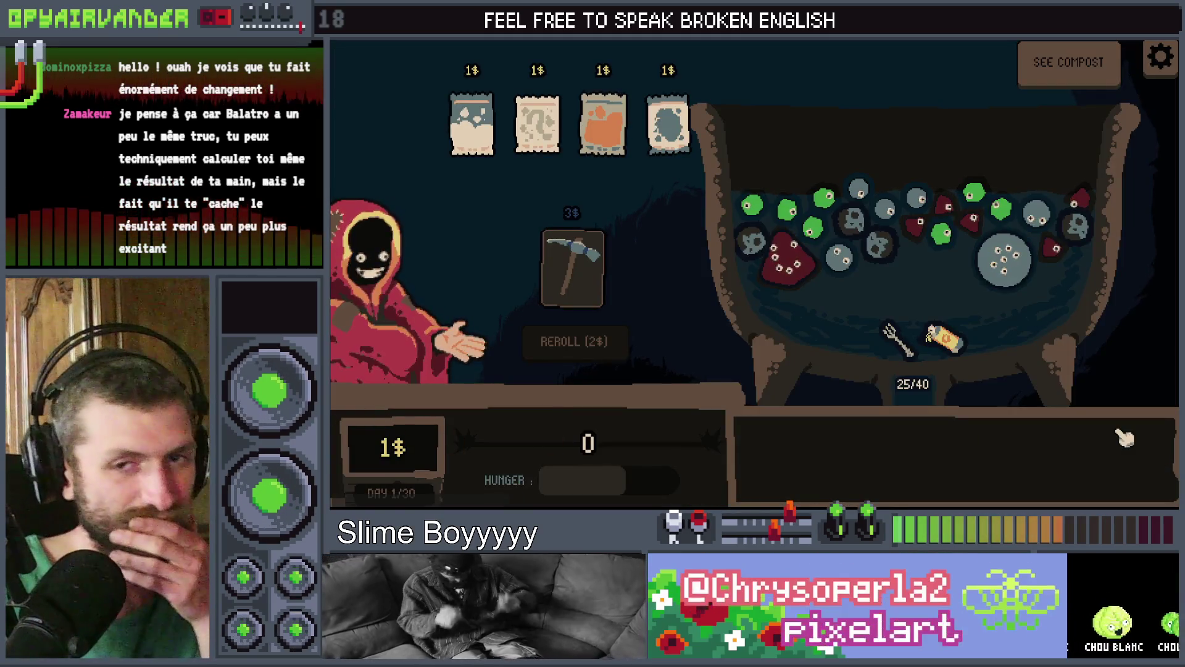
Stop the game, drag the START NEXT SHIFT button to the scene's top, and save
key(F8)
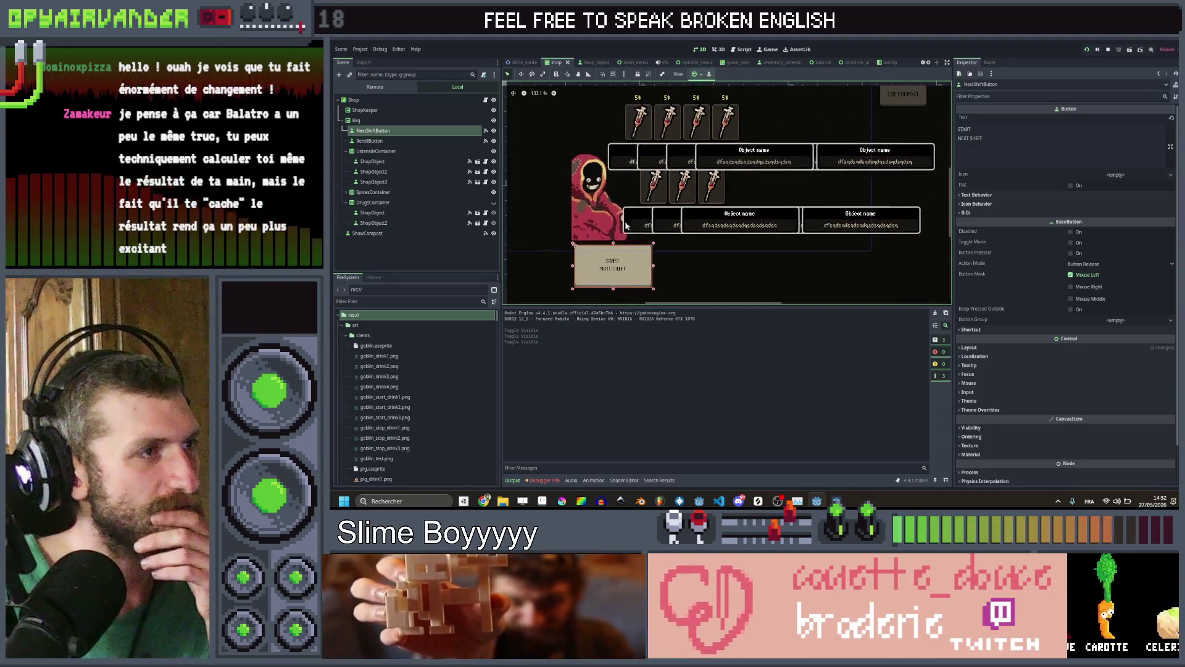
mouse_move(587, 255)
mouse_down()
mouse_move(666, 123)
mouse_move(777, 102)
mouse_up()
key(ctrl+s)
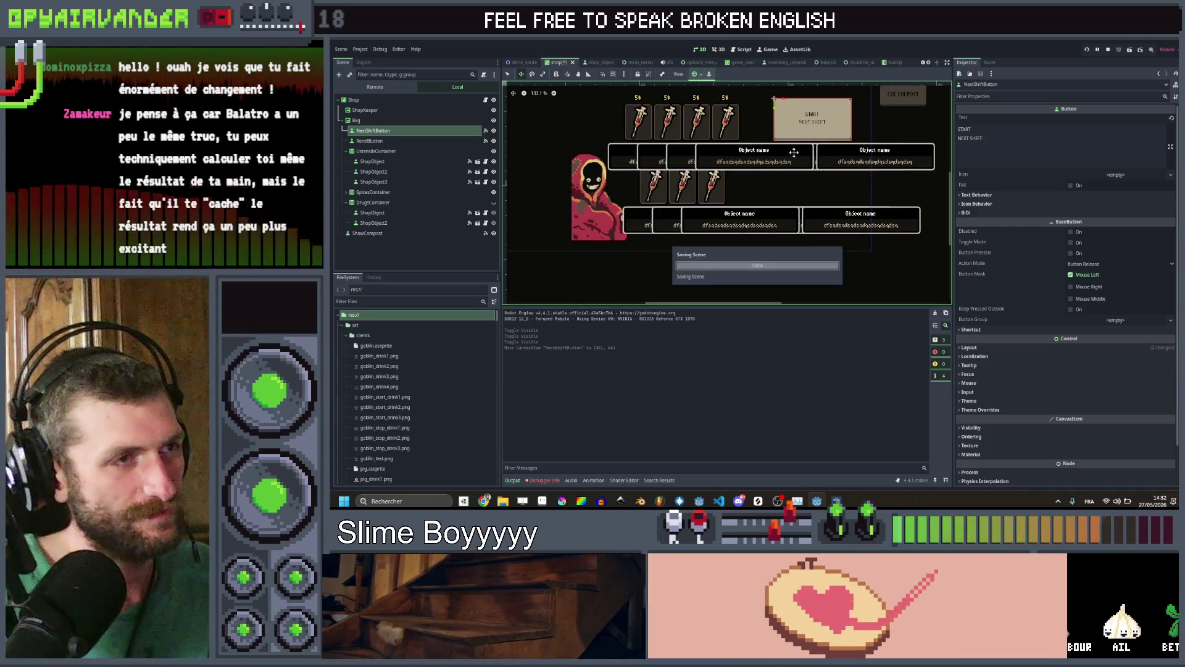
click(848, 502)
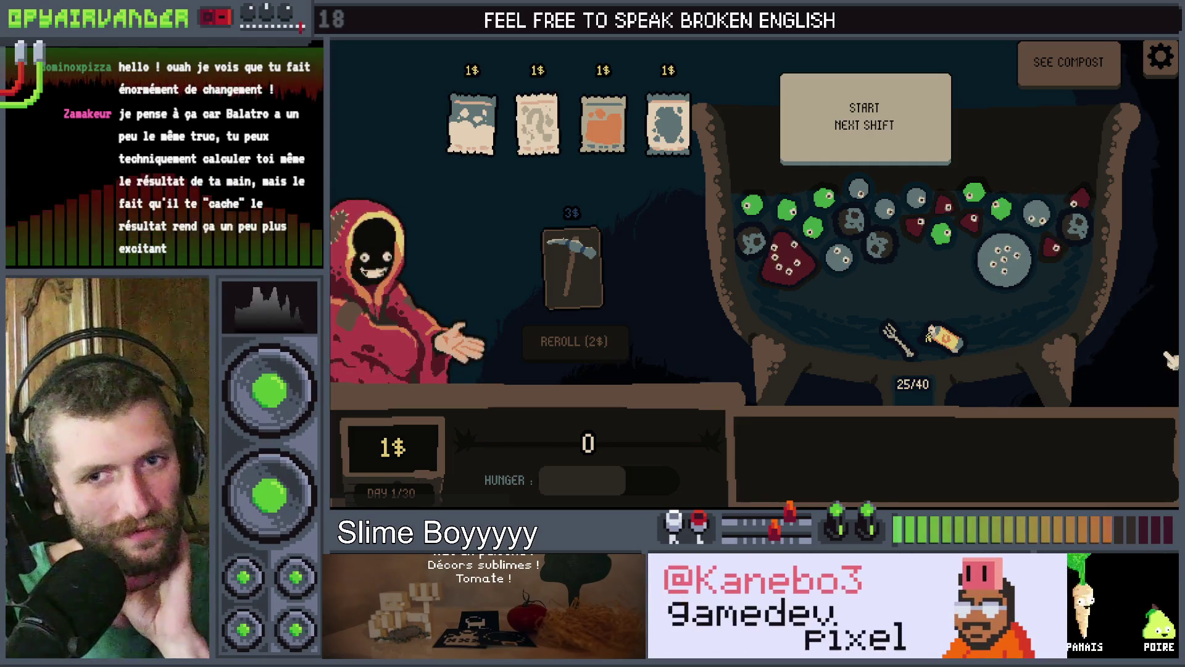
After checking the relocated button in the game, return to the Godot editor
key(alt+Tab)
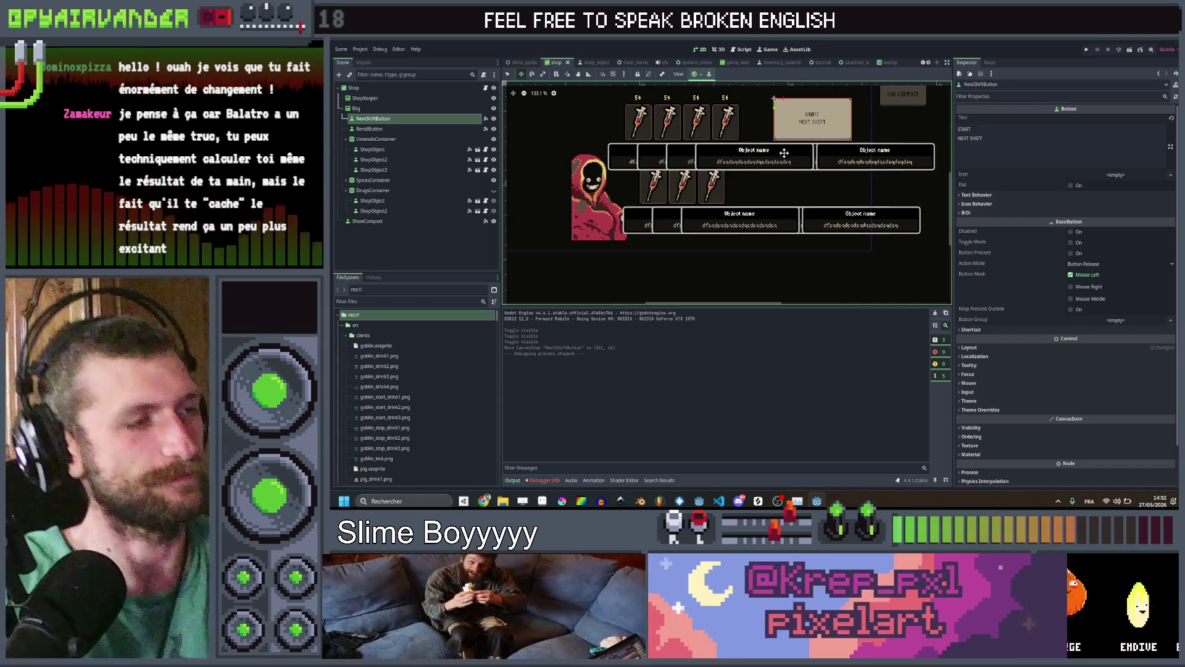
Review NextShiftButton's connected signals and open the shop.gd script
scroll(797, 150, down, 1)
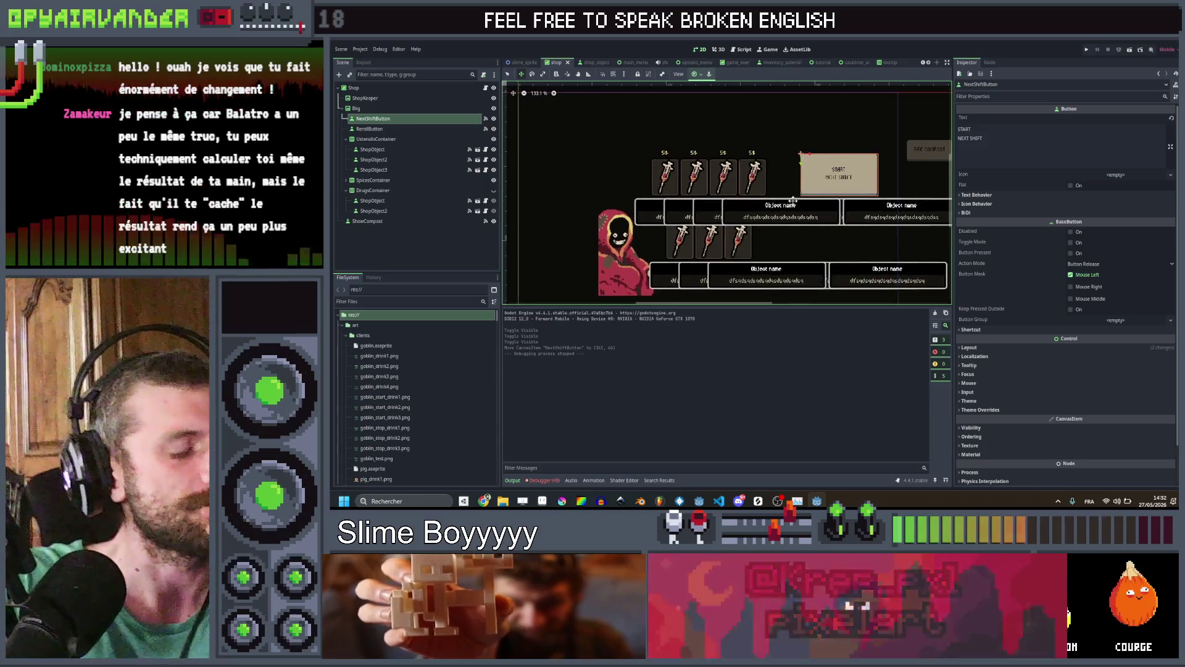
scroll(793, 211, up, 2)
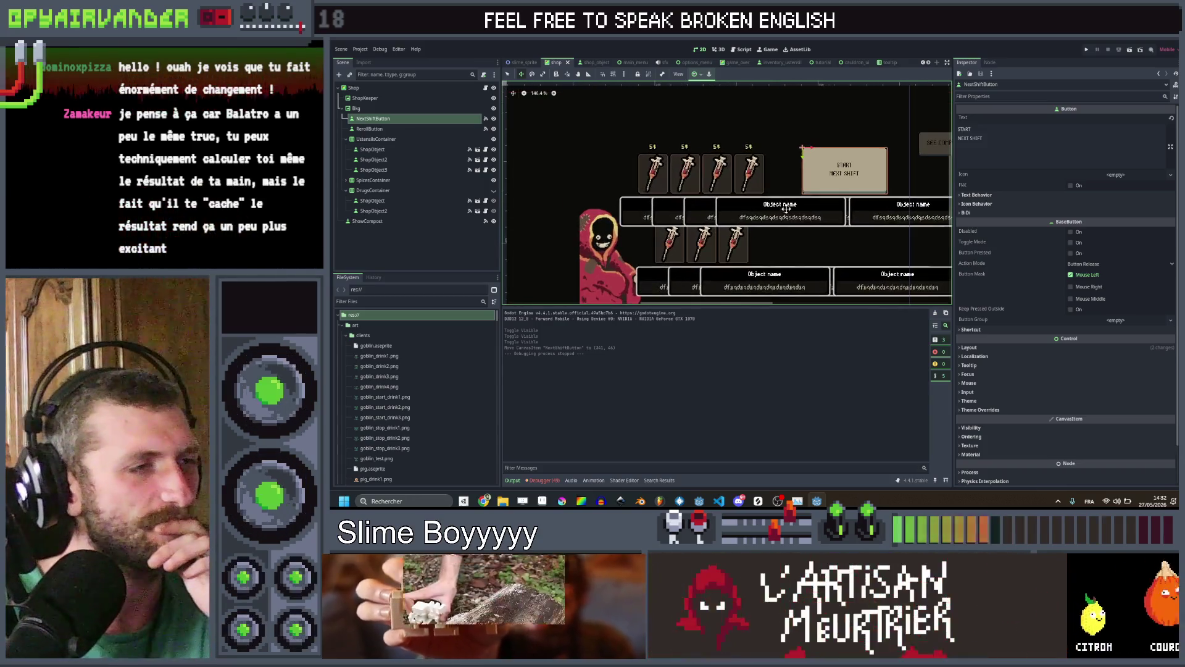
click(486, 118)
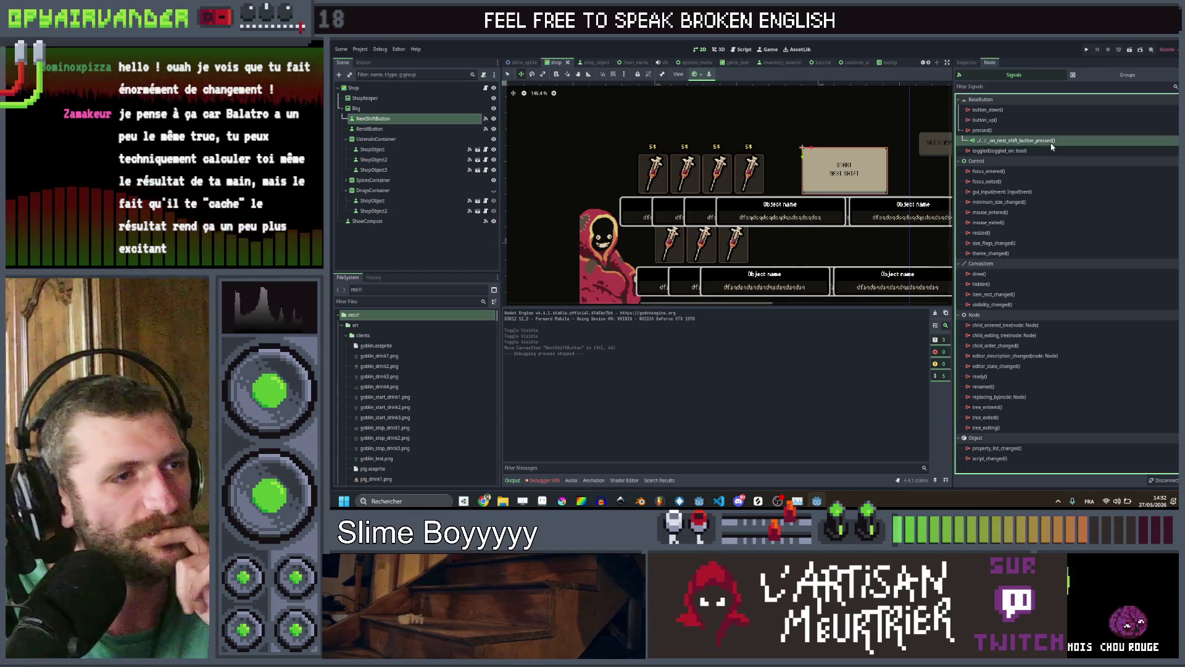
click(737, 50)
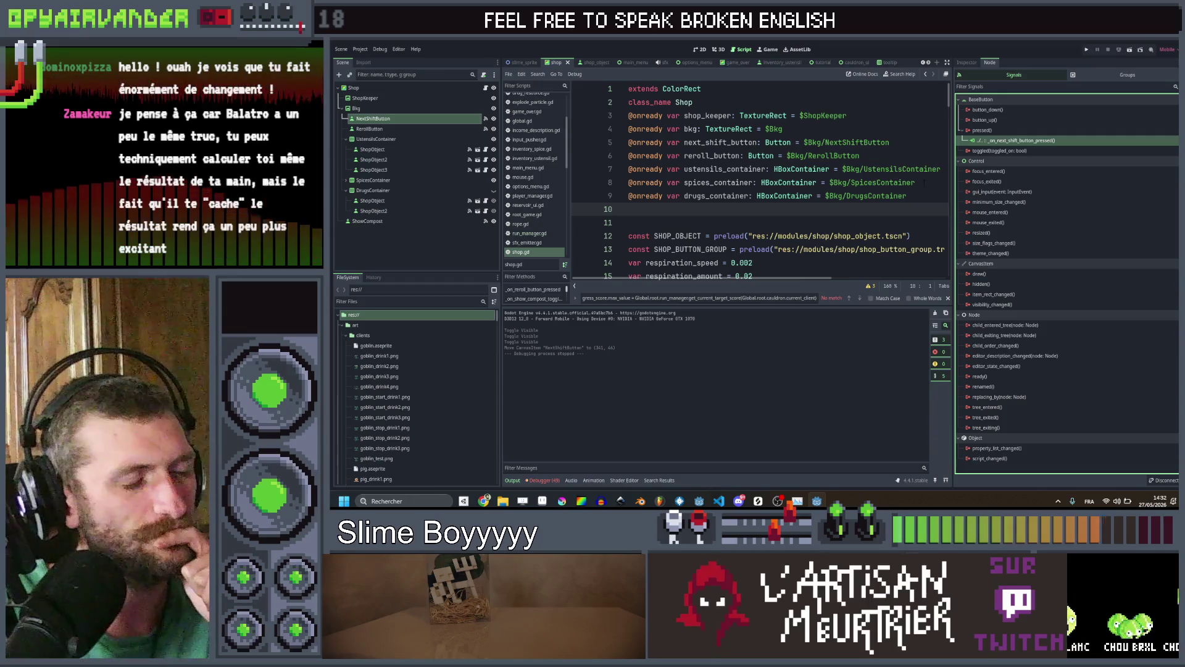
Delete the _on_show_compost_toggled function from shop.gd, removing the leftover empty line
click(636, 222)
scroll(529, 222, down, 3)
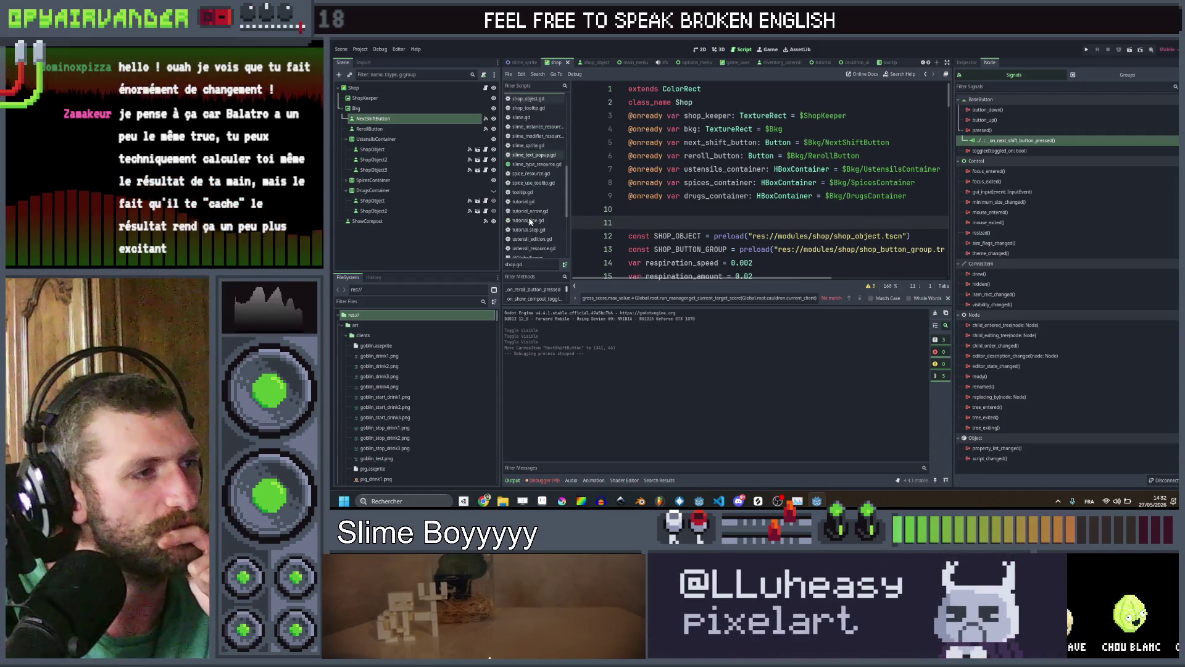
scroll(535, 187, up, 2)
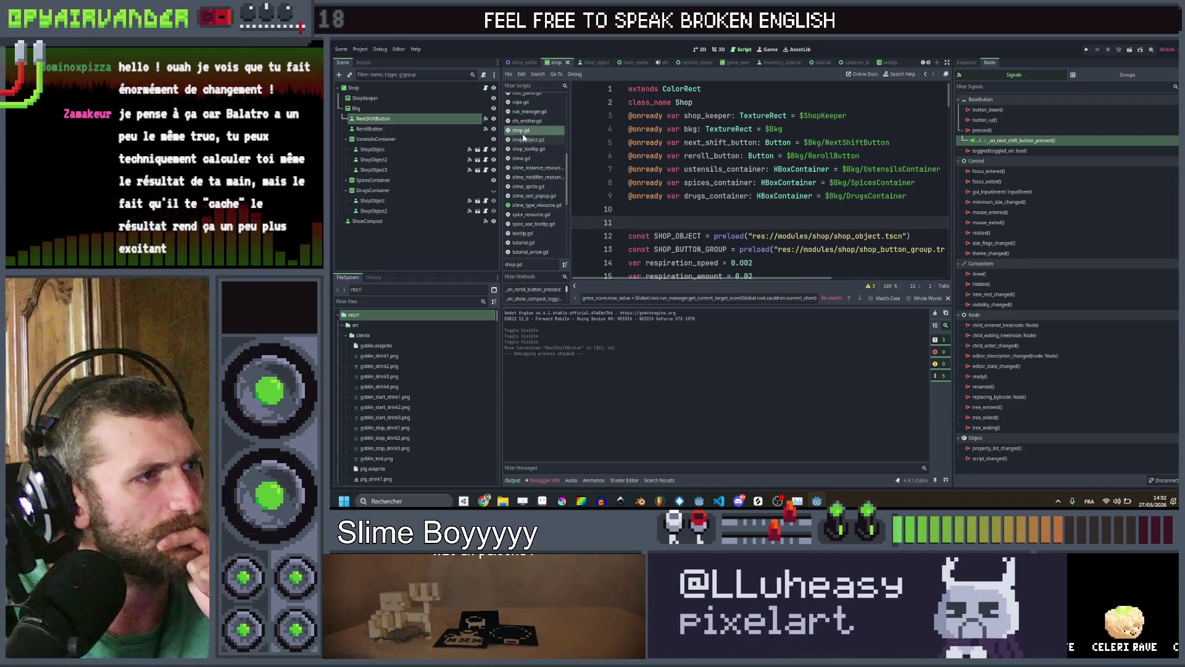
scroll(622, 137, down, 20)
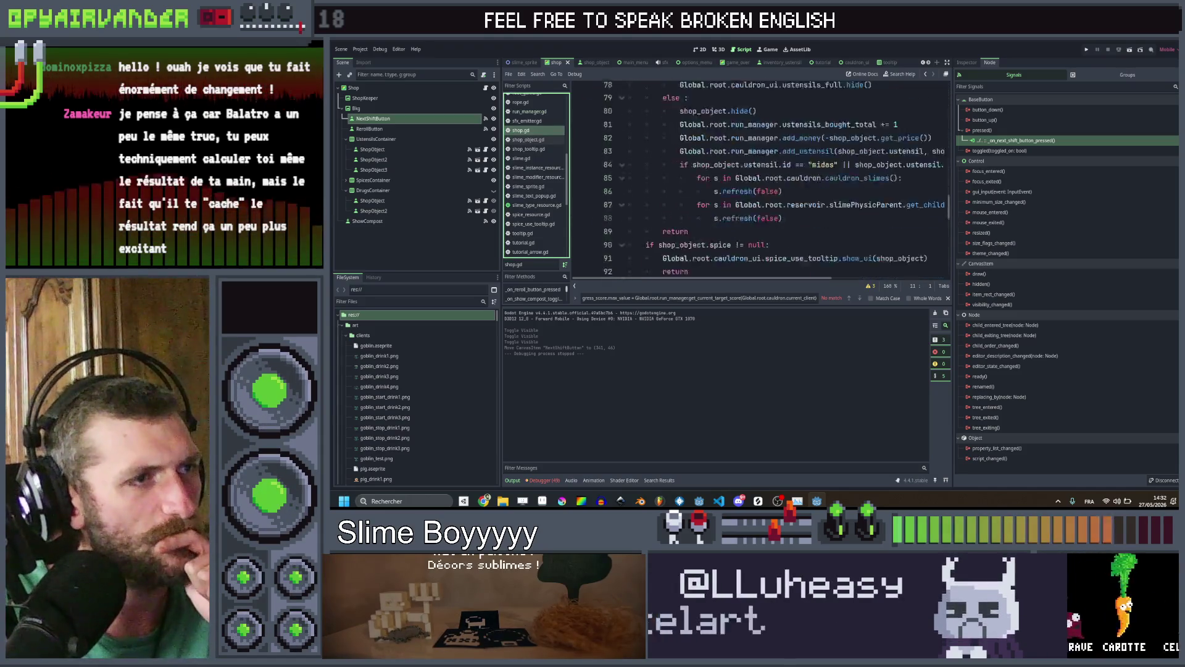
scroll(760, 179, down, 3)
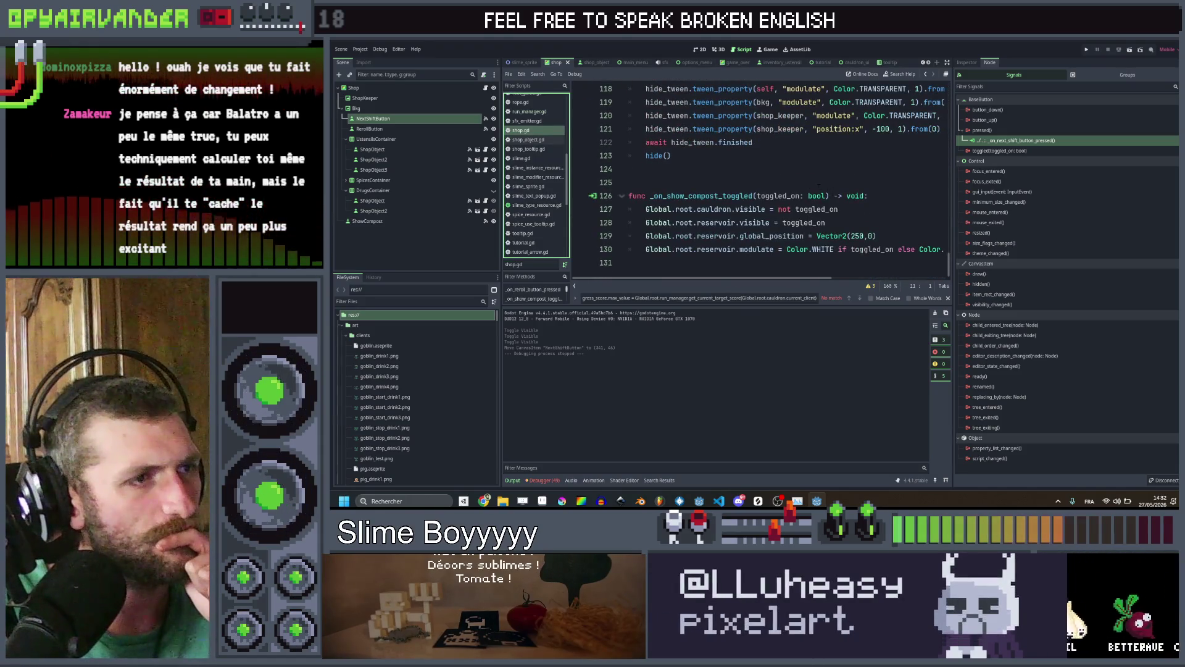
click(818, 182)
scroll(818, 182, up, 5)
scroll(817, 183, down, 4)
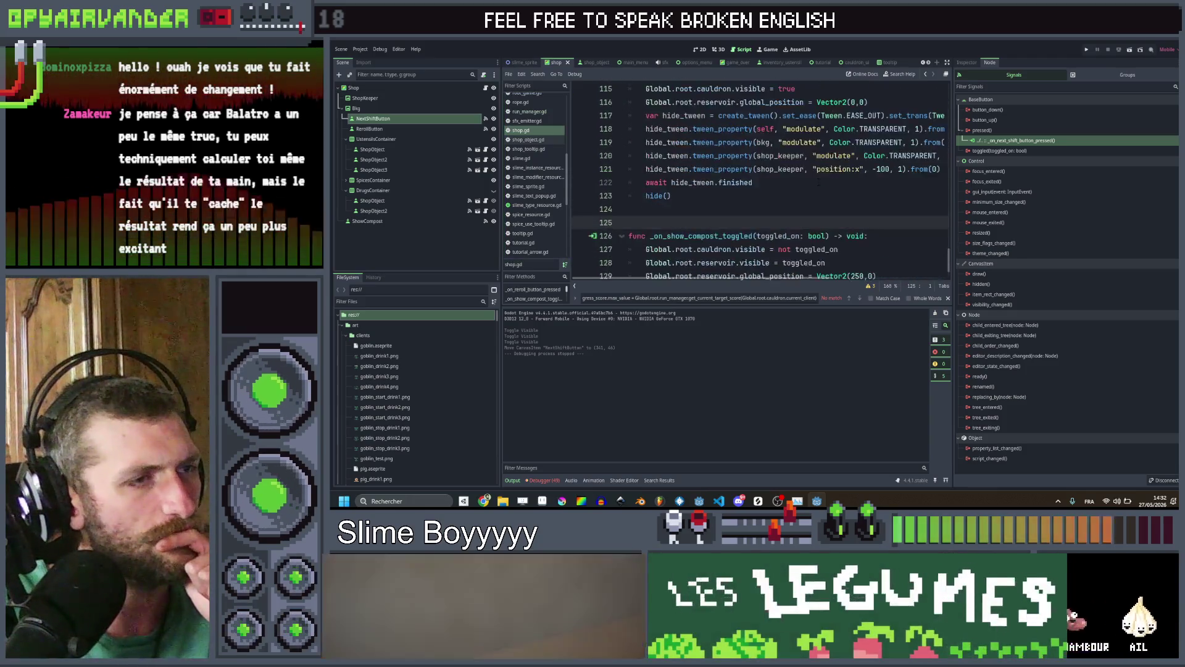
key(ctrl+shift+End)
key(Delete)
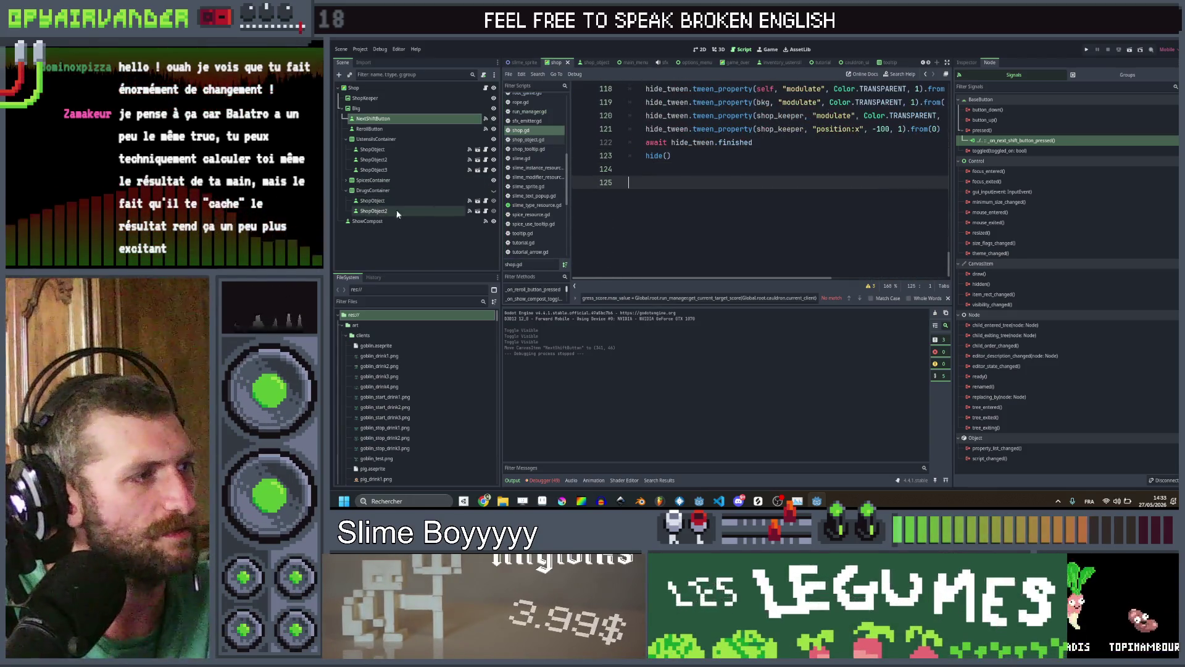
key(BackSpace)
Delete the ShowCompost node from the scene tree and select the hide_shop function name
key(Delete)
key(Return)
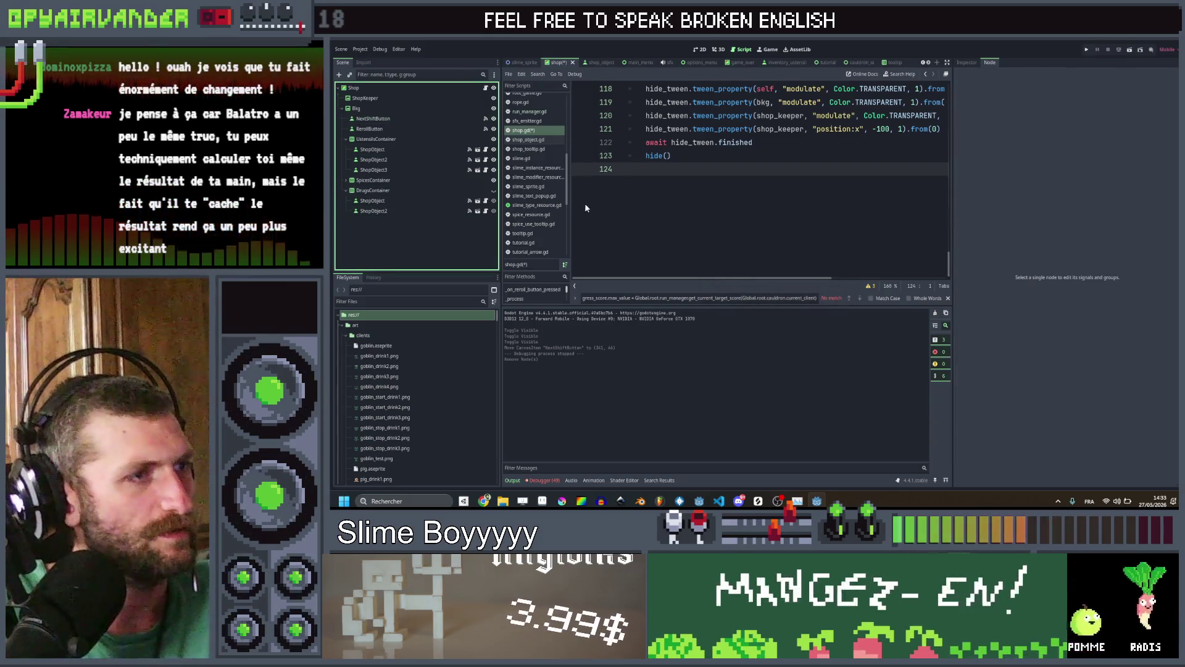
scroll(659, 171, up, 10)
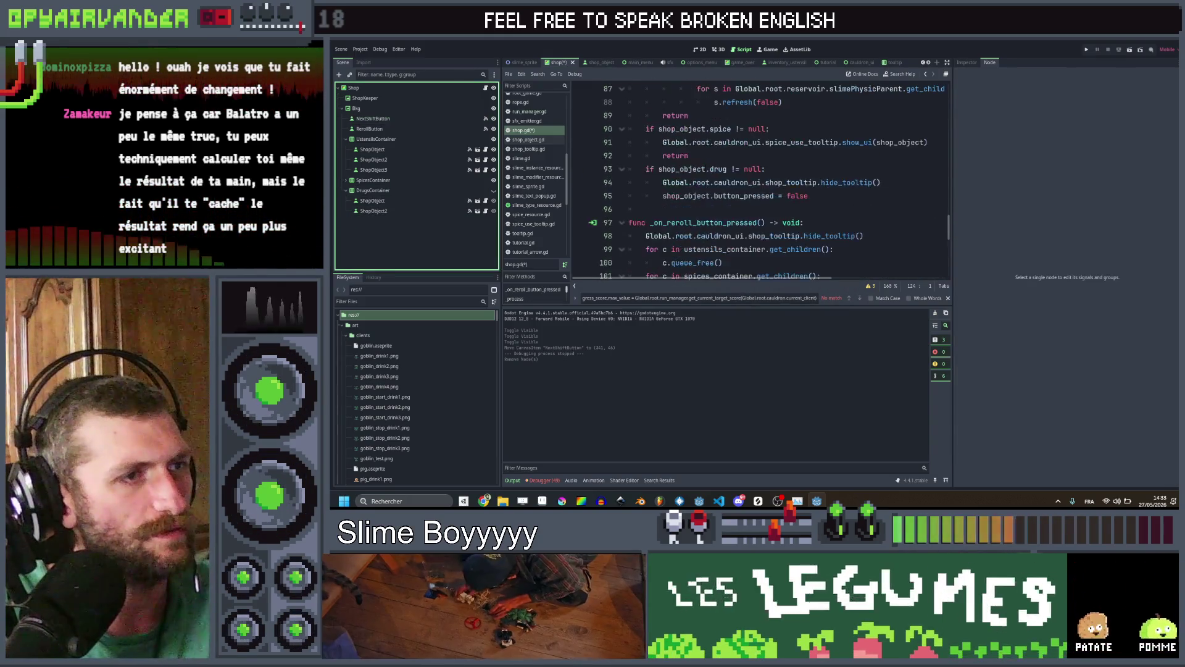
scroll(705, 167, down, 3)
double_click(670, 209)
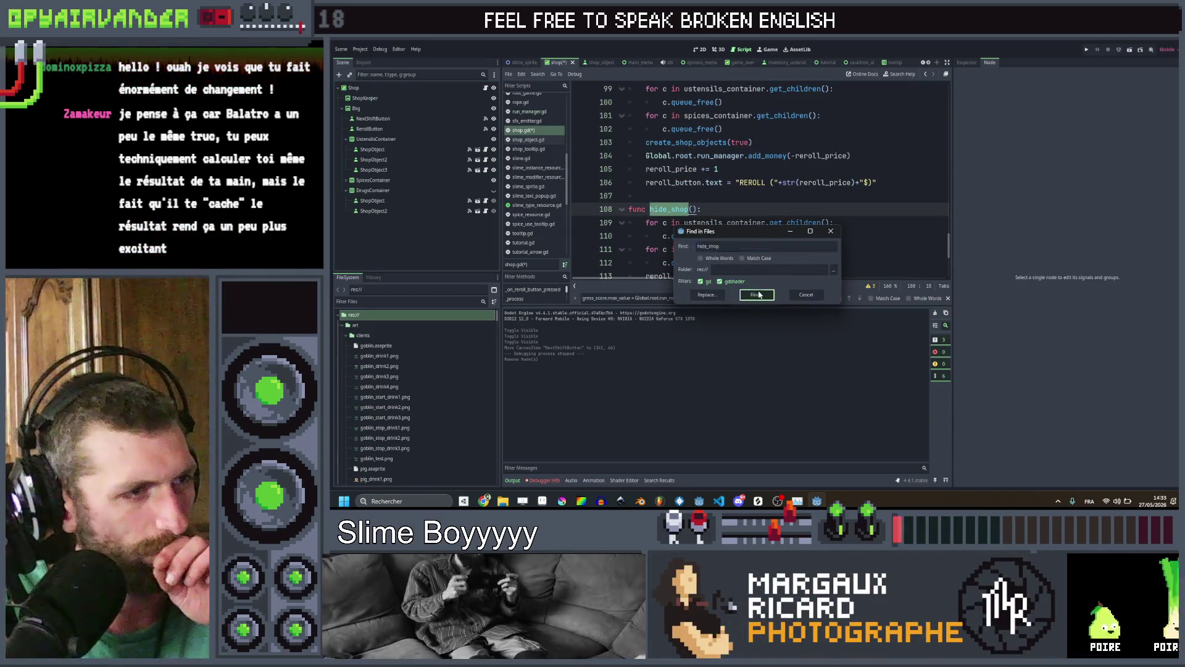
Search the project for hide_shop, open its shop.gd definition, then select NextShiftButton
click(759, 295)
click(576, 336)
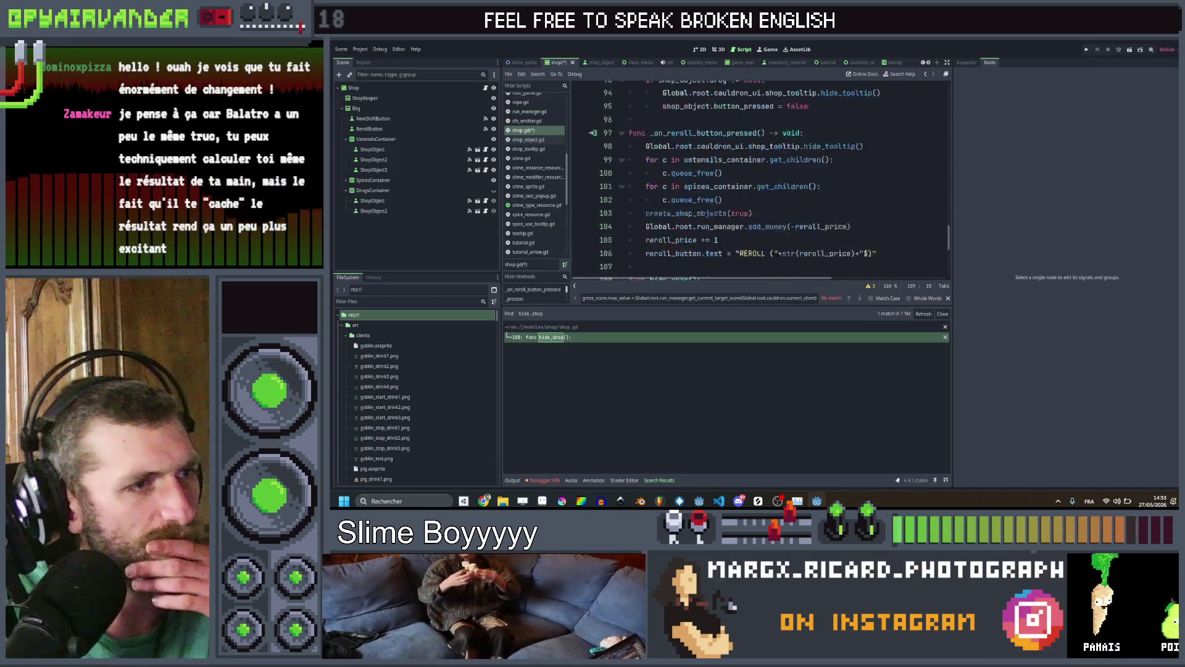
scroll(759, 182, up, 10)
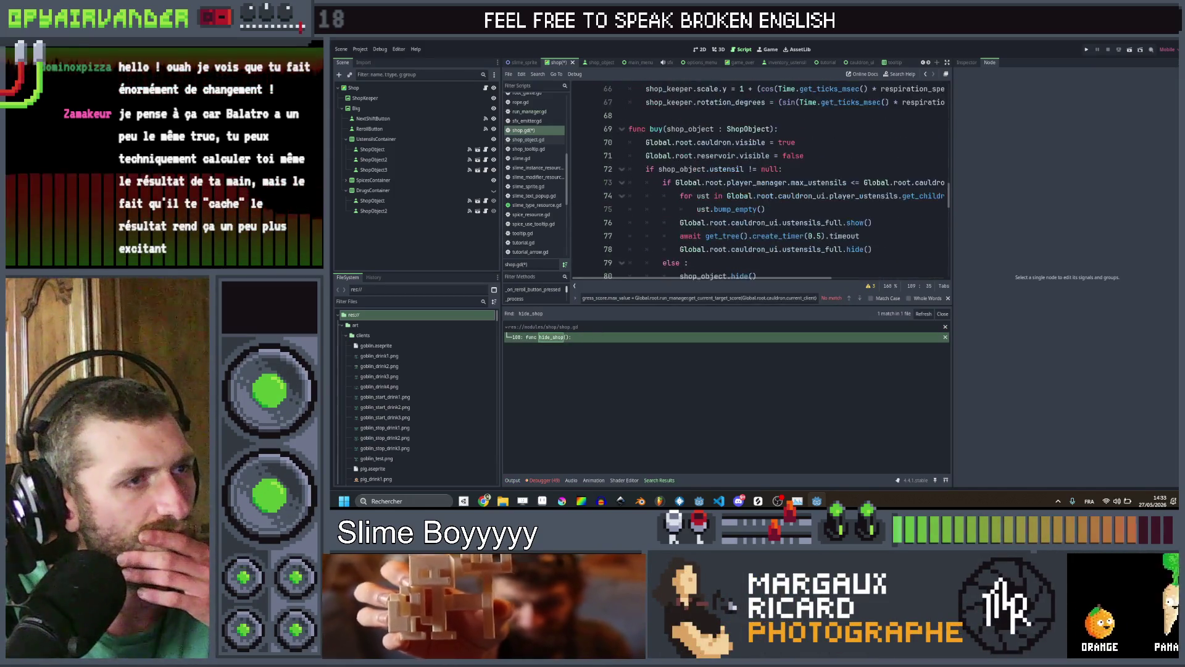
scroll(759, 182, up, 4)
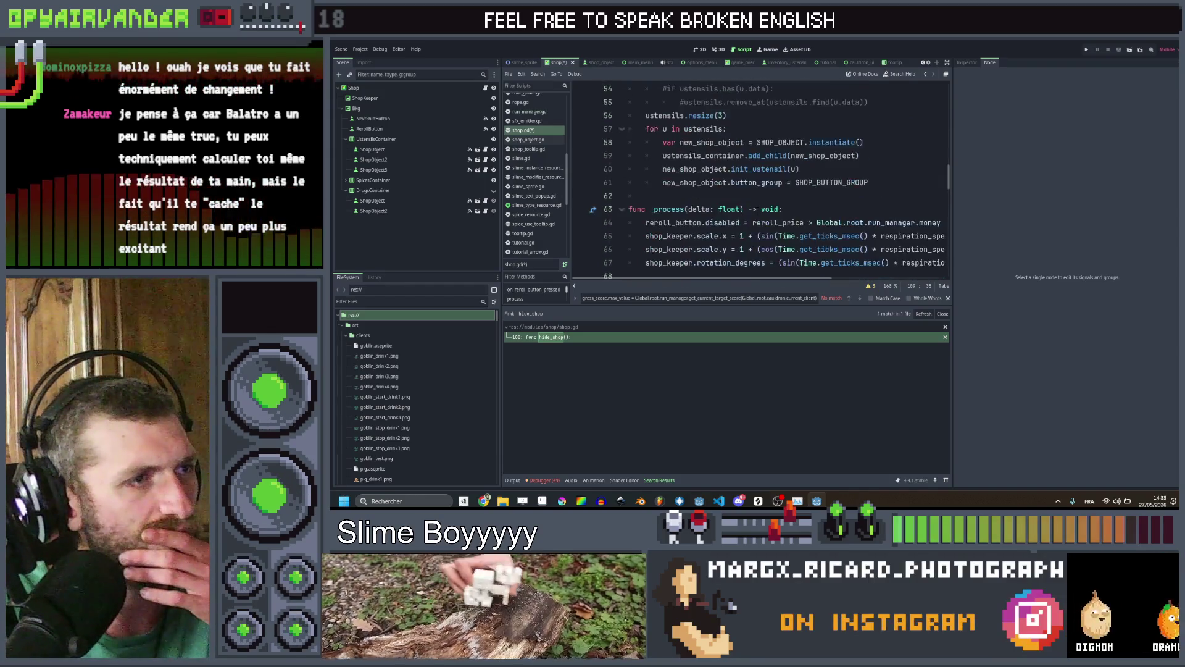
scroll(757, 210, up, 9)
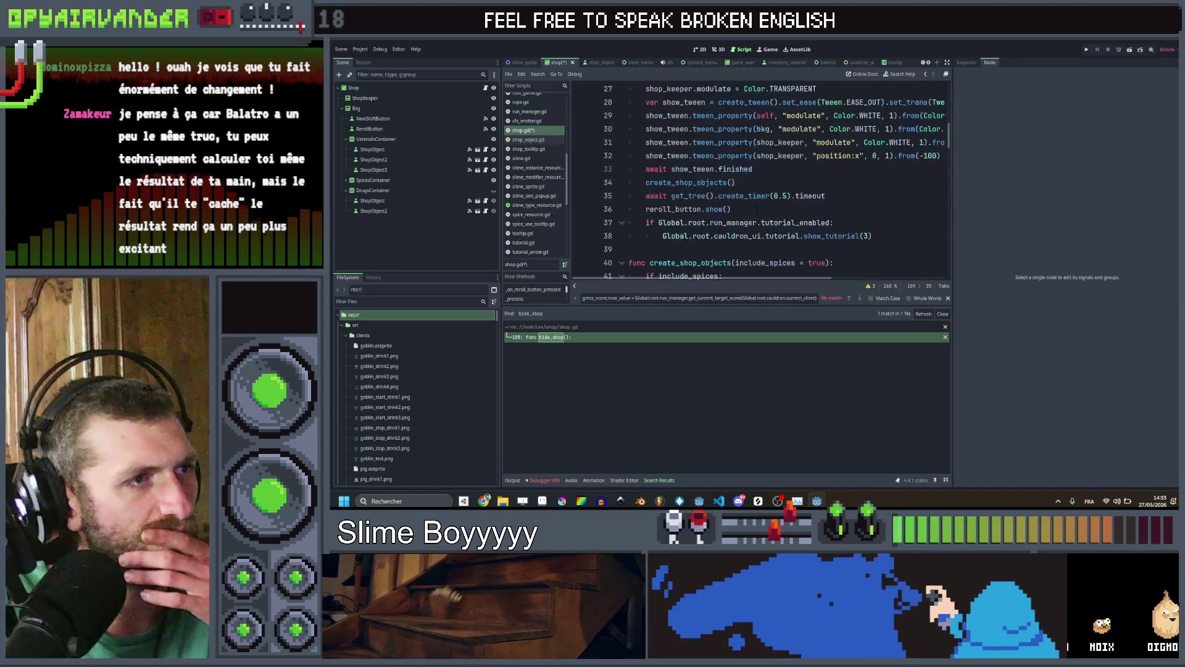
scroll(756, 210, up, 8)
scroll(757, 210, down, 13)
scroll(757, 210, down, 6)
click(406, 120)
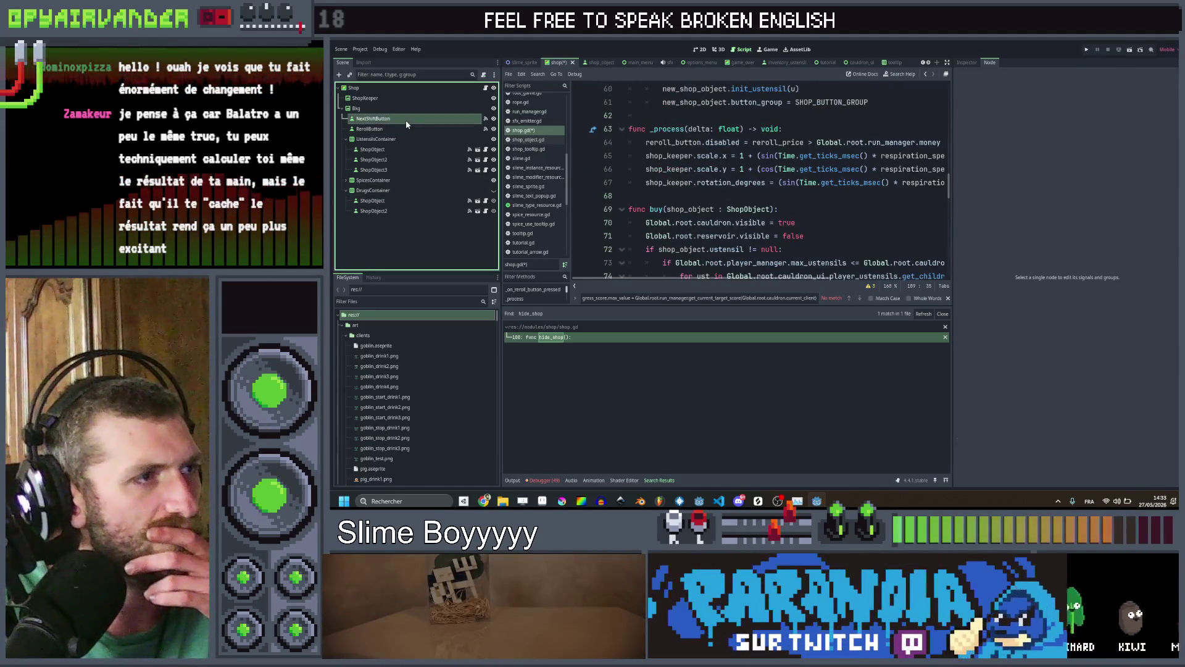
Disconnect NextShiftButton's old pressed() connection and connect it to a new shop.gd handler
right_click(1060, 144)
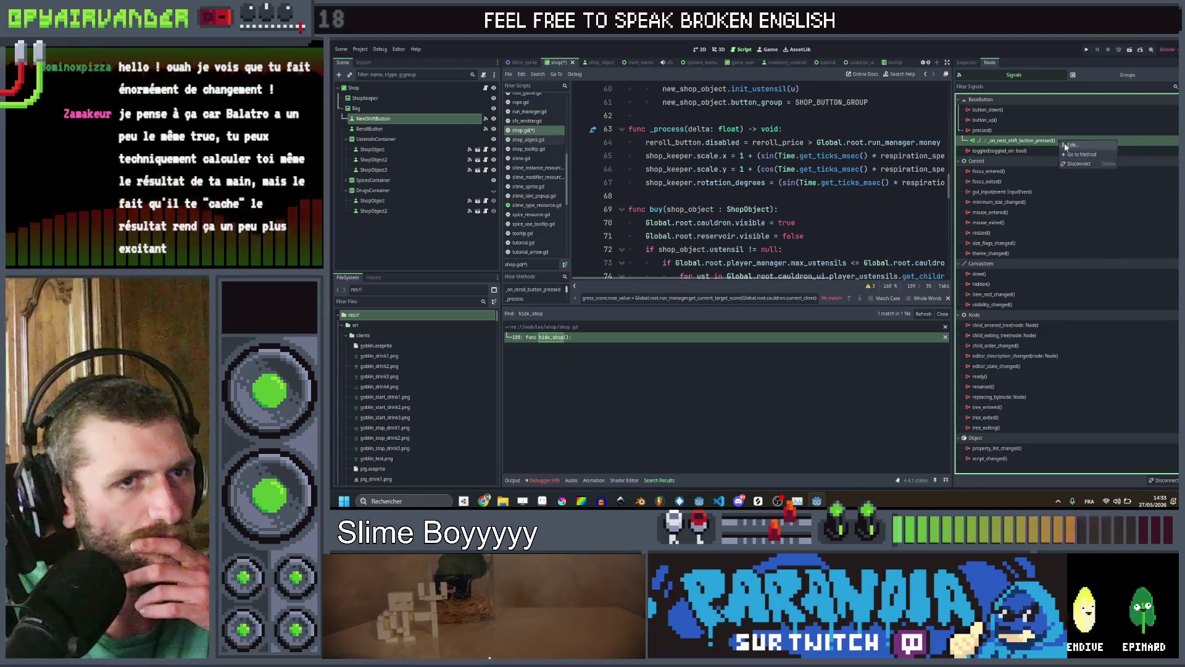
click(1091, 164)
double_click(982, 131)
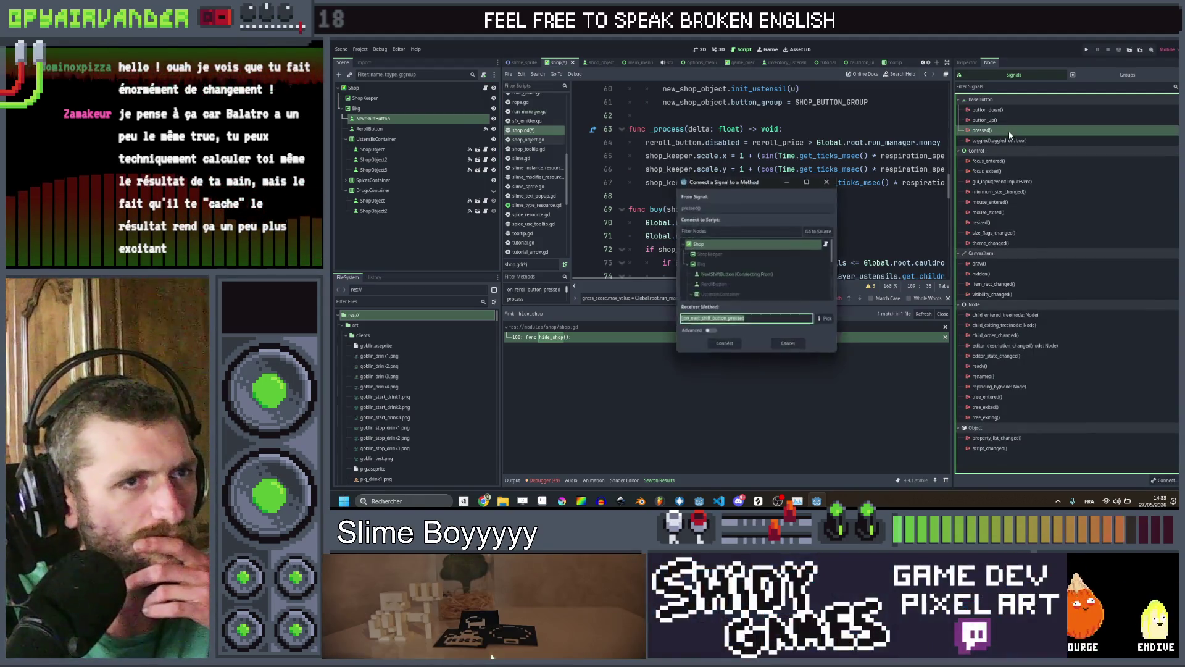
click(731, 348)
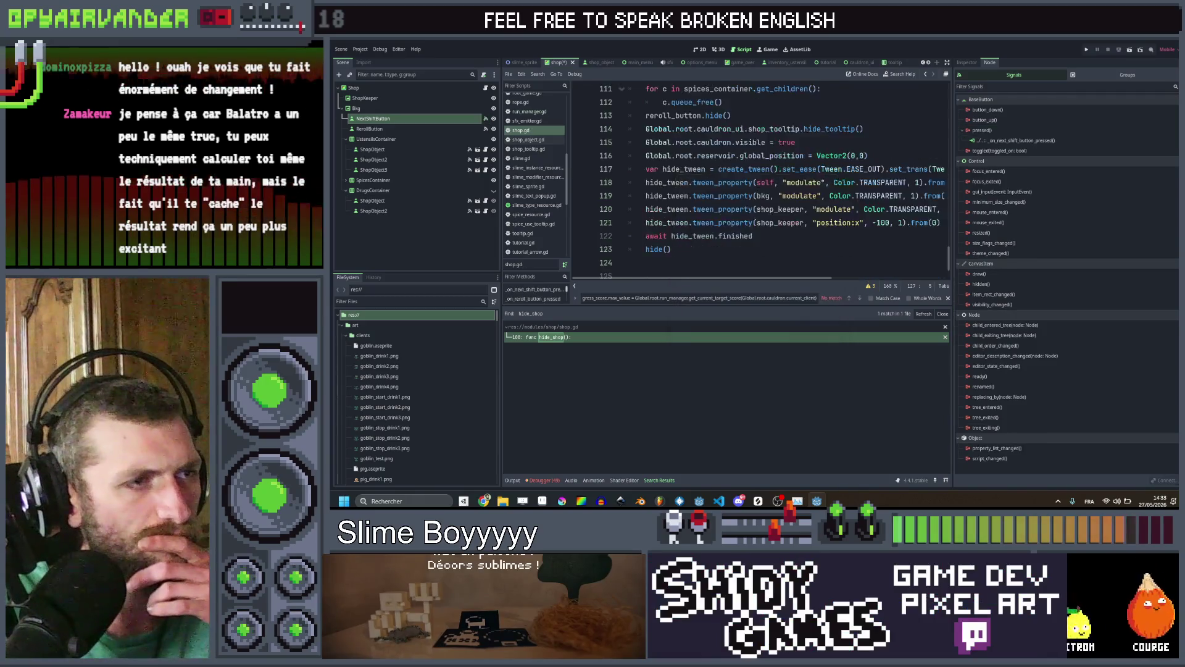
Replace the handler's pass with hide_shop() and Global.root.run_manager.new_shift()
key(shift+End)
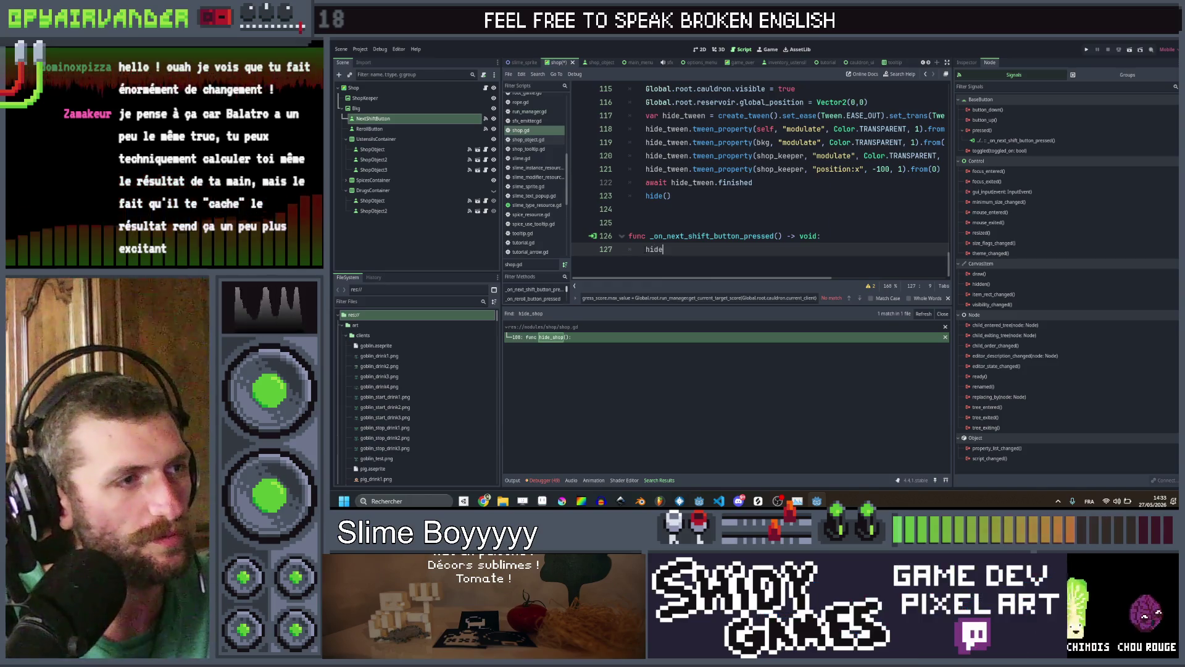
text(hide_shop())
key(Return)
text(n)
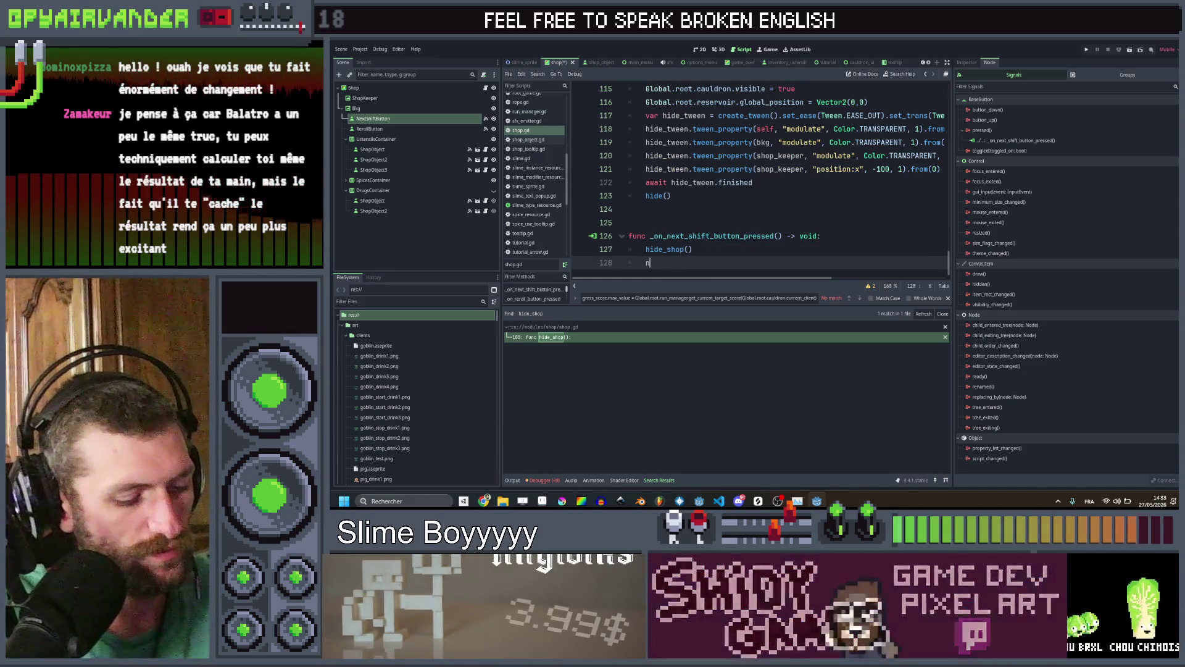
key(BackSpace)
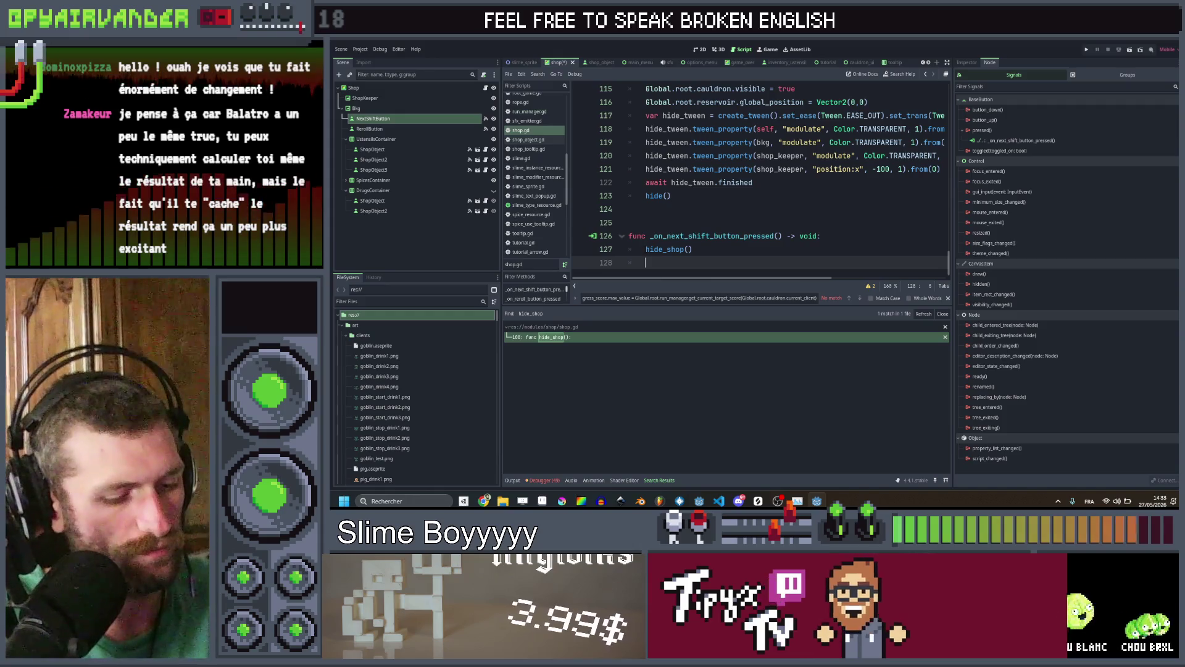
text(Global.)
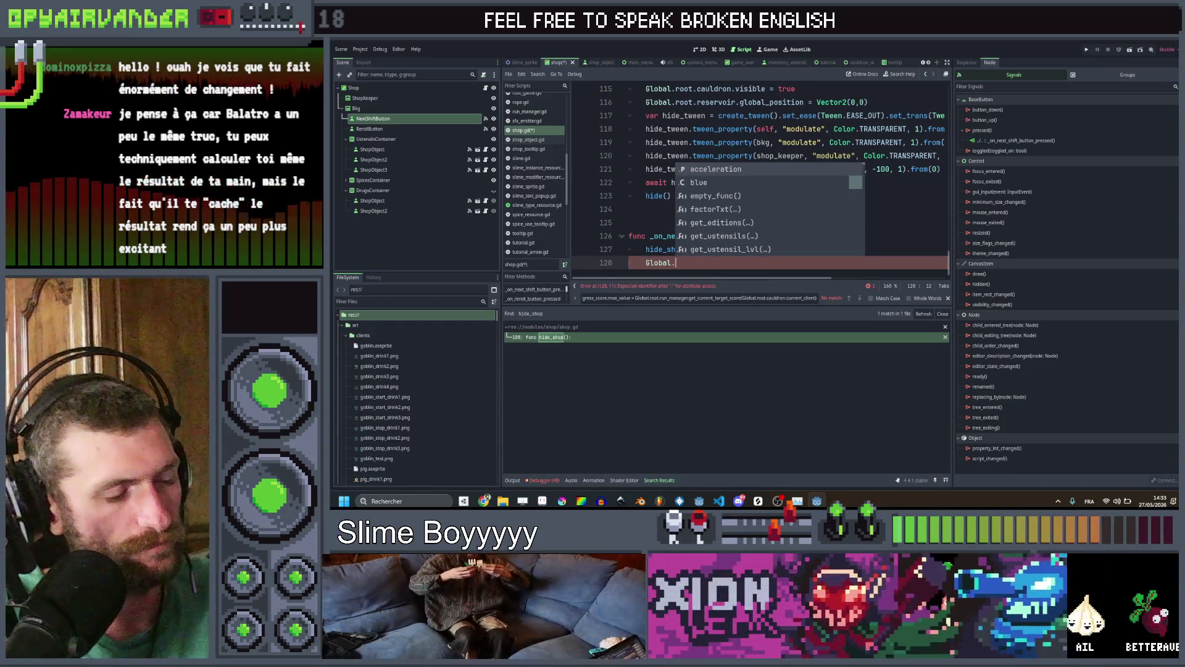
text(root.)
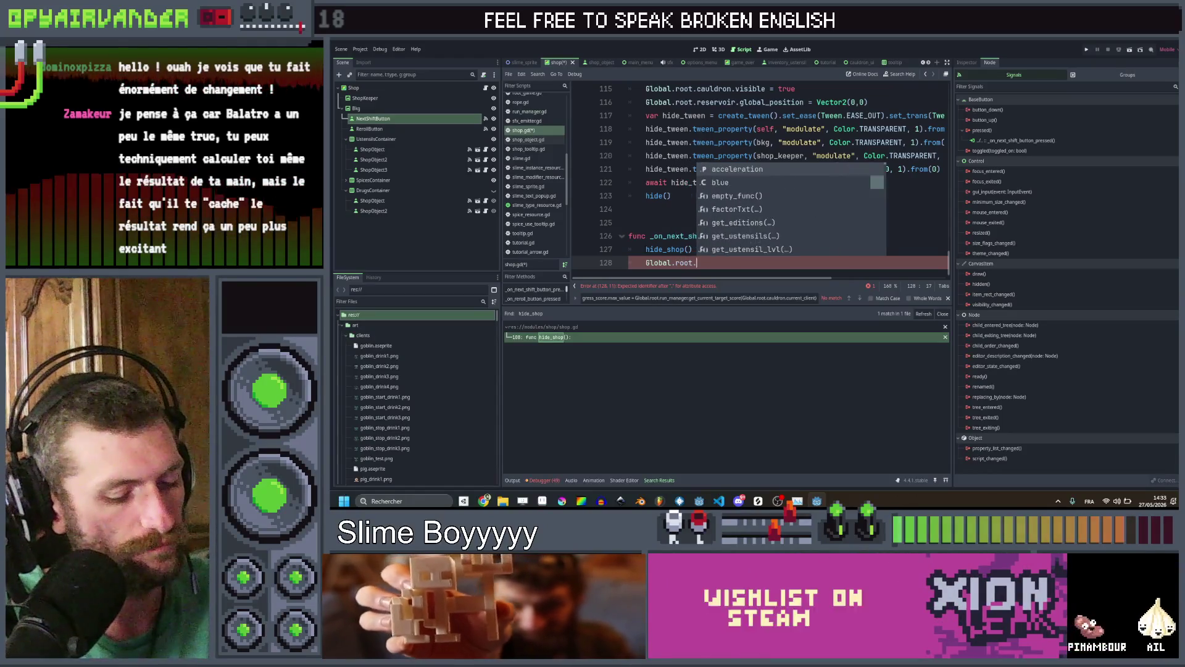
text(run_manager.)
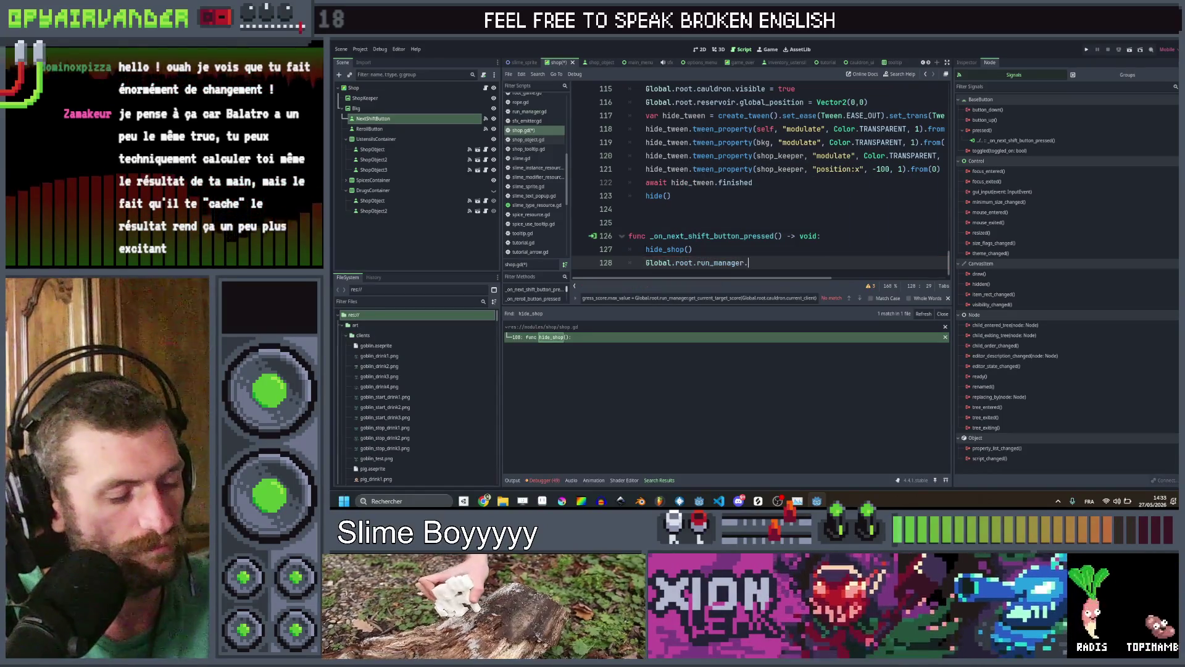
text(new)
key(Return)
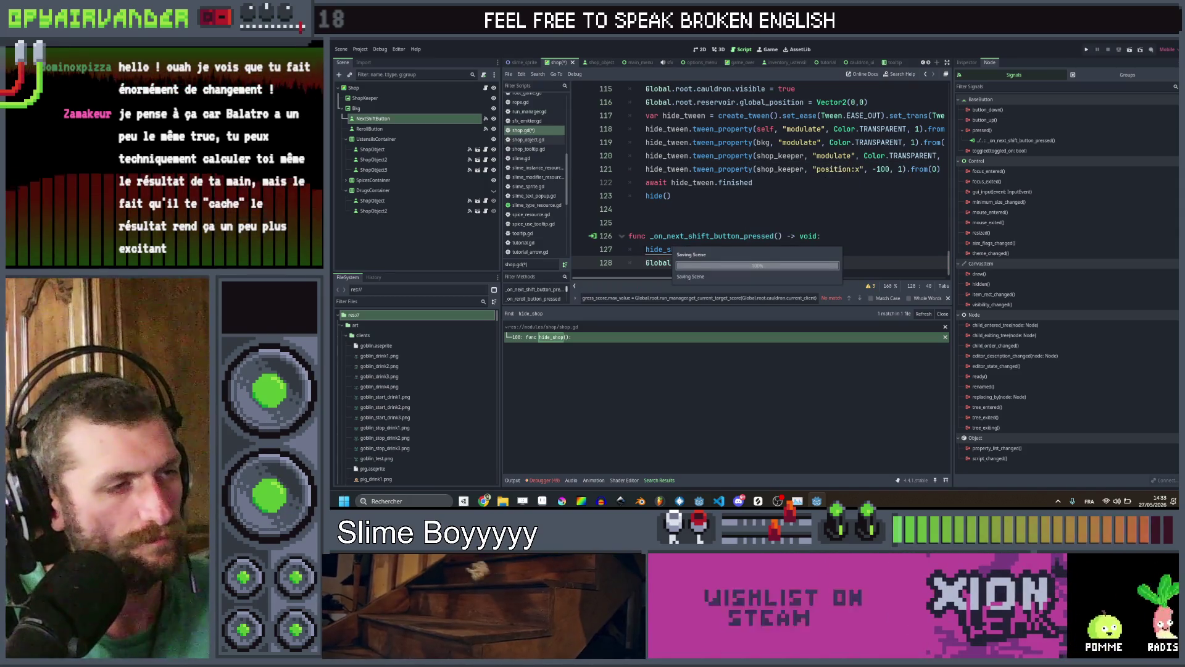
ctrl+click(767, 263)
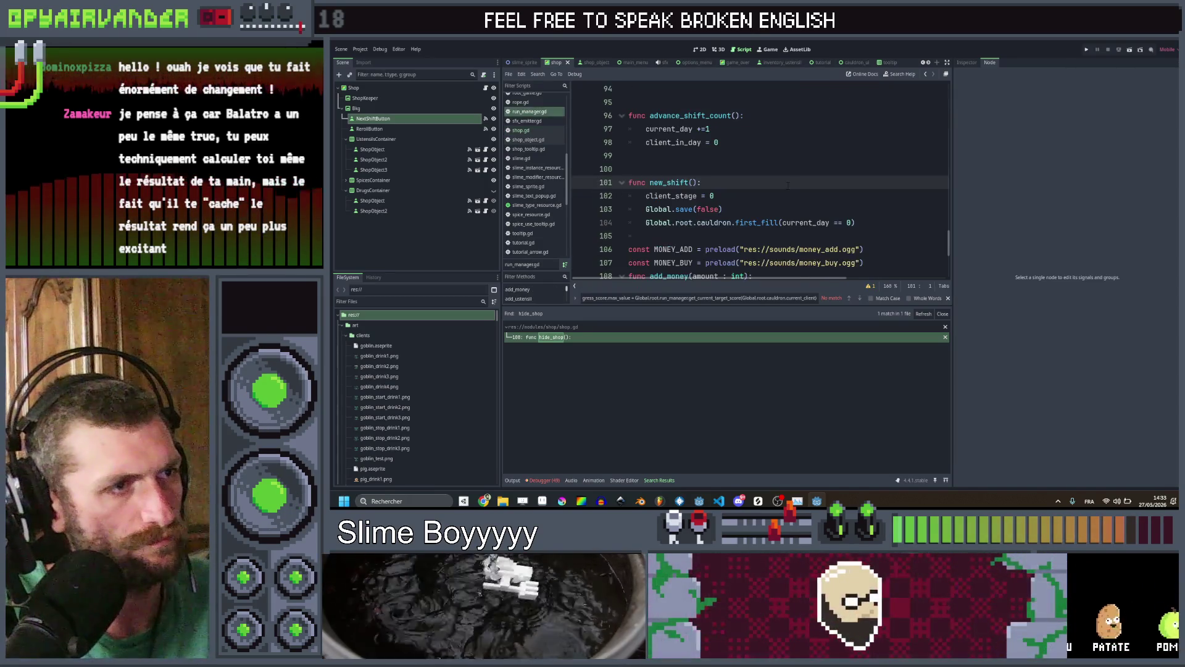
Look over new_shift in run_manager.gd, then navigate back to the next-shift handler in shop.gd
click(928, 74)
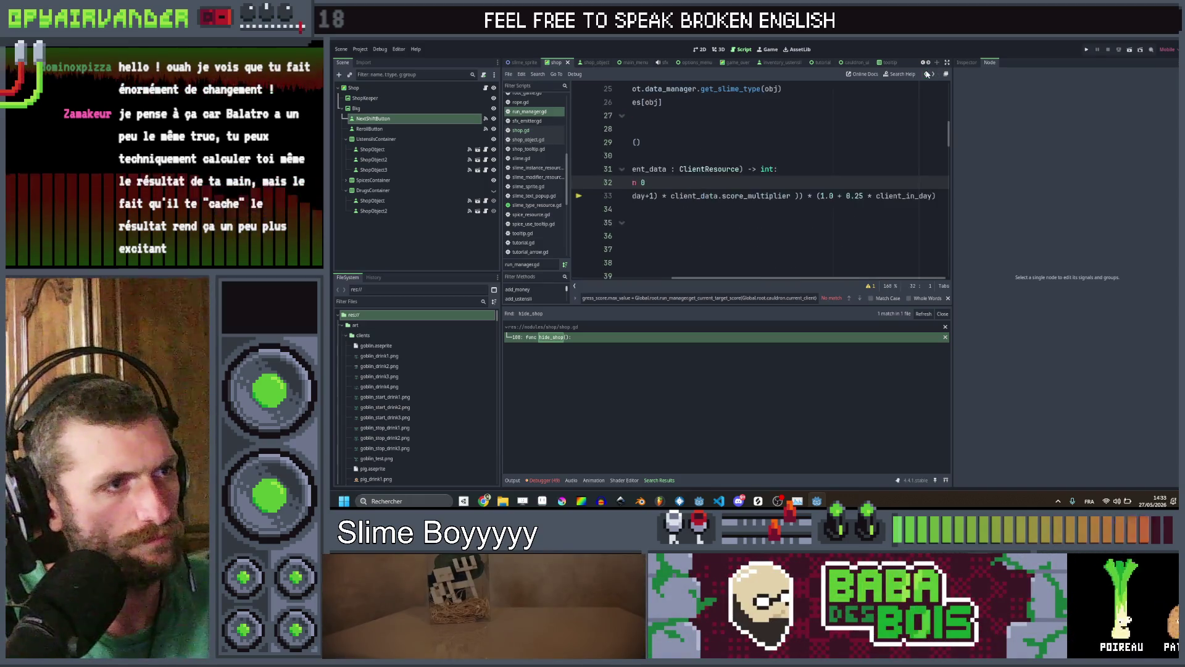
click(926, 74)
click(925, 74)
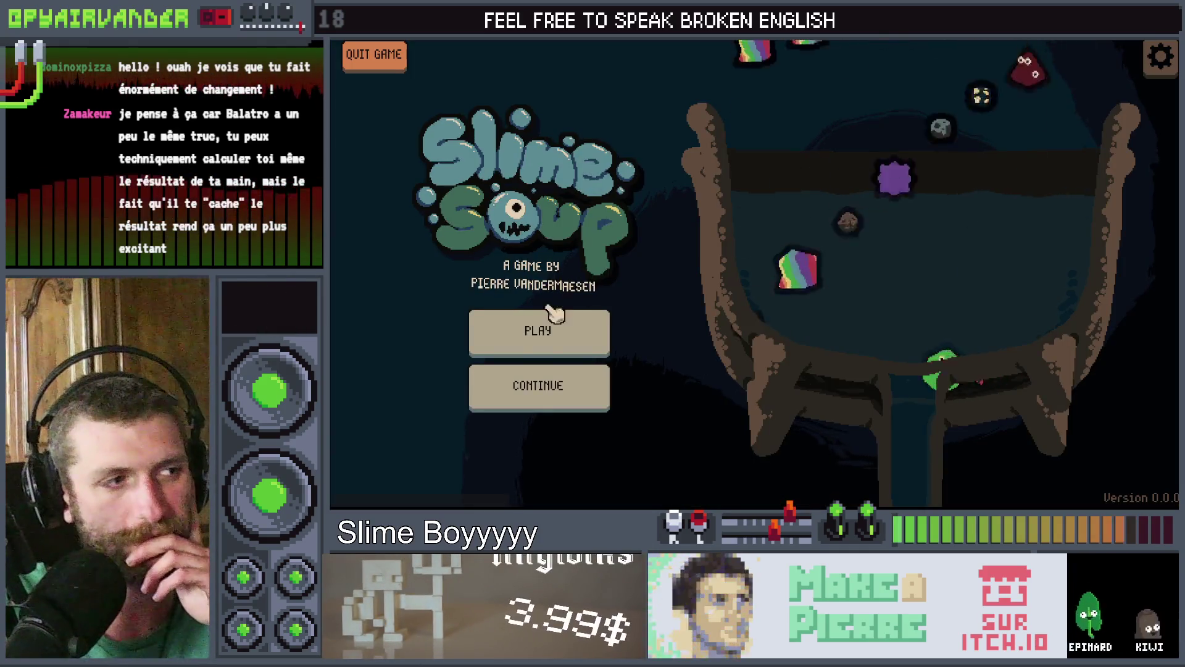
Start a new game with PLAY and pop and merge blood slimes in the cauldron
click(531, 333)
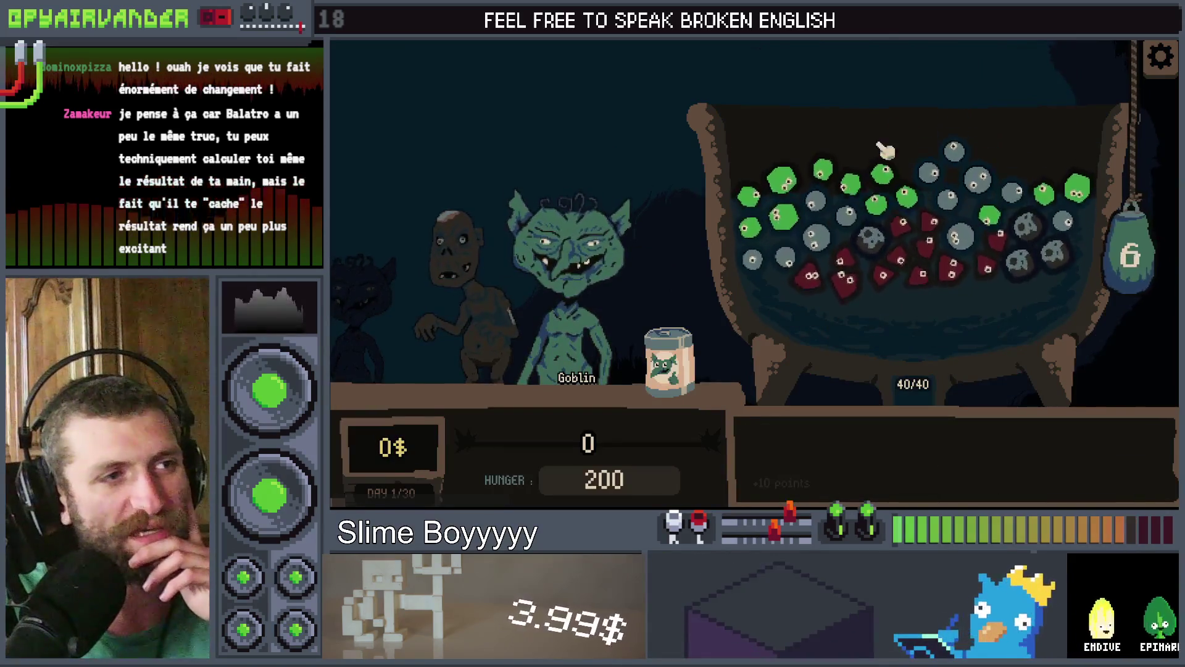
click(811, 264)
click(852, 270)
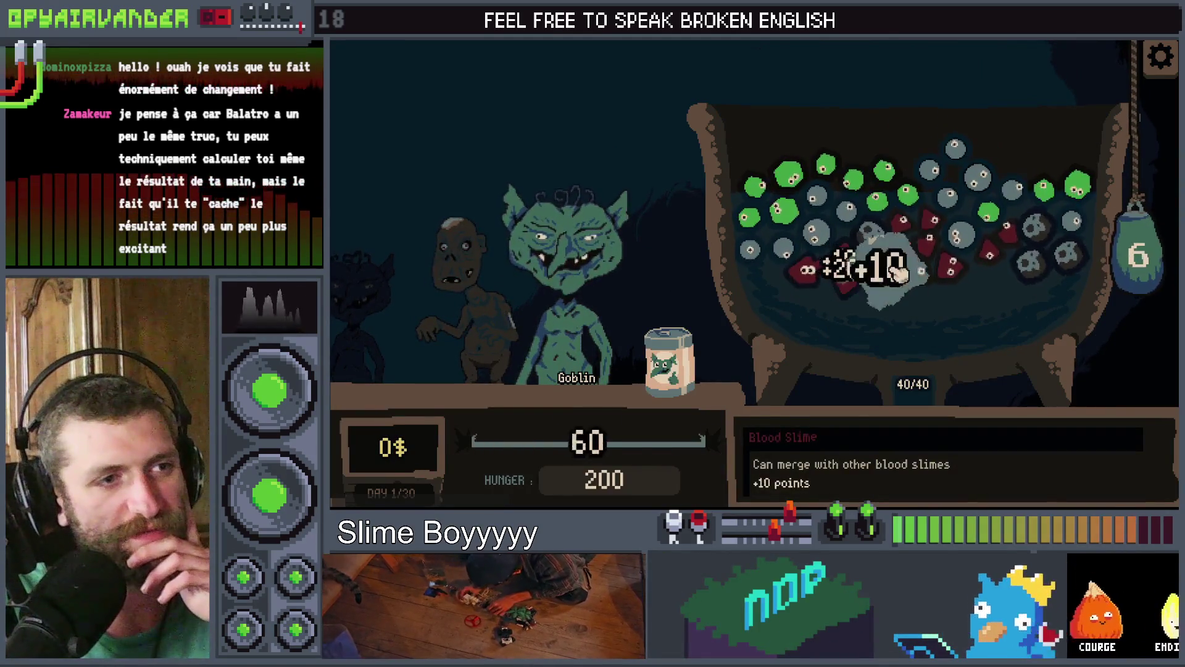
click(923, 276)
click(935, 234)
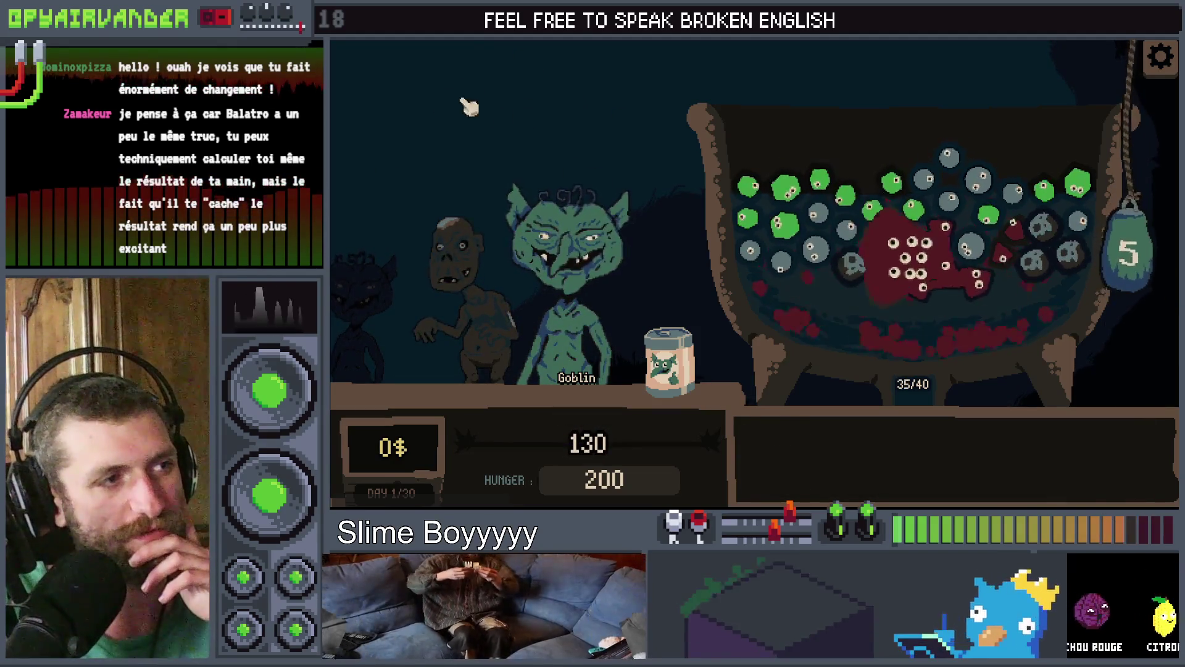
click(911, 267)
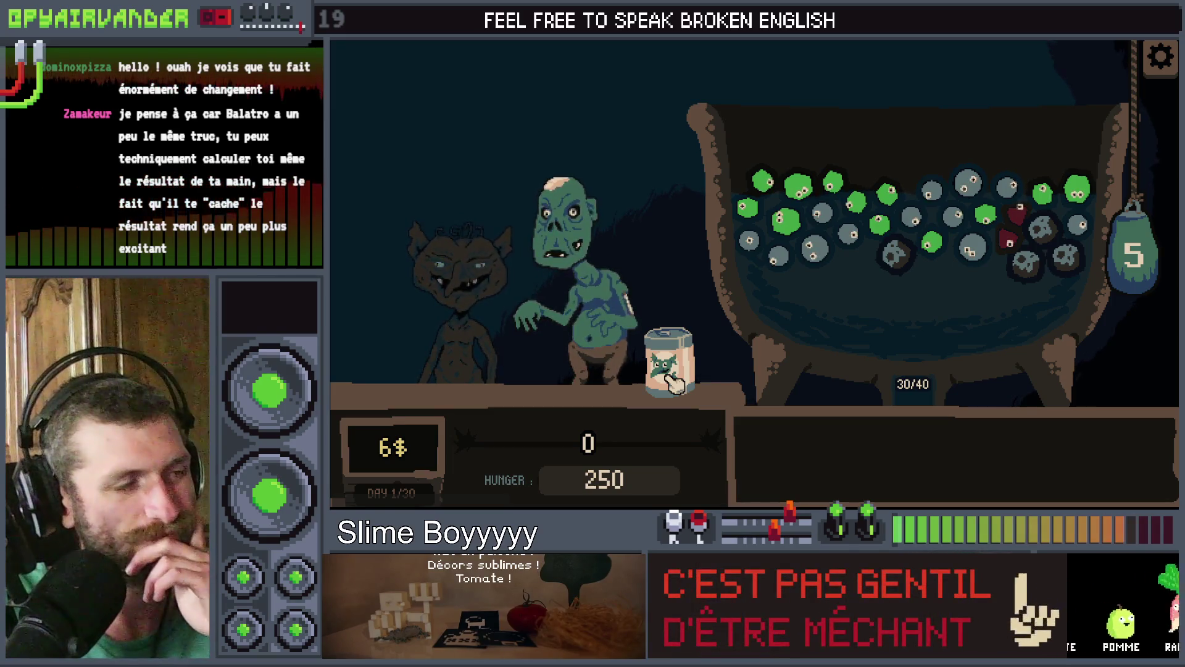
Chain pus slimes together and pop slimes to feed the first client
mouse_move(787, 226)
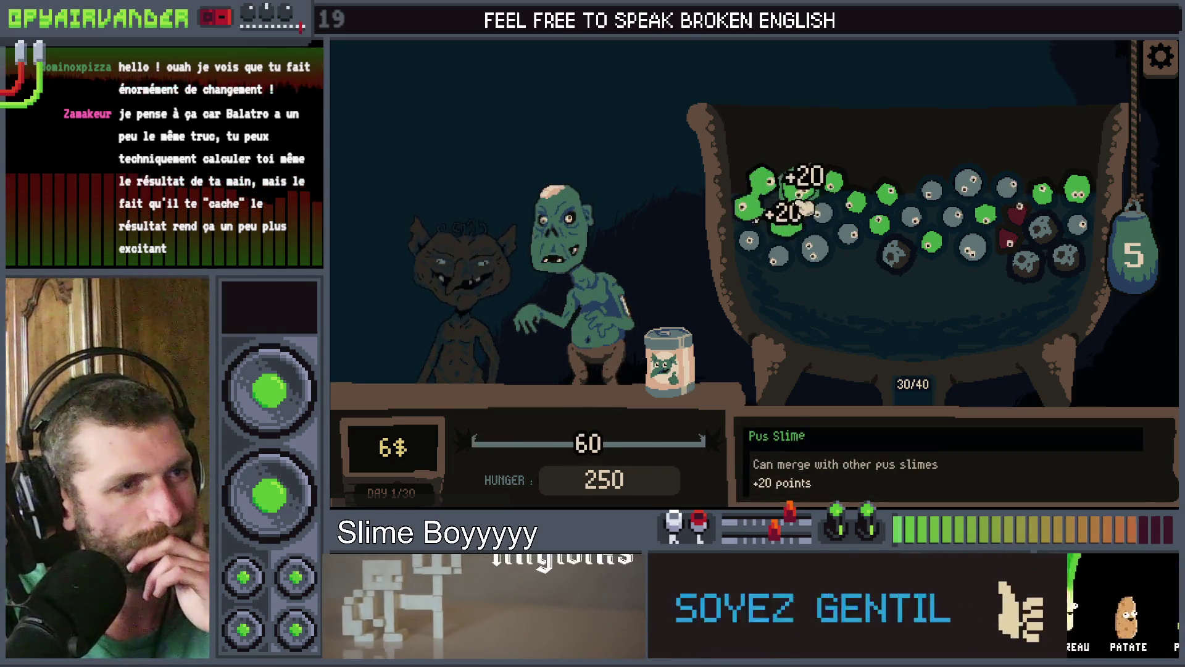
drag(805, 206, 845, 197)
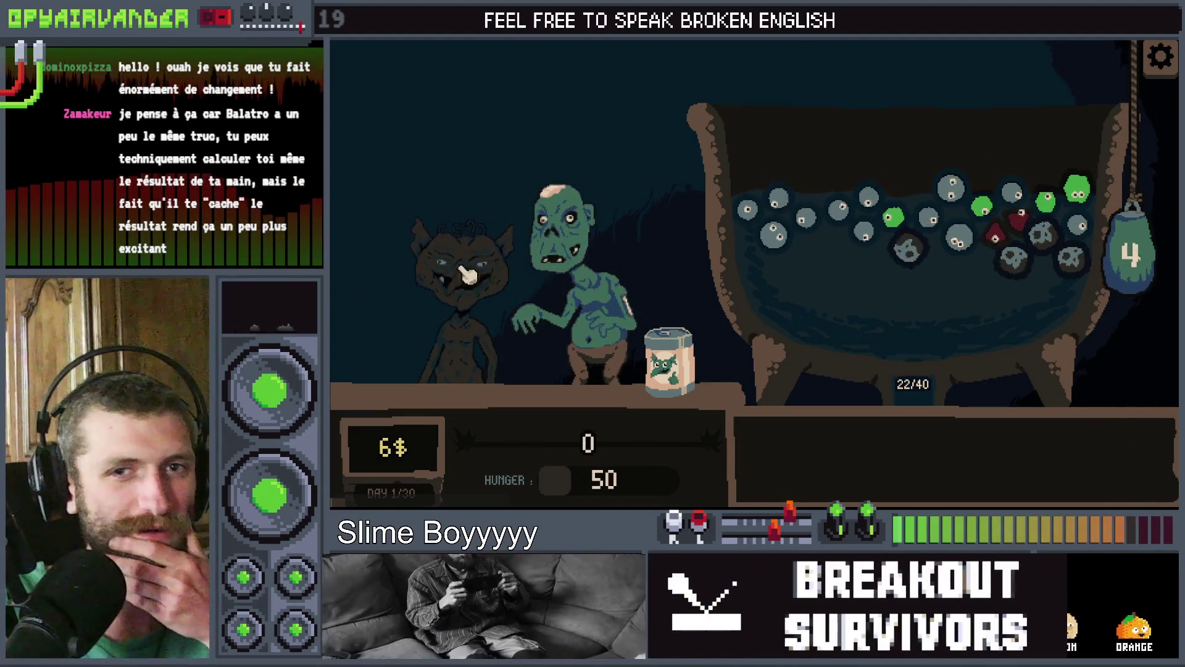
mouse_move(771, 207)
click(761, 241)
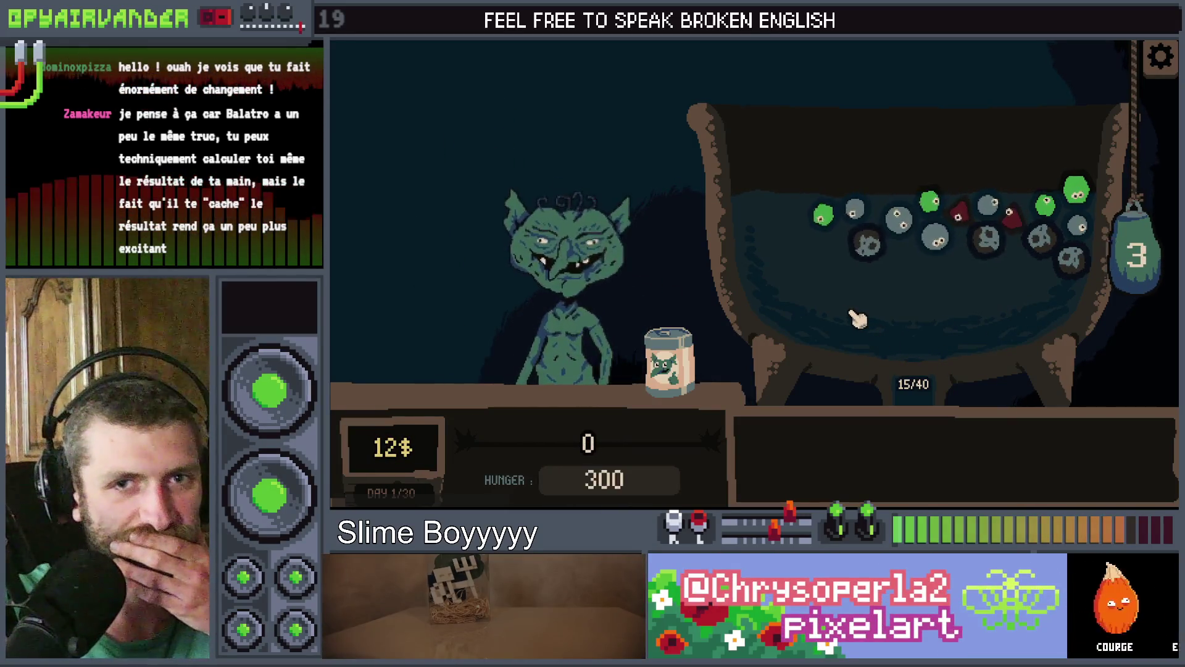
Pour from the can and merge blood, pus, snot and grey slimes until the shift ends
click(854, 217)
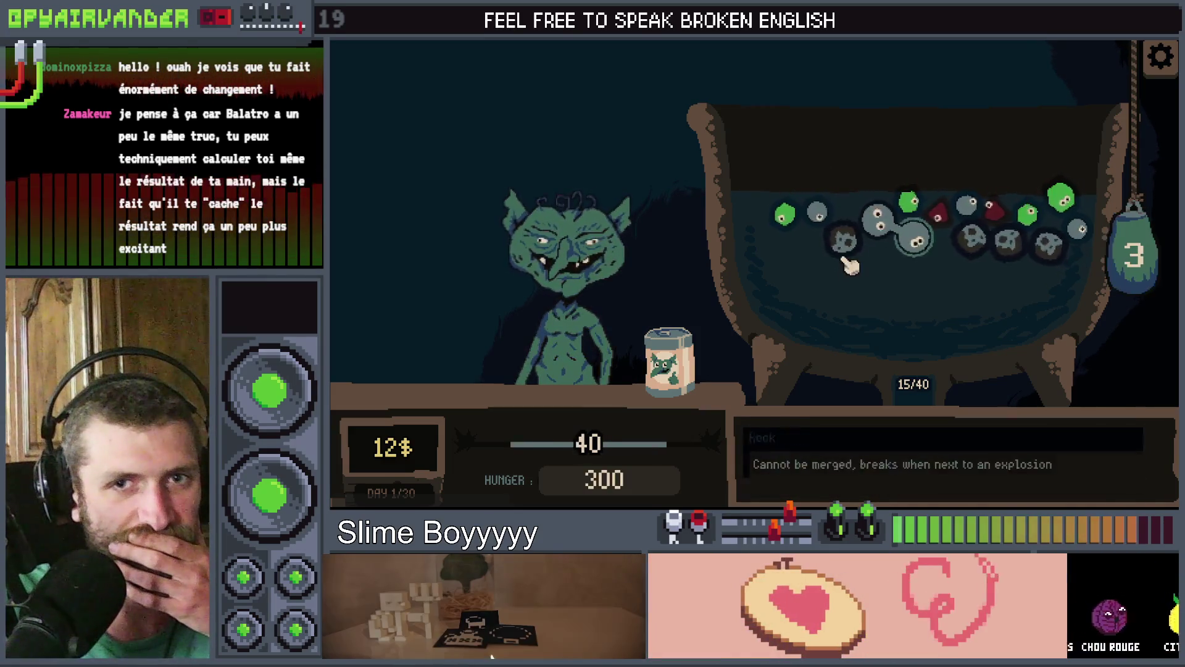
click(679, 360)
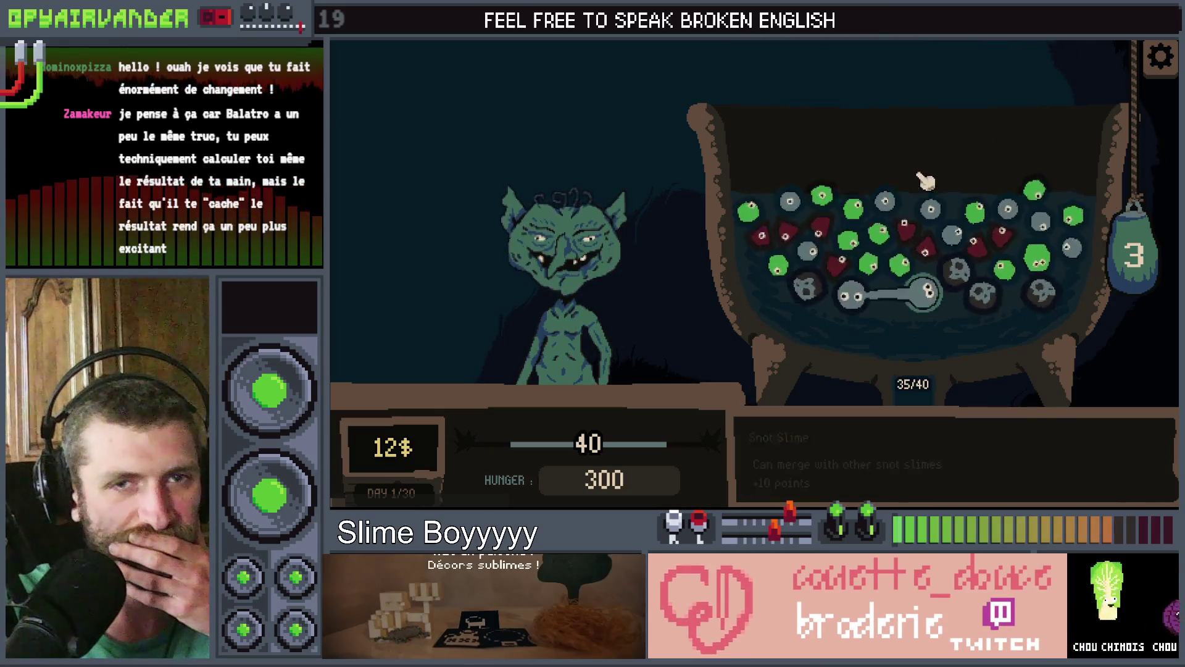
click(833, 198)
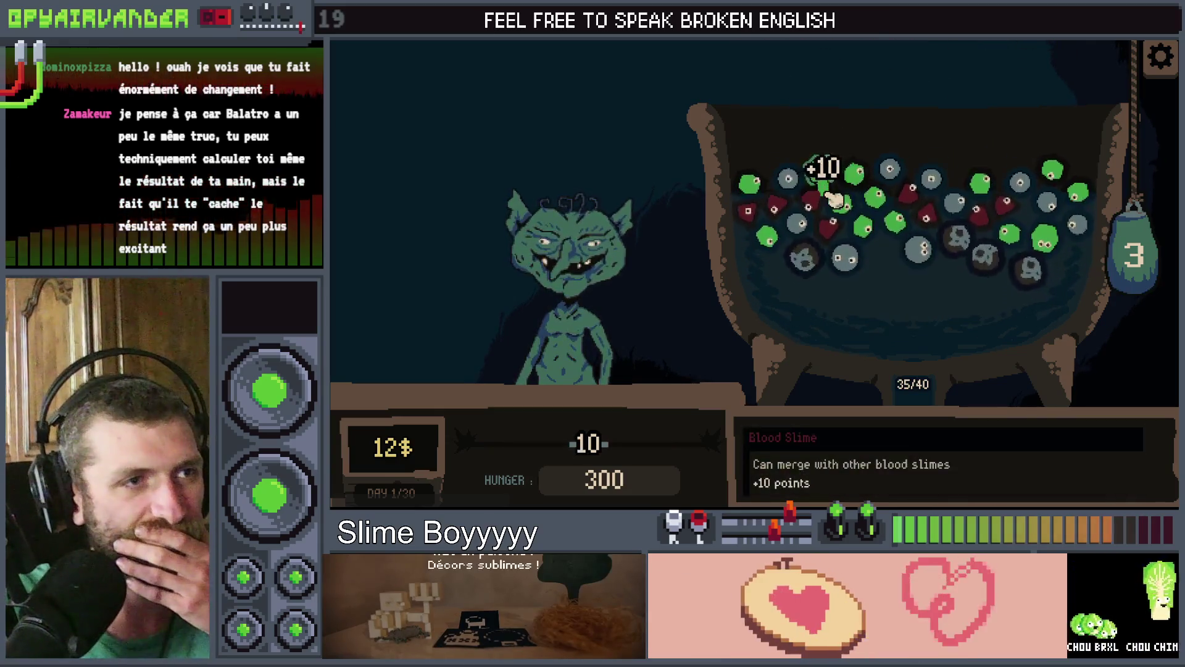
click(877, 210)
click(1074, 241)
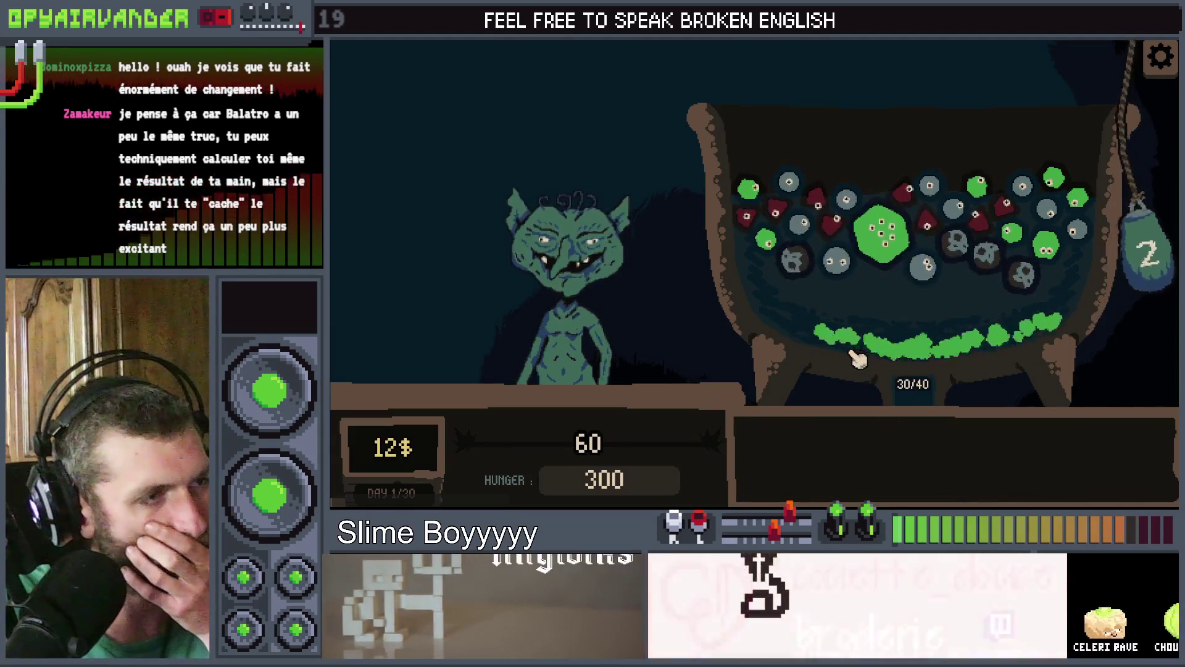
mouse_move(813, 213)
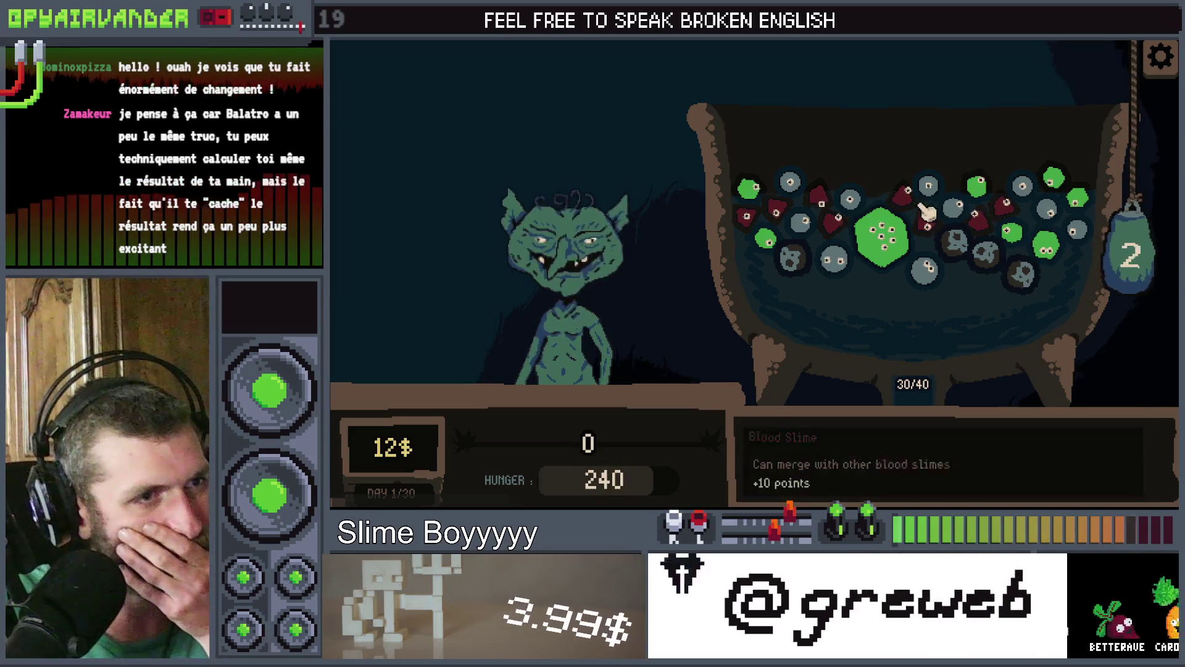
click(791, 224)
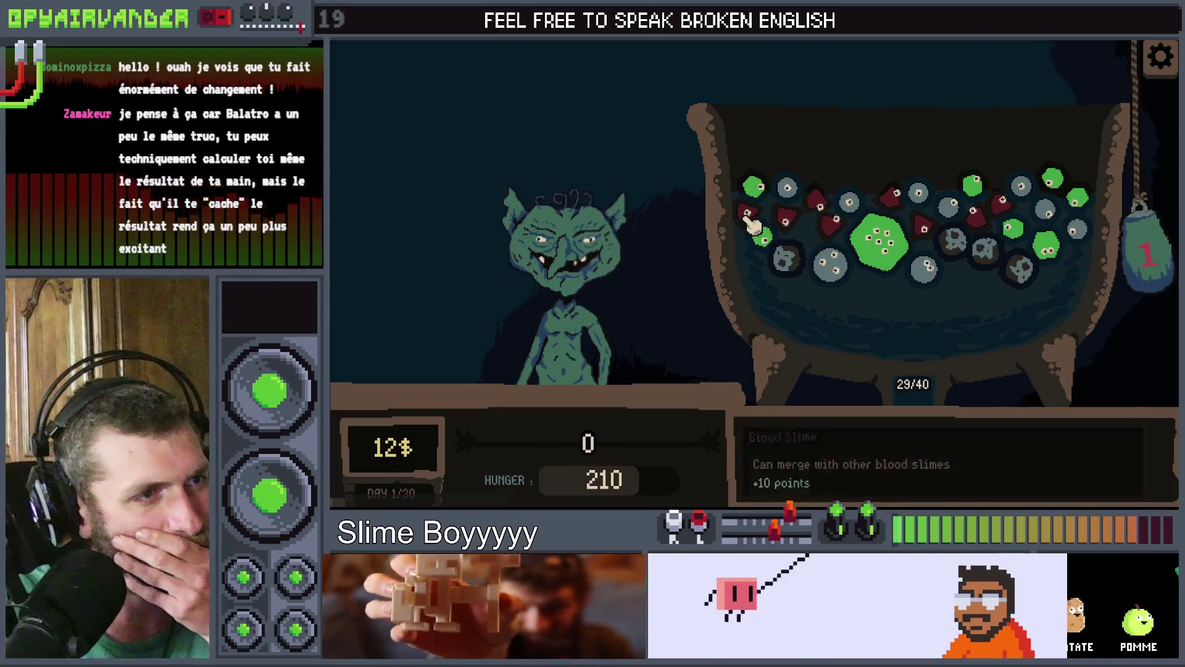
click(793, 225)
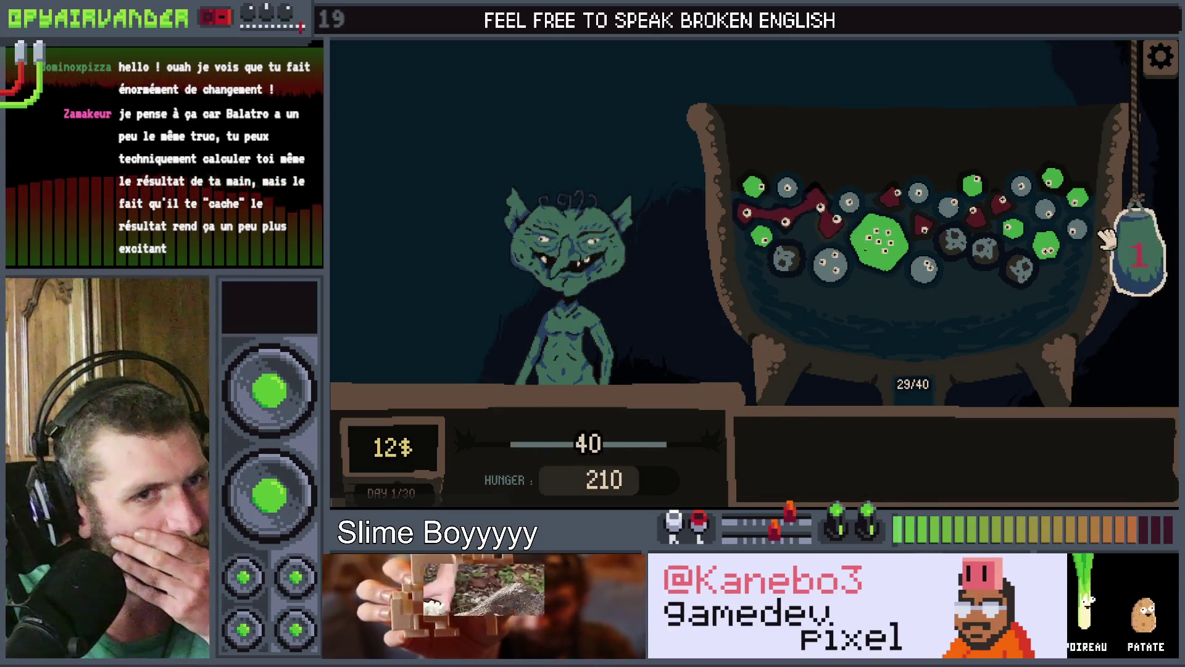
drag(1134, 322, 1134, 395)
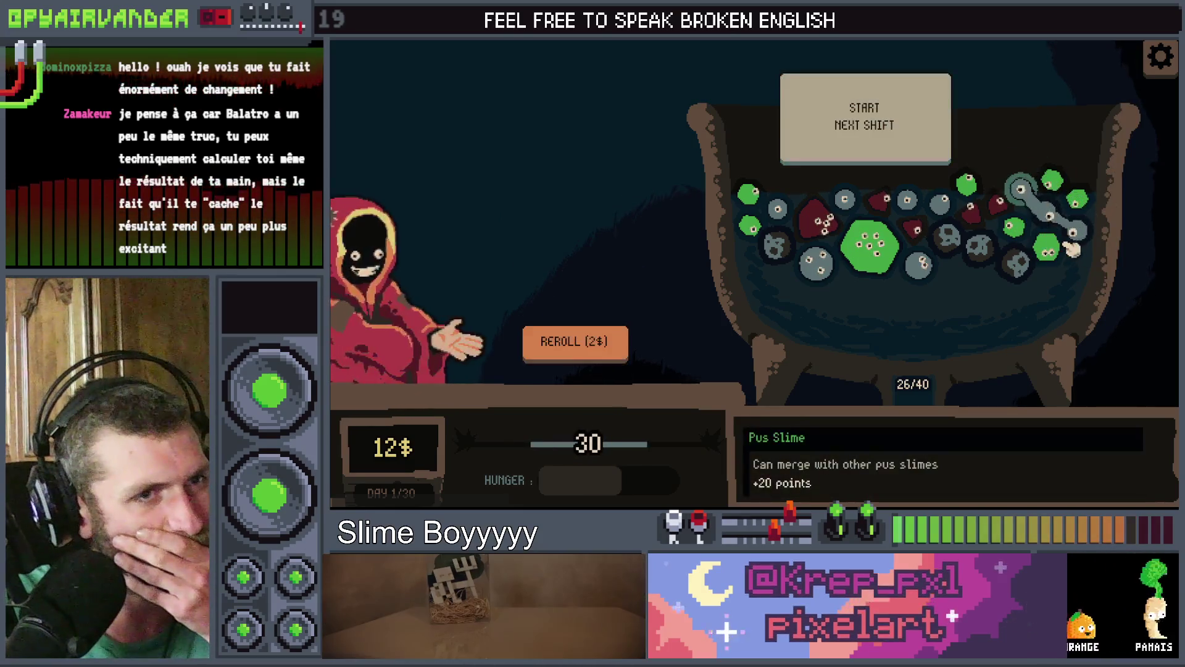
Reroll the Slime Soup shop's offered items twice
mouse_move(538, 243)
mouse_move(641, 265)
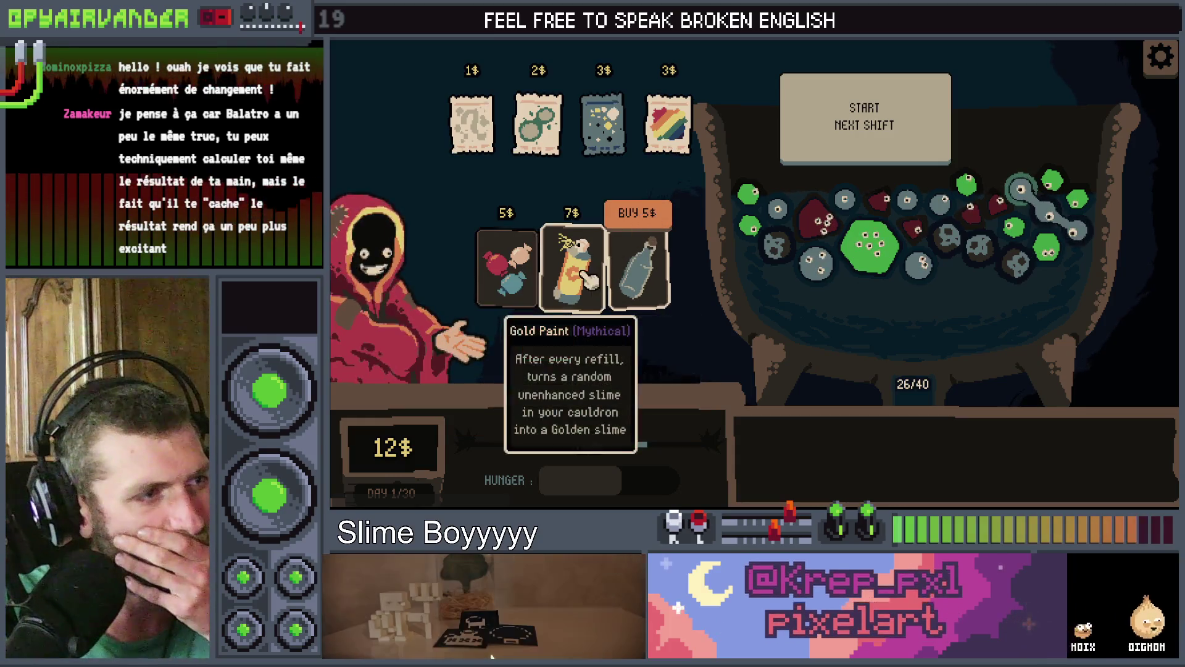
click(569, 341)
mouse_move(524, 284)
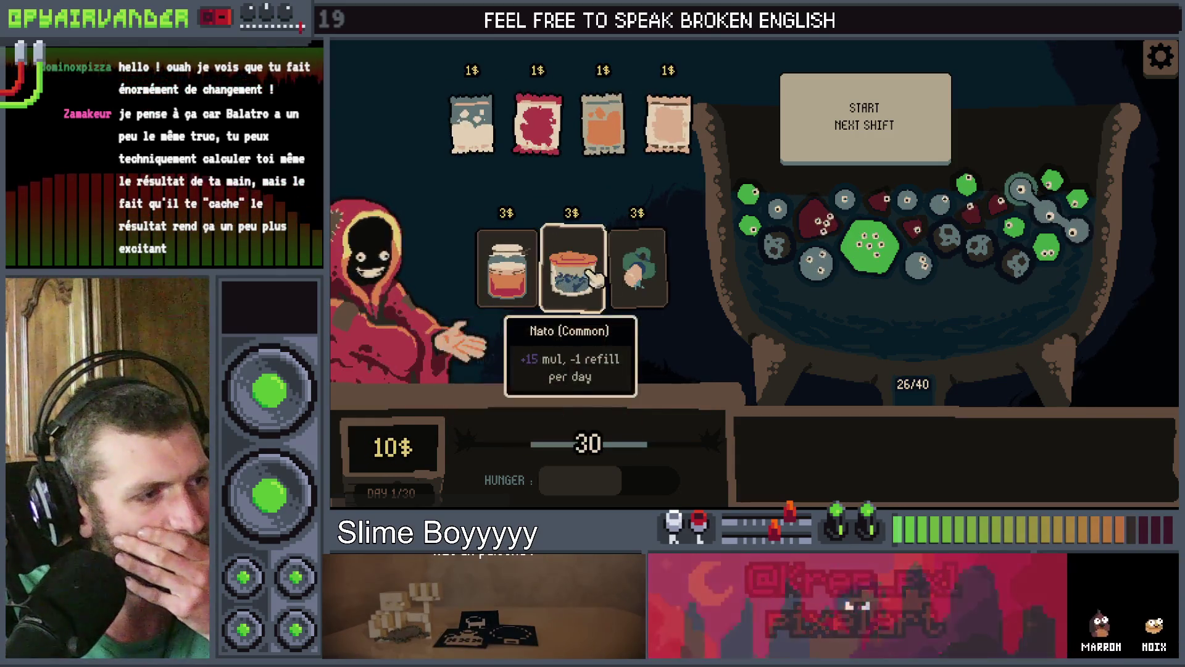
mouse_move(635, 269)
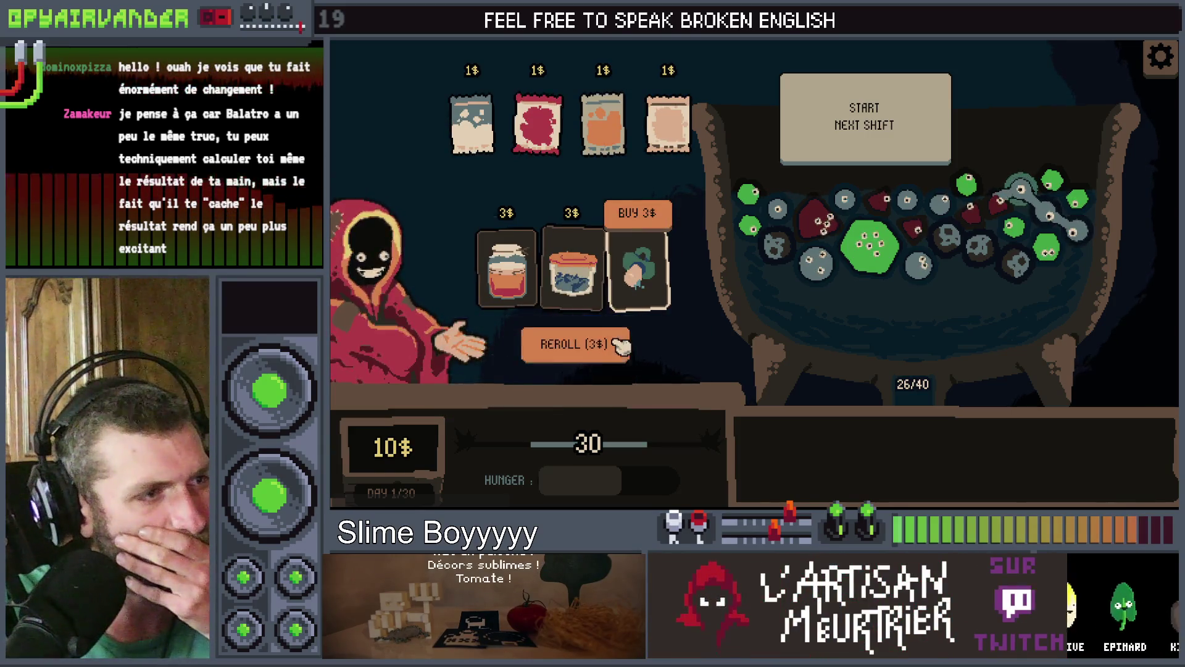
click(574, 341)
Buy the Pressure Cooker for 5$ and start the next shift
mouse_move(593, 284)
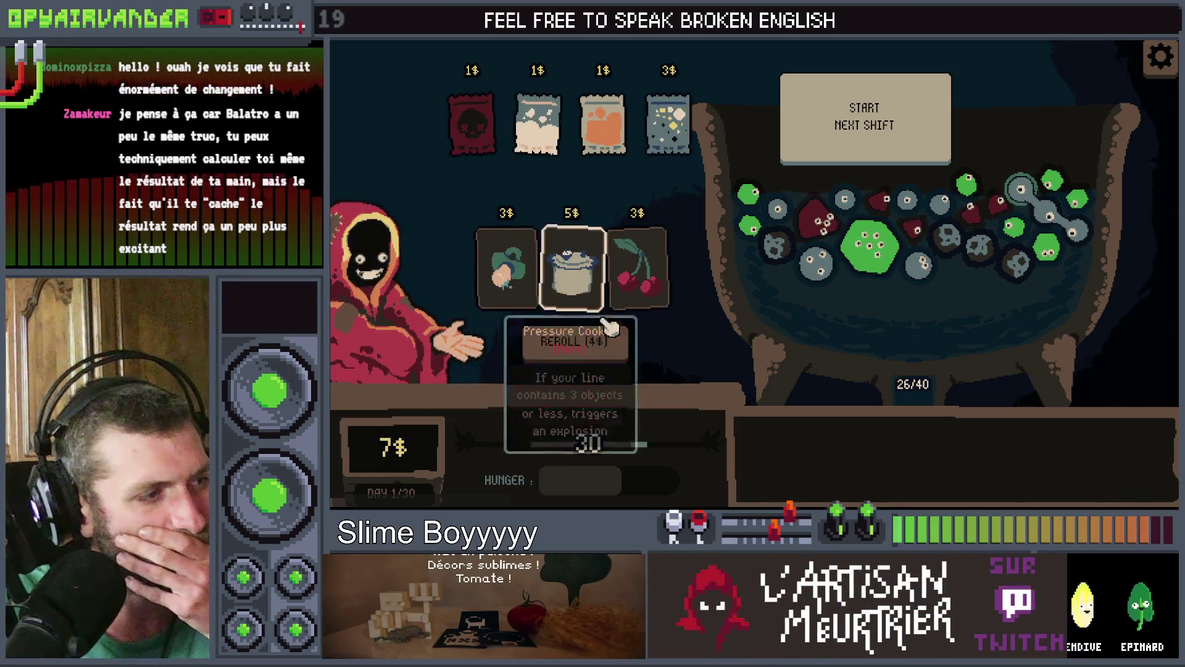
click(596, 226)
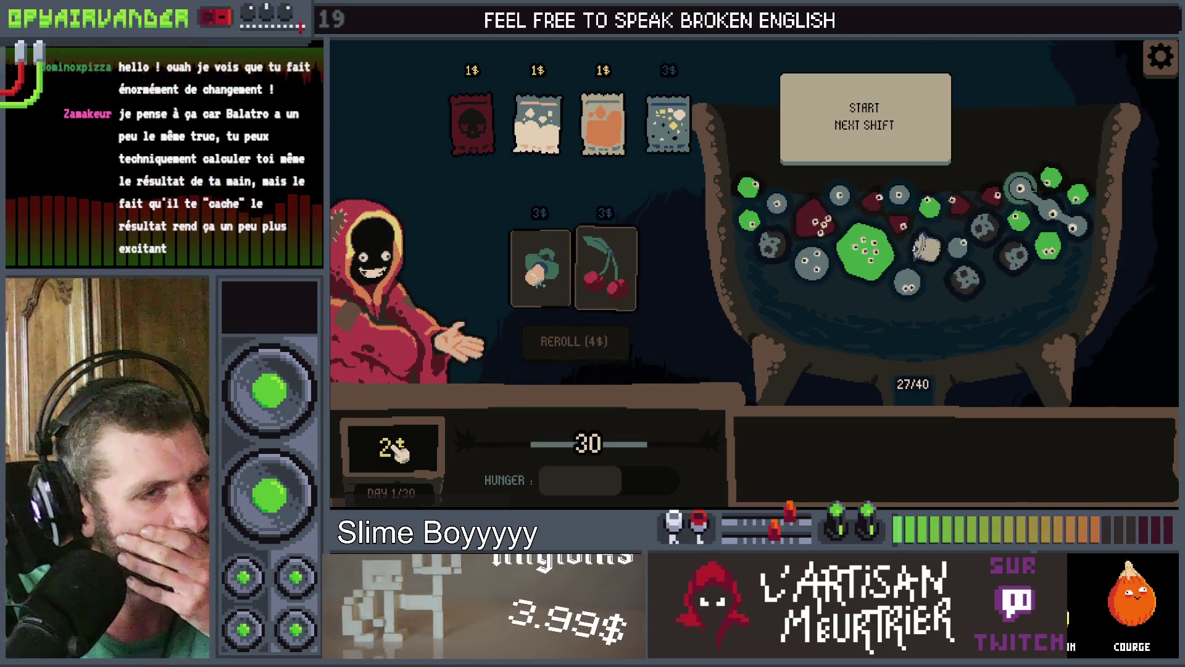
click(894, 128)
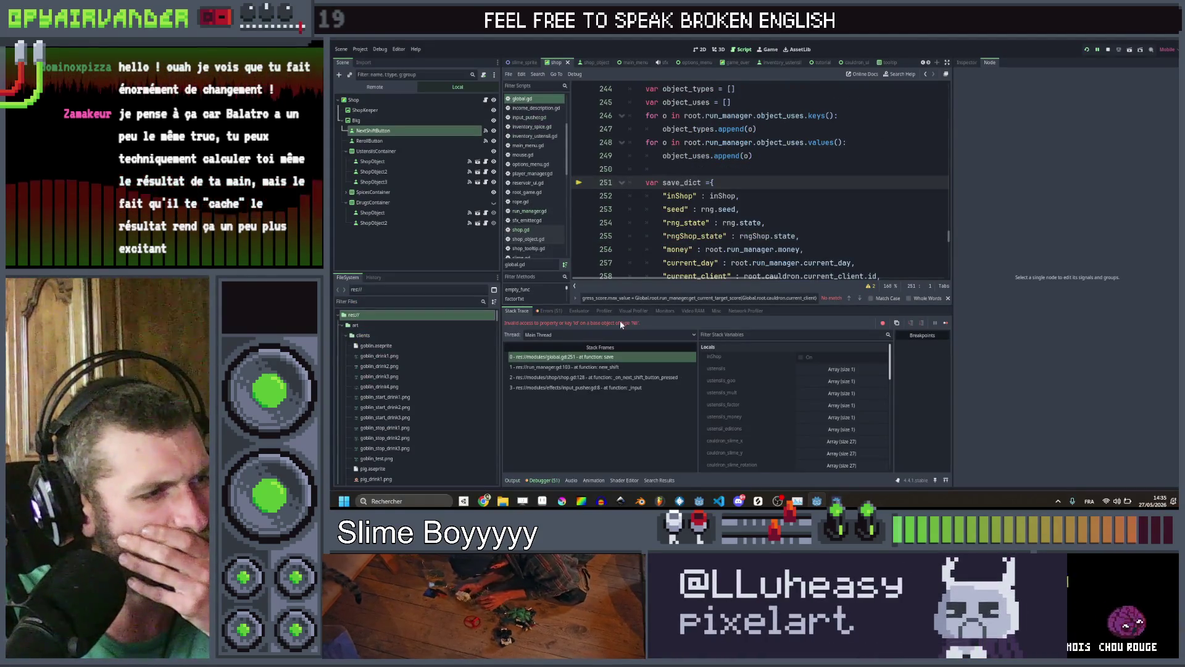
Inspect the crash at global.gd line 251 in save_dict and the current_client use on line 258
scroll(757, 193, up, 1)
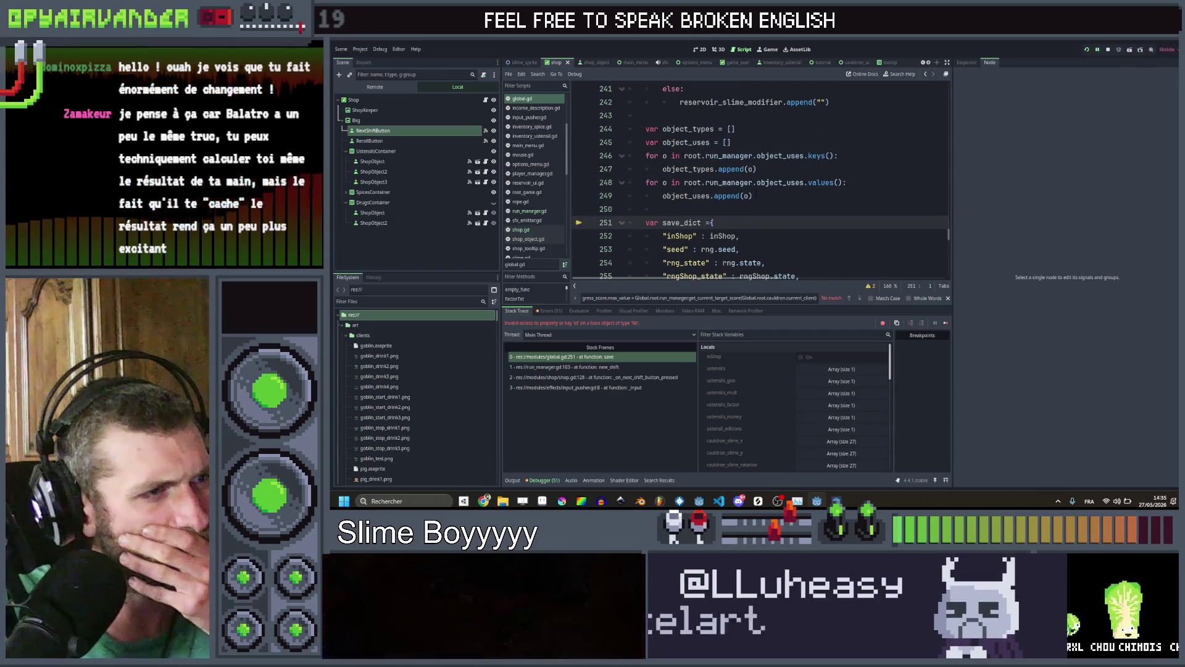
scroll(757, 193, down, 2)
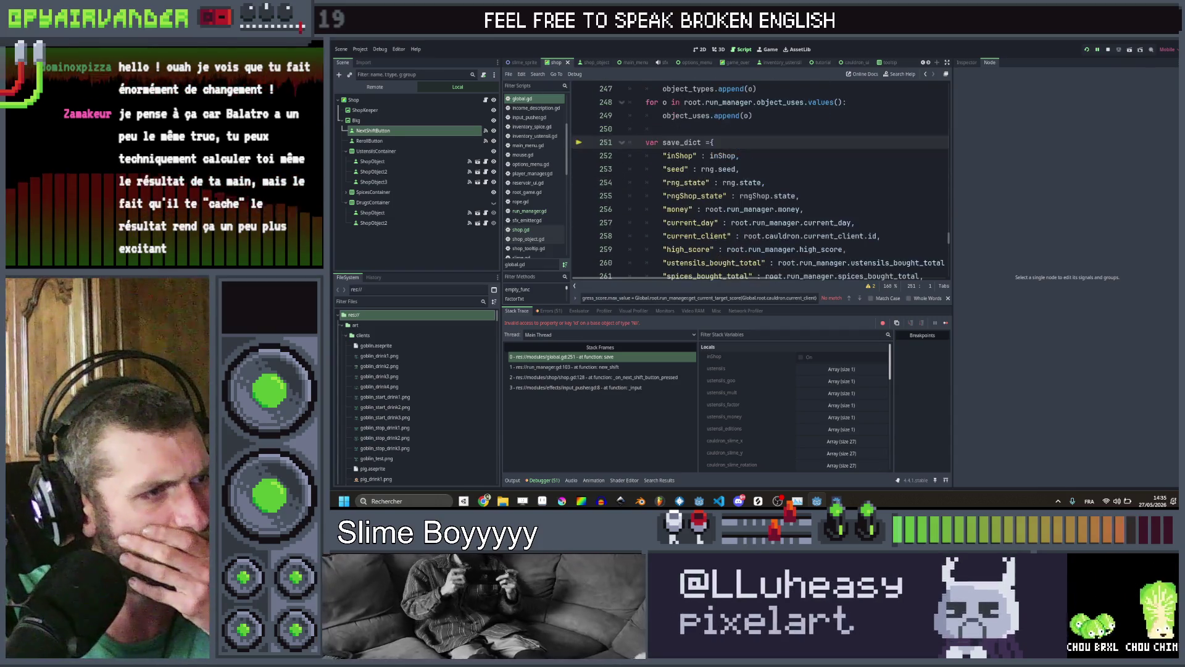
click(628, 356)
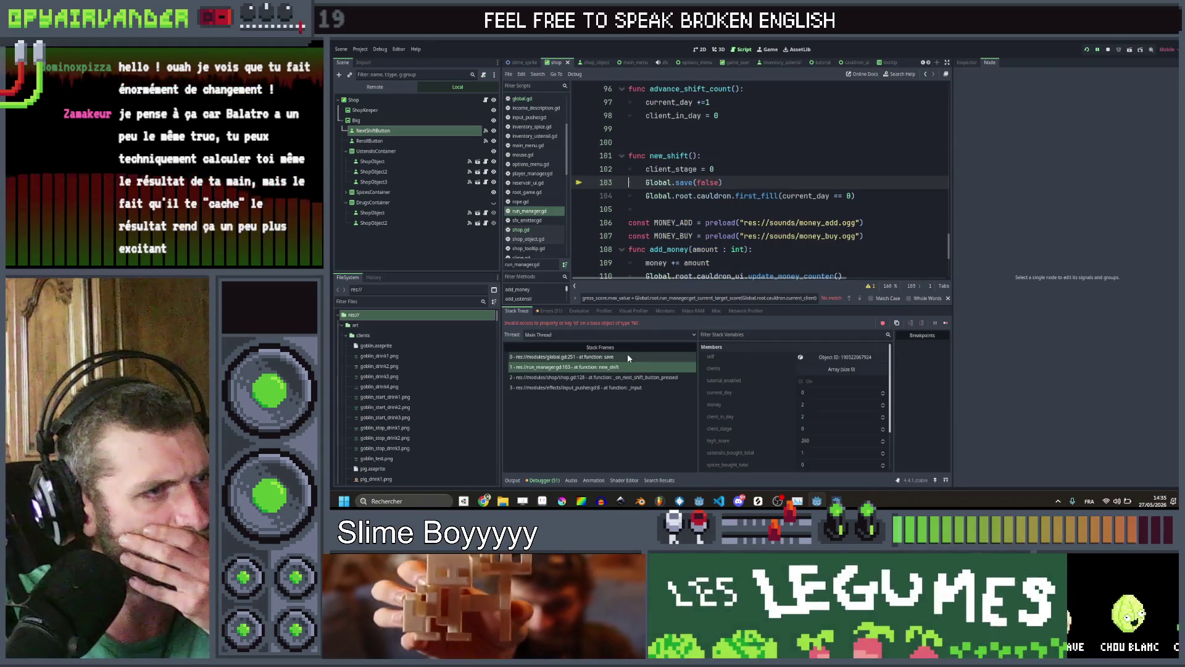
scroll(785, 200, up, 5)
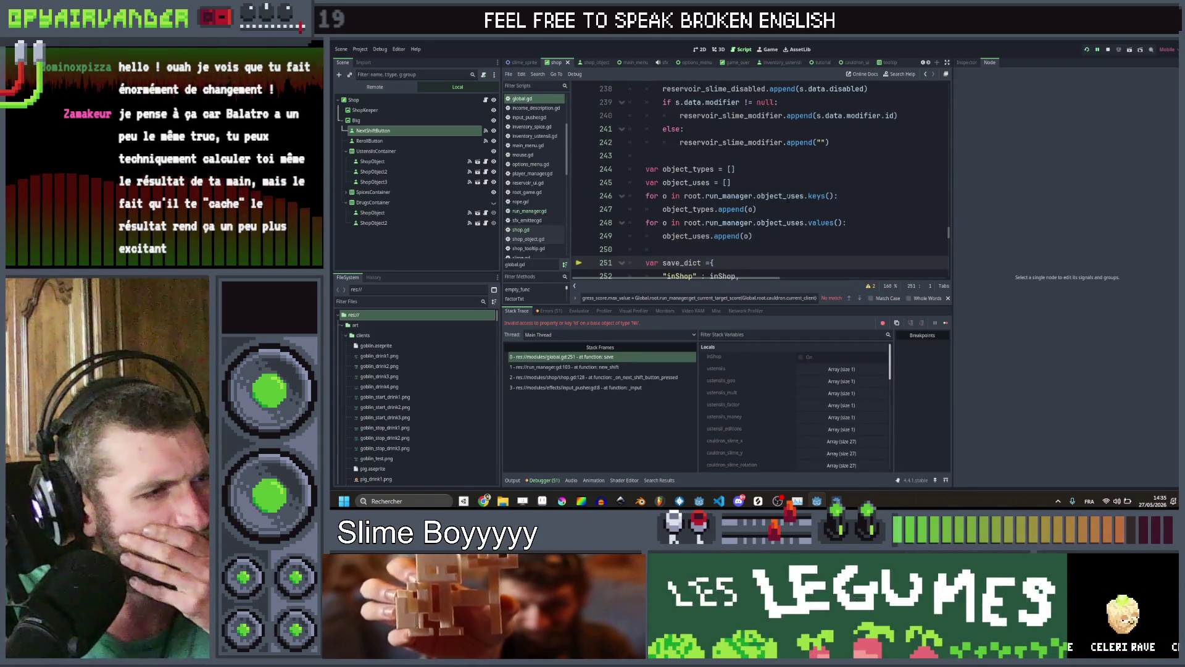
scroll(785, 201, up, 20)
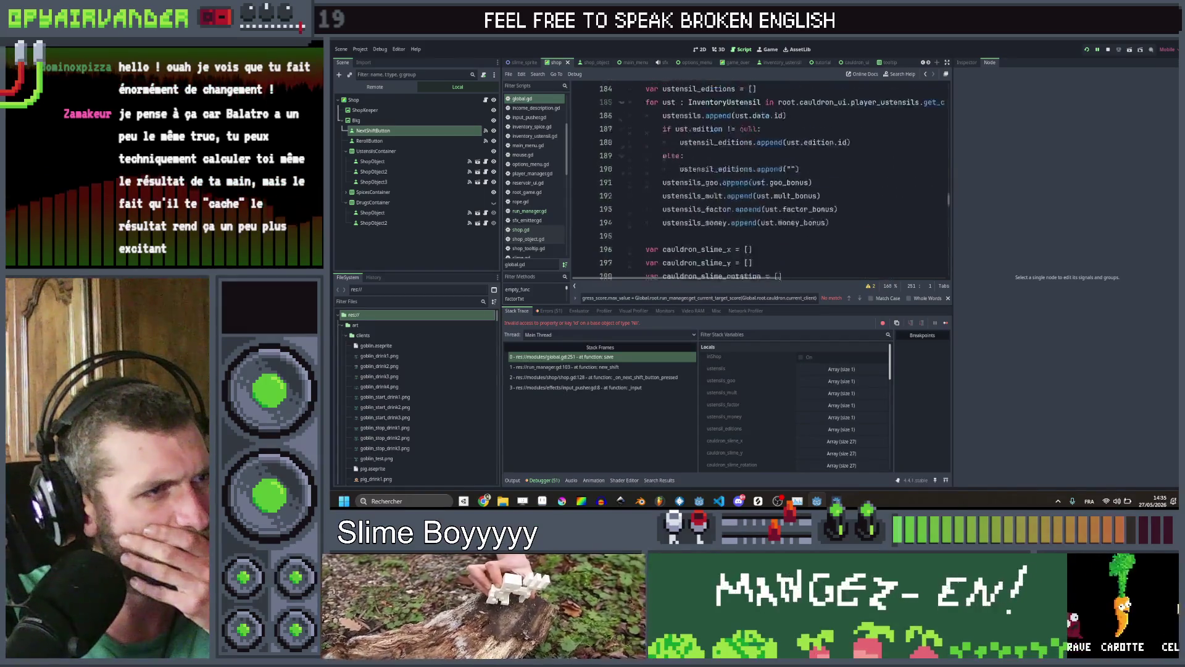
scroll(795, 198, down, 17)
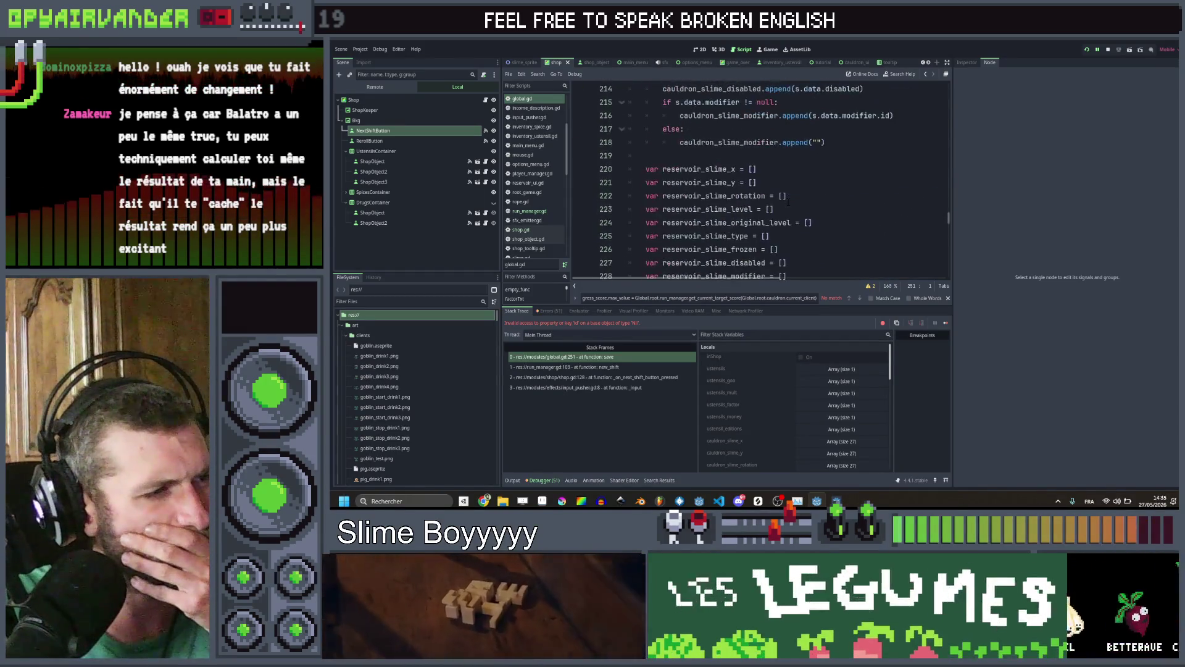
scroll(759, 185, down, 1)
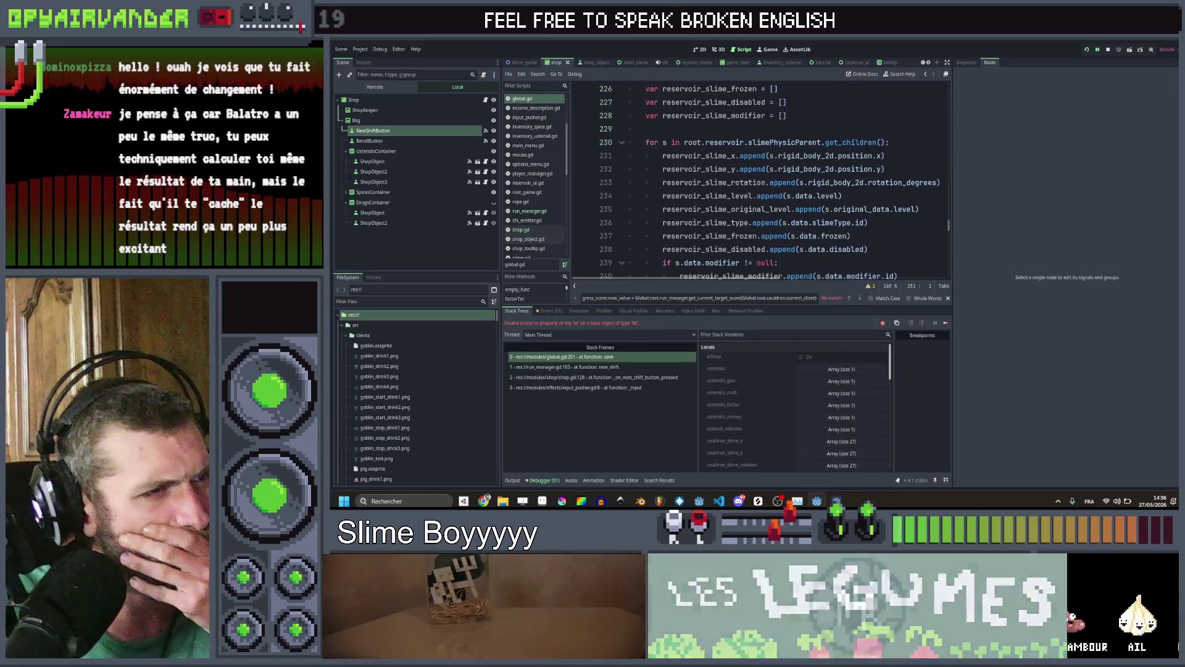
scroll(760, 185, down, 7)
scroll(787, 183, down, 4)
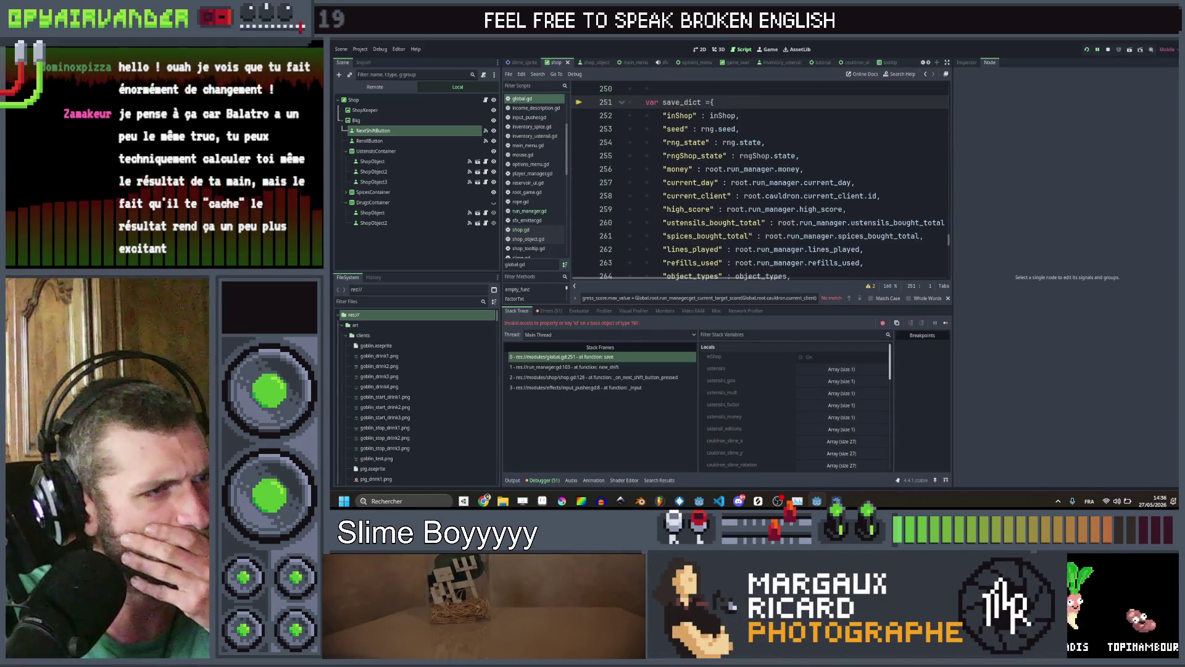
scroll(787, 184, down, 5)
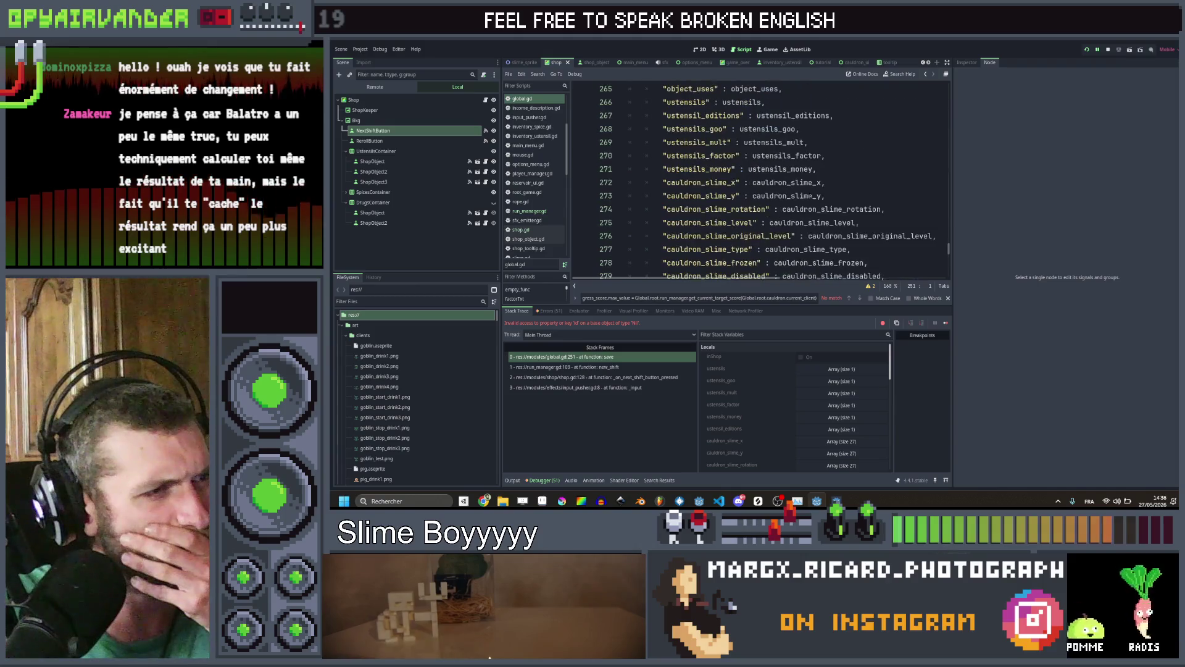
scroll(759, 185, down, 5)
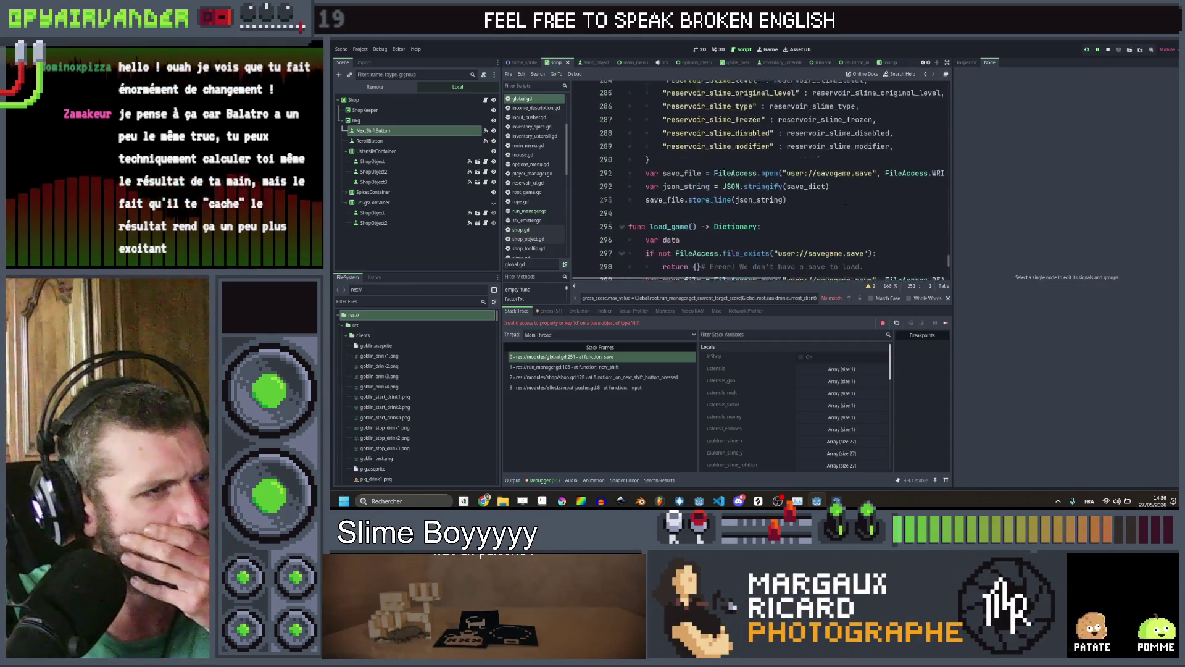
scroll(760, 186, up, 2)
scroll(759, 185, up, 5)
scroll(759, 185, up, 12)
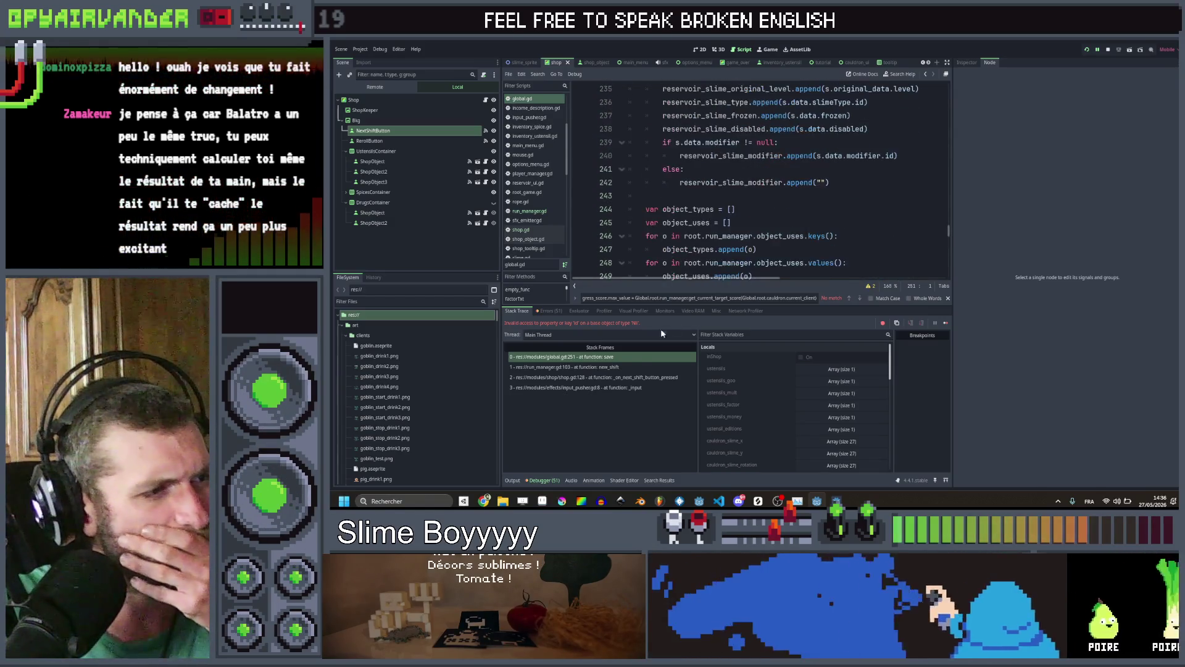
click(625, 356)
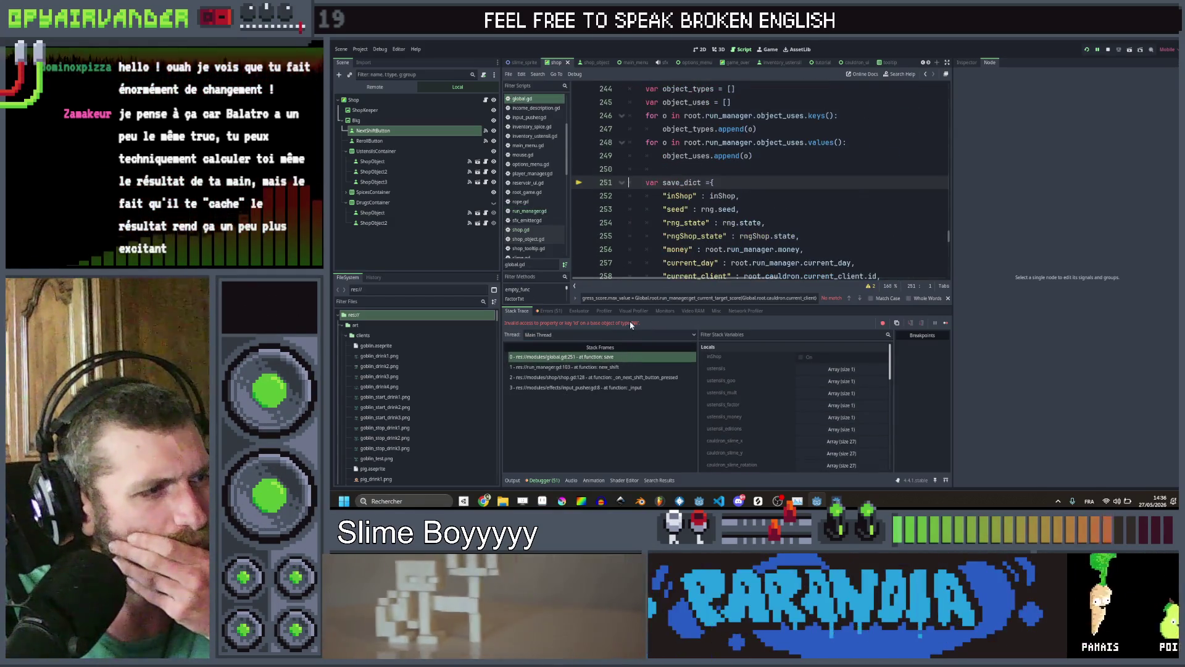
scroll(630, 102, down, 2)
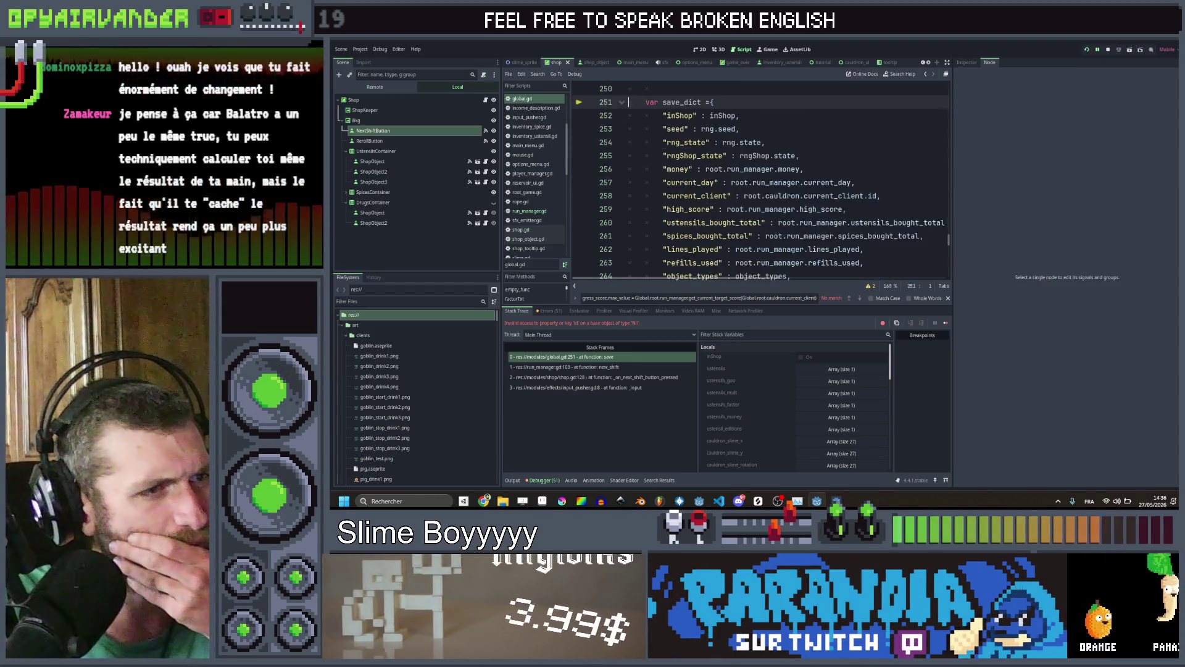
double_click(857, 196)
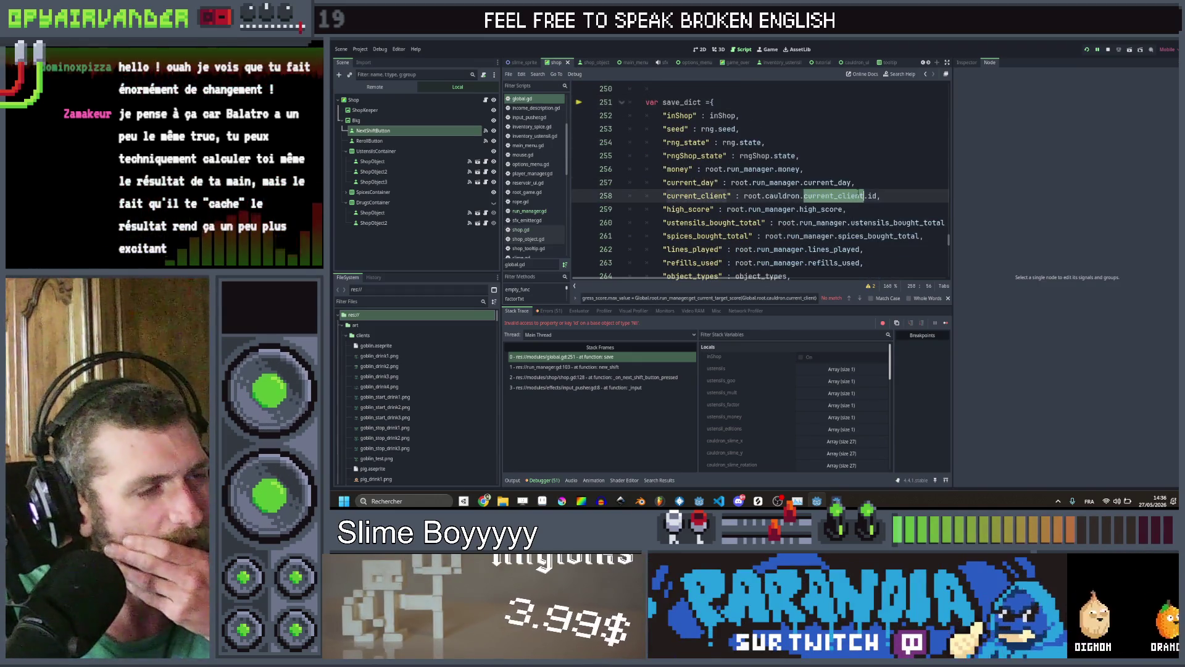
click(894, 196)
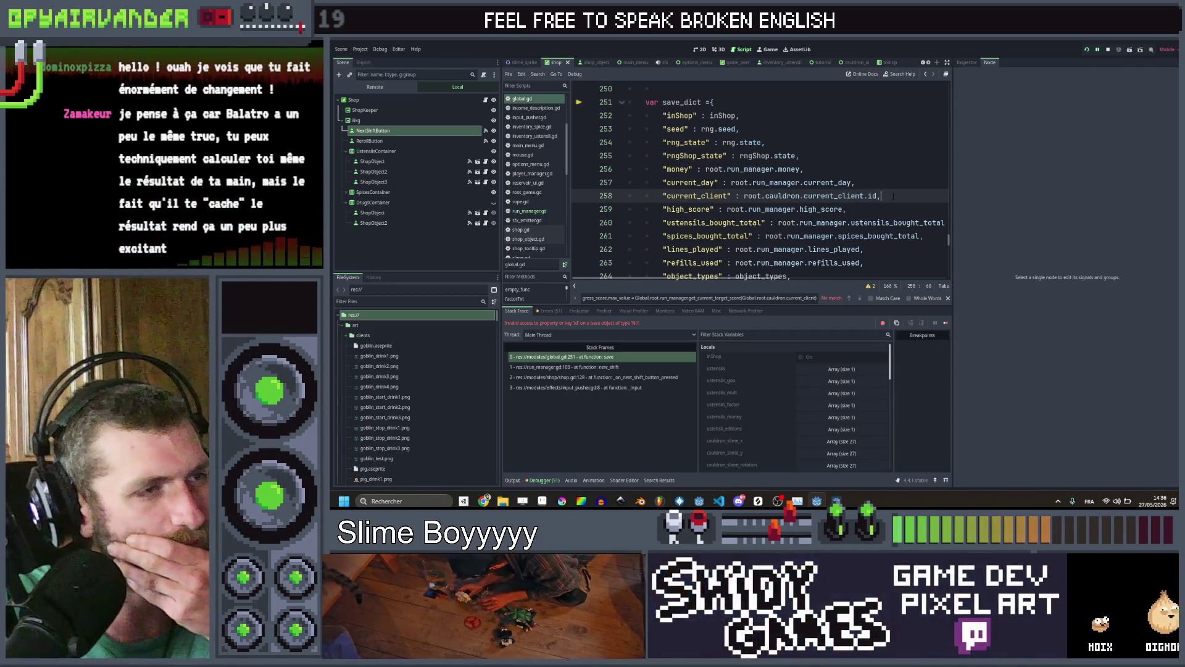
In run_manager.gd line 103, move Global.save(false) below first_fill and relaunch the game
click(563, 367)
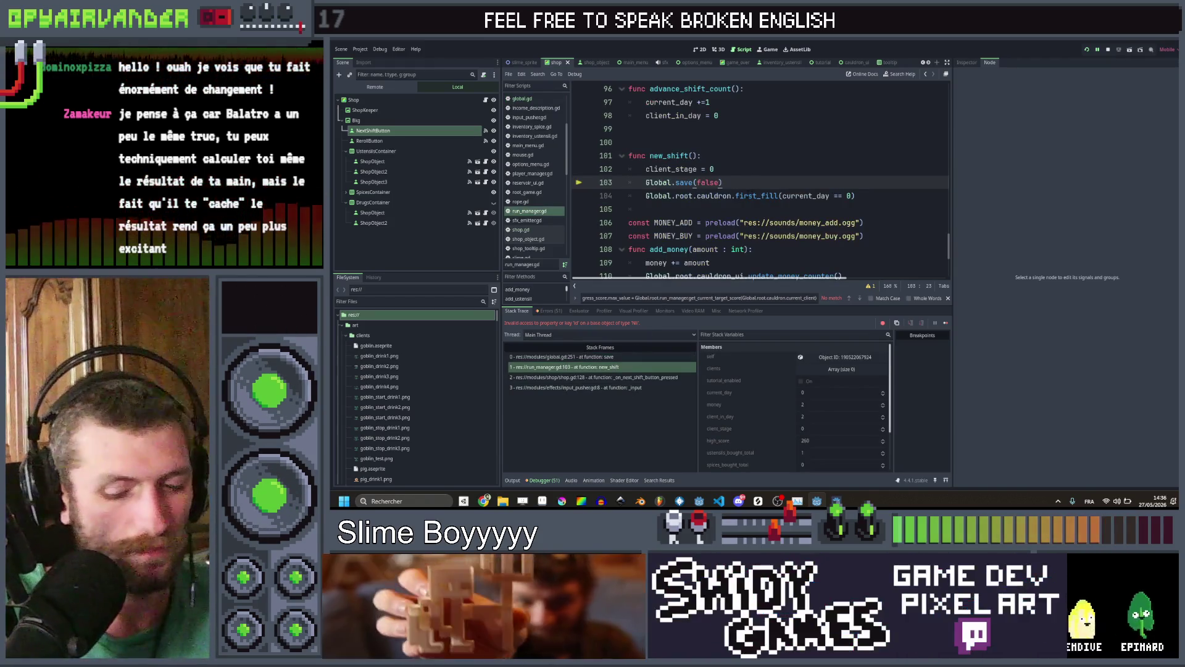
key(alt+Down)
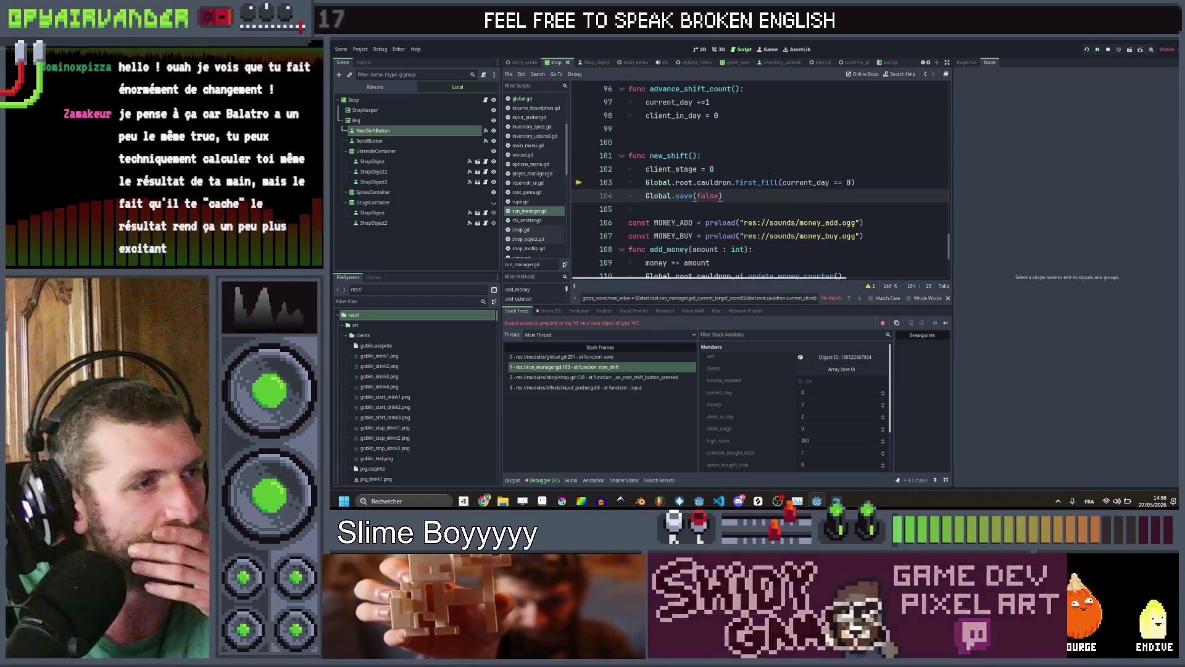
click(768, 182)
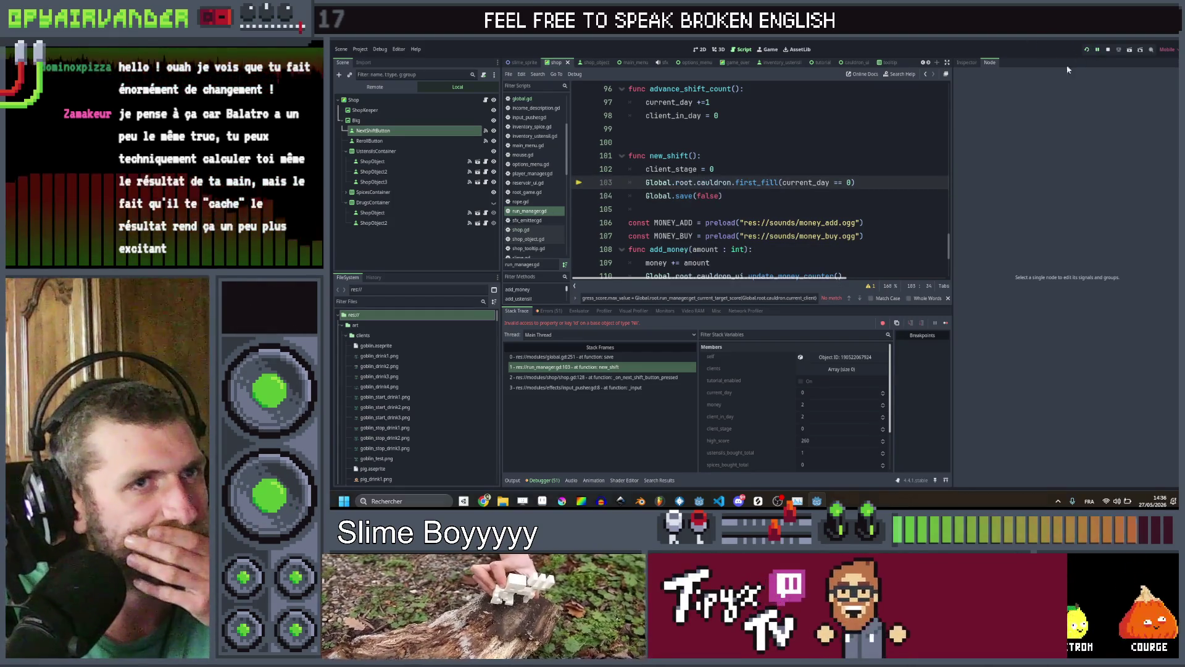
key(F5)
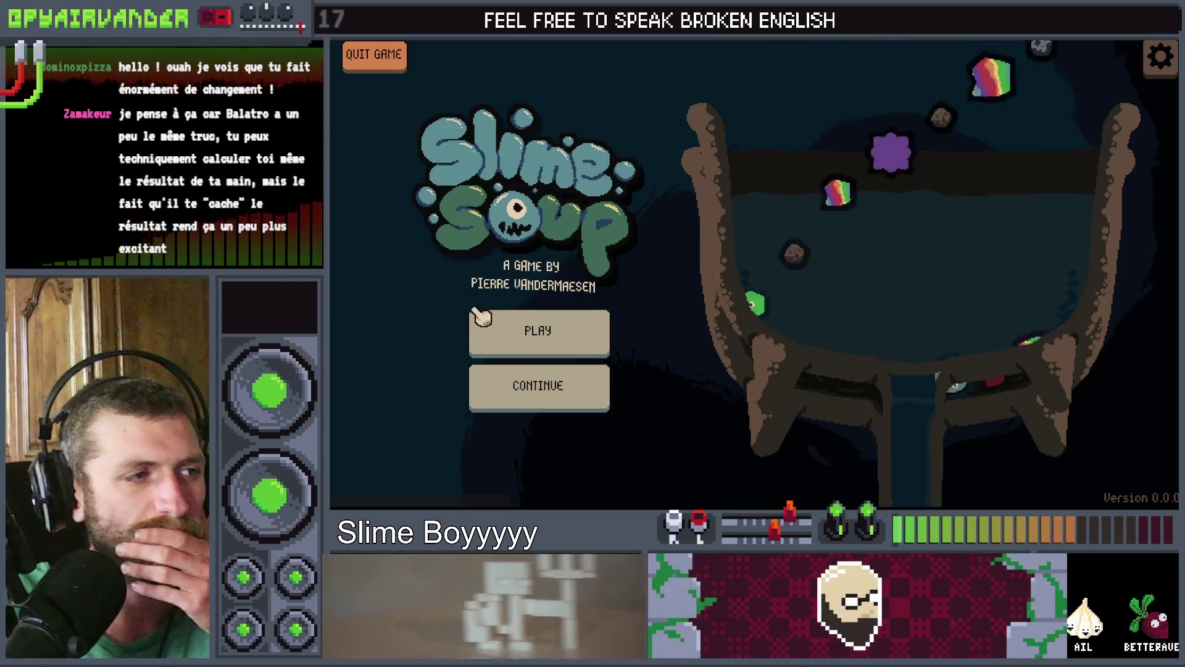
Start a new game, chain-merge the green slimes in the cauldron, then stop the test run
click(505, 334)
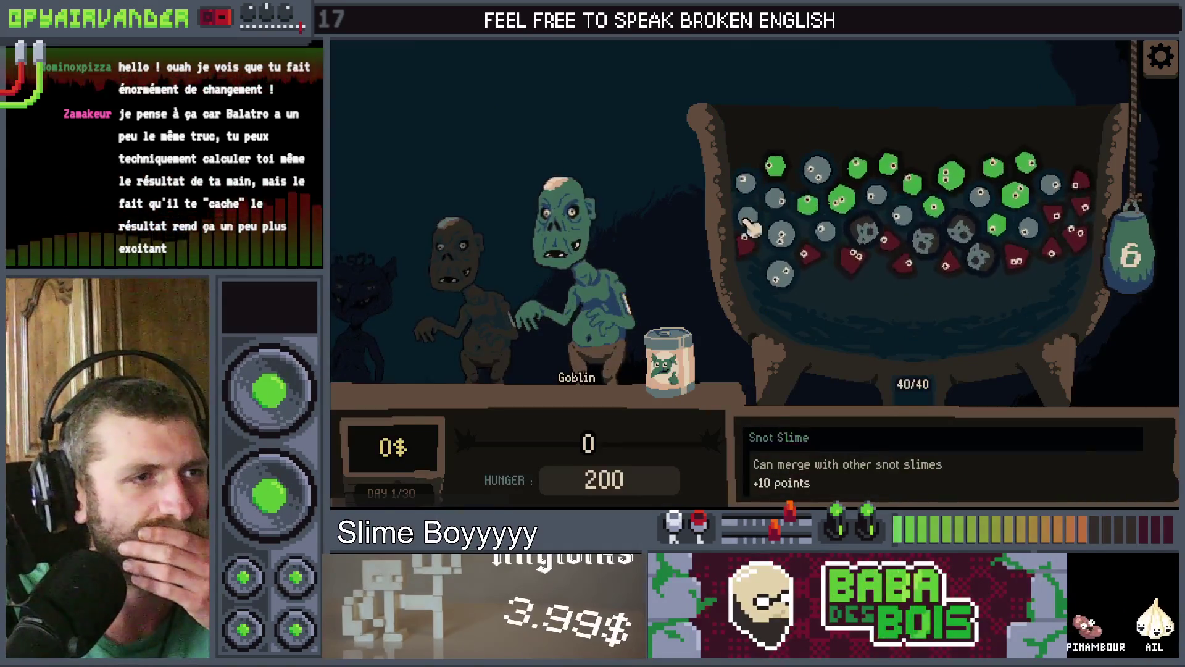
click(747, 192)
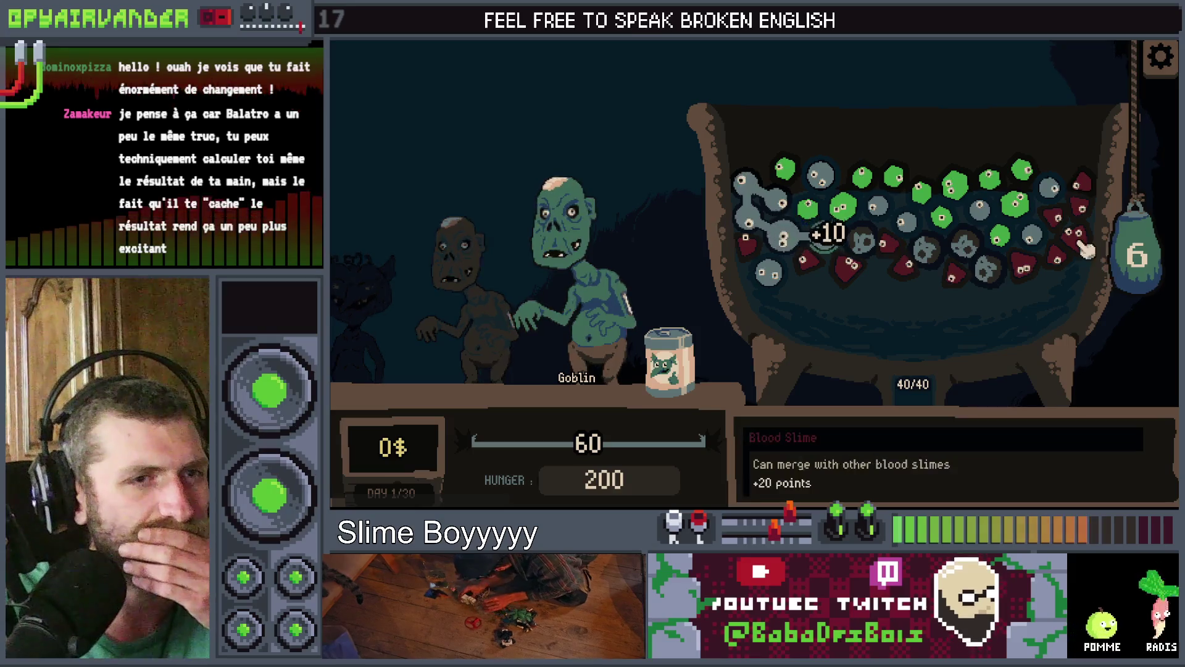
click(843, 210)
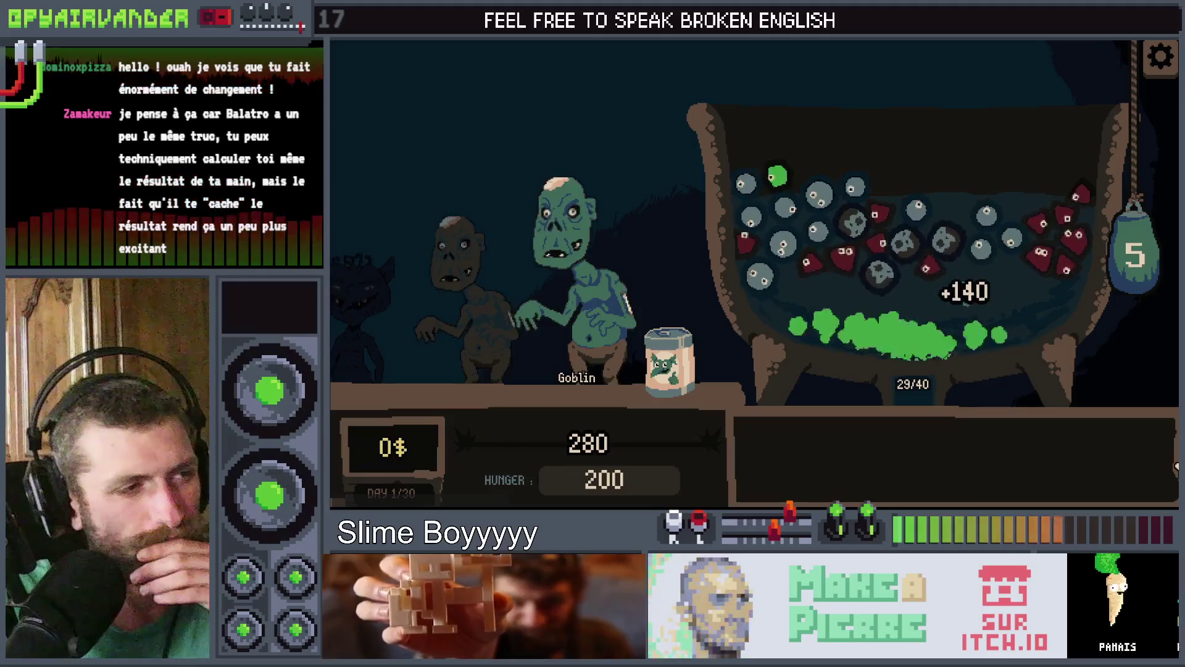
key(F8)
key(Down)
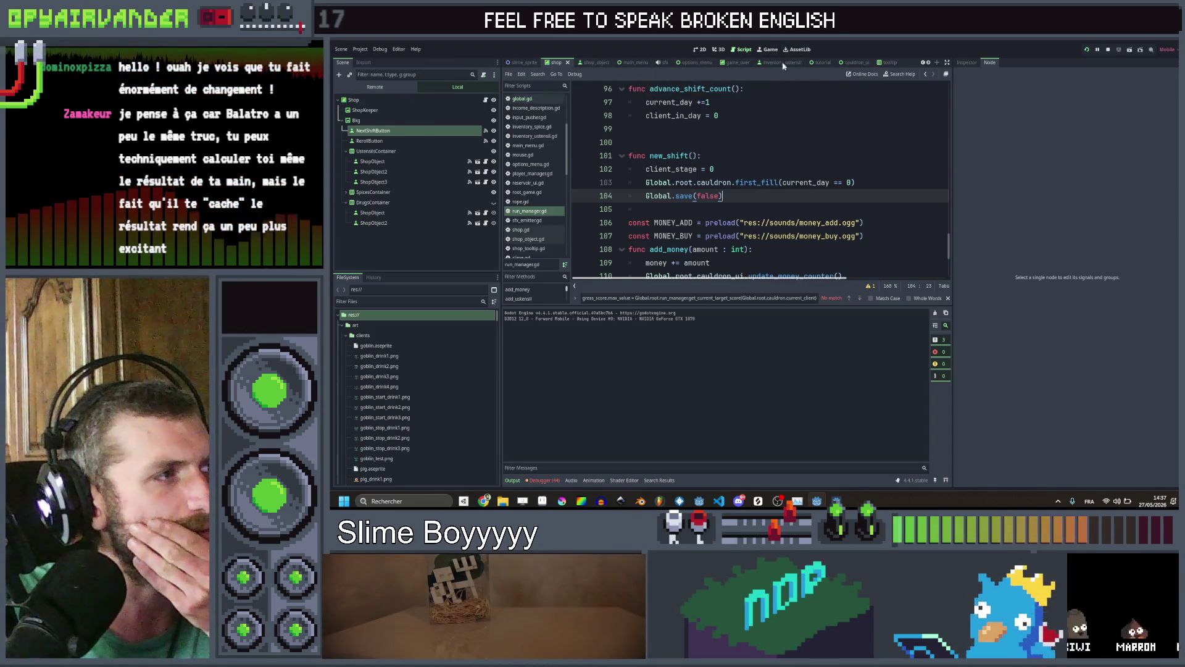
Switch to the cauldron_ui scene and view its layout in 2D
click(924, 63)
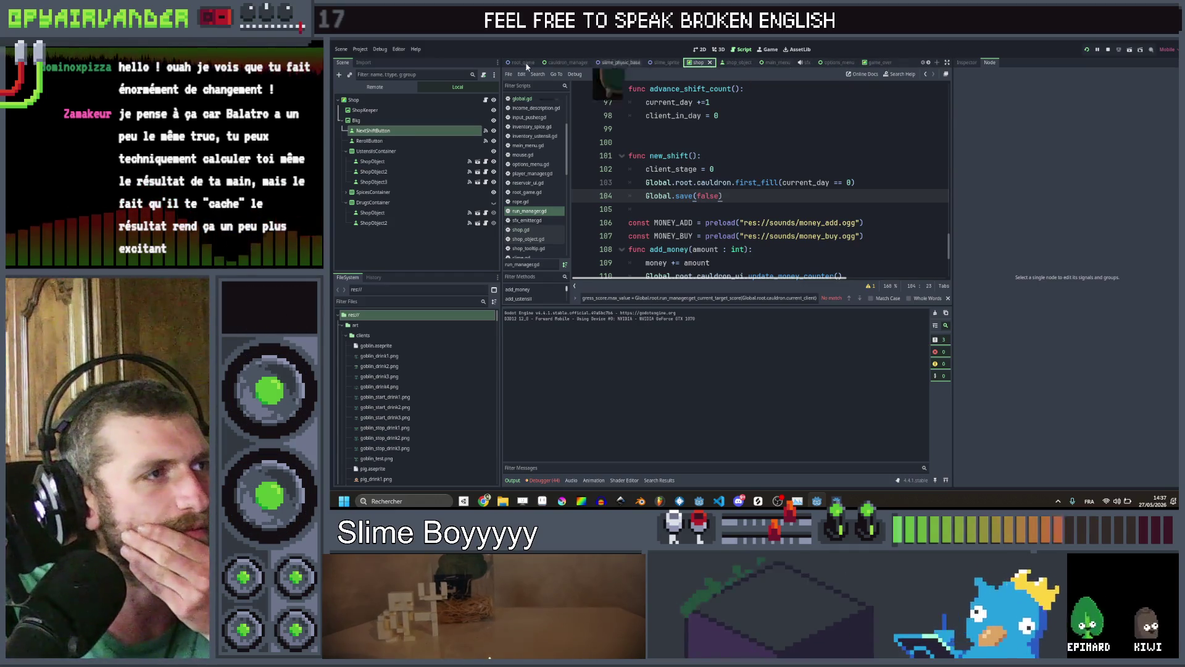
click(670, 62)
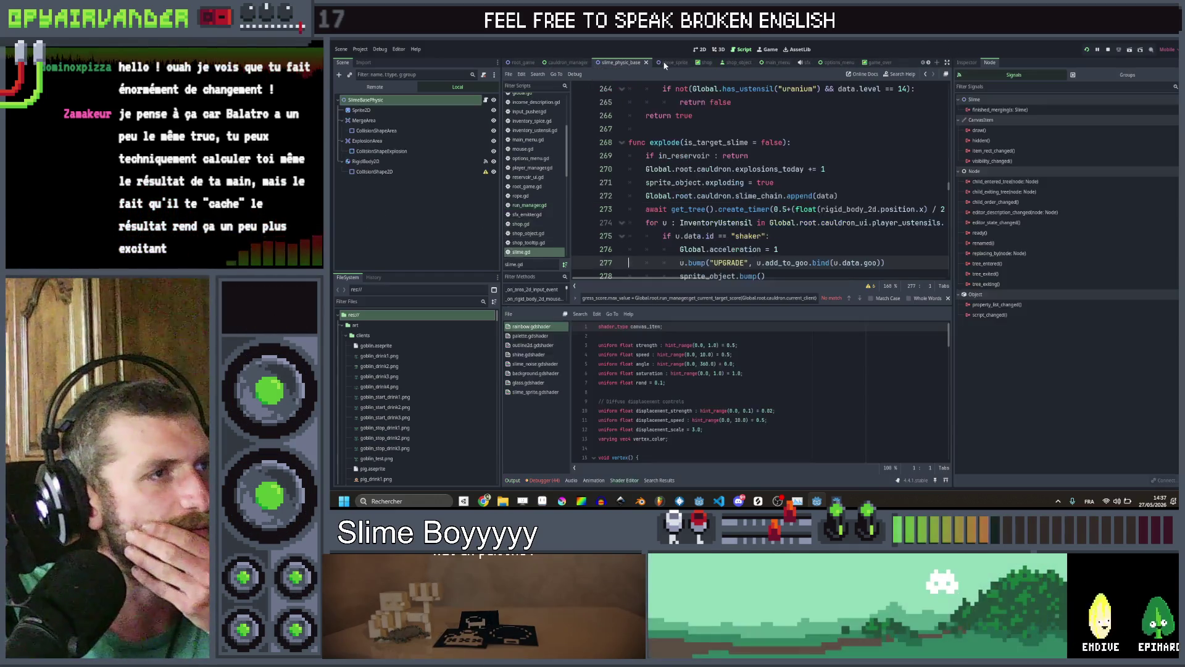
click(927, 63)
click(928, 62)
click(928, 62)
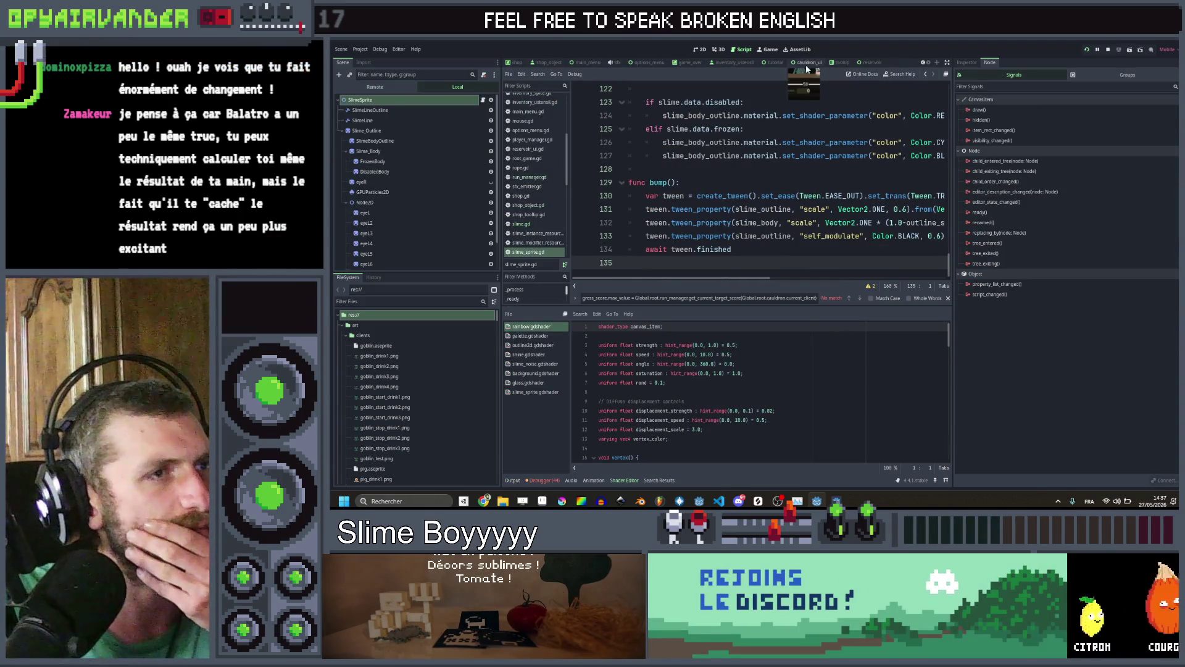
click(807, 65)
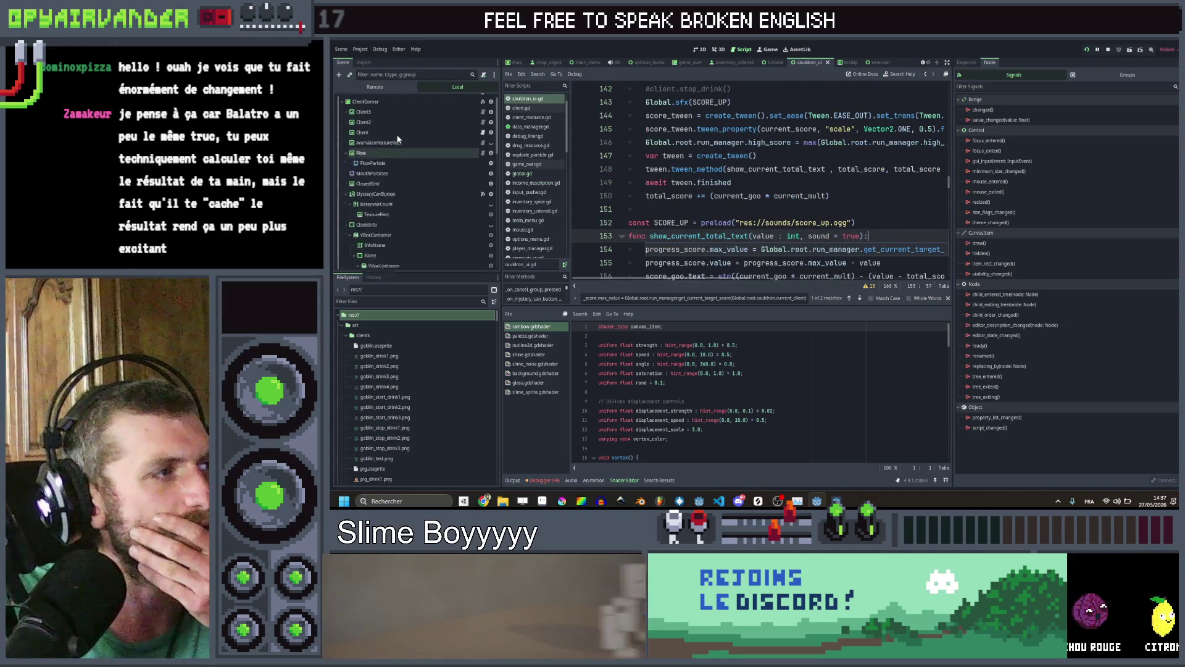
click(390, 151)
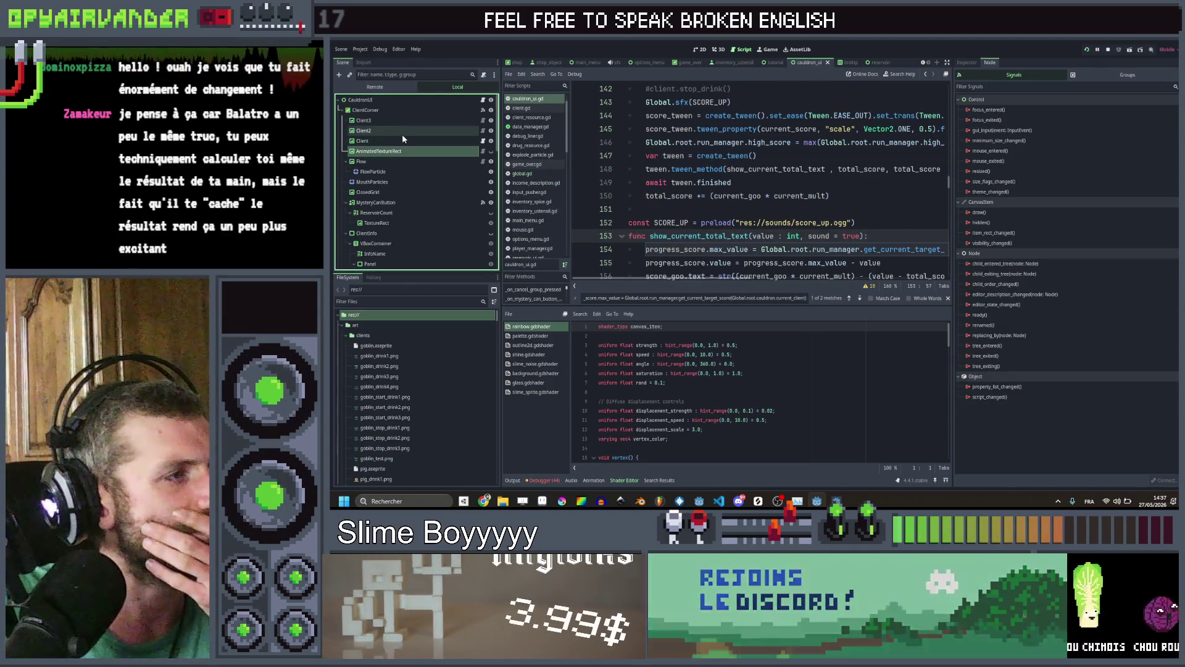
click(696, 49)
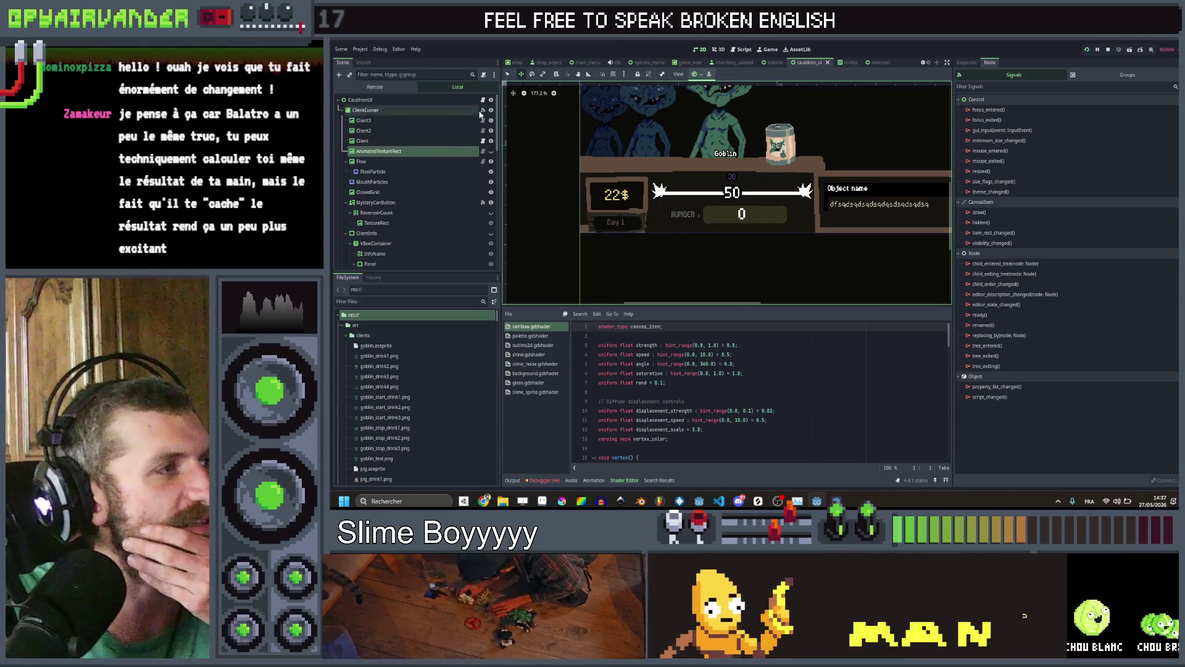
Open the Client node's client.gd and search all project files for stop_drink
click(483, 144)
click(483, 142)
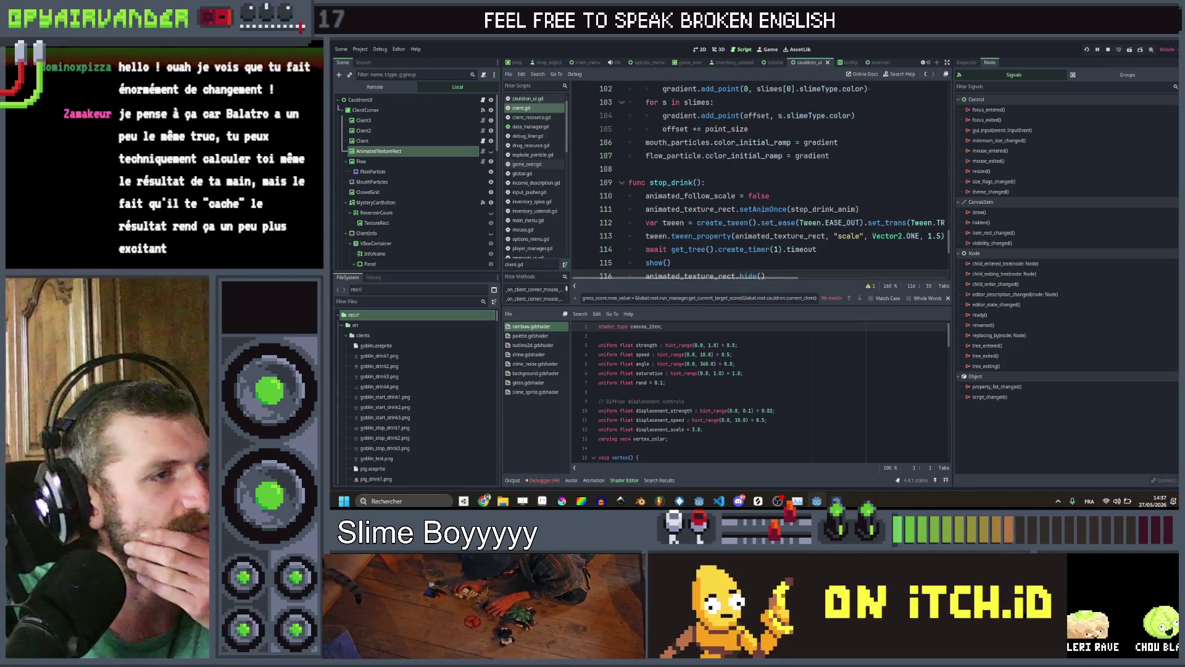
click(674, 182)
scroll(675, 182, down, 2)
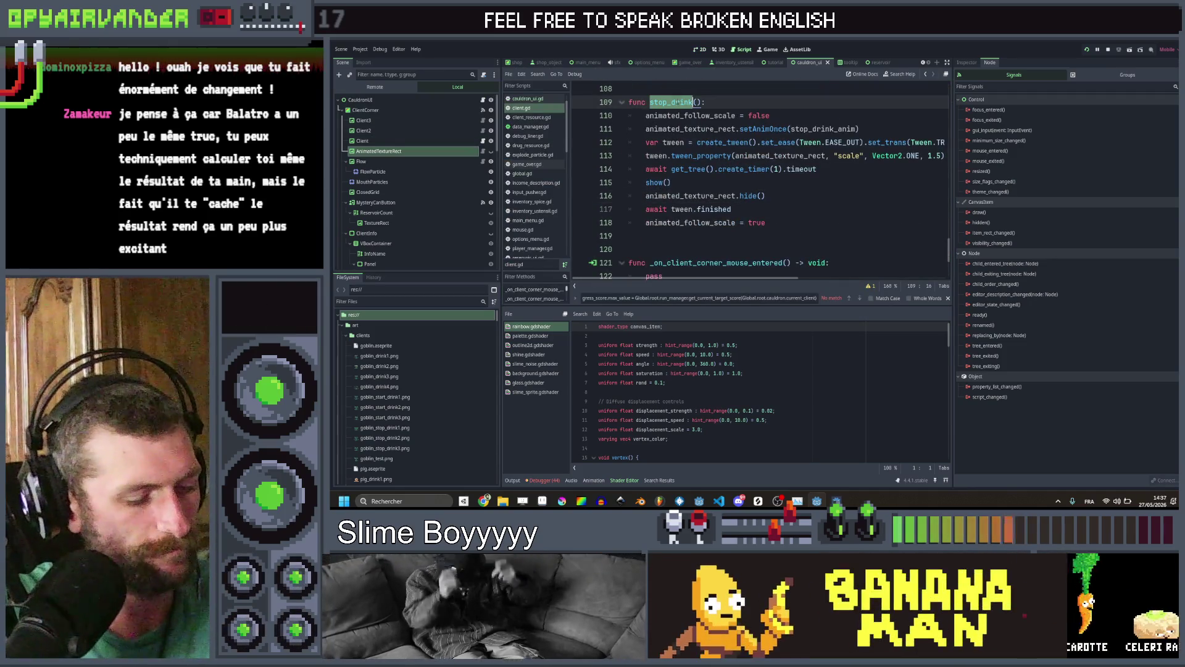
key(ctrl+shift+f)
key(Return)
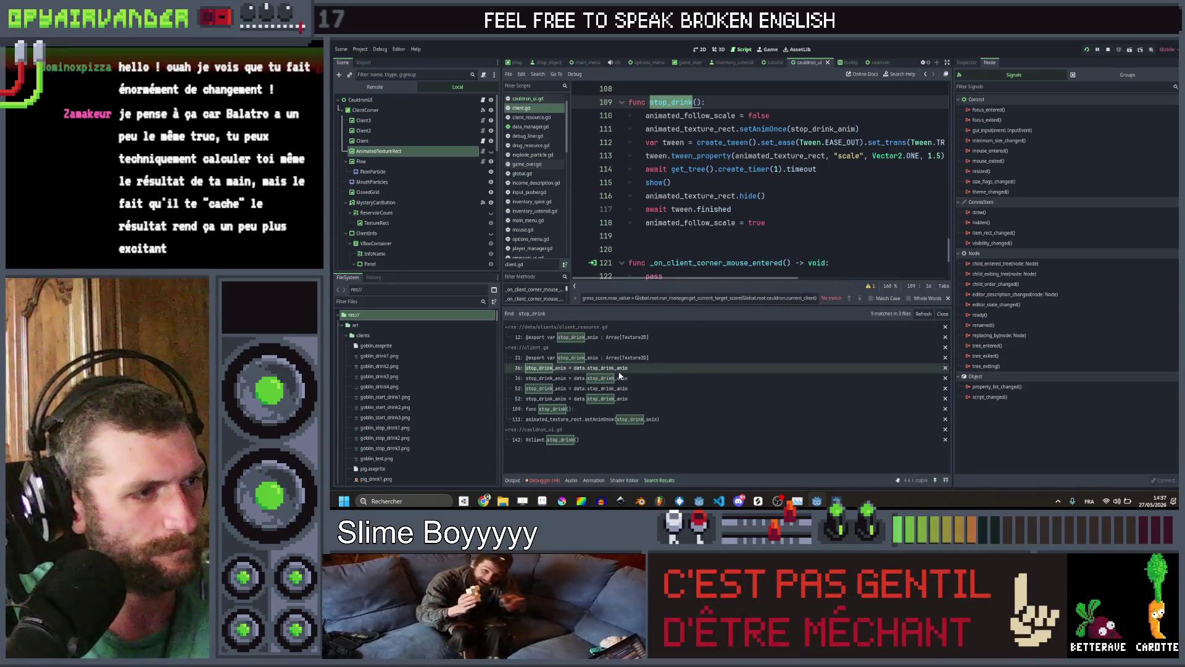
Uncomment line 142's stop_drink call in cauldron_ui.gd, retarget it to clients[0], and save
click(598, 398)
click(591, 438)
key(Home)
key(BackSpace)
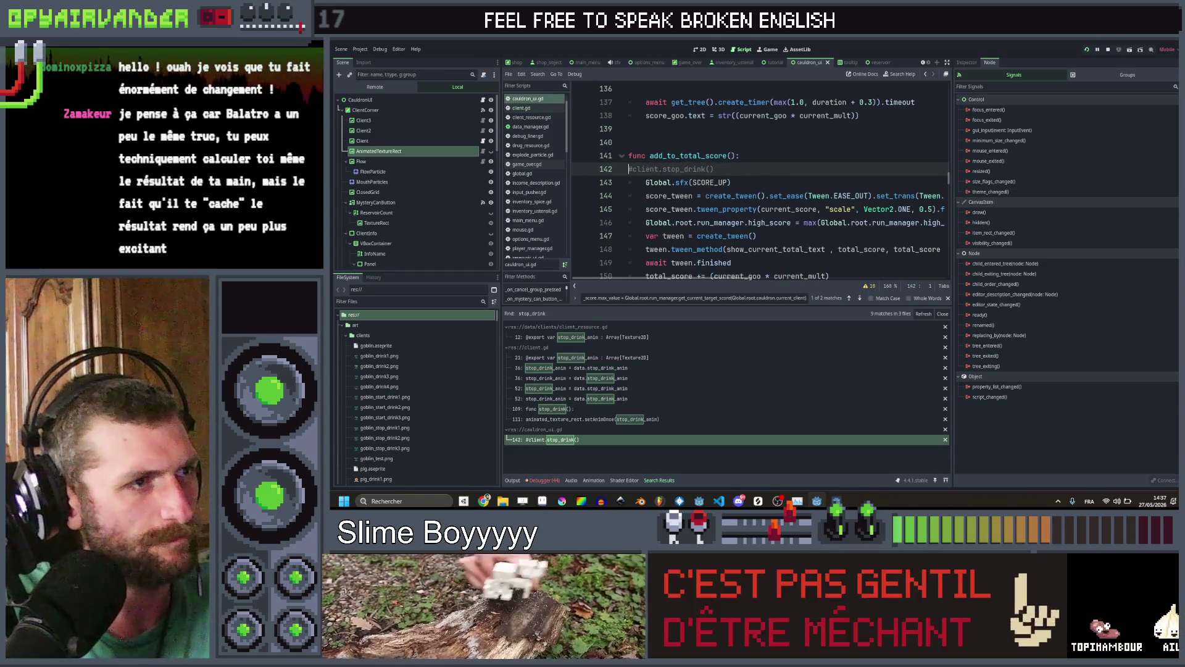
key(Tab)
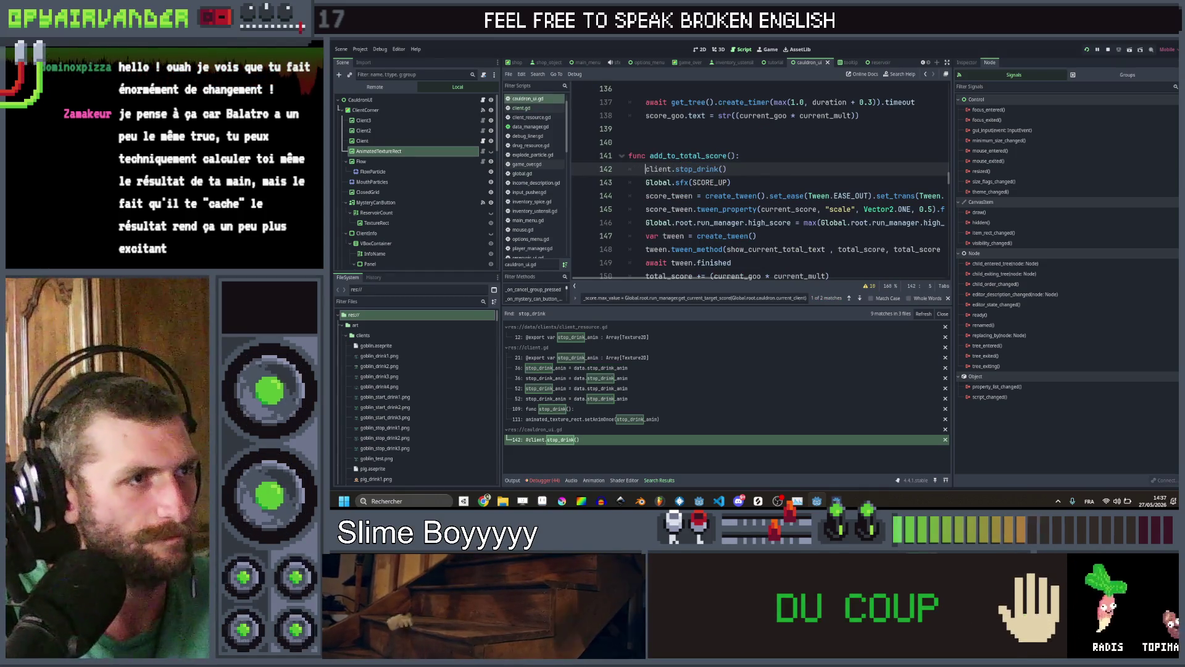
text(s[0)
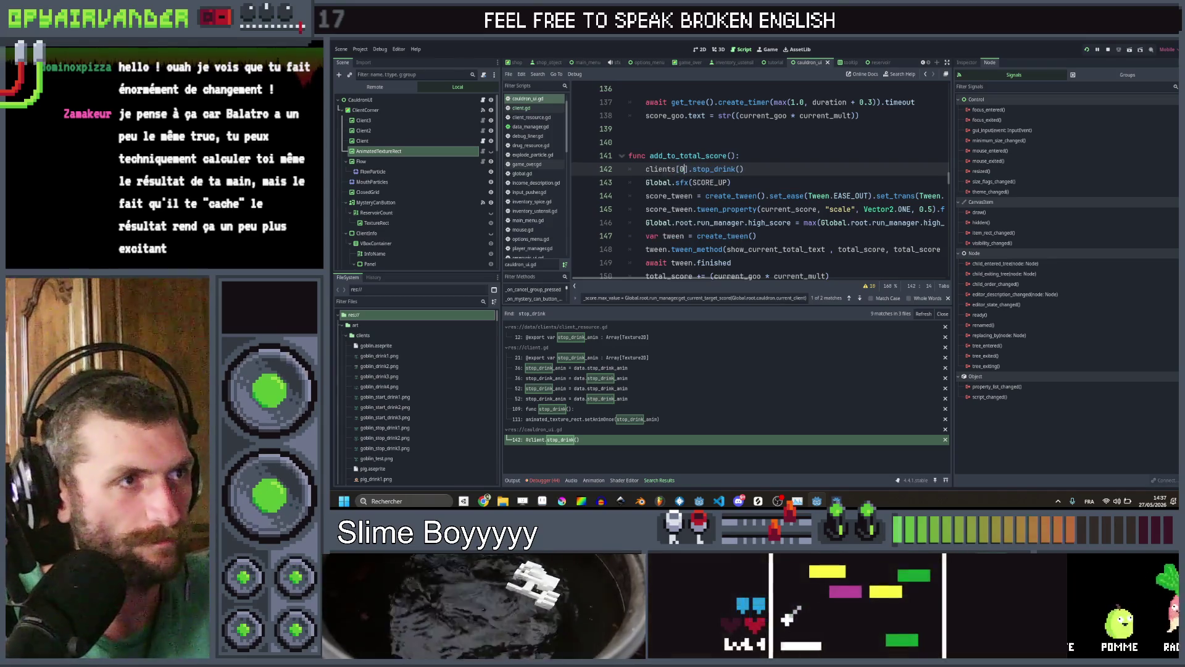
key(ctrl+s)
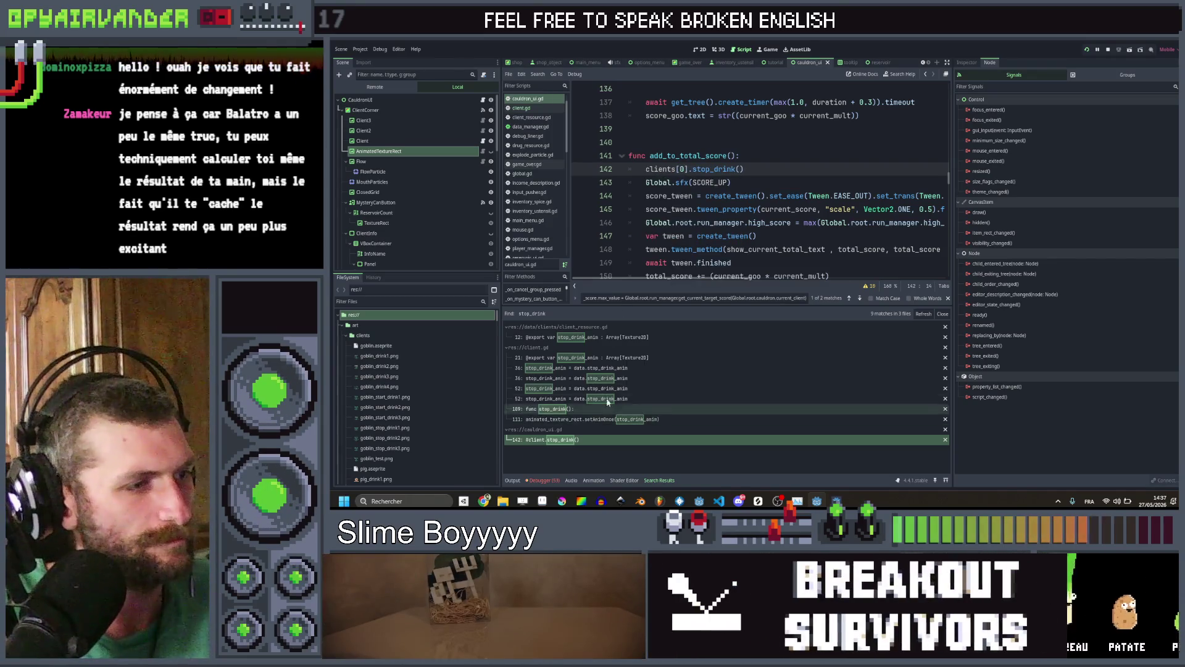
Change line 131's client.drink(duration) to clients[0].drink(duration) and save
click(773, 171)
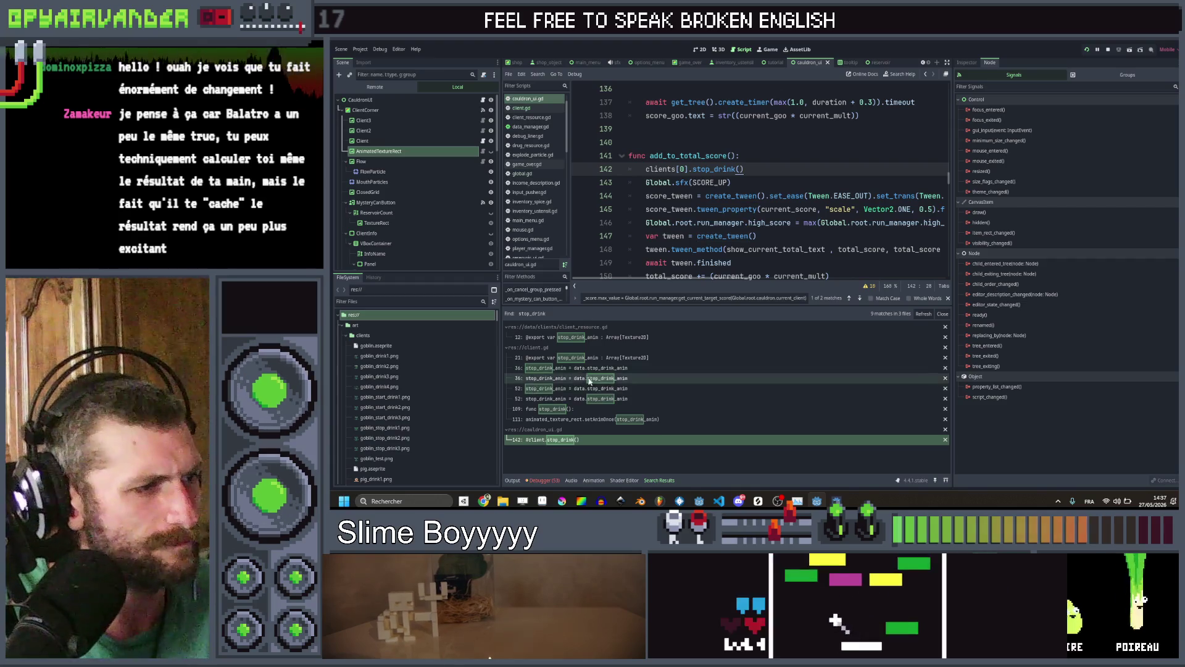
scroll(759, 179, up, 2)
scroll(760, 179, up, 4)
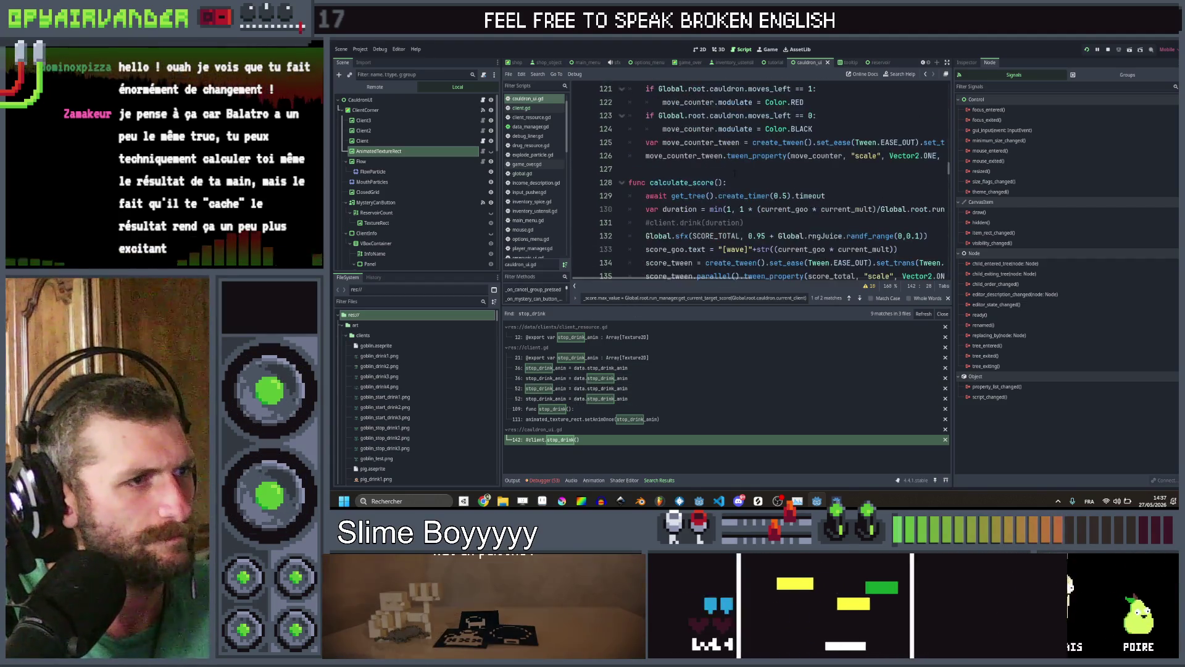
click(646, 222)
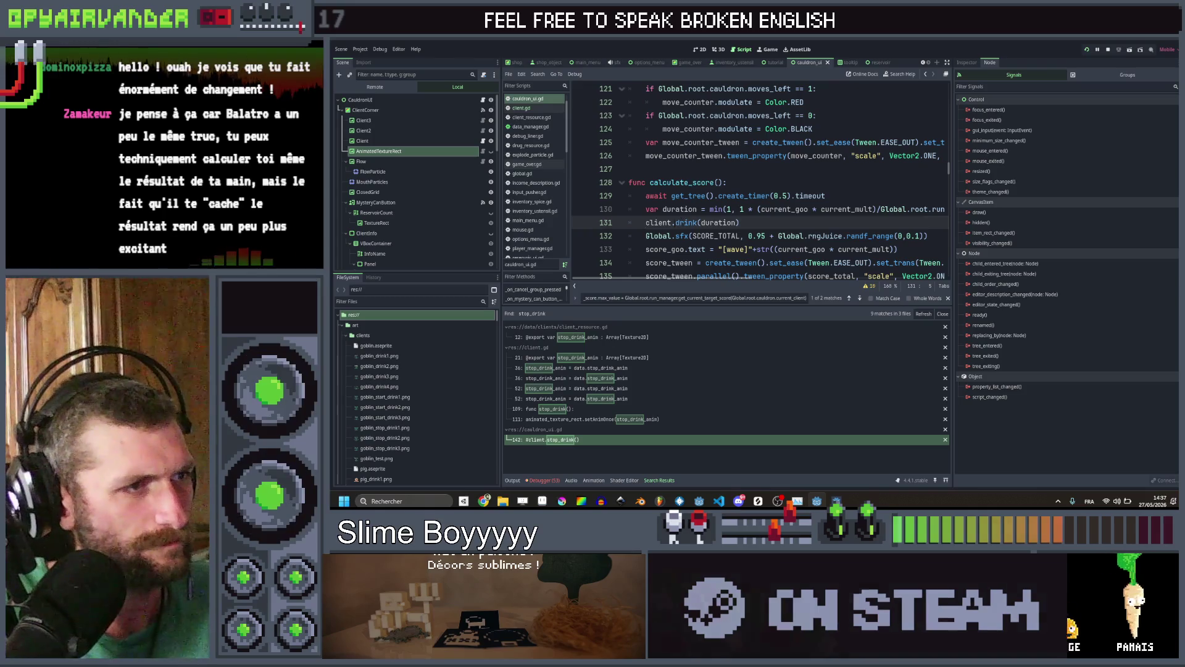
click(702, 223)
click(673, 222)
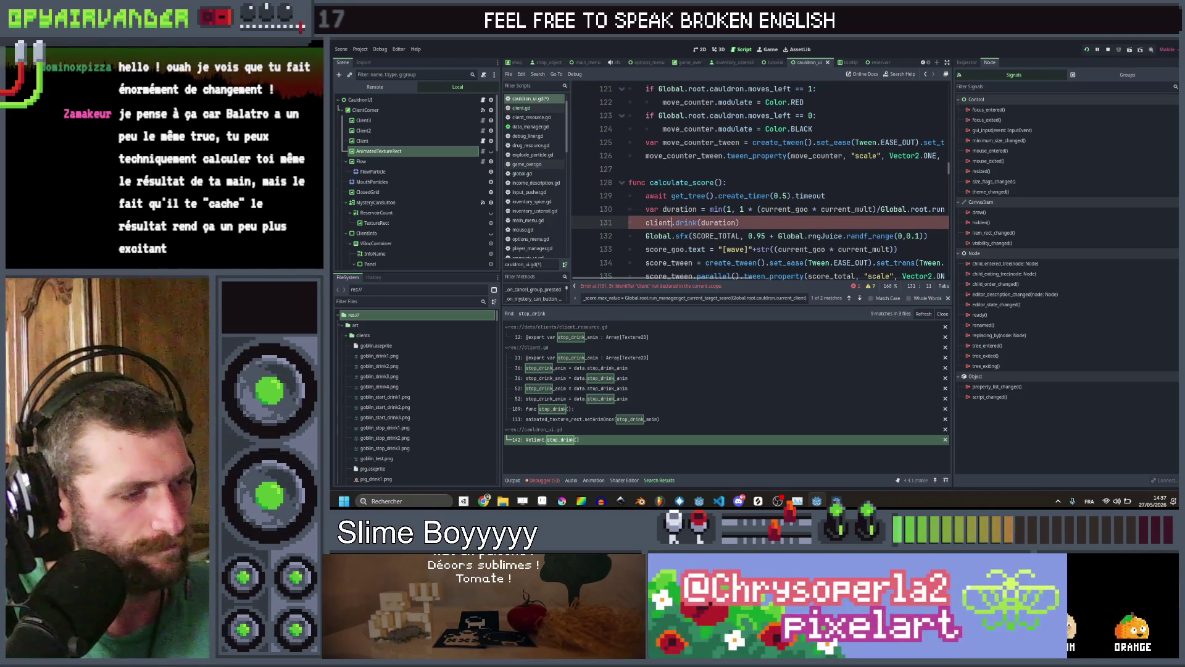
text(s[0)
key(ctrl+s)
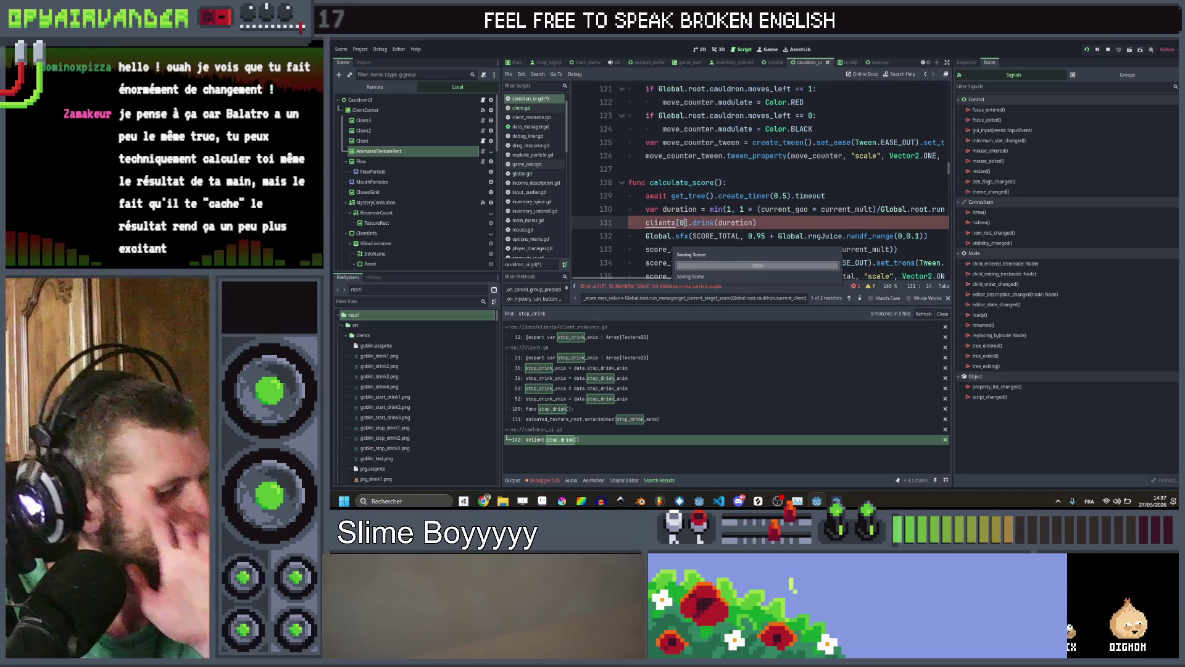
scroll(759, 179, down, 3)
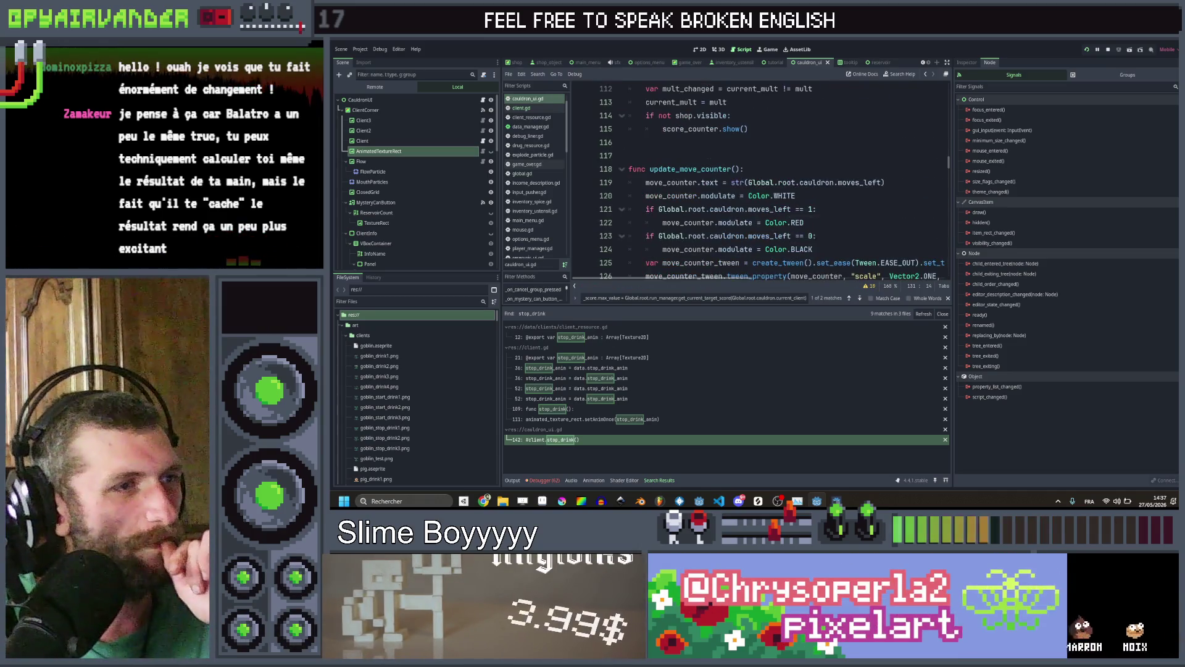
scroll(760, 179, down, 8)
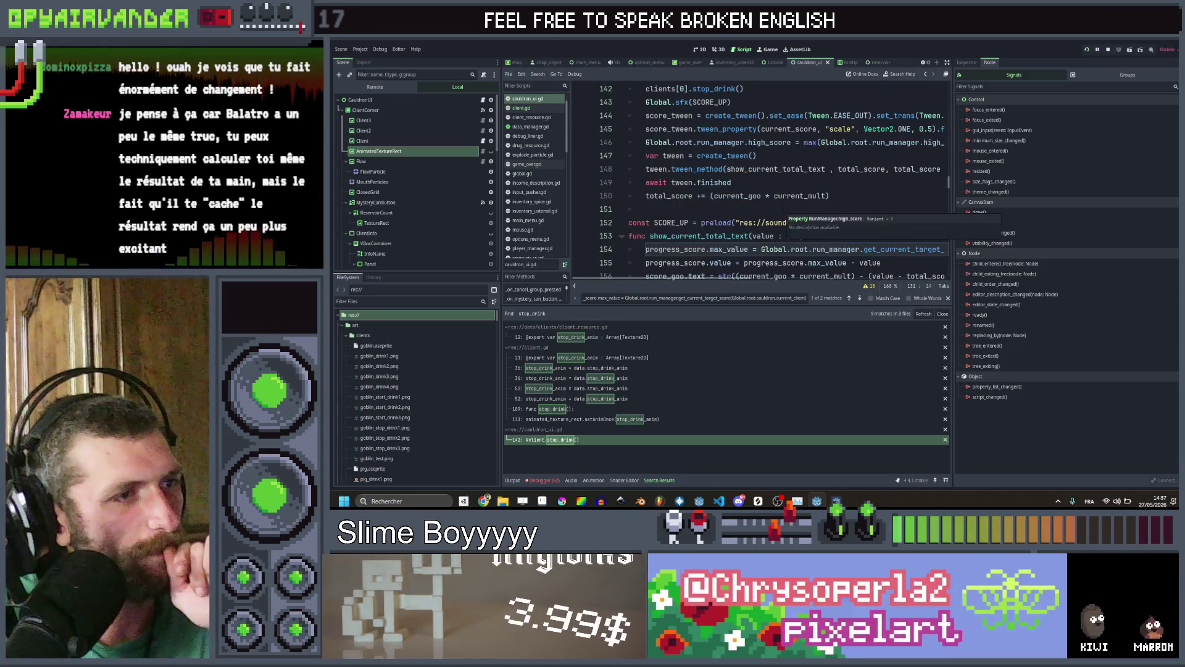
scroll(760, 179, down, 4)
scroll(759, 179, up, 5)
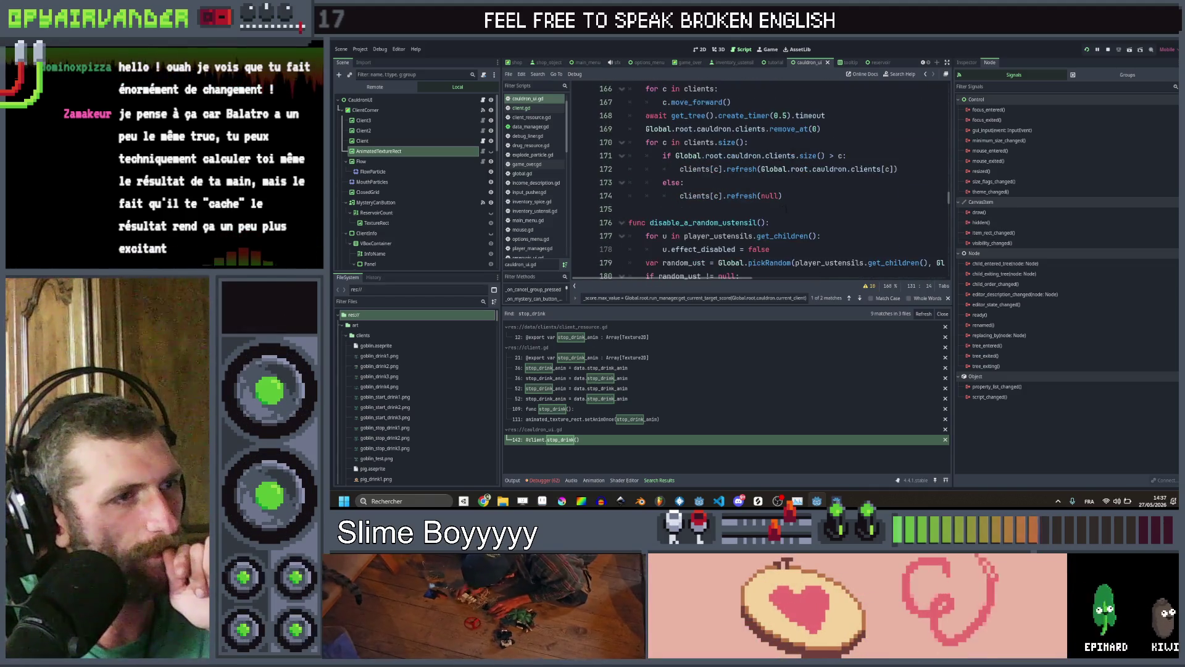
scroll(794, 197, up, 4)
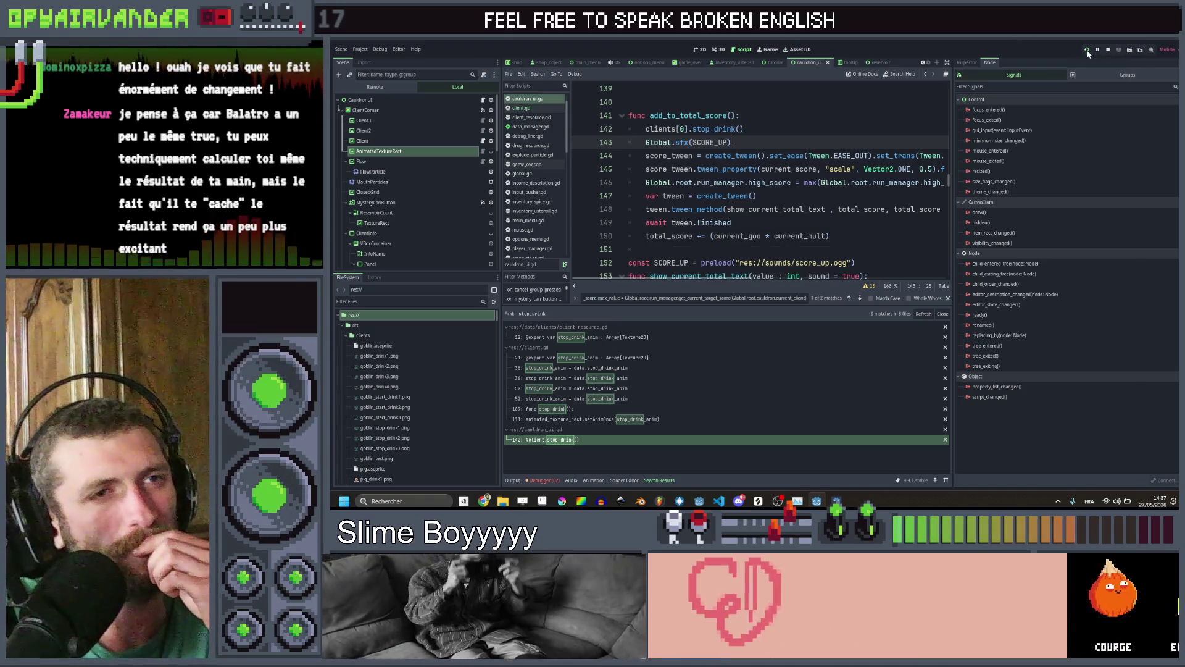
Open client.gd from the line 142 stop_drink call and review its init texture code
scroll(807, 138, up, 6)
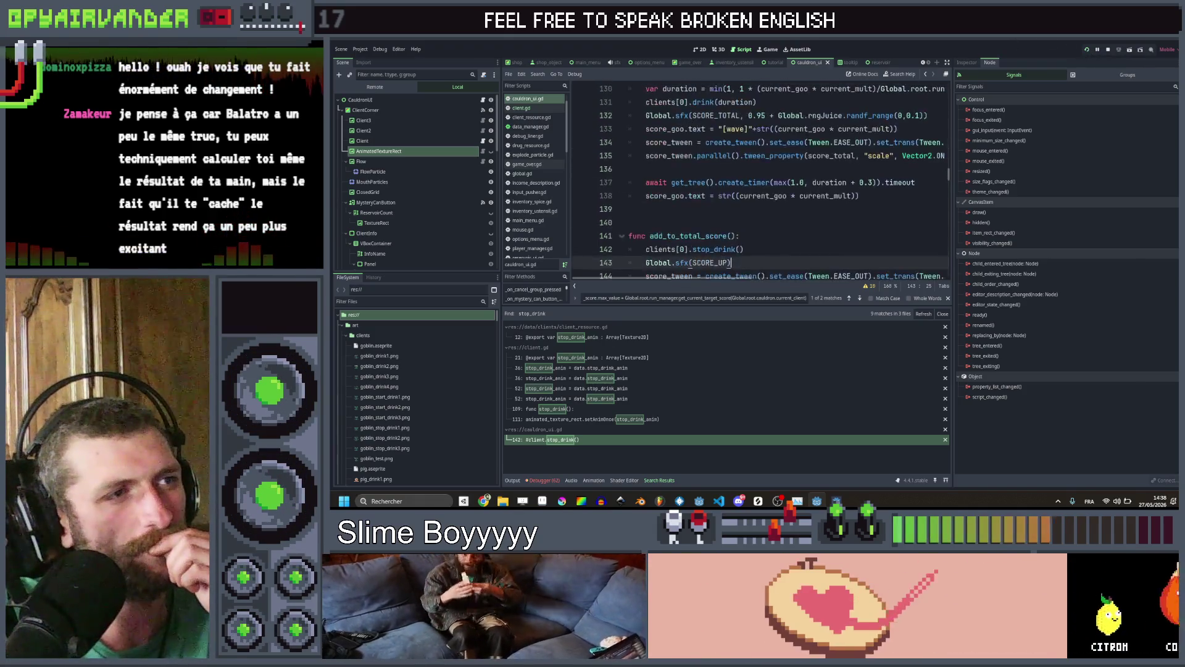
scroll(804, 175, down, 5)
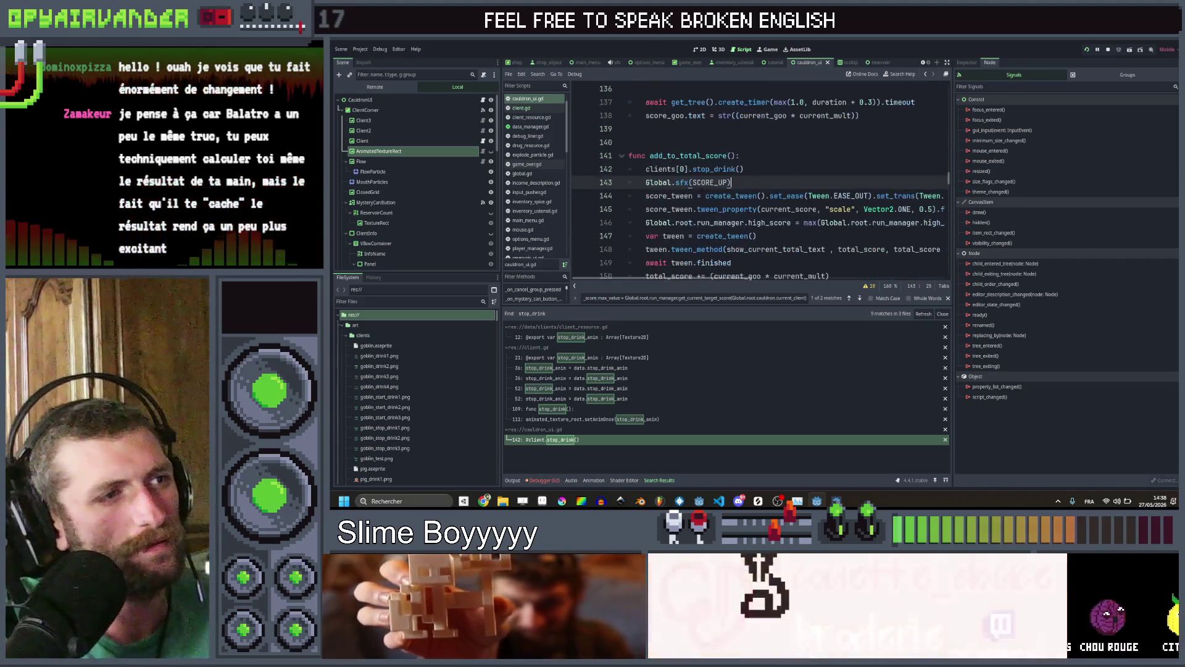
click(712, 171)
ctrl+click(713, 178)
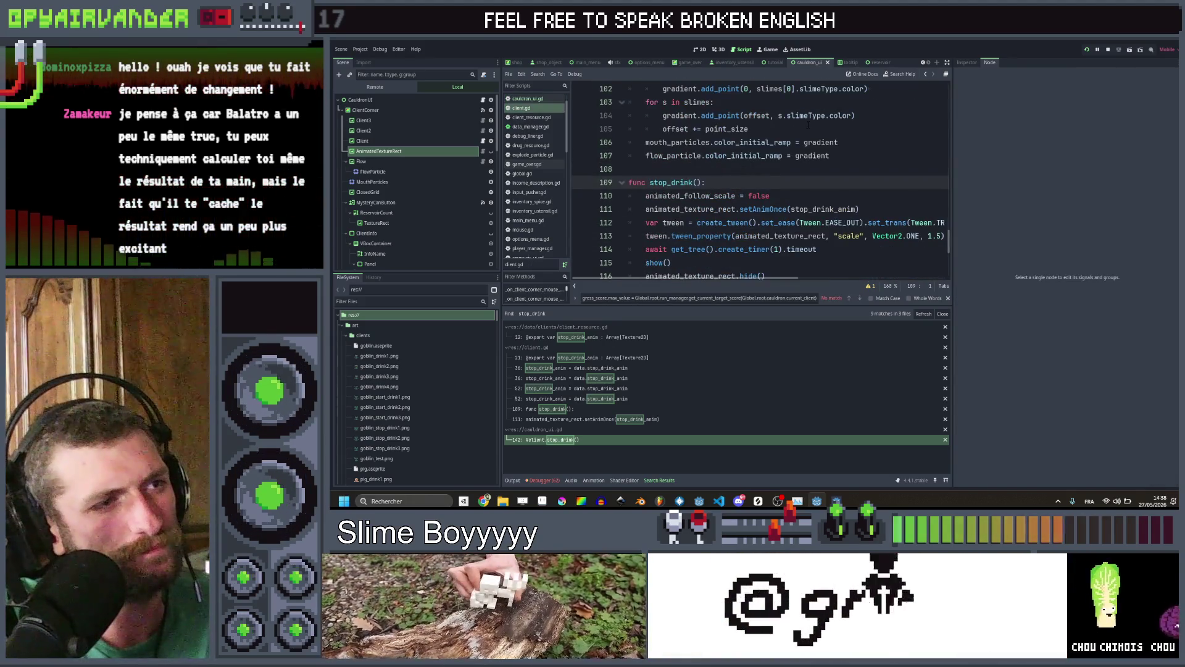
scroll(824, 143, up, 18)
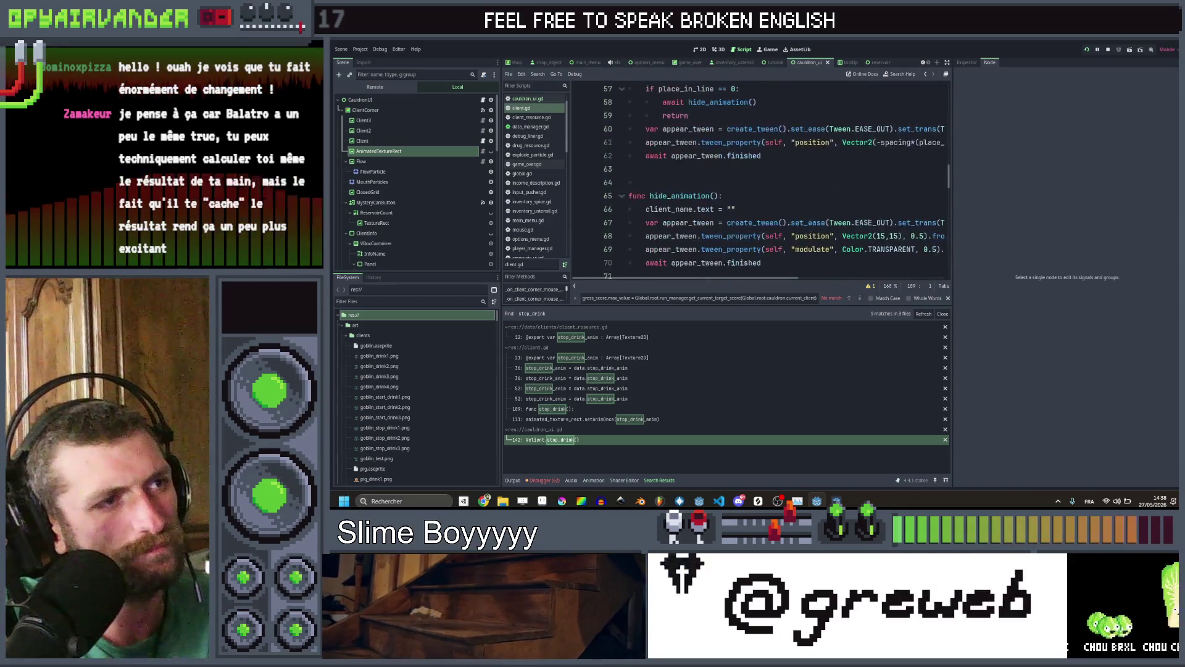
scroll(825, 143, down, 8)
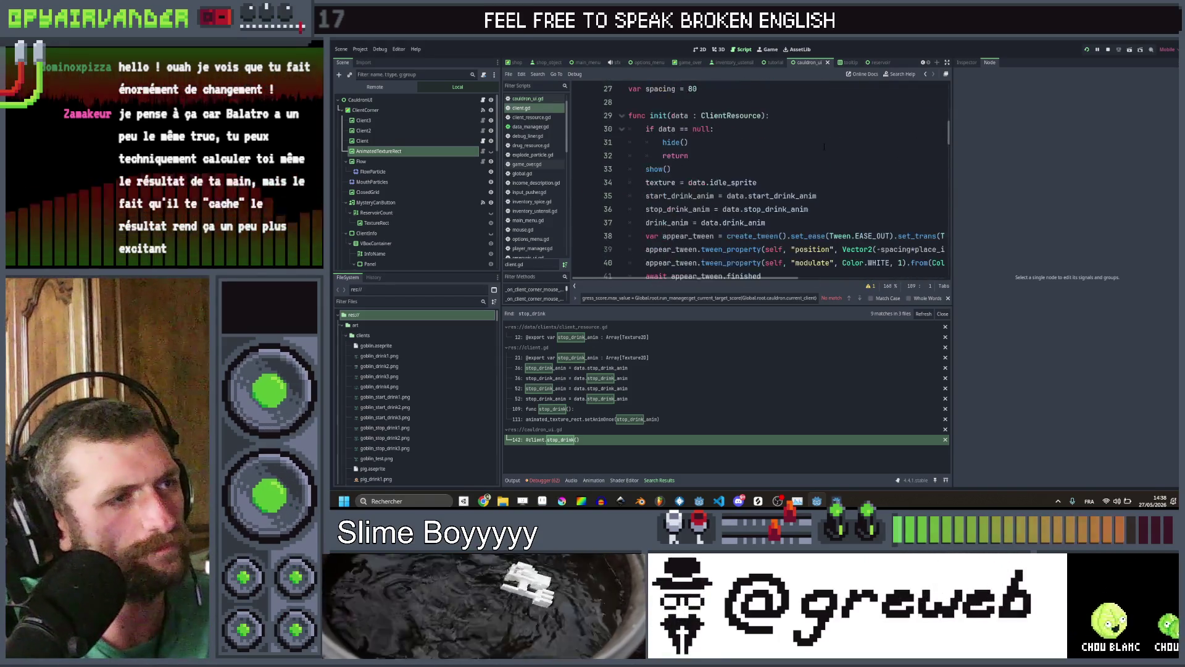
scroll(832, 151, down, 1)
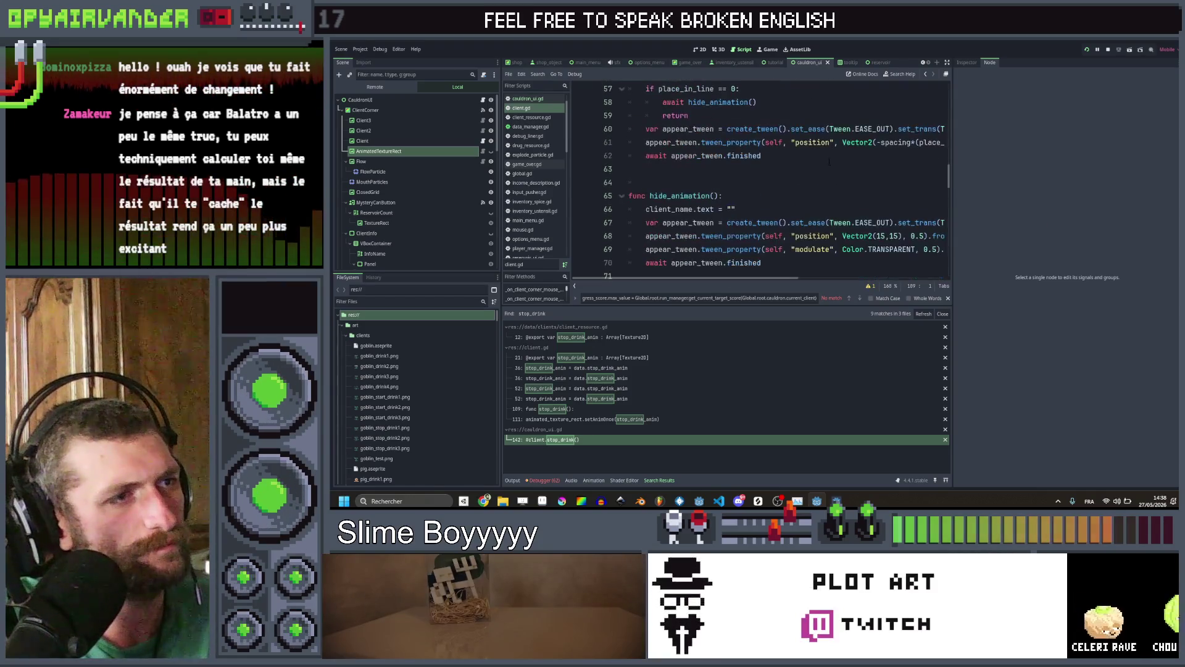
scroll(805, 177, up, 2)
scroll(781, 197, up, 6)
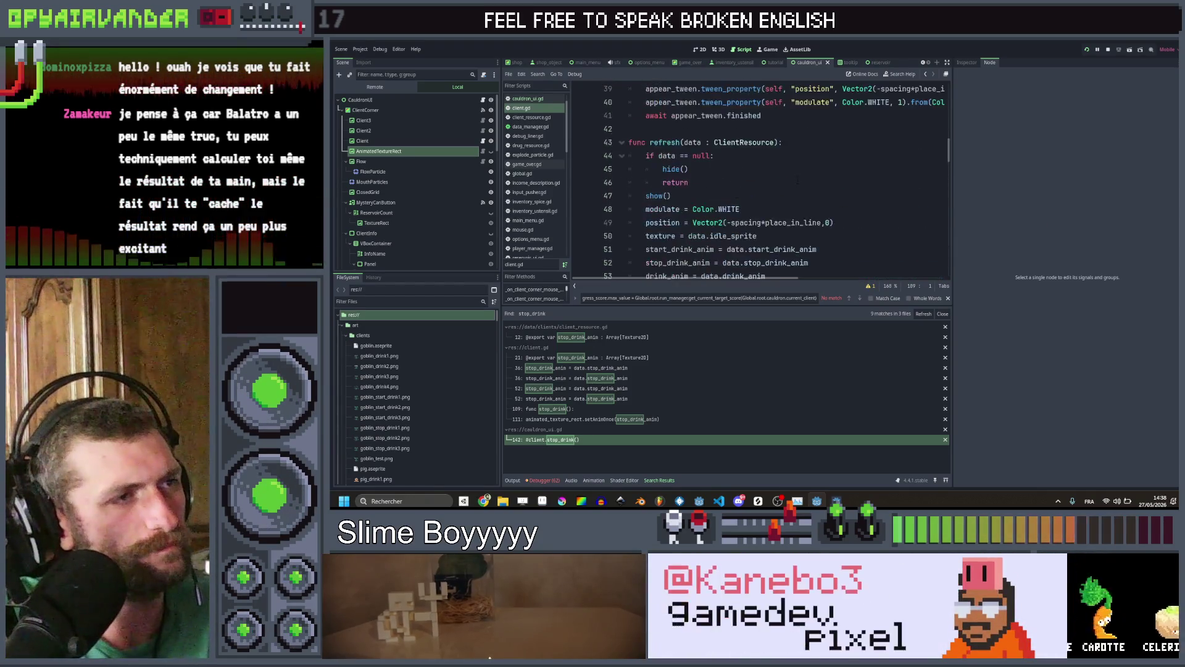
click(925, 75)
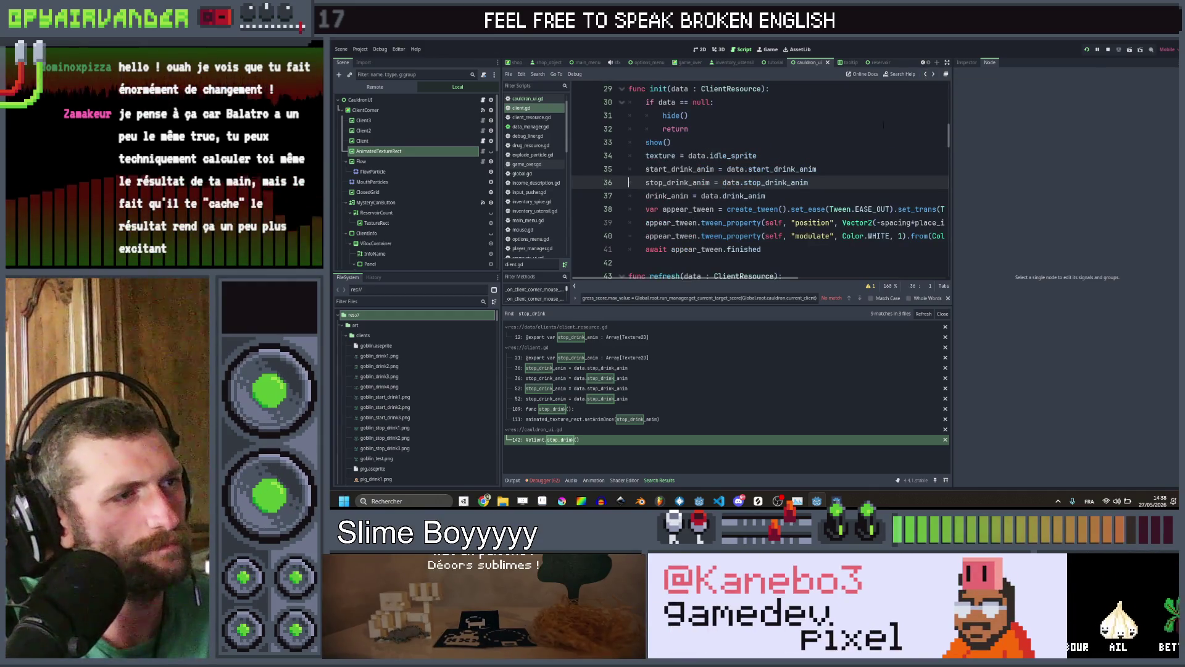
click(926, 75)
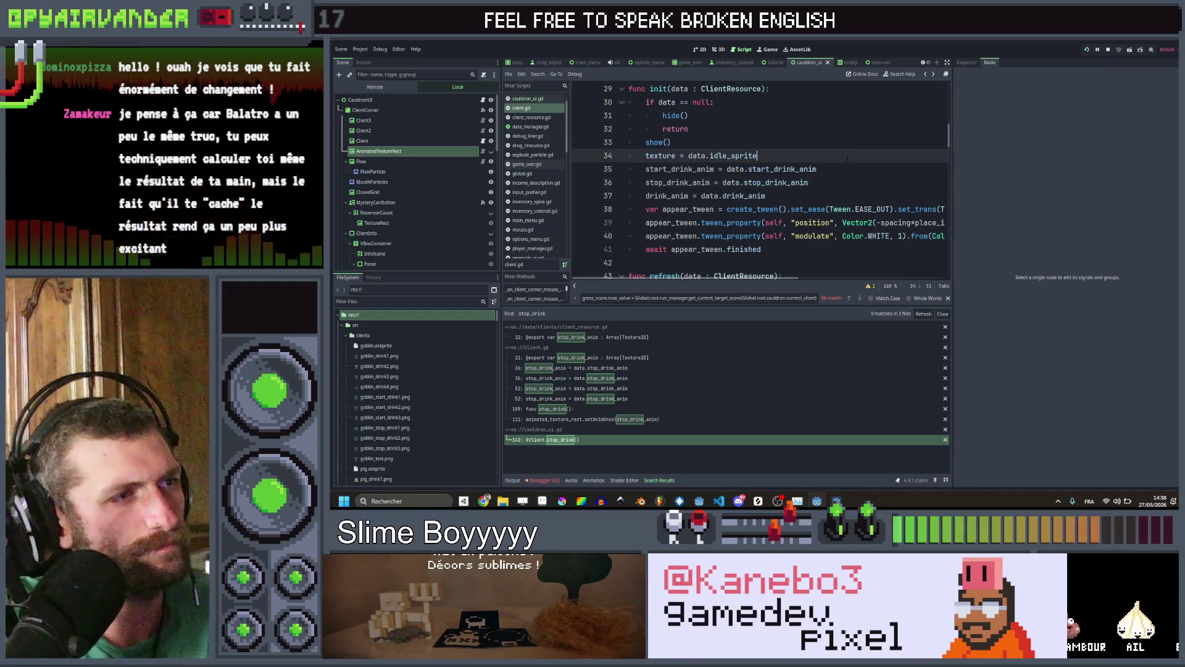
Return to cauldron_ui.gd and place the caret on the pass at line 162 in init_clients
click(926, 75)
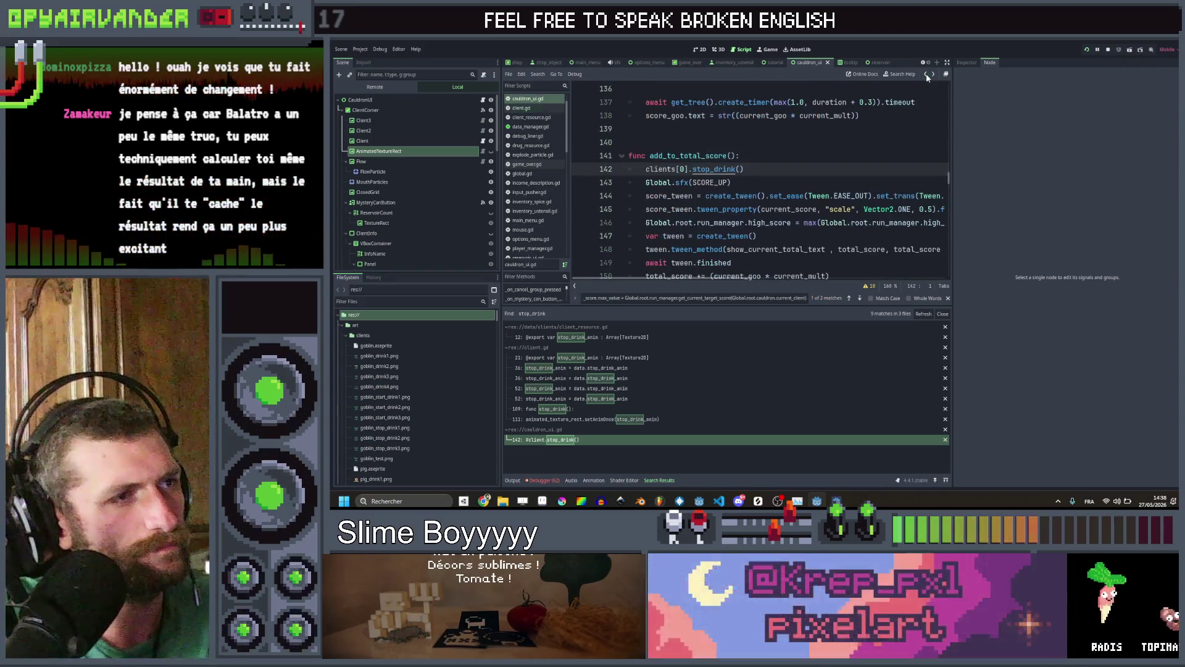
click(791, 175)
scroll(792, 175, down, 6)
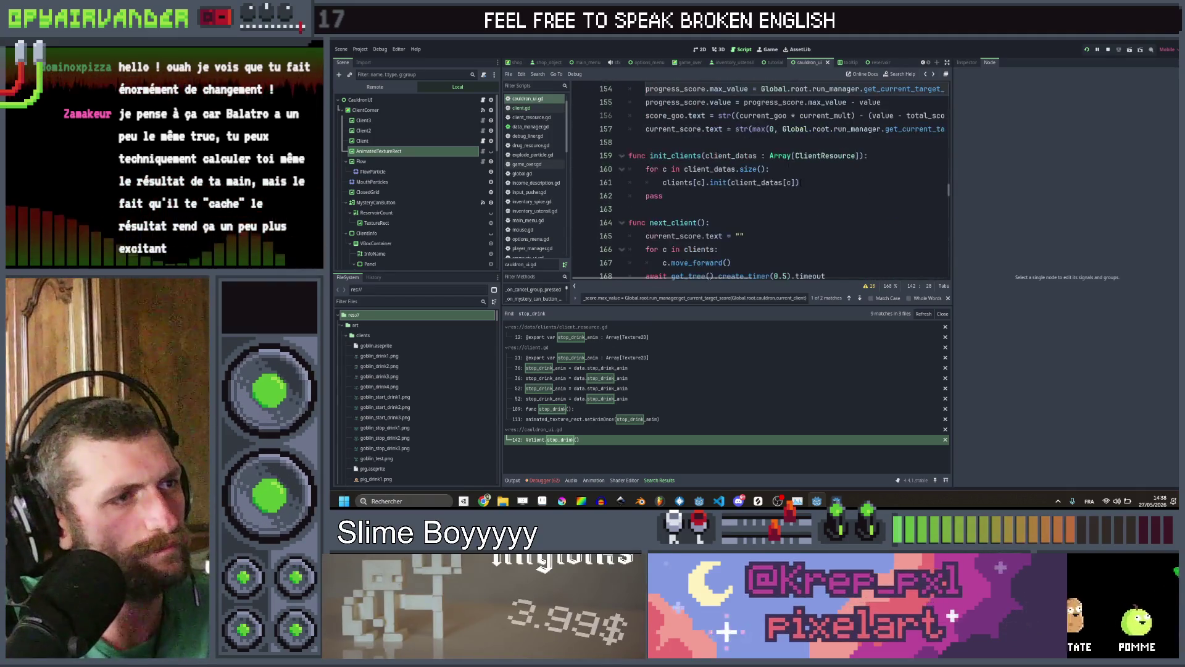
click(806, 182)
click(814, 192)
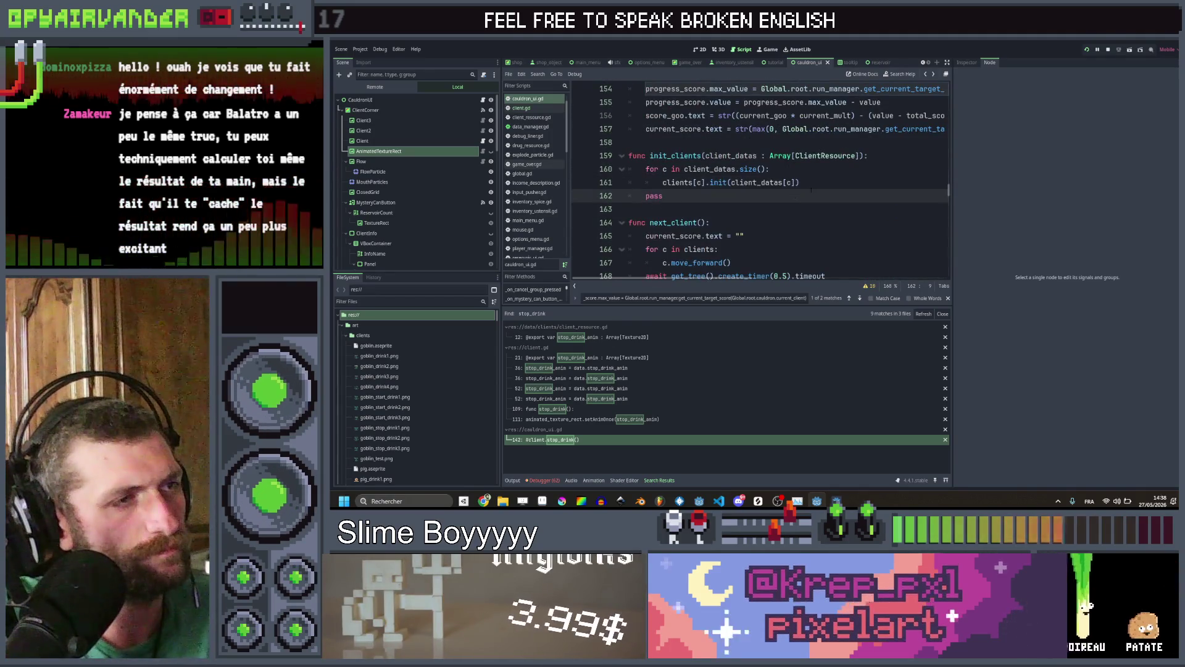
Undo a dragged MysteryCanButton reference in cauldron_ui.gd and open Attach Script for MysteryCanButton
scroll(402, 194, down, 2)
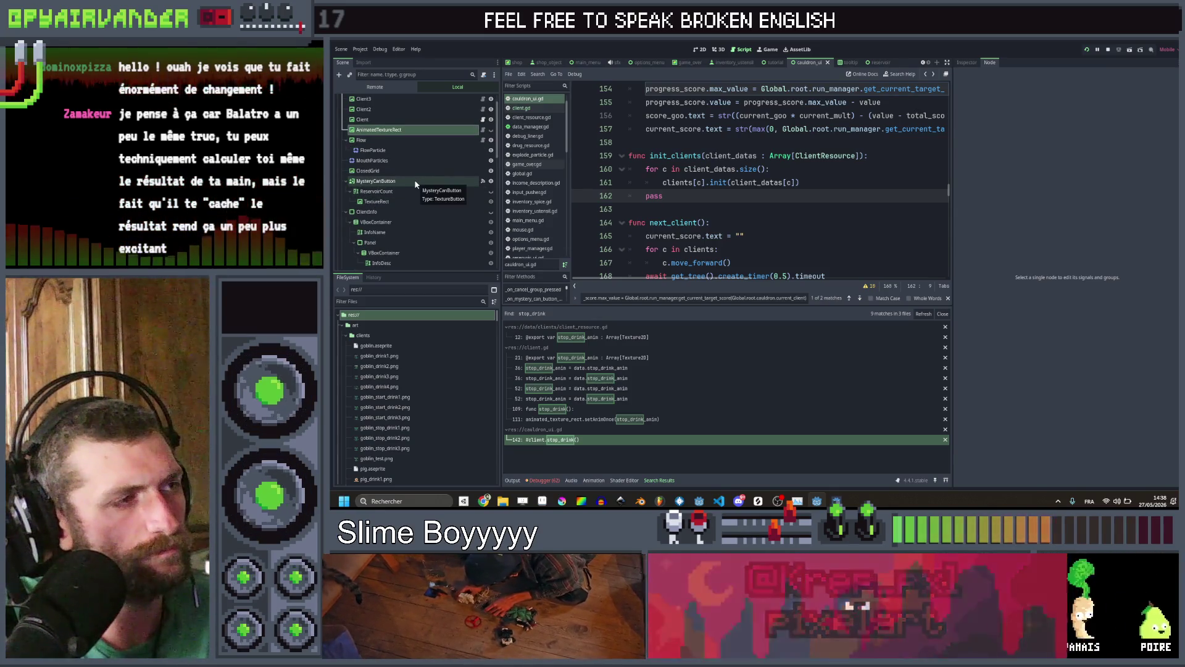
ctrl+drag(416, 184, 664, 196)
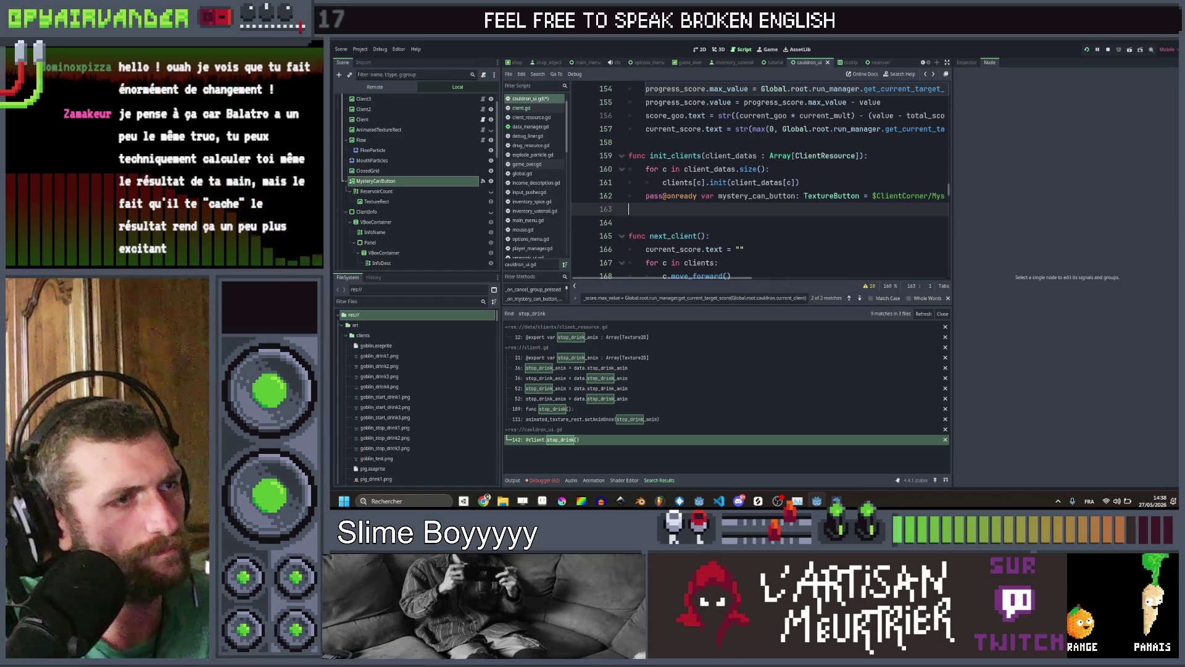
key(ctrl+z)
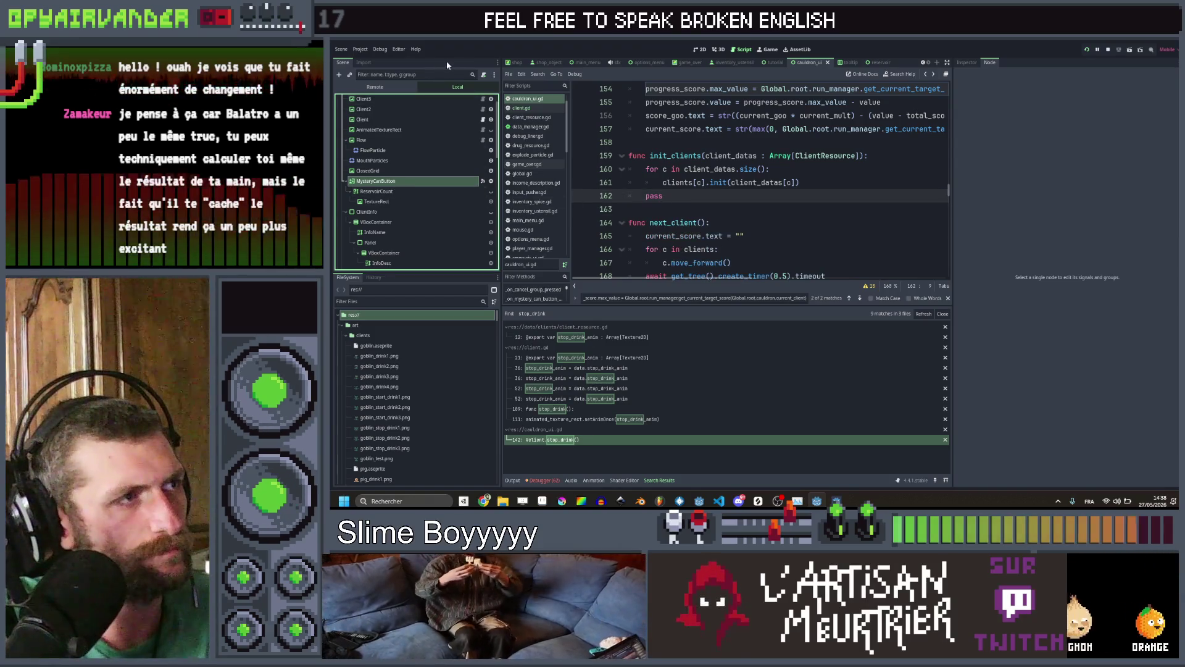
click(484, 75)
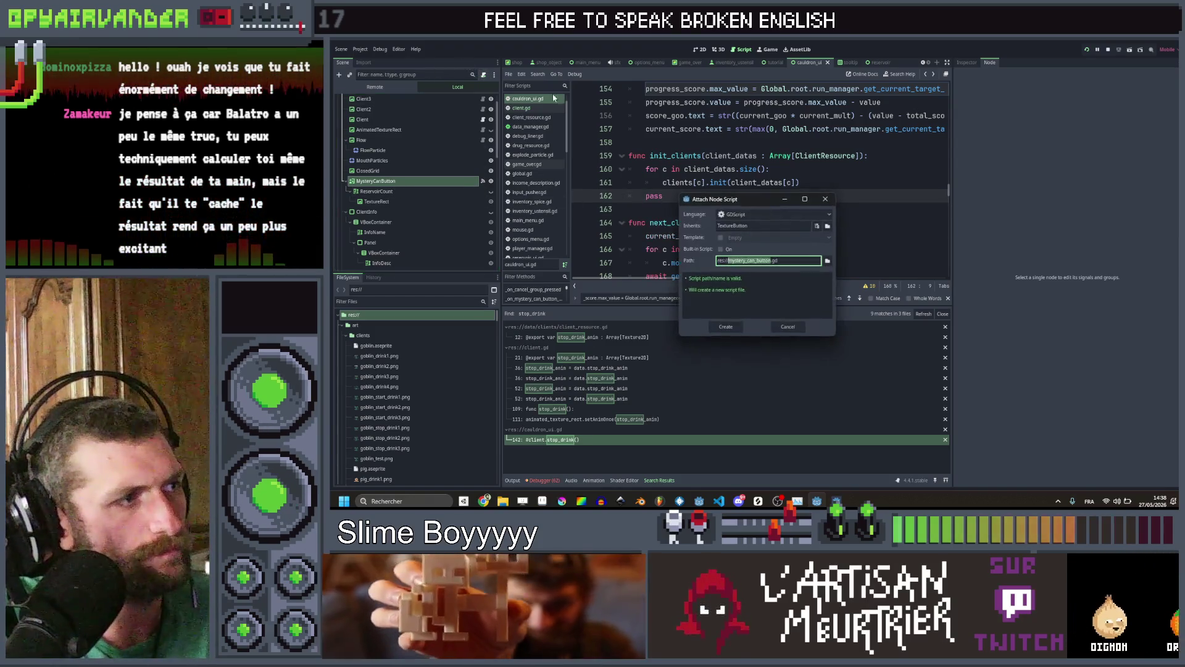
Create mystery_can_button.gd declaring class_name MysteryCanButton, and save
click(726, 328)
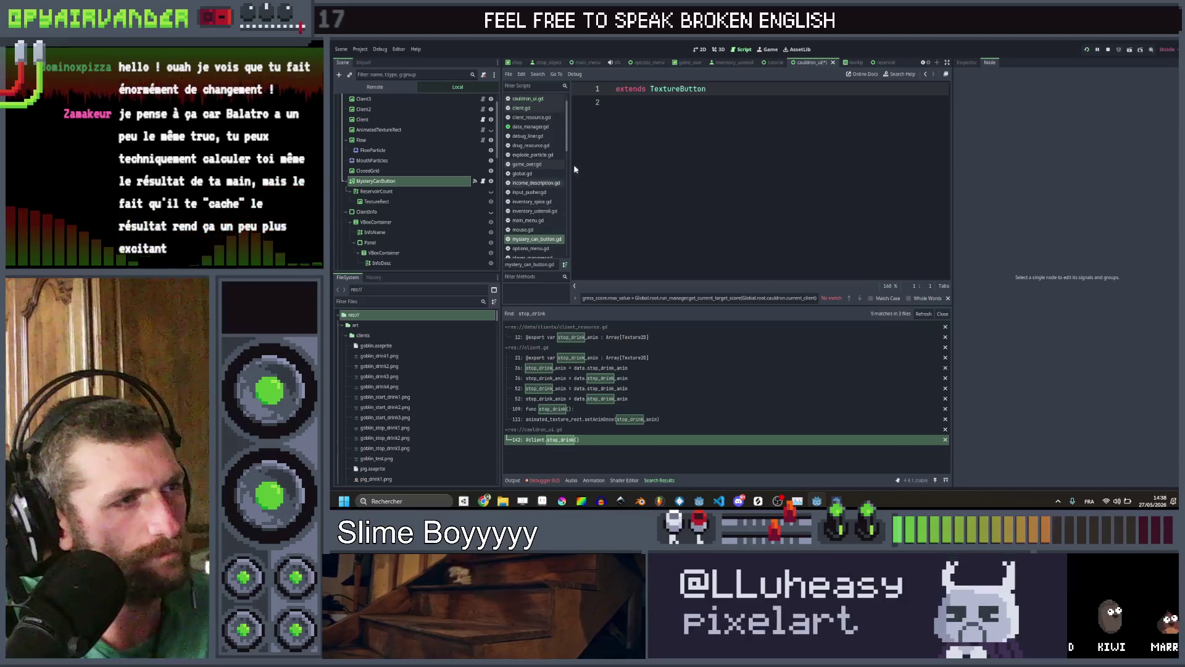
click(676, 112)
text(class_)
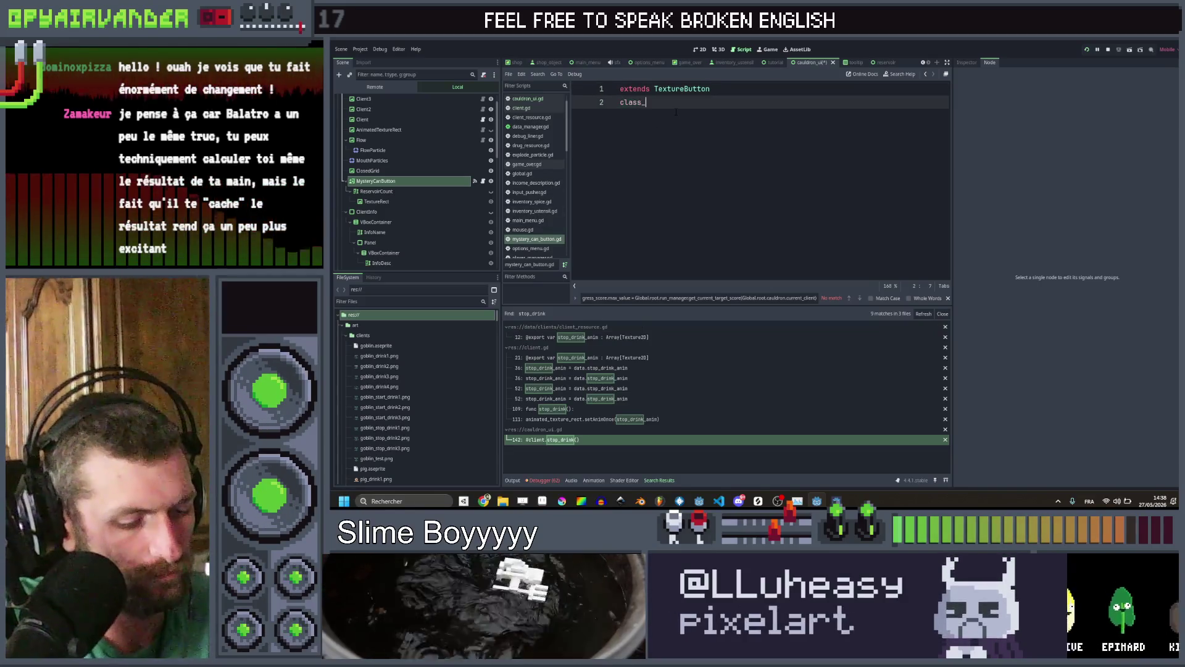
key(BackSpace)
key(BackSpace)
key(BackSpace)
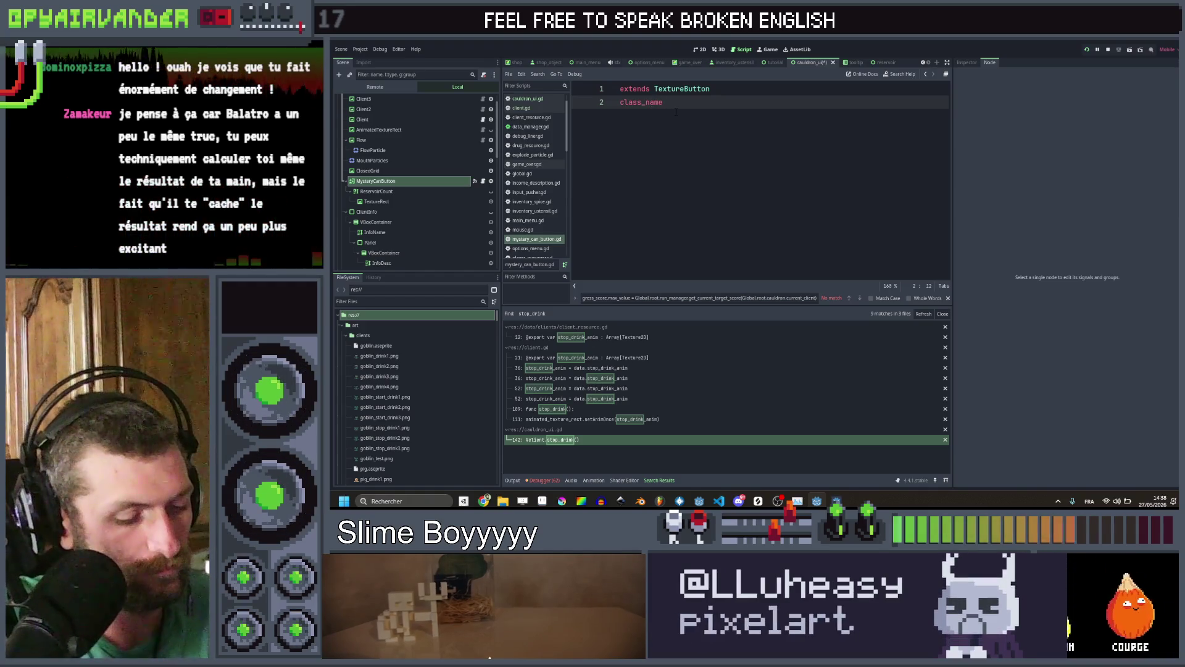
text(CanButton)
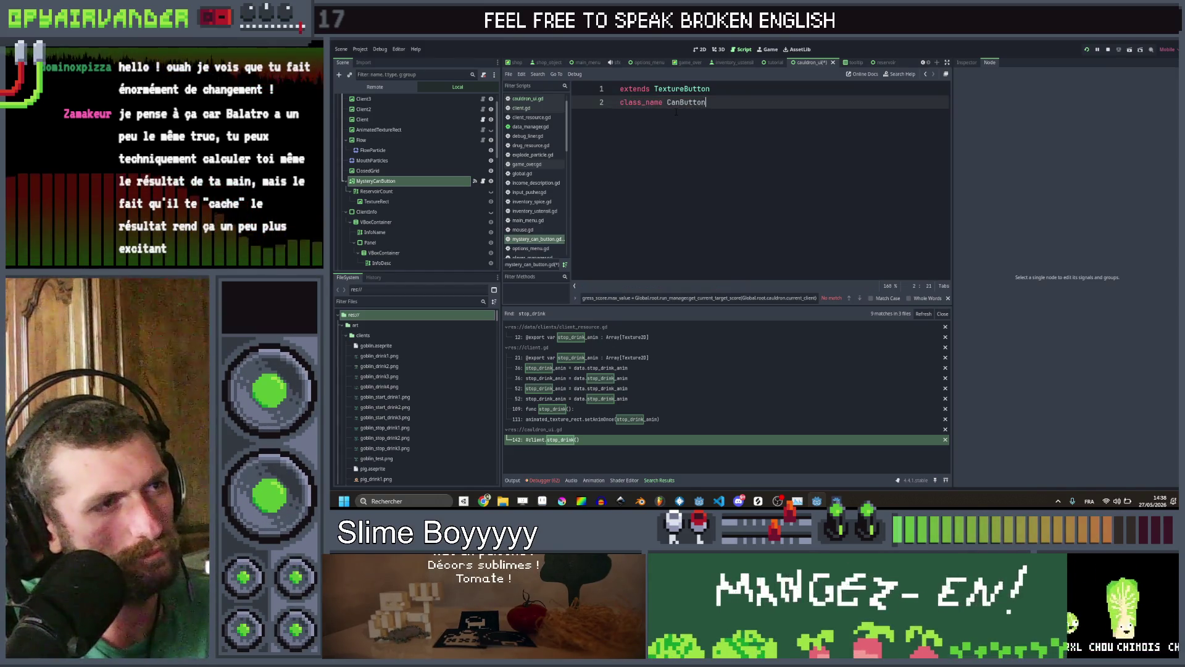
key(Right)
key(Right)
key(Right)
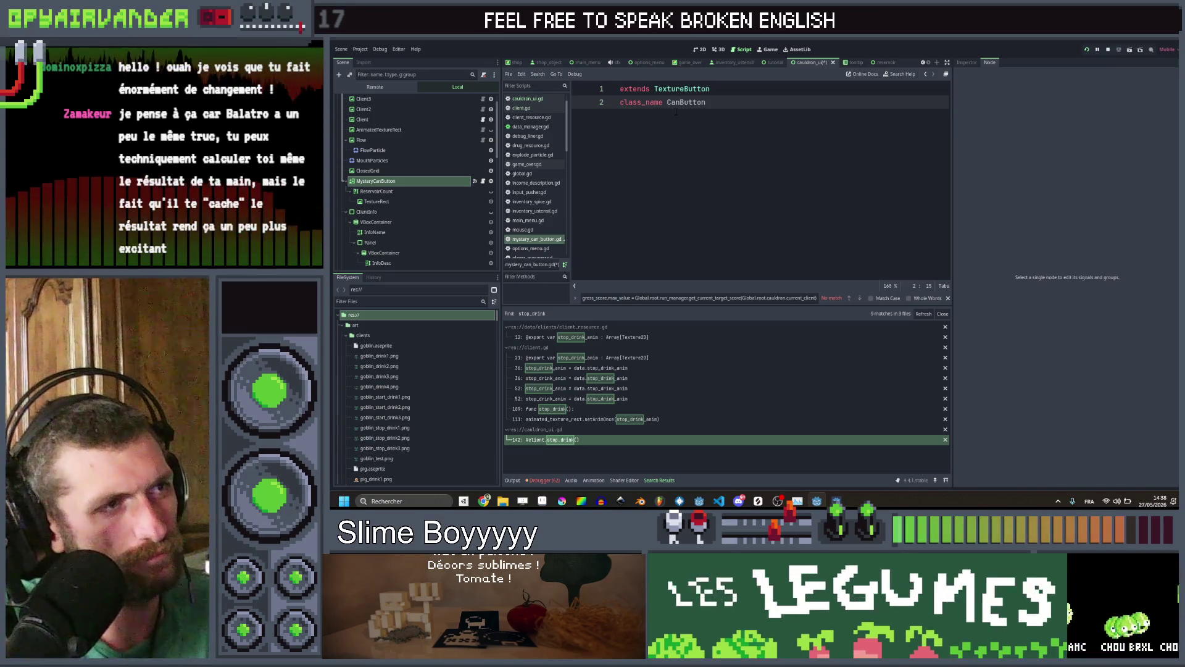
key(Left)
key(Left)
key(Left)
text(Myst)
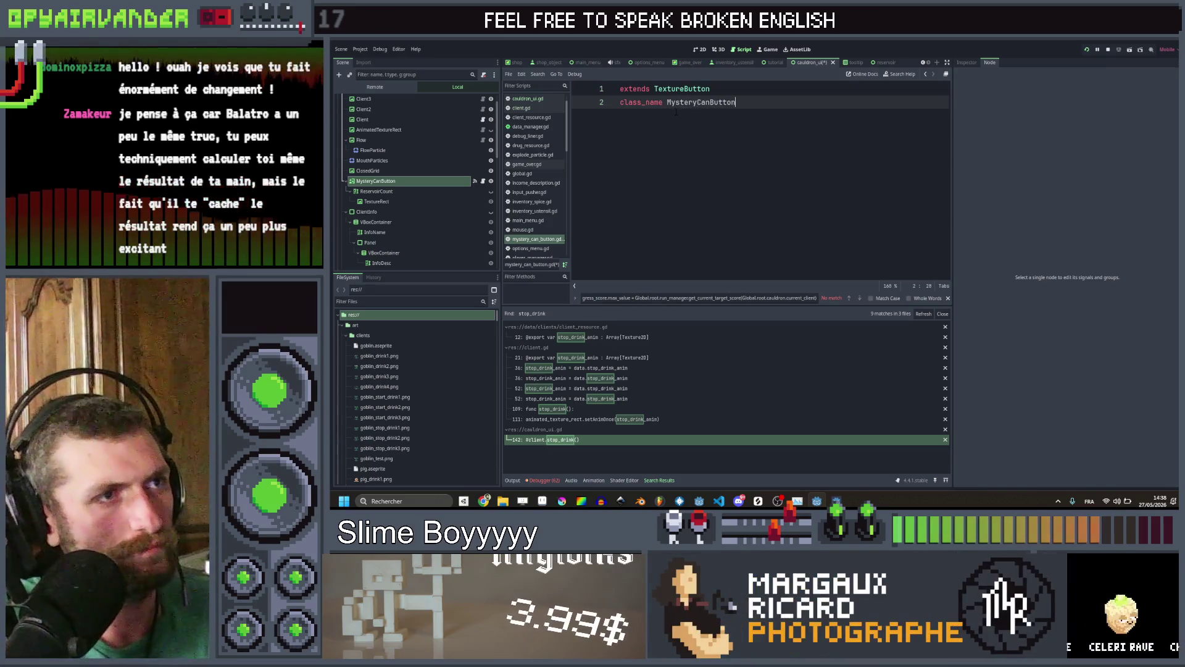
key(Return)
key(Return)
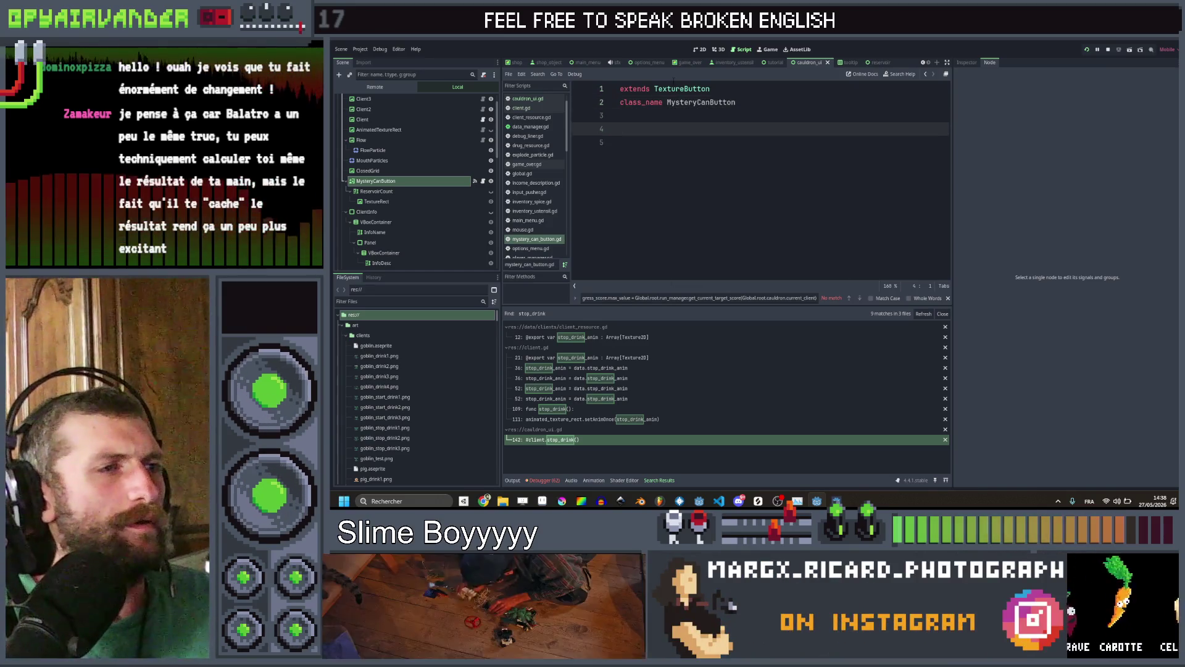
key(ctrl+s)
key(BackSpace)
Add empty func appear():, disappear(): and use(): stubs, then run the project
text(f)
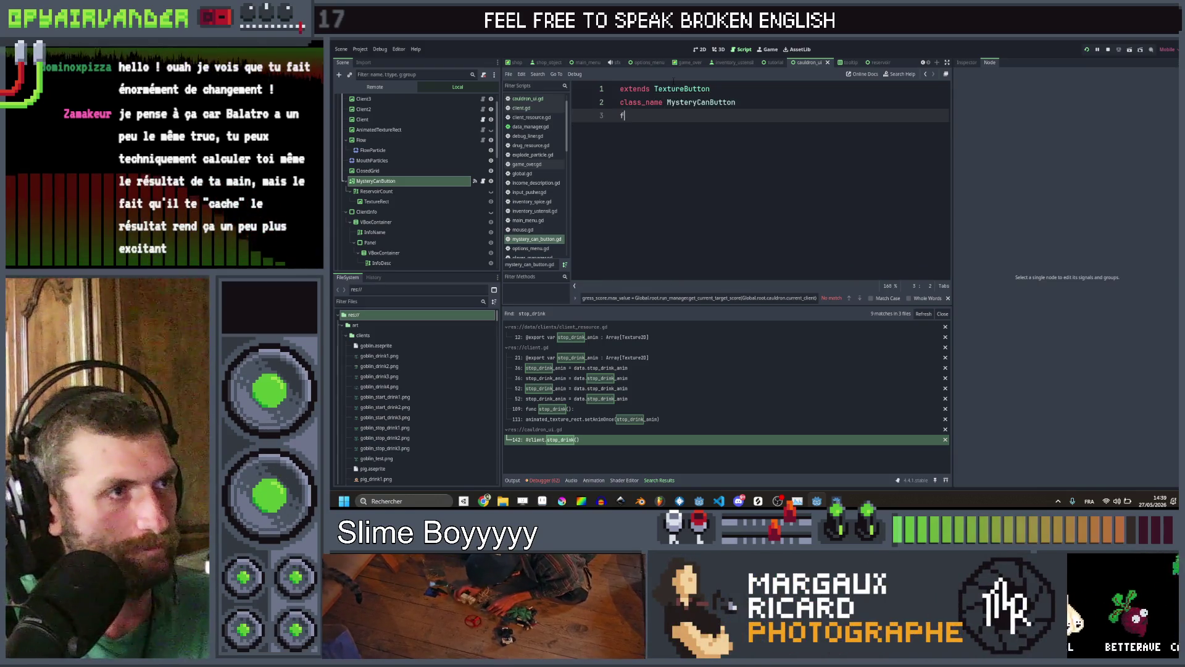
key(Return)
text(func)
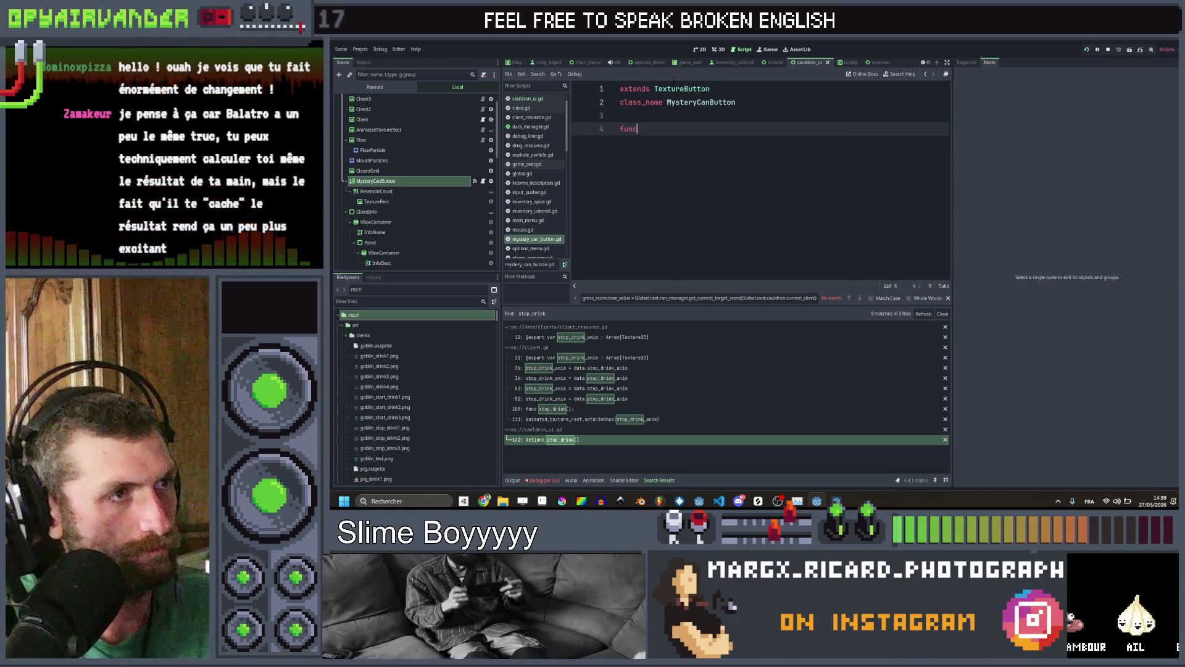
text( apear()
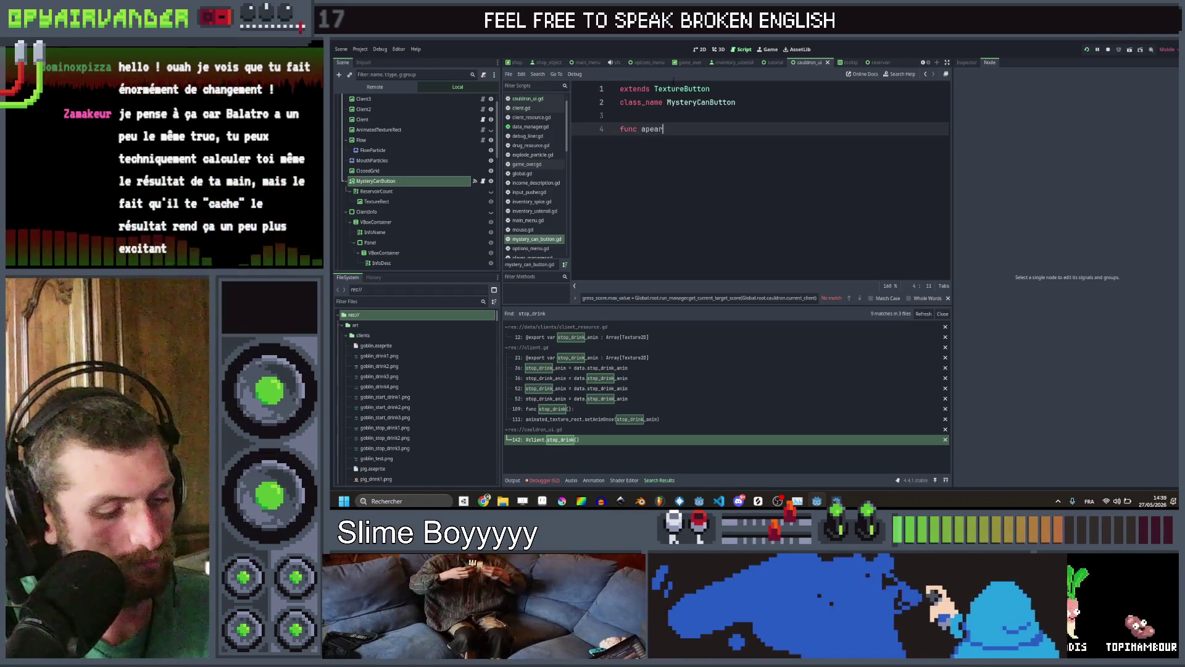
key(Left)
key(Left)
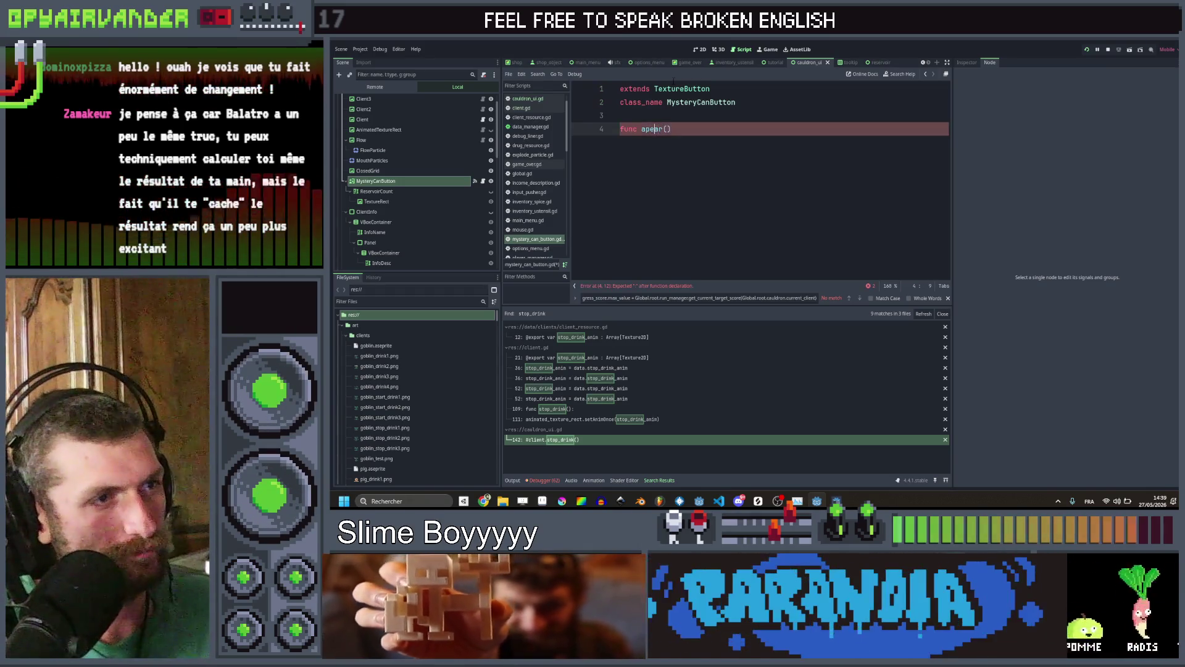
text(p)
key(End)
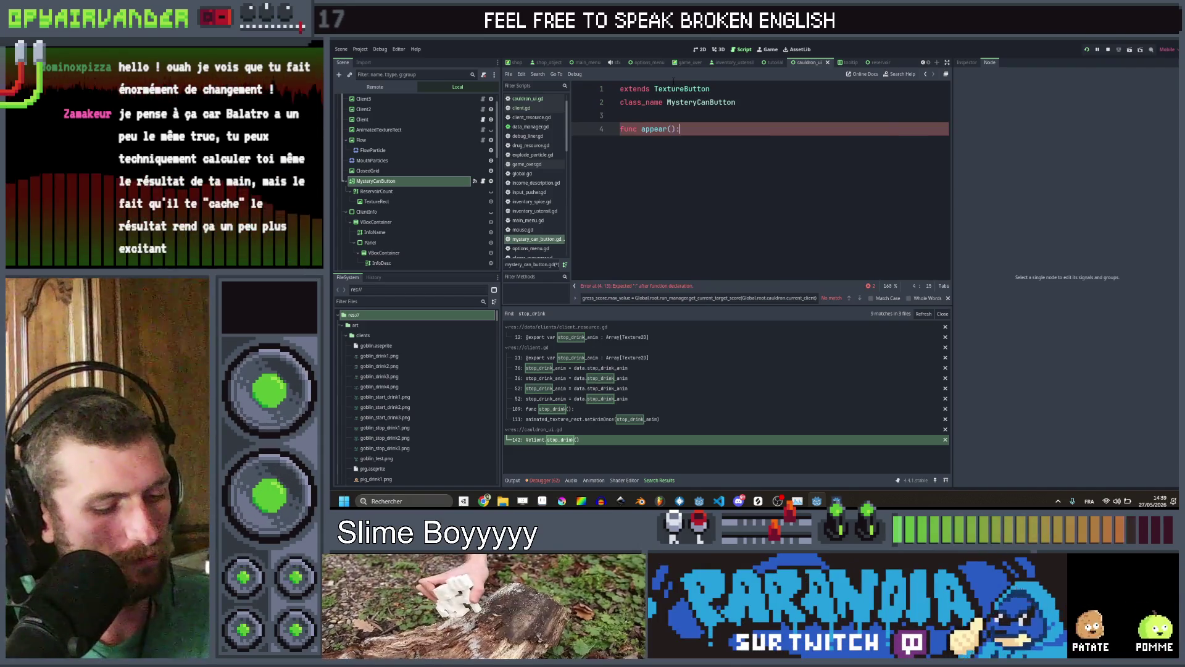
text(:)
key(ctrl+shift+d)
key(ctrl+Left)
key(ctrl+Left)
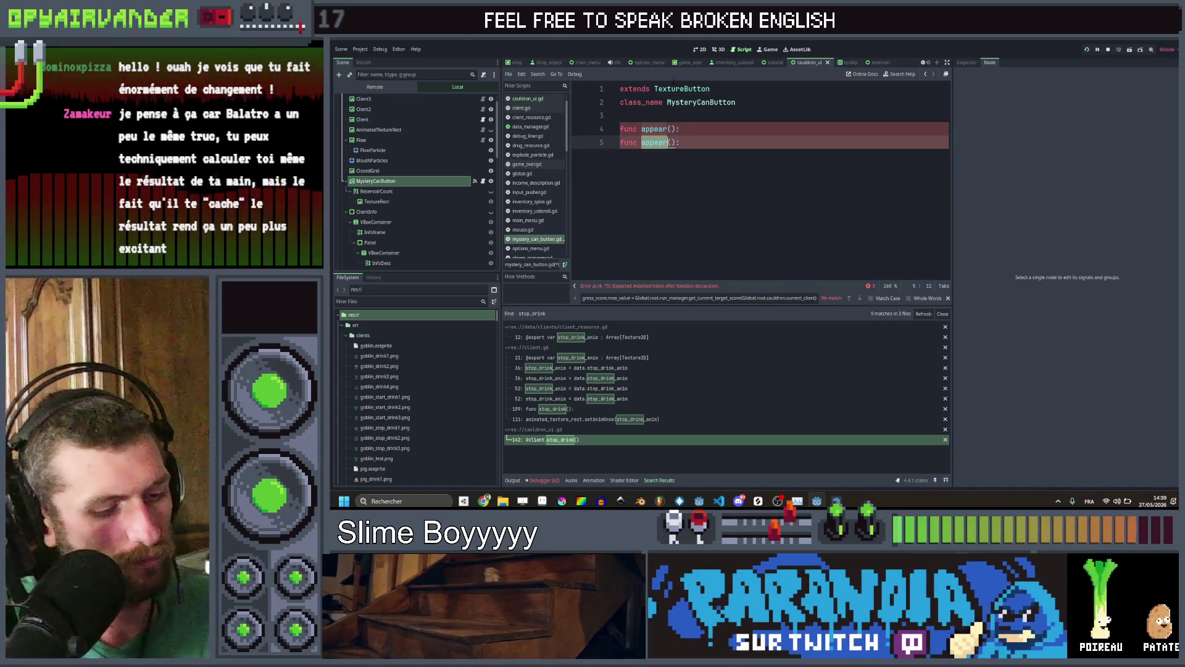
text(ppear)
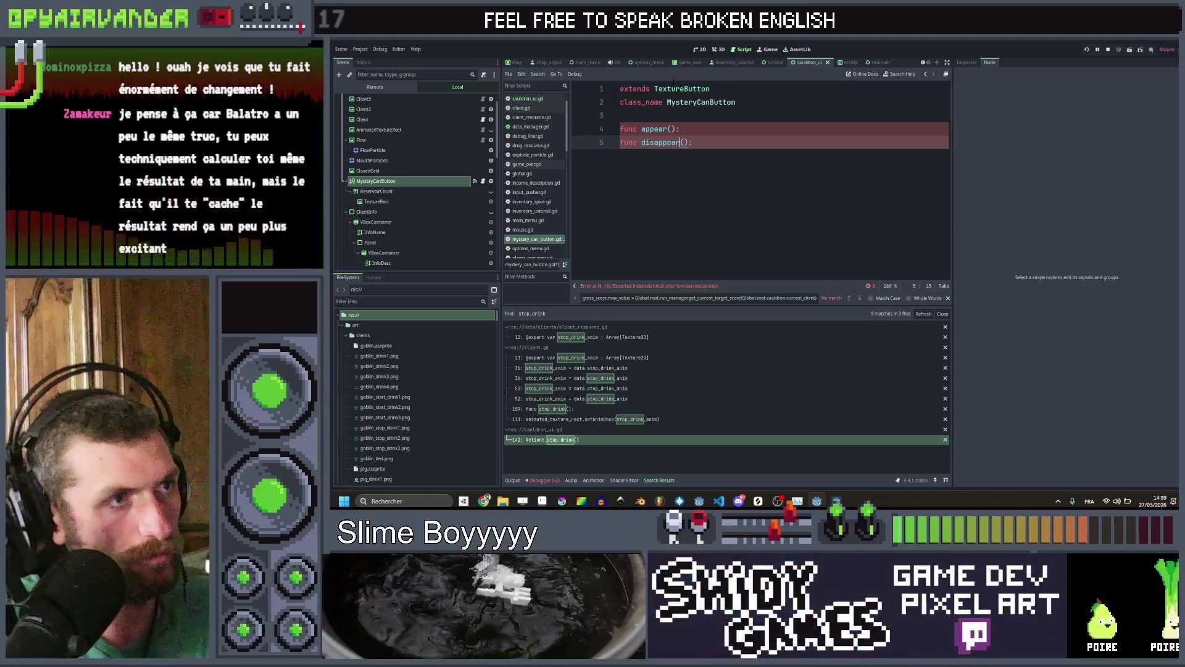
key(ctrl+shift+d)
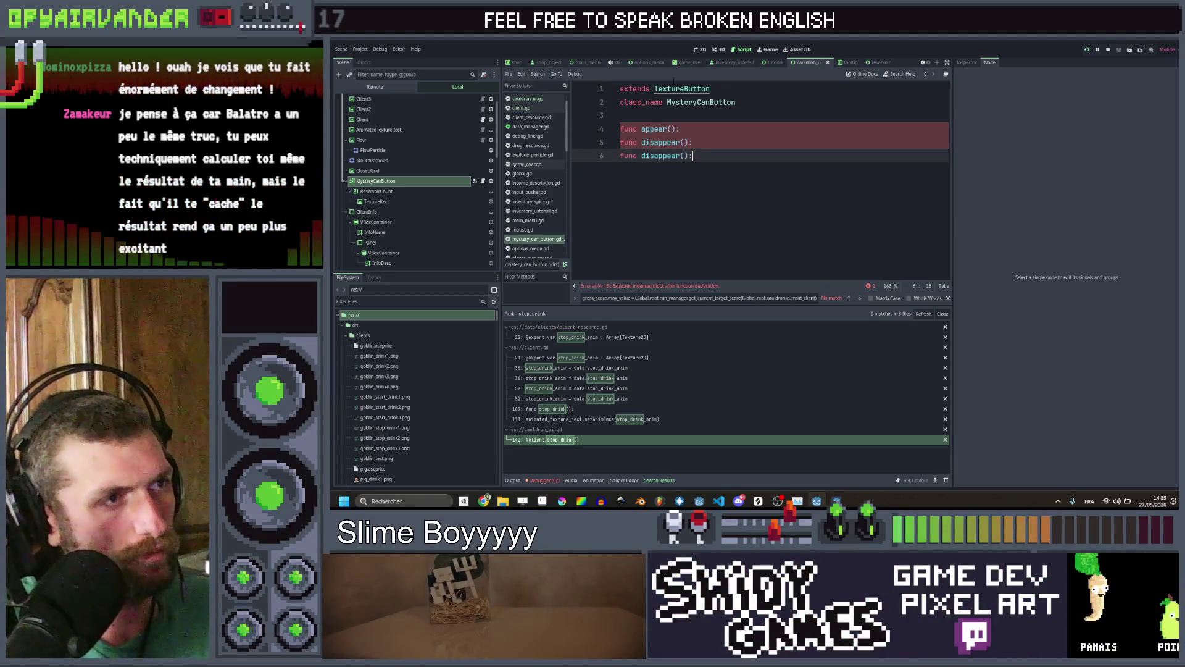
text(use)
key(Right)
key(Right)
key(Return)
key(F5)
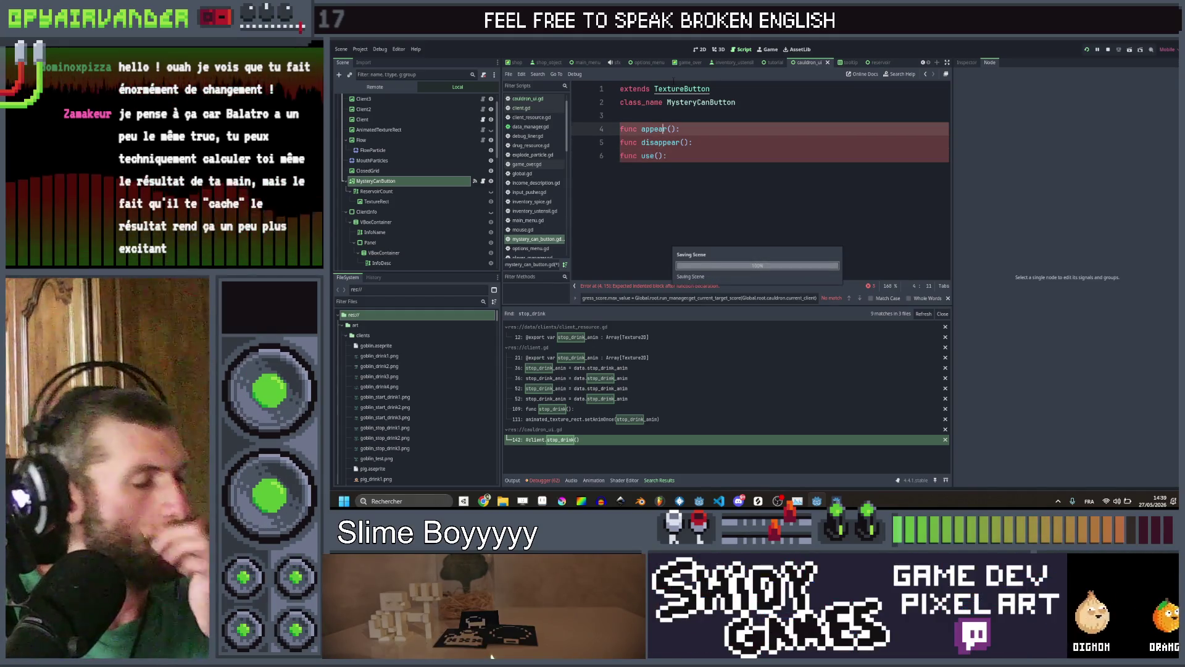
Add an indented blank body line under func appear(): on line 4
click(696, 156)
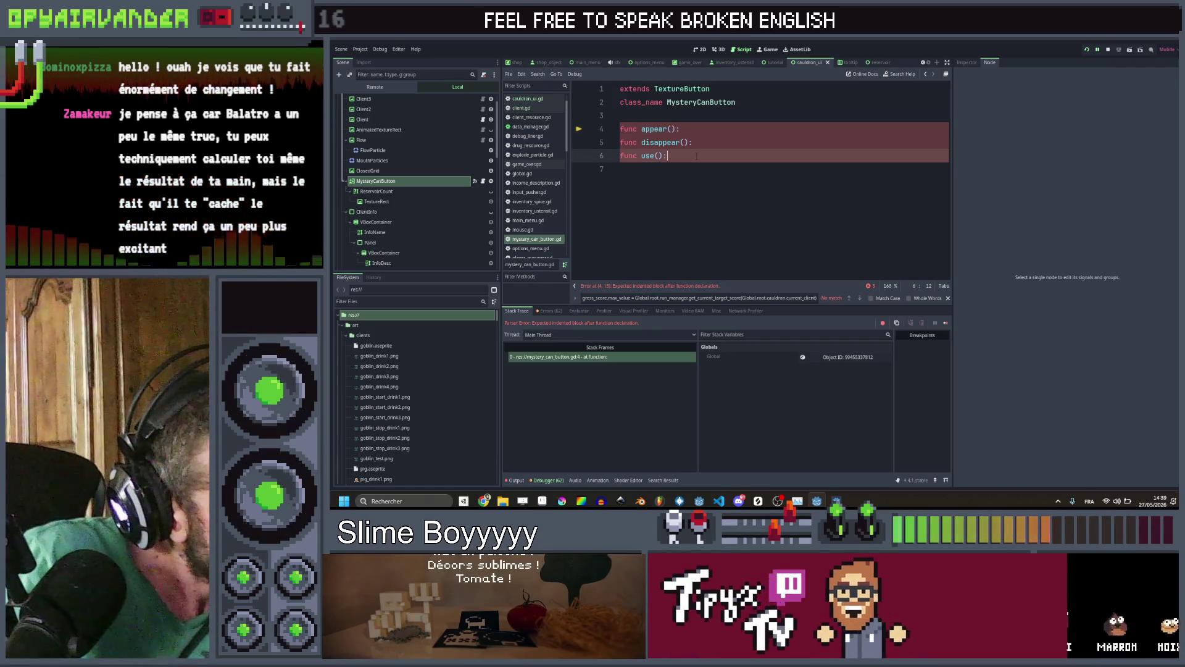
click(695, 169)
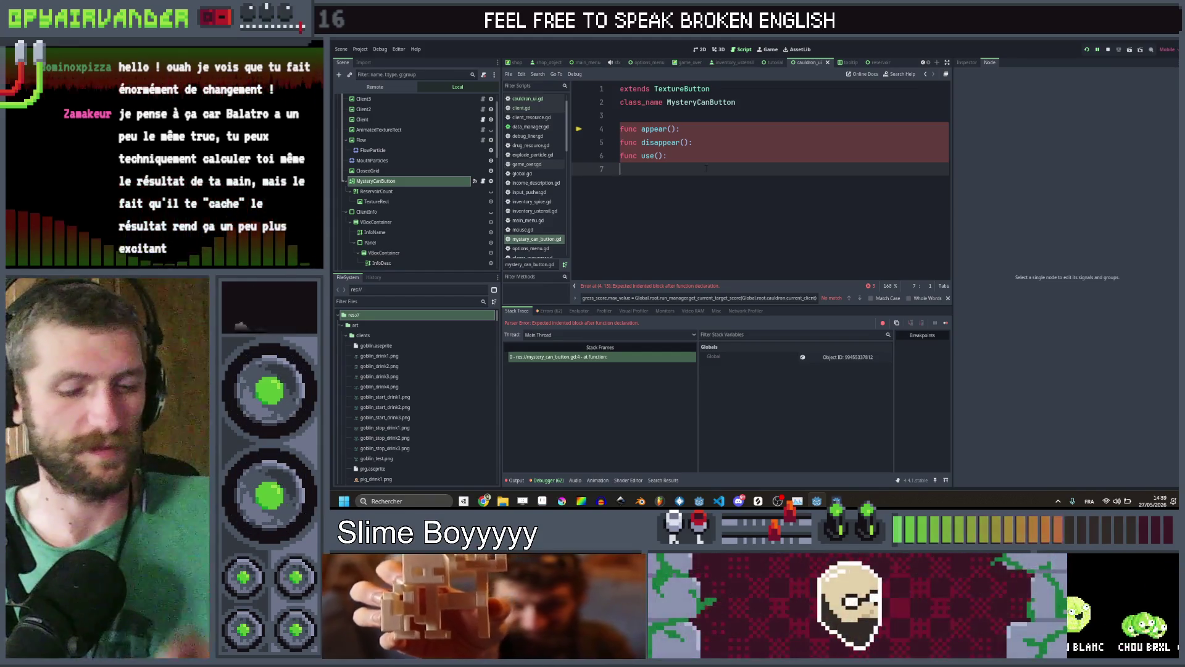
click(703, 129)
key(Return)
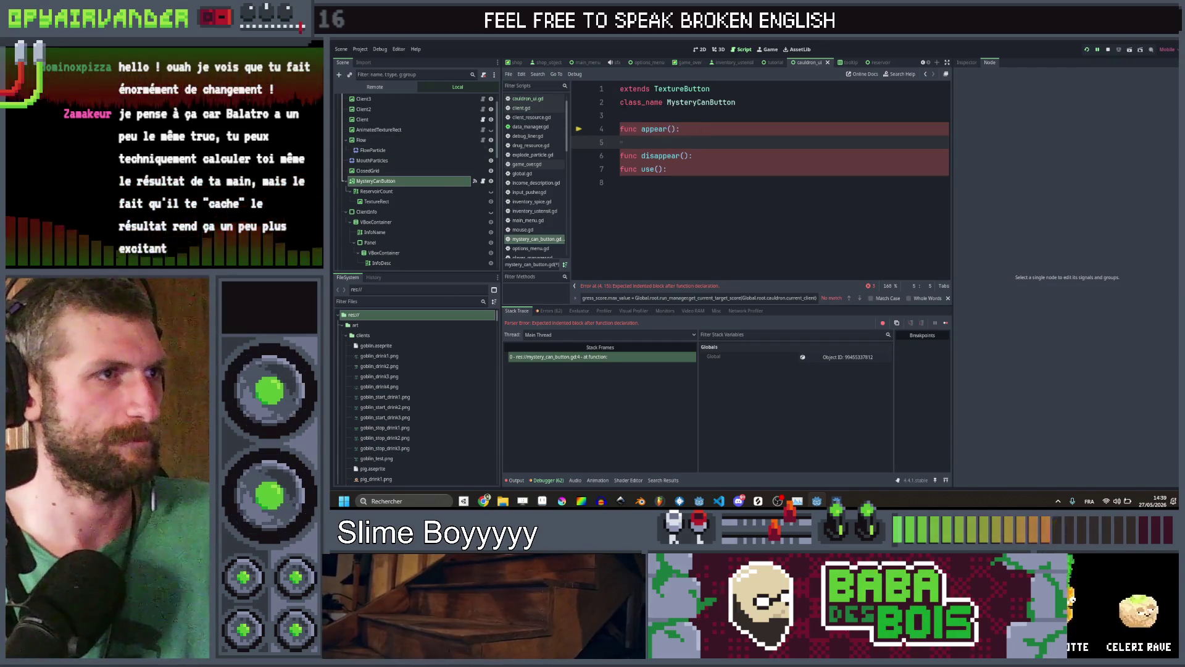
click(703, 50)
Select MysteryCanButton and expand Inspector Layout > Transform to edit its Pivot Offset x
scroll(768, 153, up, 4)
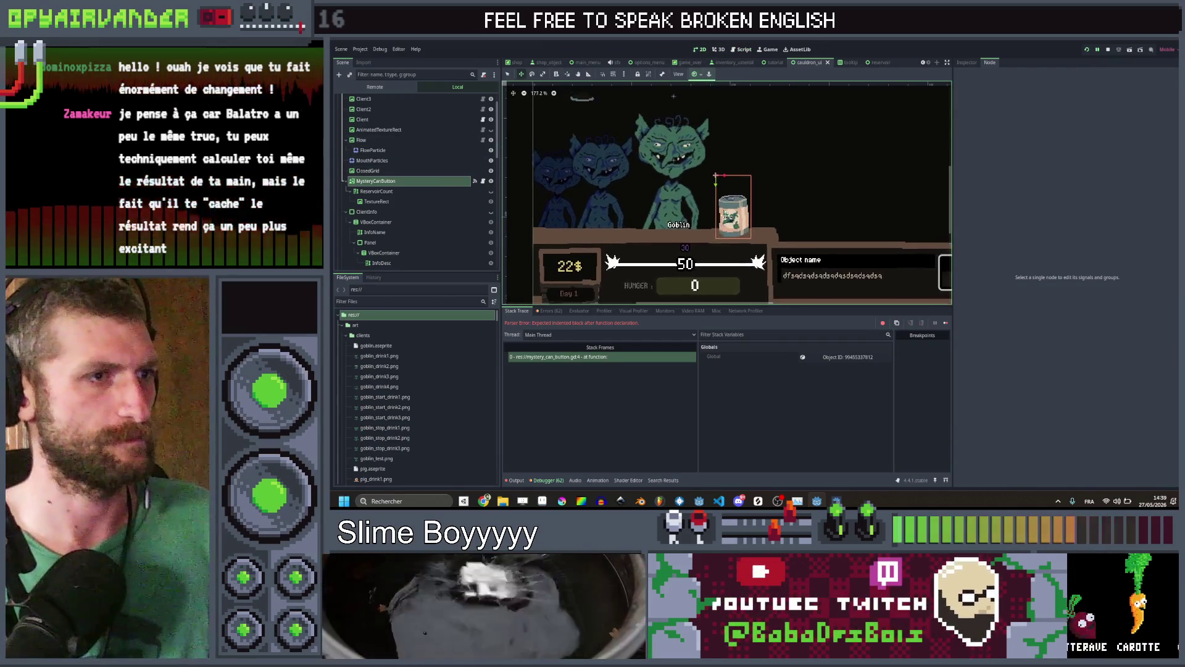
scroll(722, 178, down, 1)
scroll(716, 182, up, 1)
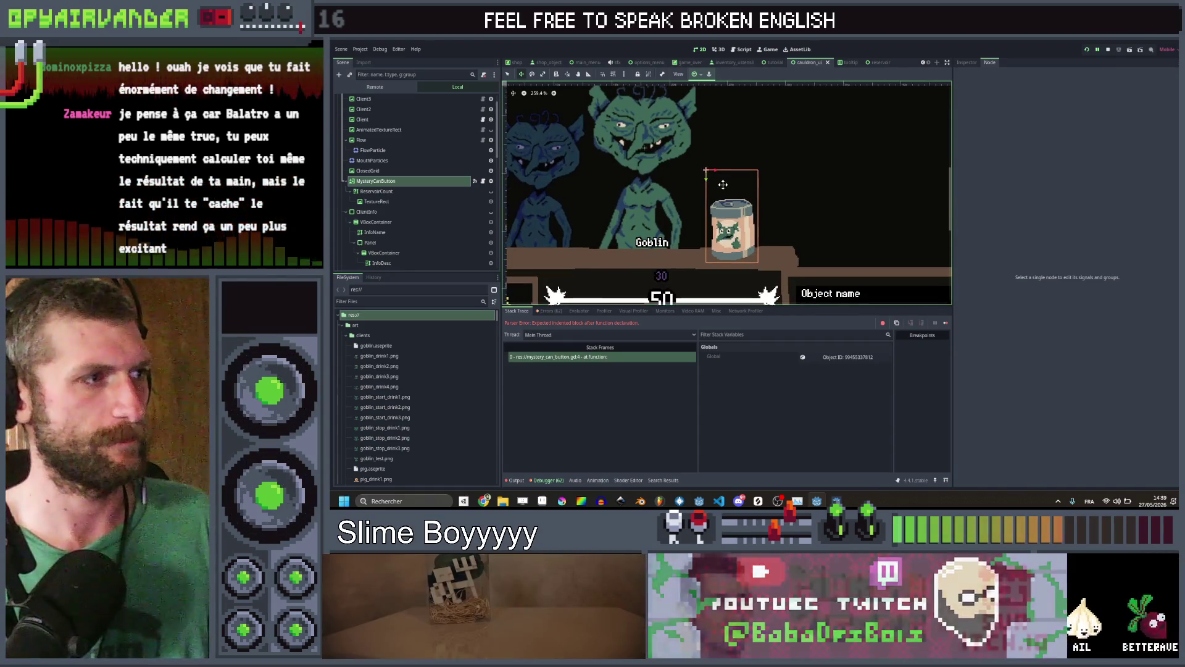
click(435, 179)
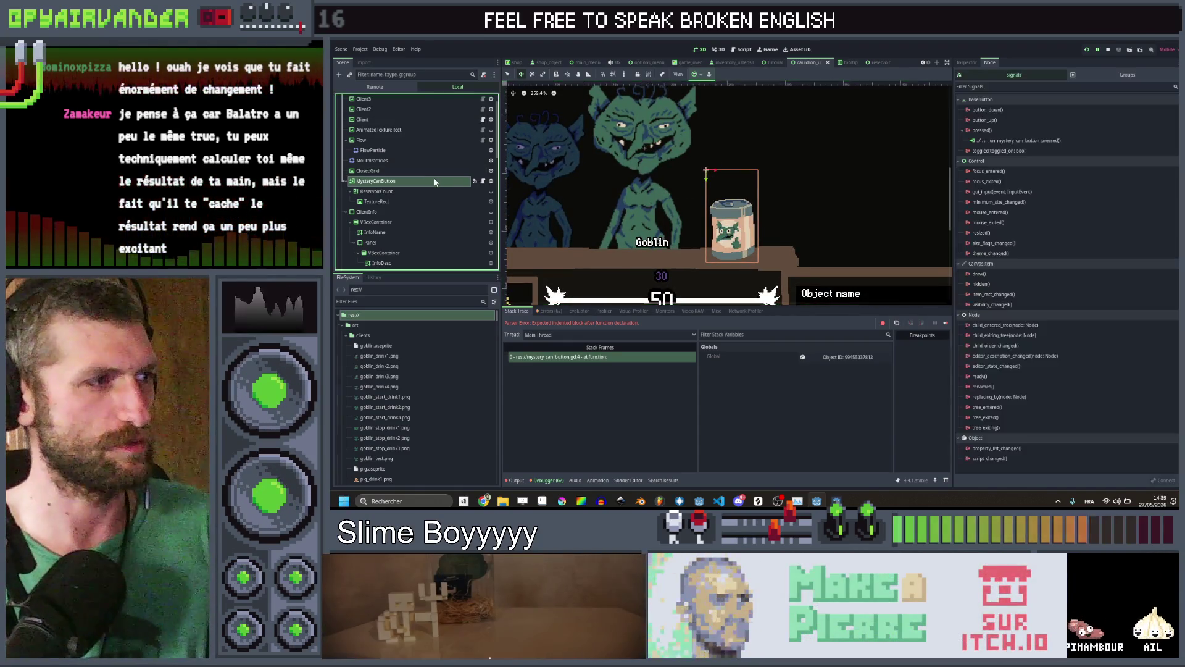
click(968, 63)
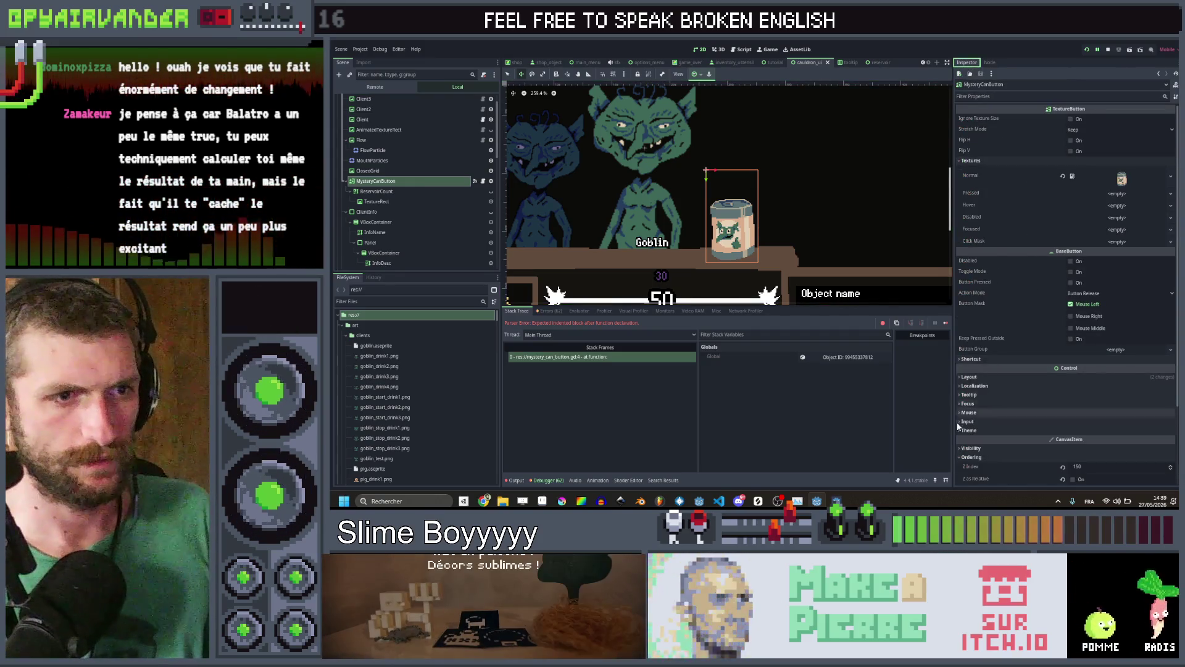
scroll(975, 371, down, 1)
click(969, 329)
click(975, 412)
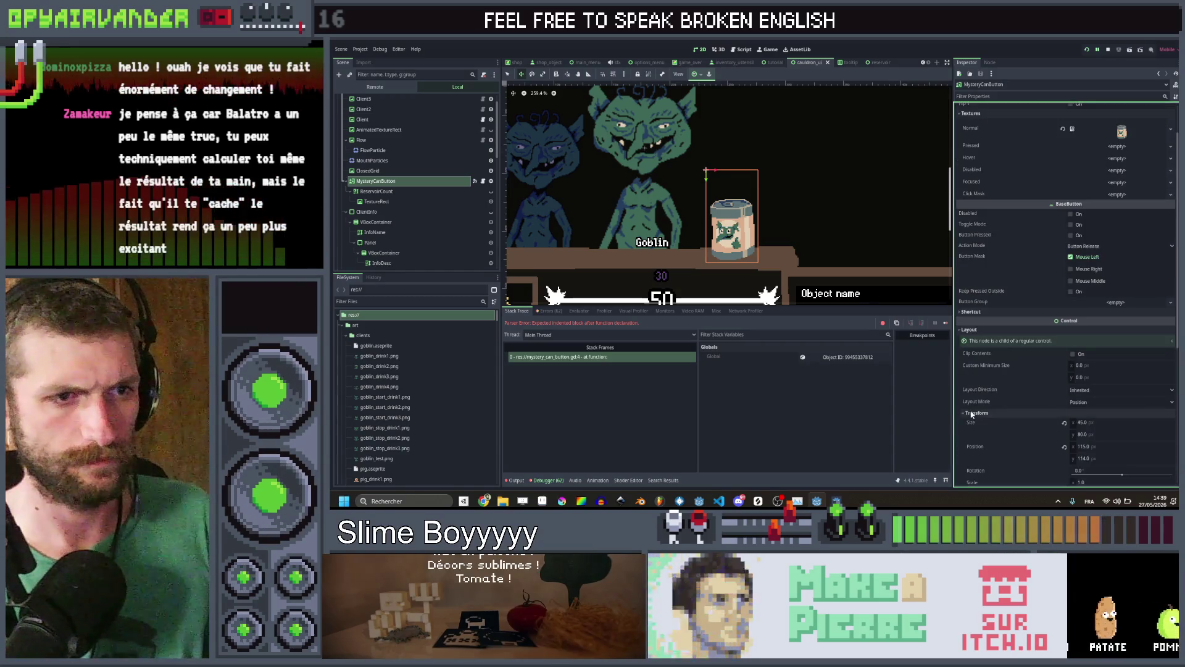
scroll(975, 407, down, 2)
click(1087, 412)
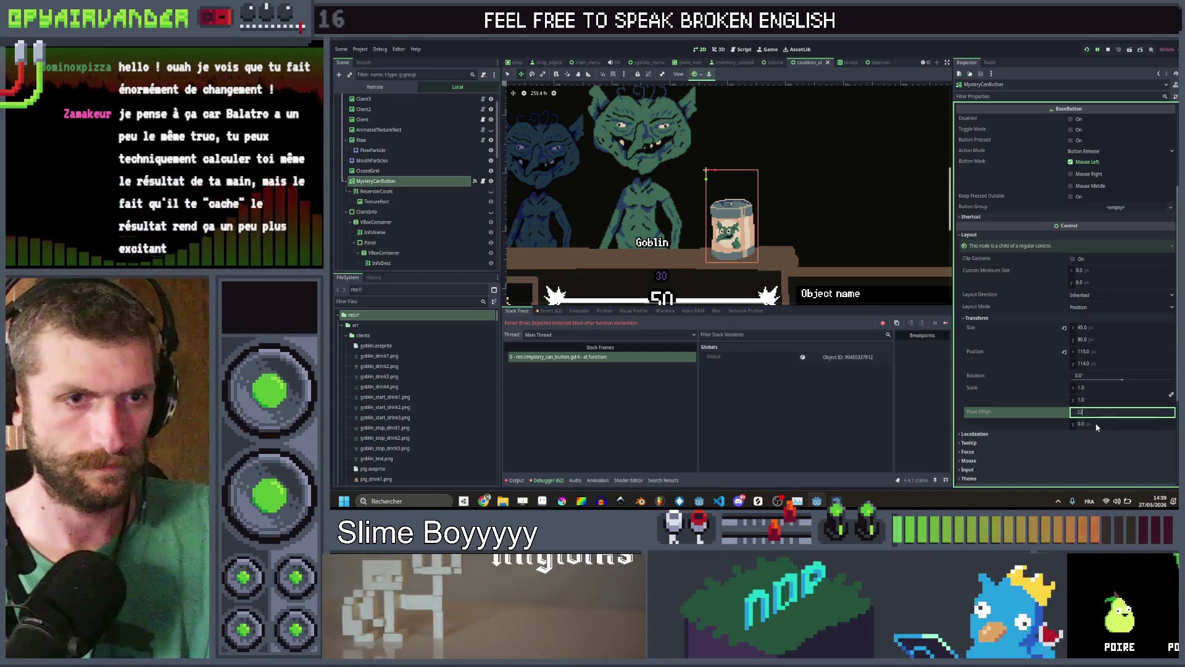
Enter a pivot offset of 22 by 80 for the mystery can button
text(22)
key(Tab)
text(80)
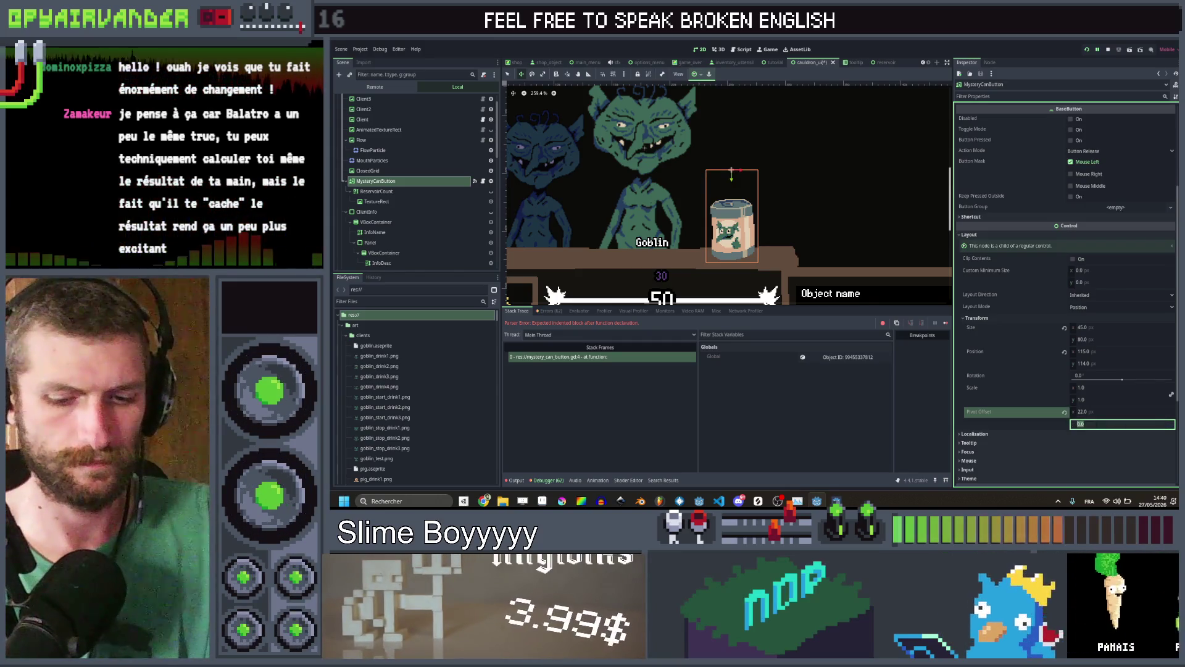
key(Return)
scroll(726, 270, up, 4)
scroll(726, 270, up, 1)
Nudge the can button upward, correct the pivot offset y to 75, and save the scene
drag(726, 270, 734, 255)
scroll(759, 233, down, 1)
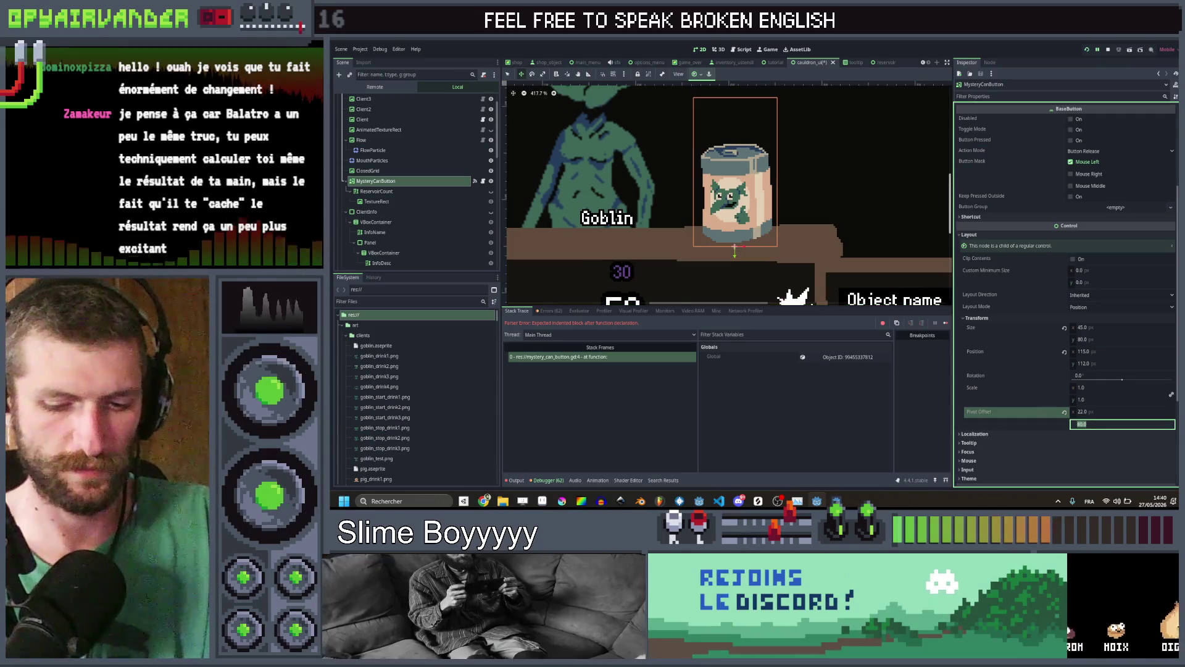
text(75)
key(ctrl+s)
Shift the can button slightly upward and bring the money and 50 bar into view
scroll(821, 164, down, 3)
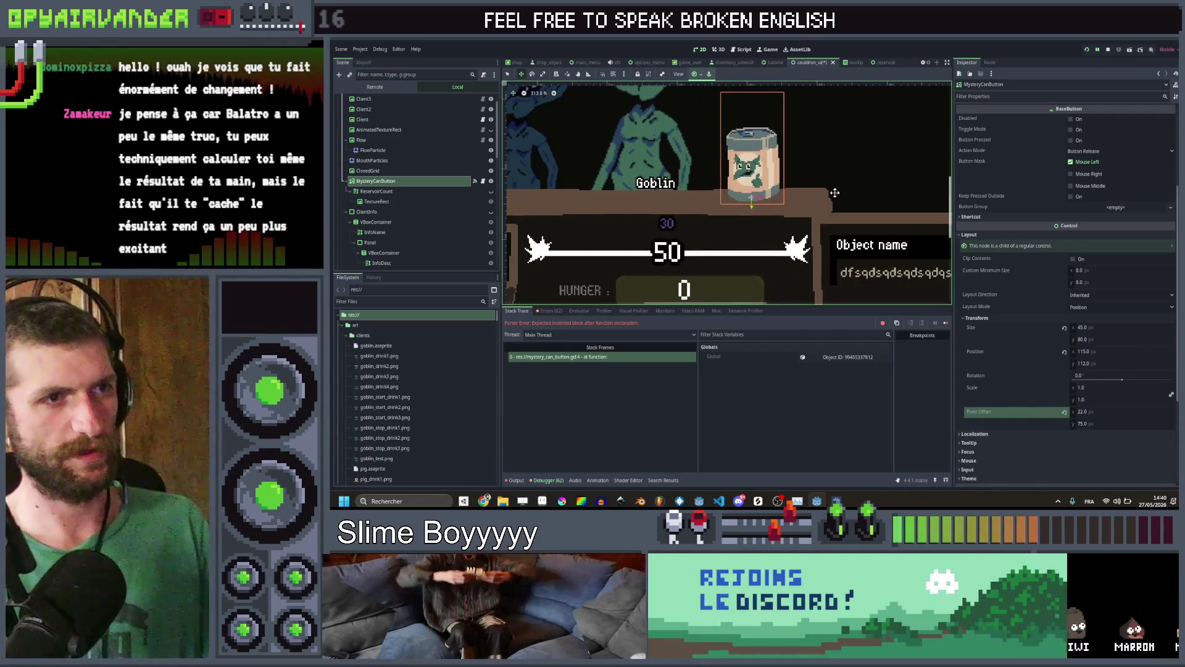
scroll(807, 212, up, 1)
scroll(737, 261, up, 1)
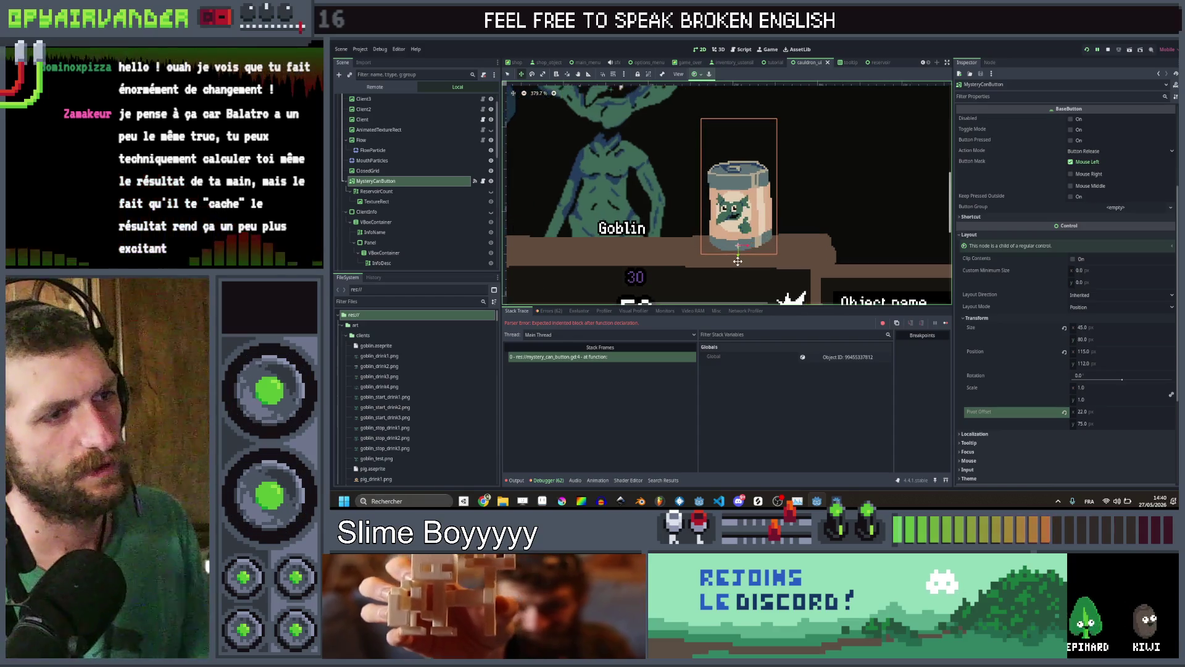
mouse_move(737, 259)
mouse_down()
mouse_move(745, 195)
mouse_move(741, 261)
mouse_up()
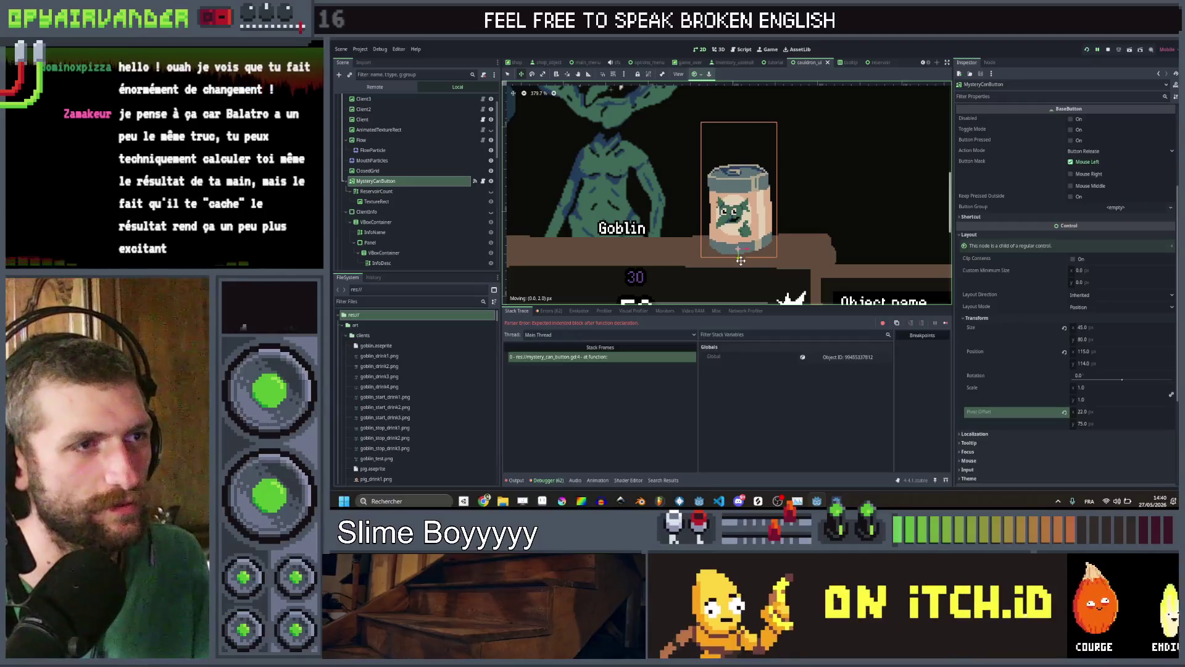
scroll(752, 216, down, 3)
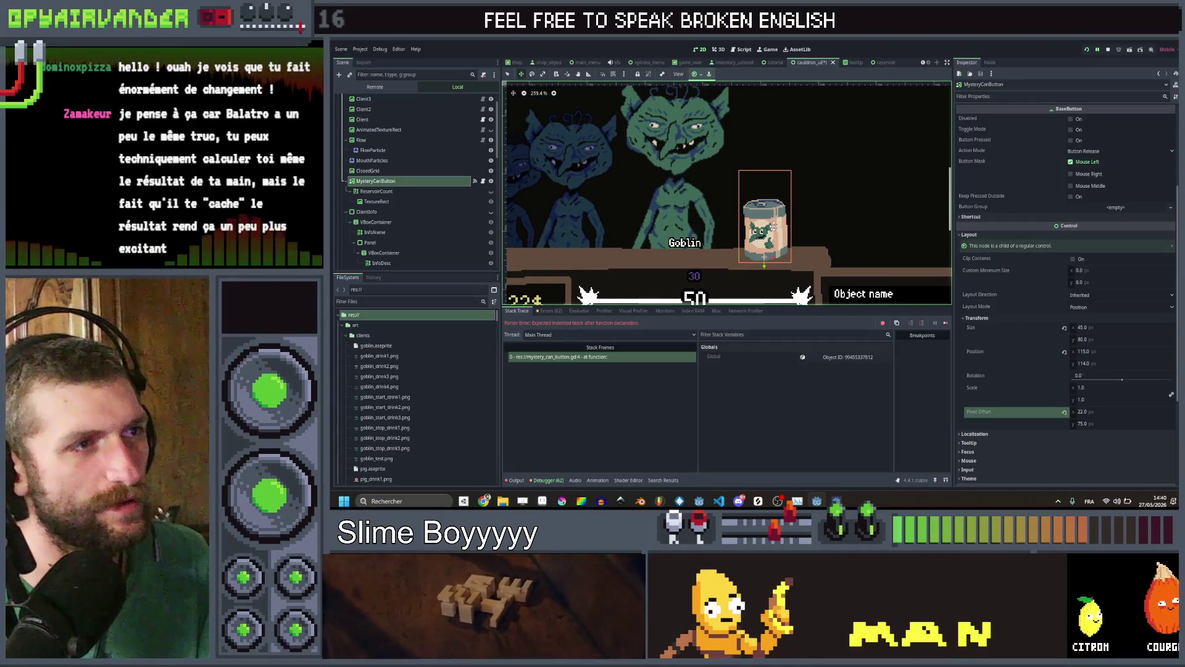
scroll(770, 261, up, 1)
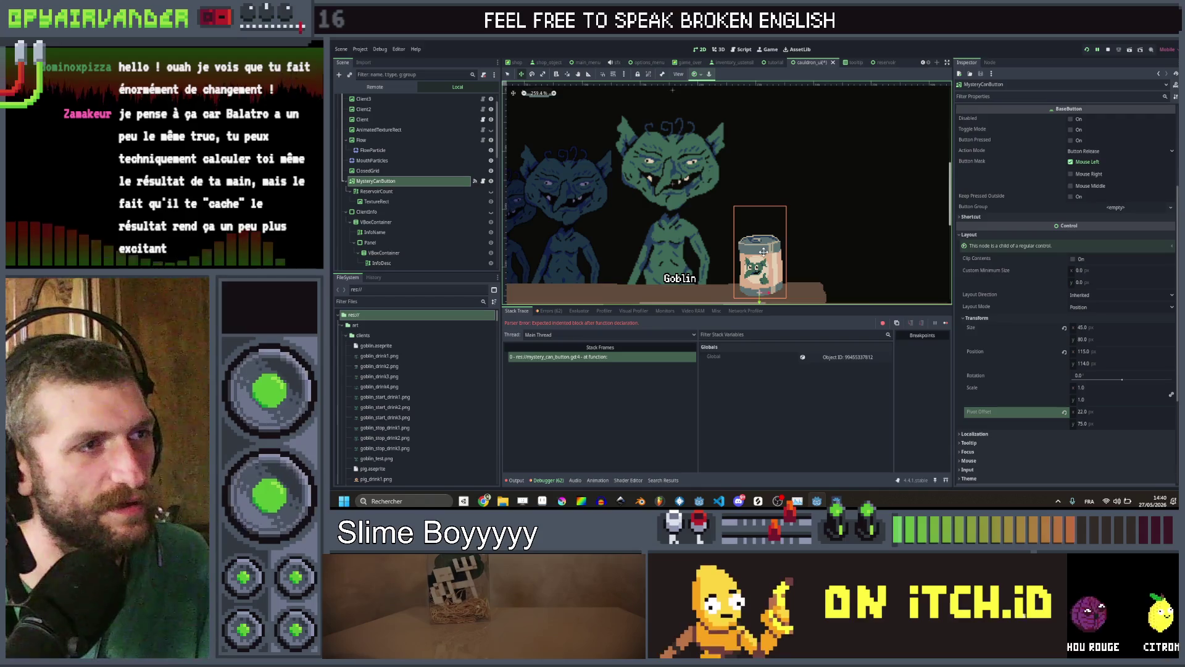
scroll(768, 241, down, 1)
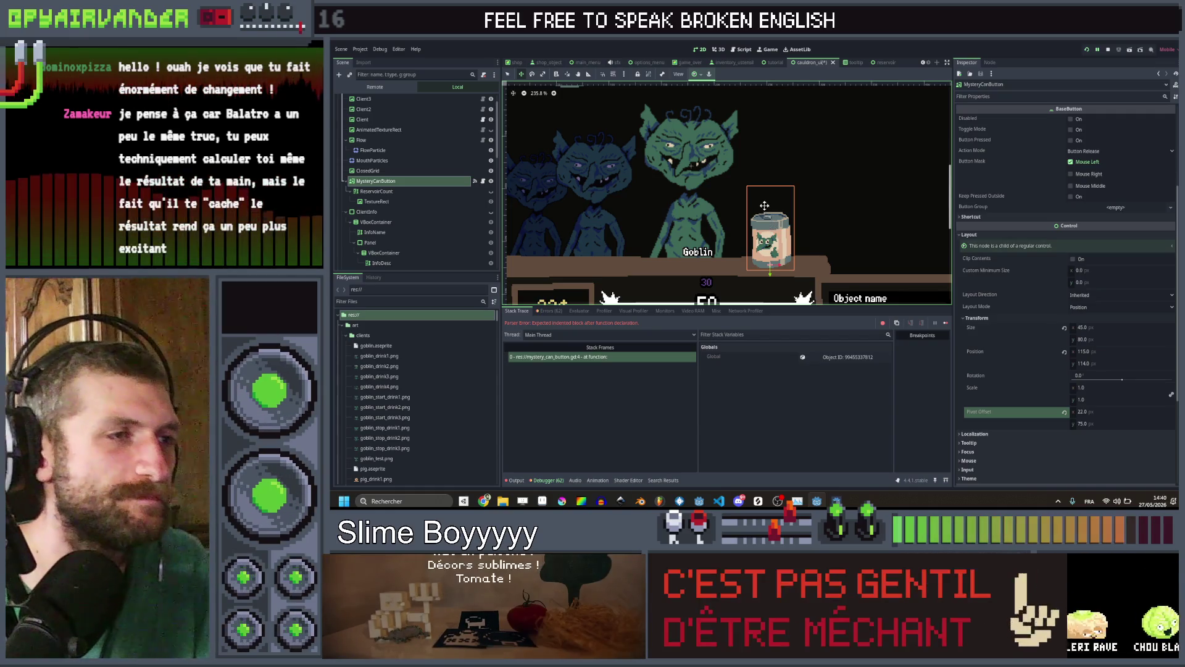
mouse_move(792, 206)
mouse_down()
mouse_move(789, 195)
mouse_move(778, 215)
mouse_move(770, 191)
mouse_move(773, 206)
mouse_up()
Pan and zoom around the cauldron UI scene to check the can button's placement
scroll(782, 207, down, 5)
scroll(770, 192, up, 1)
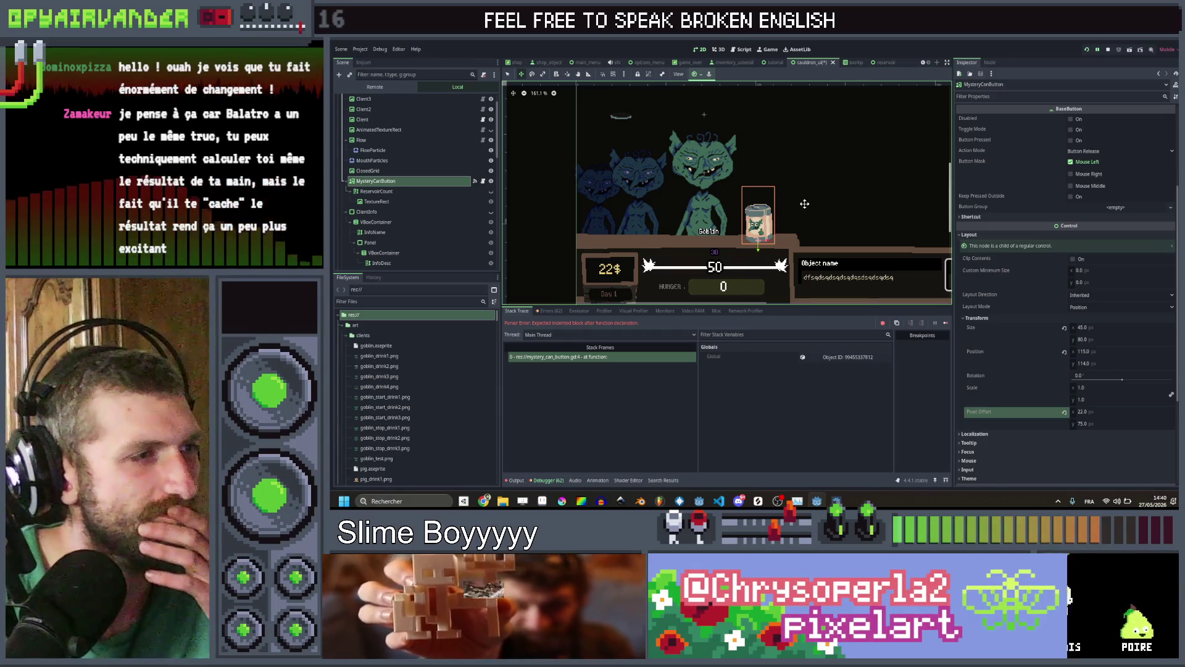
drag(786, 214, 771, 221)
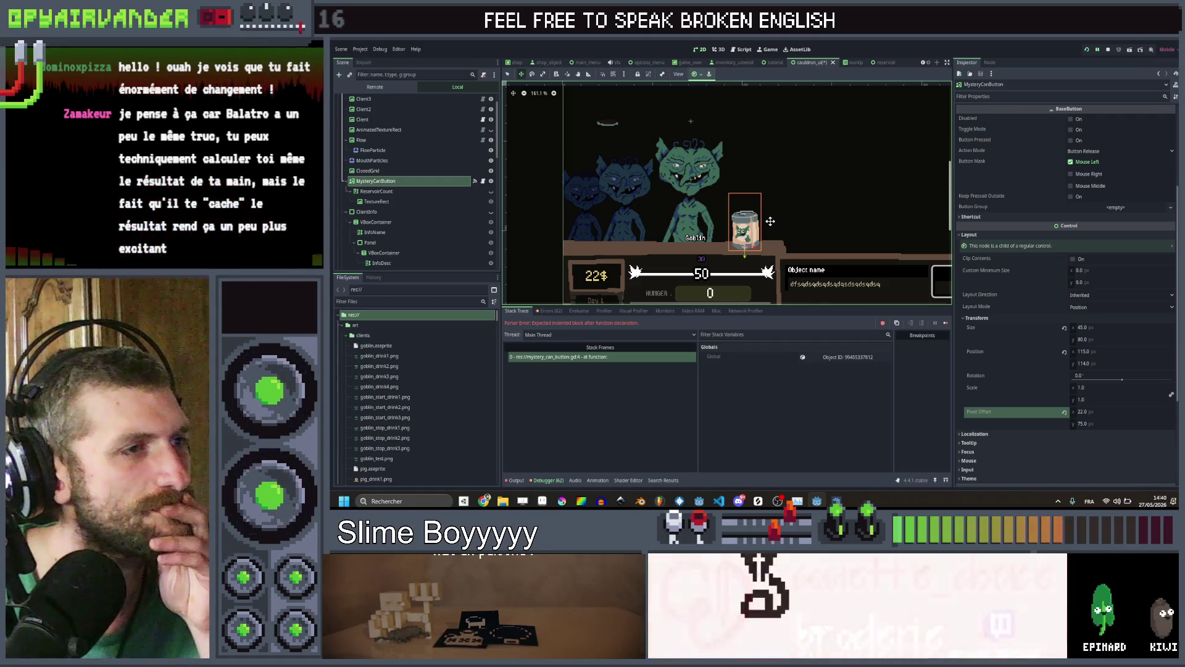
mouse_move(771, 221)
mouse_down()
mouse_move(777, 208)
mouse_move(808, 208)
mouse_up()
scroll(777, 208, up, 3)
scroll(796, 208, down, 1)
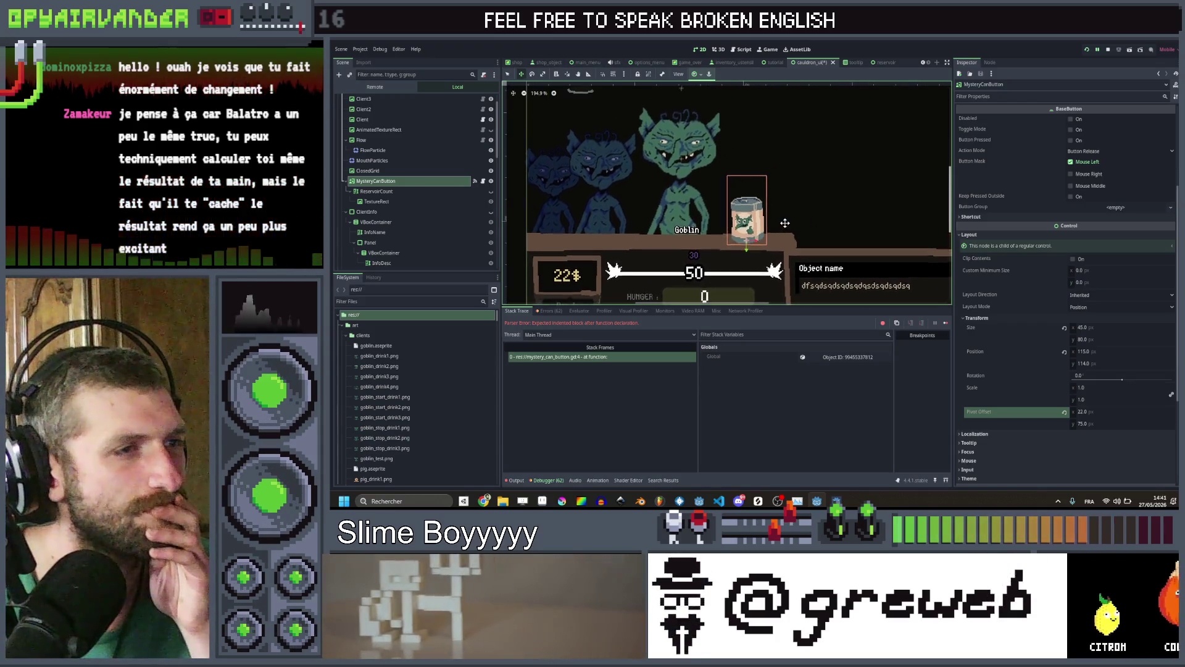
scroll(607, 137, up, 1)
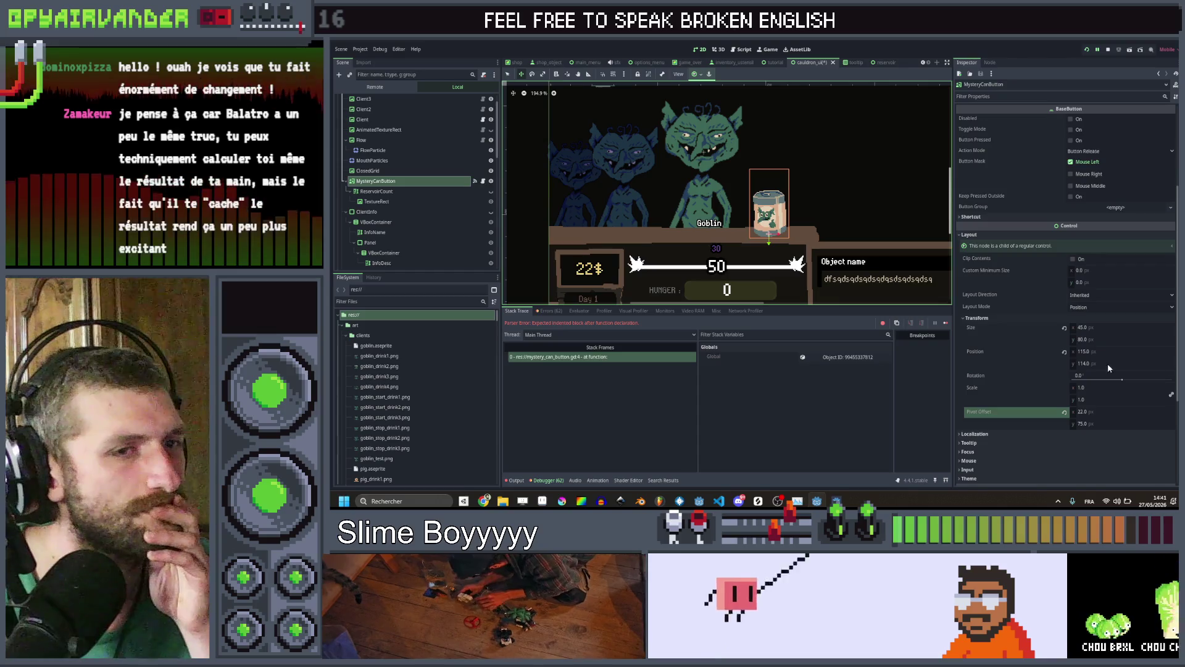
Open mystery_can_button.gd and add a new line below the class_name declaration
click(475, 181)
click(716, 120)
key(Return)
key(Return)
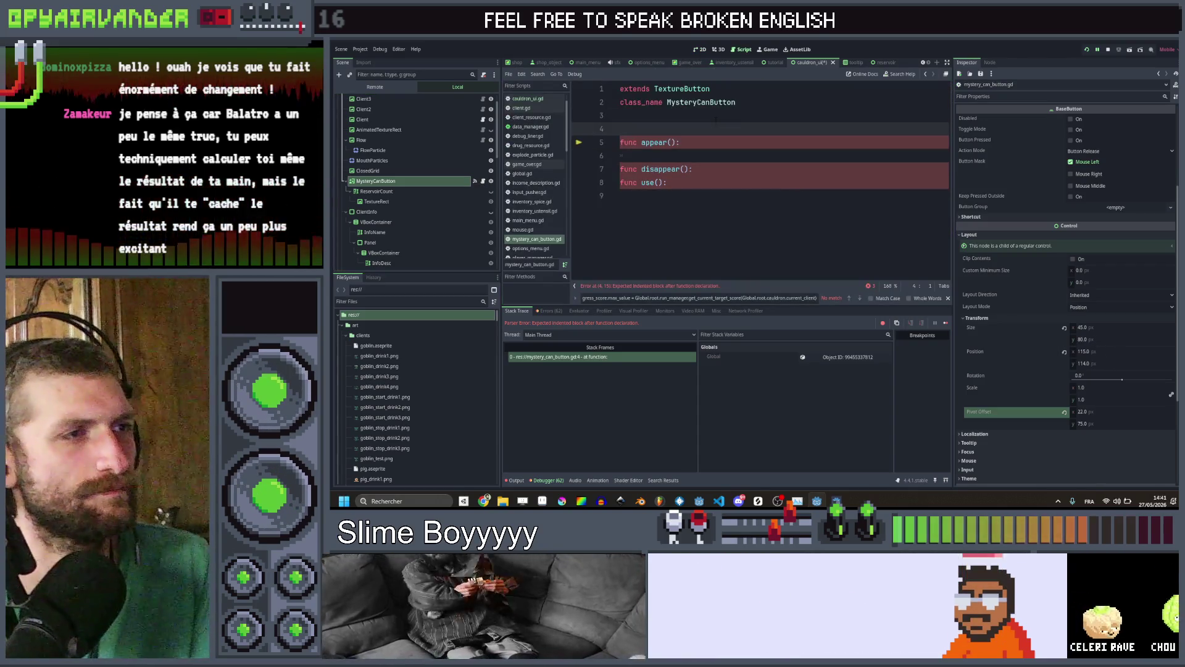
Declare 'var starting_pos : Vector2' and a _ready() setting starting_pos = position, then save
key(Up)
text(var startin)
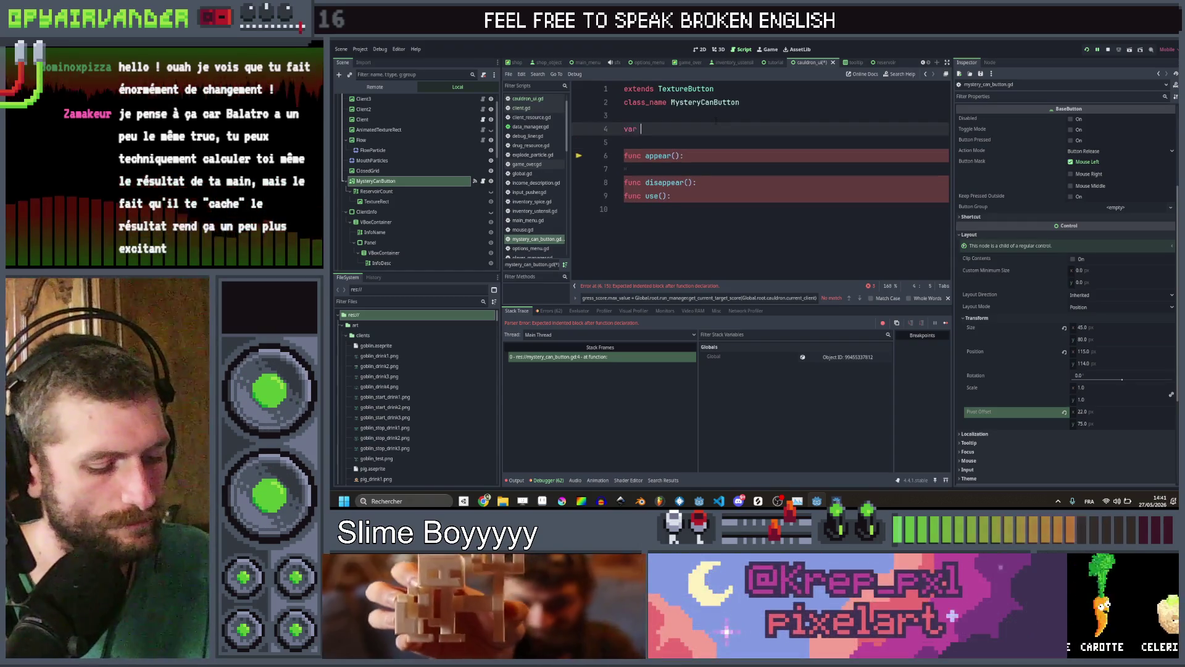
text(g_)
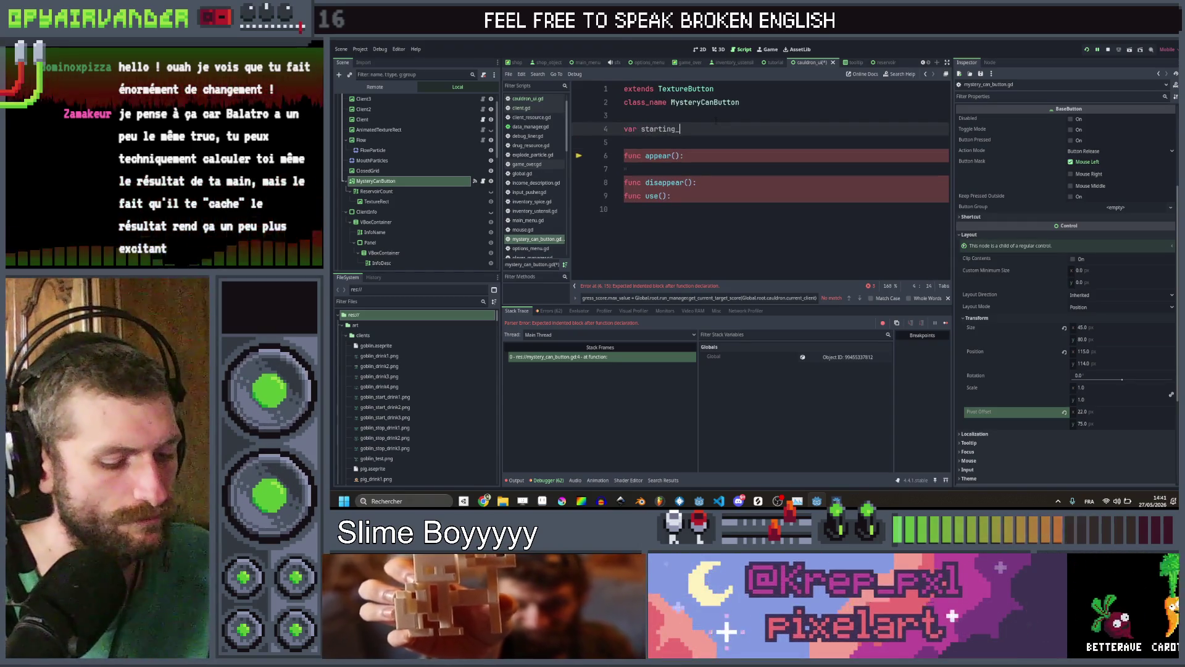
text(pos :)
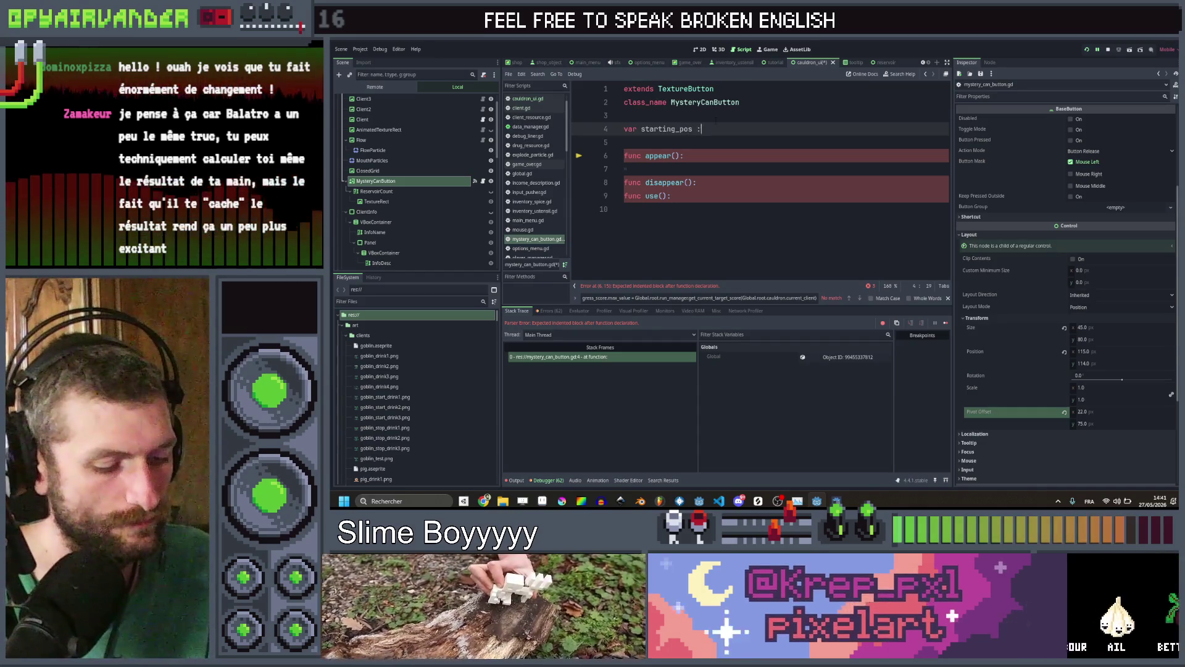
text( Vector2)
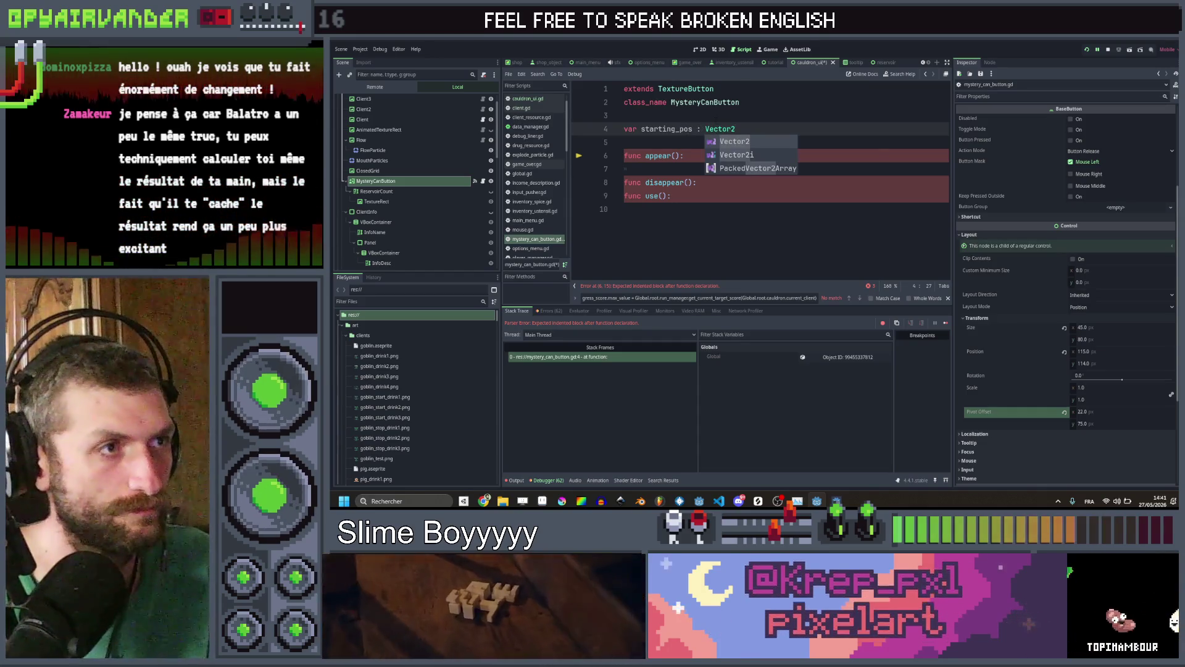
key(Return)
key(Return)
key(Return)
text(f)
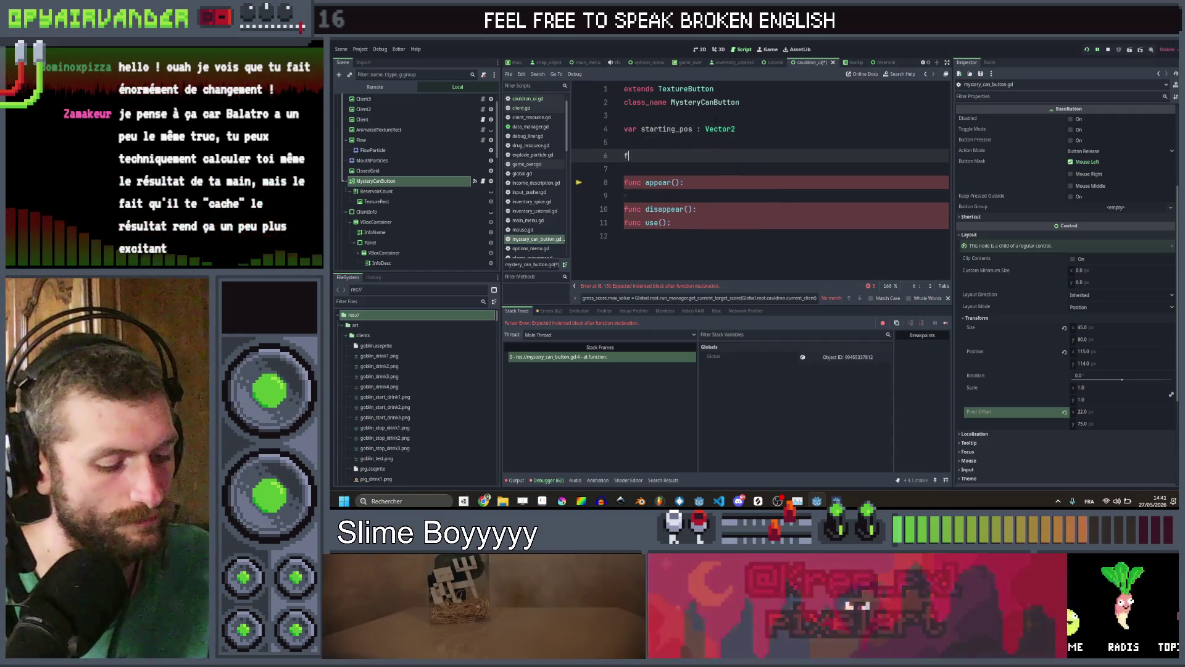
text(unc _rea)
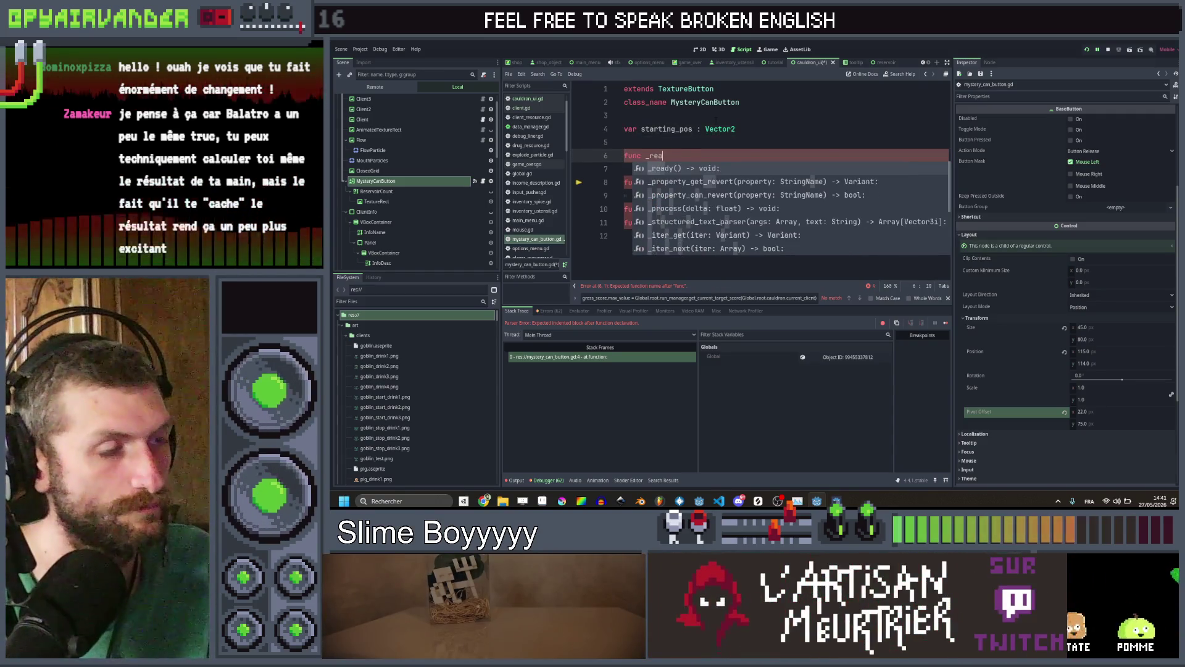
key(Up)
key(Return)
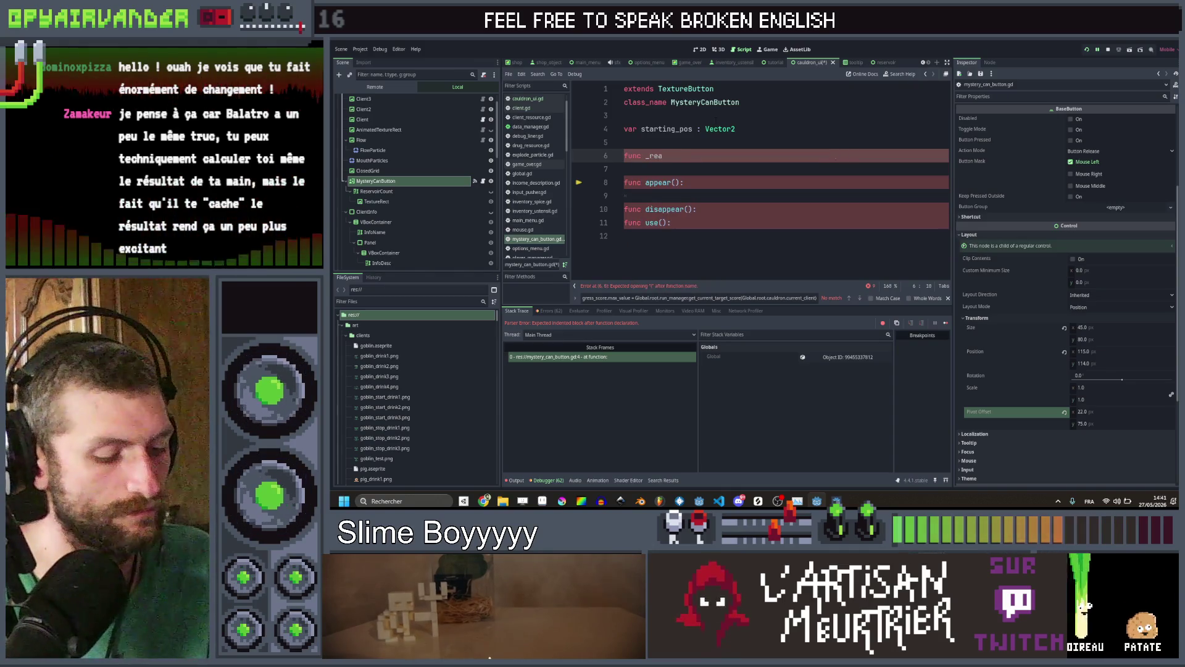
text(d)
key(Return)
key(Return)
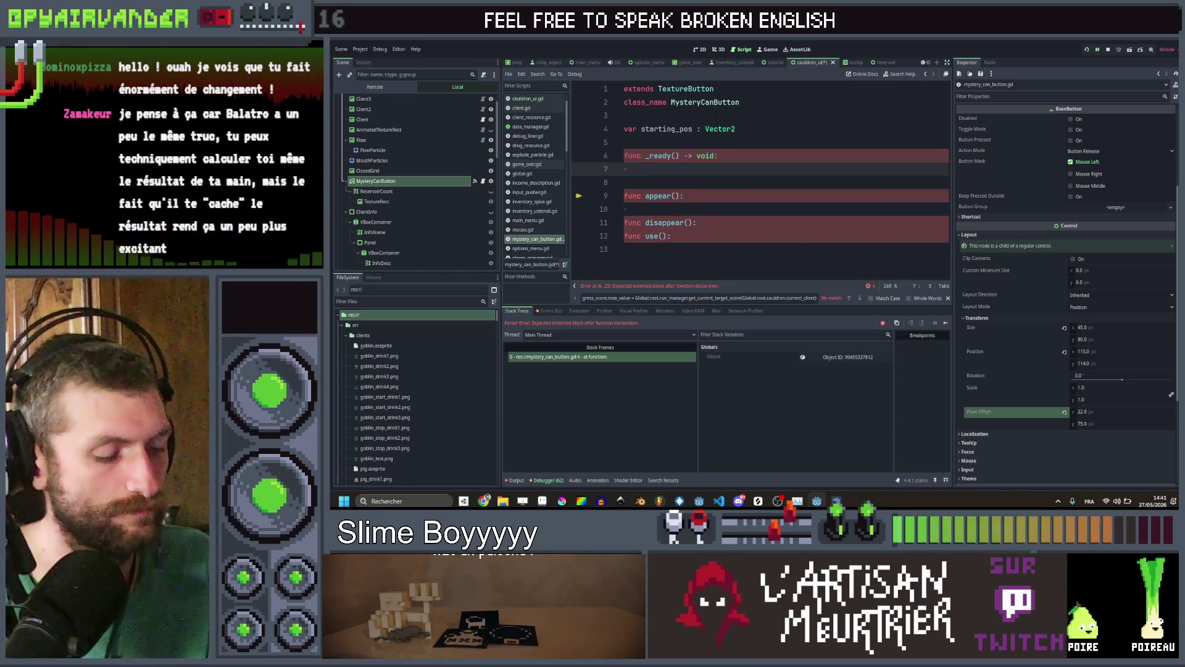
text(starting_pos = )
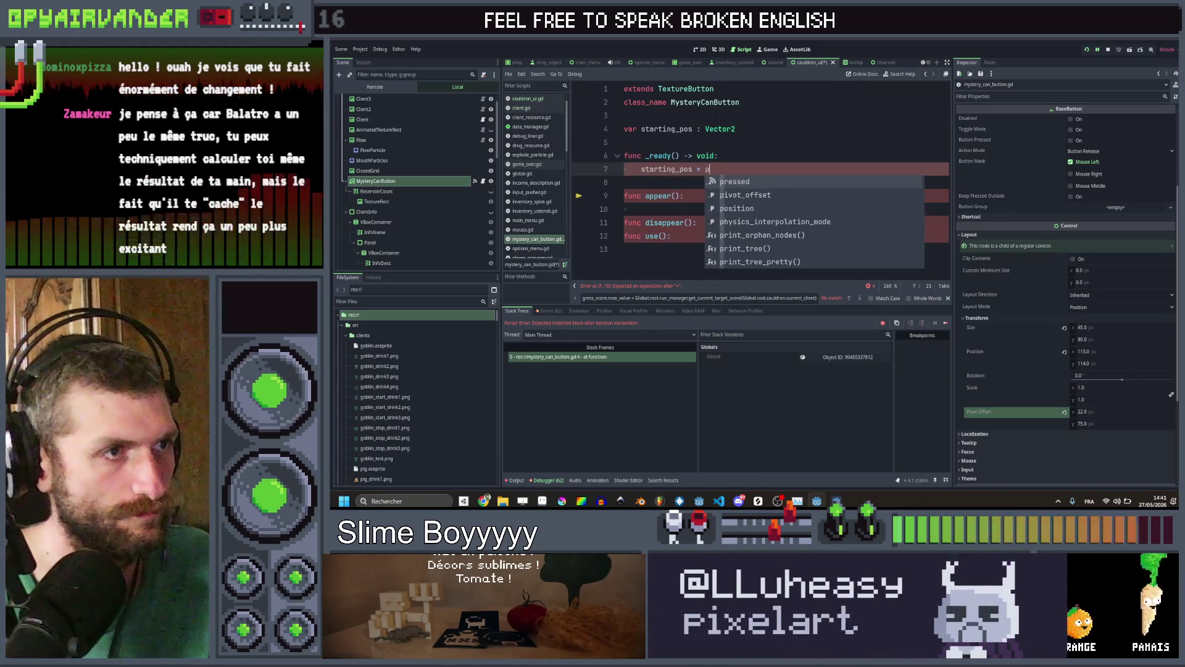
text(position)
key(ctrl+s)
Start a 'var tween = create_tween' line inside appear()
click(704, 195)
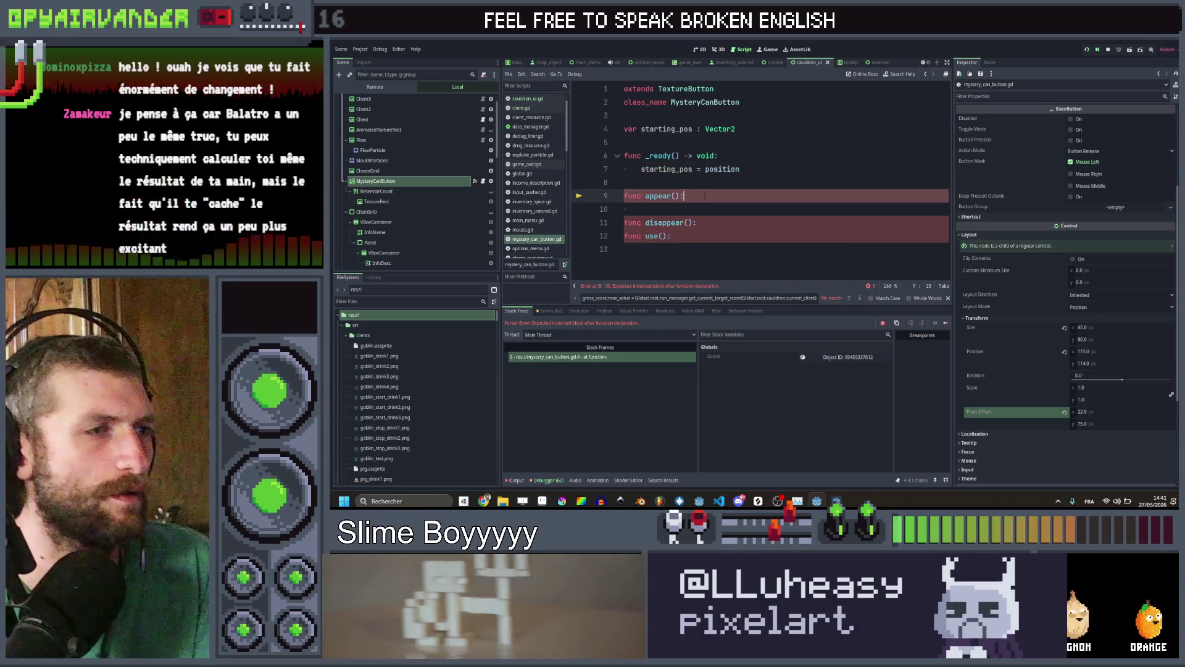
key(Return)
text(va)
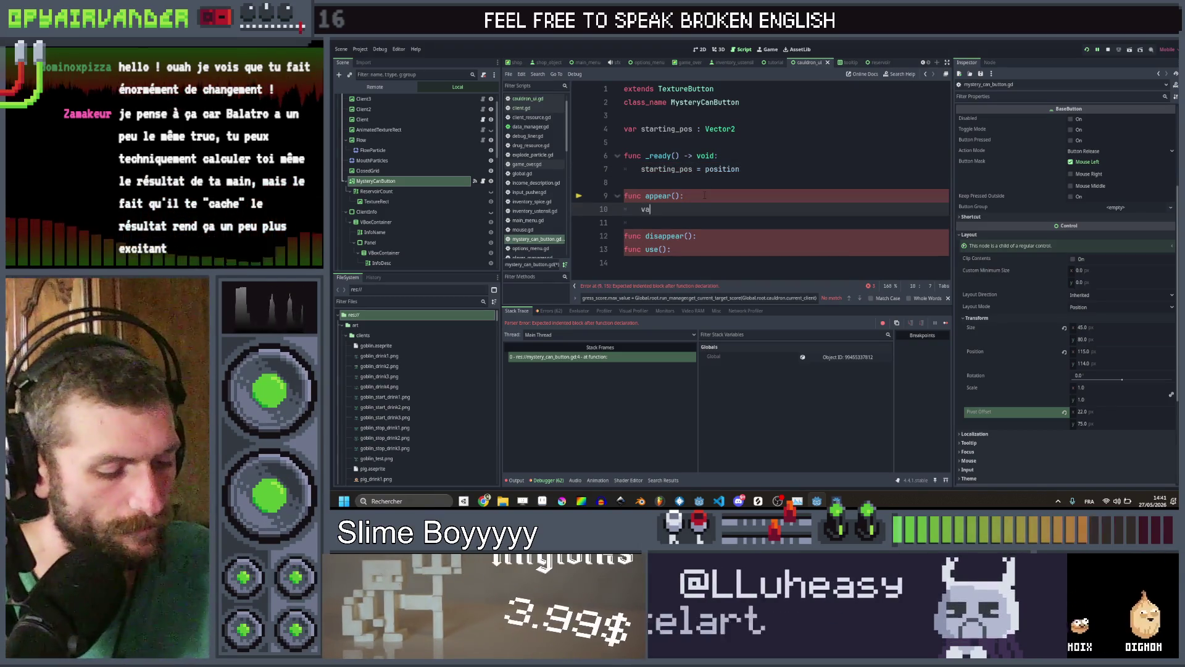
text(r tween )
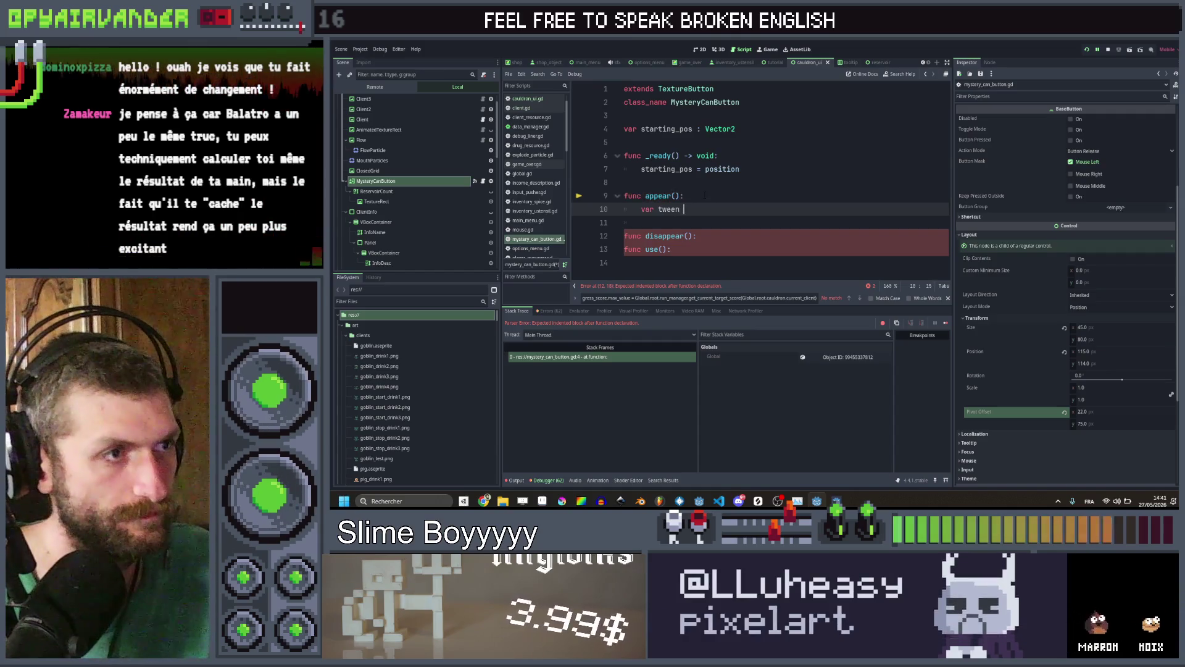
text(= crea)
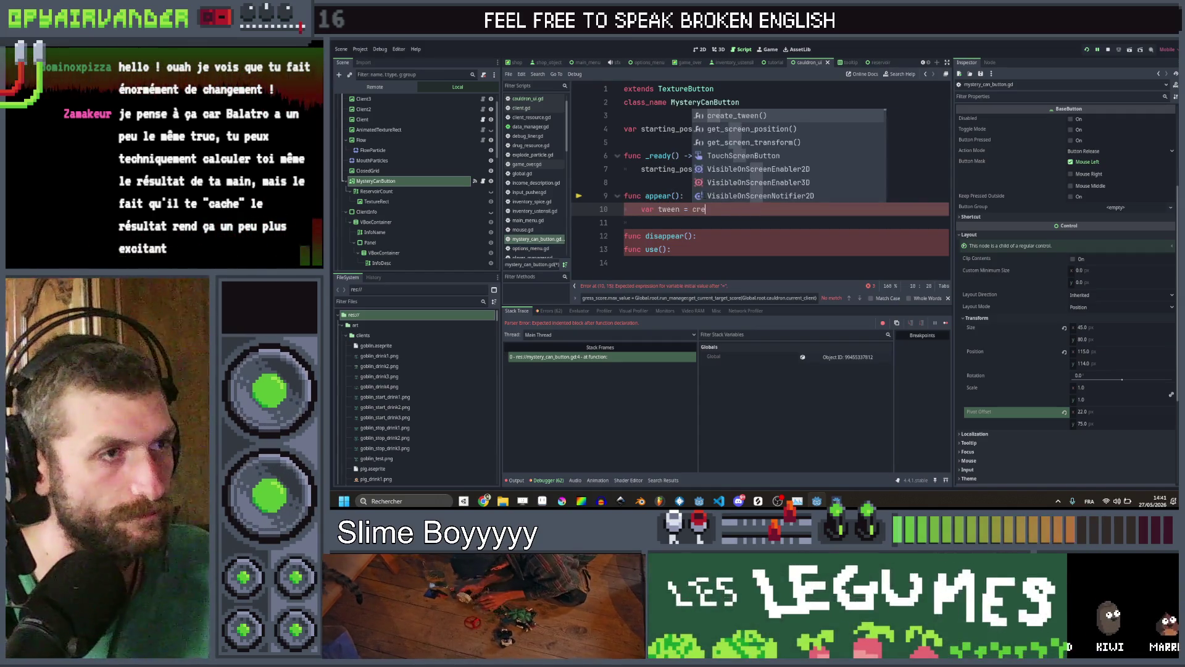
Complete the tween as create_tween().set_ease(Tween.EASE_OUT)
key(Return)
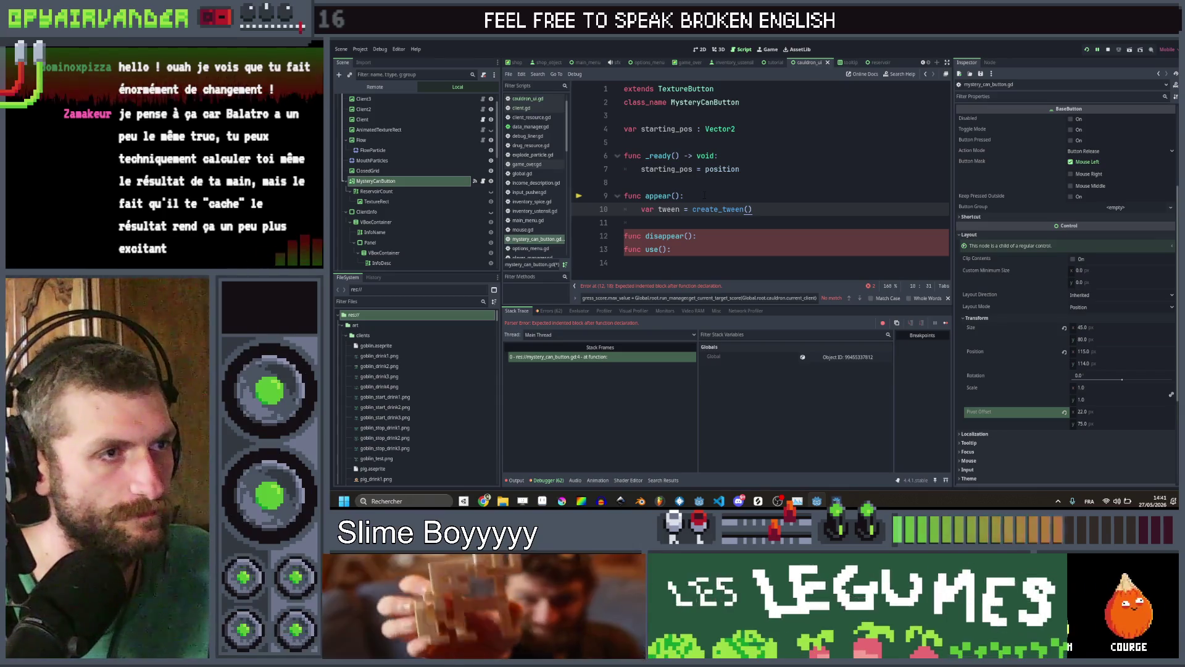
text(.set)
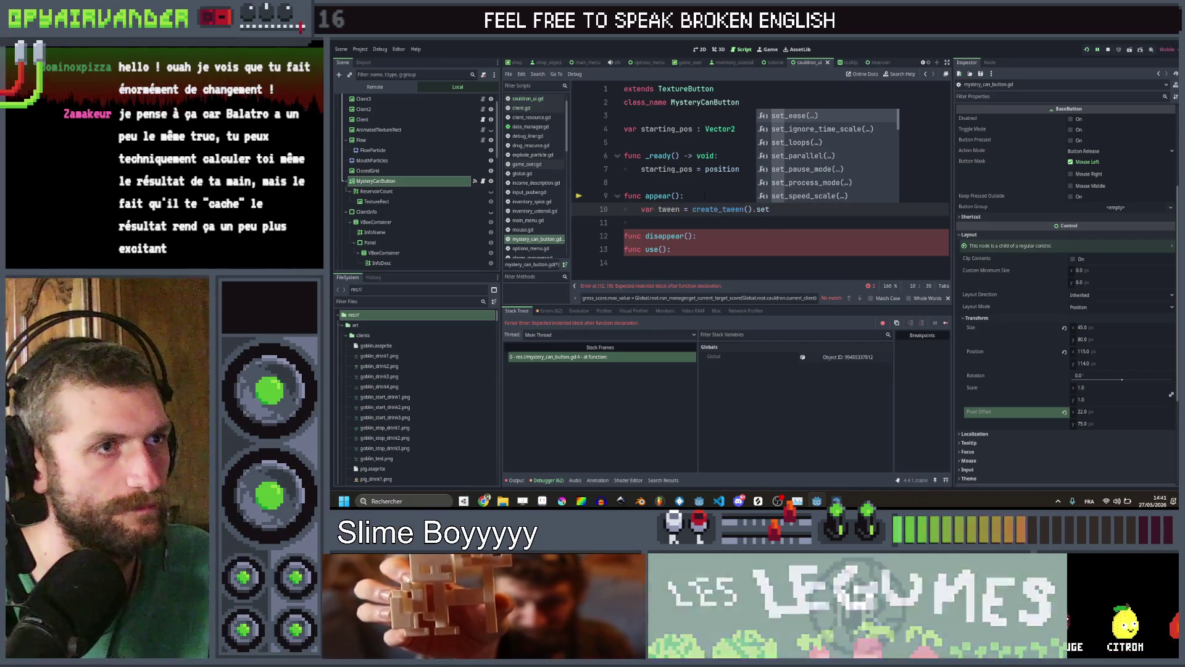
key(Return)
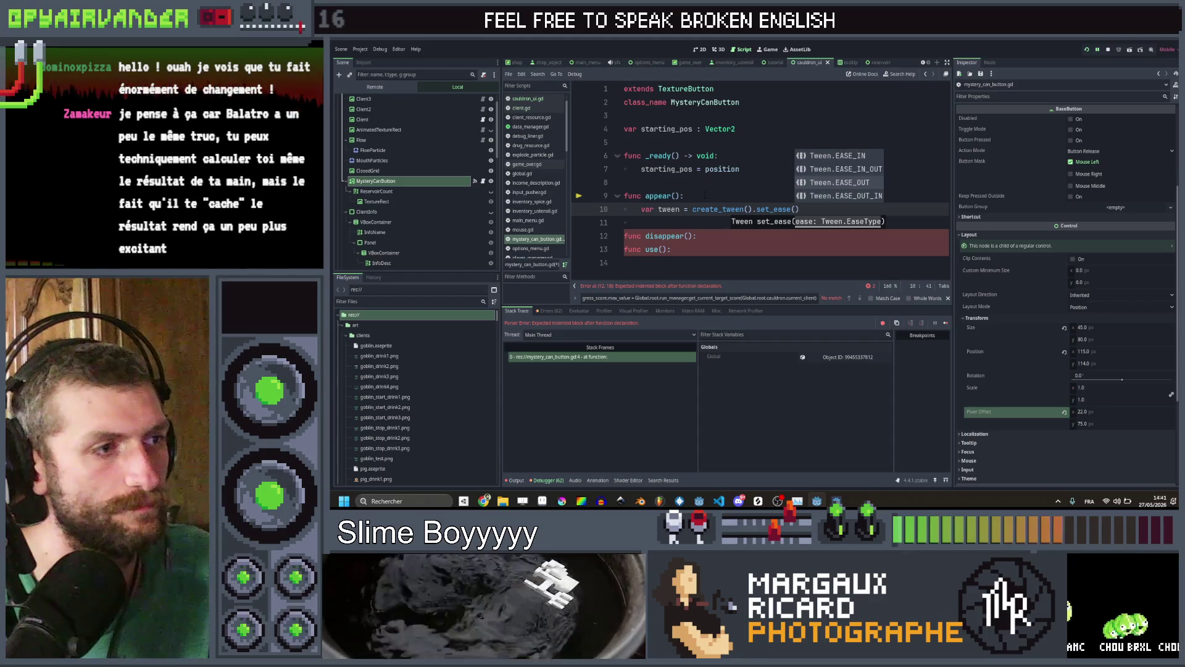
key(Up)
key(Up)
key(Return)
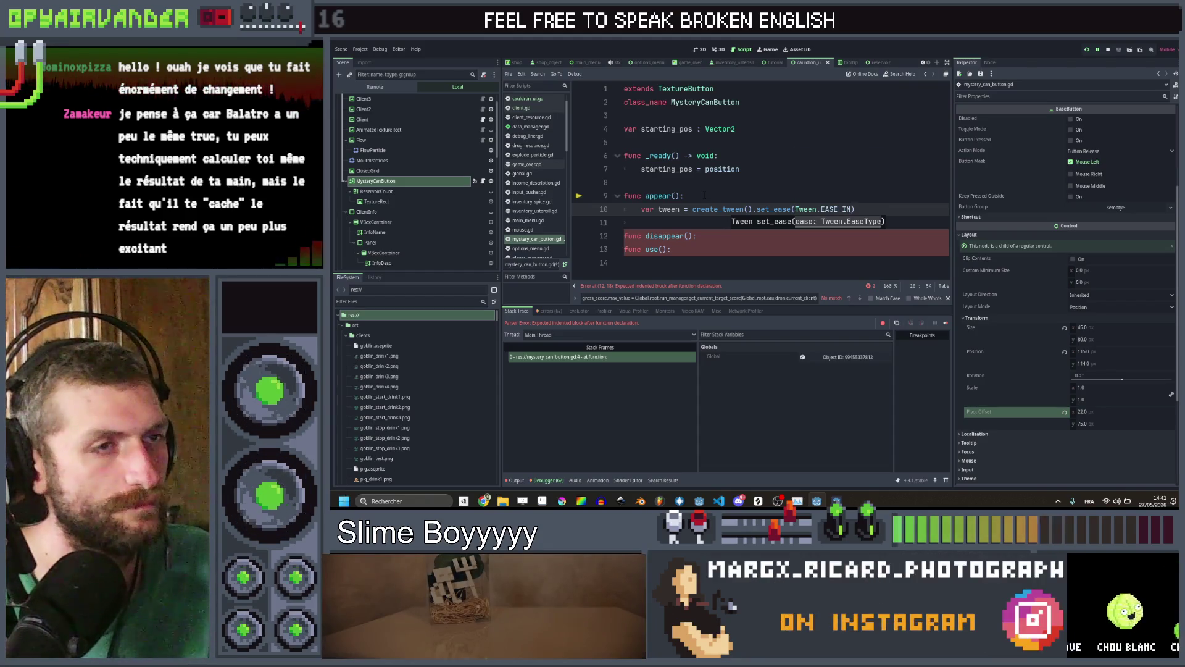
text())
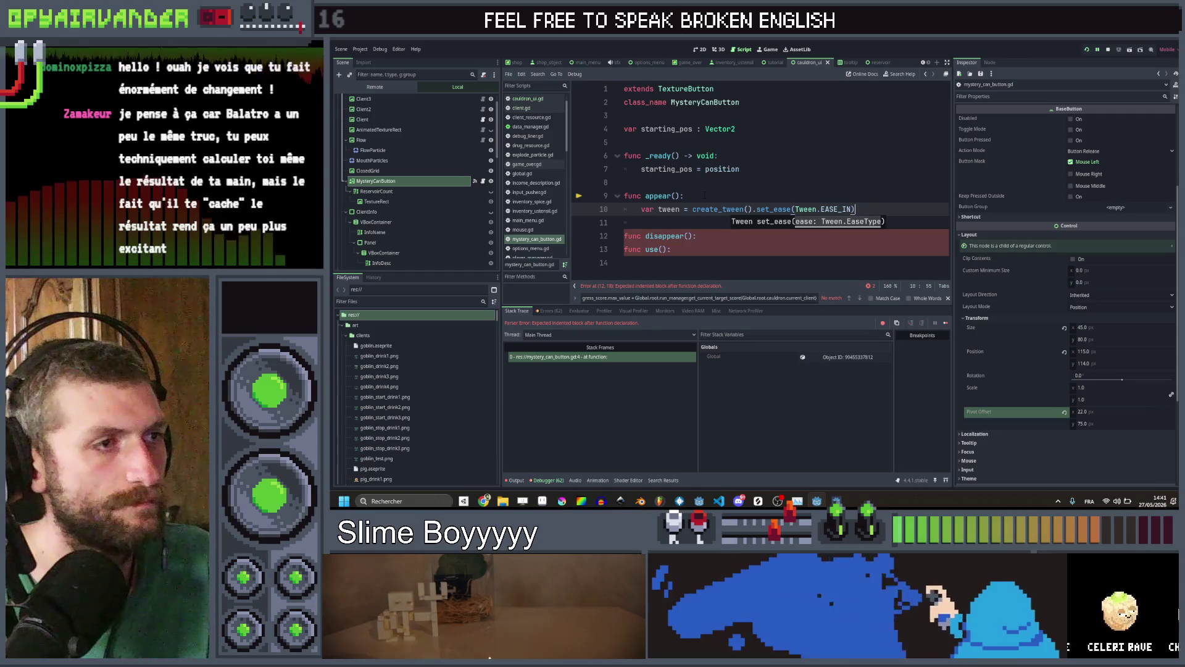
key(Left)
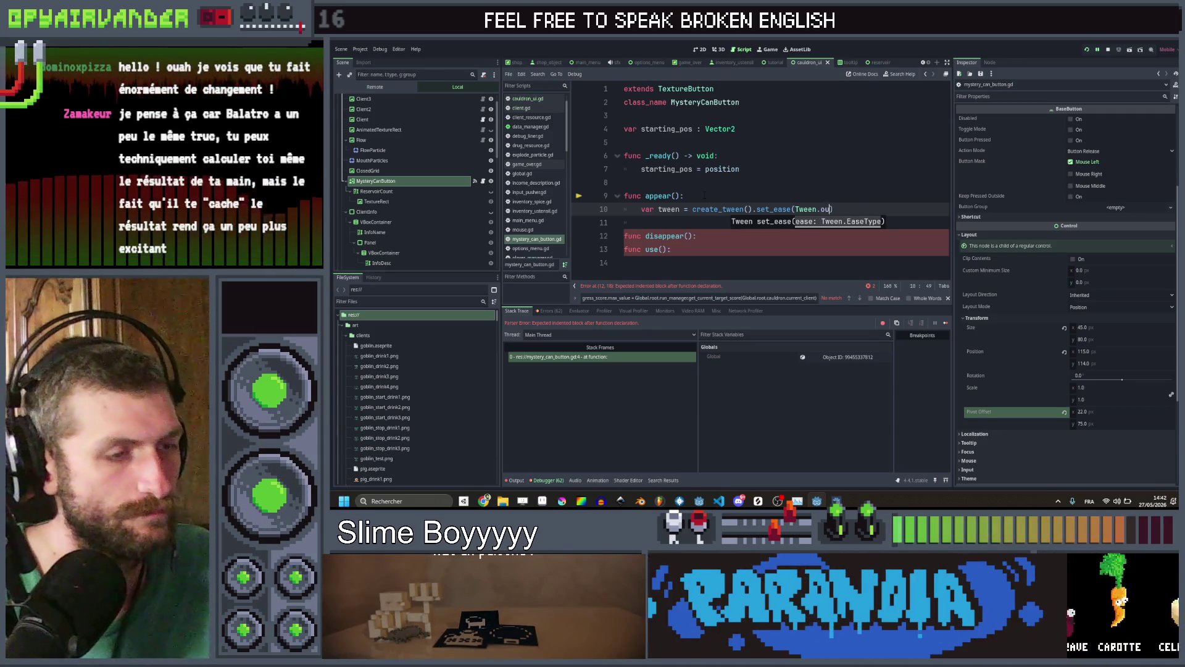
text(EASE_OUT)
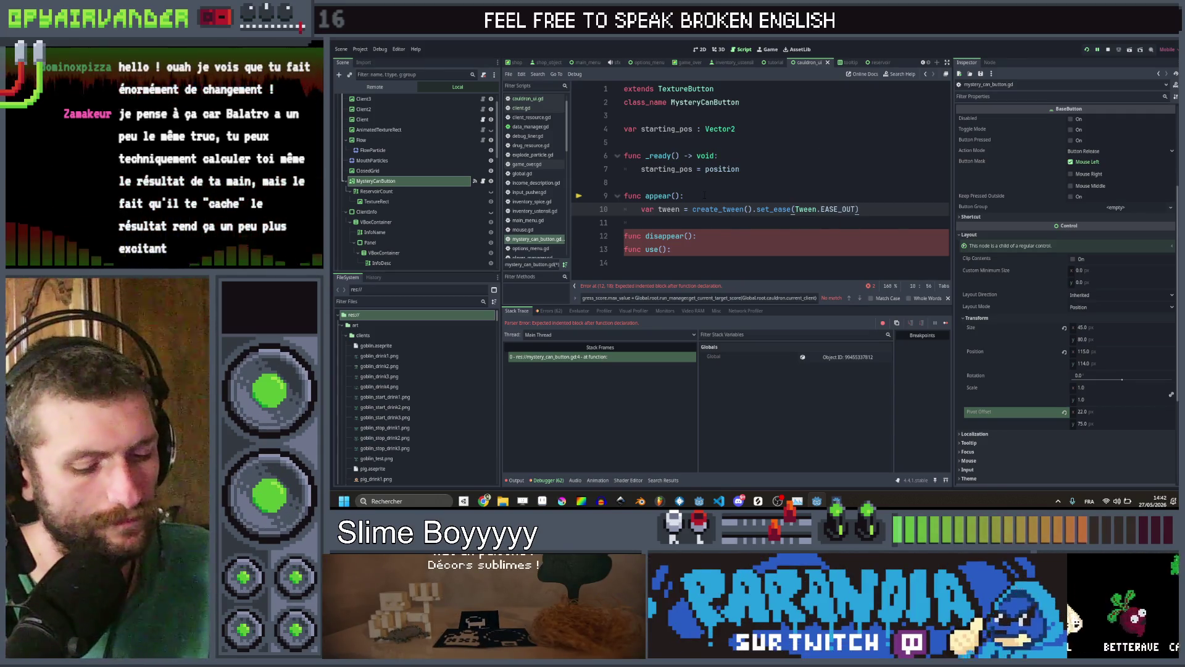
key(Return)
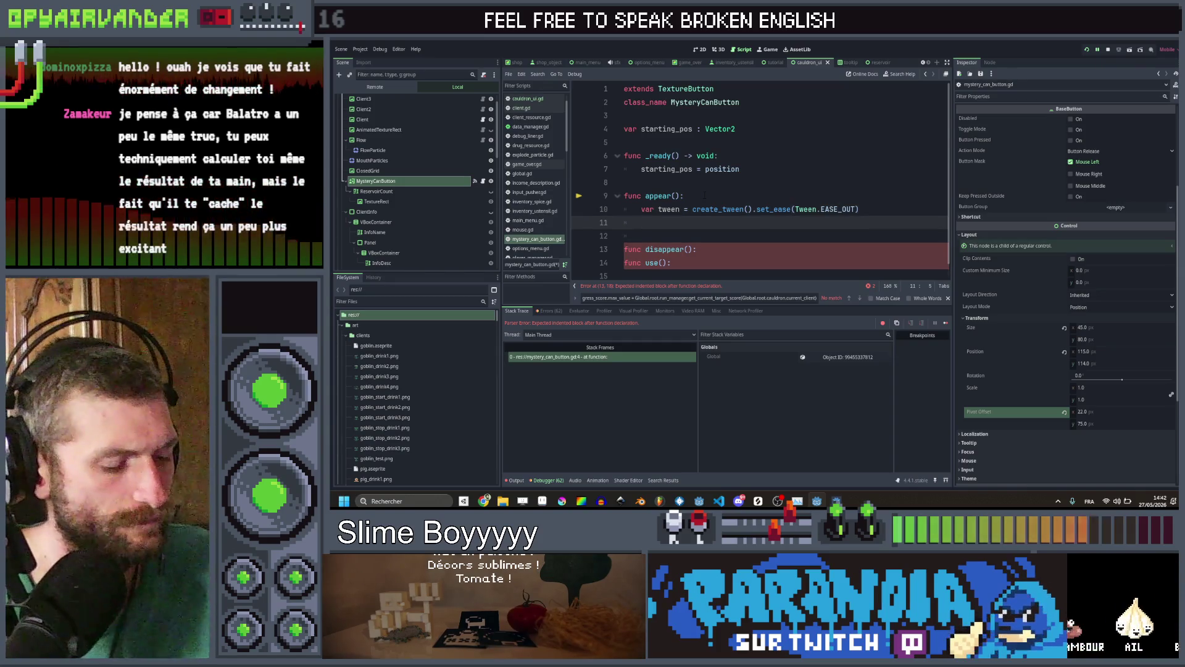
Add tween_property(self, "modulate", Color.WHITE, 0.3).from(Color.TRANSPARENT) and duplicate that line
text(tween.twe)
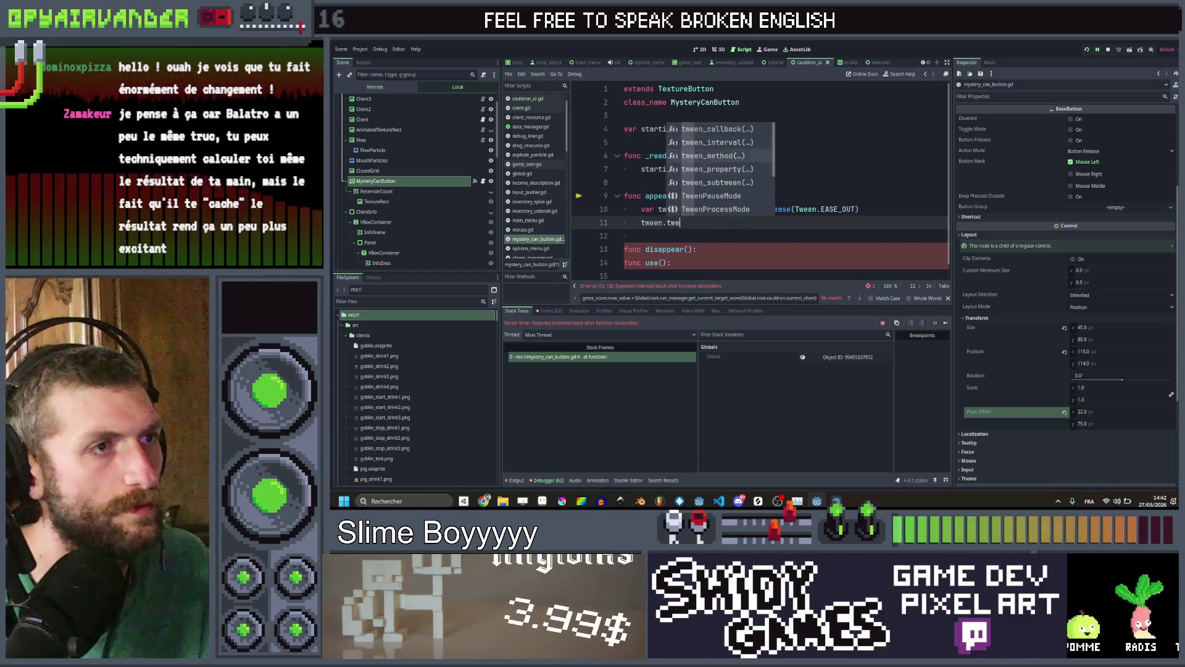
key(Down)
key(Return)
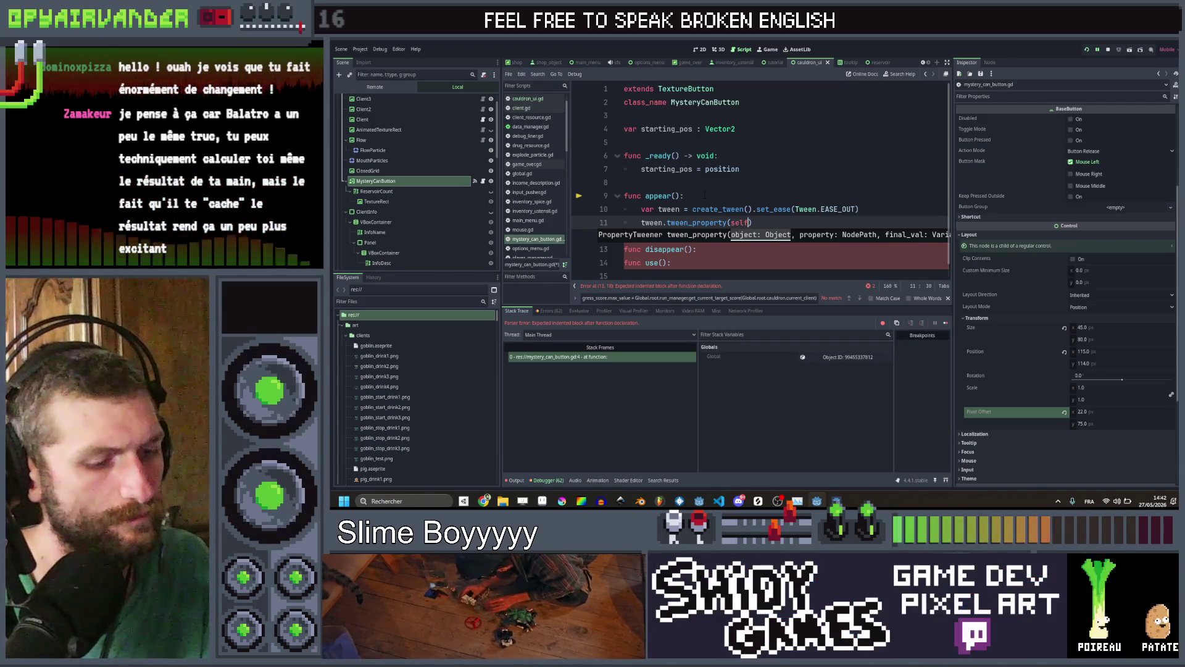
text(elf, "mo)
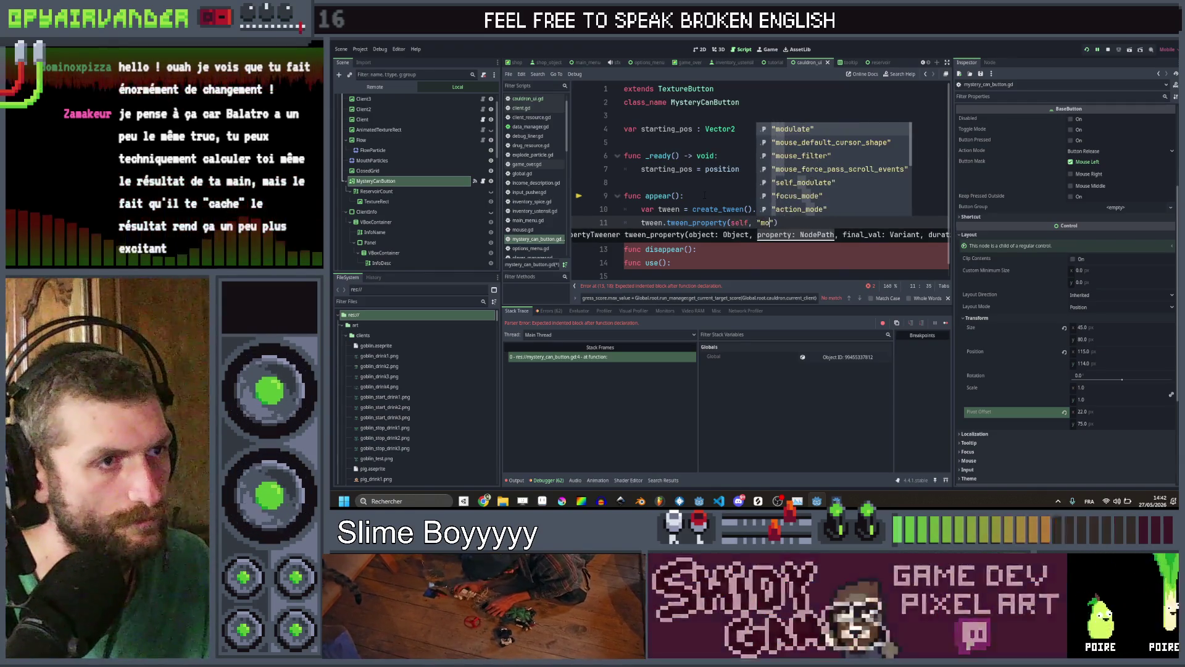
key(Down)
key(Return)
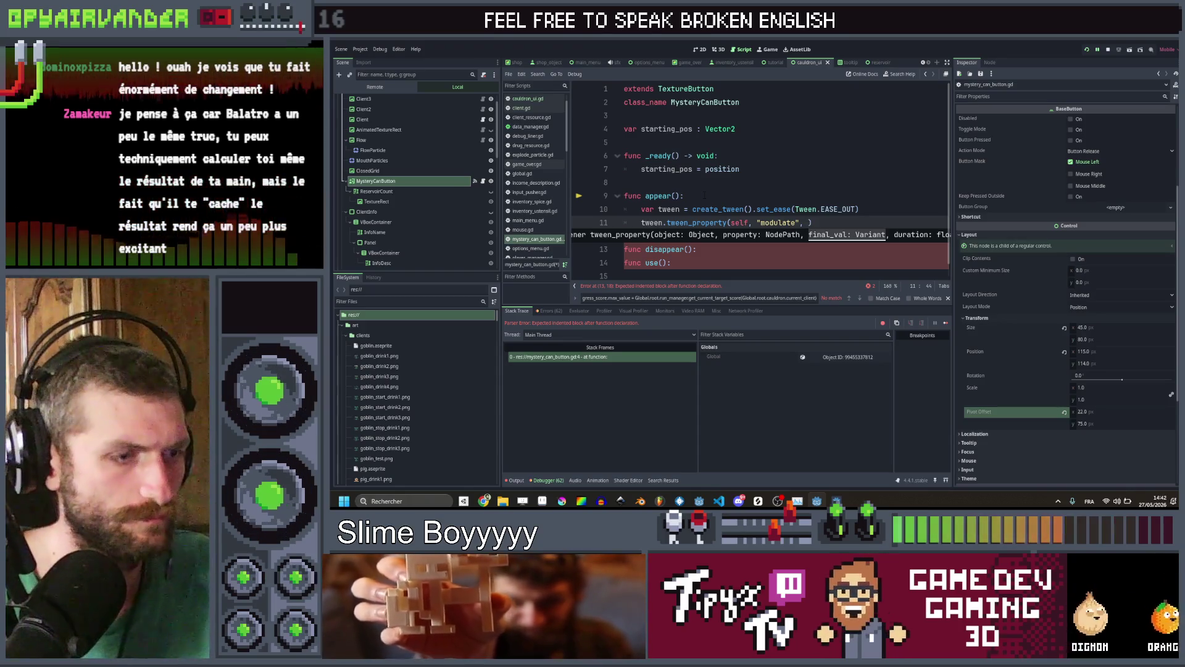
text(Color.wh)
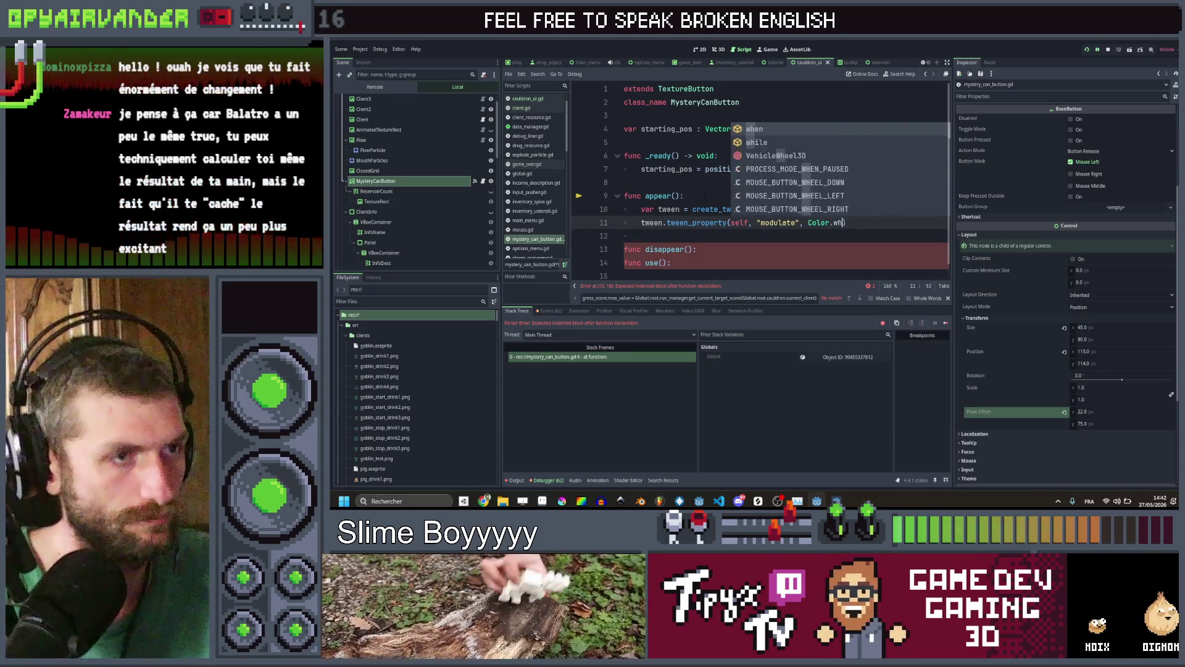
text(i)
key(Return)
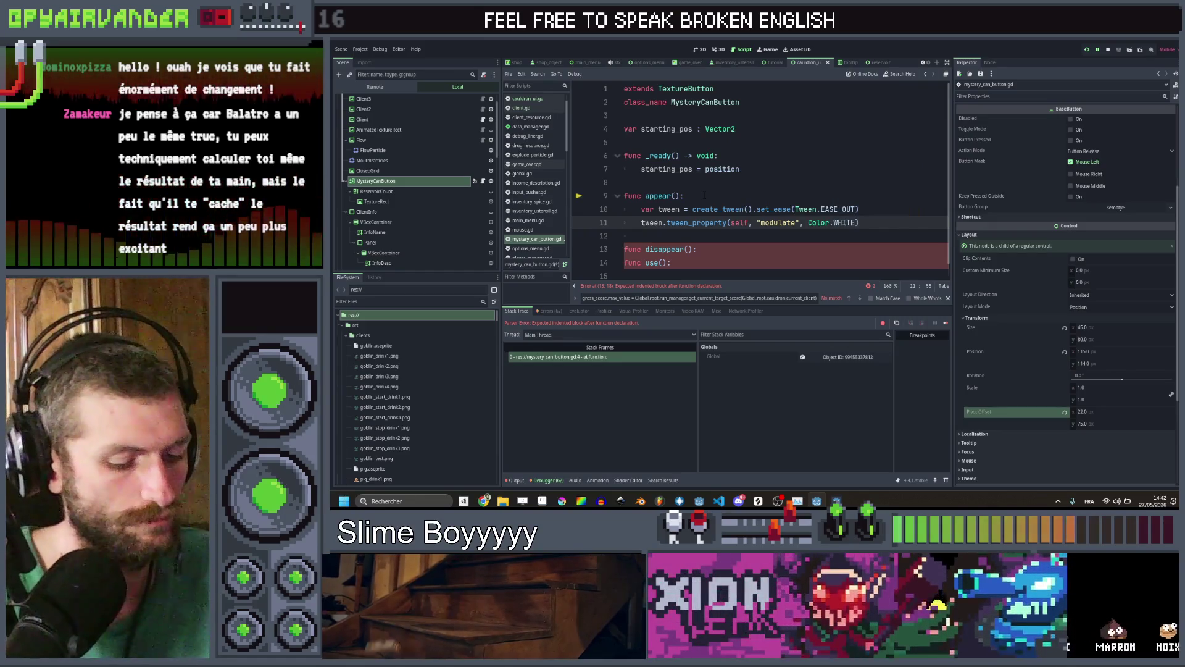
text(, 0.)
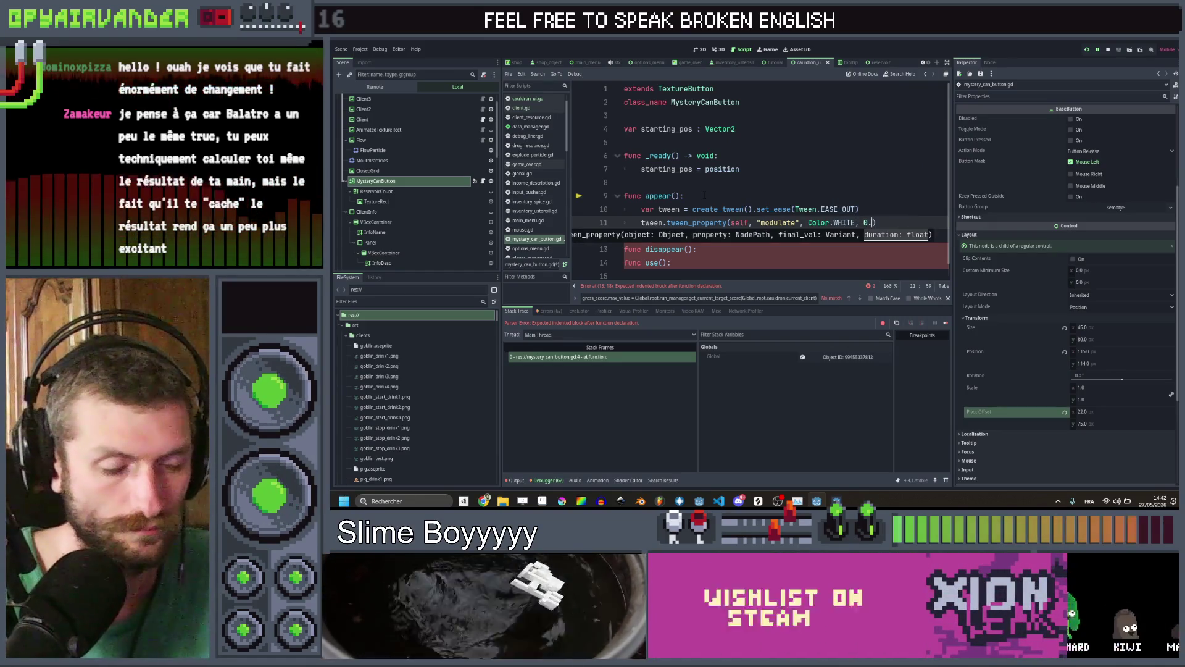
text(3).fro)
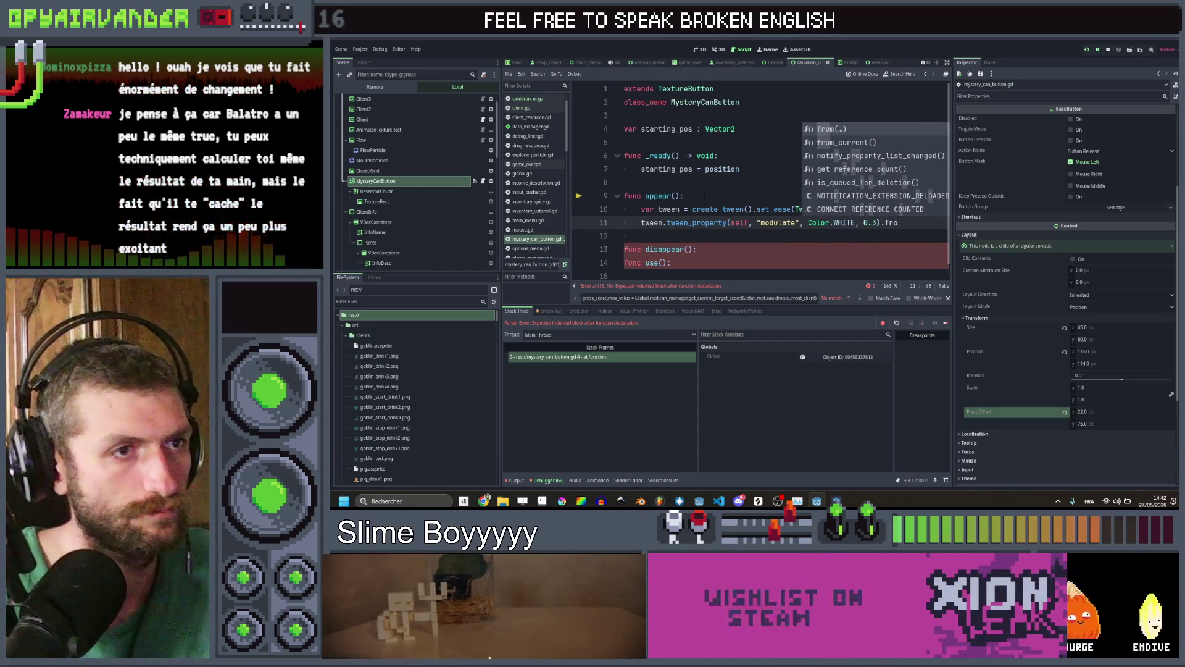
key(Return)
text(Color.)
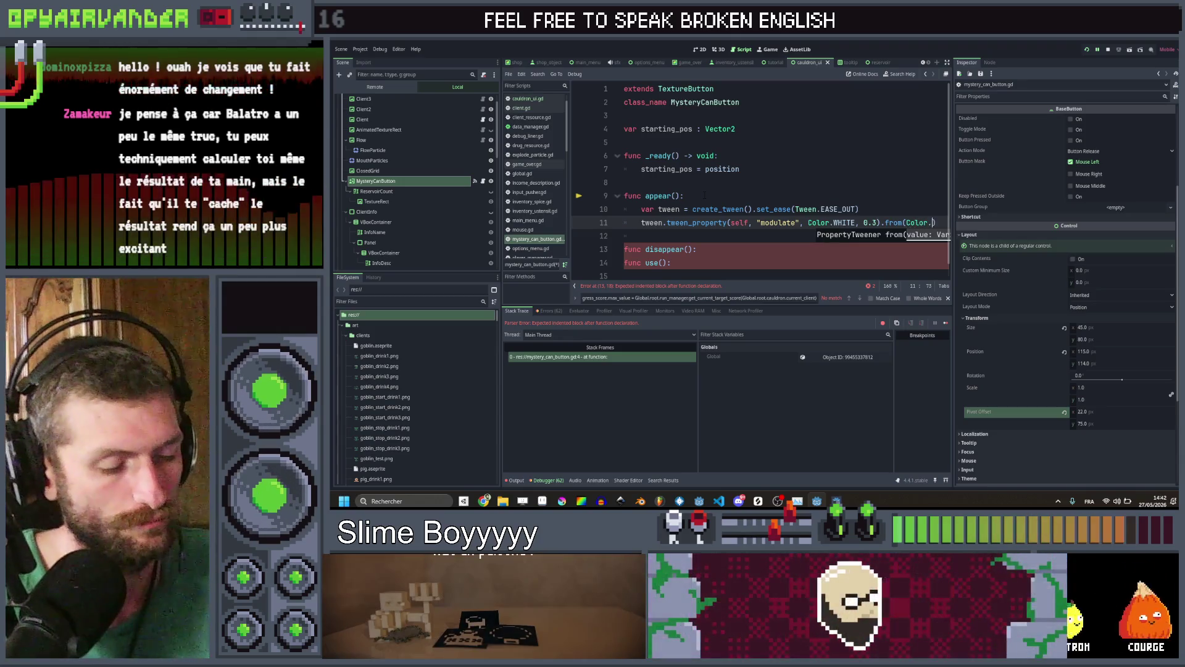
text(TR)
key(Return)
text())
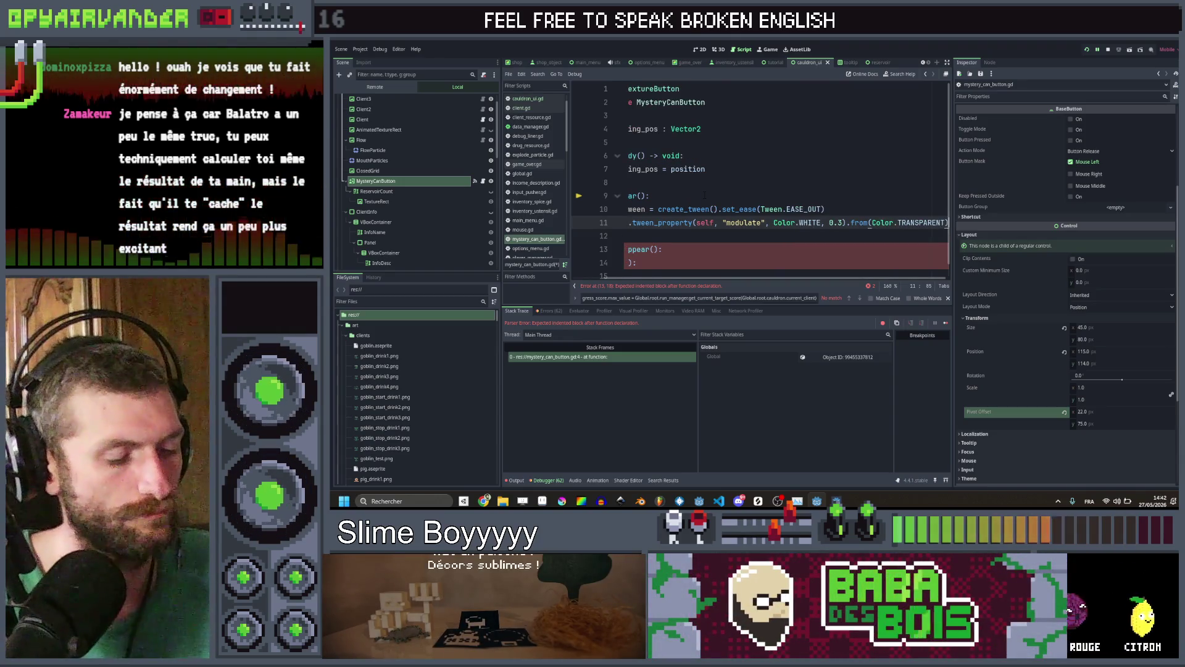
key(ctrl+shift+d)
key(ctrl+Left)
key(ctrl+Left)
key(ctrl+Left)
key(ctrl+Left)
key(ctrl+Left)
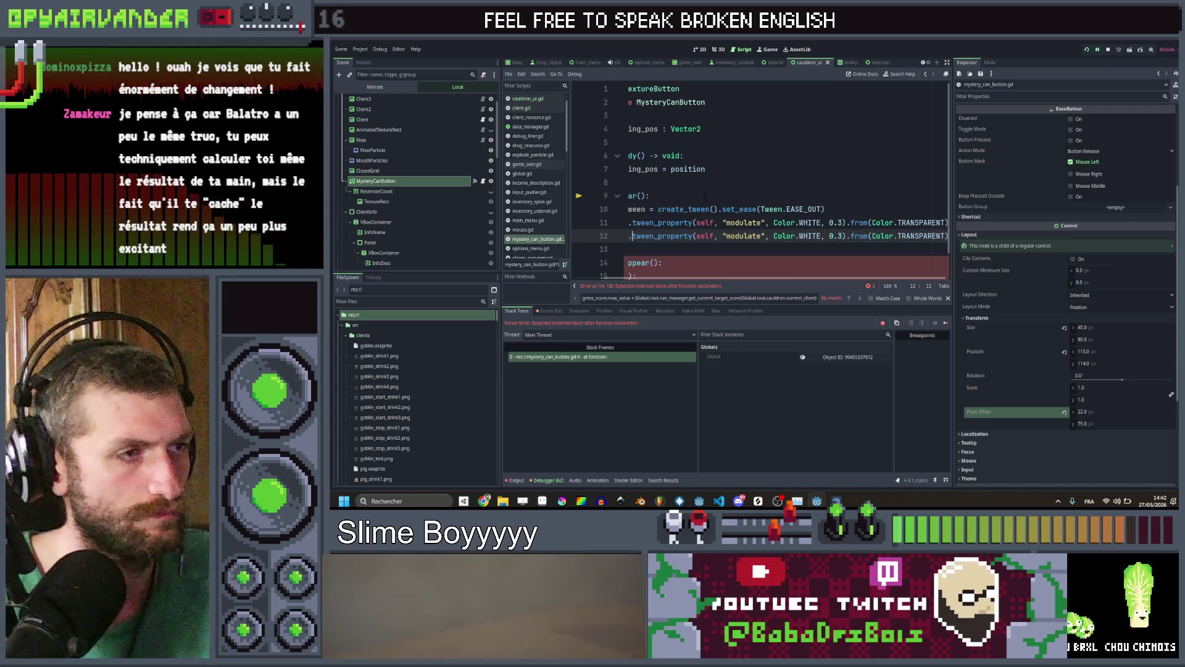
Turn the copied line into a parallel tween of position:y targeting starting_pos.y
text(p)
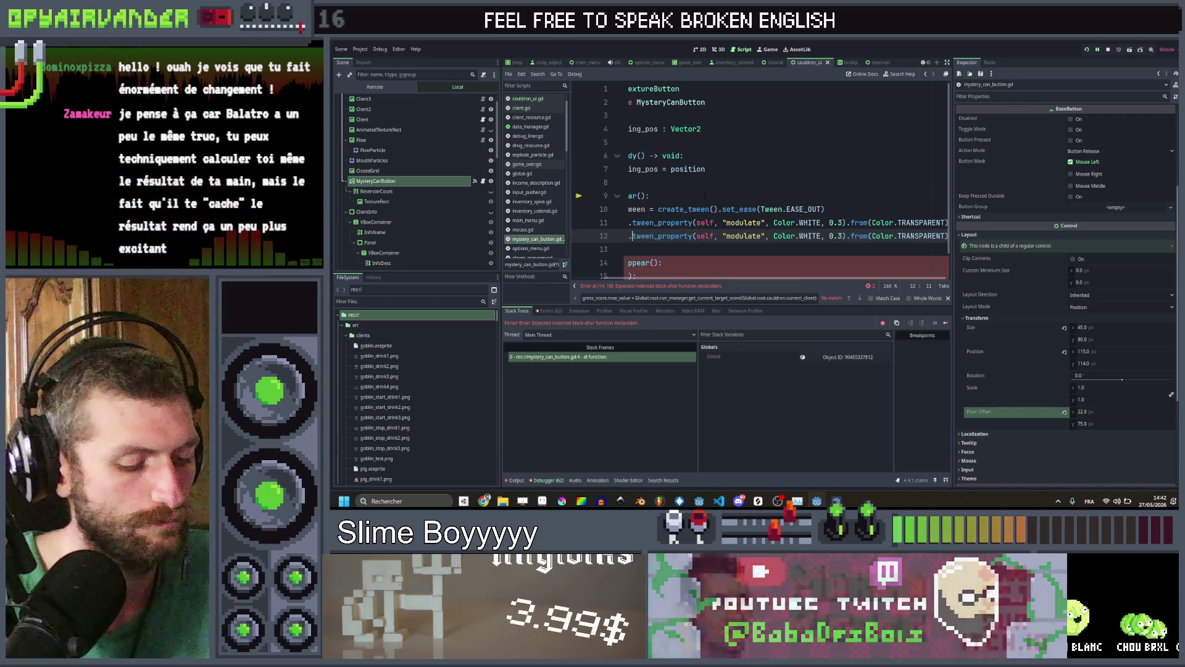
text(arallel)
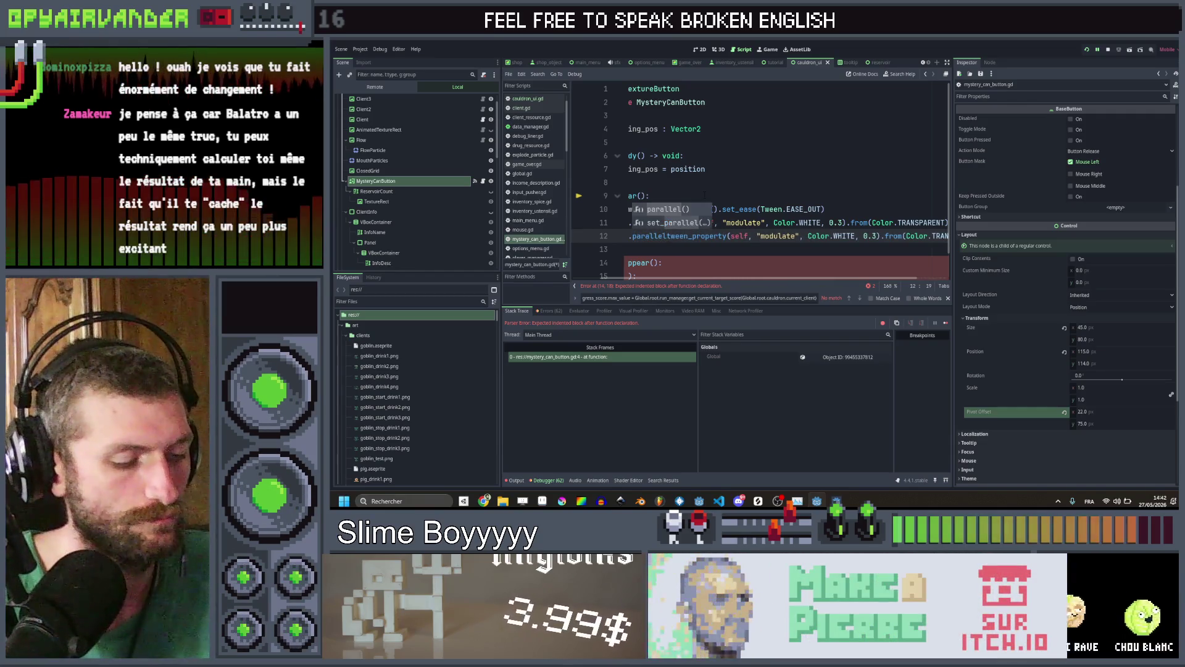
text(().)
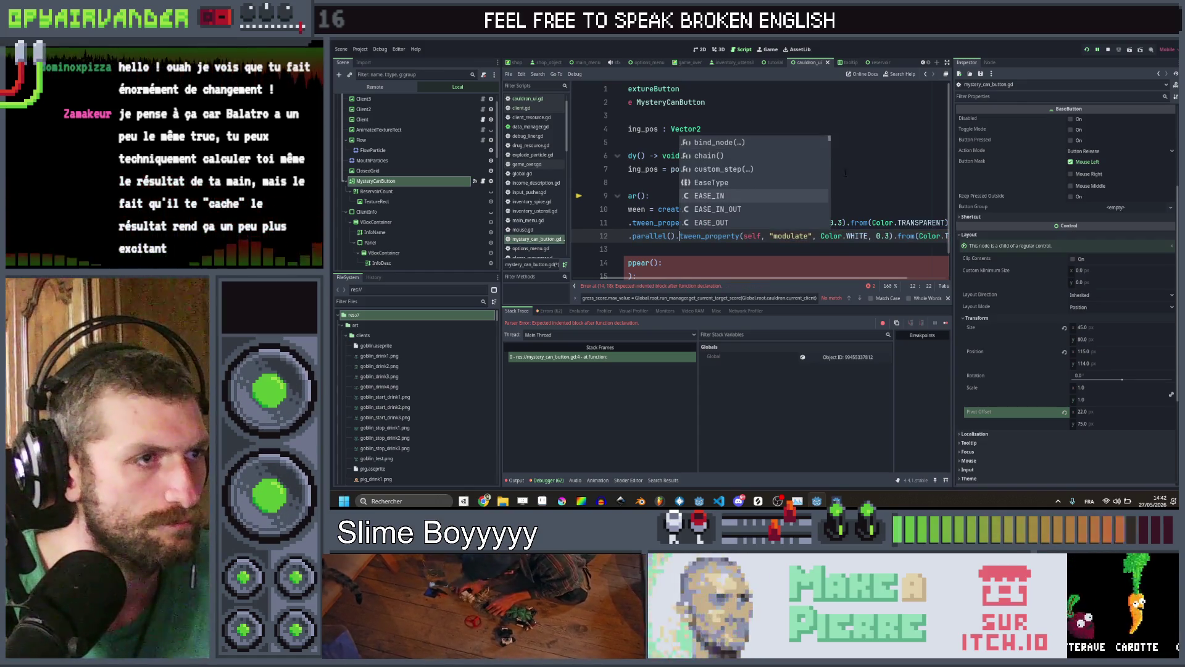
click(625, 182)
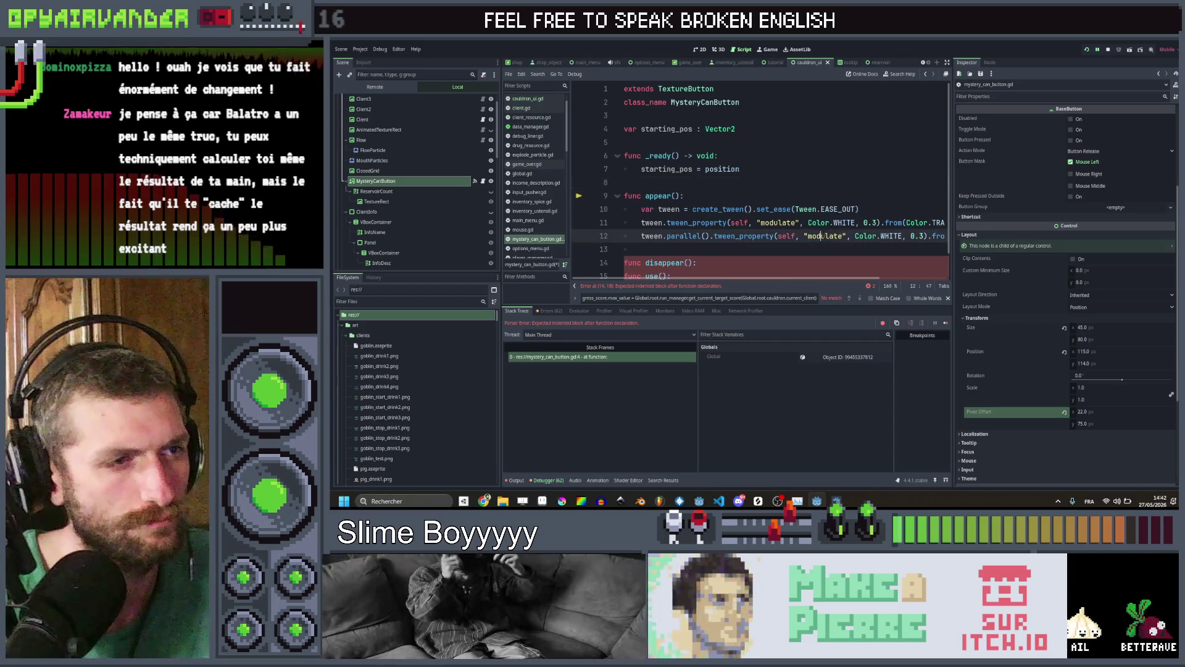
double_click(827, 236)
text(position)
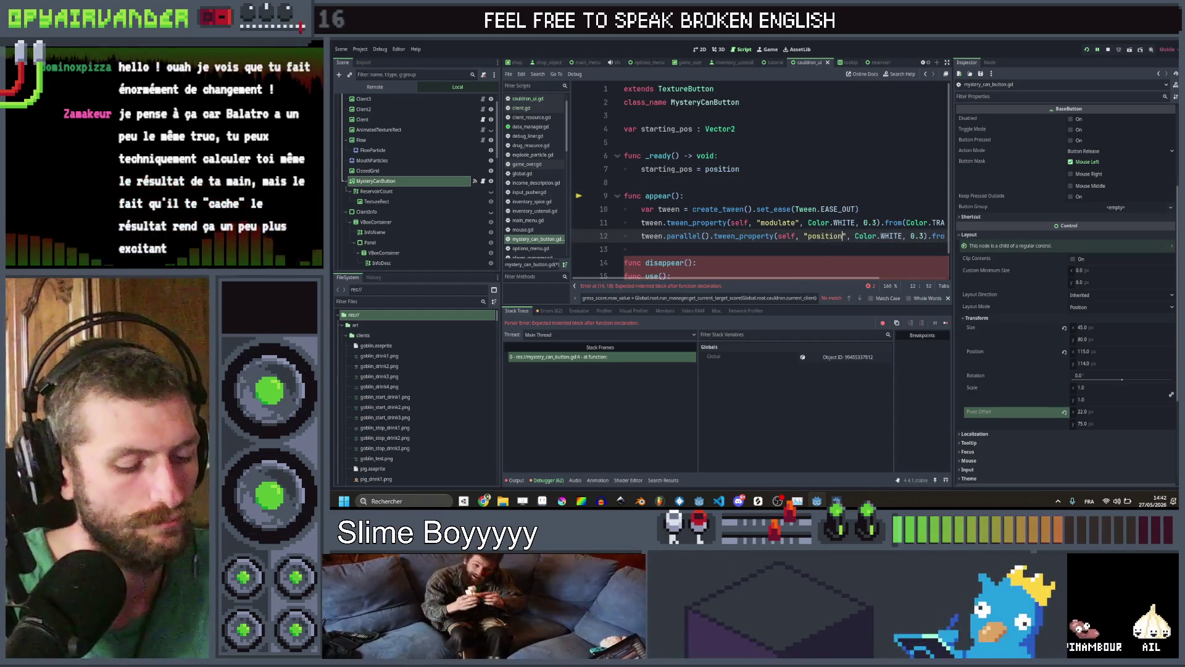
text(:y)
scroll(784, 186, right, 3)
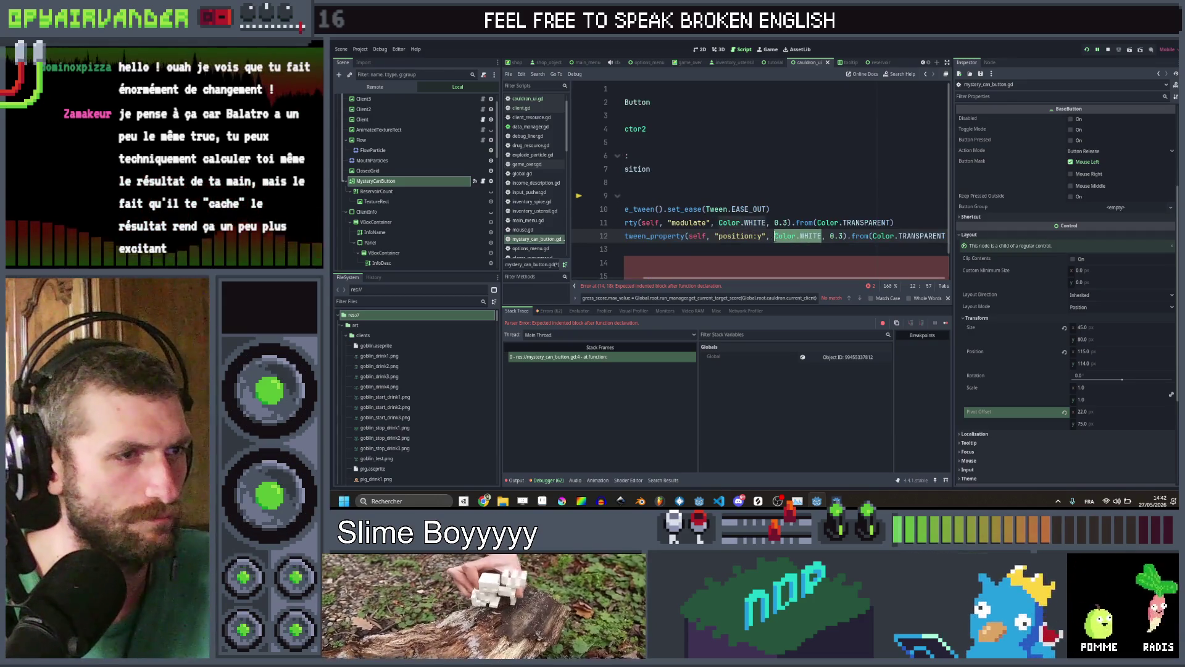
text(star)
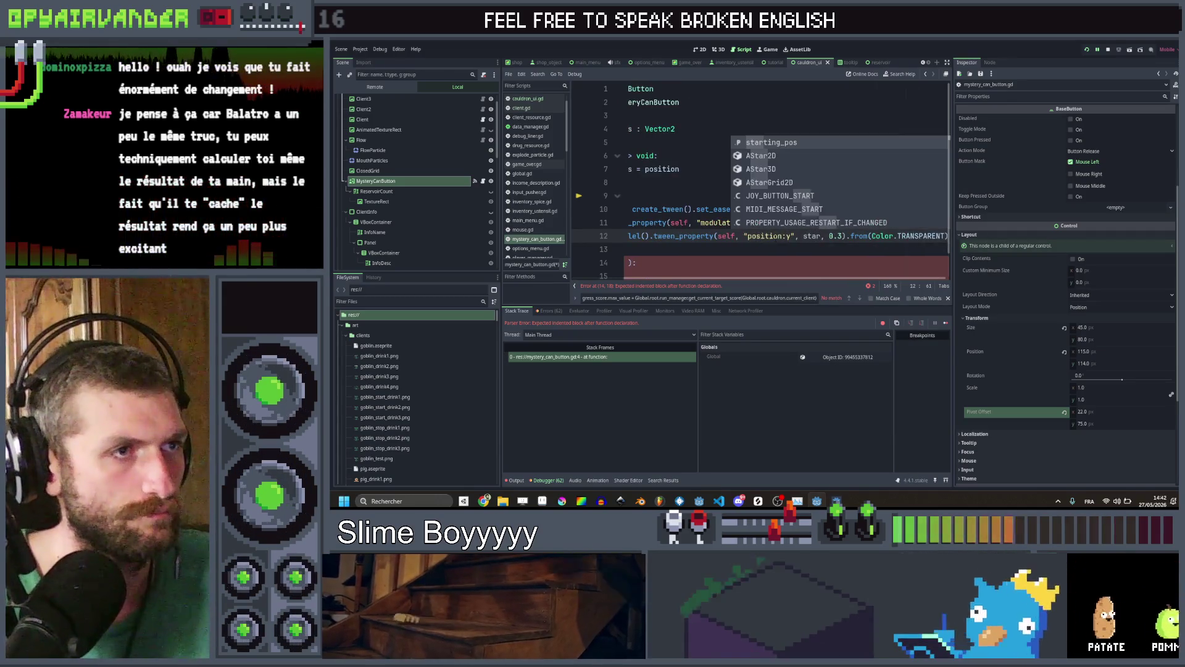
key(Return)
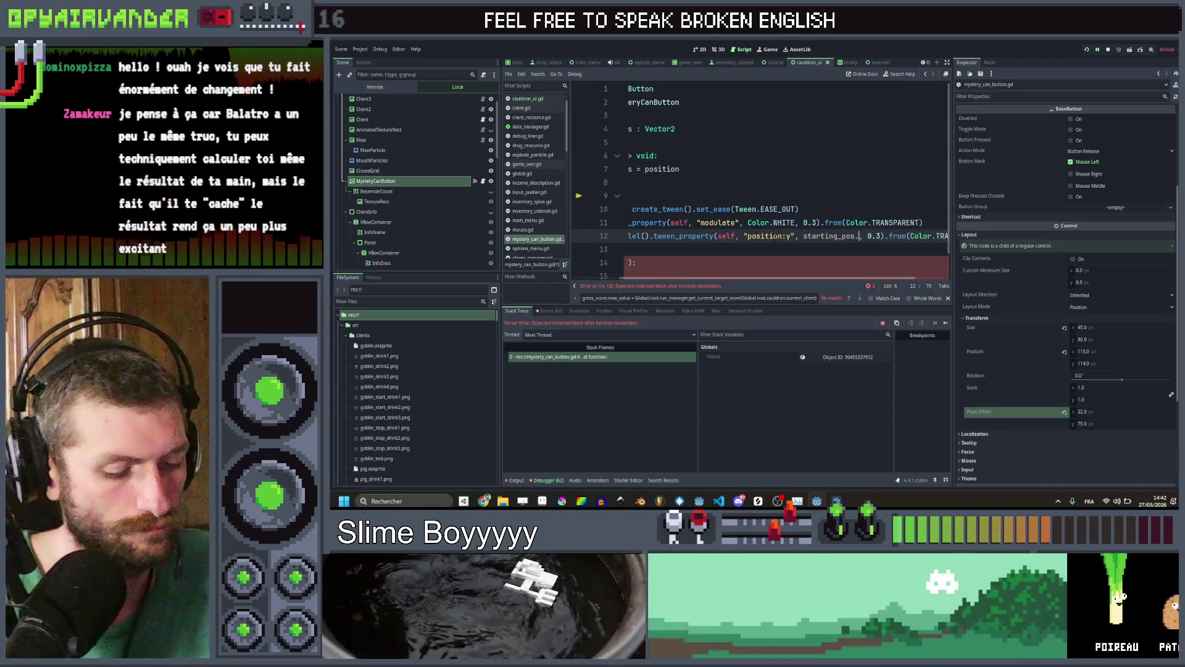
text(.y)
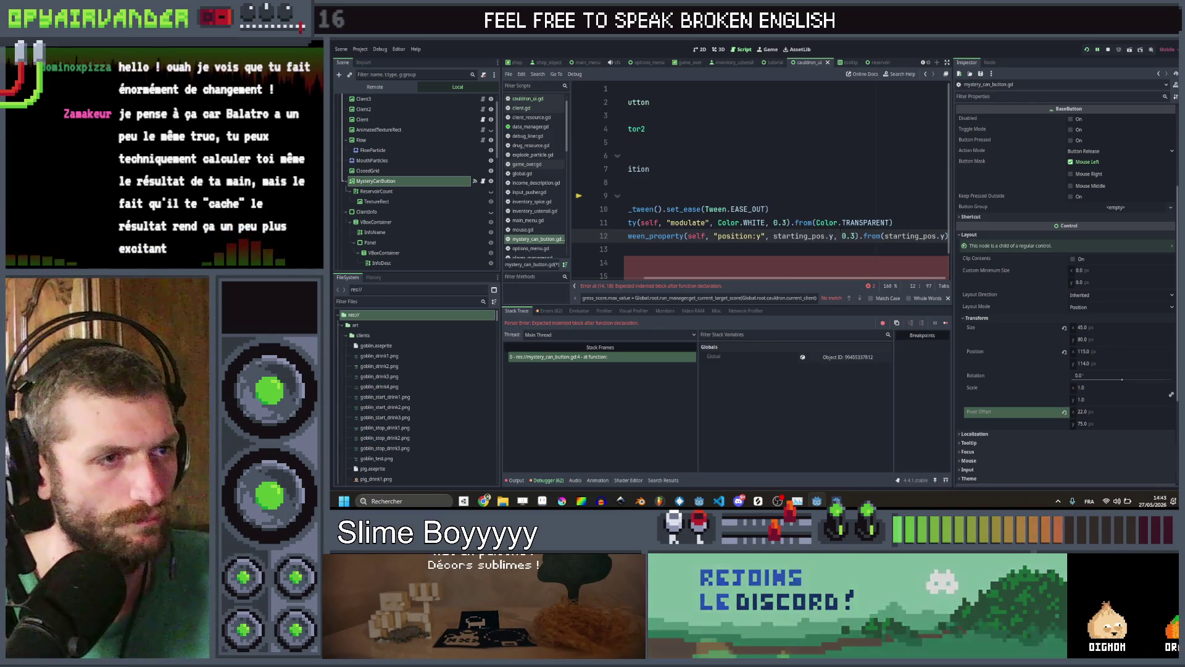
Set duration 0.5, a from offset of 60 on starting_pos.y, TRANS_BOUNCE, and duplicate the line
click(852, 236)
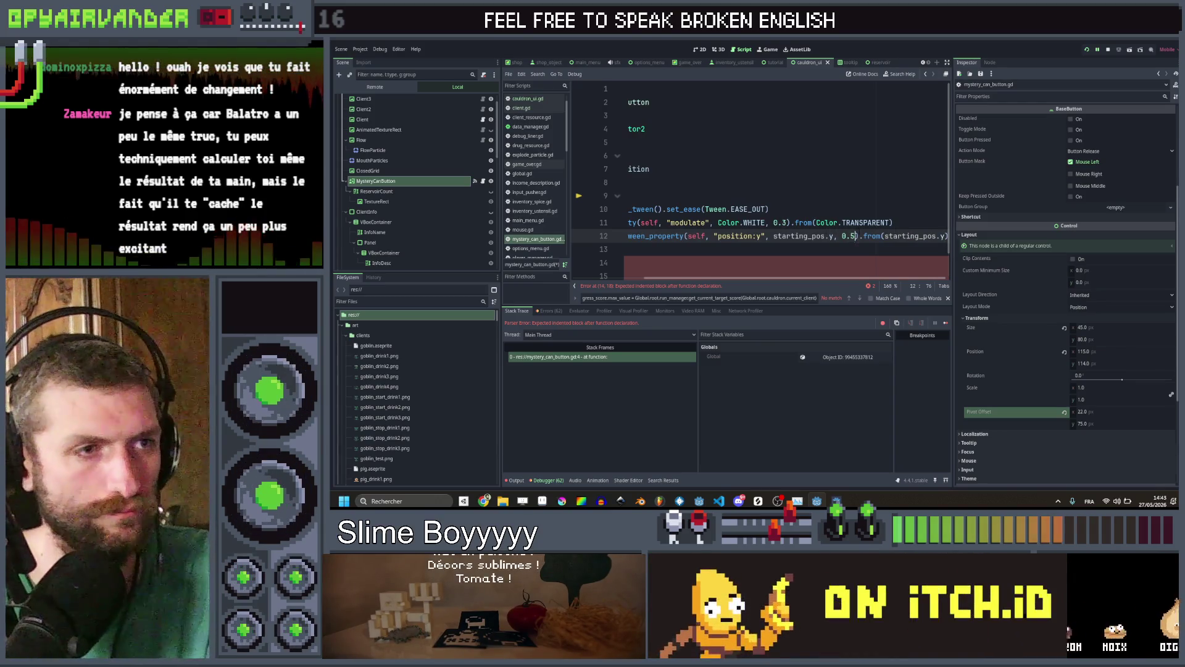
text(5)
click(942, 236)
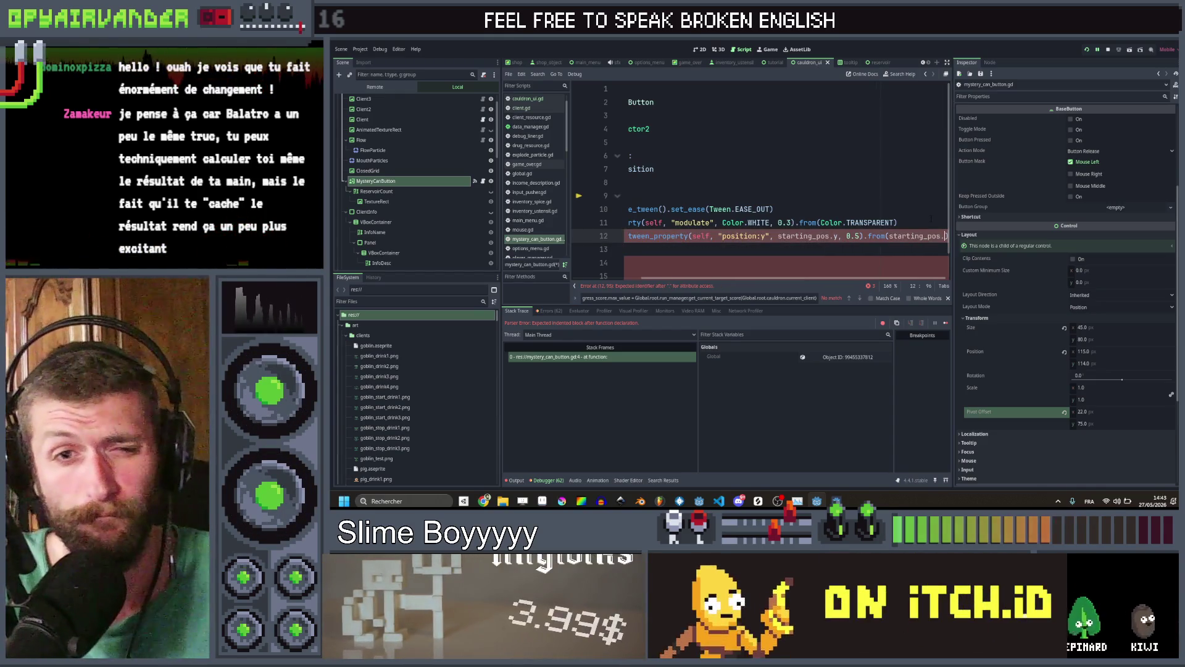
text(y + )
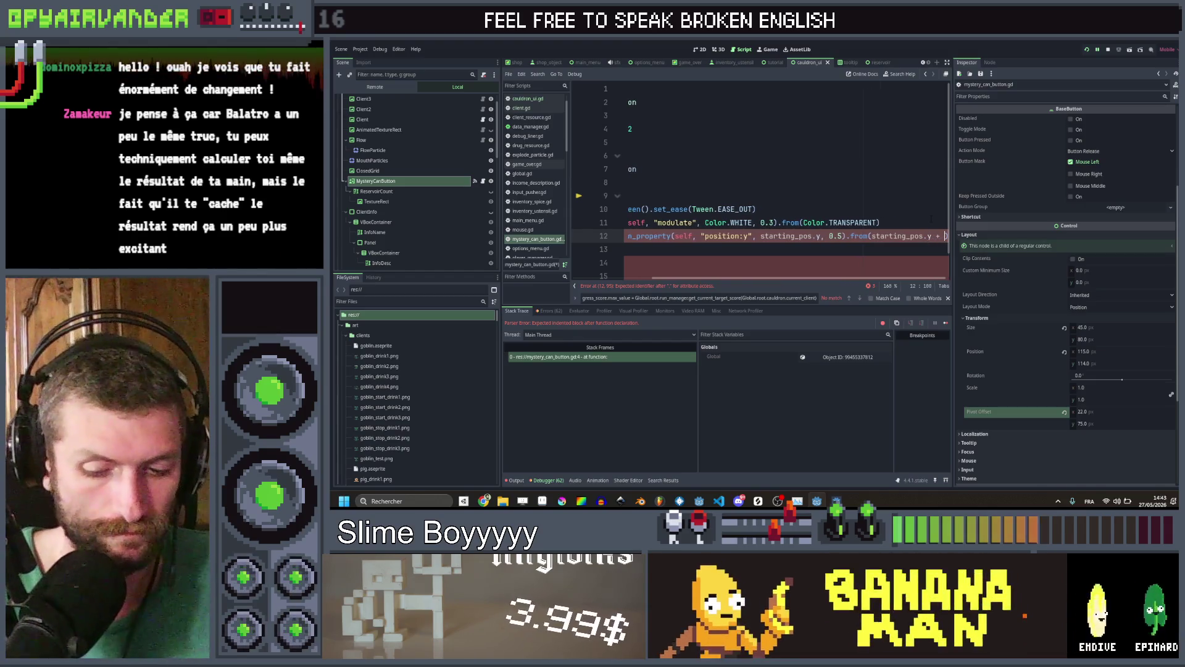
text(60)
key(Left)
key(Left)
key(Left)
key(Right)
key(Right)
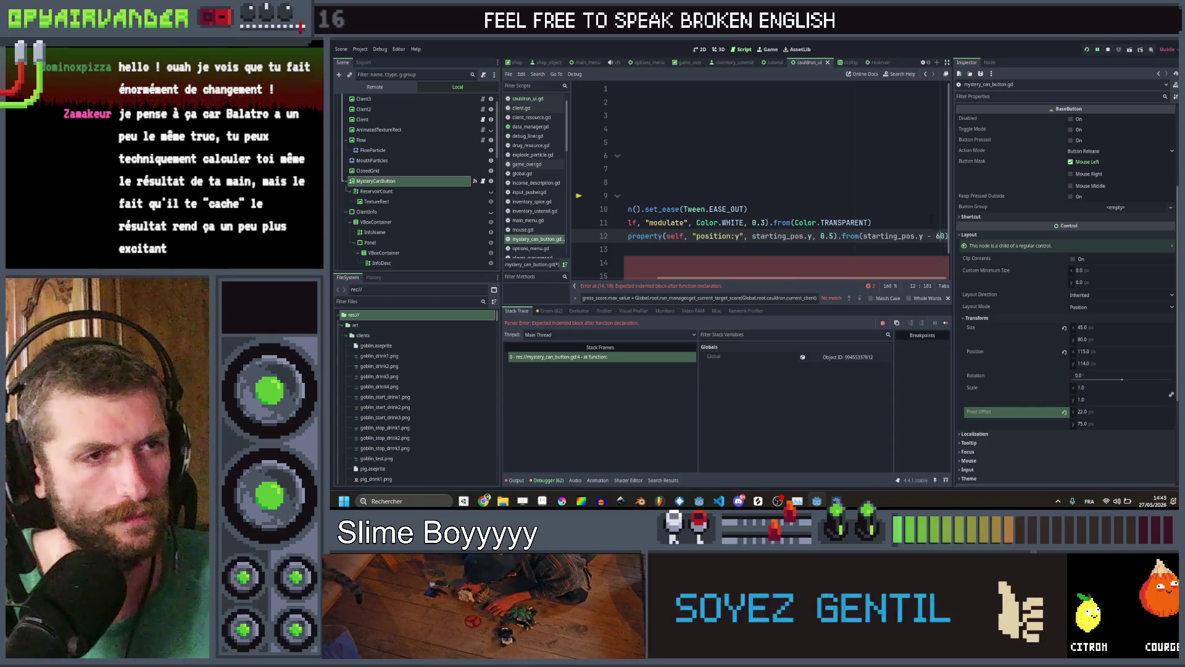
text(.set_trans()
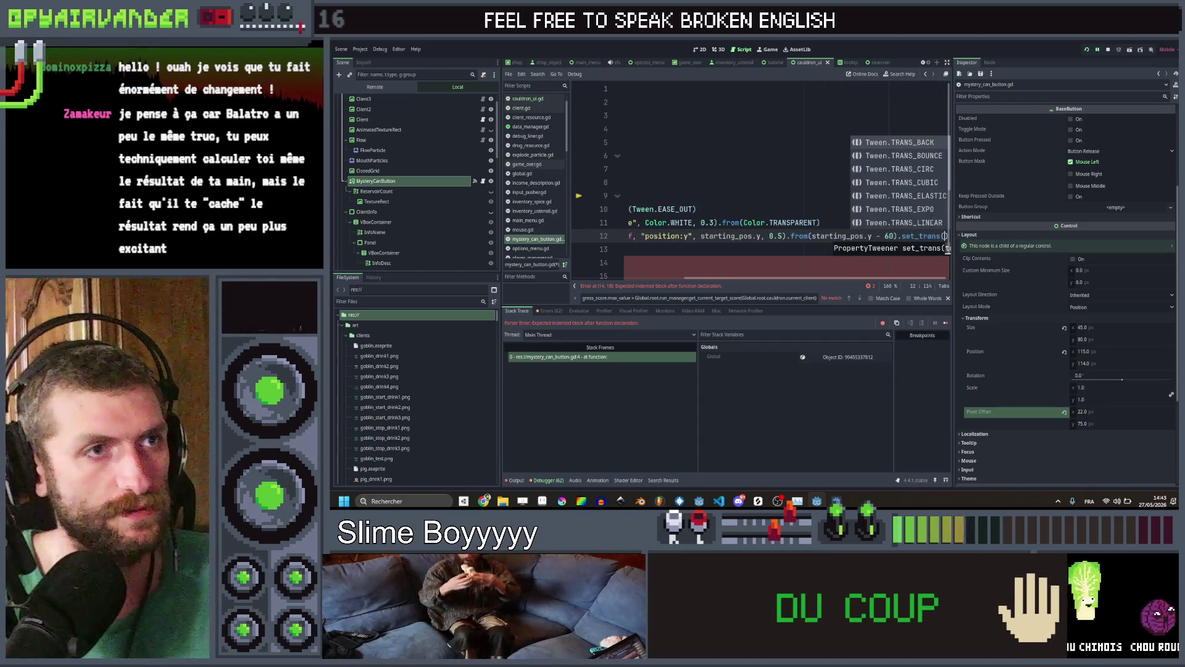
key(Down)
key(Return)
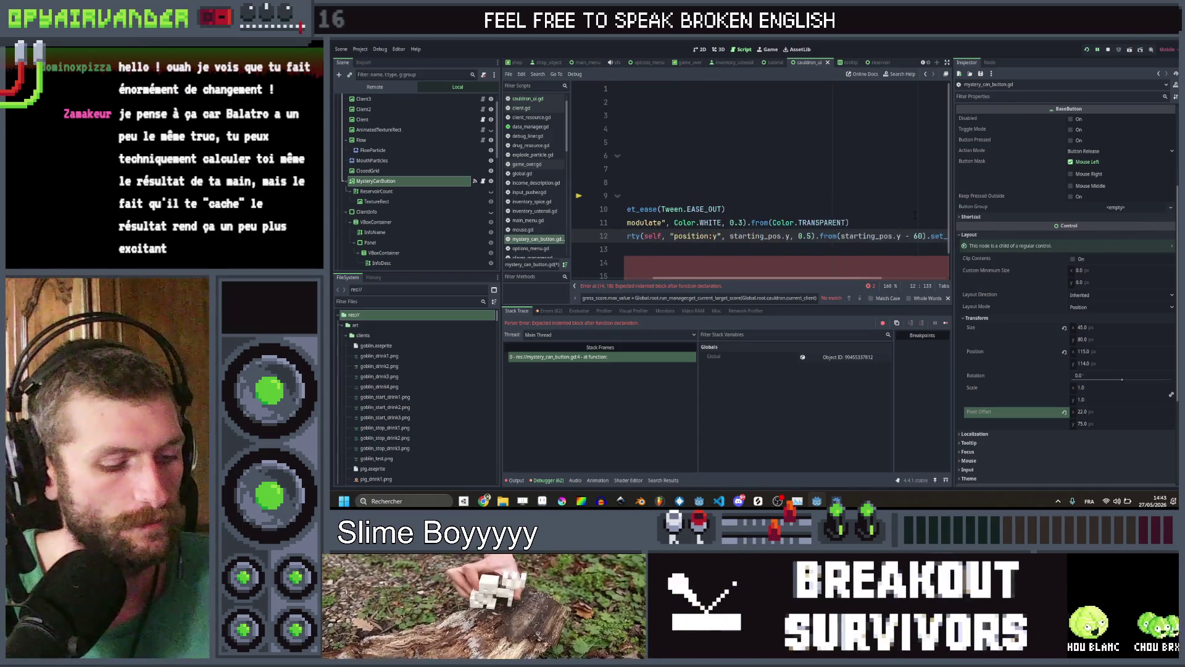
key(ctrl+shift+d)
scroll(915, 215, left, 5)
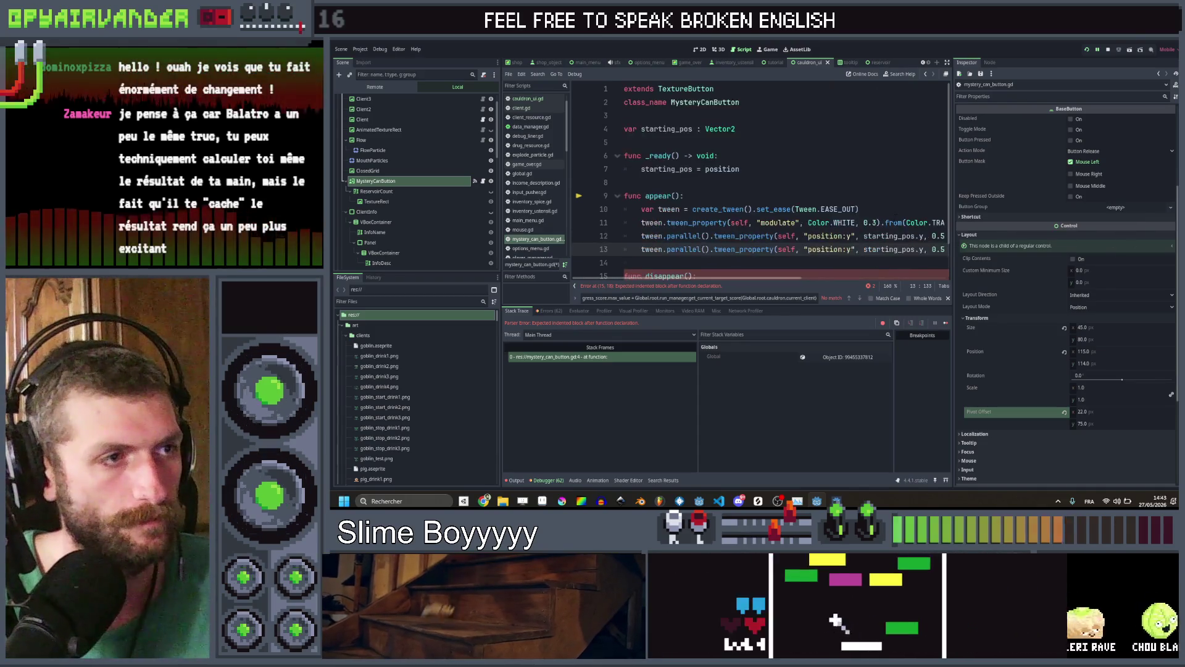
double_click(829, 249)
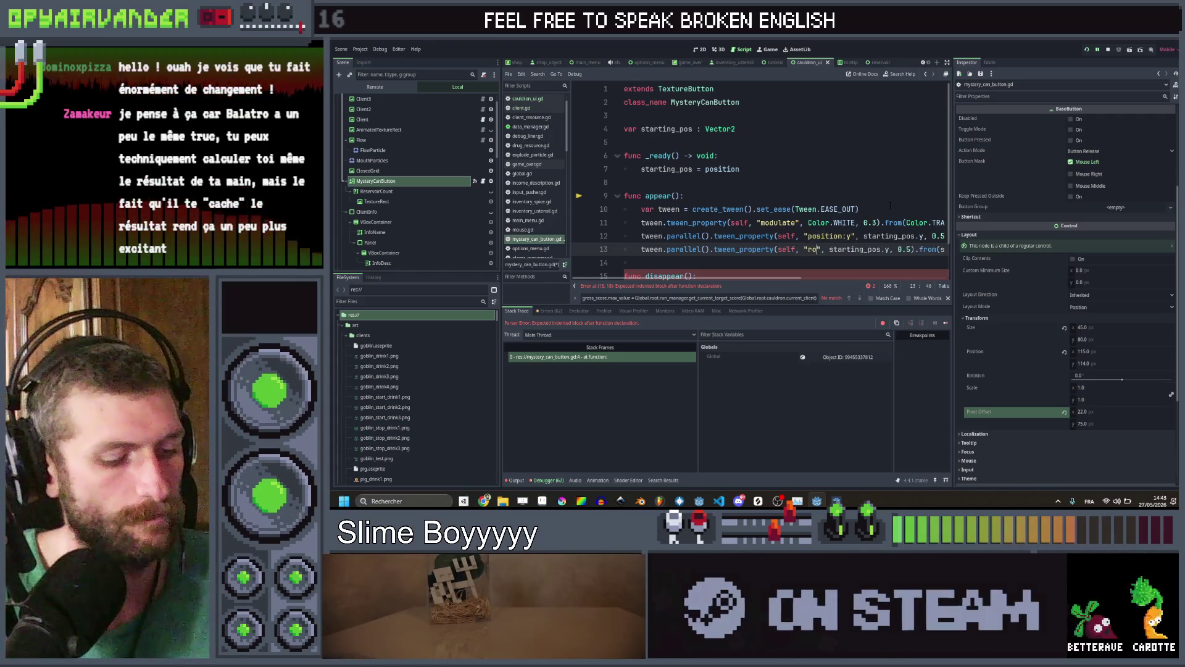
Change the duplicated line to tween rotation_degrees to 0, starting from 30
text(rota)
key(Return)
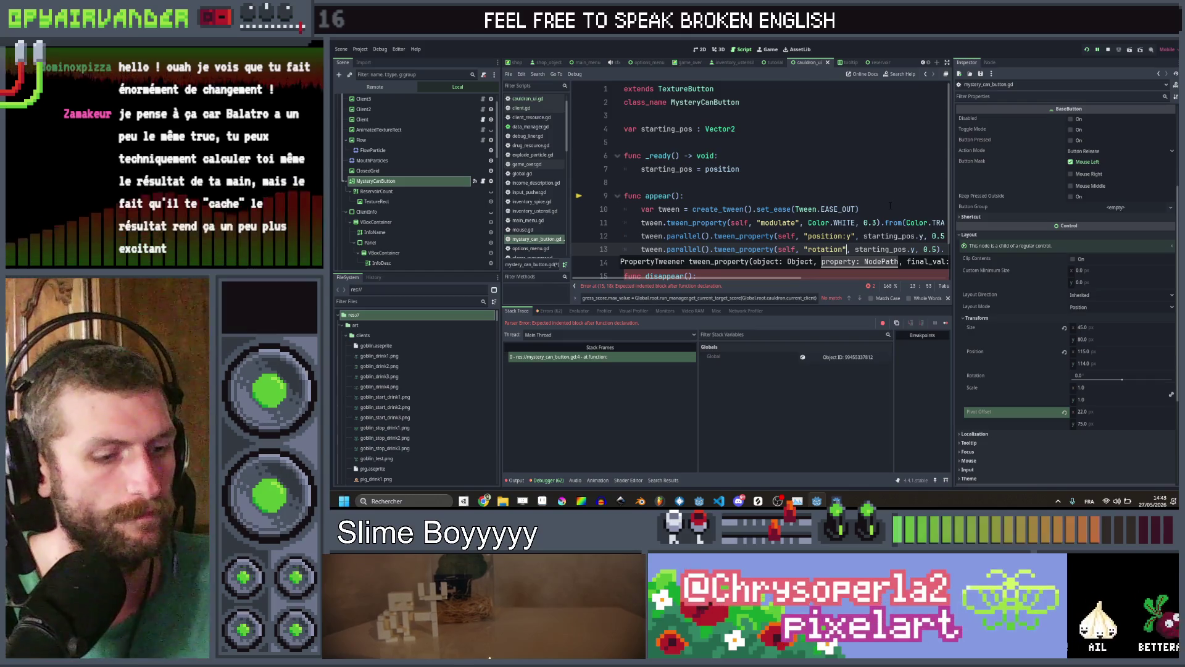
text(_degr)
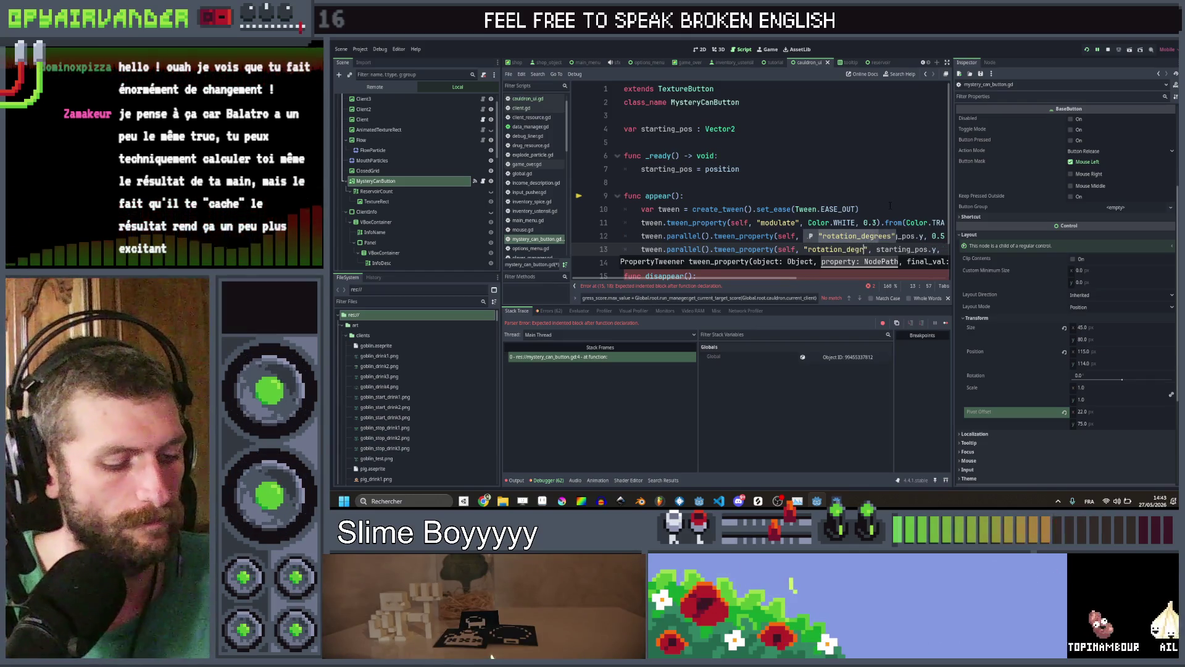
key(Return)
key(End)
key(Up)
key(Up)
key(Up)
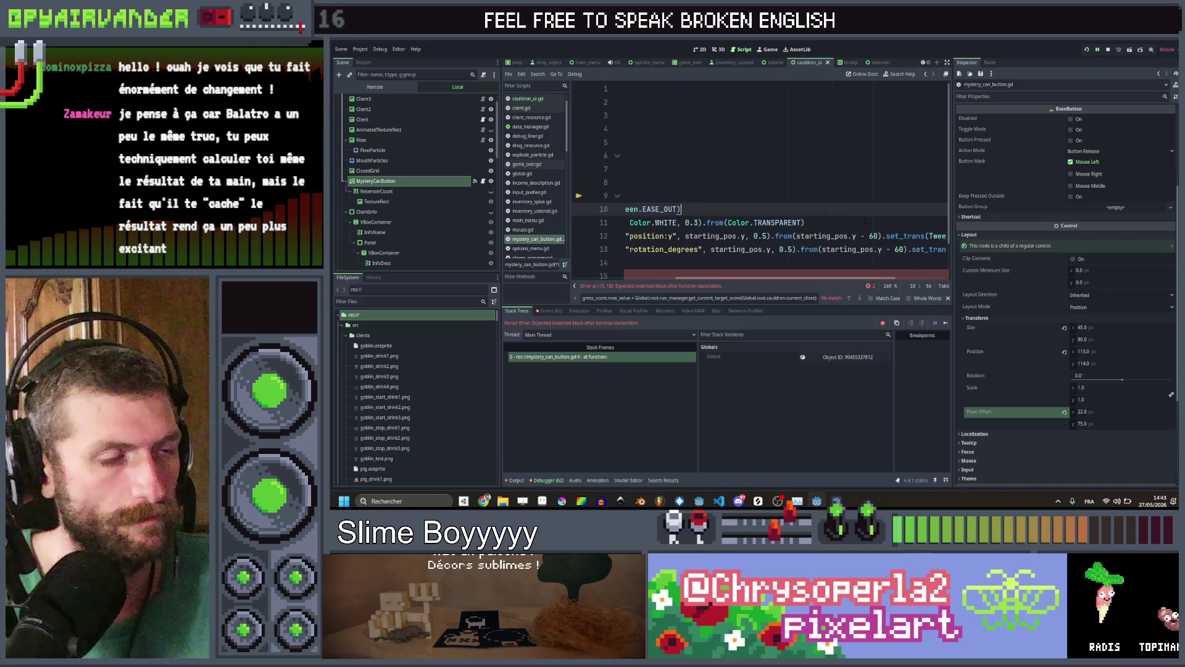
key(Down)
key(Down)
key(Down)
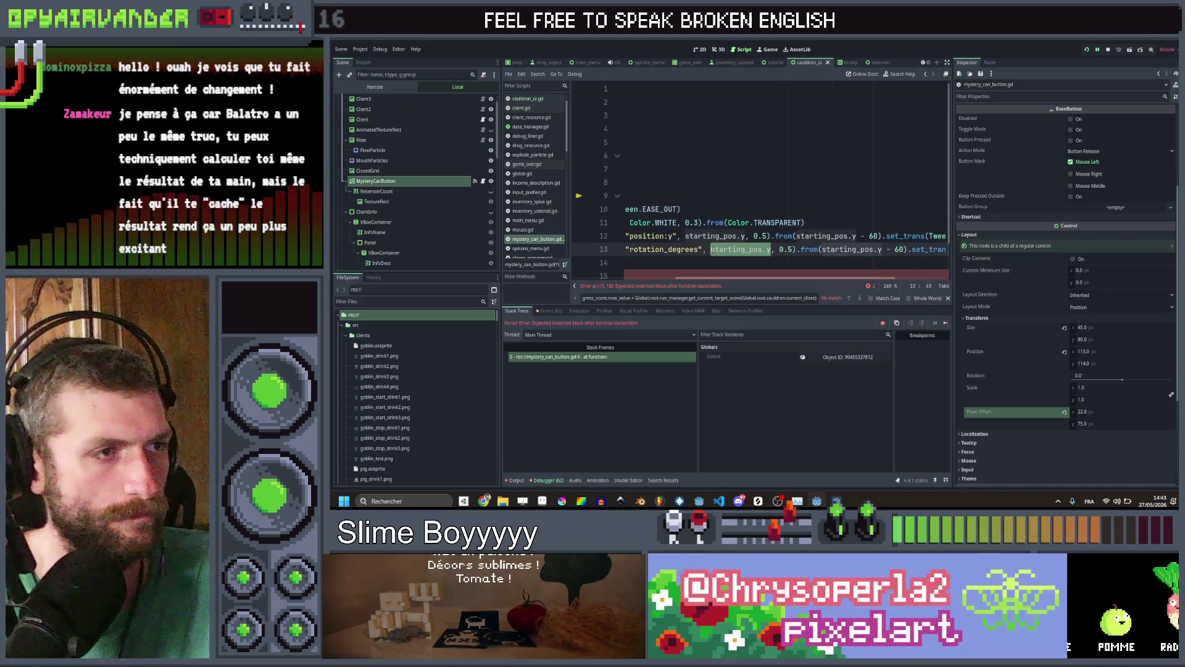
key(ctrl+shift+Right)
key(ctrl+shift+Right)
key(ctrl+shift+Right)
text(0)
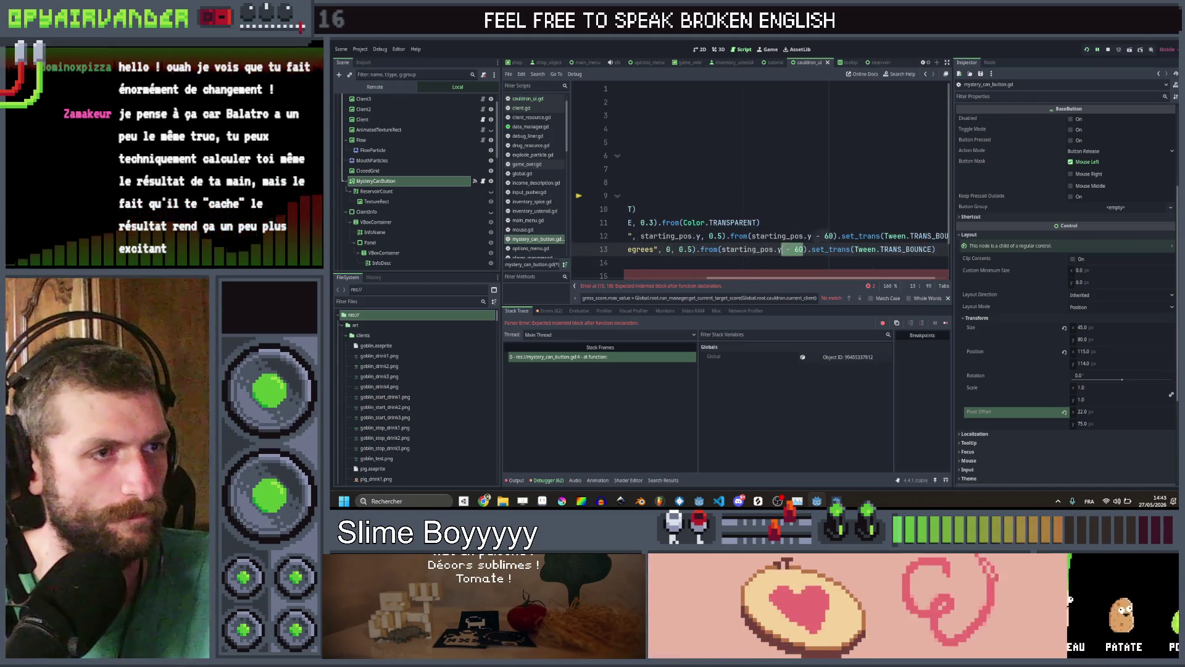
key(ctrl+shift+Left)
key(ctrl+shift+Left)
key(ctrl+shift+Left)
text(5)
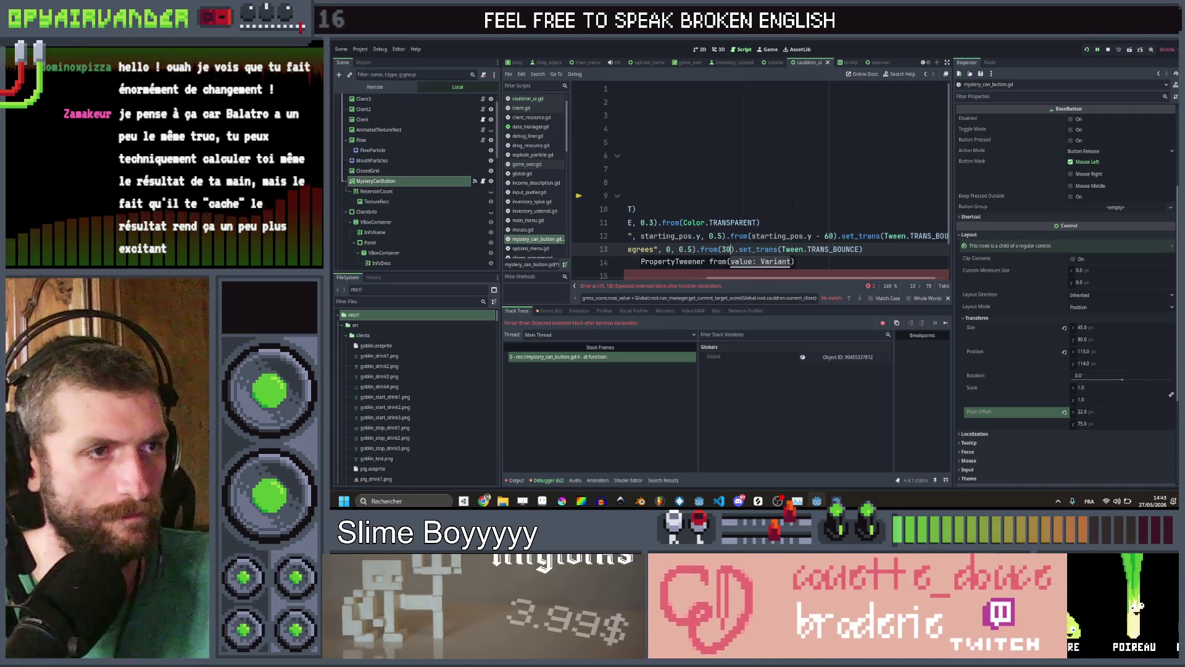
Copy the whole appear() tween block and place the cursor under disappear()
key(Up)
key(Up)
key(End)
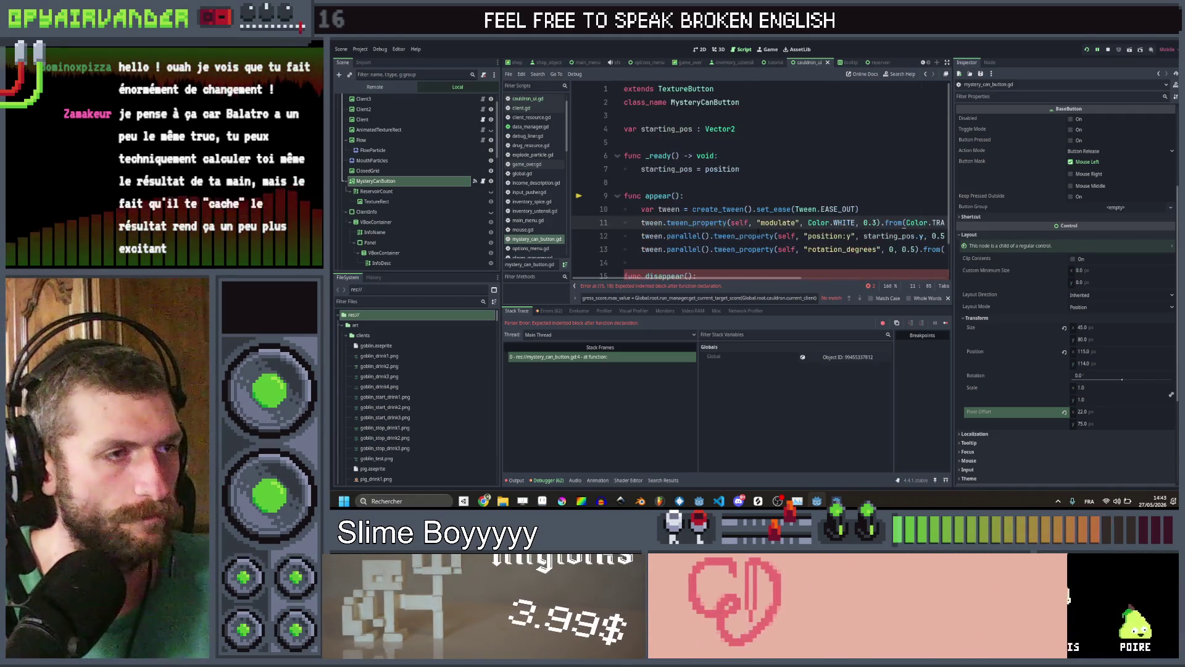
key(Down)
key(Down)
key(Down)
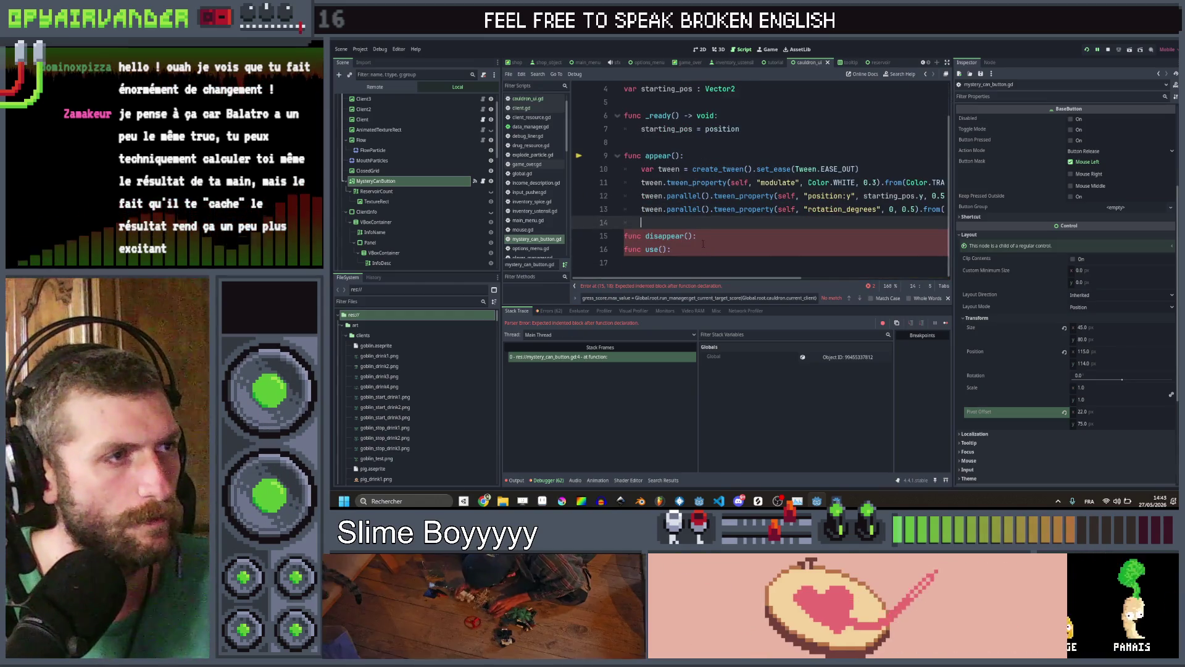
key(shift+Up)
key(shift+Up)
key(shift+Up)
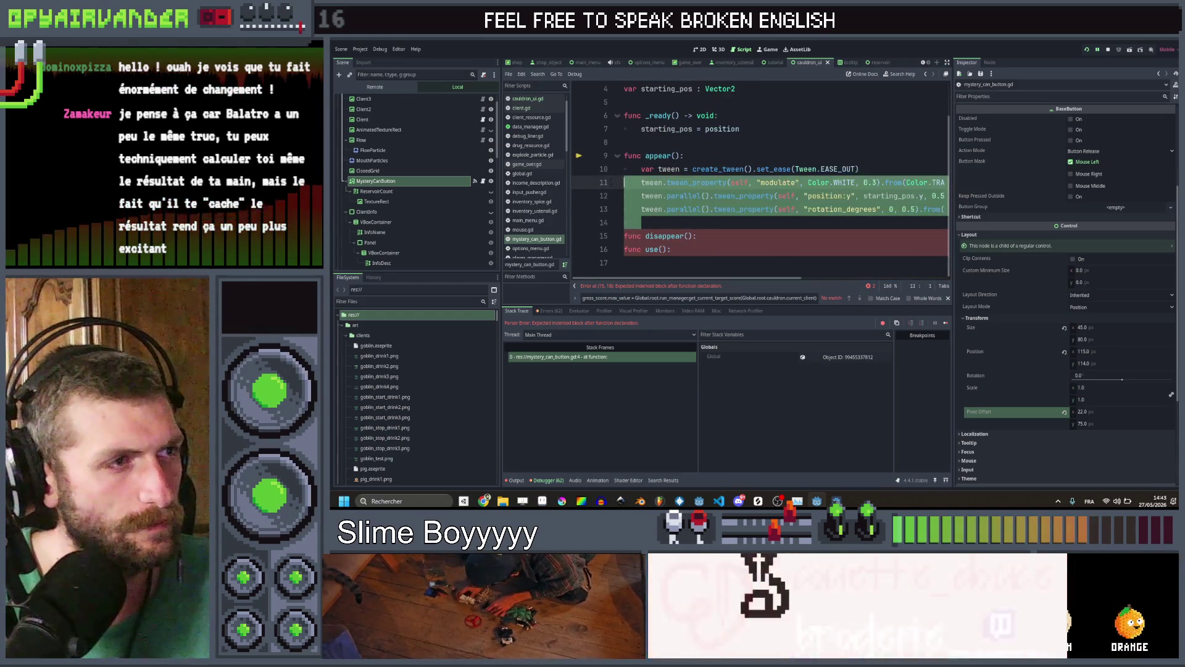
key(ctrl+c)
click(726, 237)
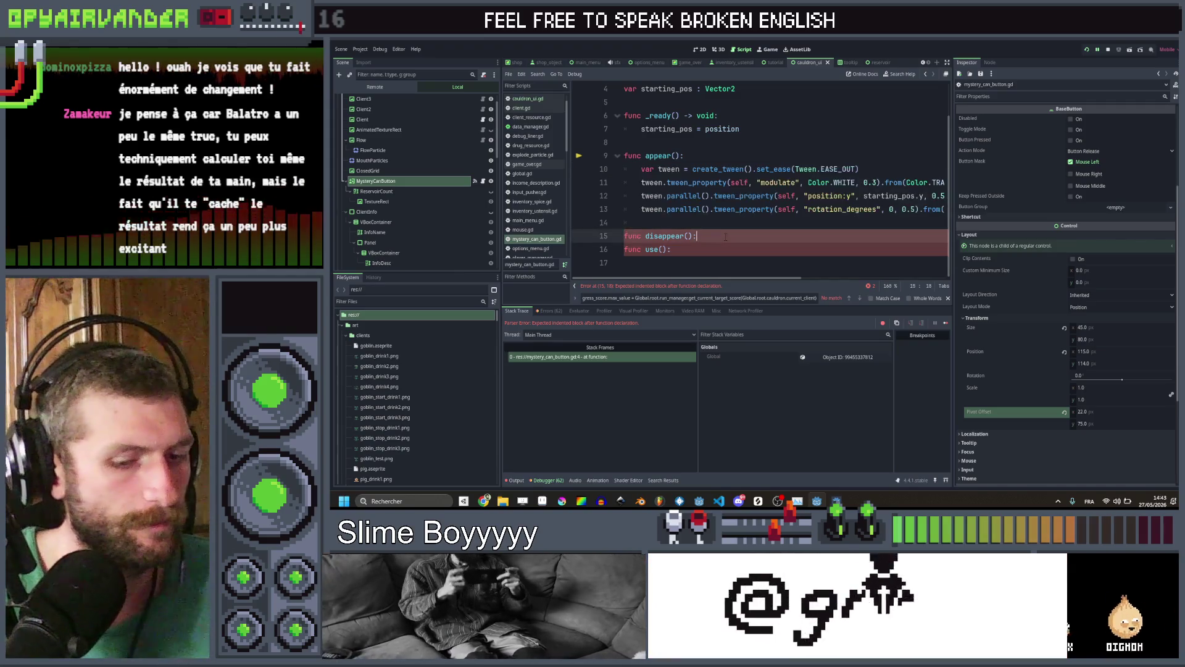
Paste the tween block into disappear() and switch its easing to EASE_IN
key(Return)
key(ctrl+v)
click(854, 210)
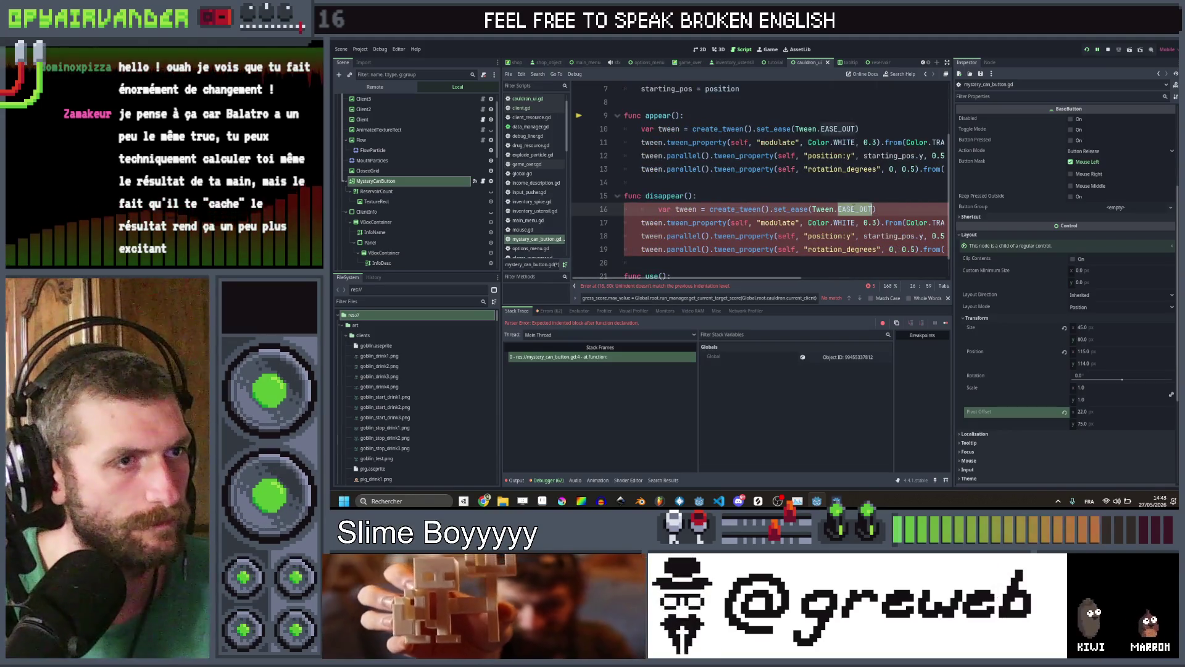
key(BackSpace)
key(BackSpace)
key(BackSpace)
key(Return)
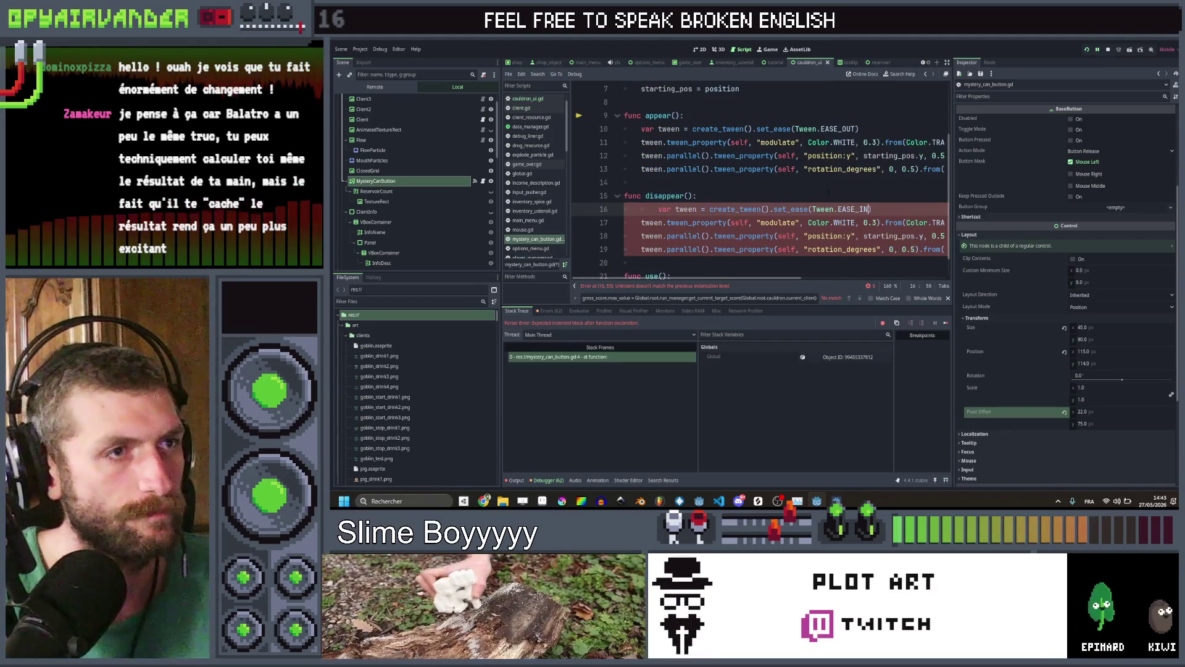
Move the modulate tween below the position tween, dropping the parallel call and from offset
click(745, 223)
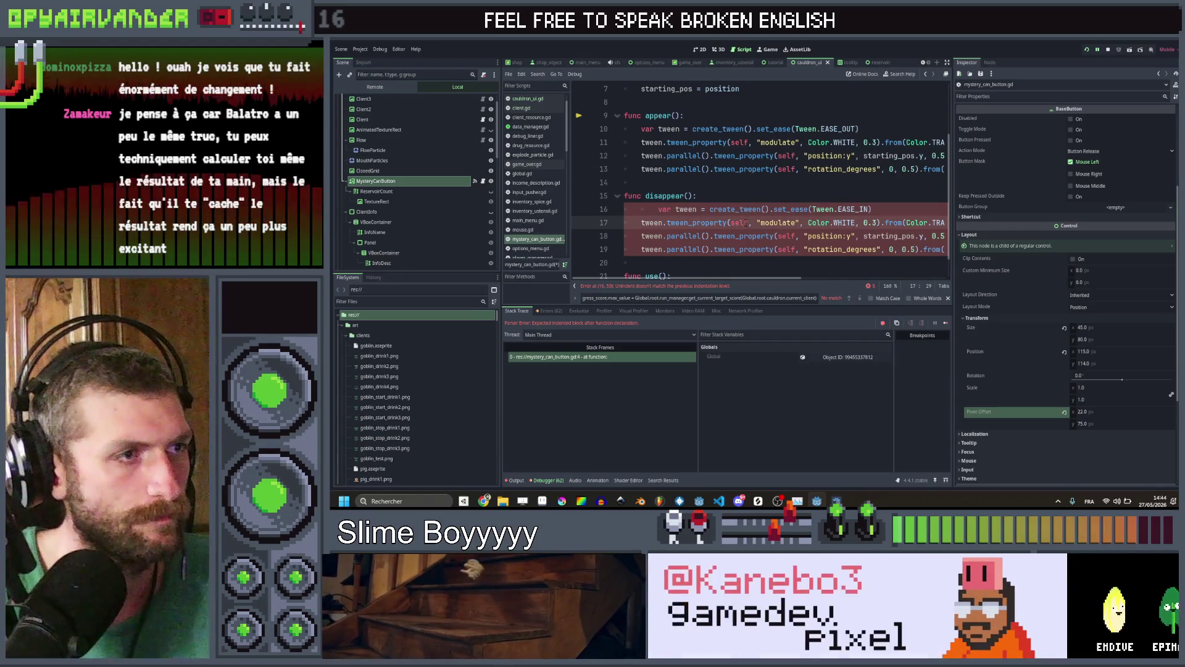
key(alt+Down)
key(Down)
key(Up)
key(Up)
key(ctrl+Left)
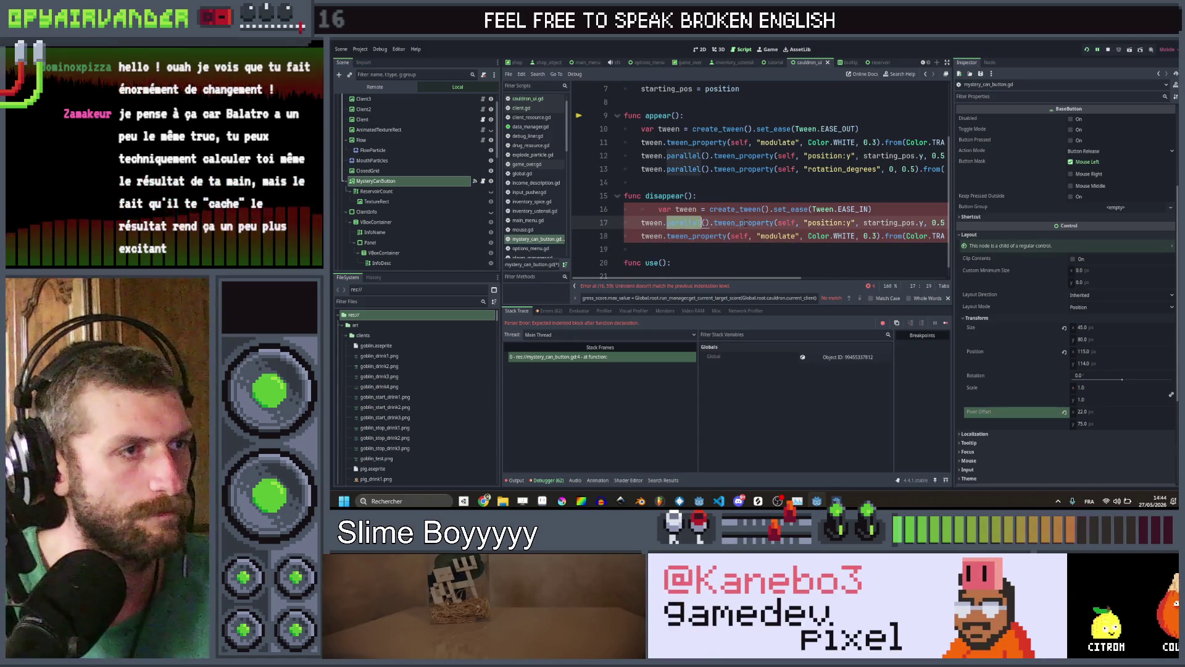
key(Right)
key(Right)
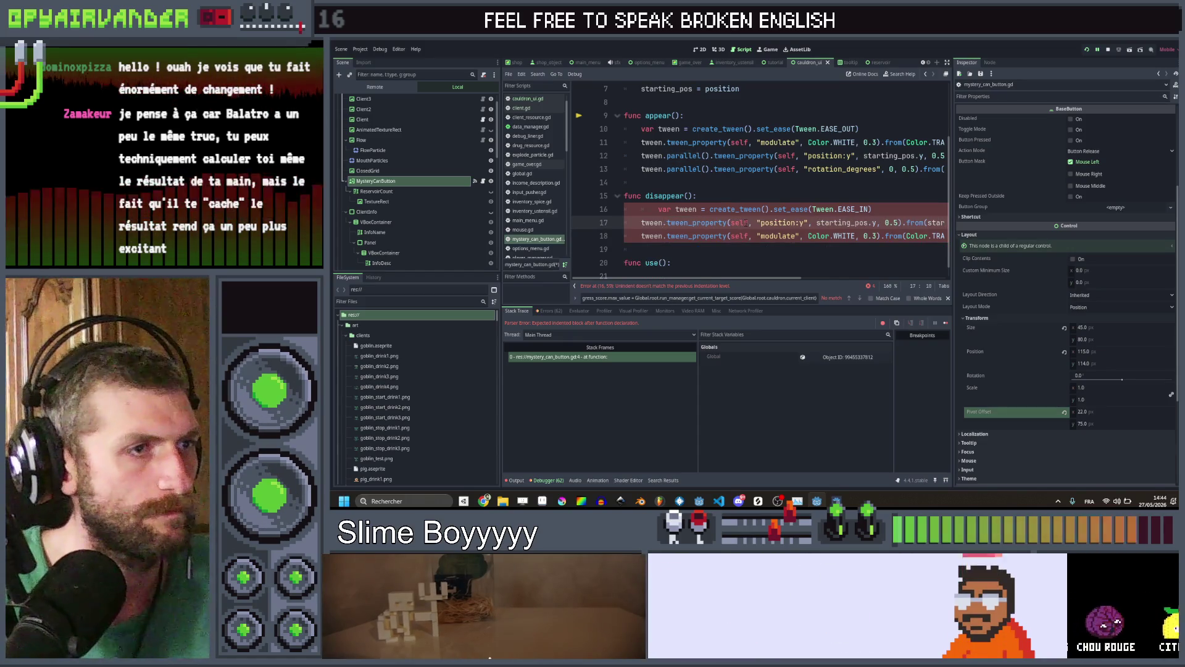
scroll(745, 222, right, 5)
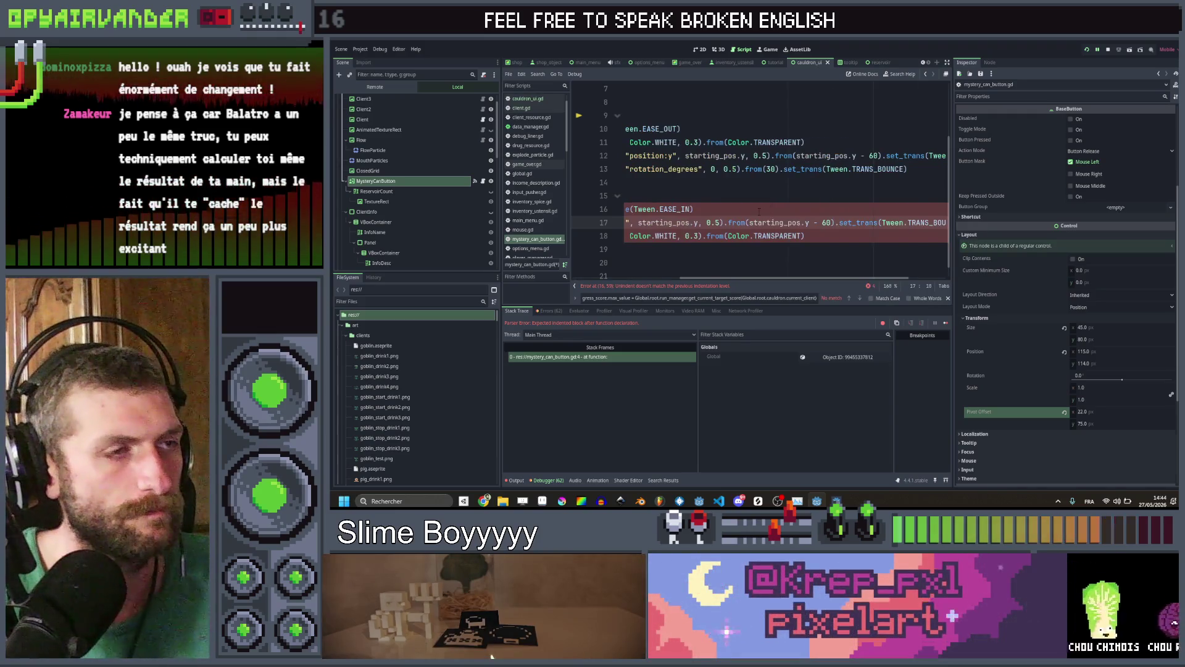
scroll(920, 221, right, 3)
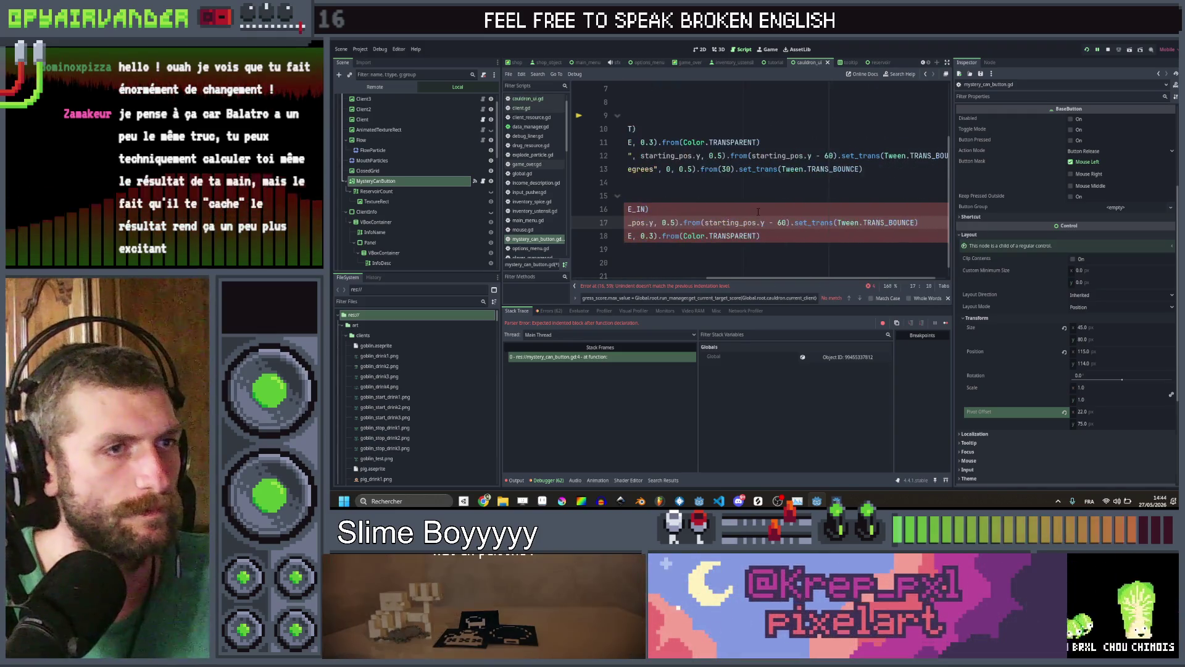
click(920, 221)
scroll(793, 213, left, 4)
scroll(793, 213, right, 2)
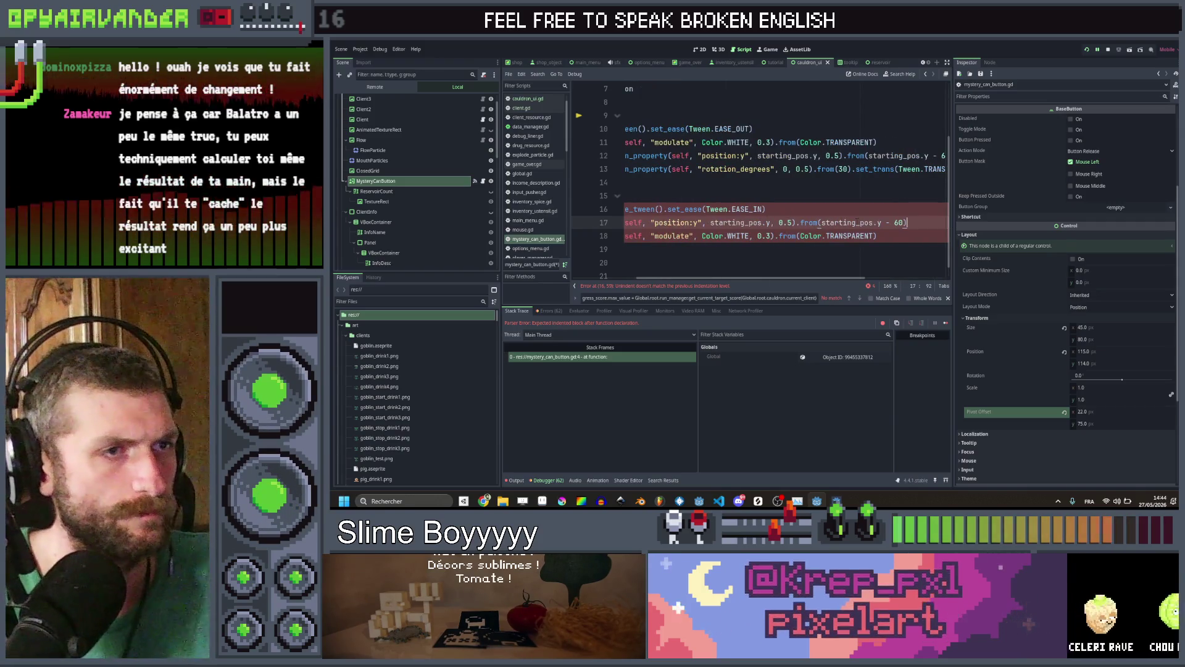
key(Left)
key(BackSpace)
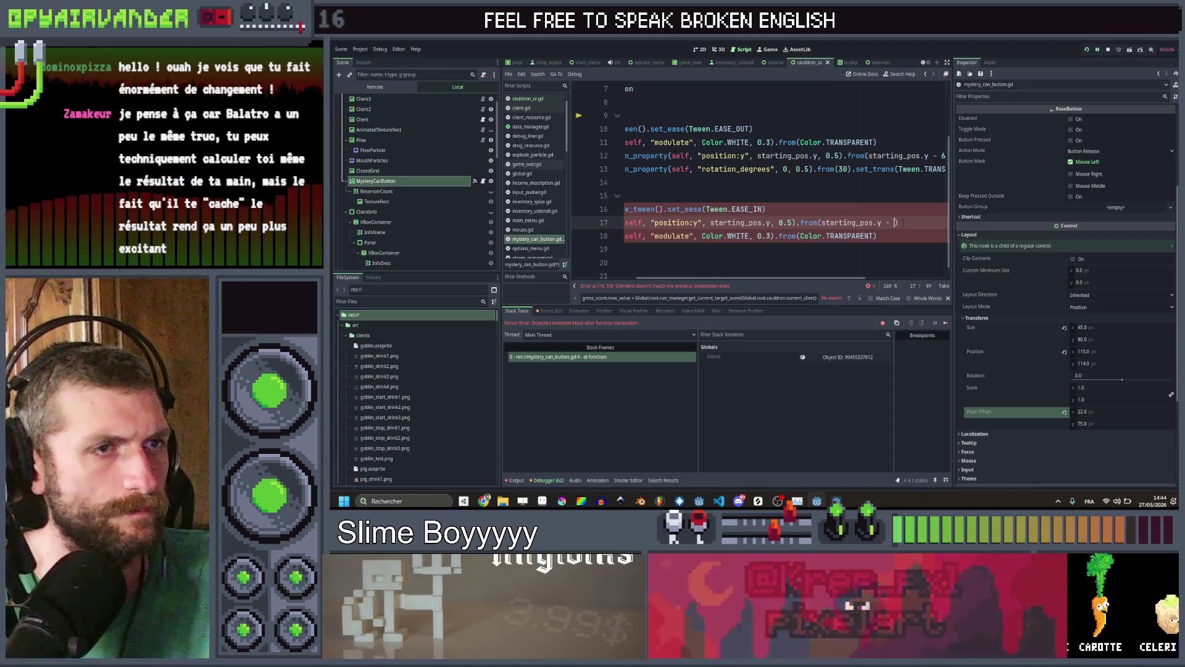
scroll(877, 179, left, 3)
Fix the tween line's indentation, target starting_pos.y + 30, and save the script
click(856, 129)
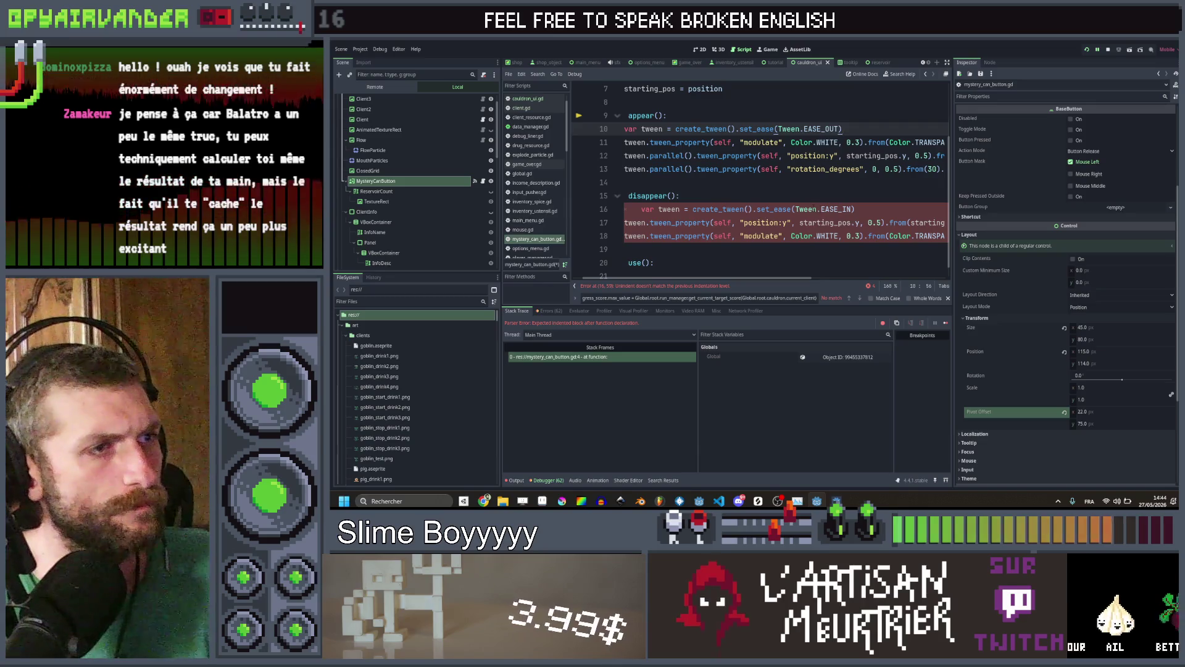
click(813, 209)
key(shift+Tab)
scroll(870, 209, right, 2)
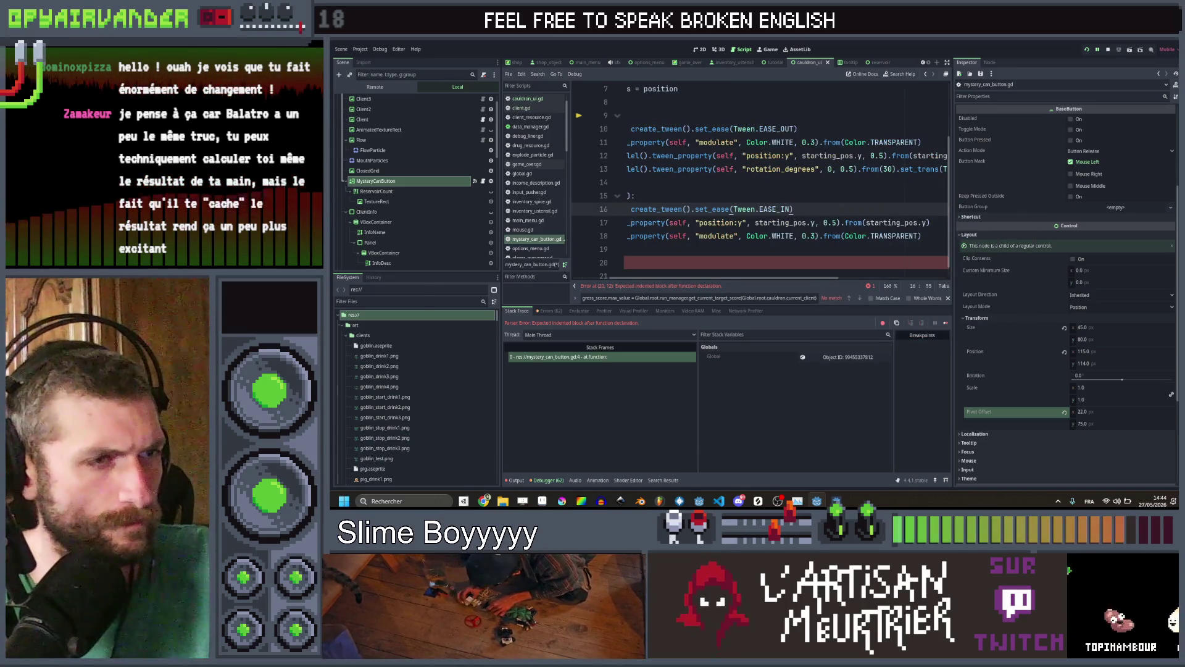
click(817, 222)
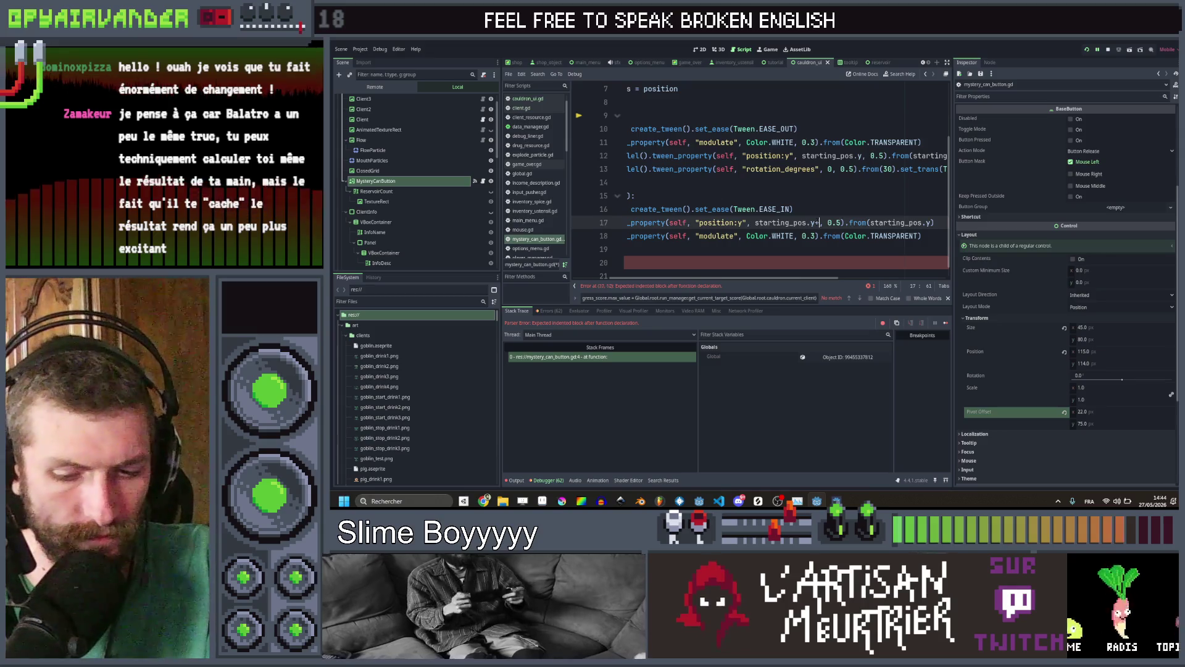
text(30)
key(Up)
key(ctrl+s)
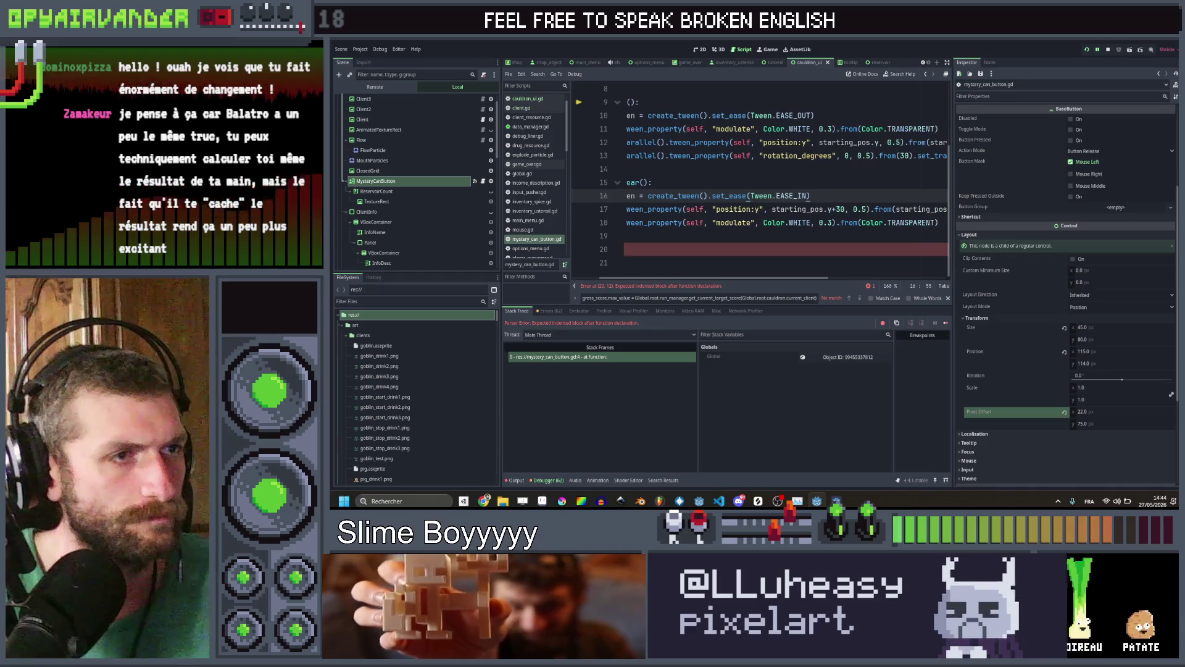
Copy disappear()'s tween lines and move into the body of use()
key(Down)
key(Down)
key(Down)
key(shift+Up)
key(shift+Up)
key(shift+Up)
key(shift+Home)
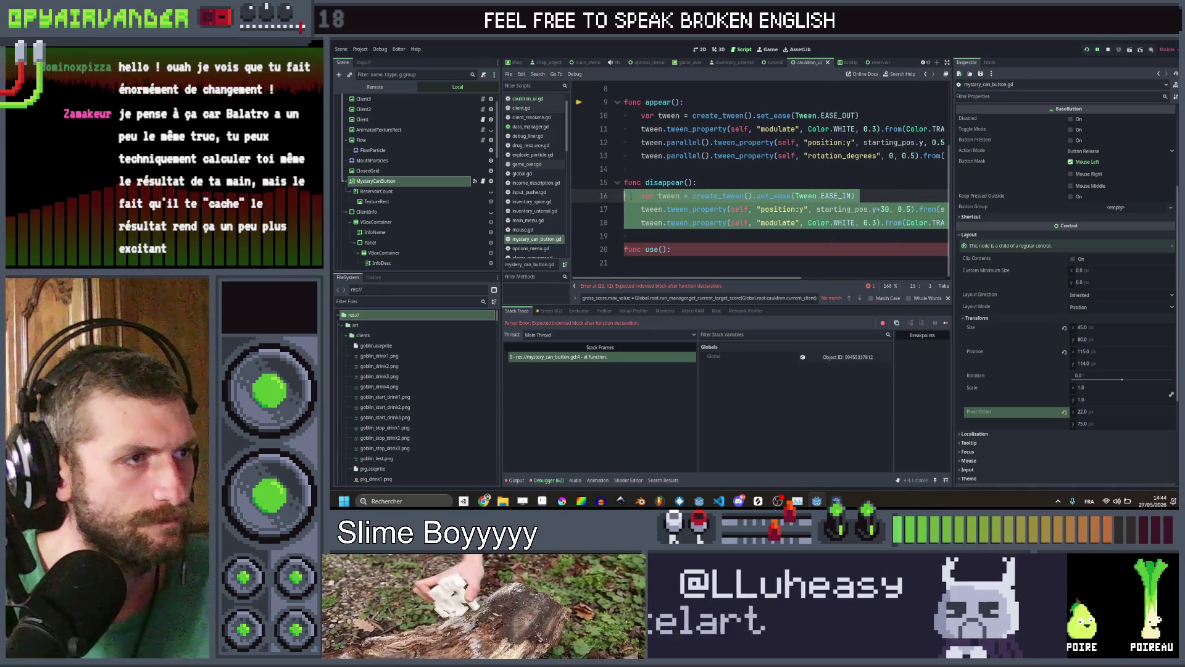
key(ctrl+c)
key(Down)
key(Down)
key(Down)
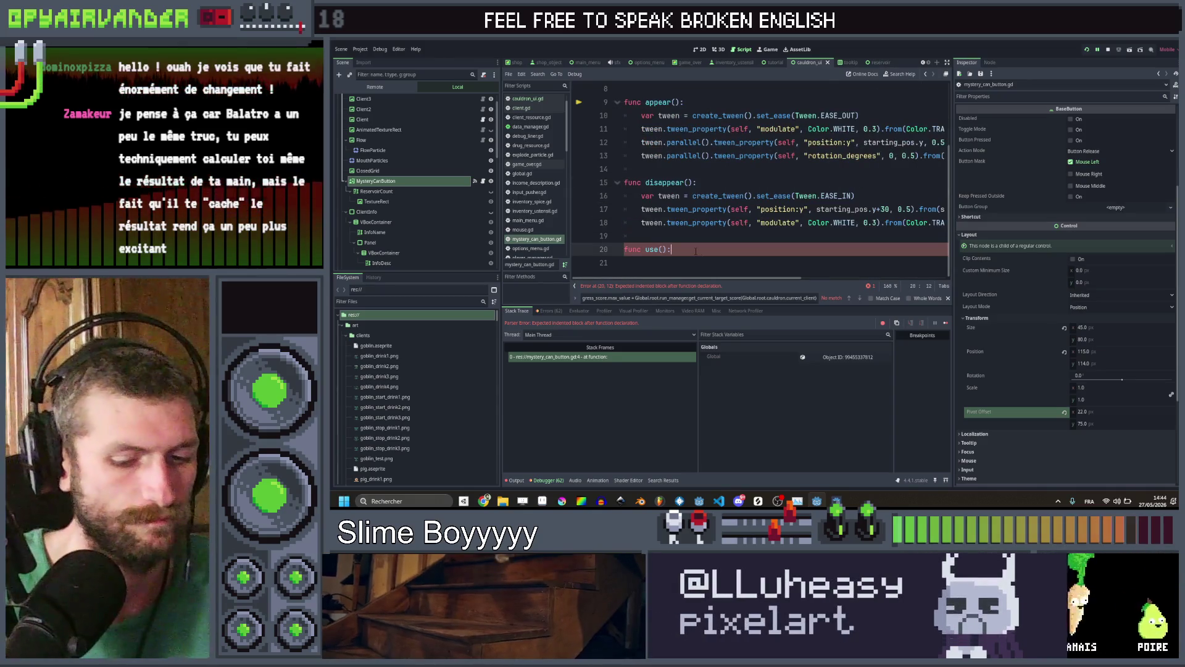
Fill use() with disappear()'s tween lines plus appear()'s rotation_degrees 30-to-0 line, reordered, and save
key(ctrl+v)
click(760, 128)
scroll(760, 128, down, 1)
key(ctrl+c)
key(Down)
key(Down)
key(Down)
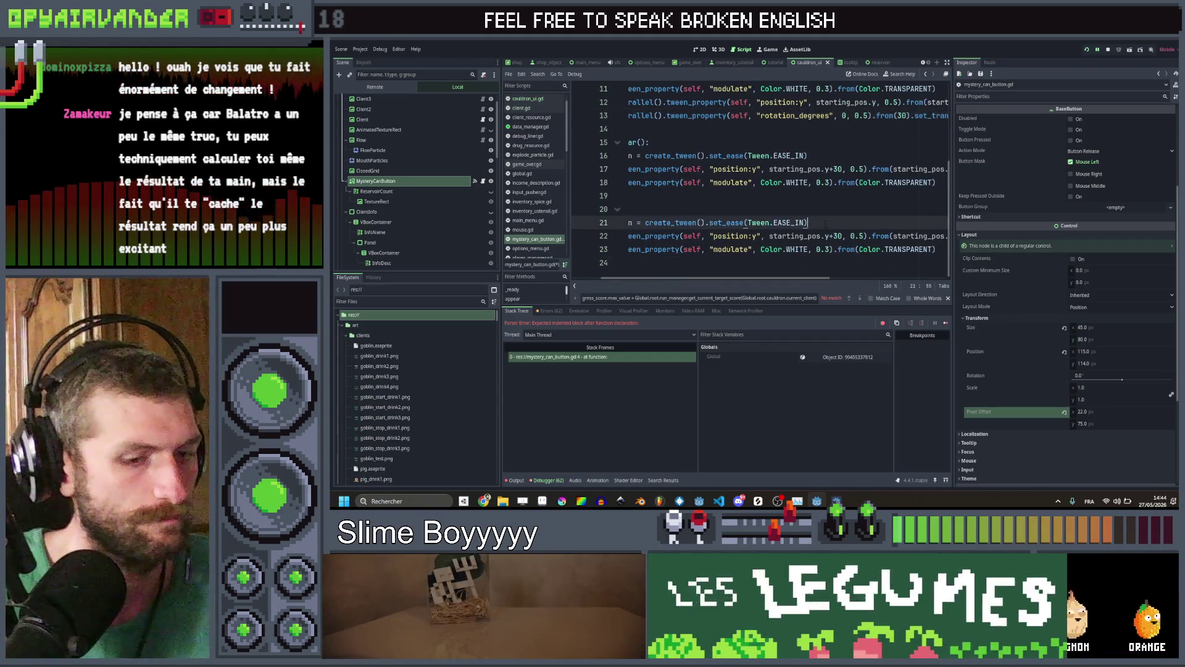
key(End)
key(Return)
key(ctrl+v)
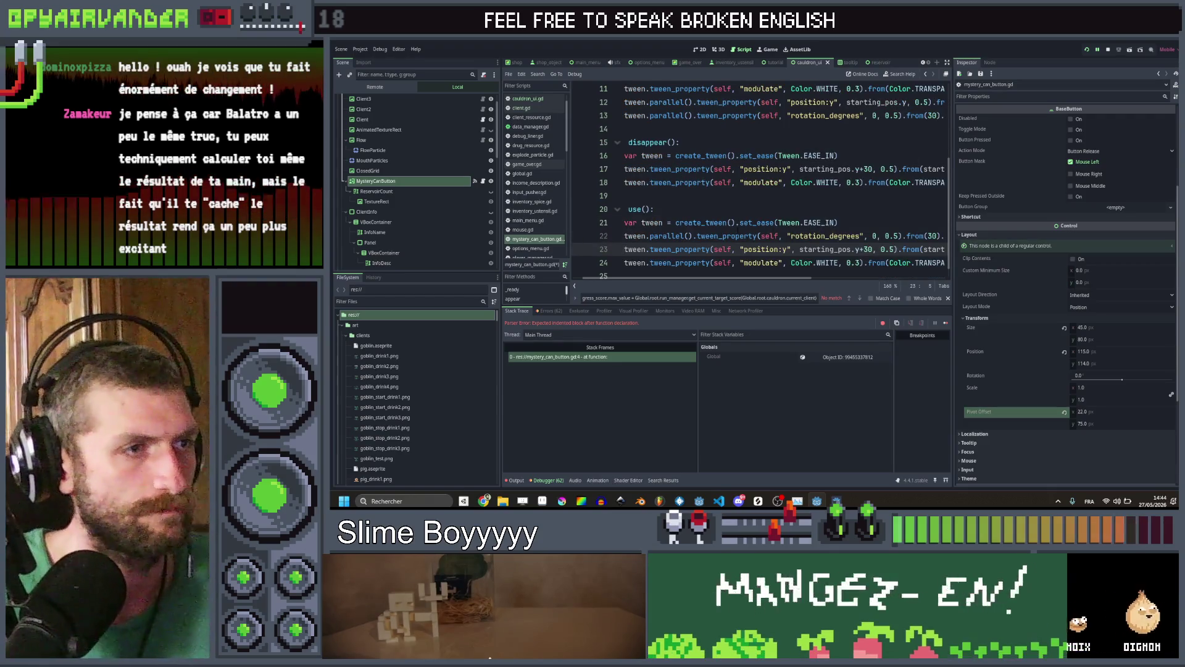
key(alt+Up)
click(745, 249)
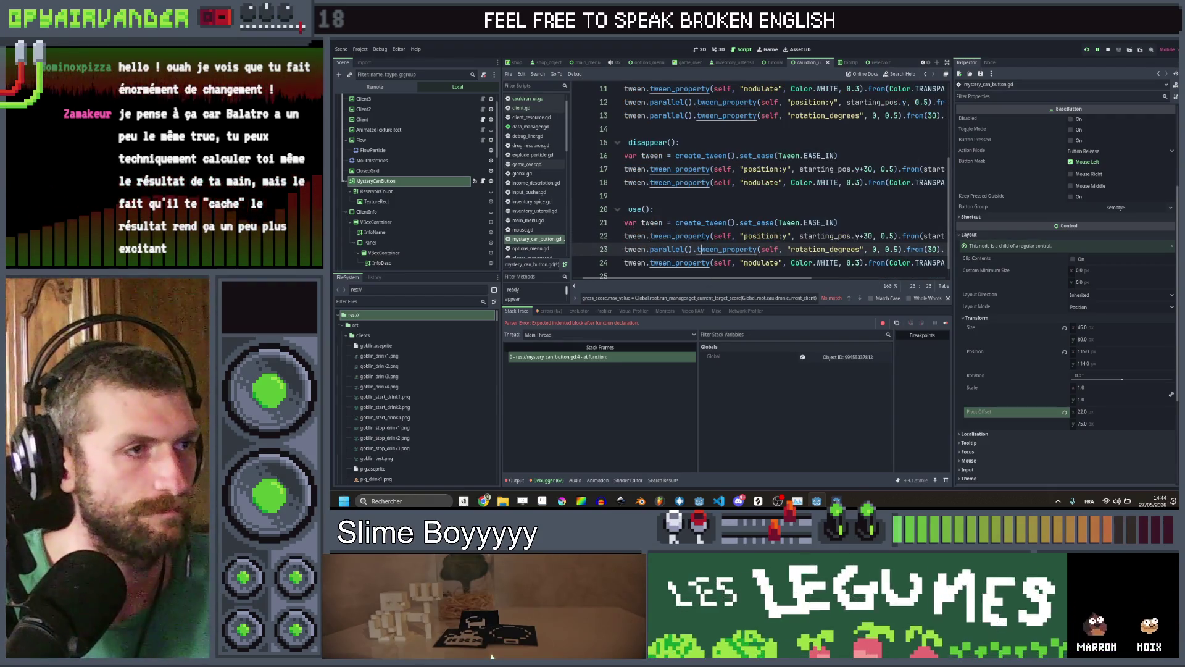
key(ctrl+s)
Review the finished use() tween lines around line 21 and save the script again
click(853, 216)
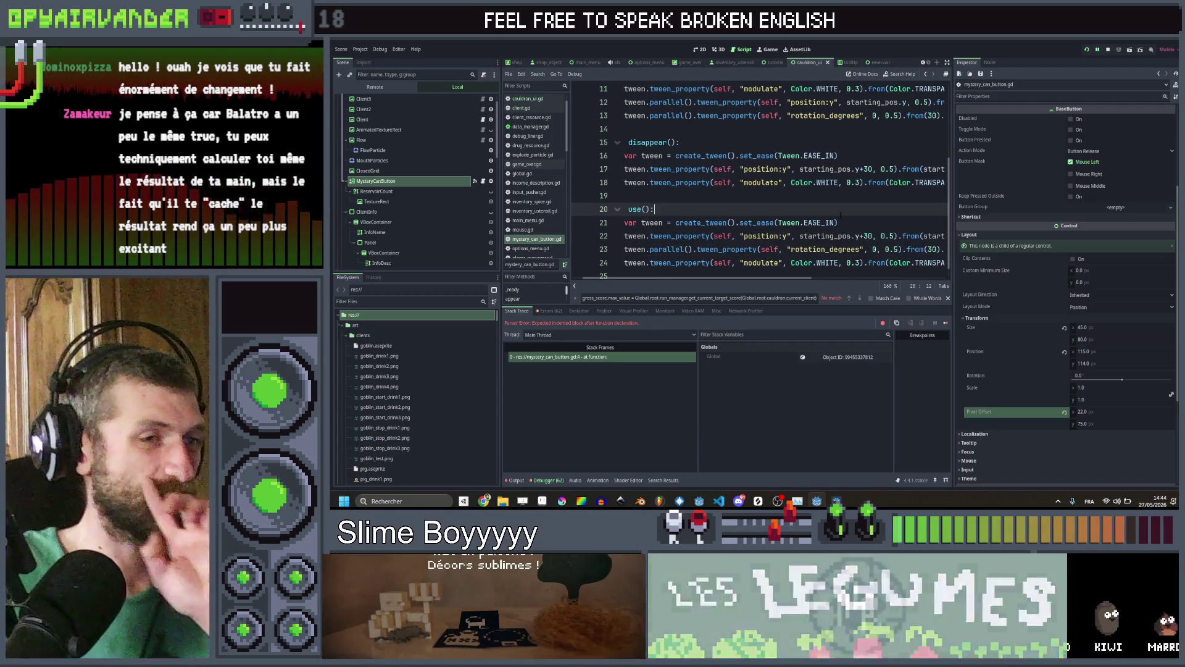
scroll(825, 217, right, 3)
scroll(824, 217, left, 3)
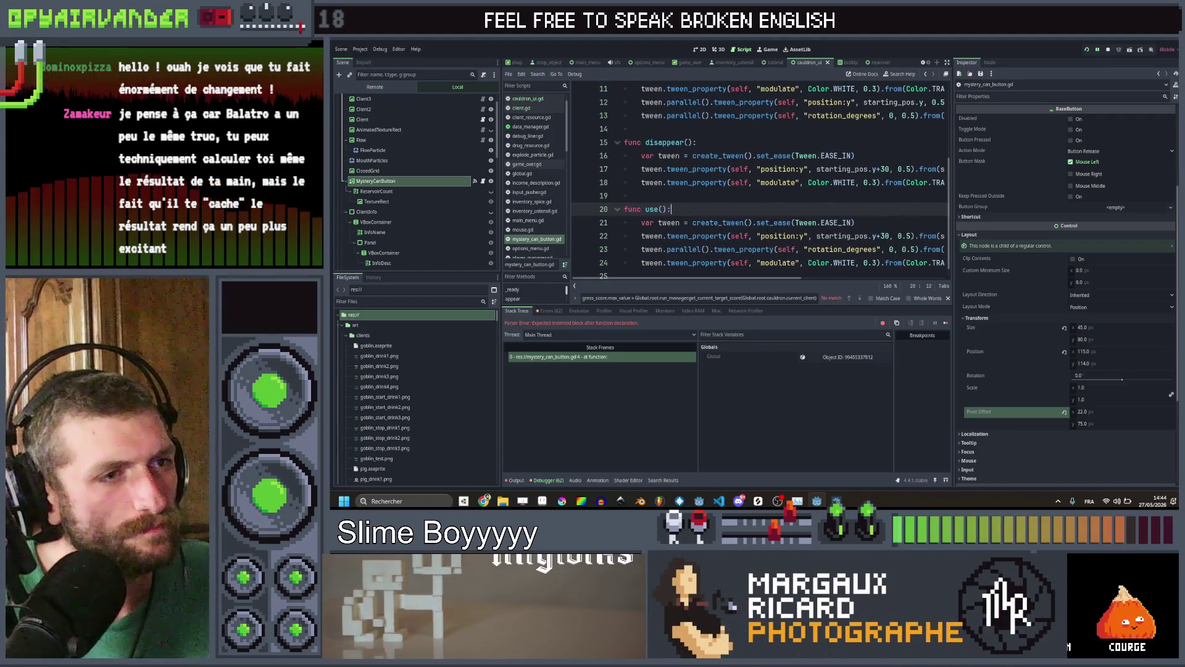
scroll(784, 179, right, 2)
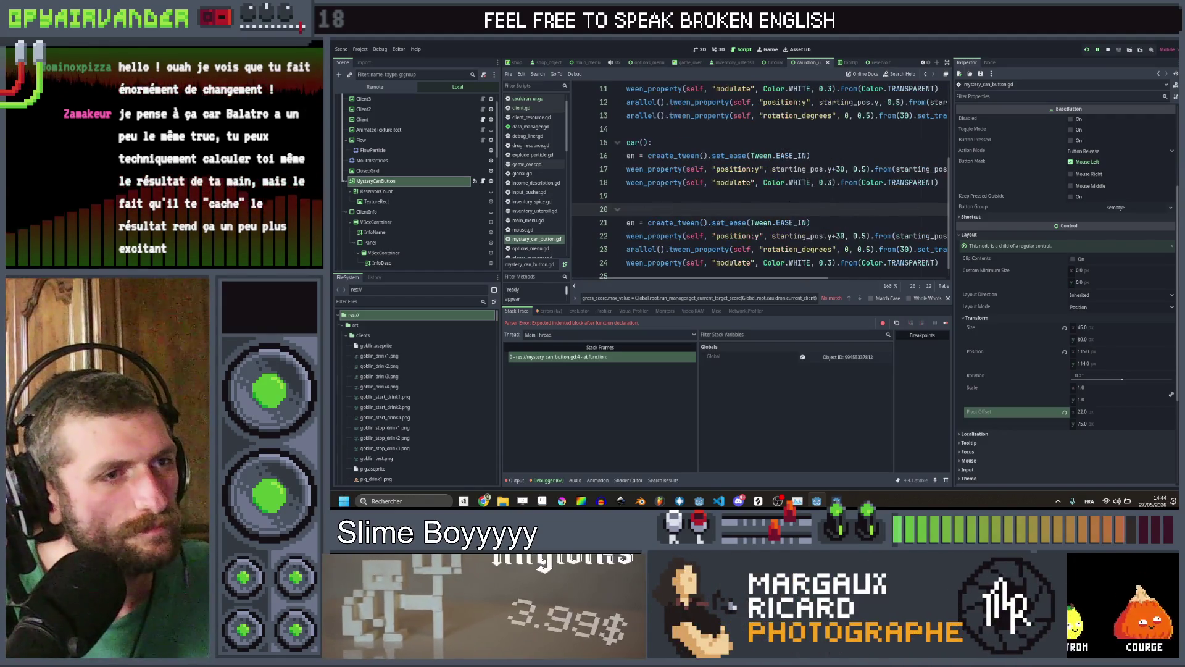
click(841, 222)
key(ctrl+s)
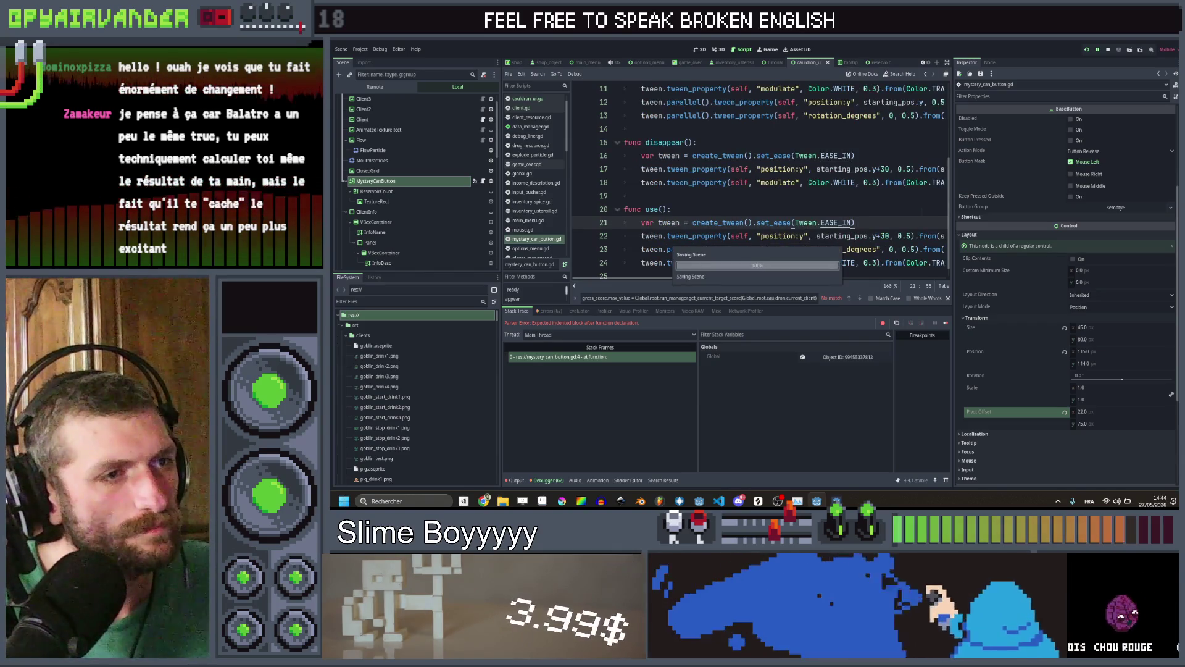
scroll(844, 221, right, 2)
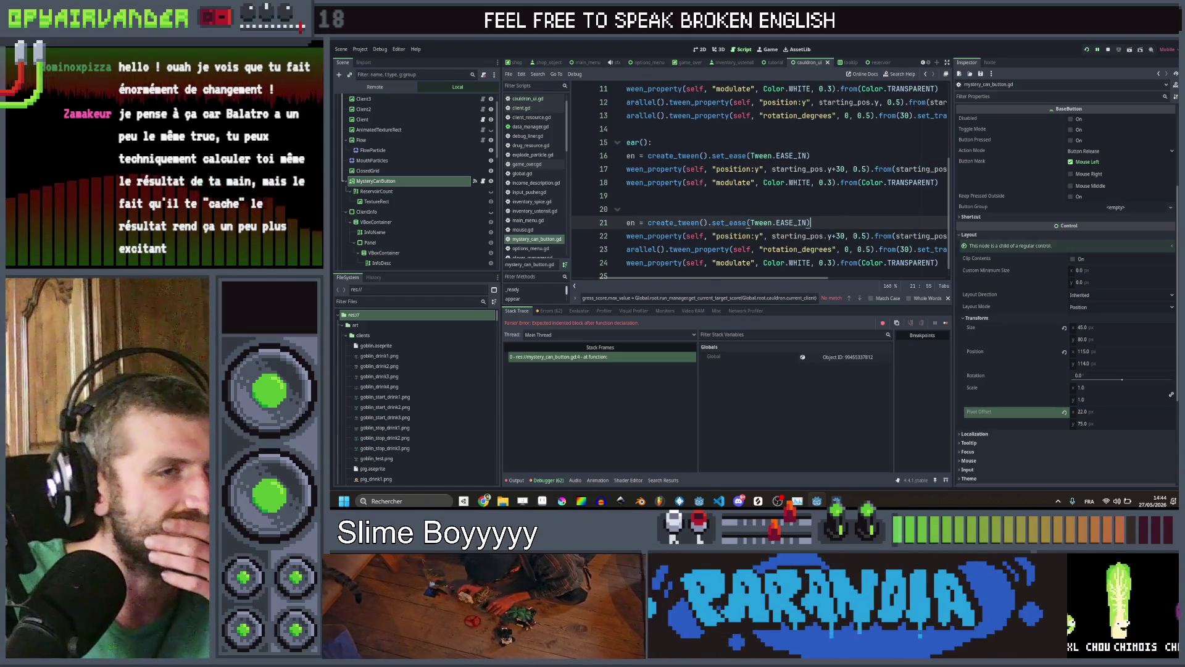
click(849, 212)
click(723, 196)
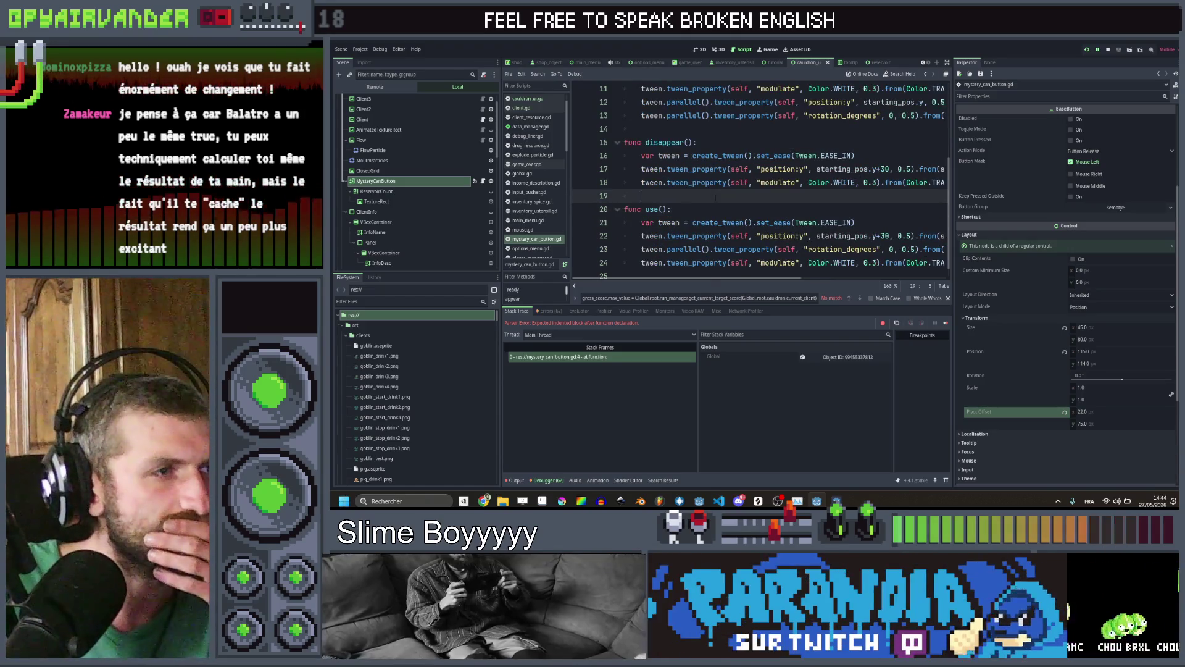
scroll(724, 201, up, 4)
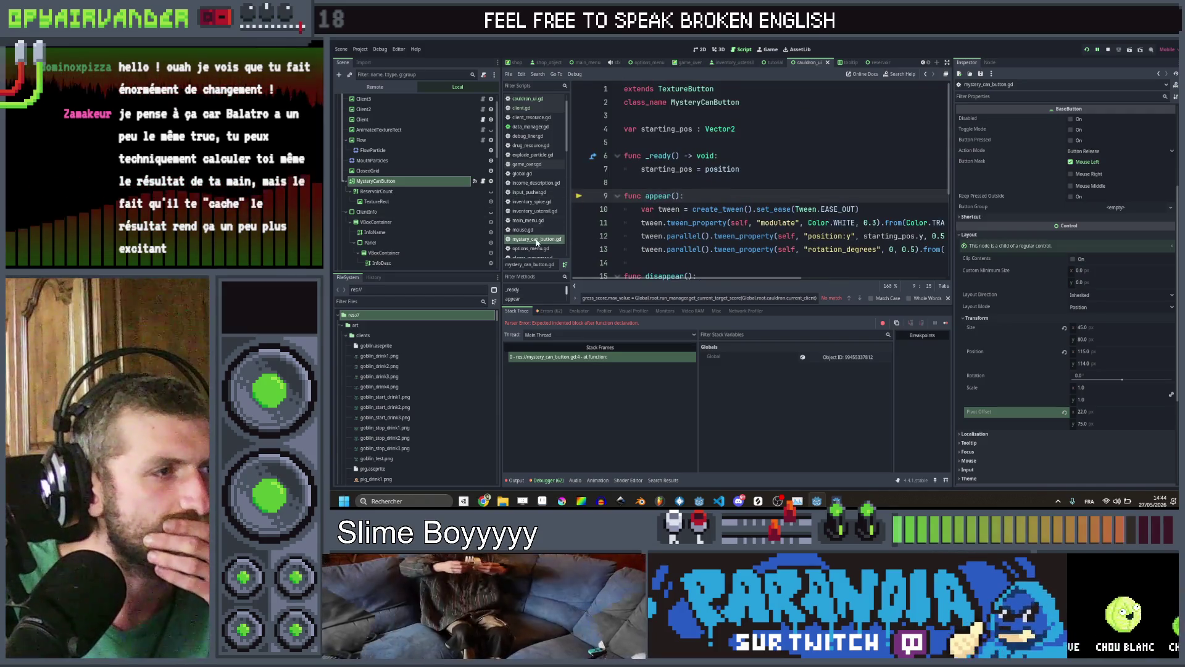
scroll(544, 119, up, 1)
click(542, 118)
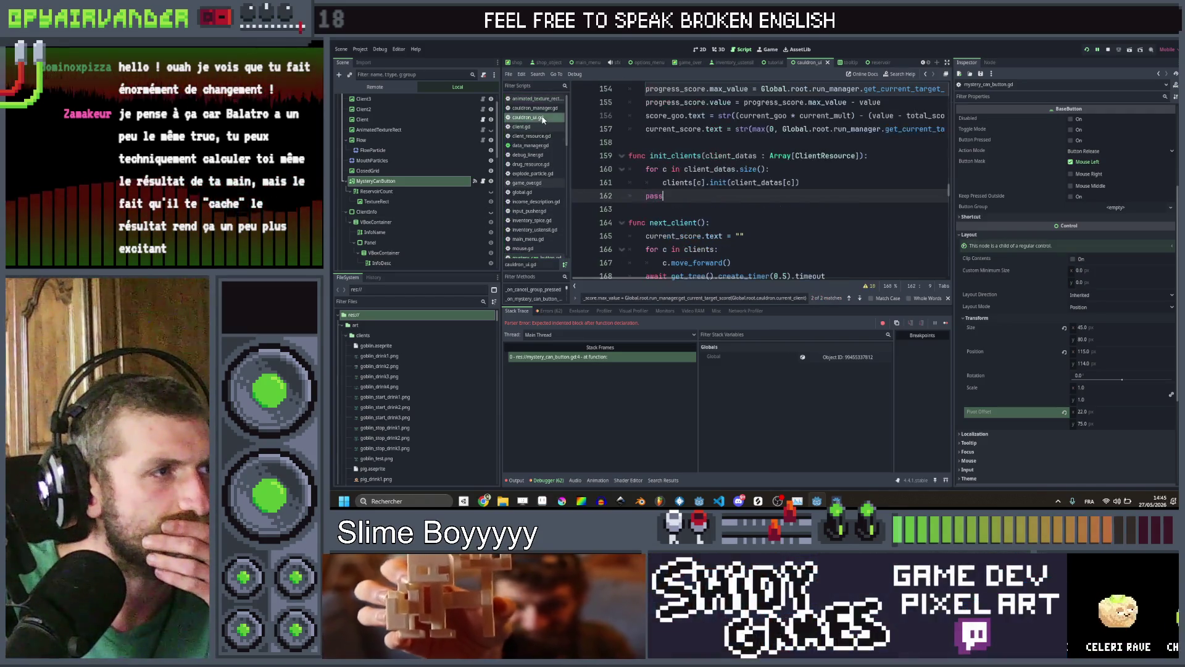
scroll(759, 179, up, 20)
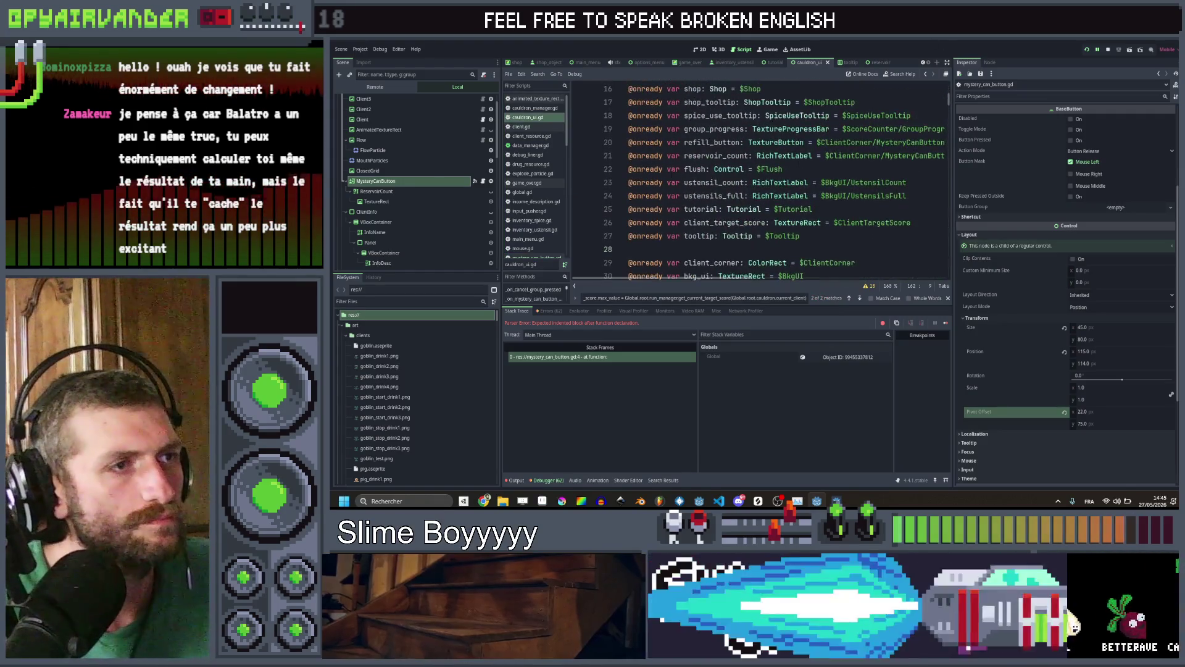
drag(426, 181, 679, 250)
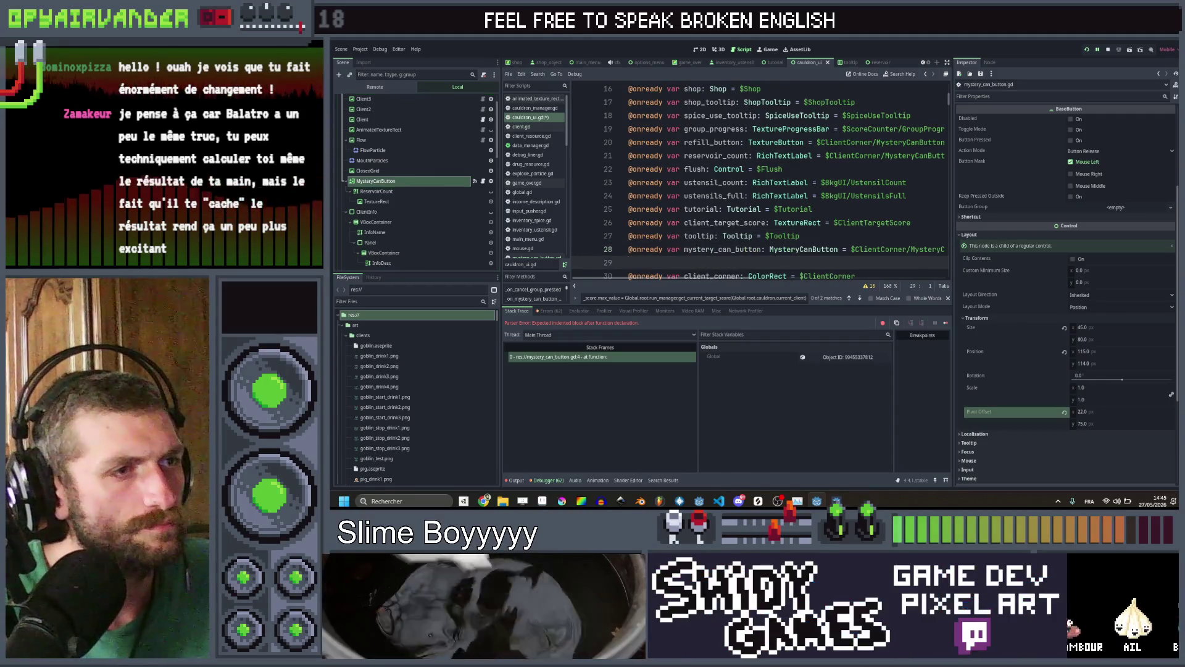
key(ctrl+s)
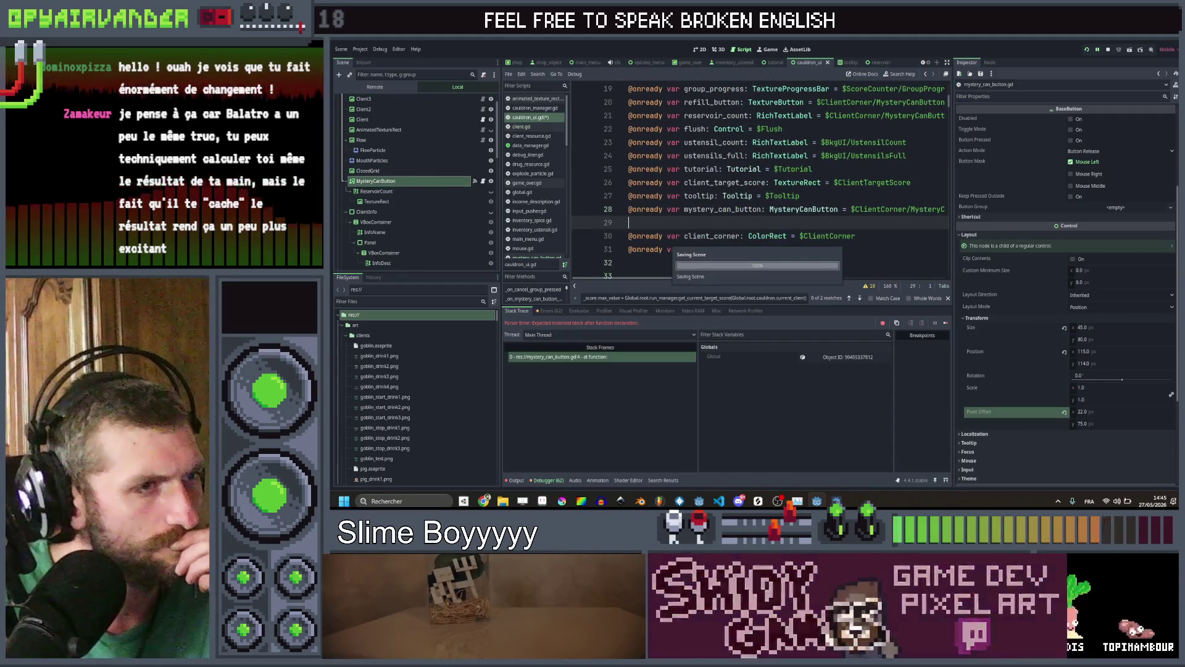
Start a search within cauldron_ui.gd to locate the init_clients function
scroll(763, 191, down, 15)
scroll(762, 191, down, 2)
scroll(782, 158, down, 17)
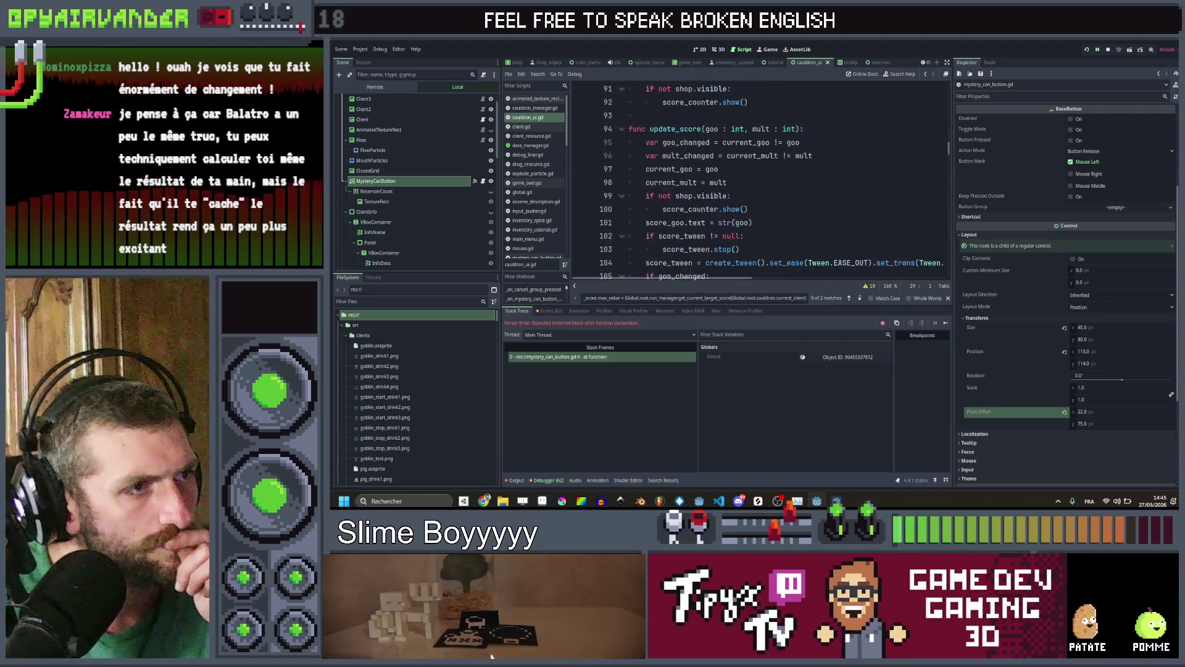
scroll(782, 157, down, 1)
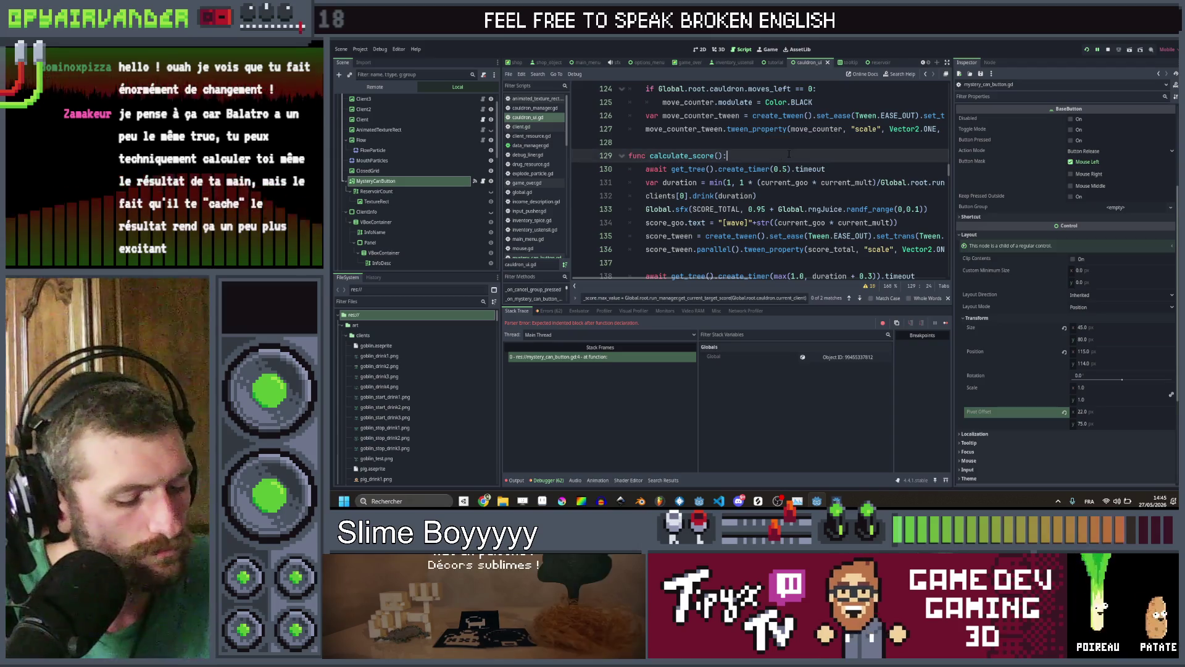
key(ctrl+shift+f)
key(Escape)
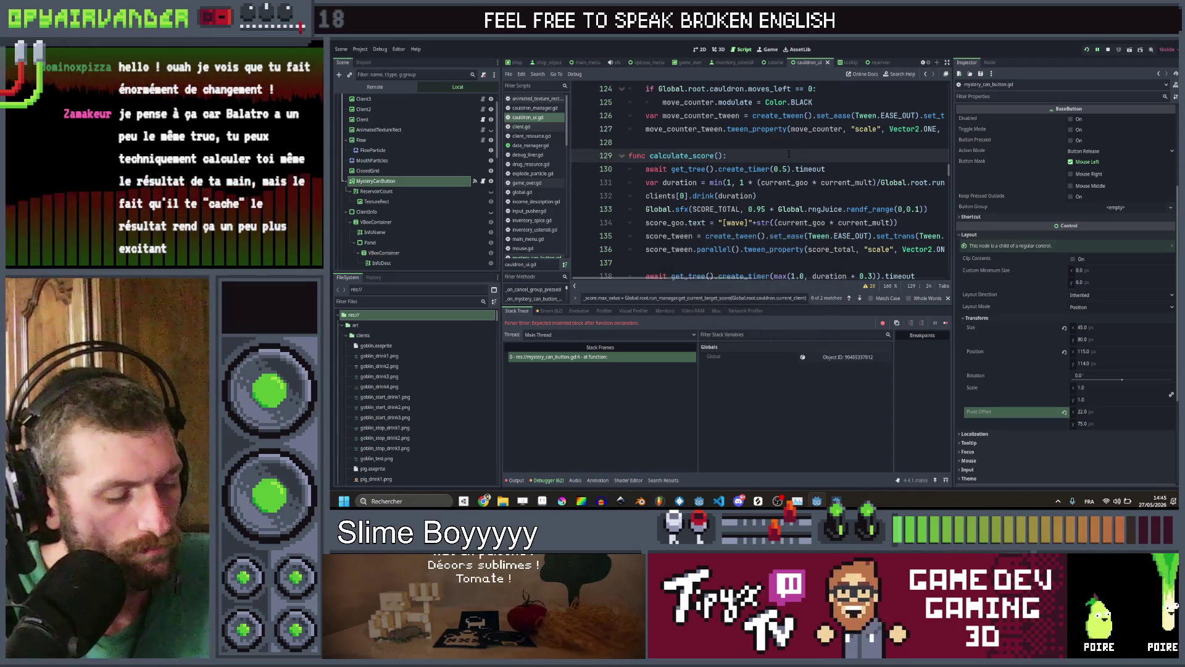
key(ctrl+f)
Call mystery_can_button.appear() after pass at the end of init_clients and save
text(init)
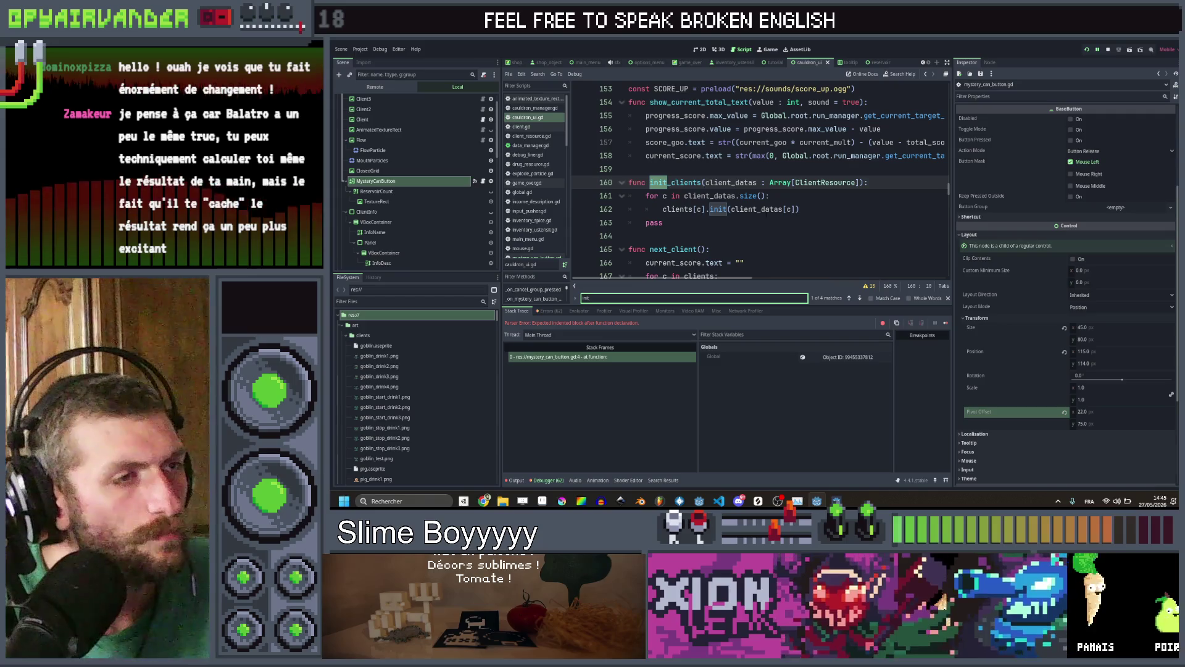
click(744, 224)
key(Return)
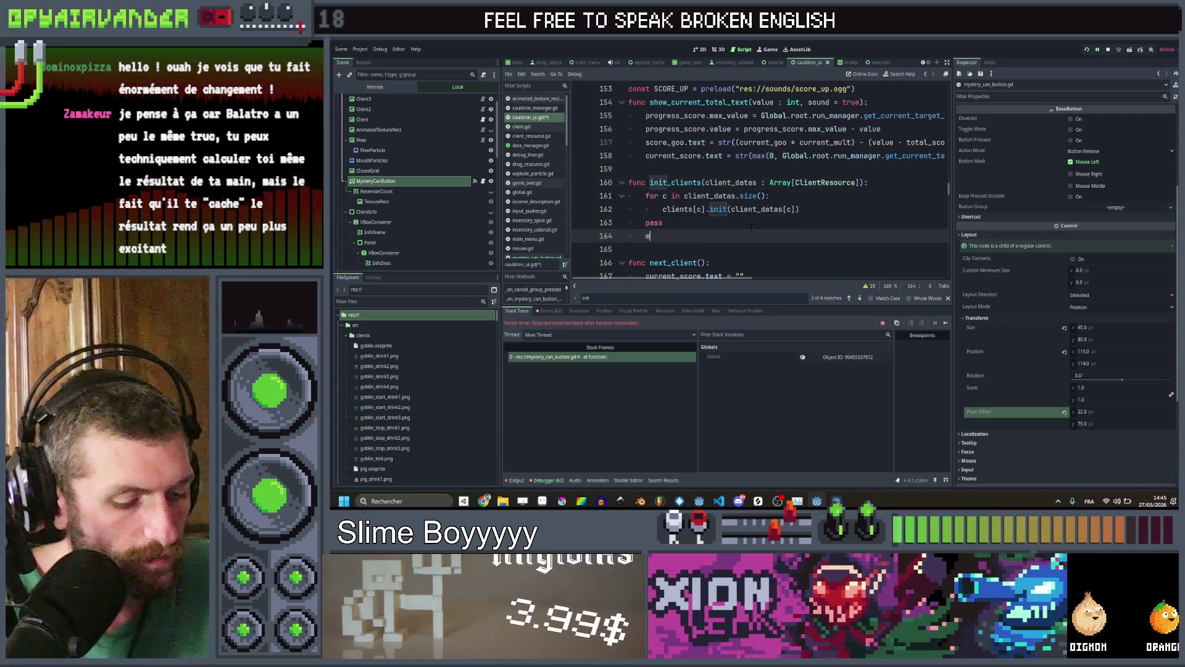
text(myst)
key(Return)
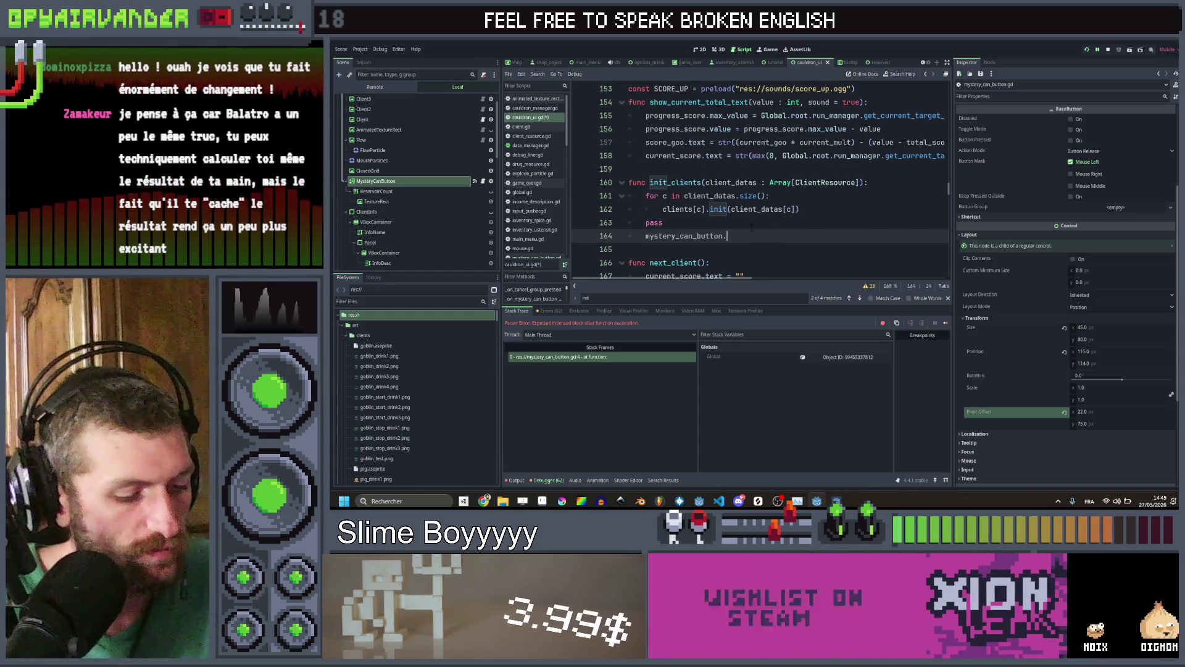
key(Return)
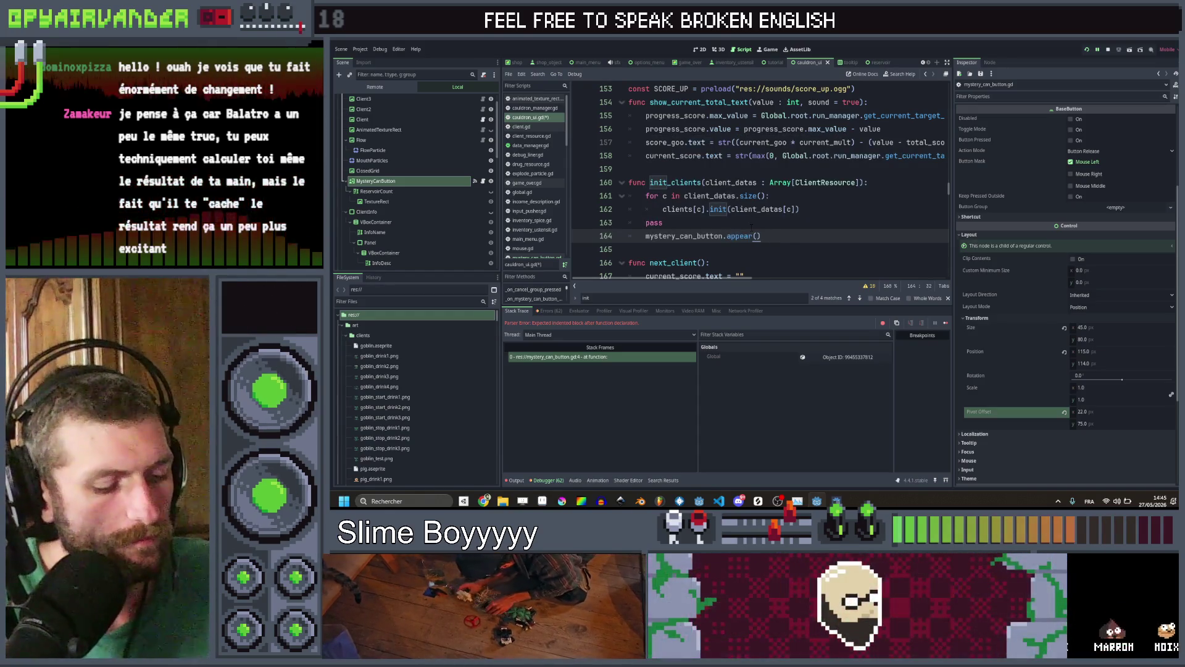
key(ctrl+s)
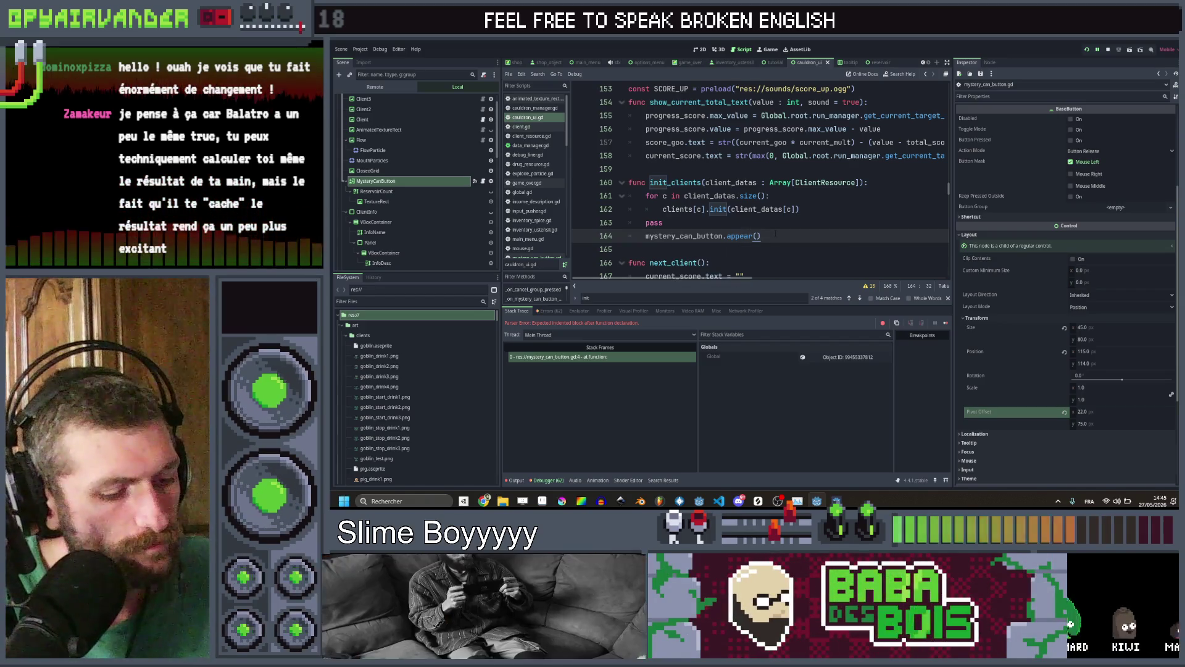
Add the mystery_can_button.appear() call in next_client right after the move_forward() loop, and save
scroll(759, 185, down, 1)
scroll(776, 231, down, 4)
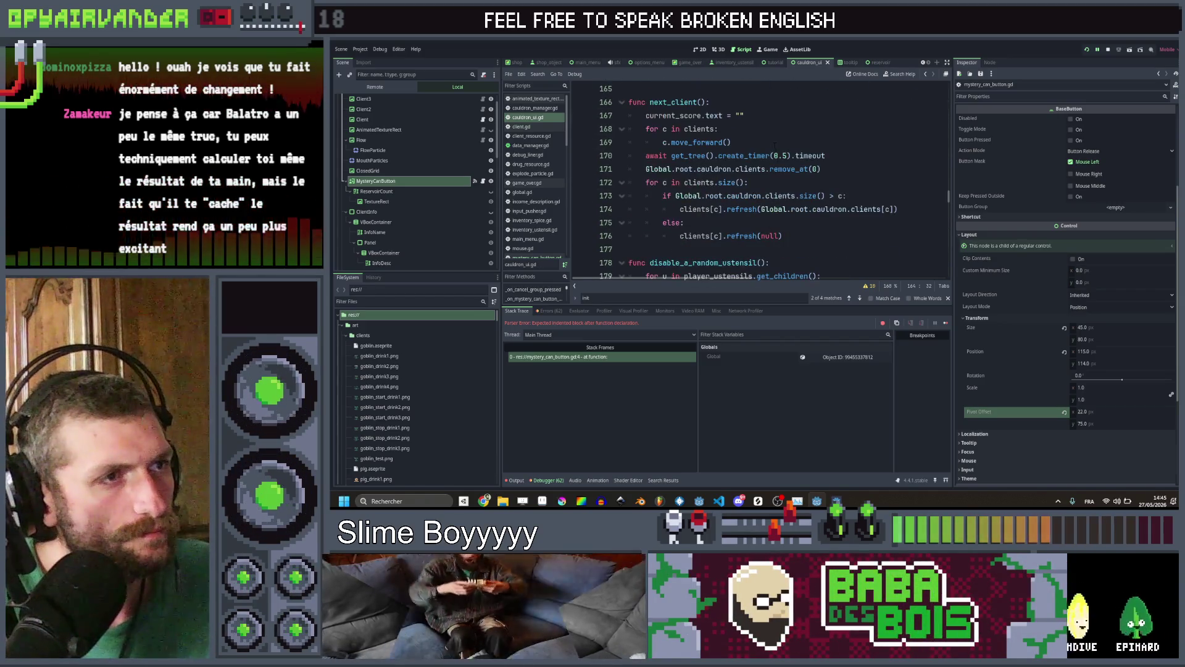
click(776, 143)
scroll(790, 161, up, 1)
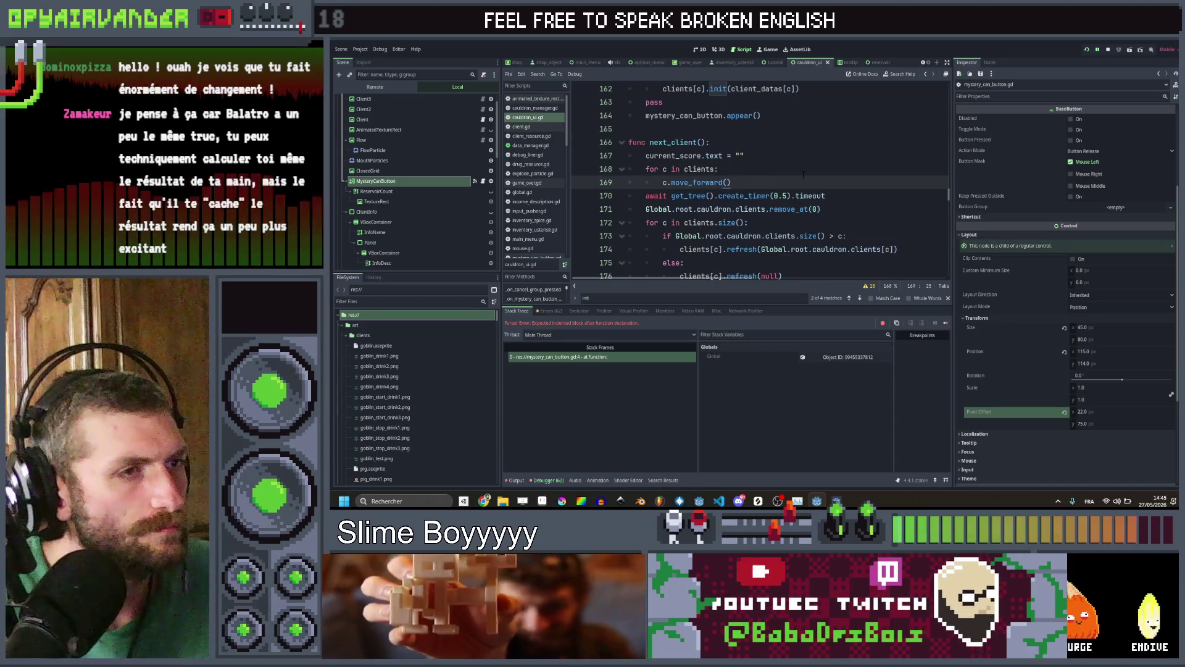
key(Down)
key(Home)
key(ctrl+v)
key(Return)
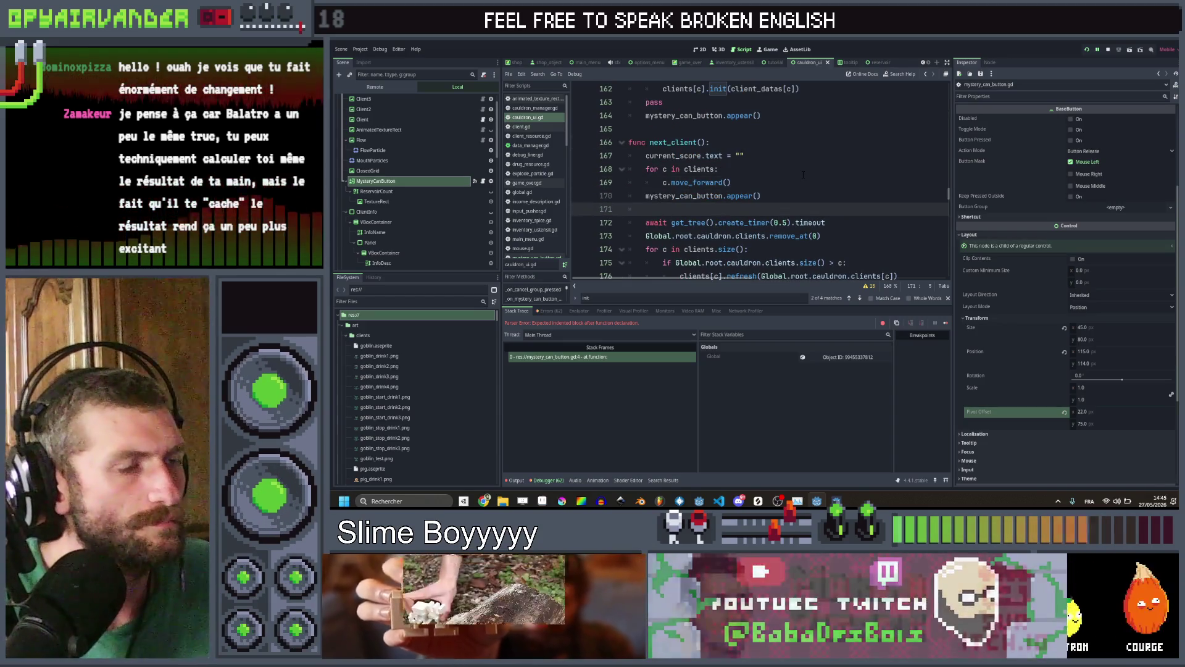
key(ctrl+s)
click(797, 181)
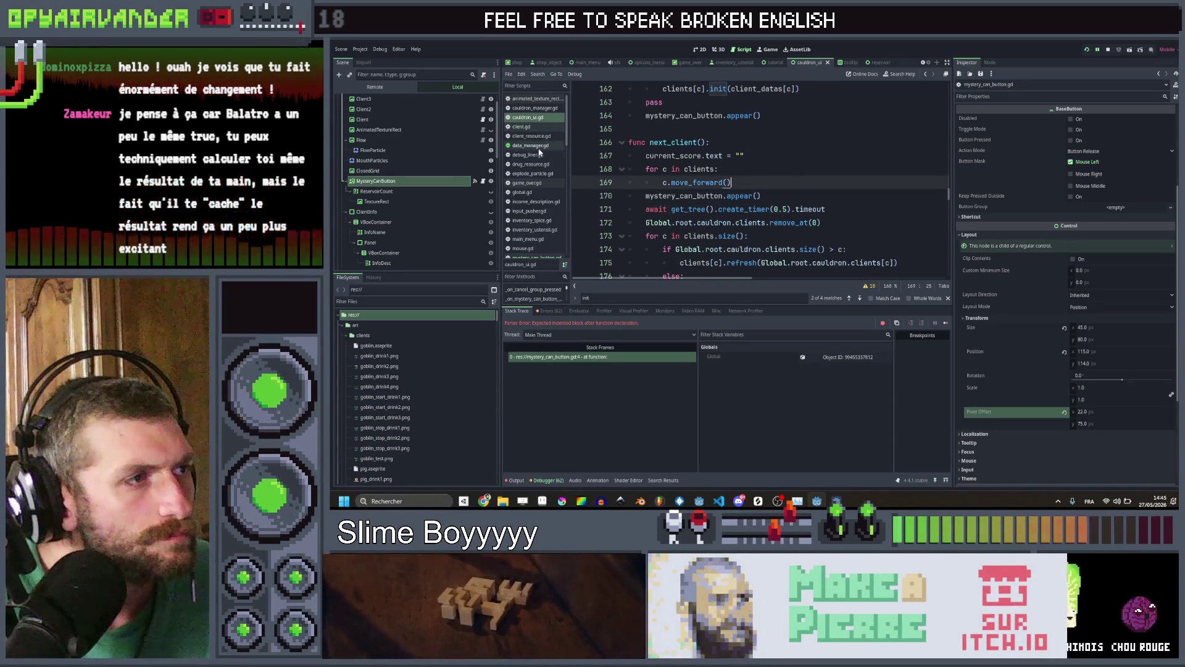
click(779, 143)
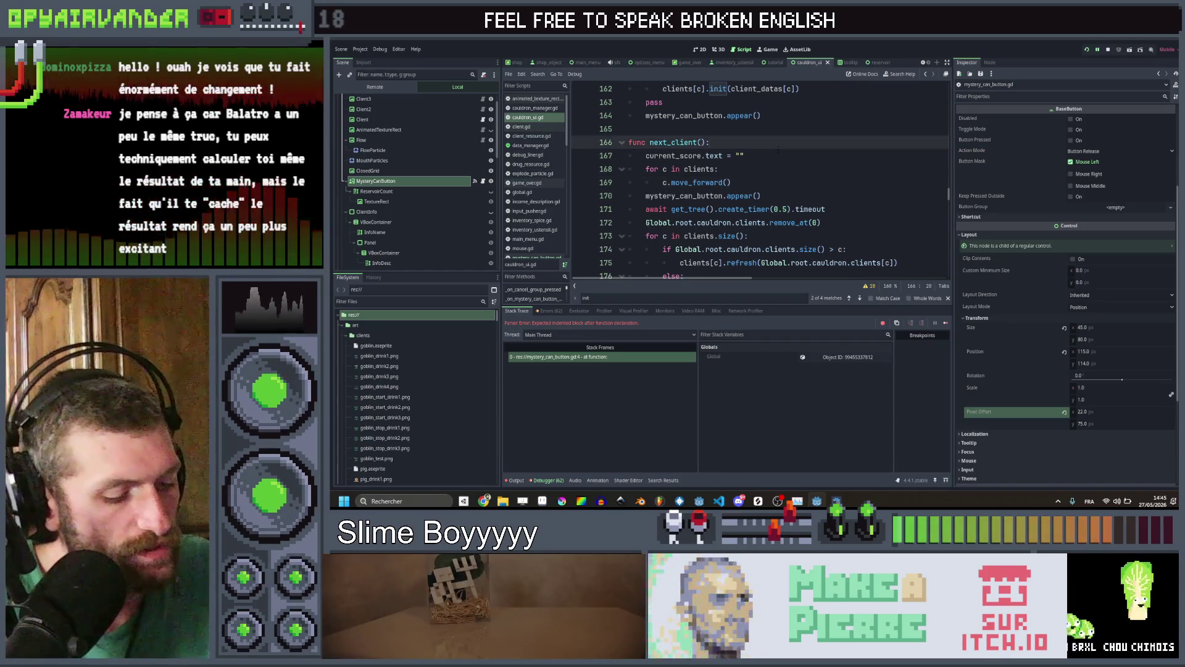
Search all scripts for 'ea' and jump to the earn_stars function definition
key(ctrl+shift+f)
text(ea)
key(Return)
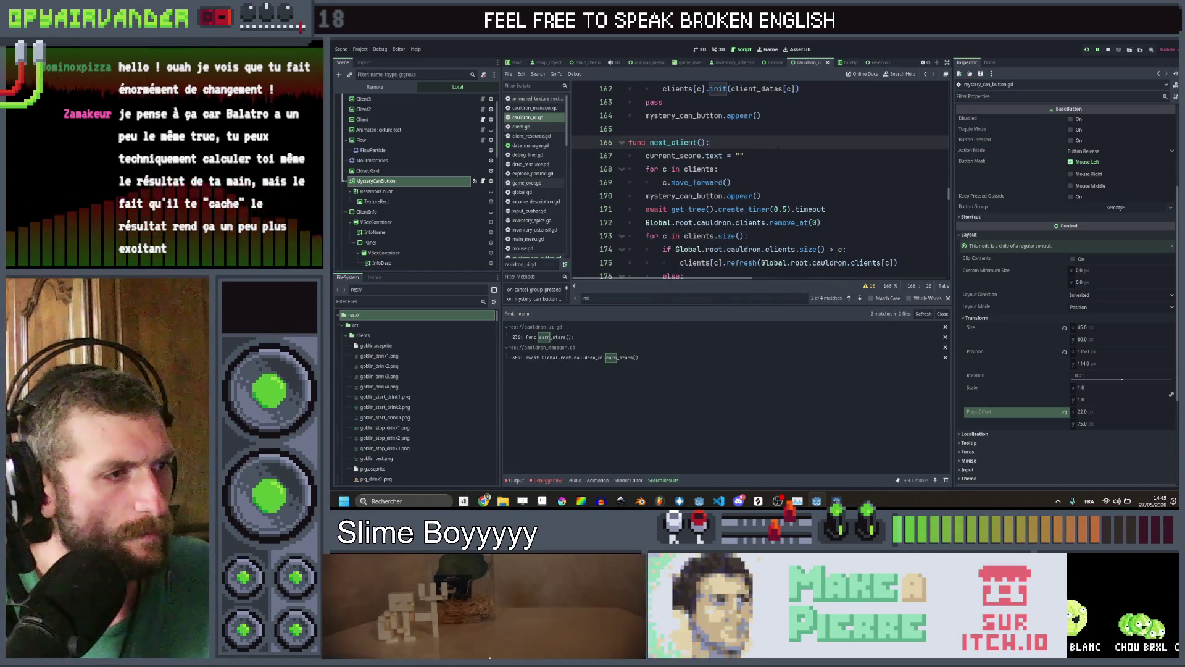
click(547, 339)
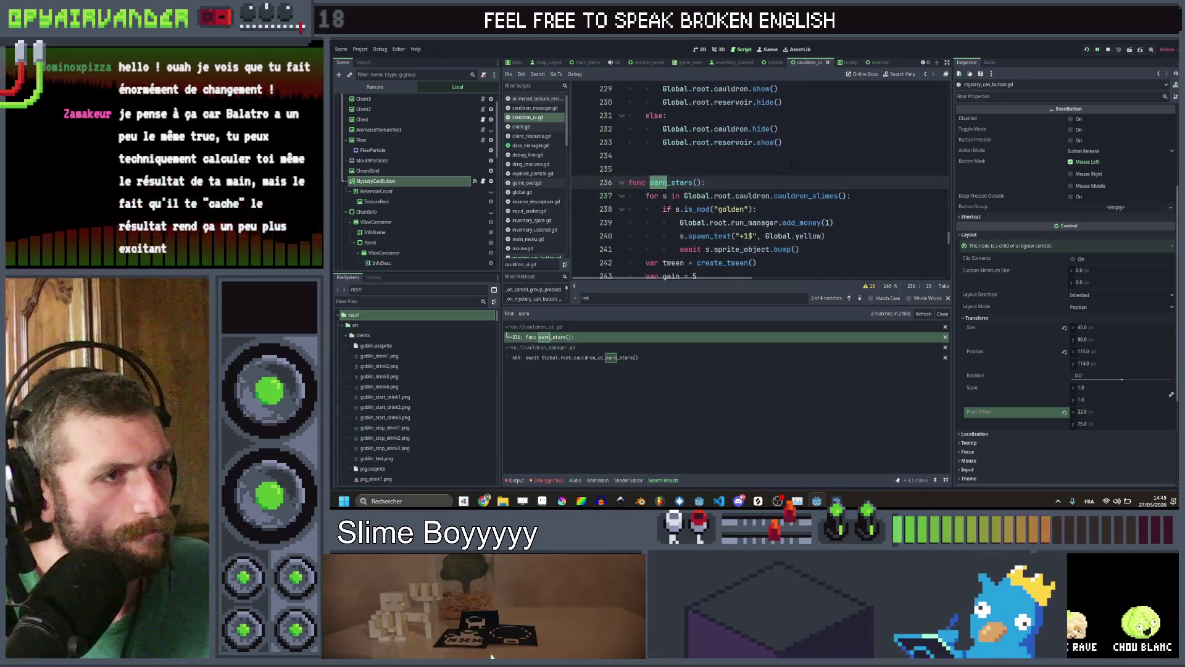
scroll(760, 182, down, 1)
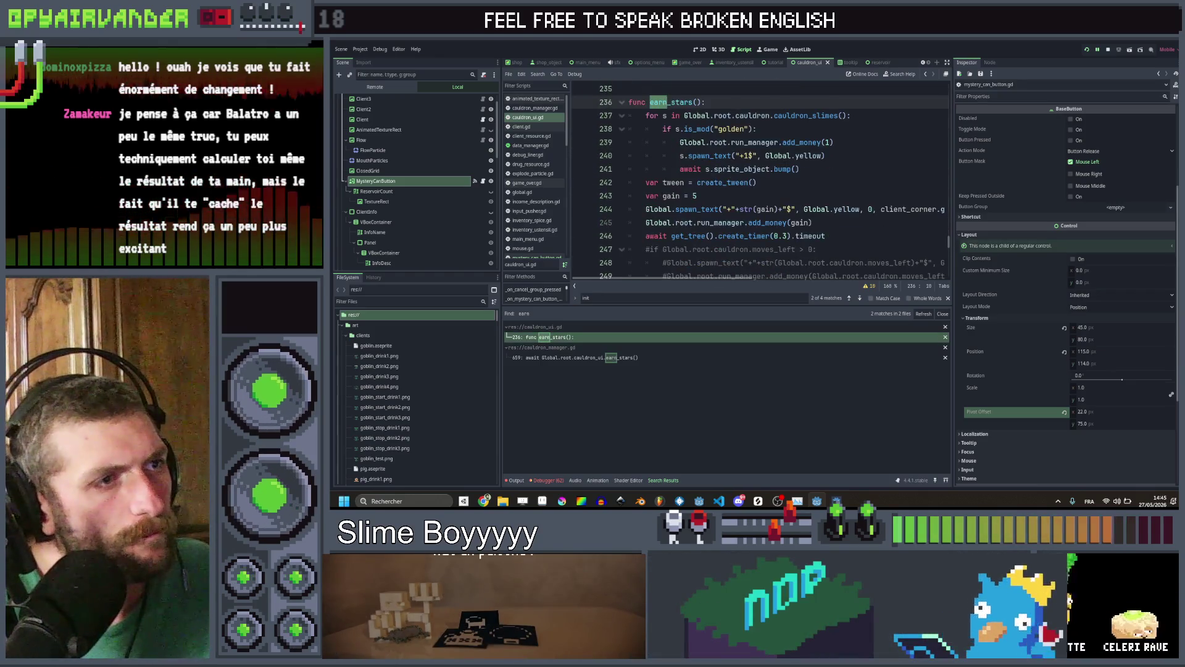
scroll(759, 182, down, 1)
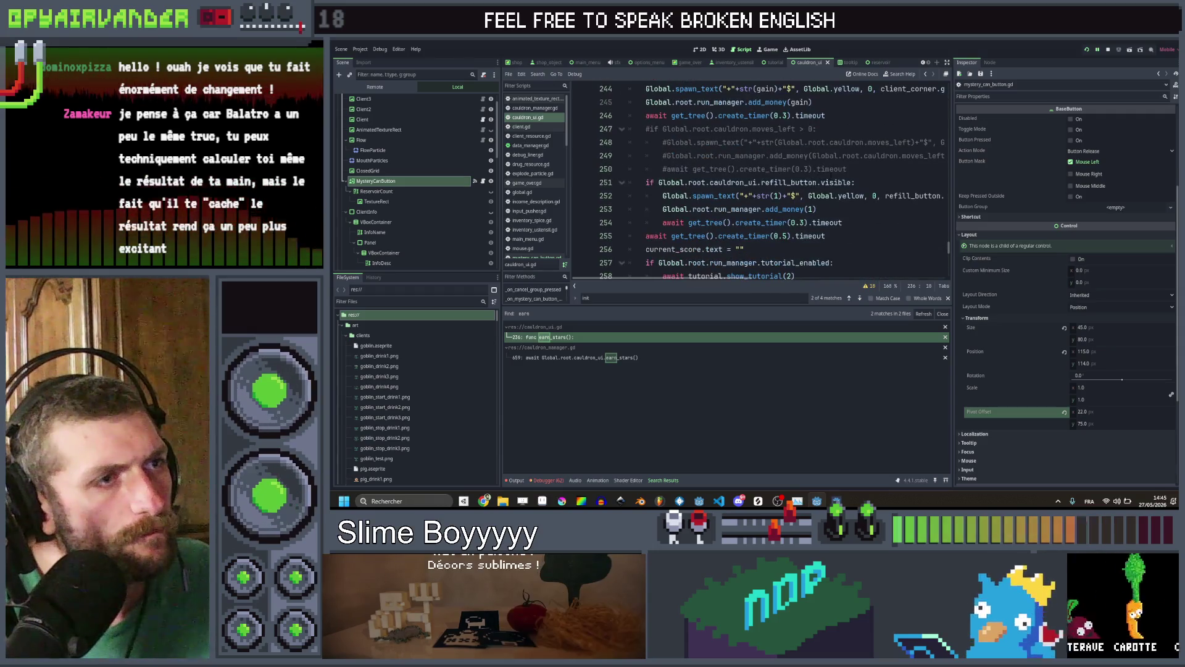
scroll(818, 176, up, 4)
scroll(822, 176, down, 1)
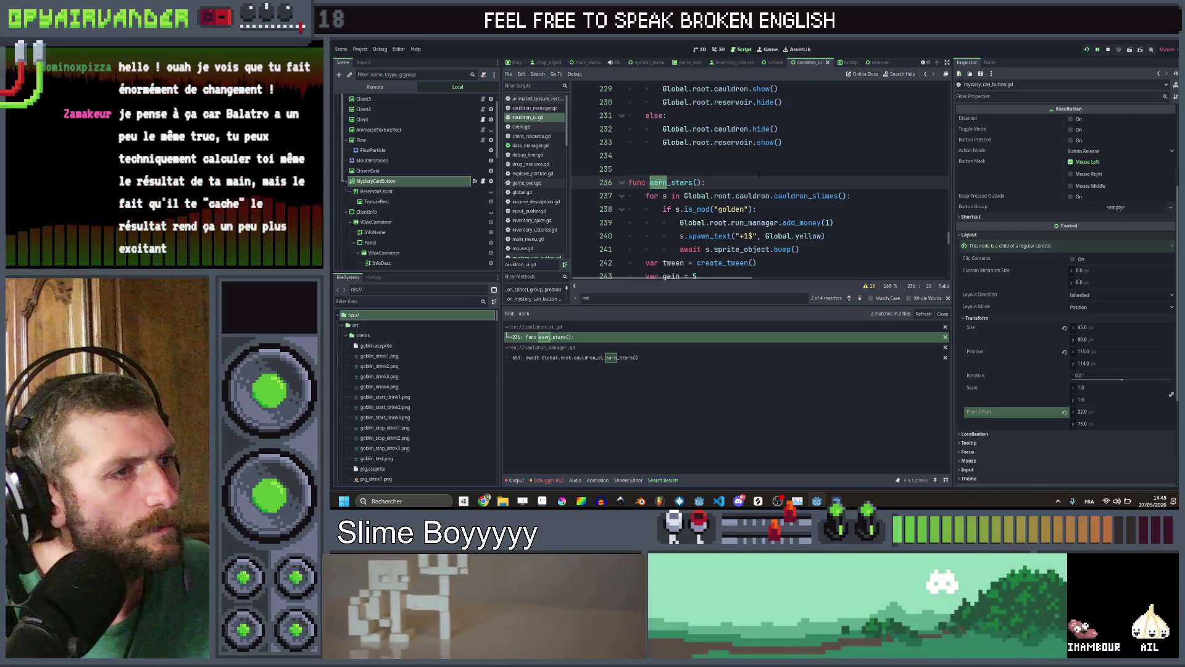
scroll(777, 176, down, 3)
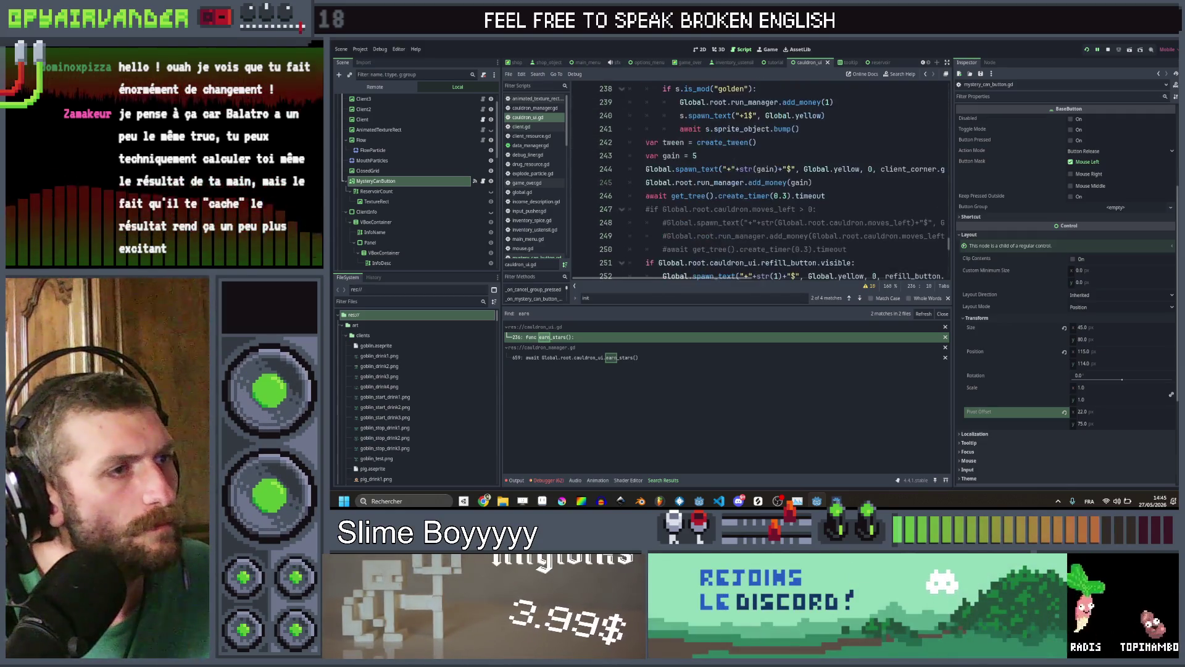
scroll(875, 191, up, 1)
scroll(875, 192, down, 1)
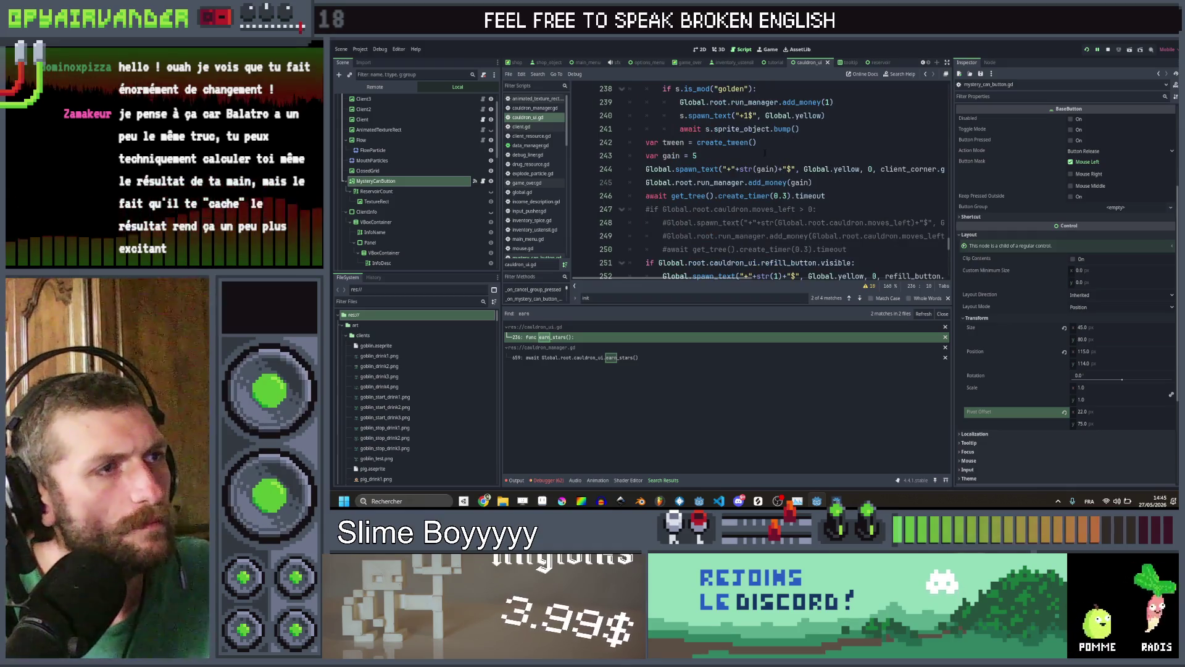
scroll(766, 152, up, 1)
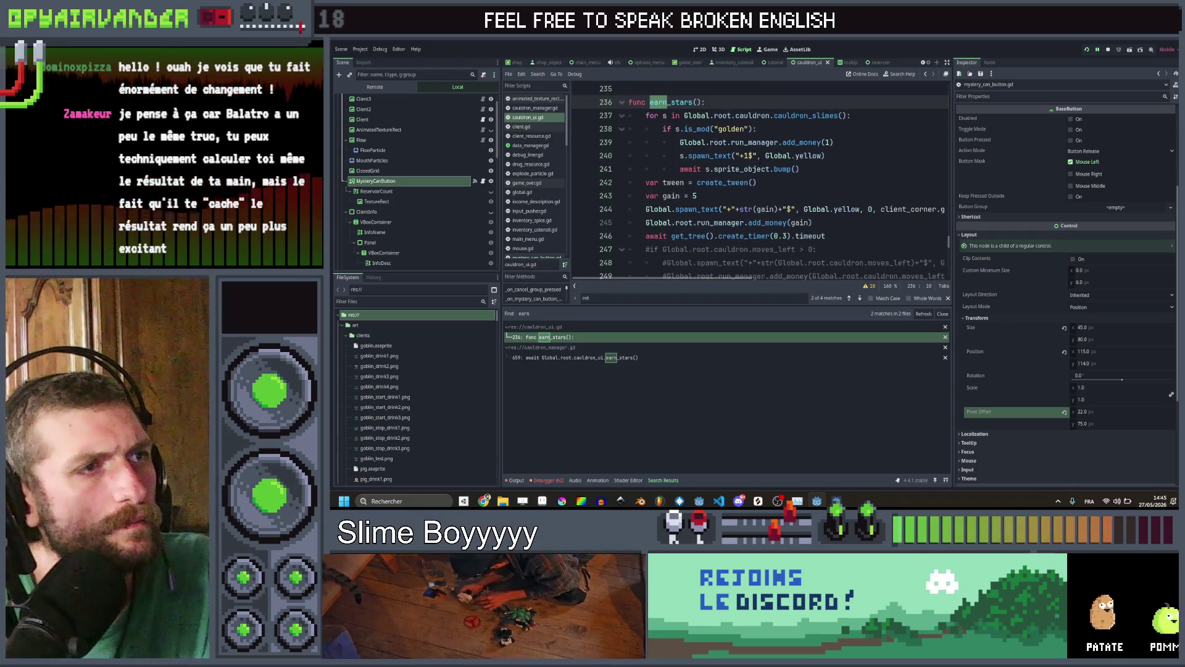
scroll(759, 182, down, 4)
Add mystery_can_button.disappear() right after add_money(1) in the refill_button.visible block
drag(757, 142, 659, 142)
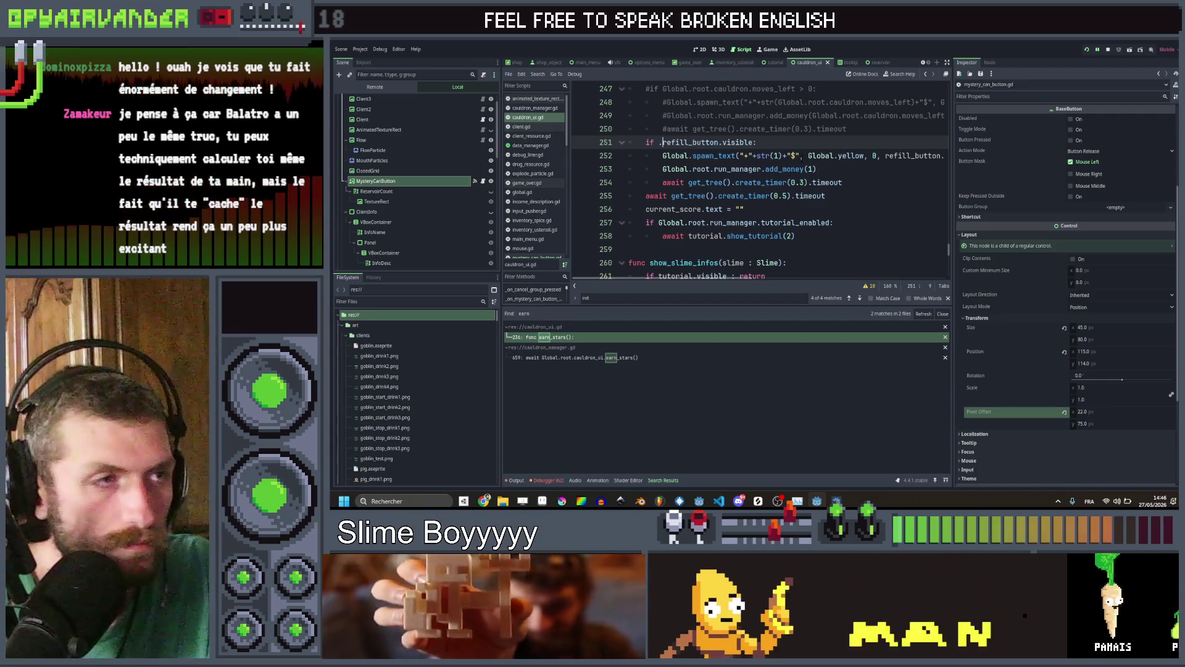
scroll(790, 185, right, 2)
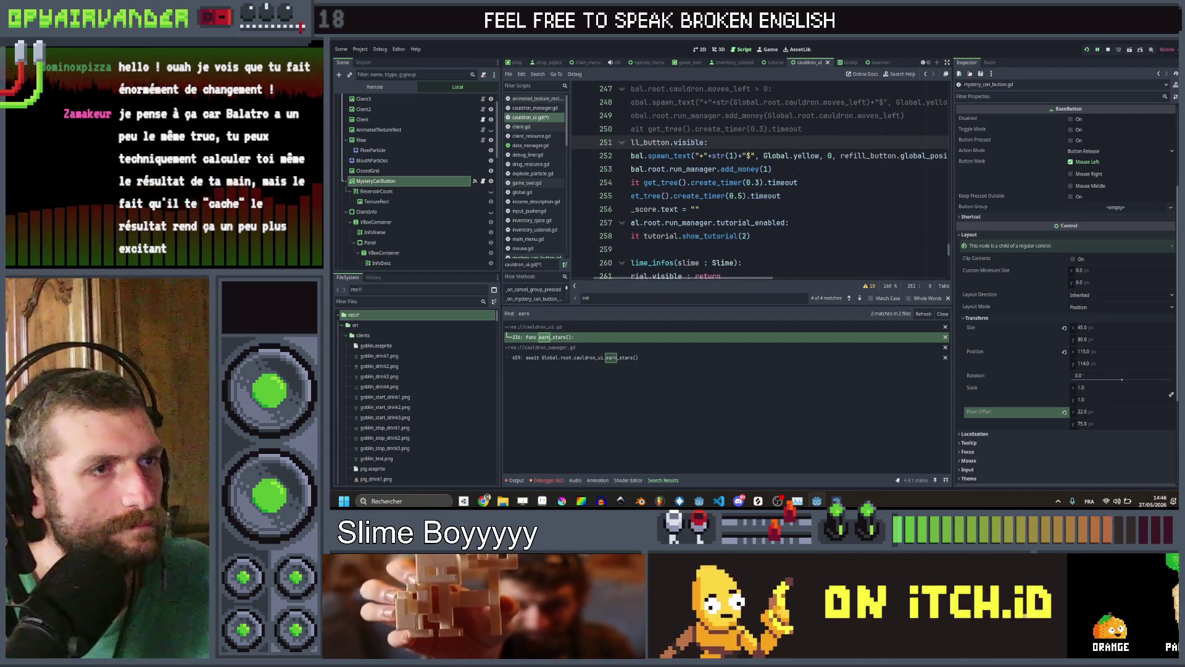
click(793, 169)
key(Return)
key(Return)
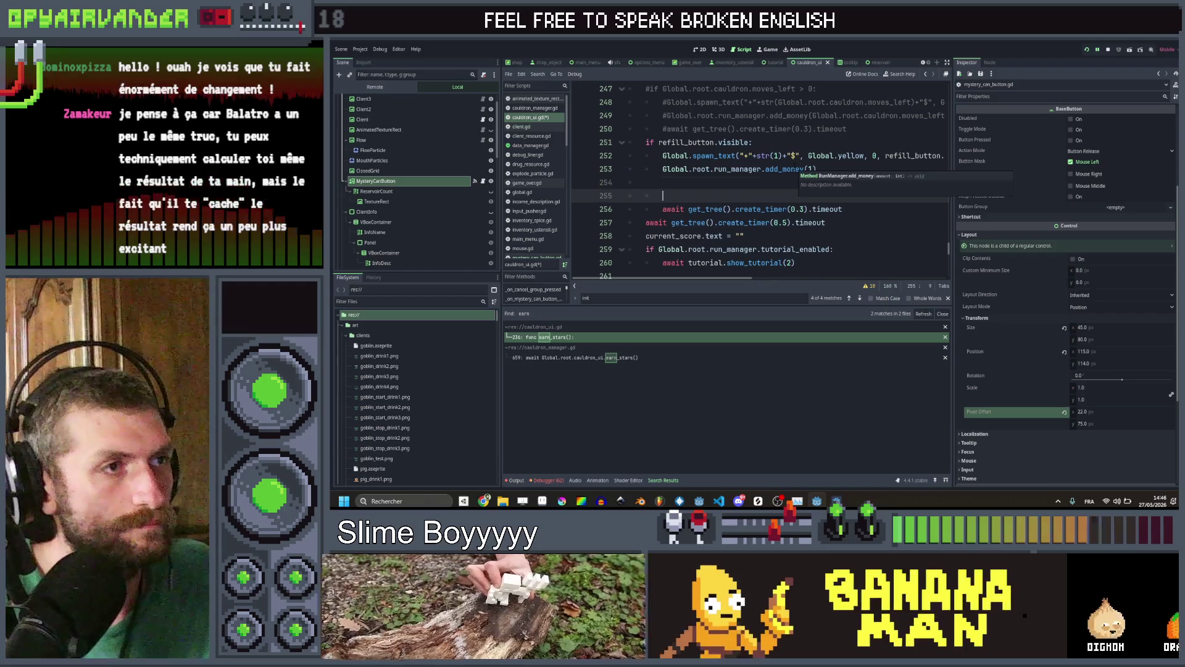
key(BackSpace)
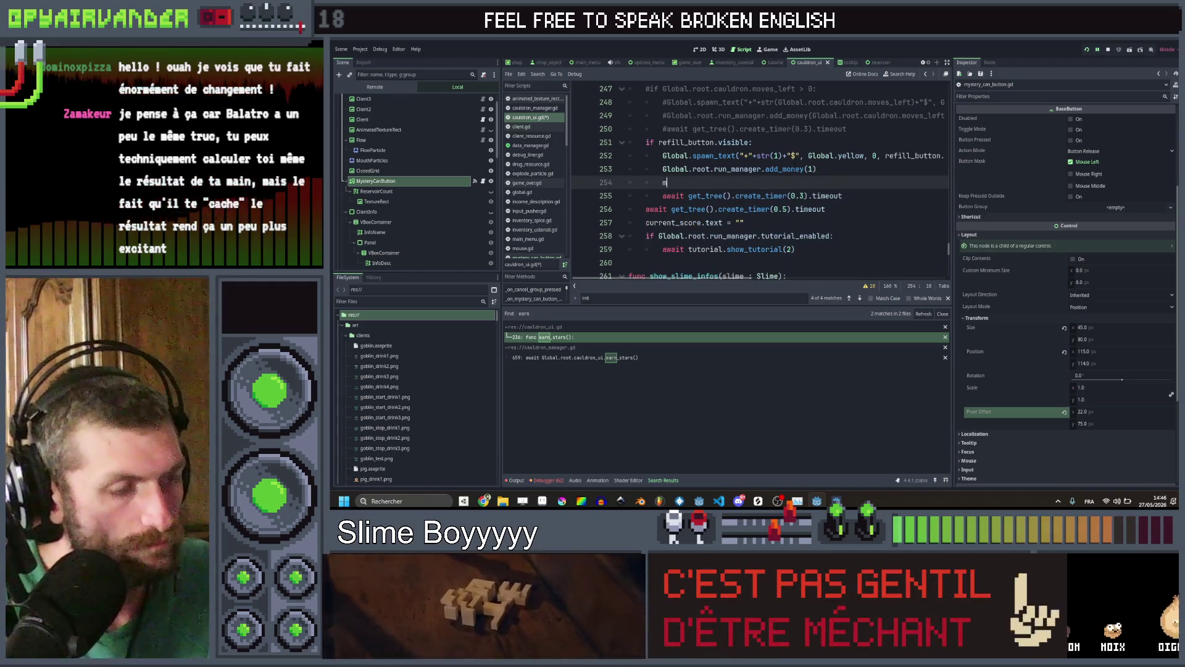
text(ys)
key(Return)
text(di)
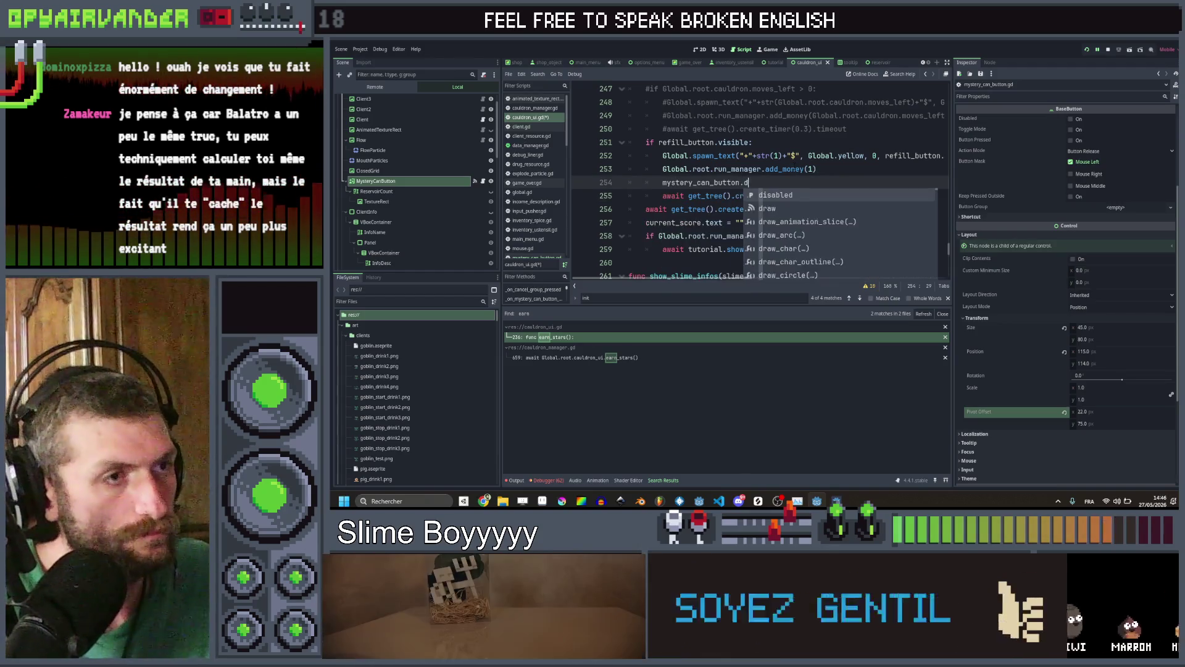
key(Down)
key(Down)
key(Return)
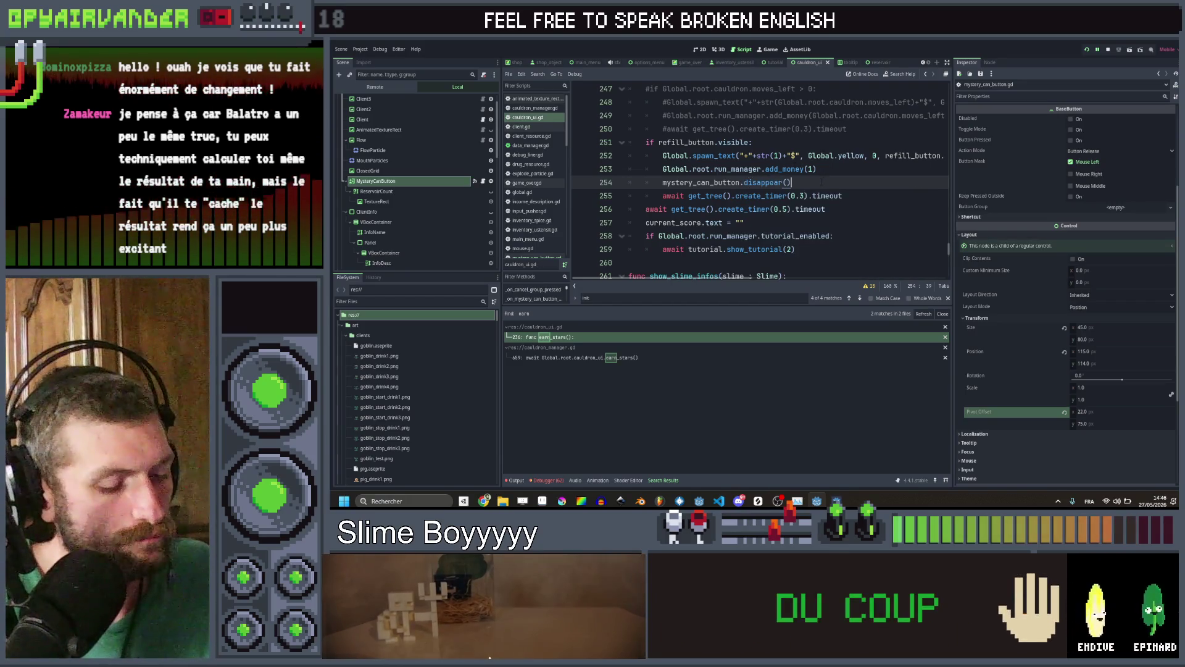
Search all project scripts for 'myster' to list every mystery reference
key(ctrl+shift+f)
text(yster)
key(Return)
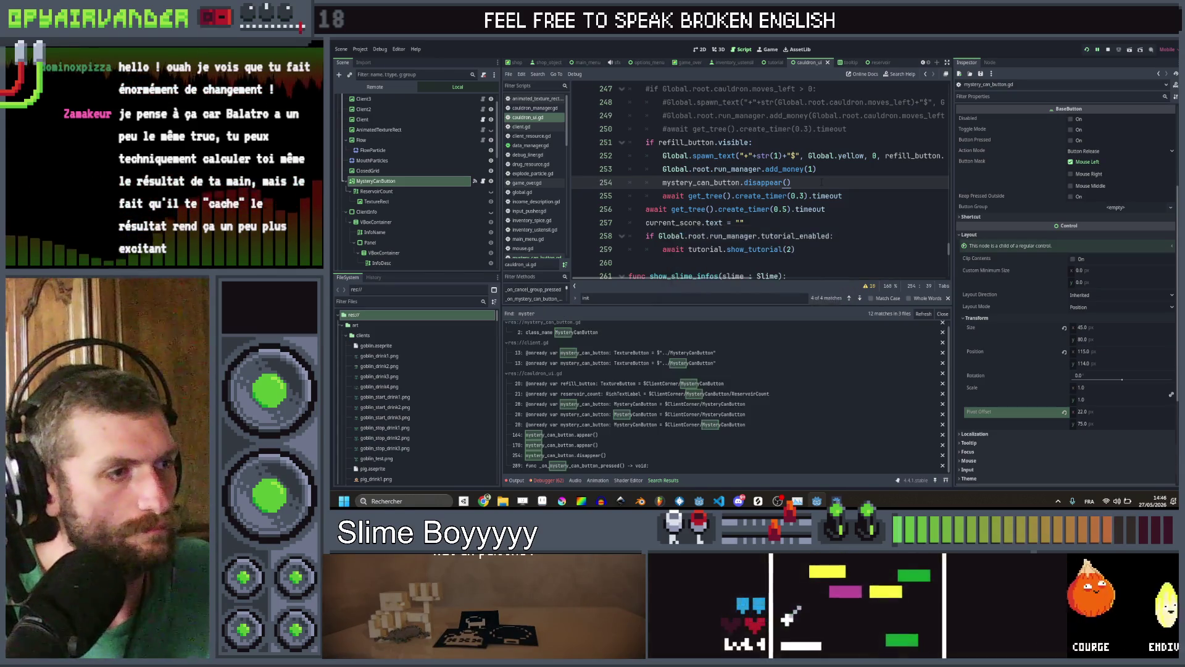
Insert mystery_can_button.use() as the first line of _on_mystery_can_button_pressed, then save
click(587, 466)
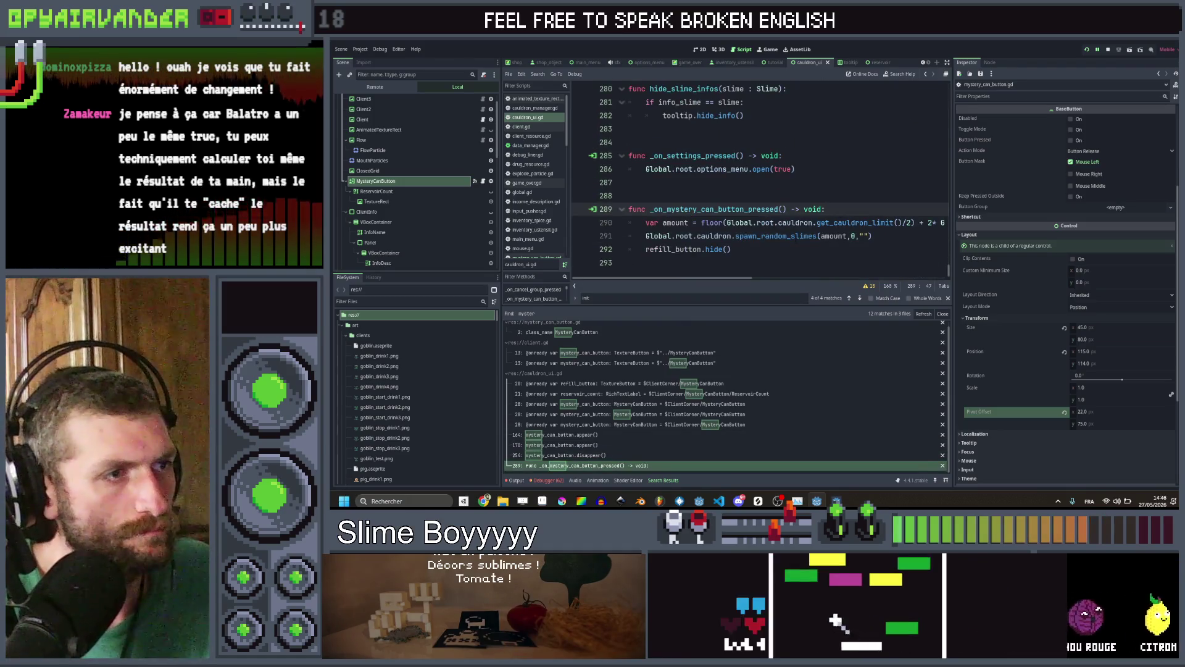
key(Return)
key(Return)
key(BackSpace)
key(BackSpace)
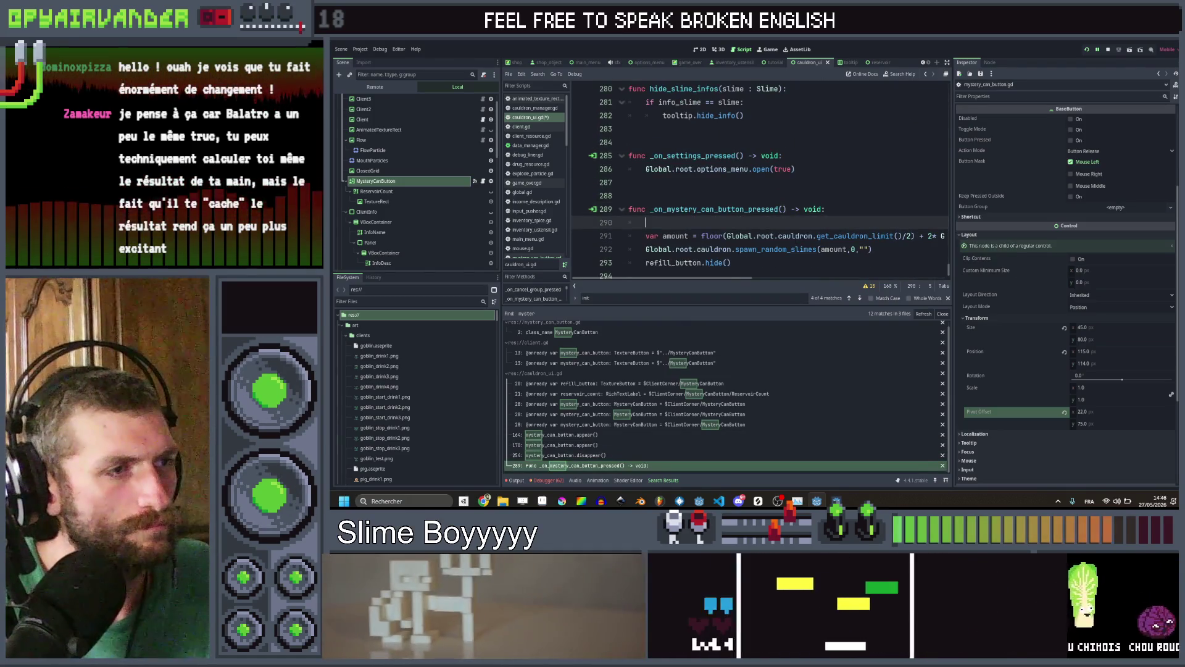
text(mys)
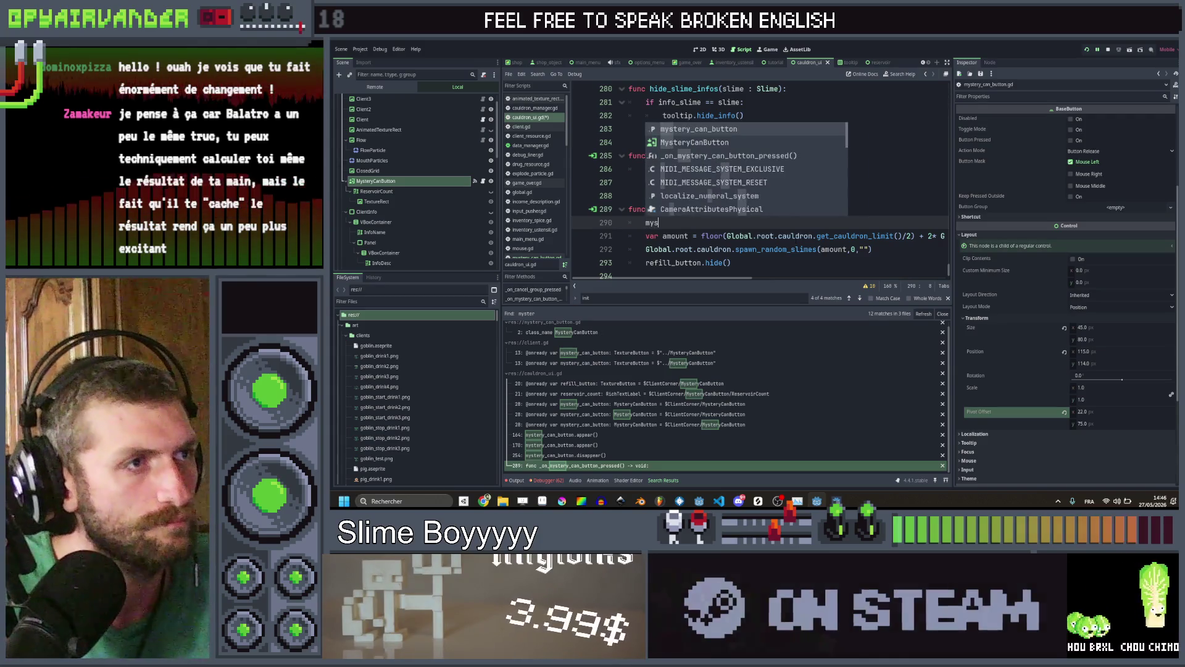
key(Return)
text(.)
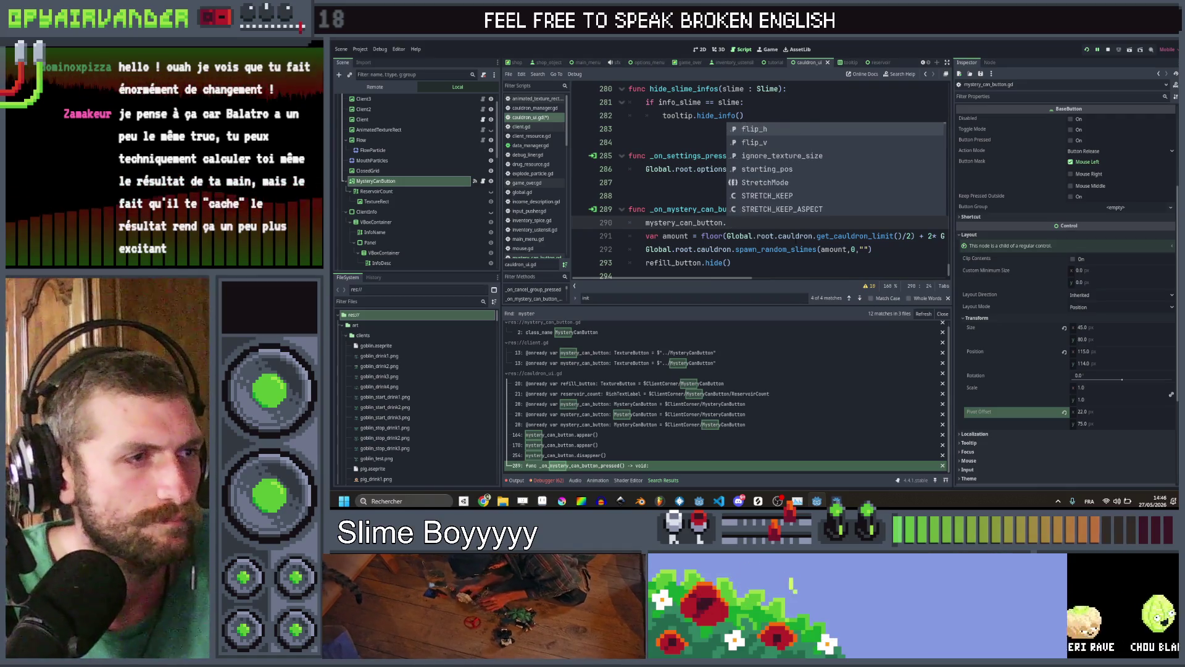
text(use)
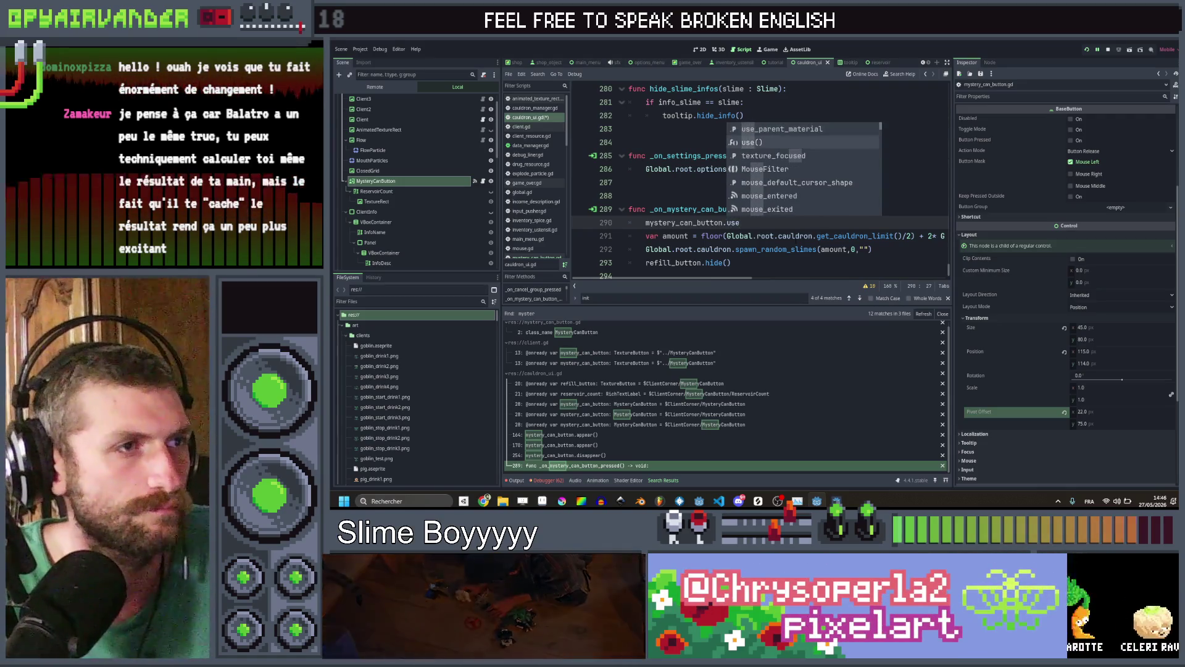
key(Return)
key(ctrl+s)
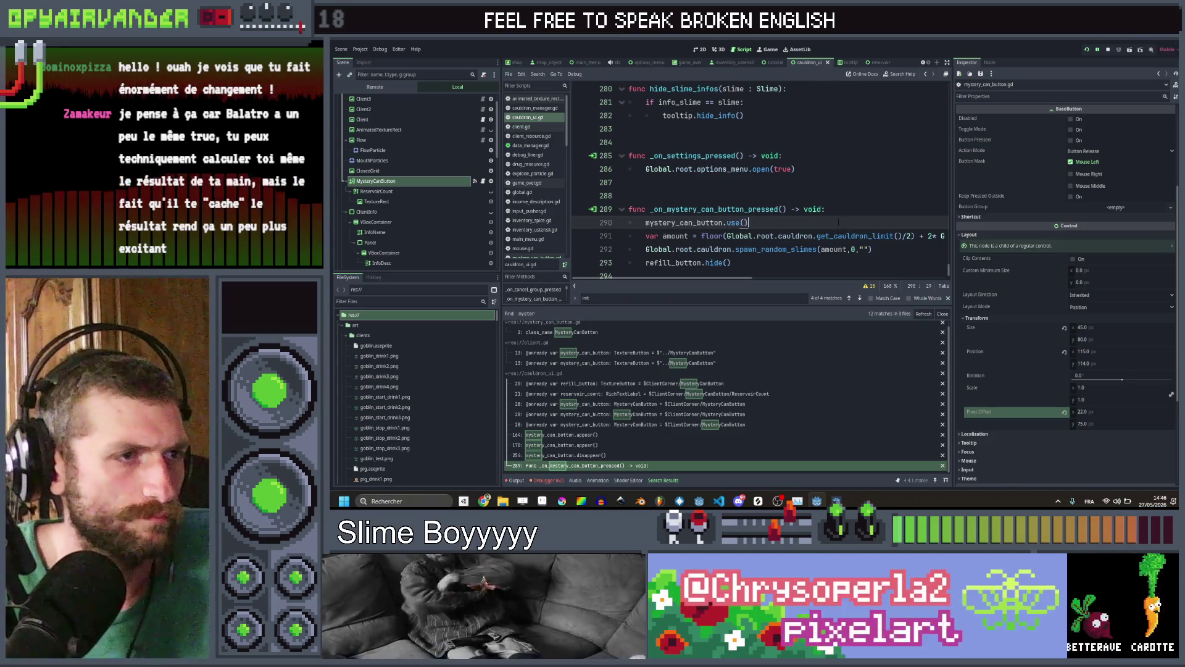
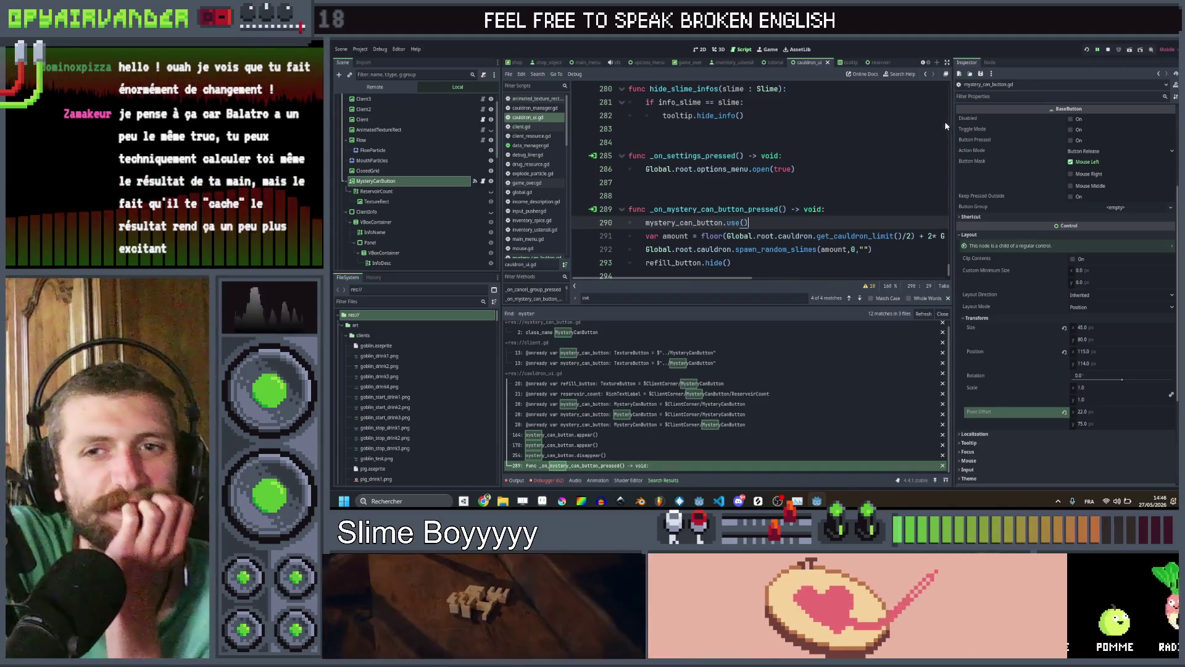
Launch Slime Soup, start a new game, merge the connected pus slimes and use the goblin's mystery can
key(F5)
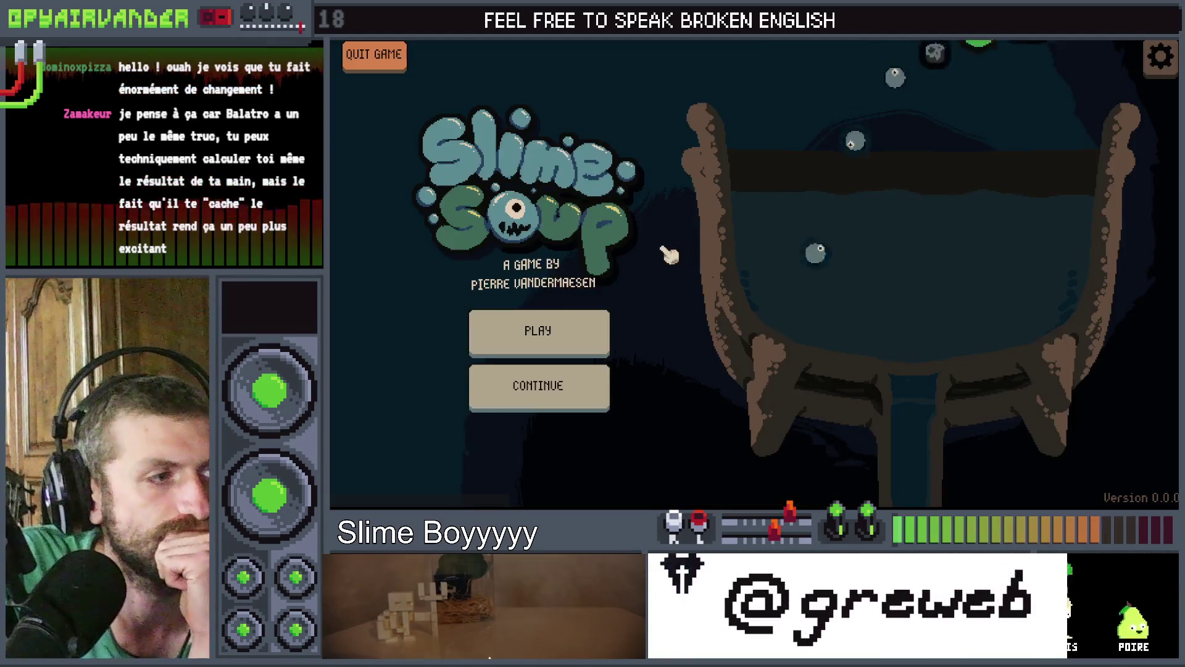
click(543, 330)
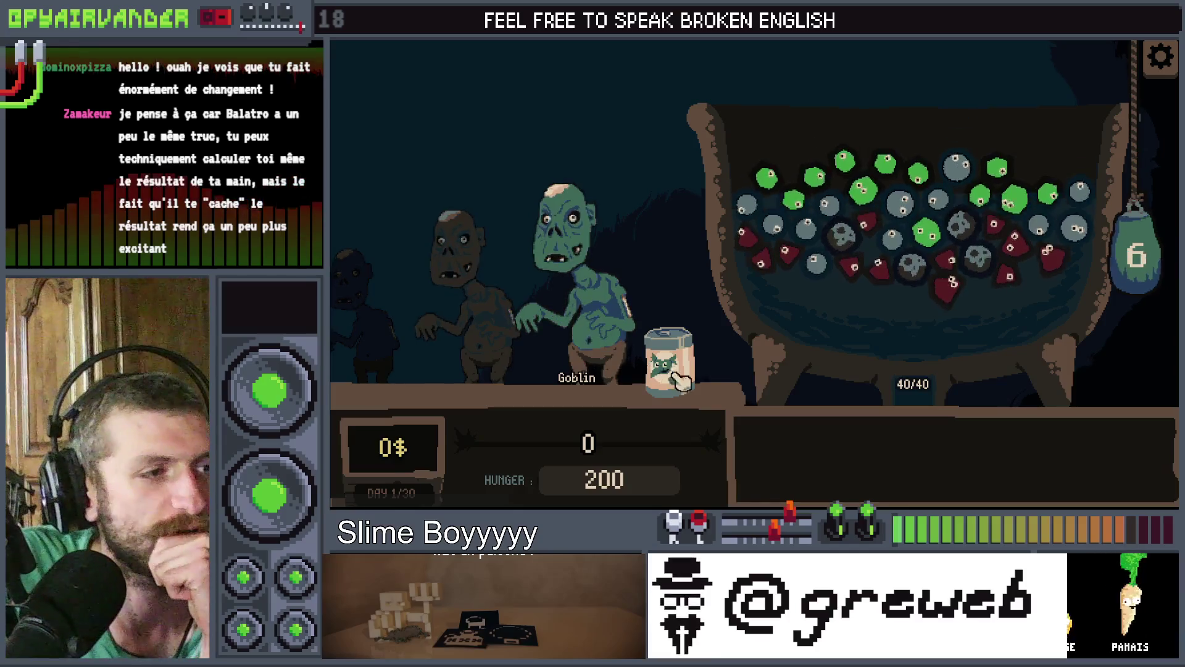
mouse_move(800, 223)
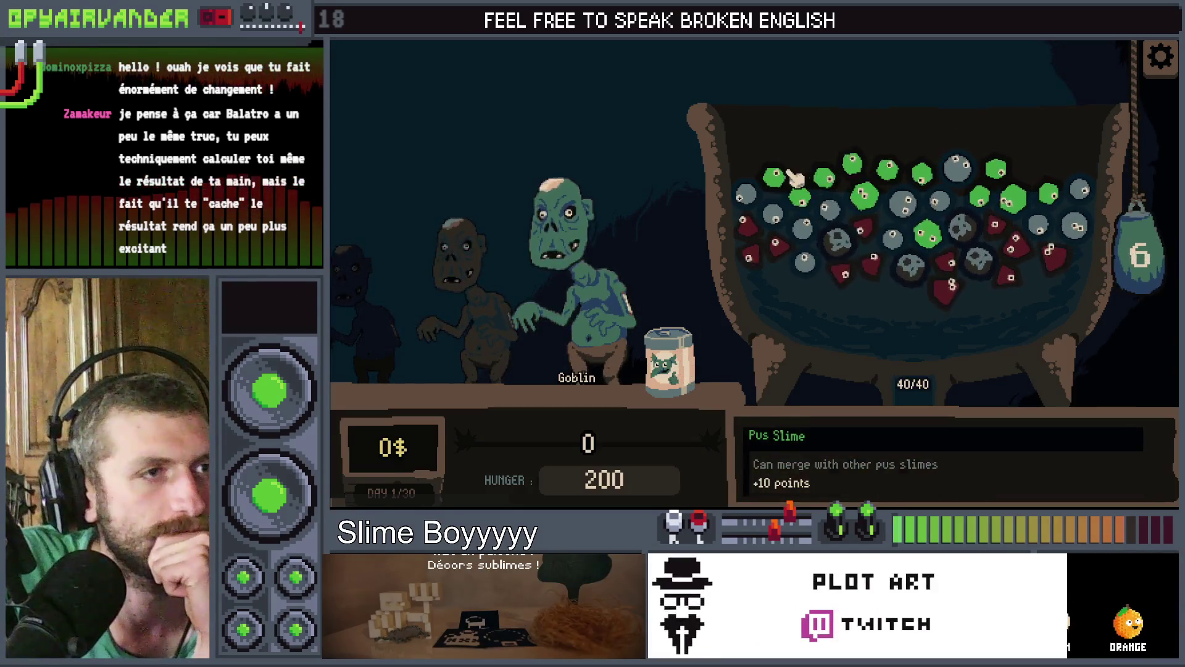
click(799, 199)
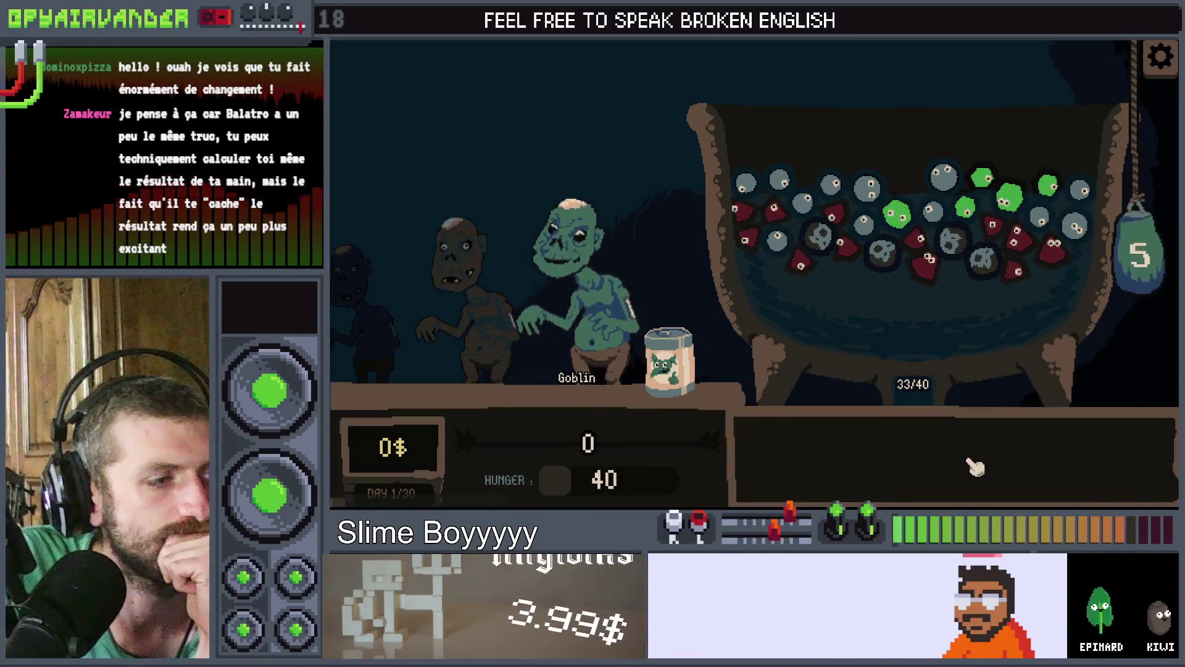
click(682, 378)
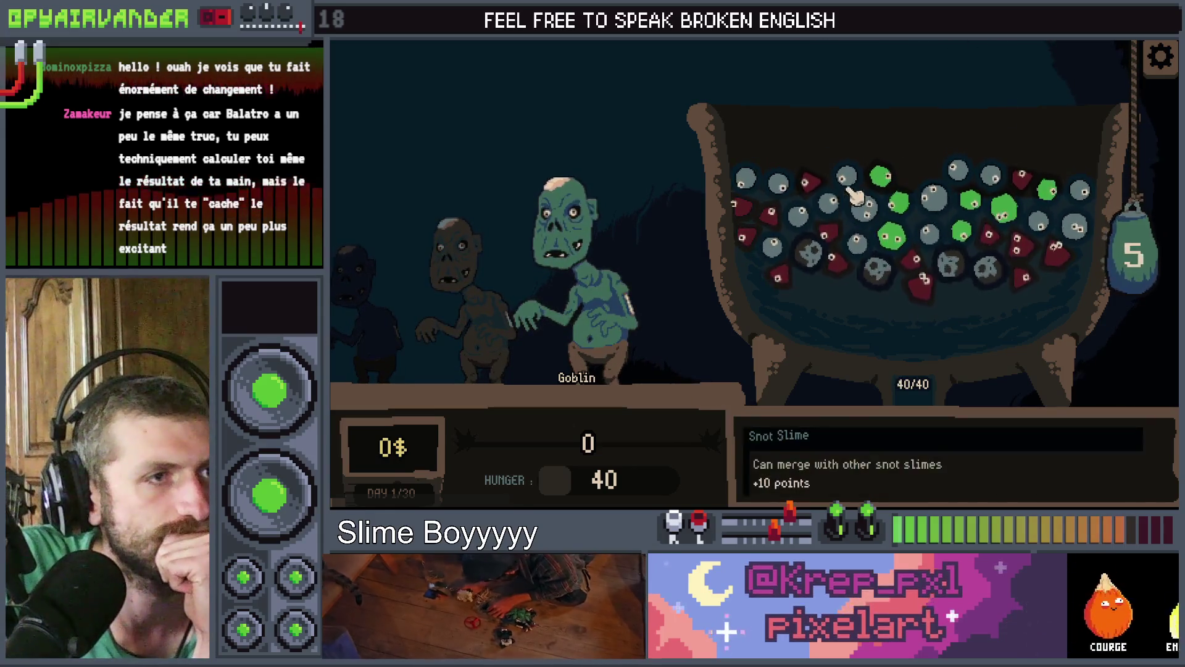
Stop the game, remove the refill-hiding line from the press handler, and go to the button's use() function
key(F8)
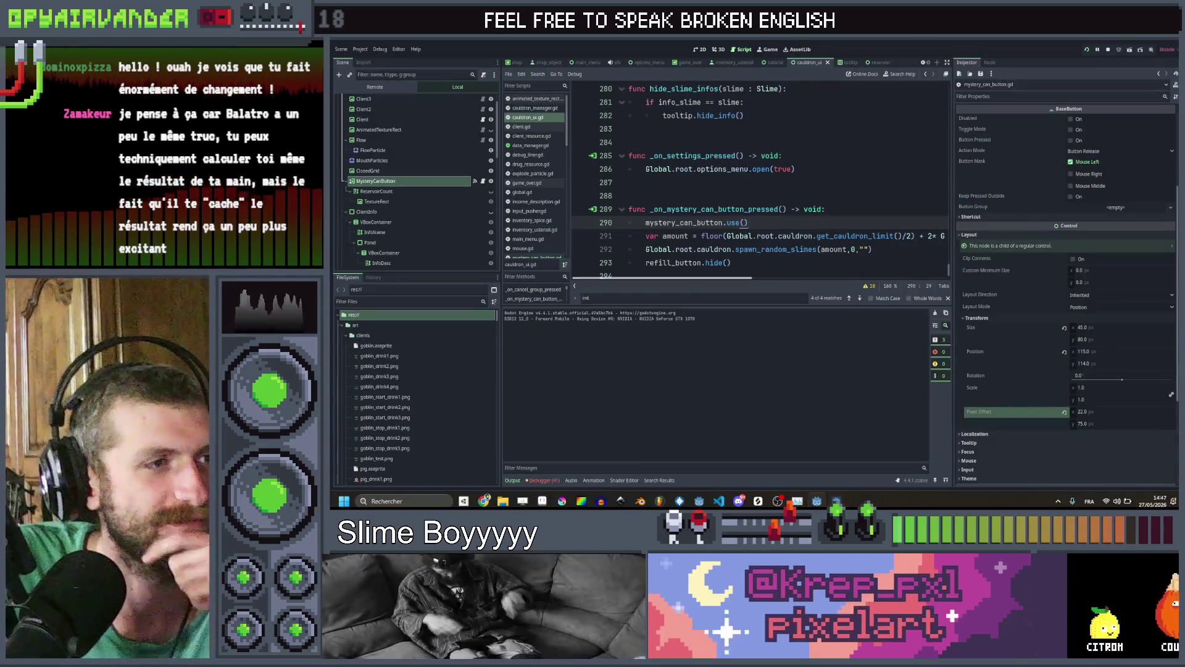
click(731, 263)
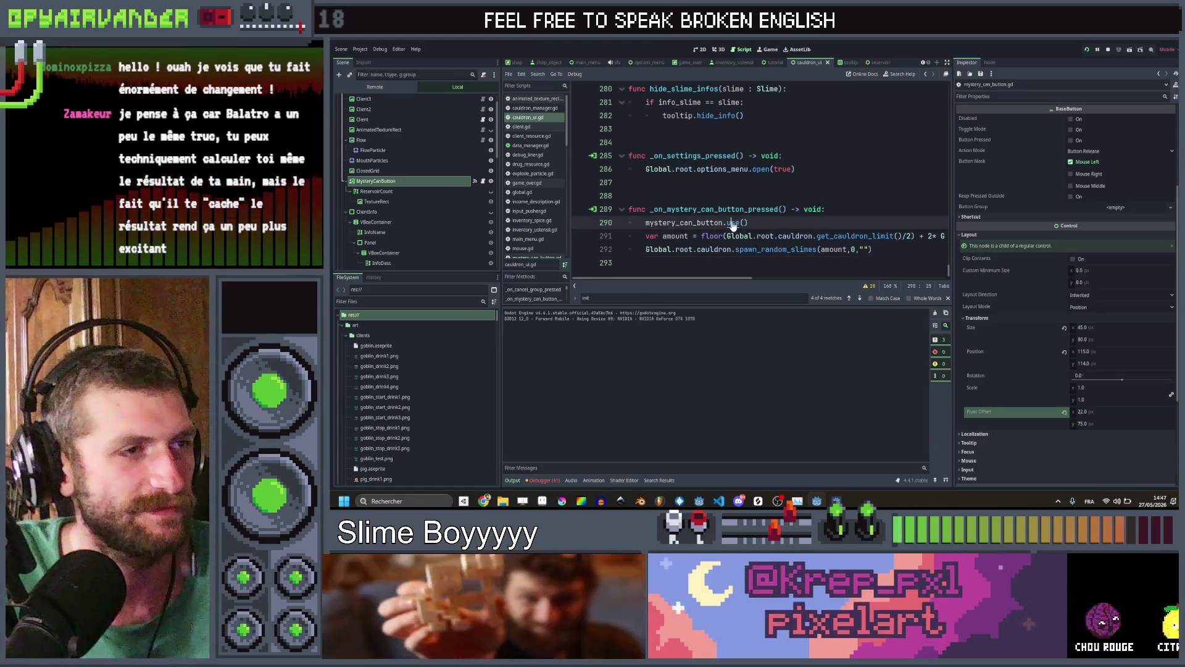
ctrl+click(734, 222)
click(759, 263)
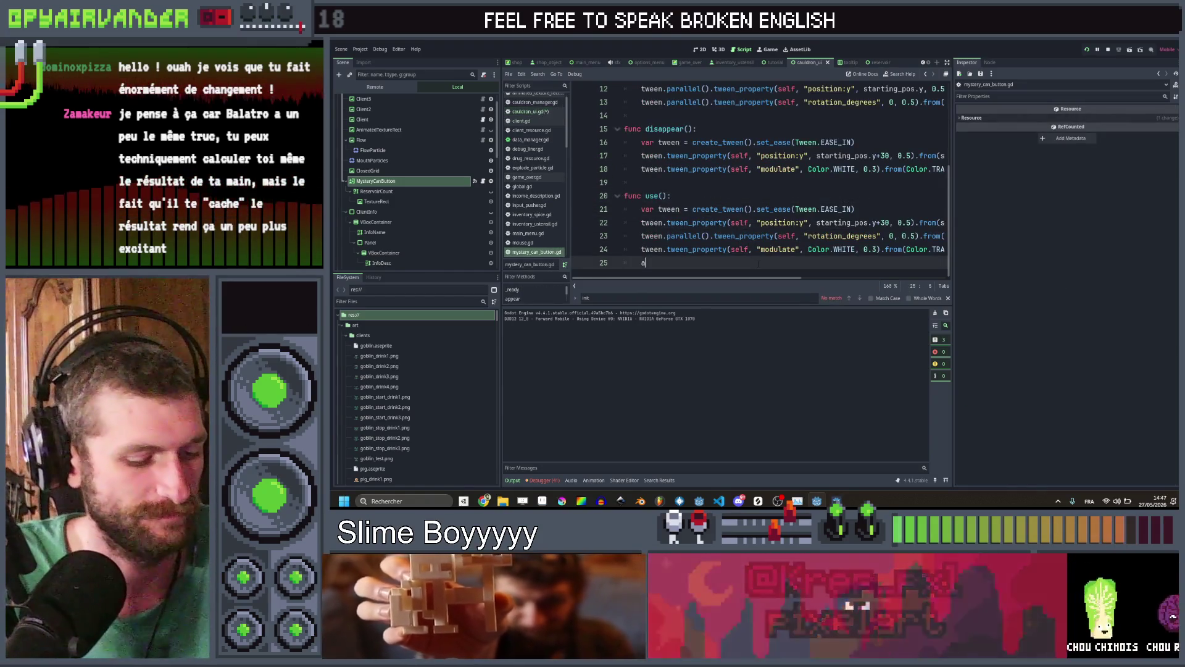
Add 'await tween.finished' and 'hide()' at the end of use(), then rerun the game
text(await )
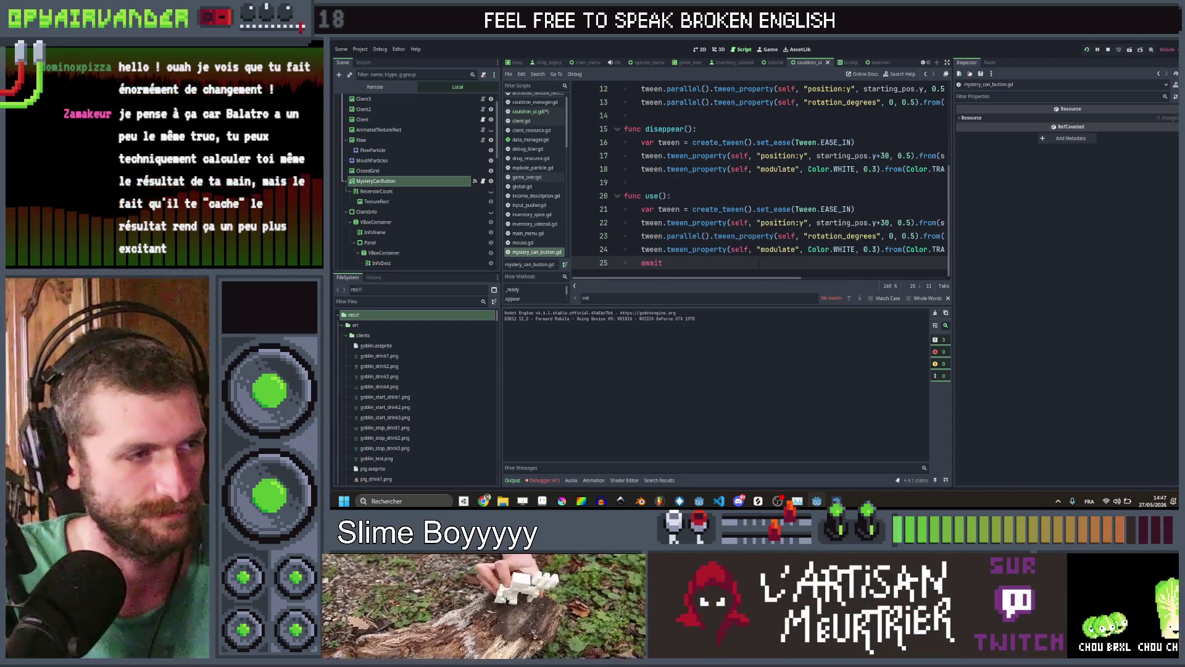
text(twee)
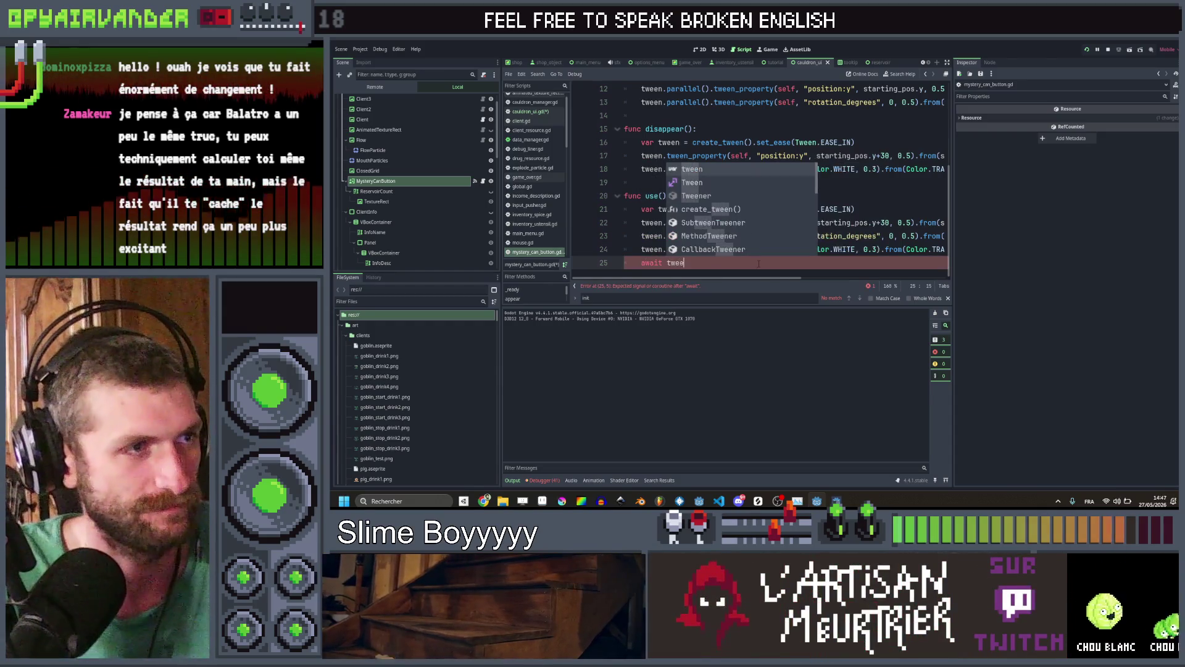
text(n.vis)
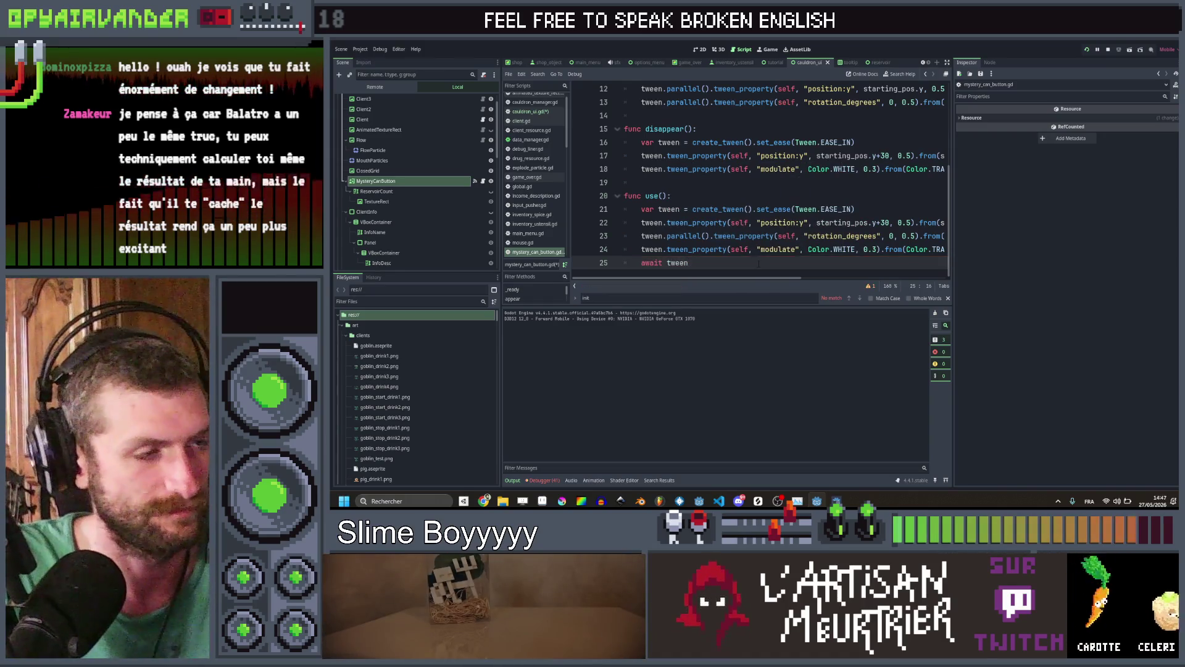
text(.fini)
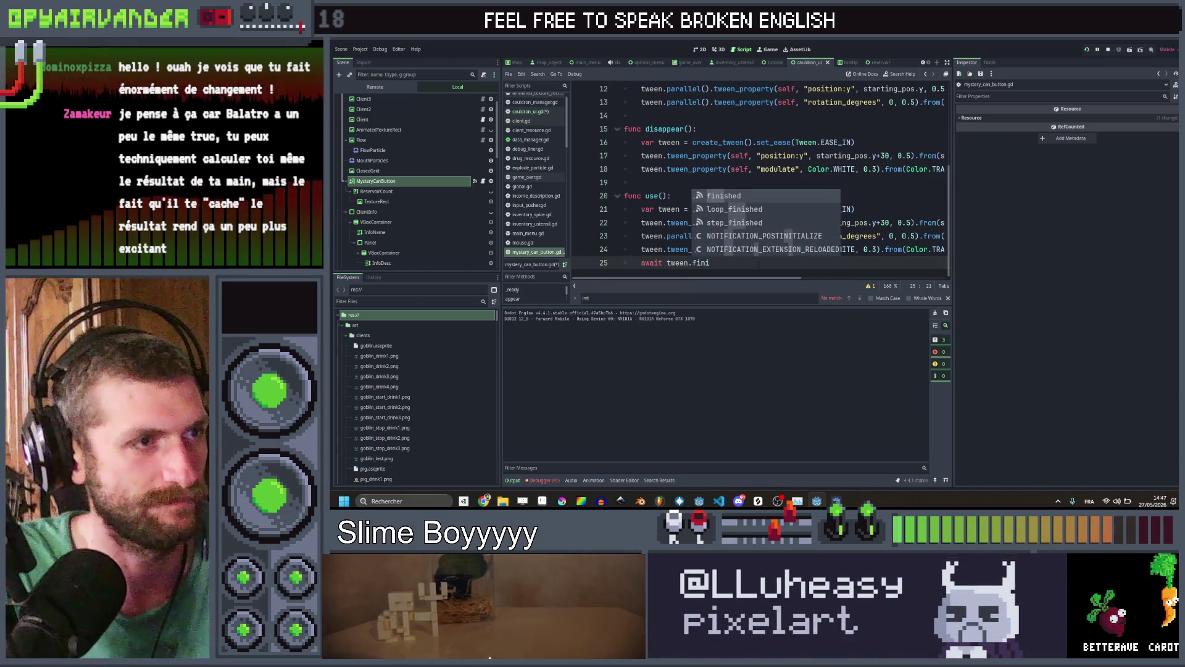
key(Return)
key(Return)
text(refill_button.hide())
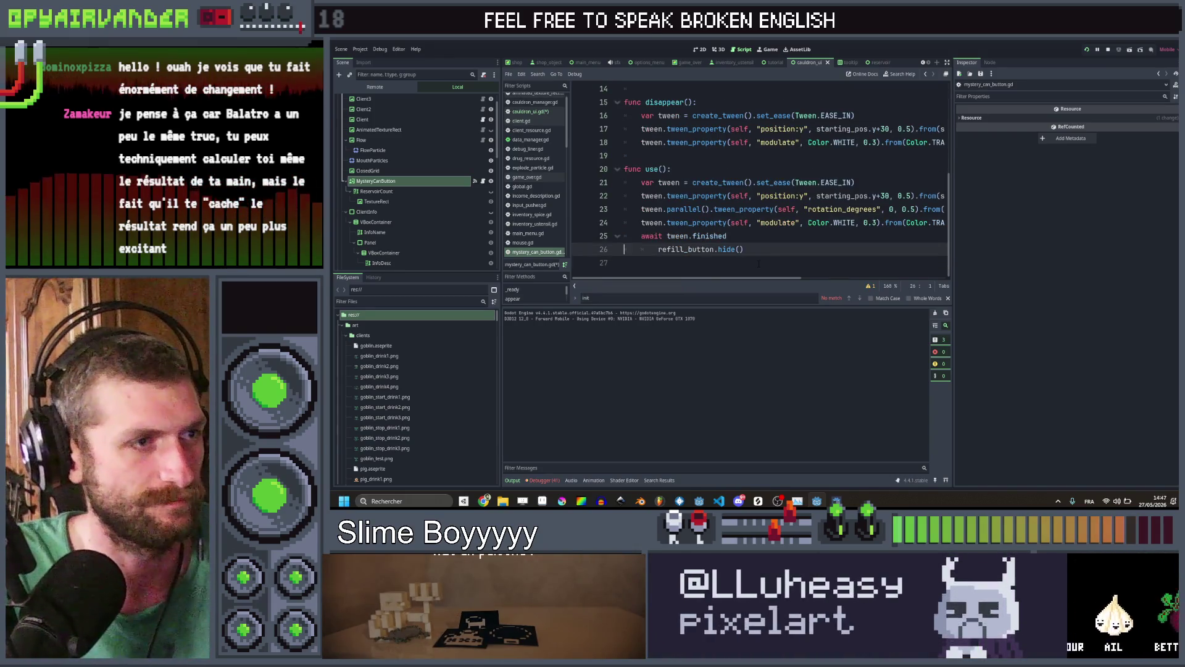
key(ctrl+shift+Right)
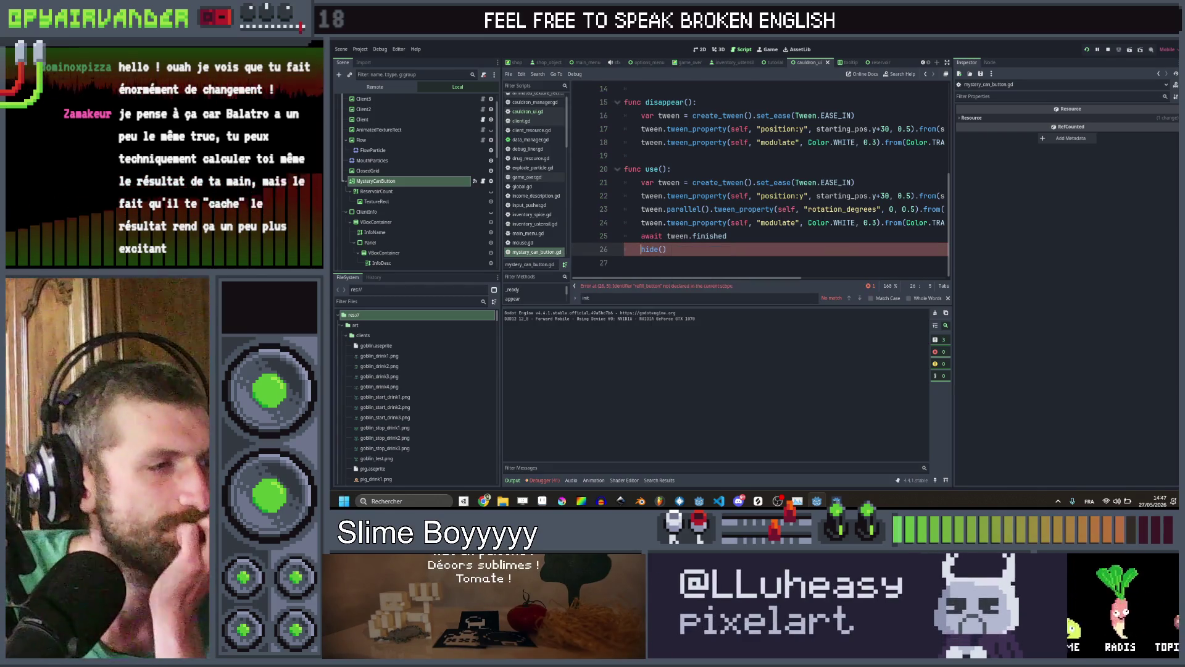
key(F5)
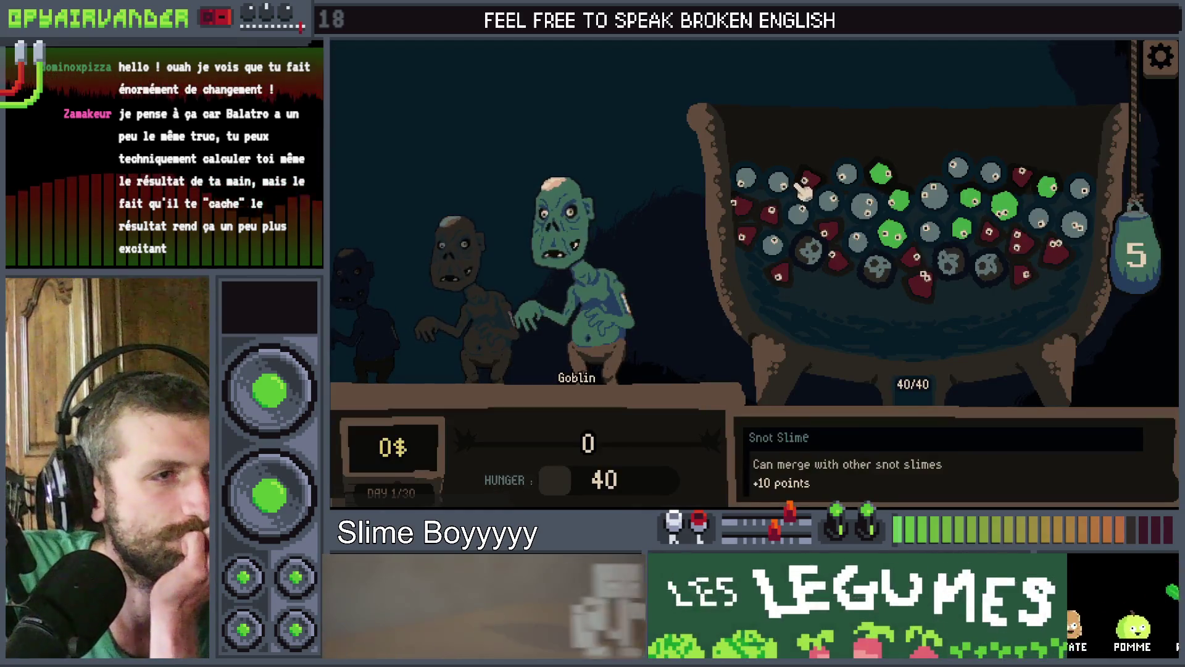
Merge snot slimes and another batch to feed the goblin, then start the next shift chaining blood slimes
click(747, 181)
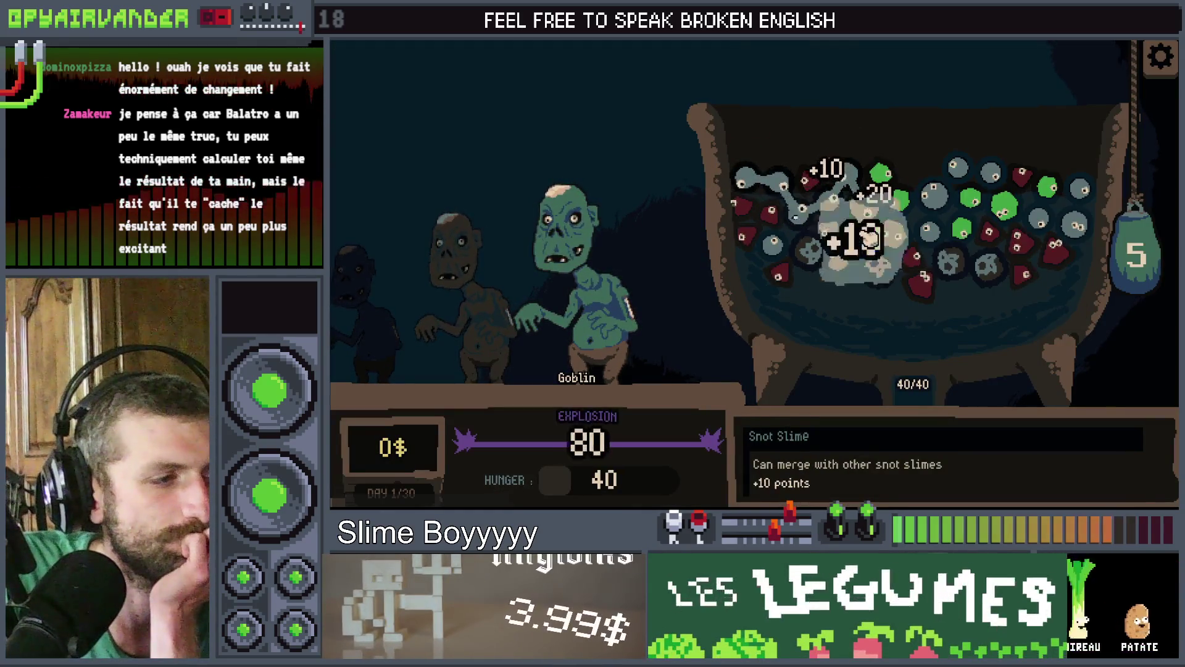
click(1118, 213)
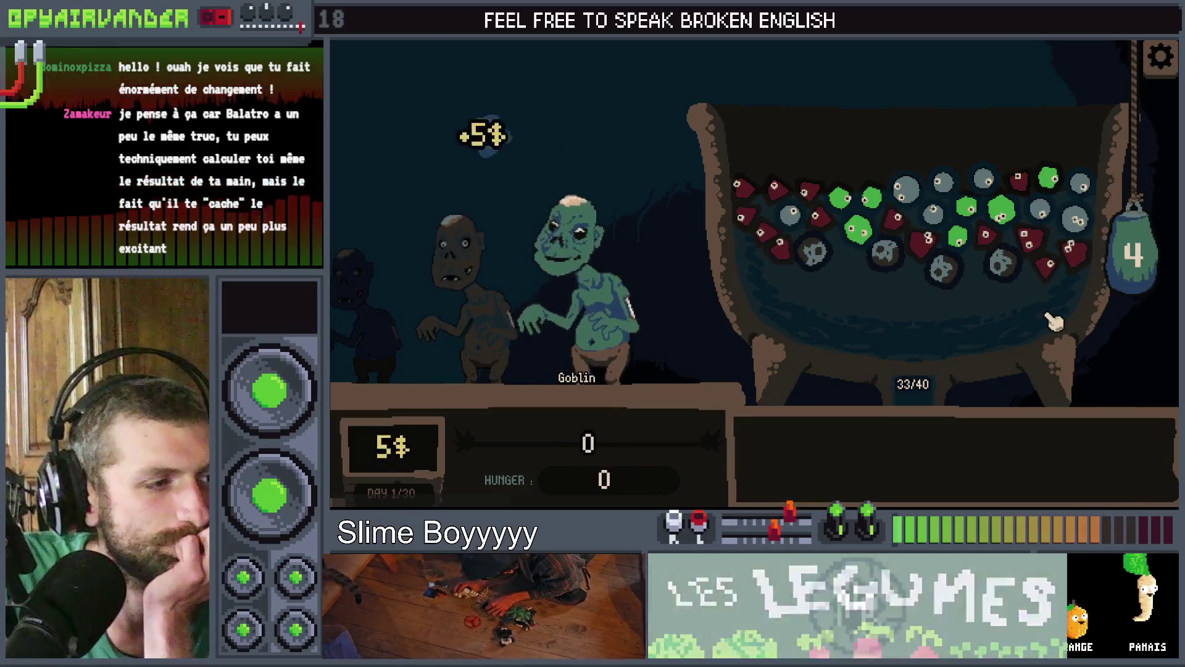
mouse_move(906, 191)
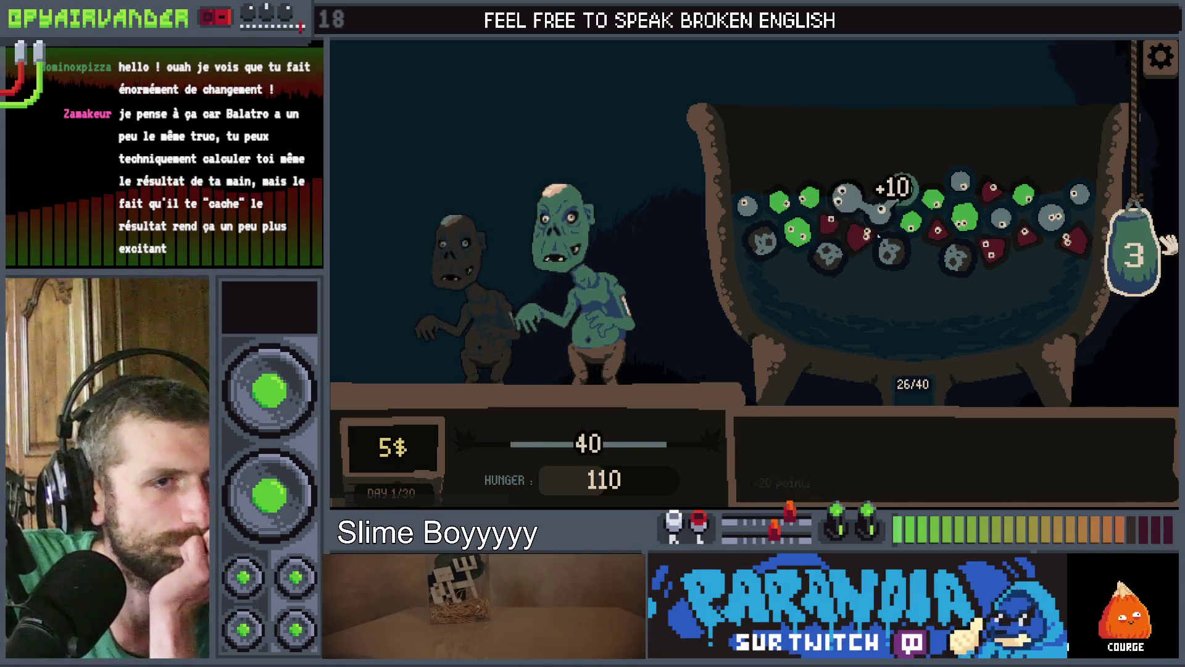
click(1023, 346)
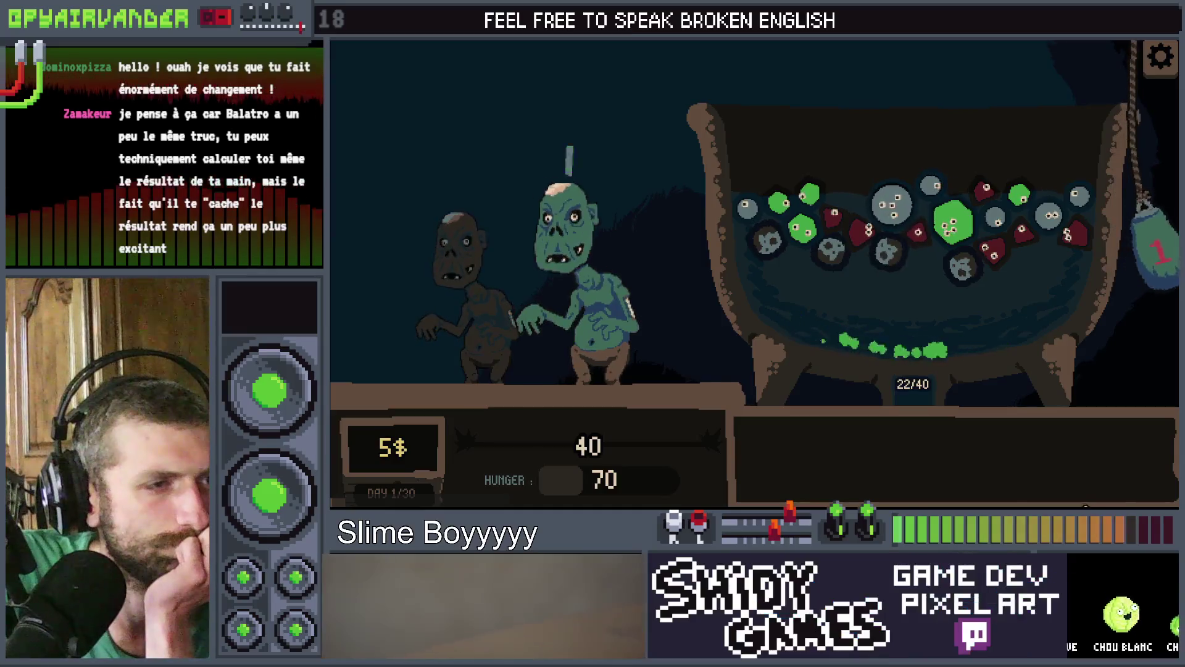
mouse_move(1043, 241)
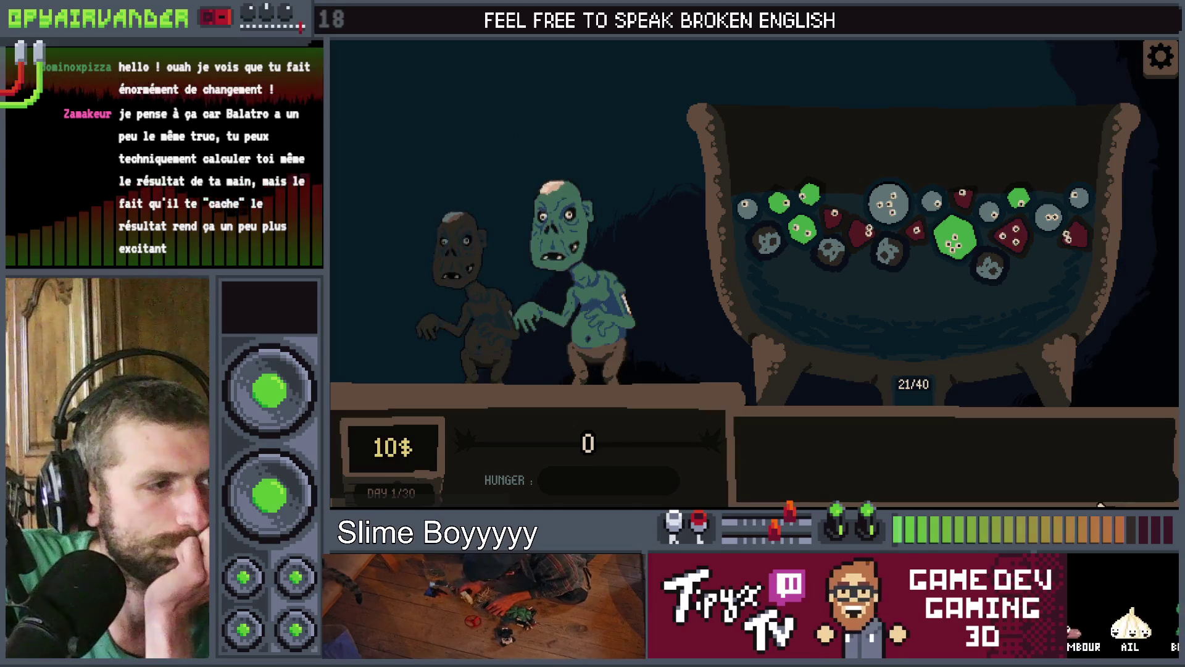
mouse_move(802, 235)
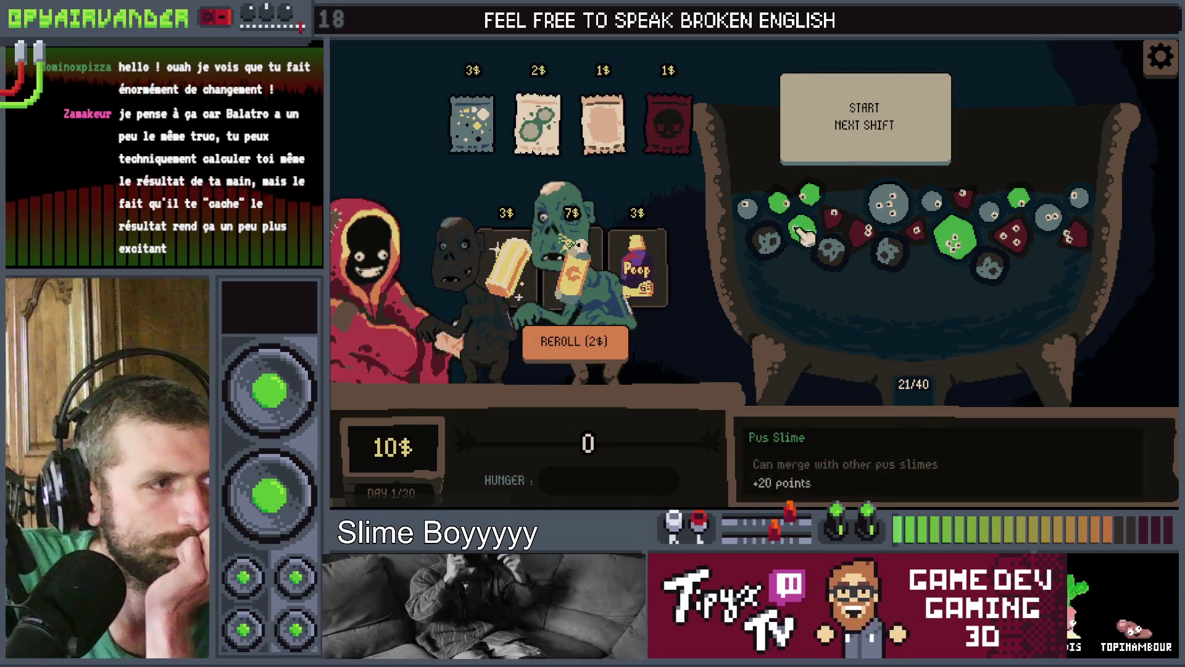
click(855, 145)
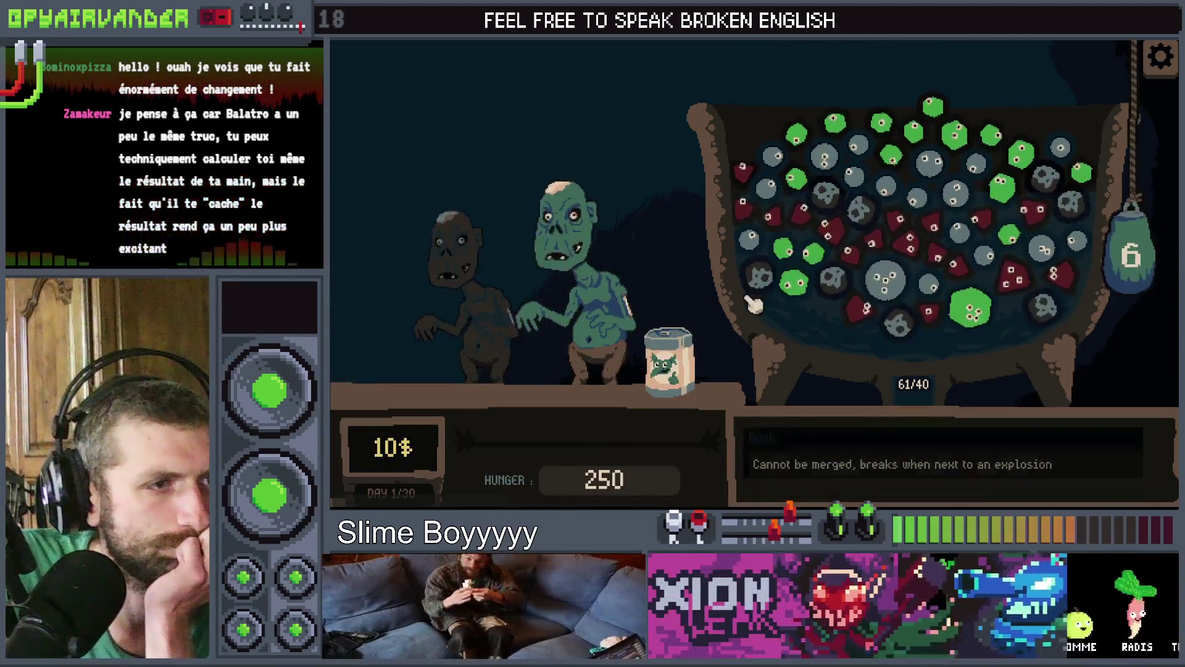
click(744, 173)
mouse_move(750, 201)
mouse_down()
mouse_move(801, 212)
mouse_move(852, 253)
mouse_move(886, 224)
mouse_move(939, 233)
mouse_move(956, 266)
mouse_up()
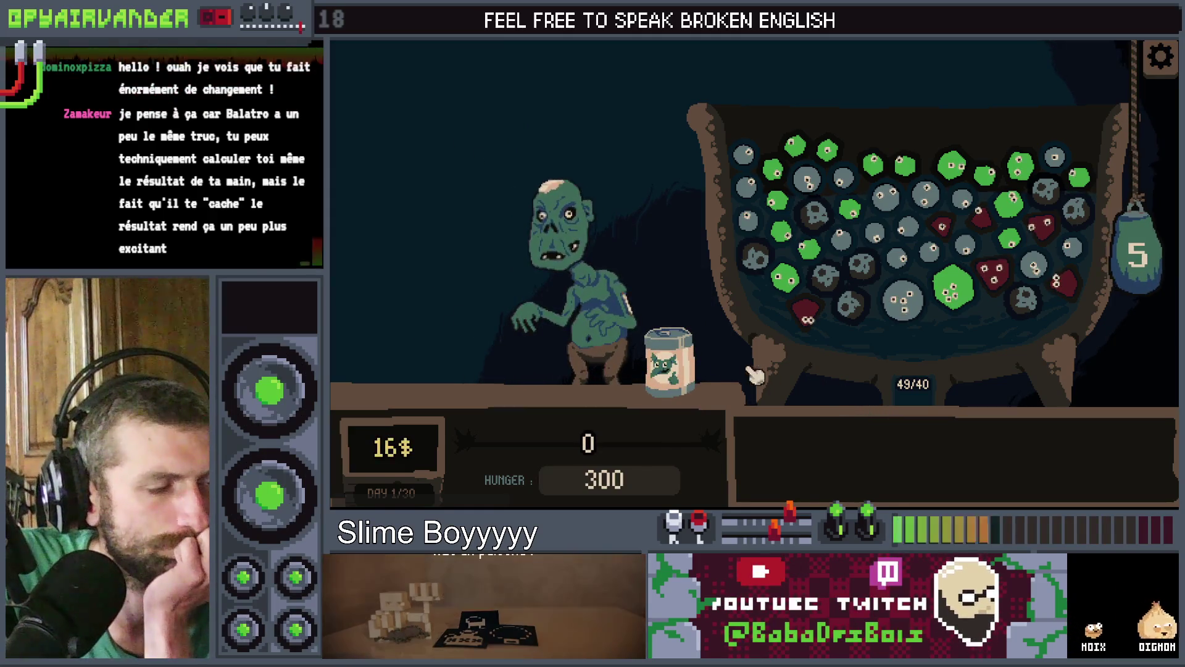
Close the game, inspect the vertical offset in the use animation, and rerun the project
key(alt+F4)
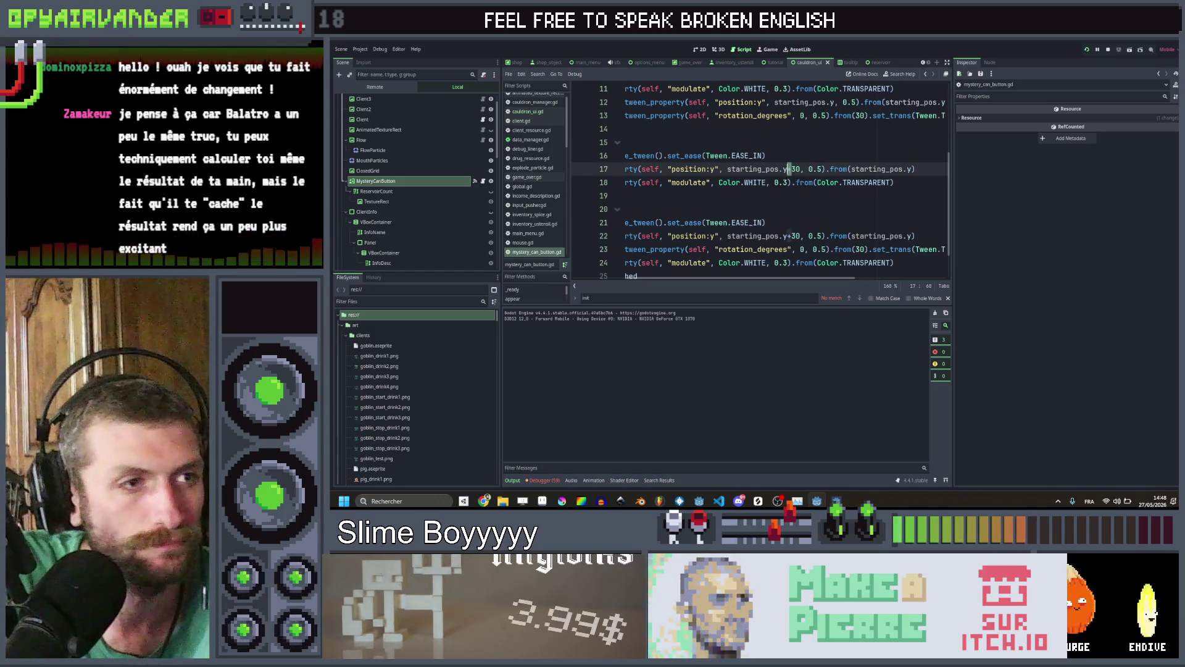
click(788, 236)
click(812, 208)
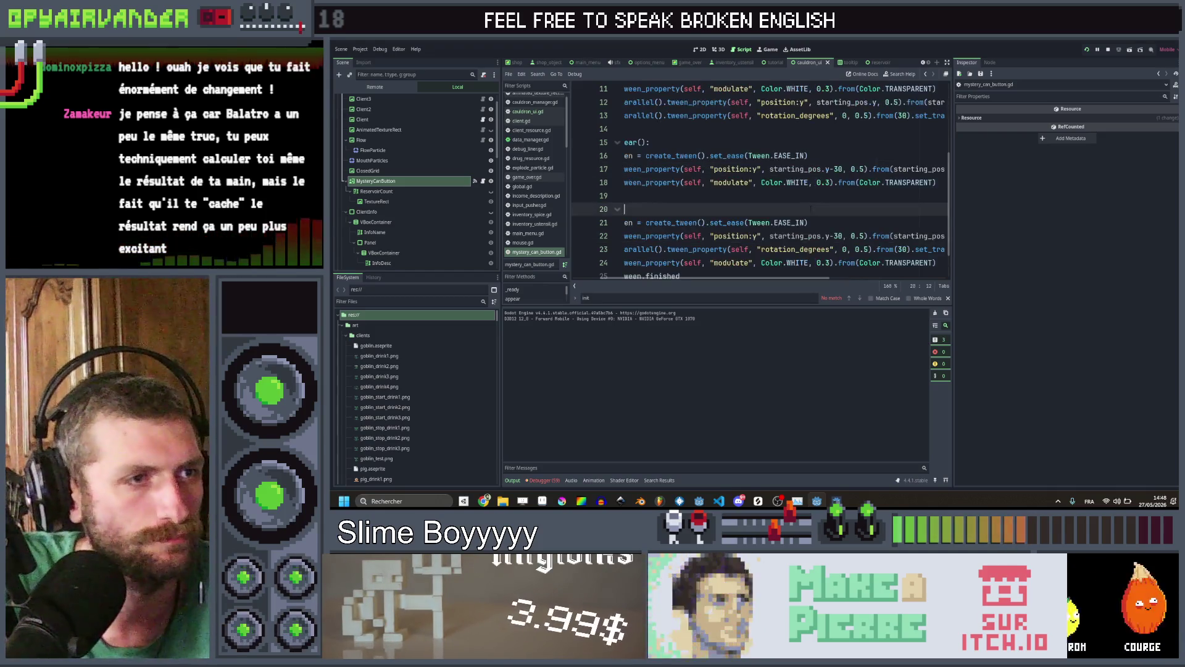
key(F5)
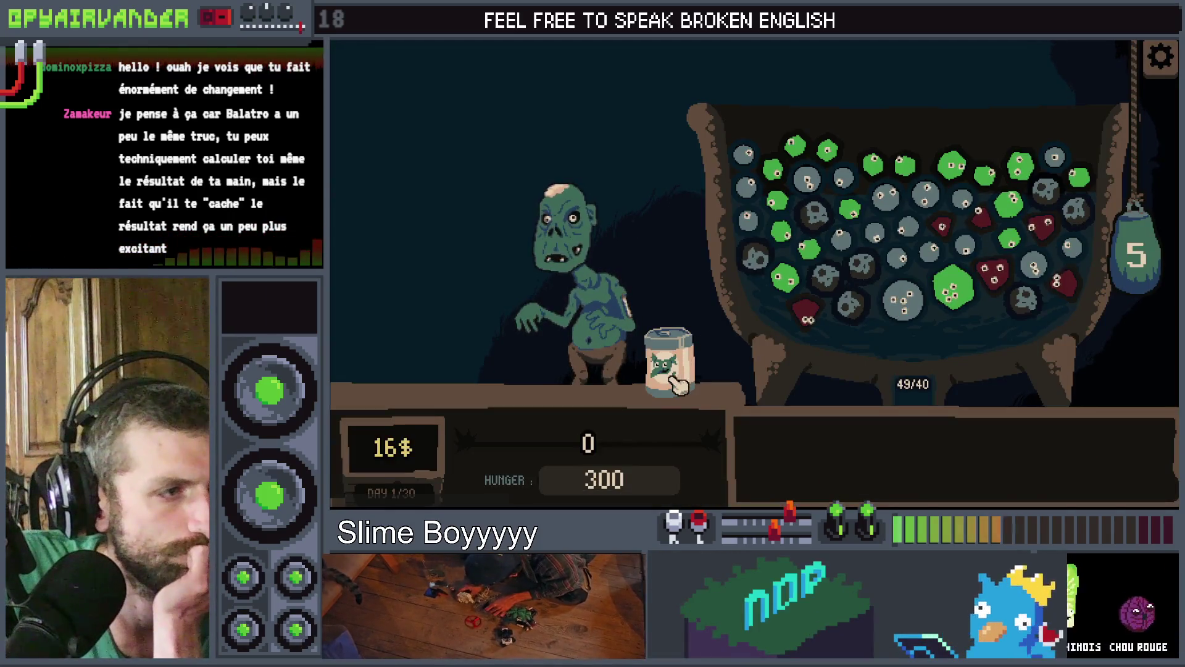
Merge the green pus slimes, serve the big slime to the goblin, and refill the cauldron with the mystery can
mouse_move(843, 172)
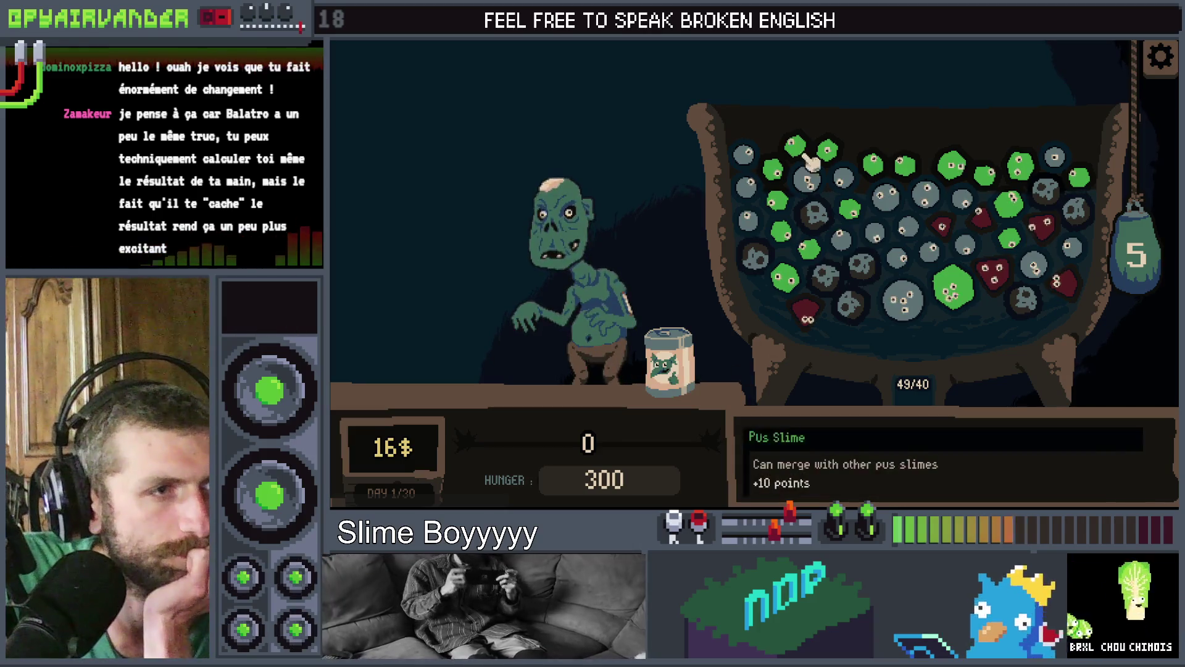
click(800, 165)
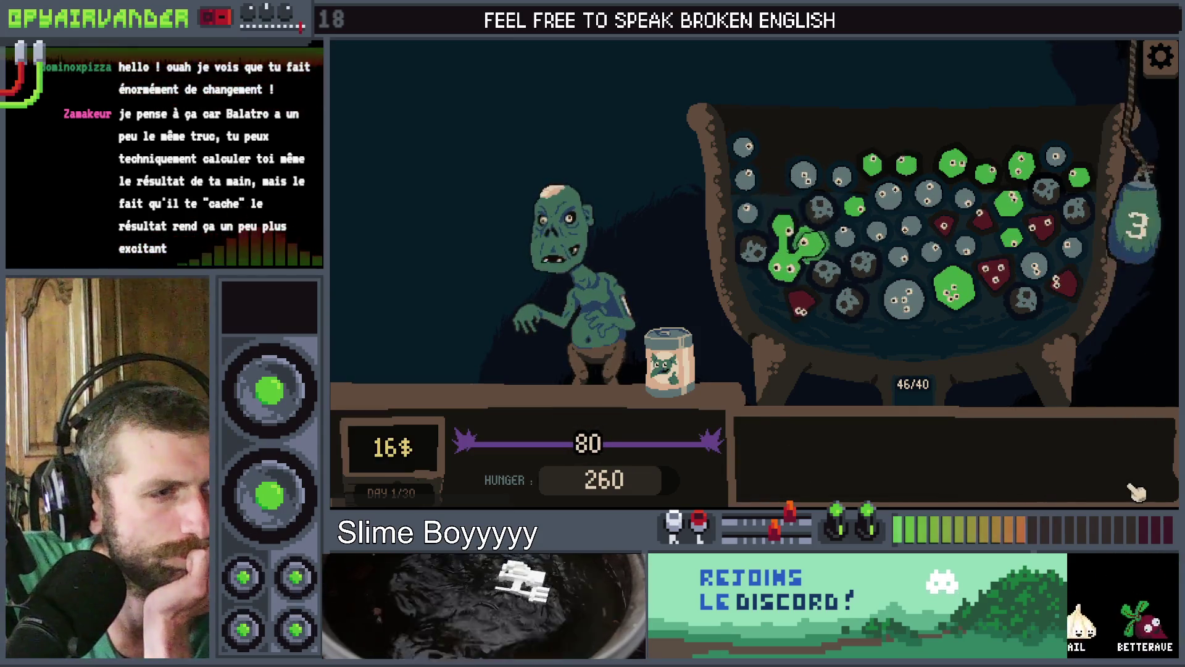
click(805, 239)
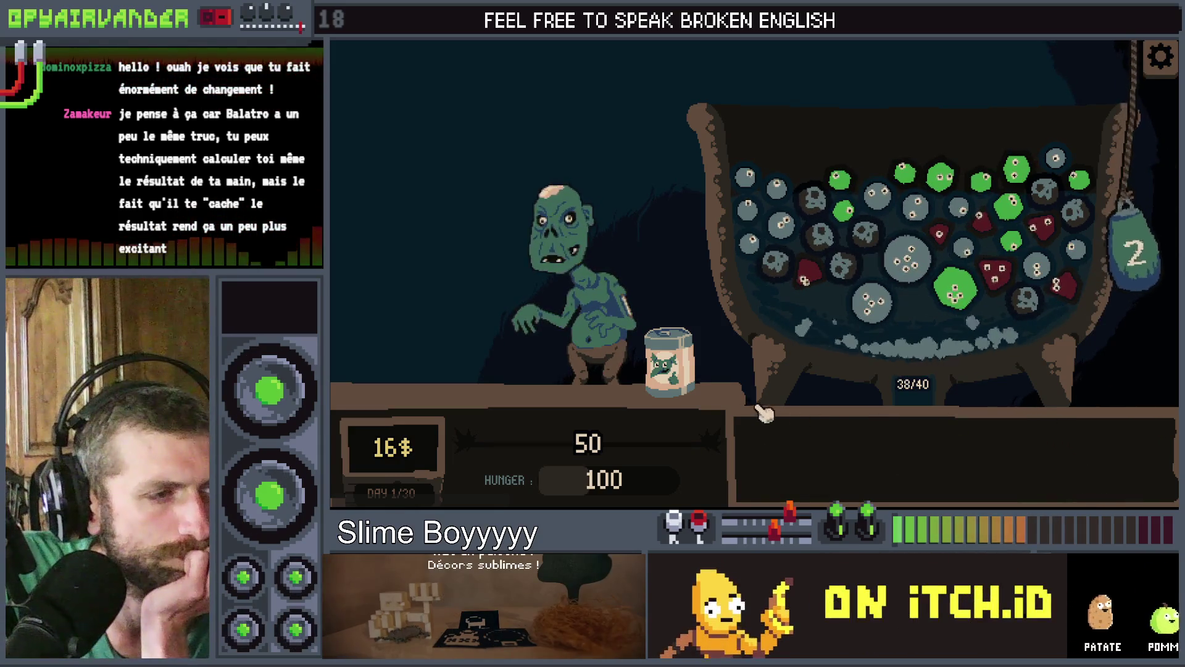
click(684, 373)
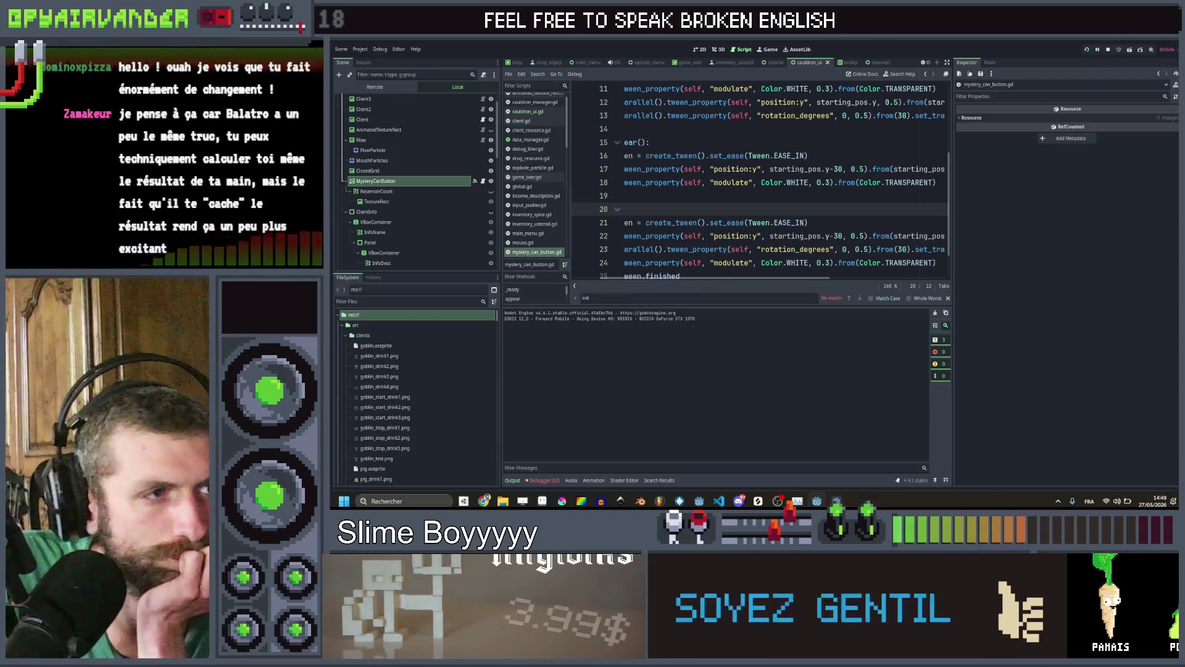
scroll(759, 185, right, 3)
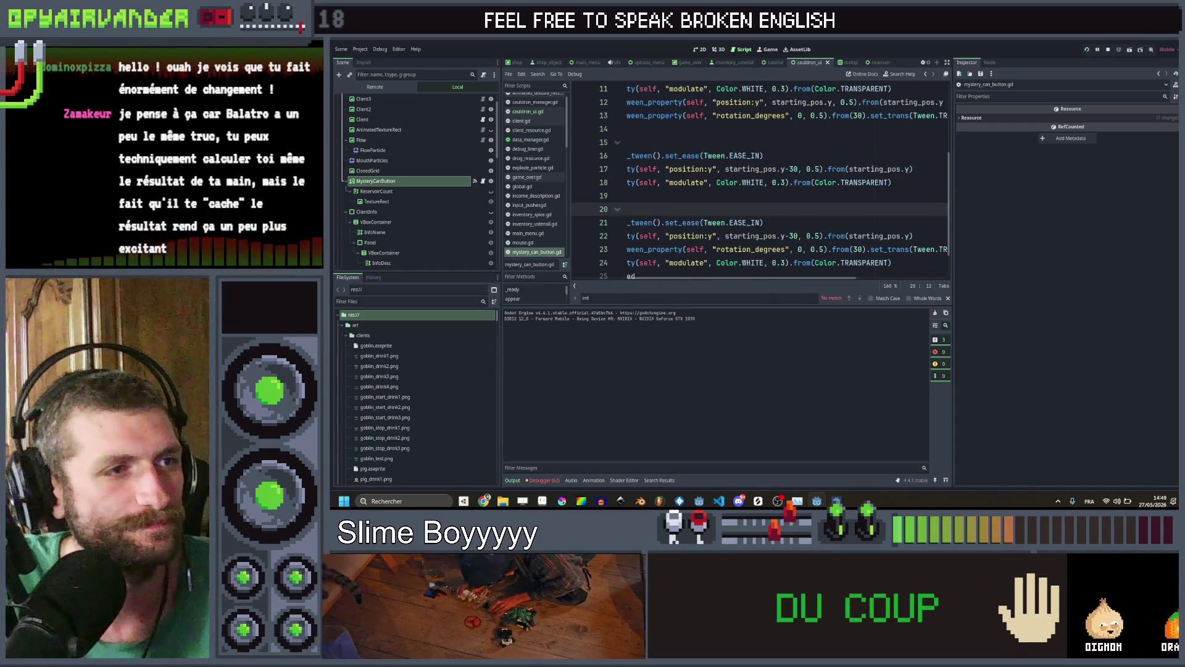
Make the disappear fade on line 18 go to Color.TRANSPARENT from Color.WHITE
scroll(789, 194, left, 3)
click(843, 182)
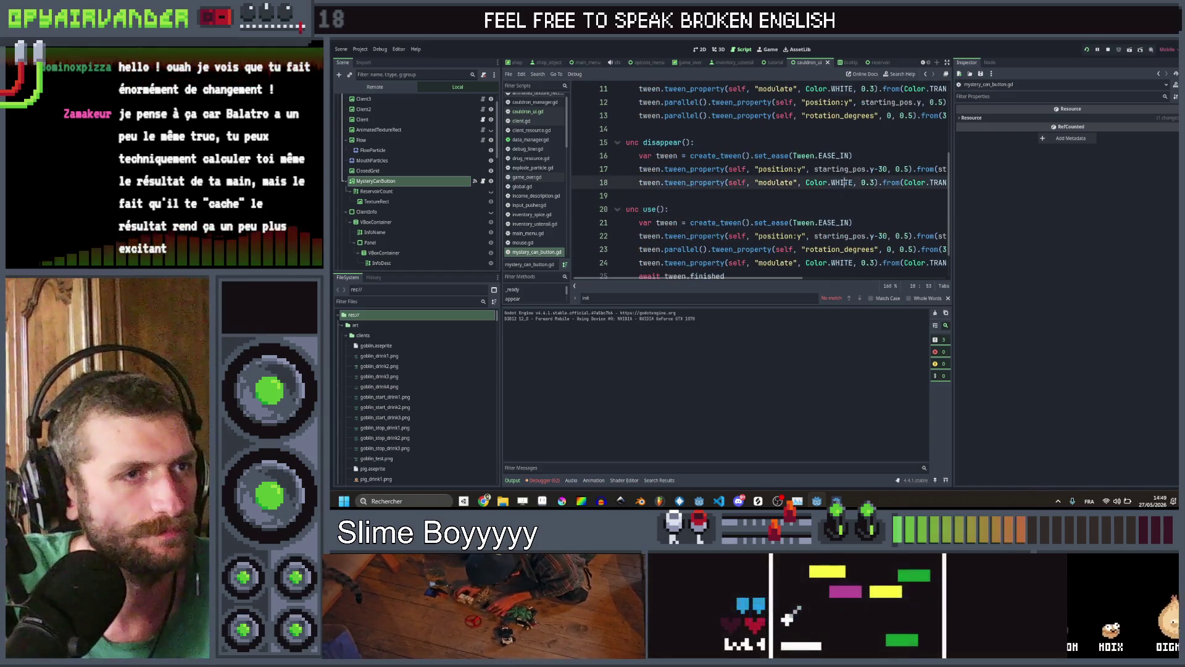
text(TR)
key(Return)
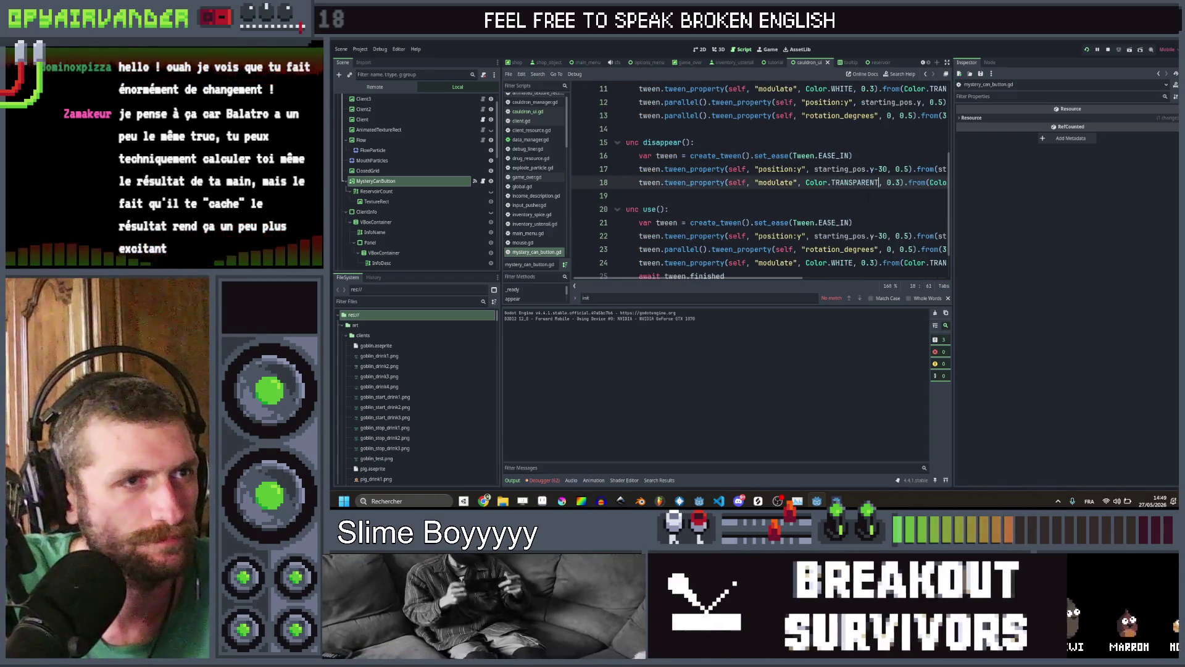
click(855, 182)
text(WHI)
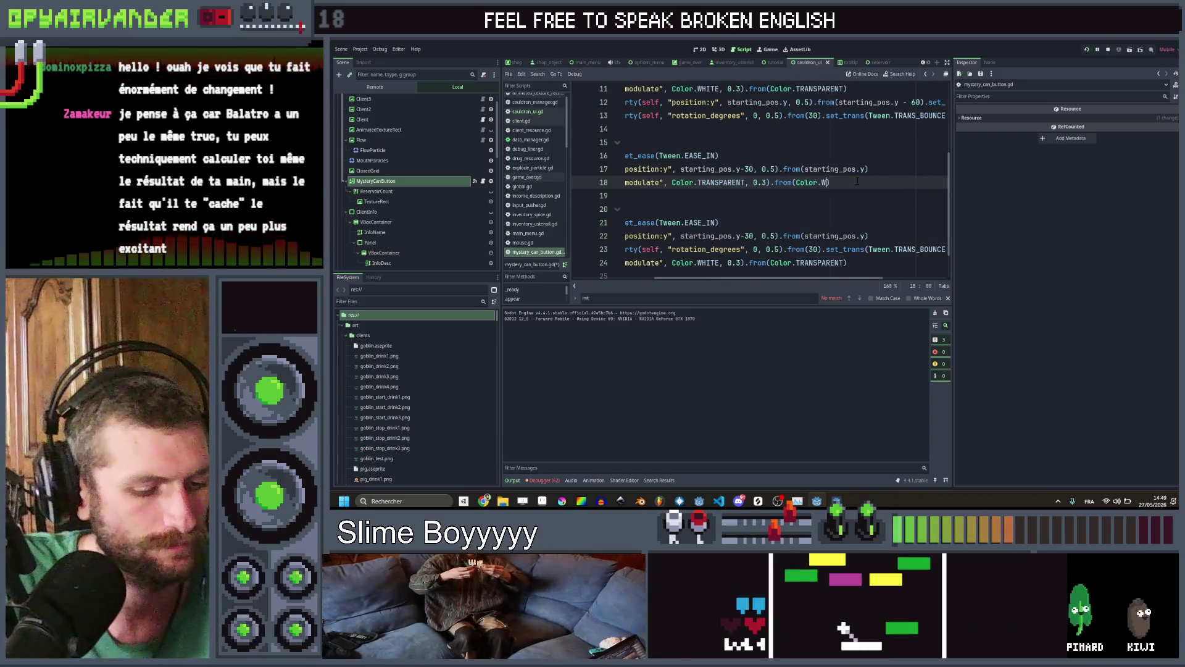
text(T)
key(Return)
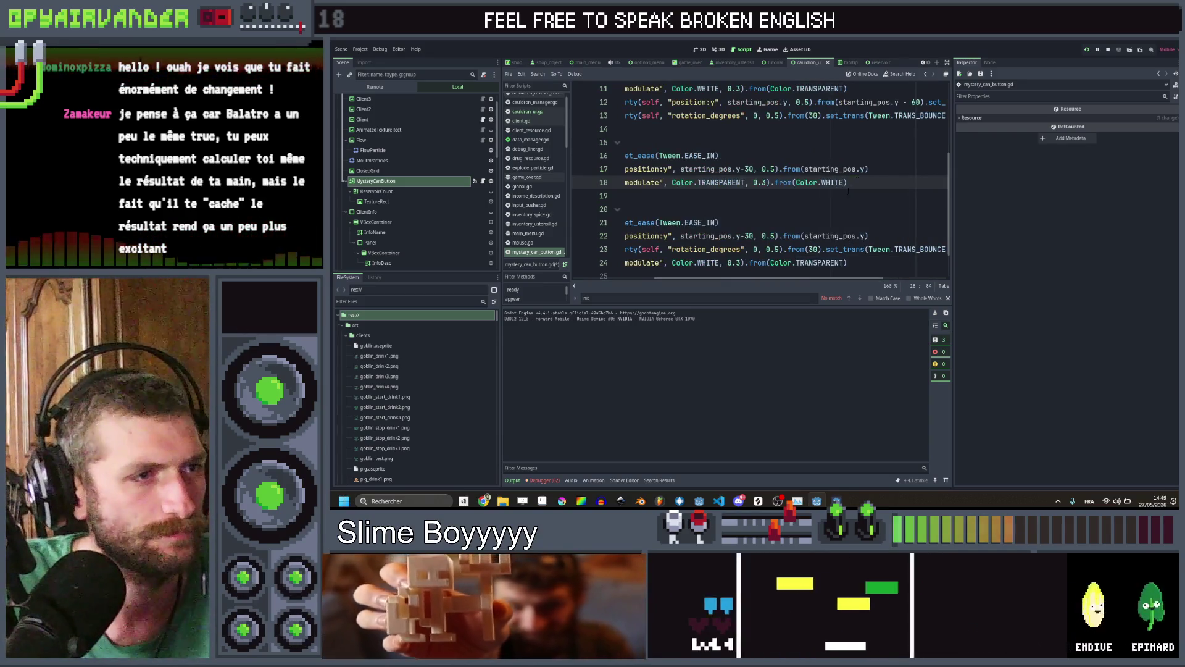
Make the use animation's fade go to Color.TRANSPARENT from Color.WHITE and save the script
scroll(584, 222, down, 1)
double_click(708, 223)
text(R)
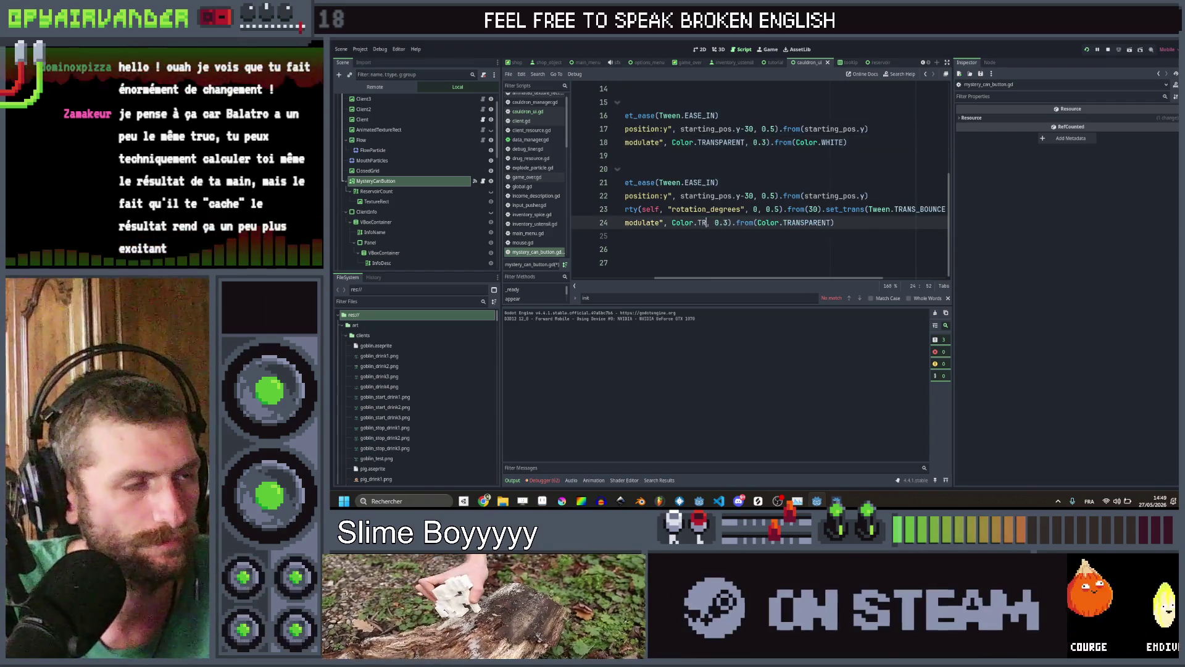
key(Return)
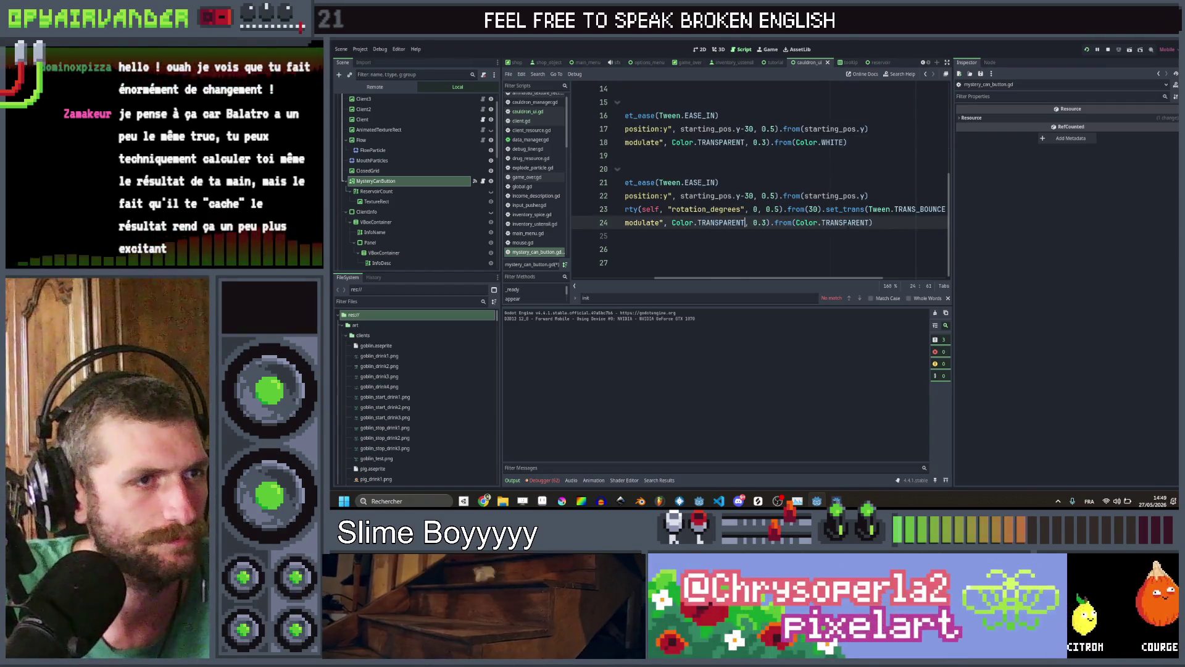
text(WH)
key(Return)
key(ctrl+s)
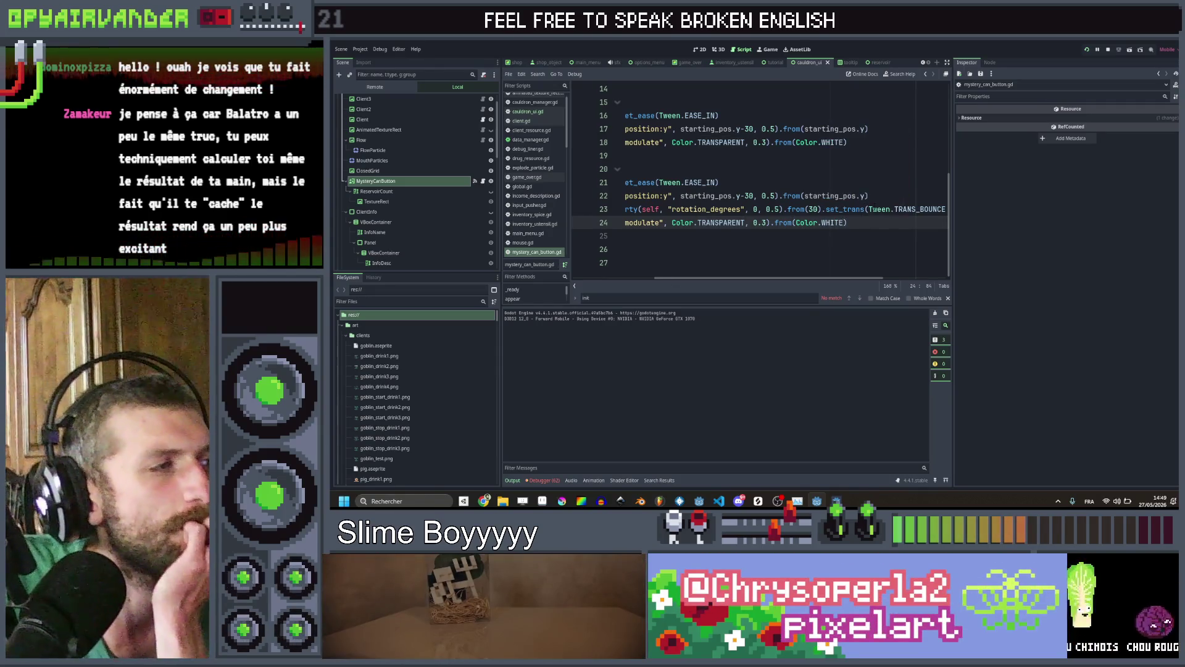
click(871, 208)
click(702, 50)
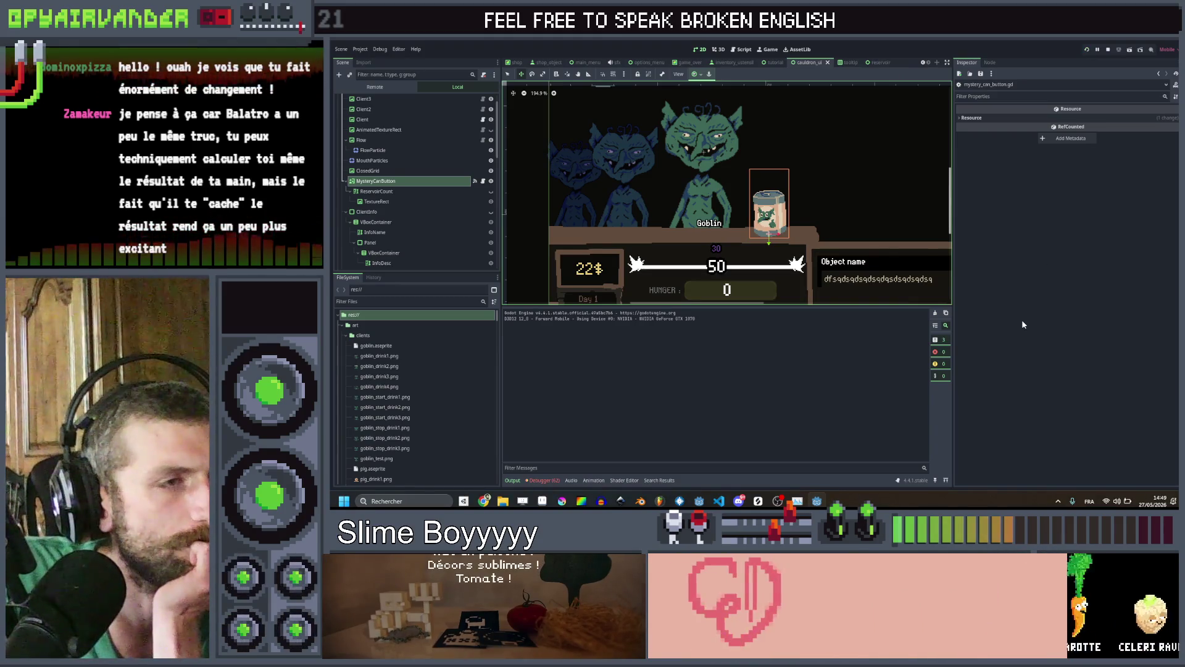
key(F5)
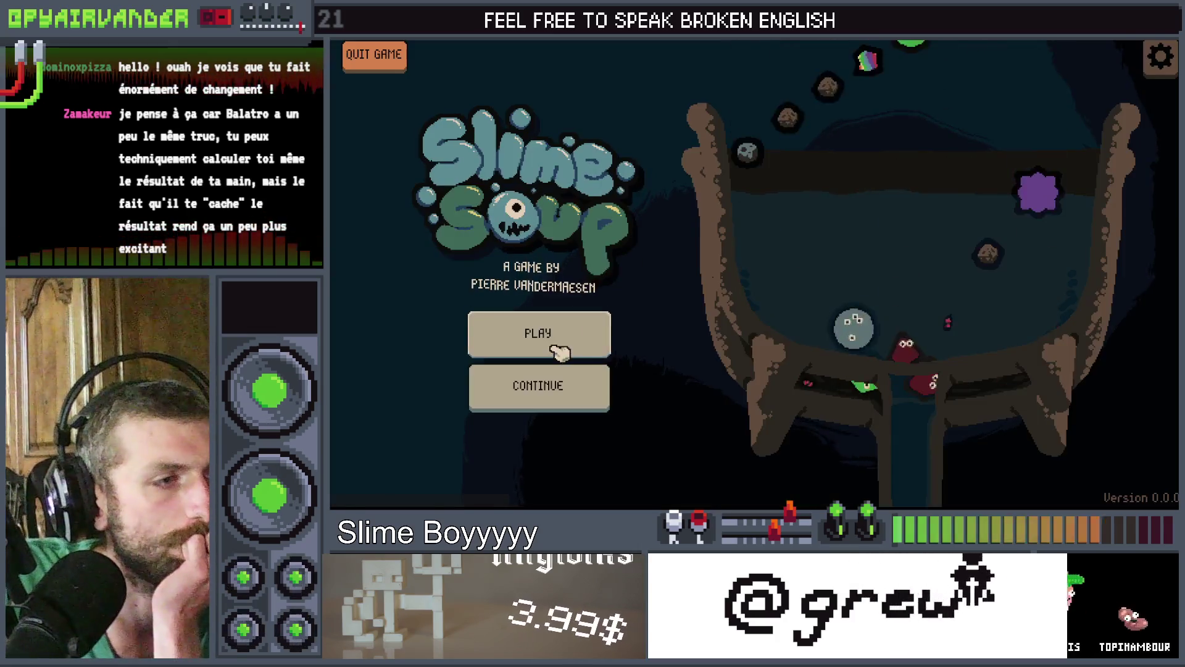
click(539, 332)
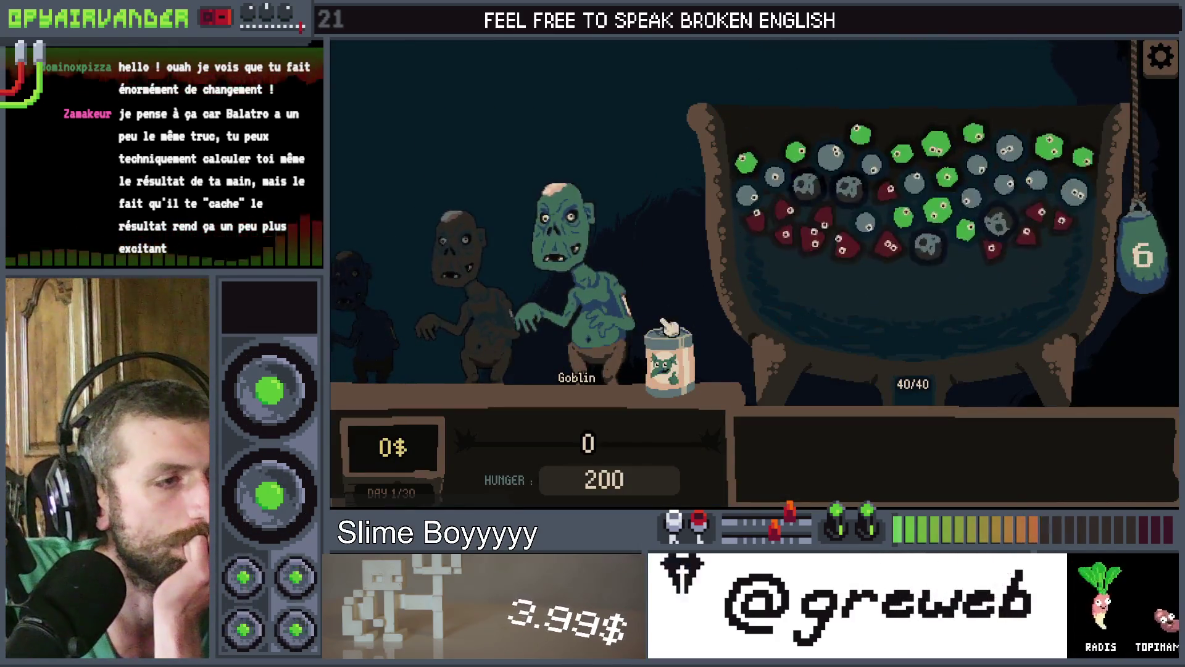
click(907, 193)
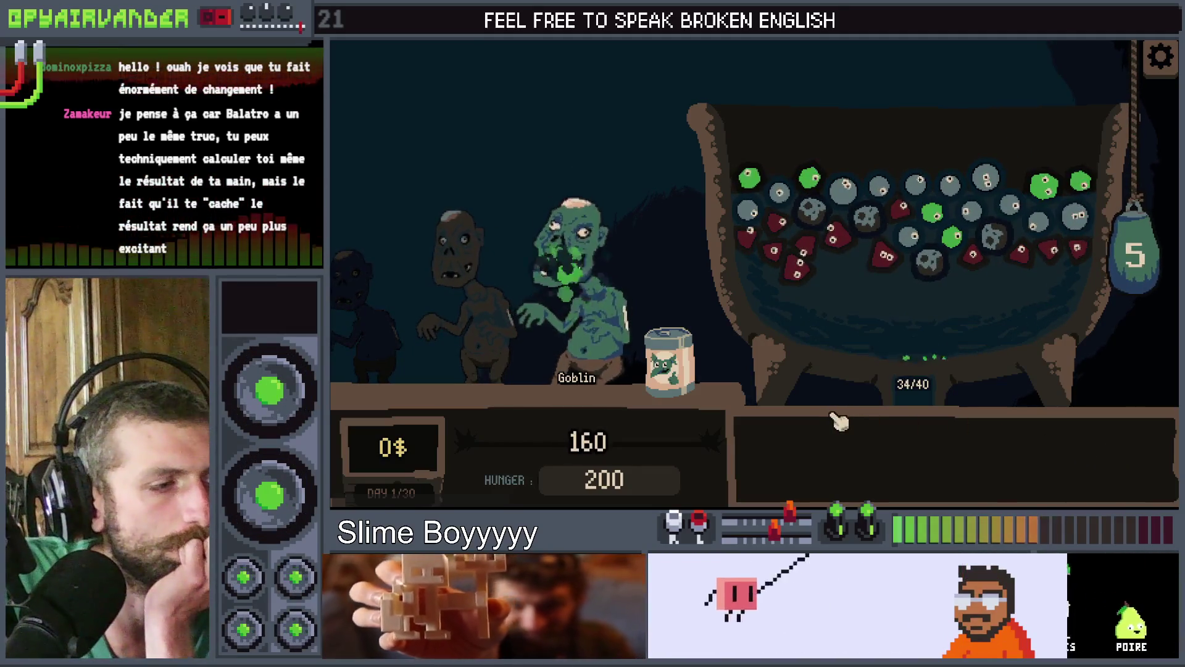
click(687, 370)
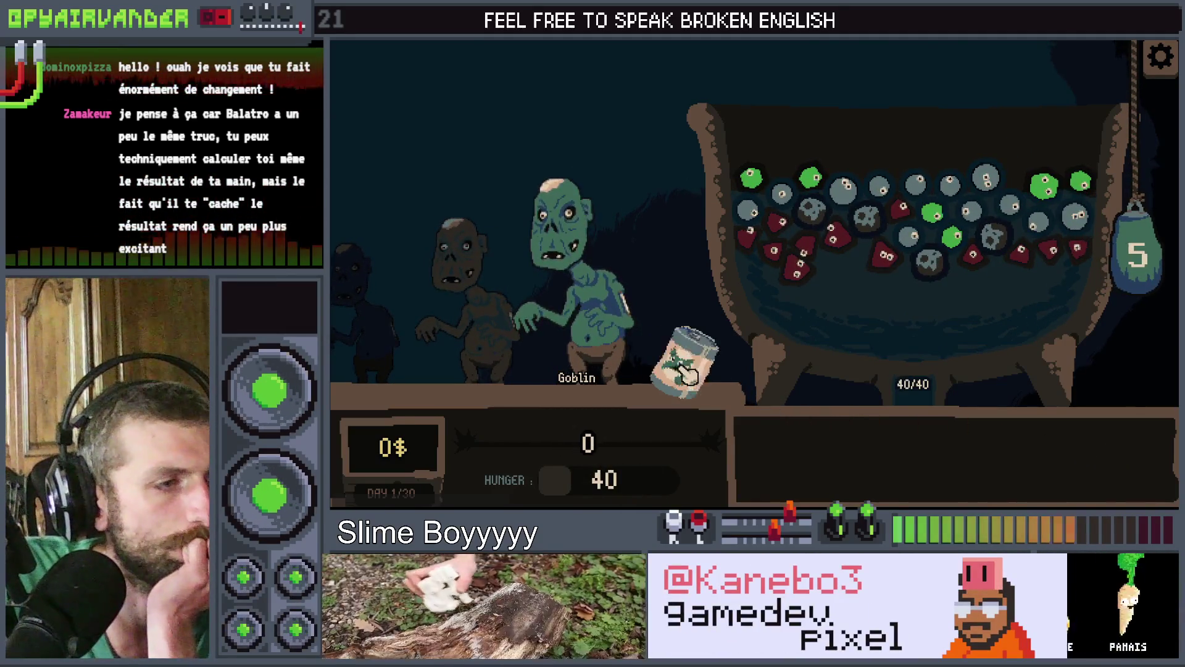
click(789, 269)
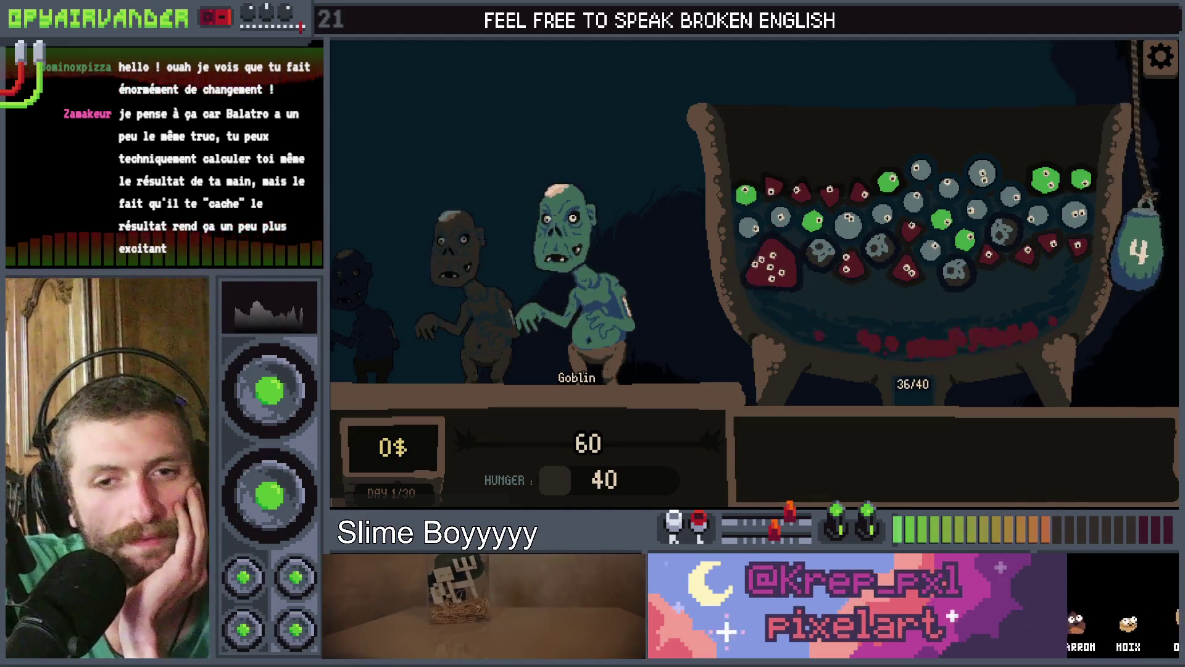
key(alt+F4)
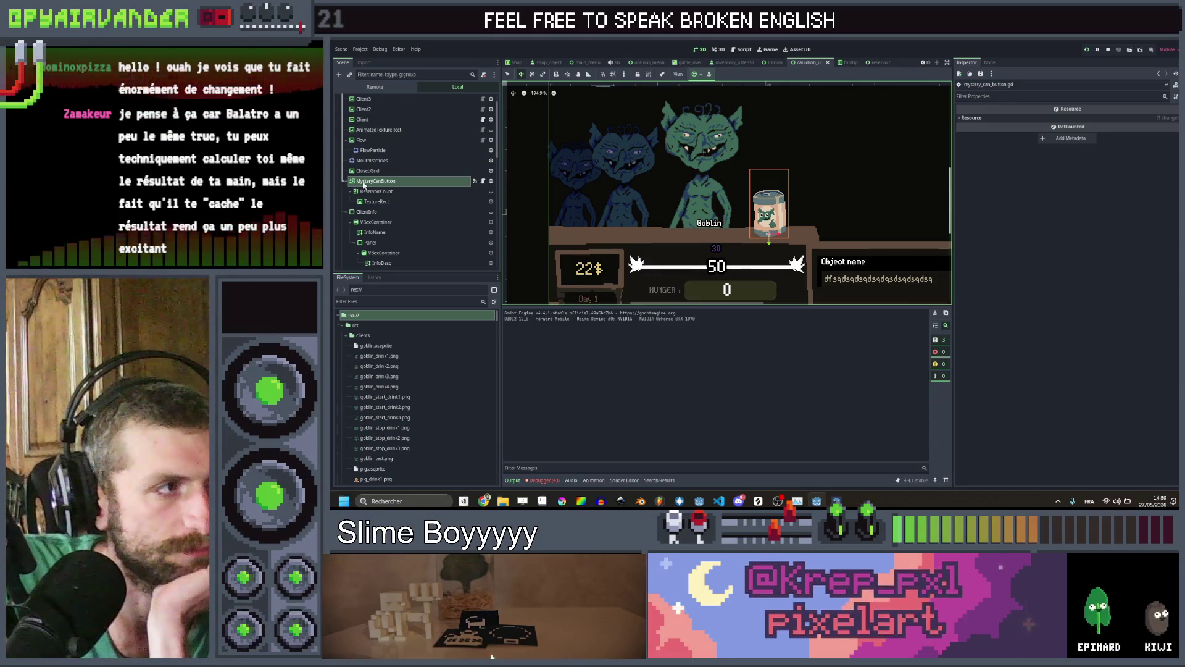
Change the MysteryCanButton's Transform Pivot Offset y value in the Inspector
click(387, 181)
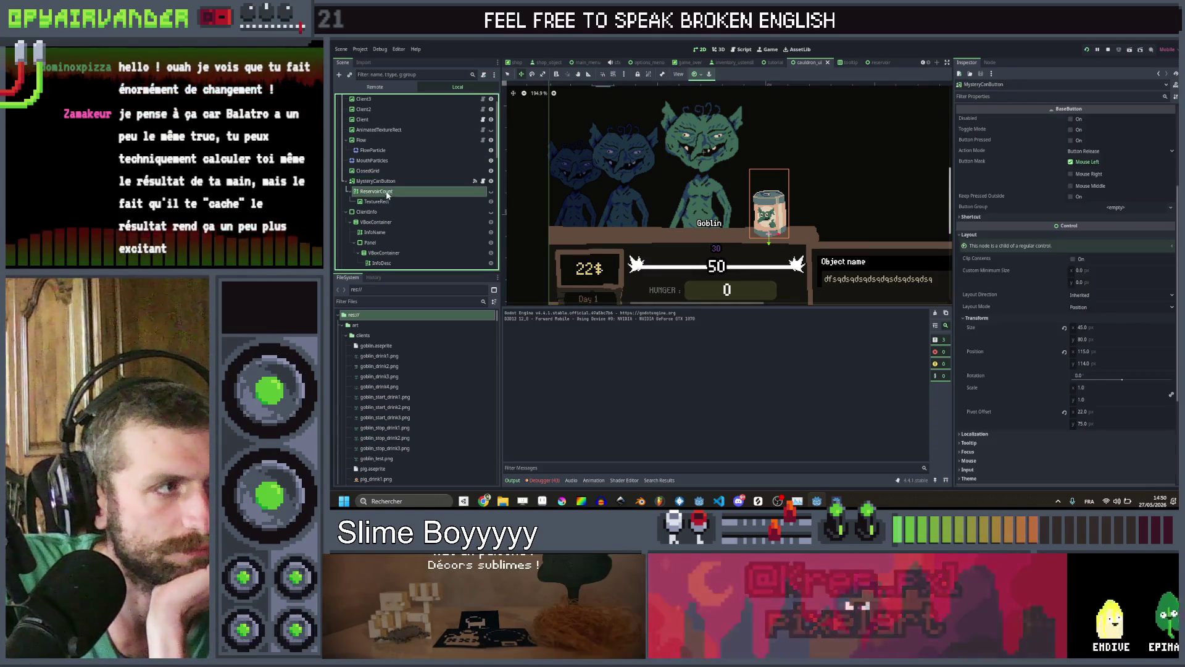
scroll(1097, 300, down, 2)
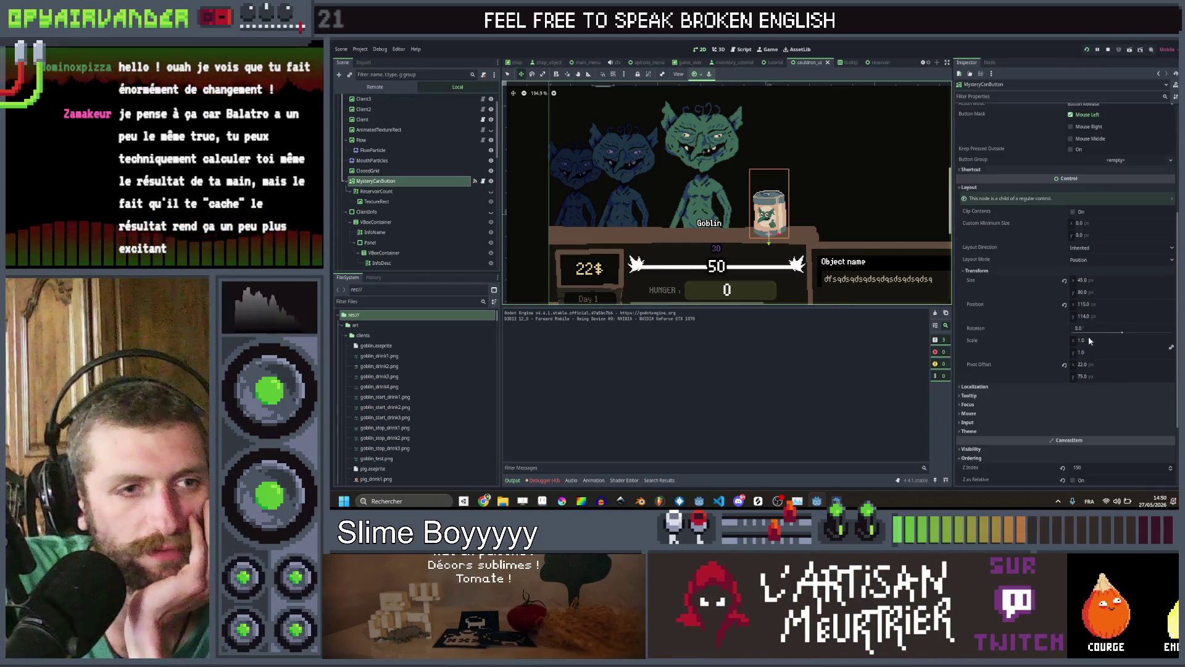
click(1089, 374)
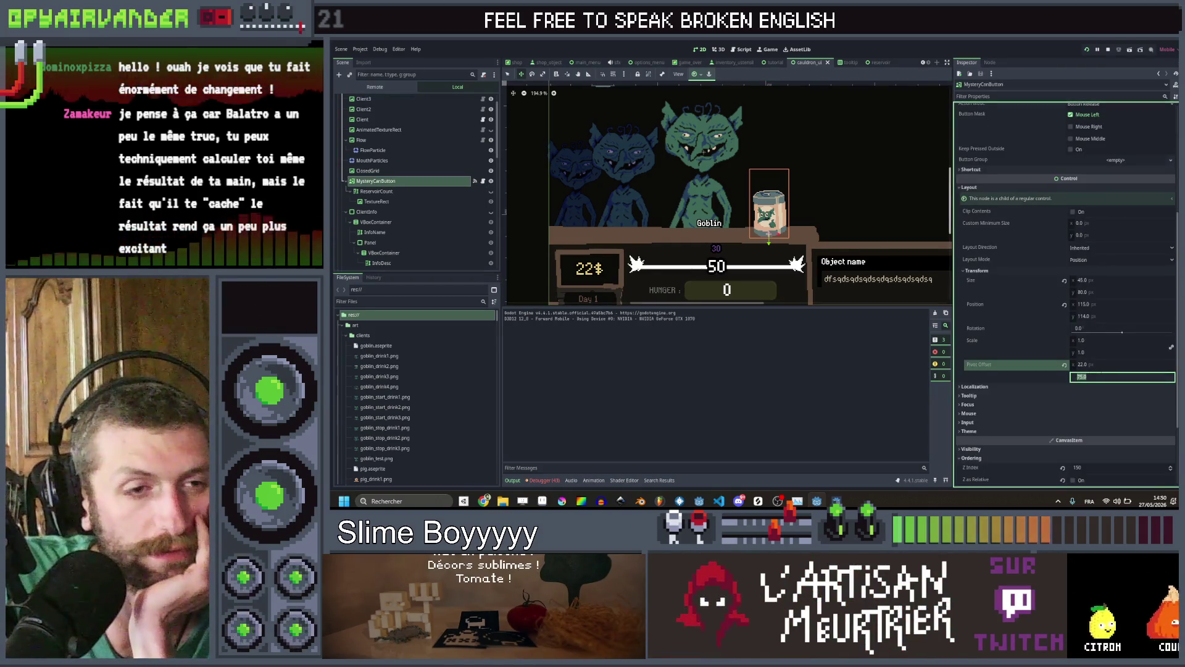
key(Return)
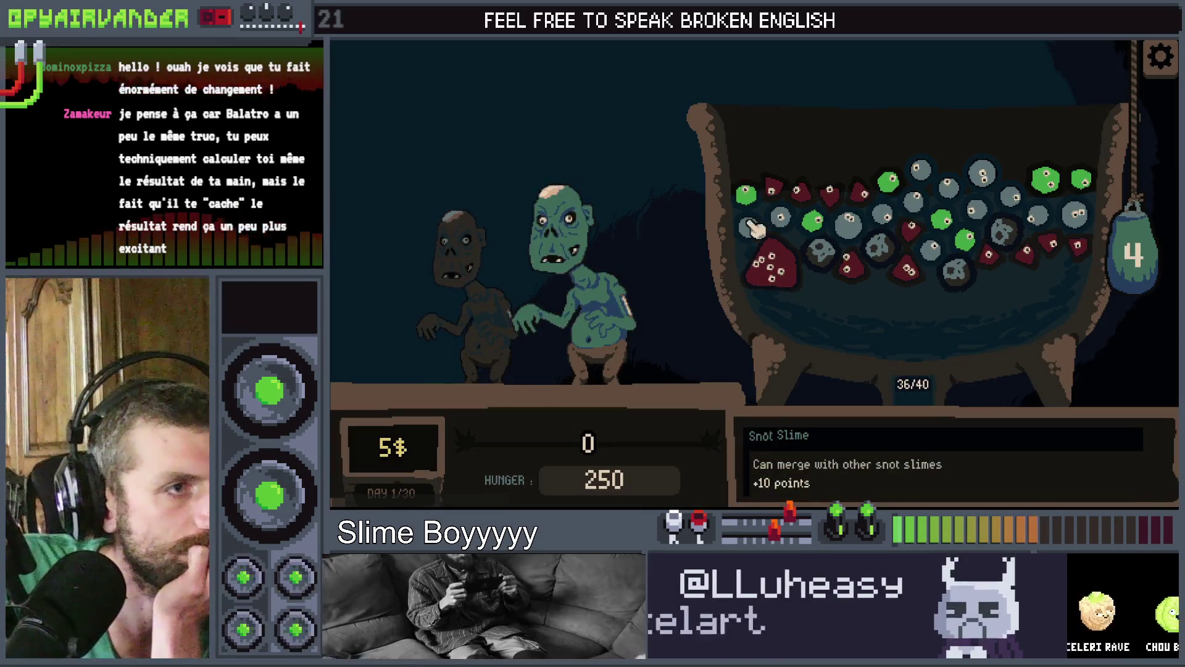
Pop a chain of snot slimes in the running game, then return to the mystery_can_button.gd script
click(852, 225)
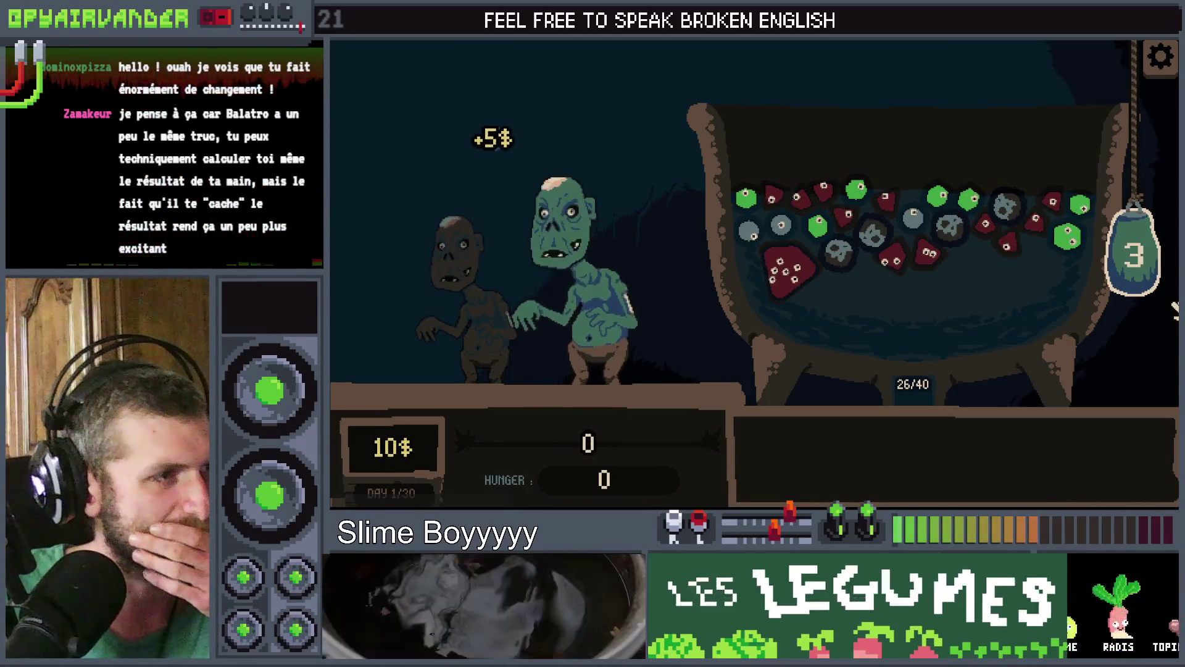
mouse_move(773, 207)
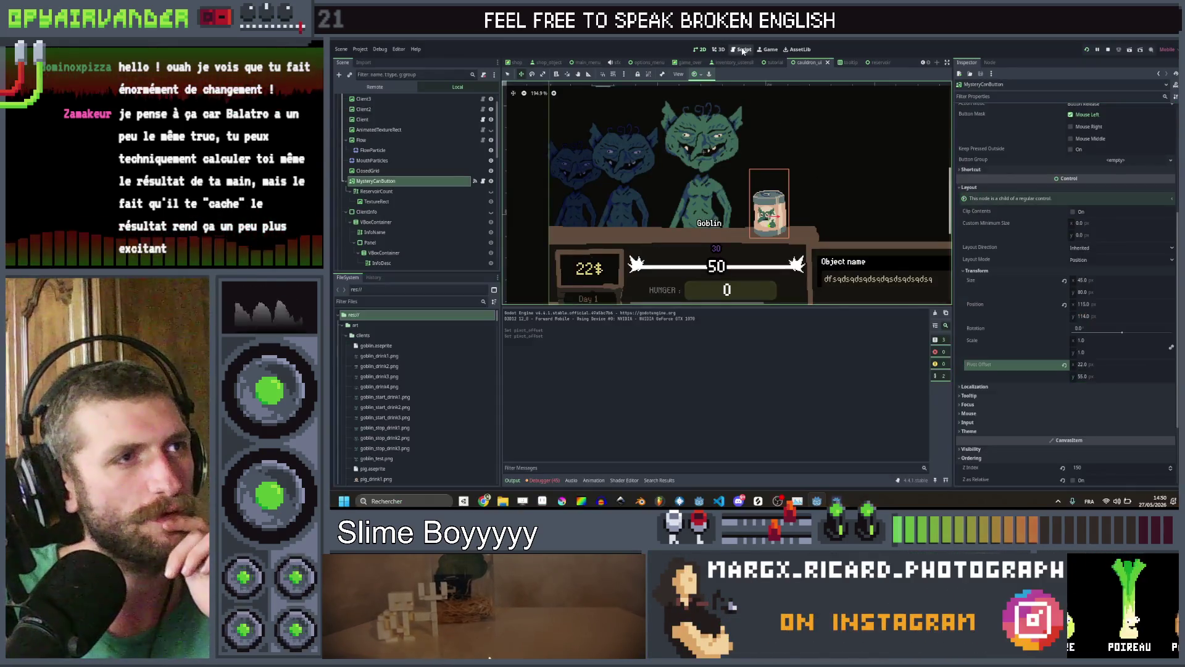
click(743, 50)
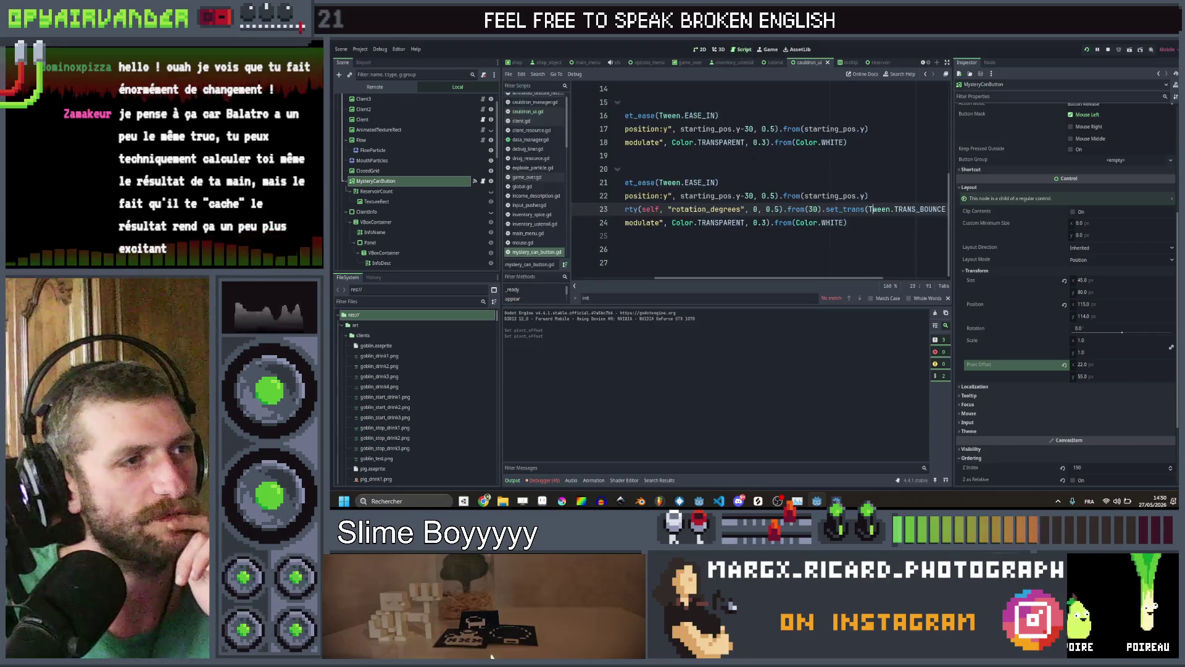
Add a show() call as the first line of appear(), save the script, and relaunch the game
scroll(759, 185, up, 10)
click(766, 142)
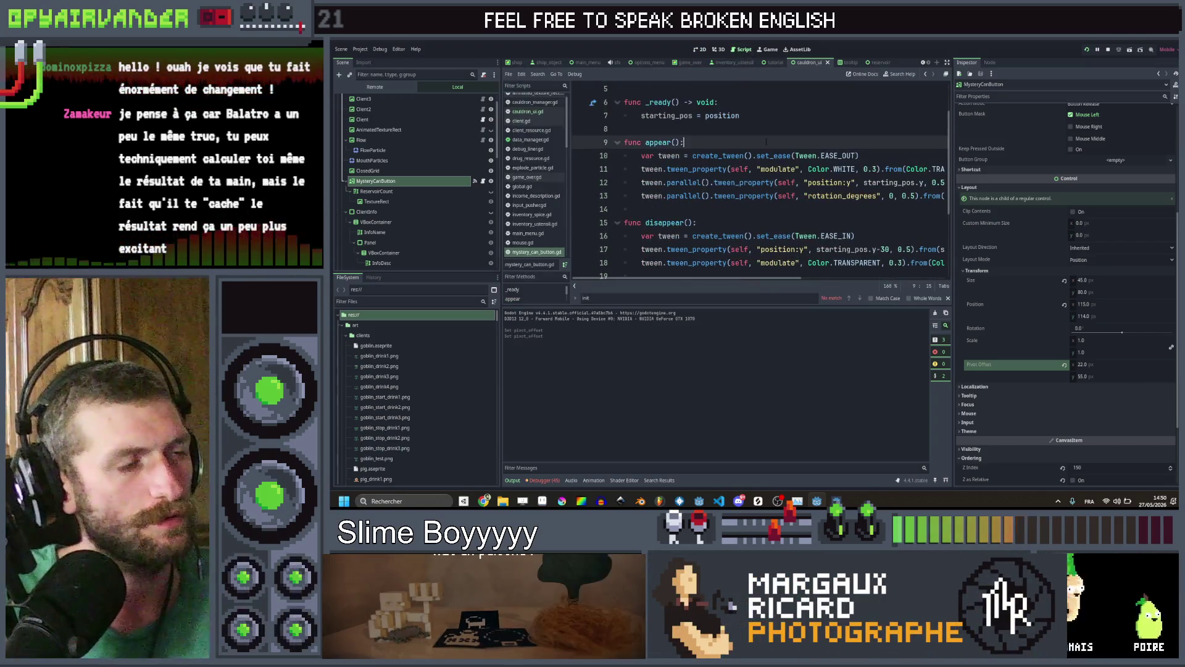
key(Return)
text(sho)
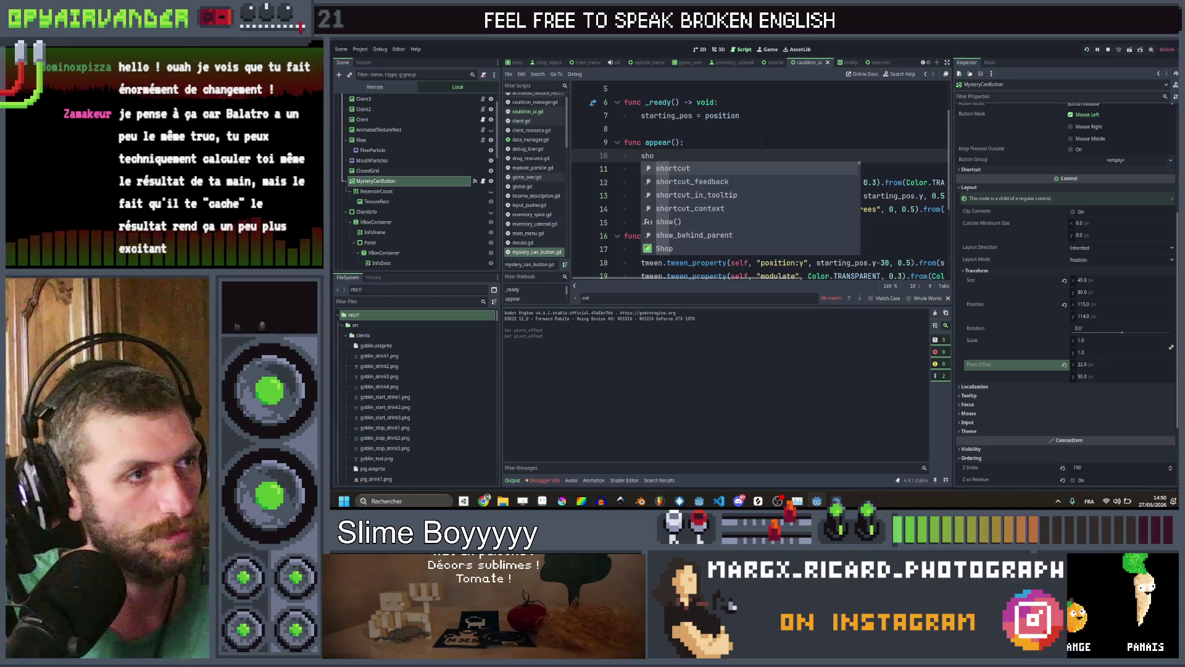
key(Return)
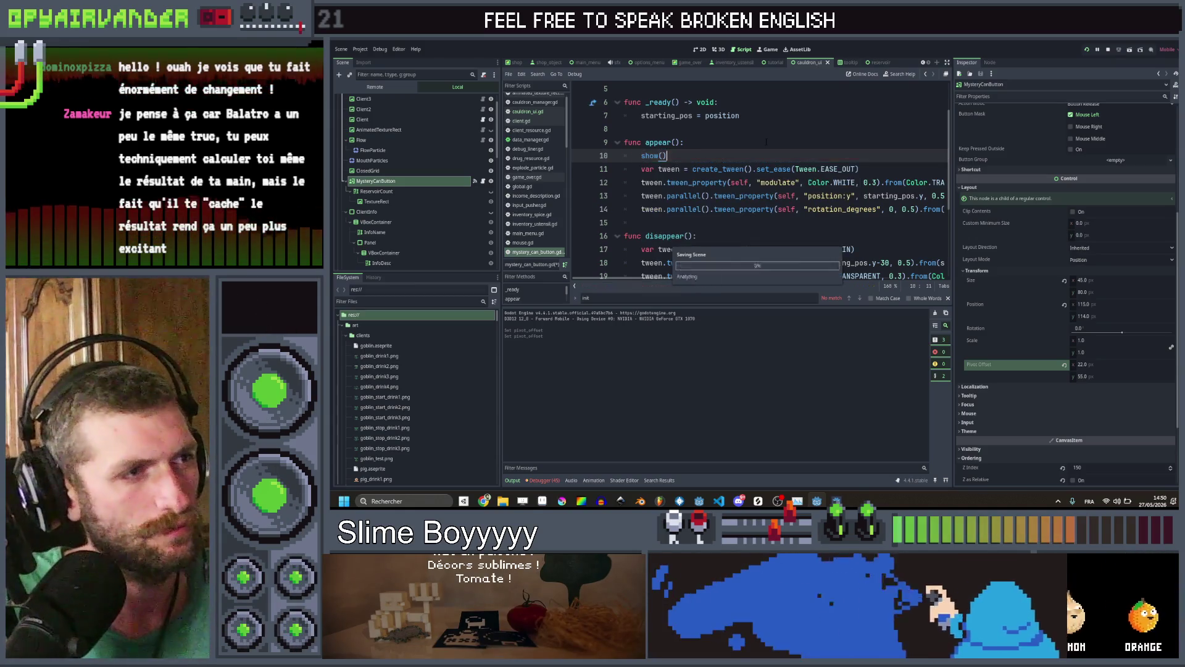
click(1086, 51)
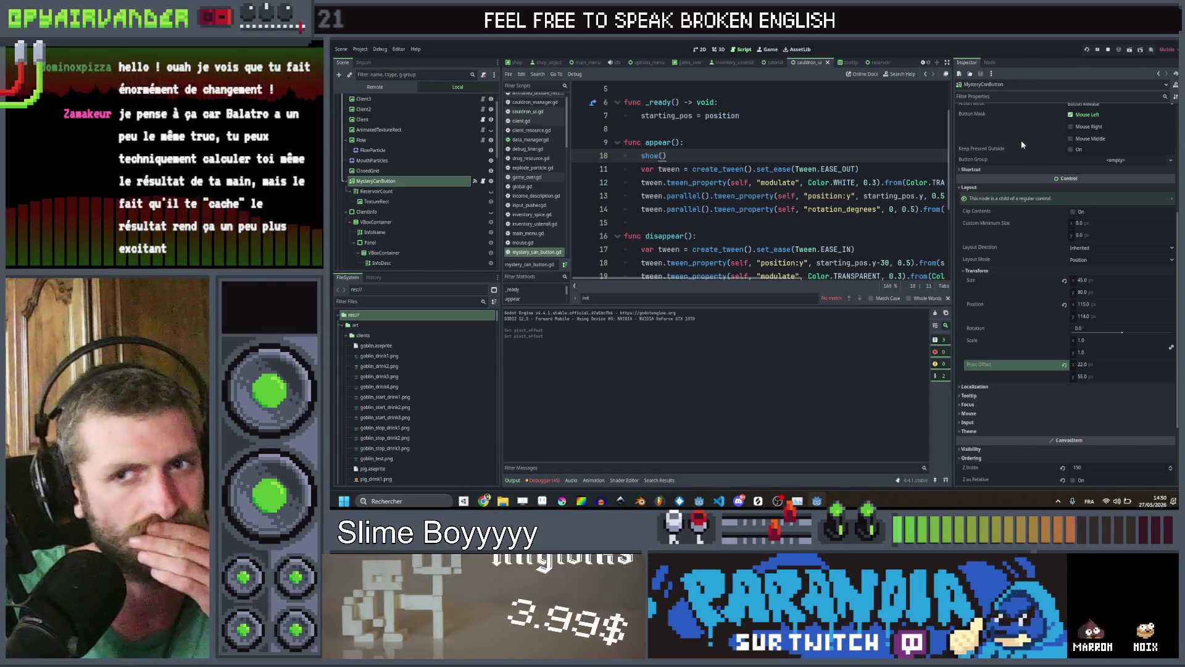
key(F5)
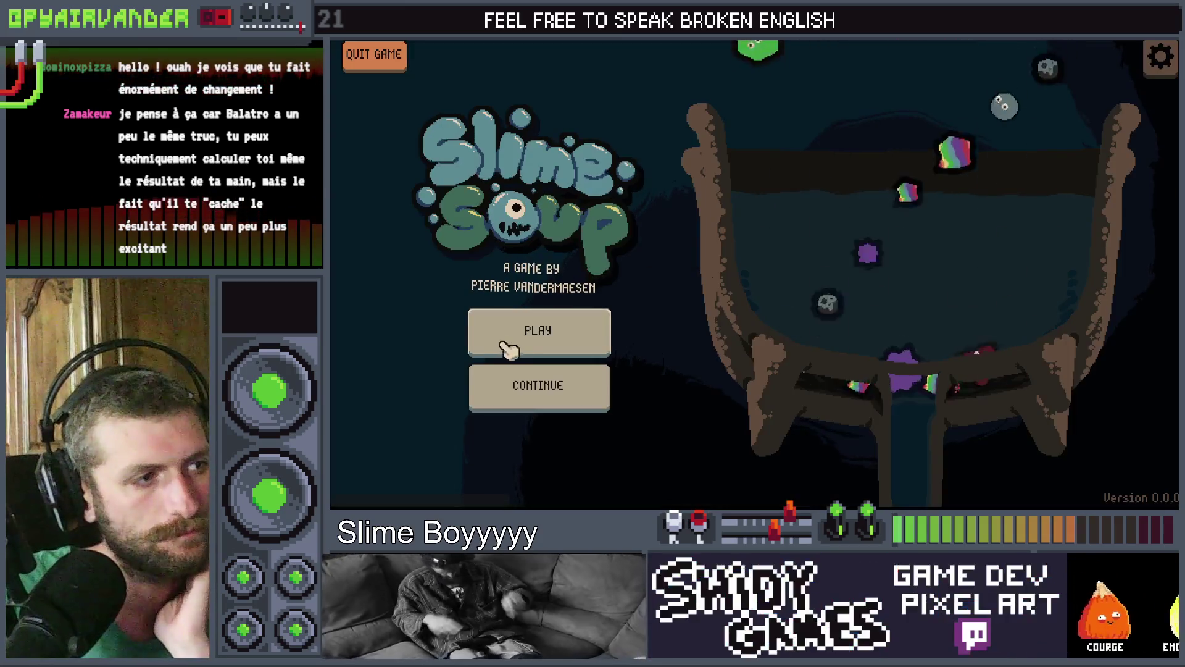
Start a new game, pop snot and pus slimes, then use the mystery can to add slimes
click(586, 318)
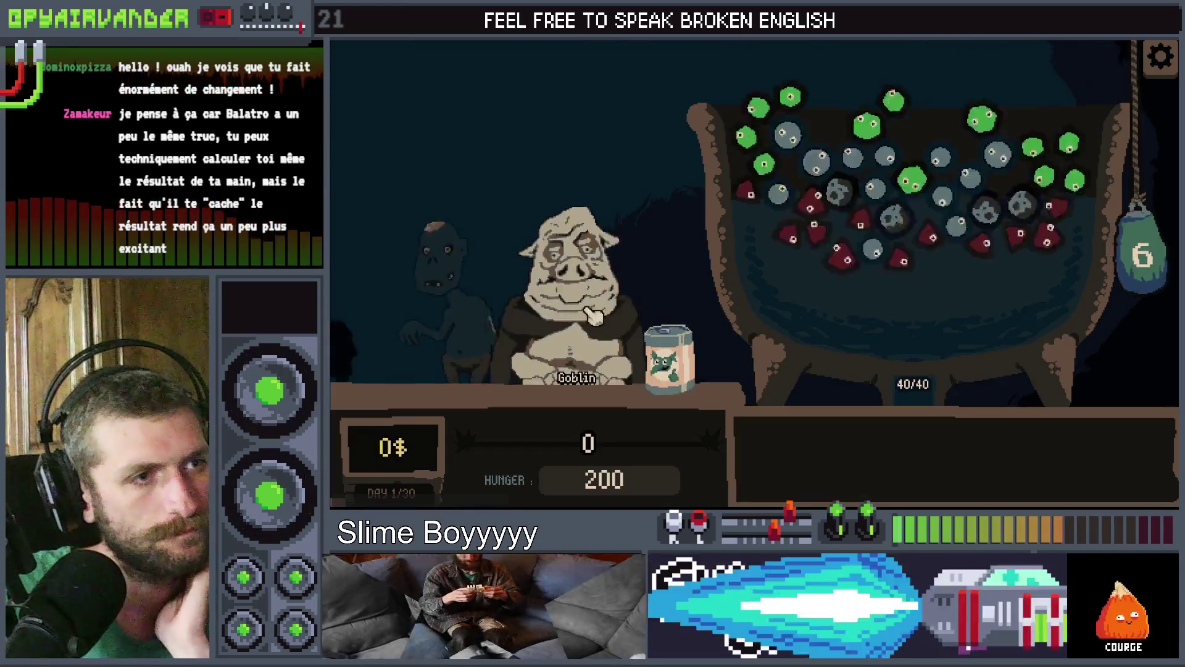
click(834, 207)
click(833, 206)
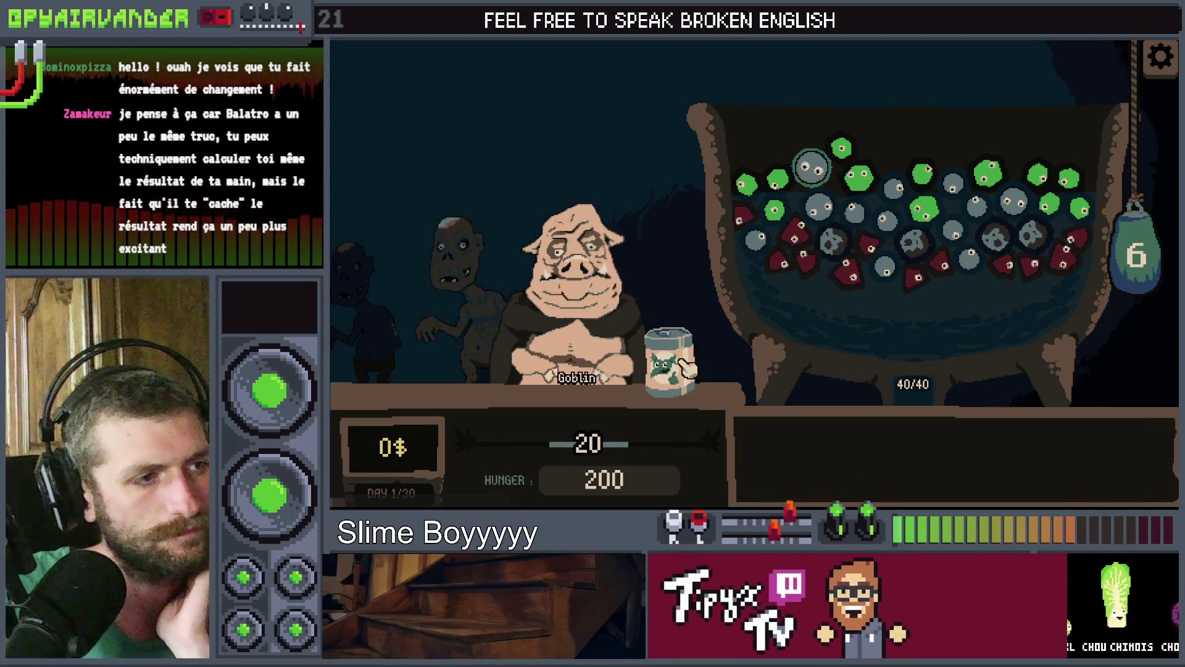
mouse_move(807, 174)
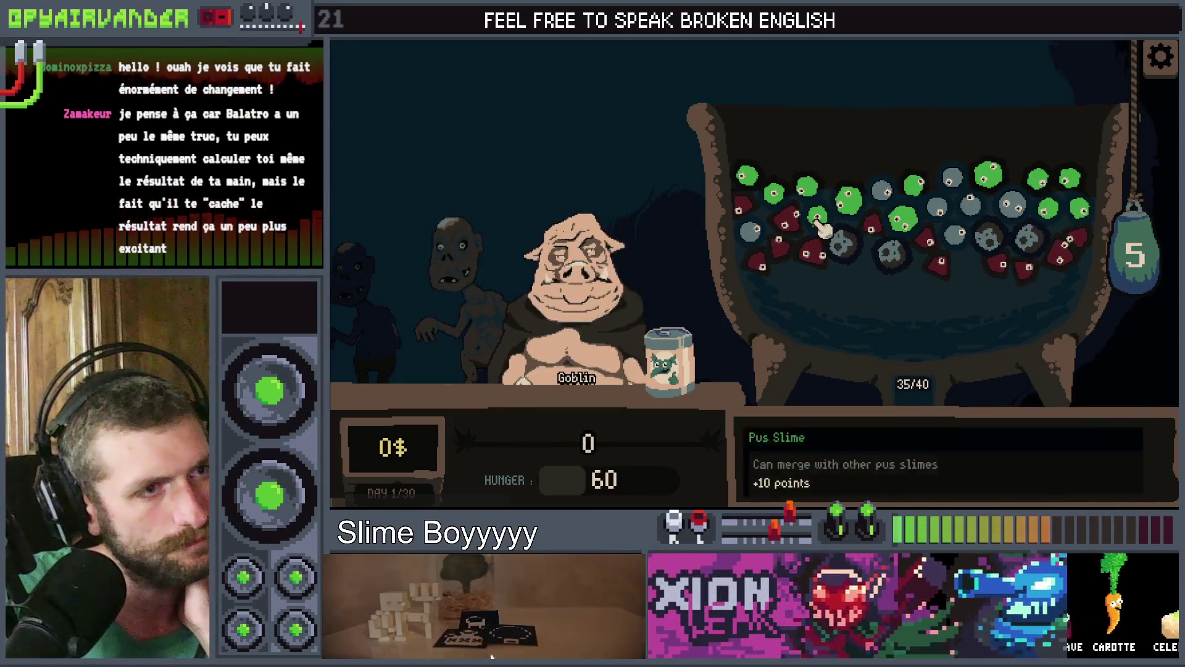
click(841, 227)
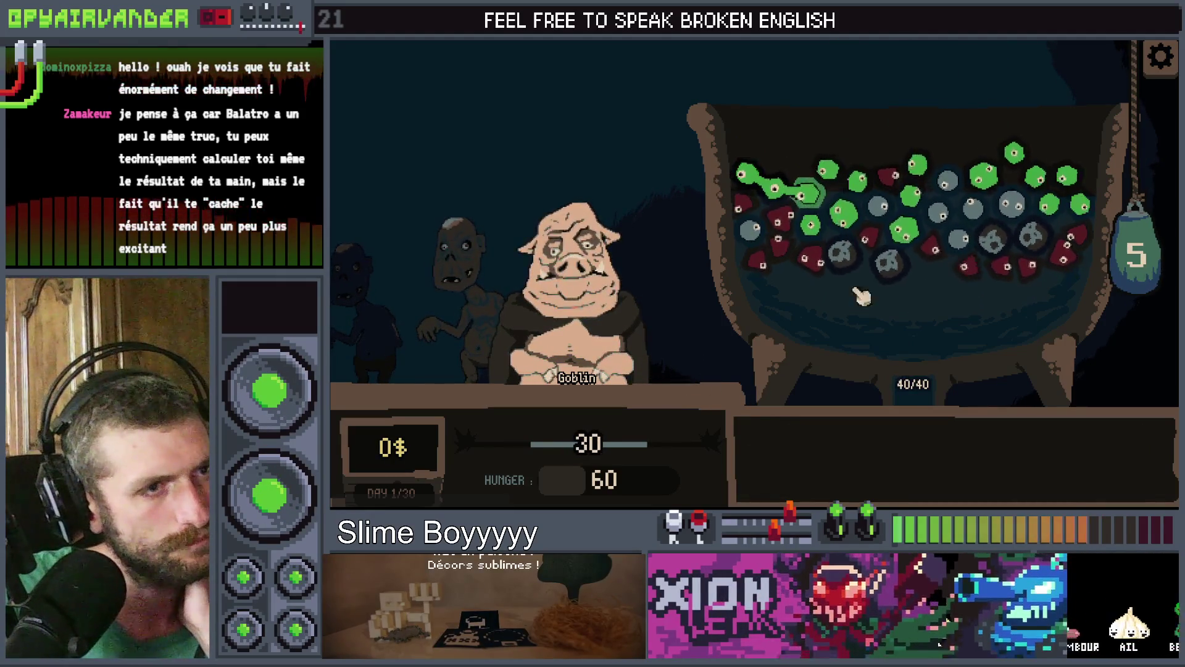
click(904, 210)
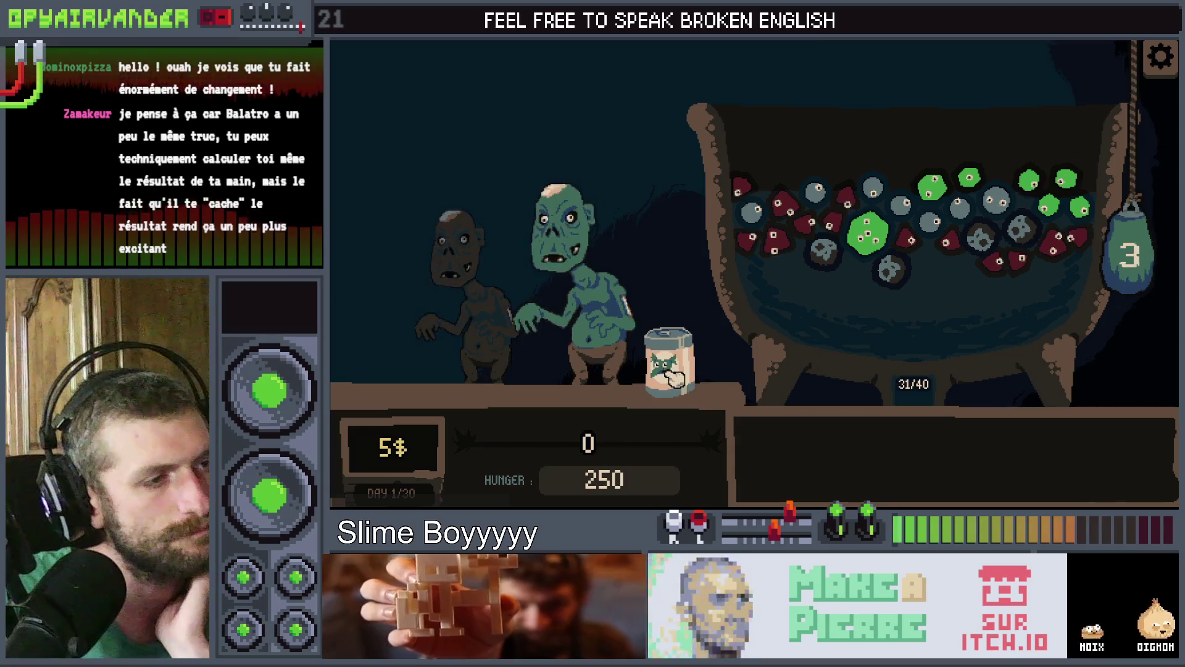
click(673, 377)
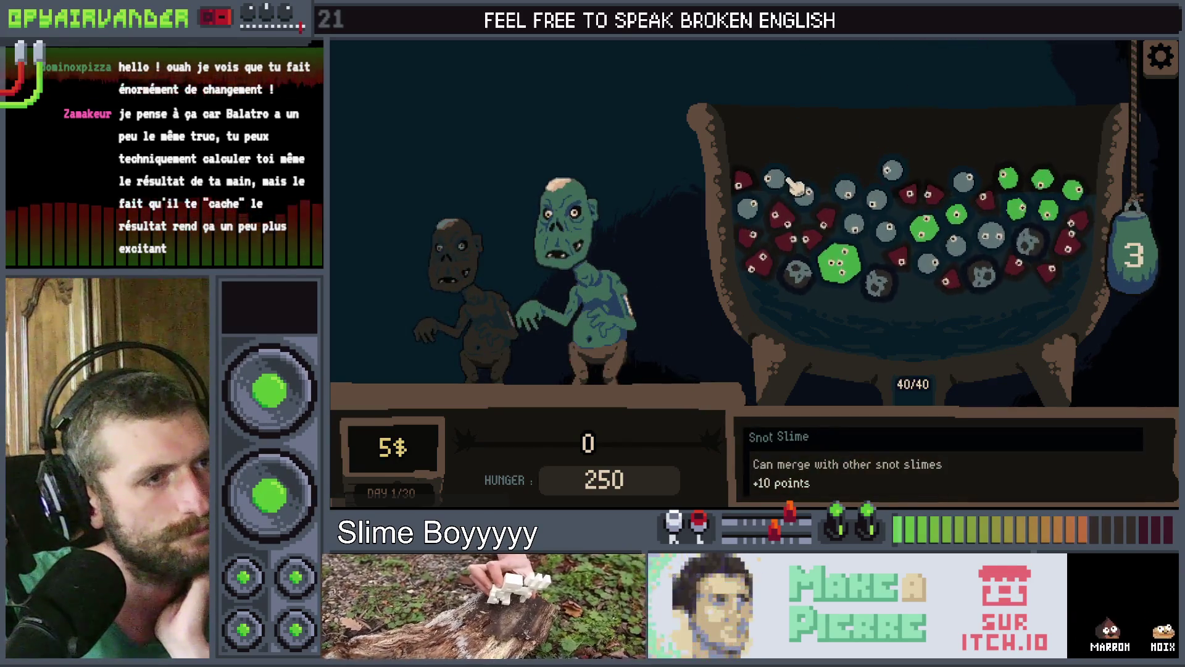
Pop snot slimes, serve the combo to the customer, pop blood slimes, then stop the game
click(783, 181)
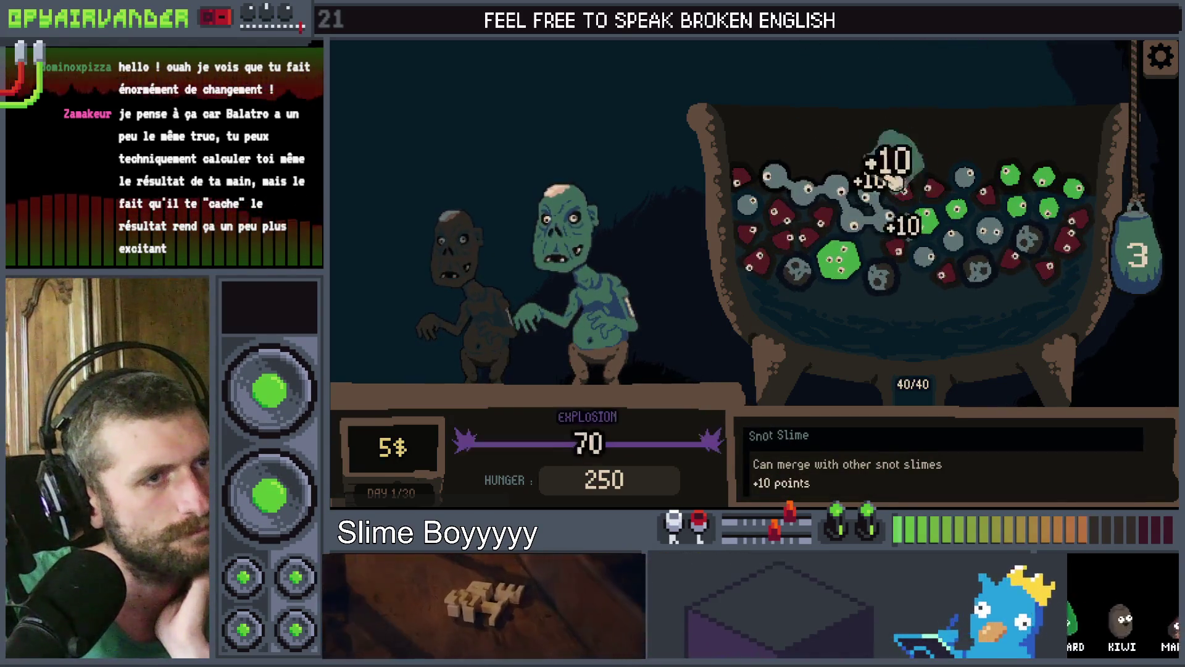
click(1123, 250)
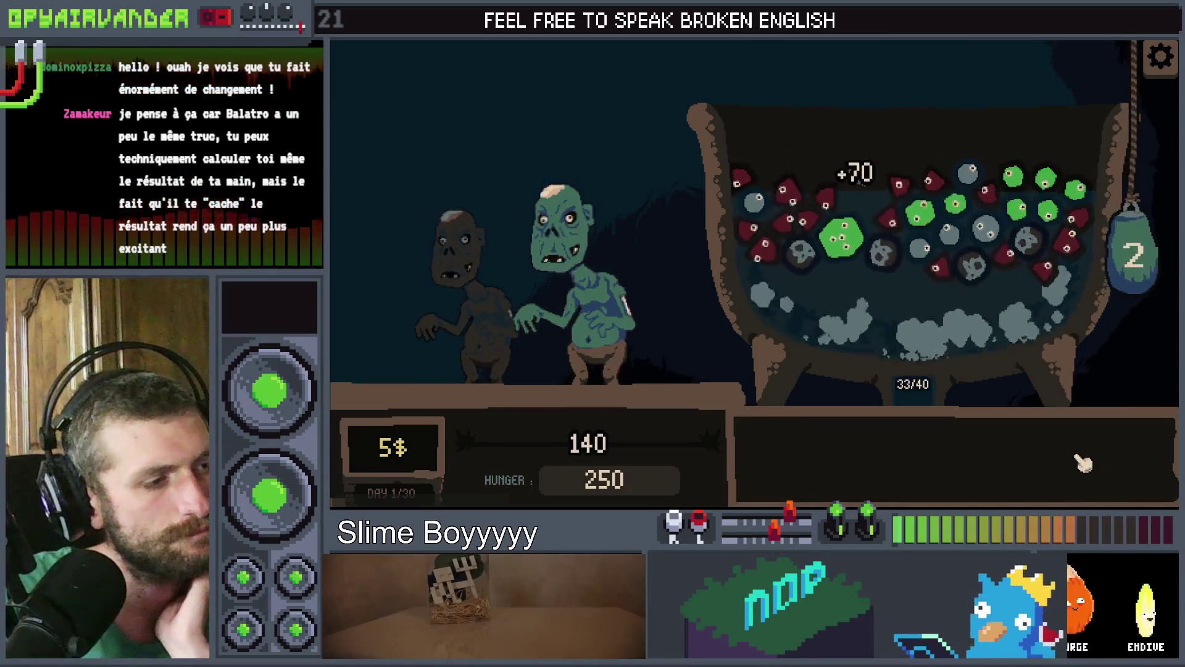
mouse_move(936, 216)
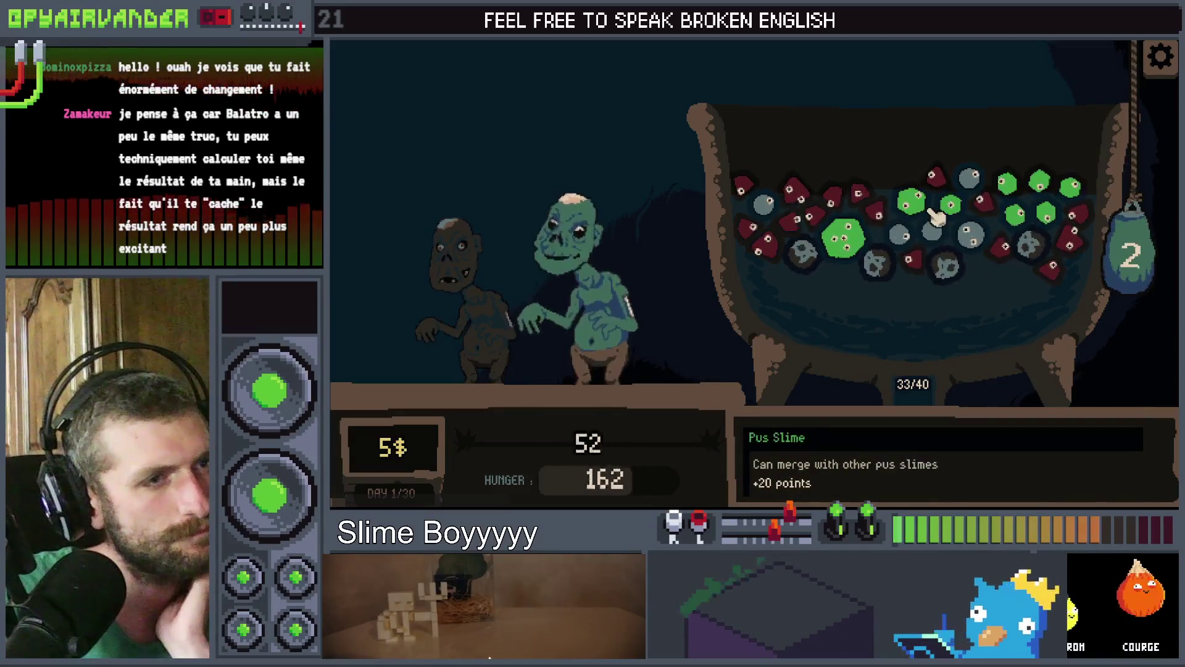
click(753, 237)
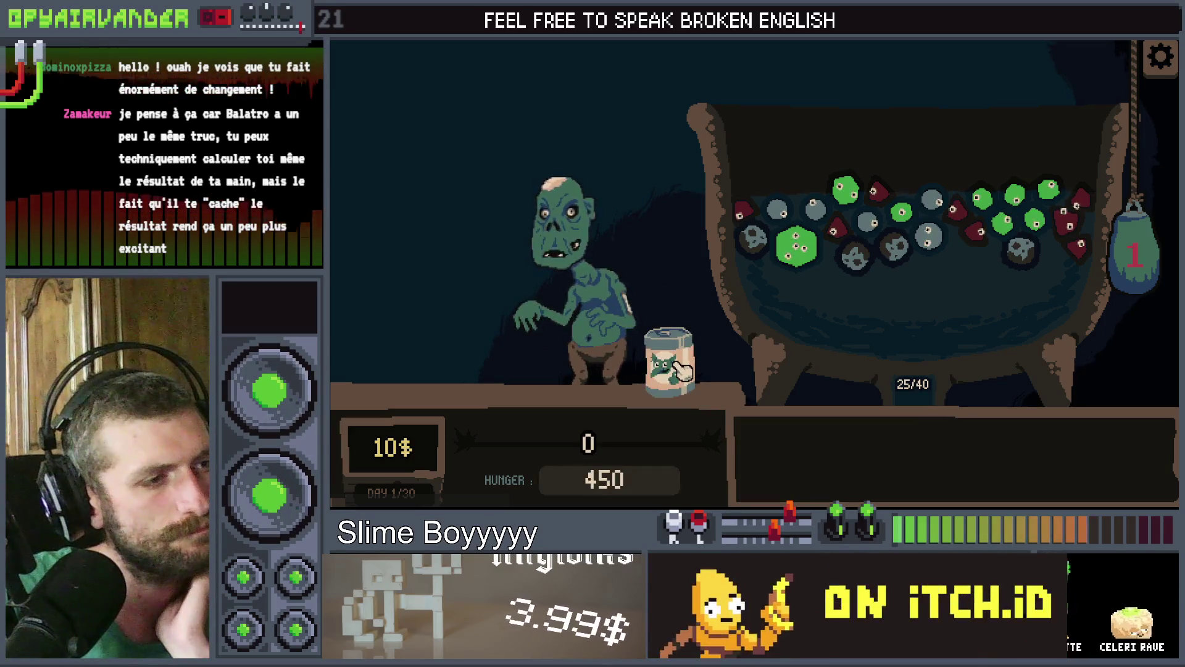
mouse_move(1027, 229)
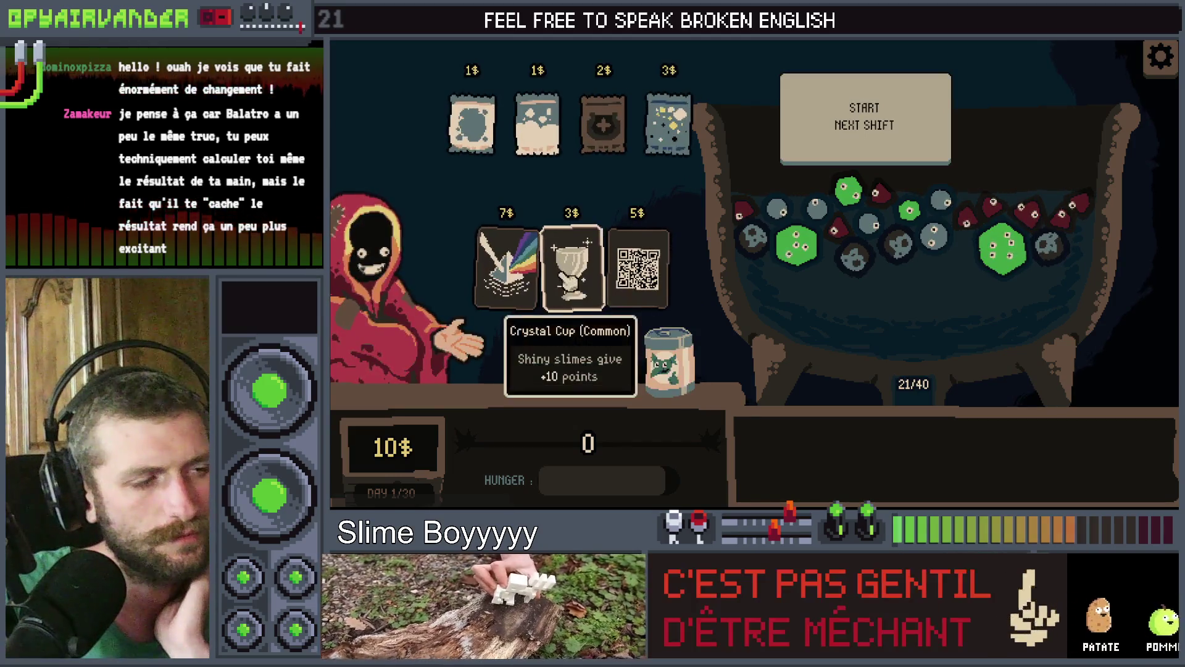
mouse_move(676, 300)
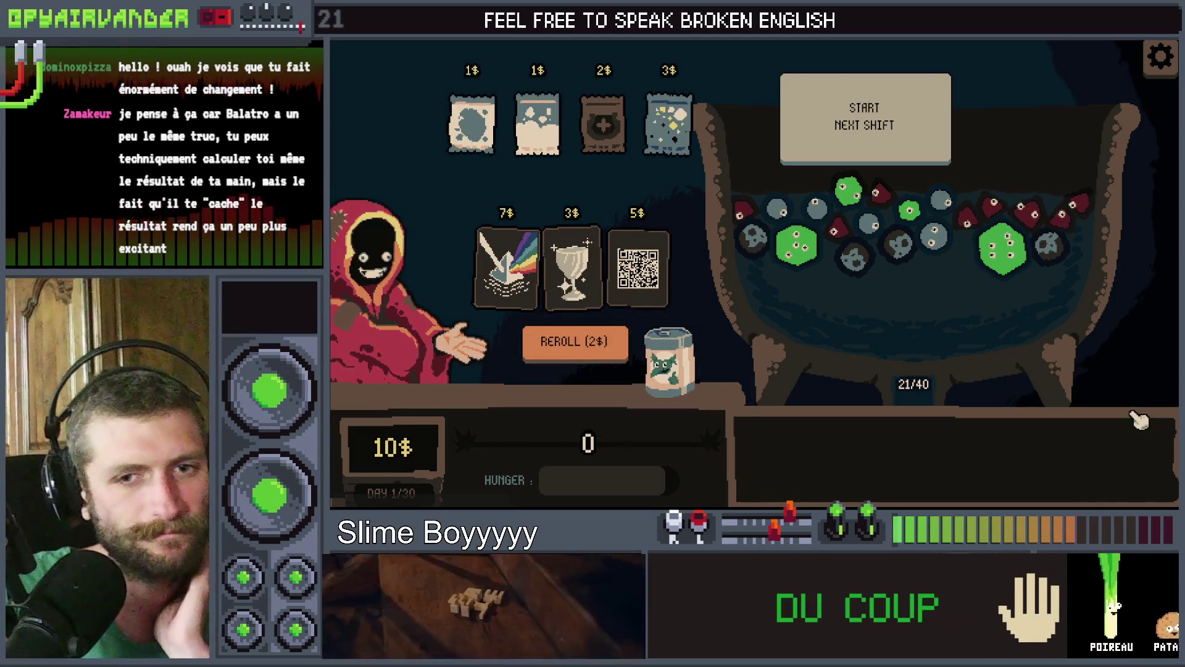
key(F8)
Put the caret at the disappear function header, then select the appear function's name in mystery_can_button.gd
click(859, 235)
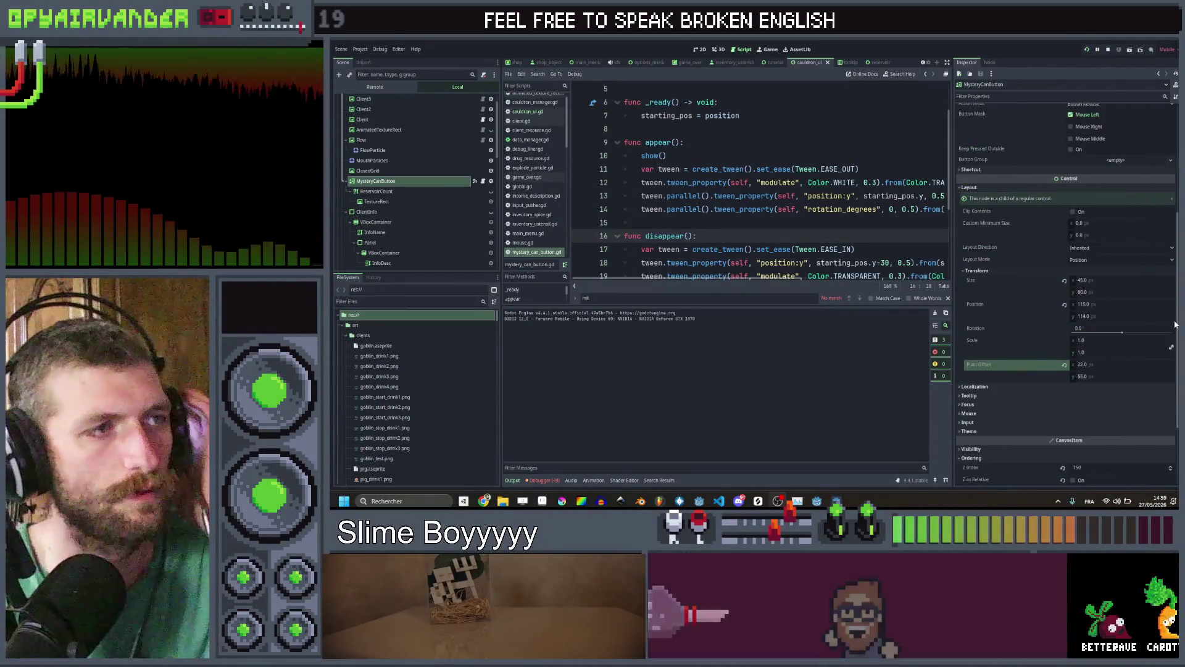
double_click(658, 141)
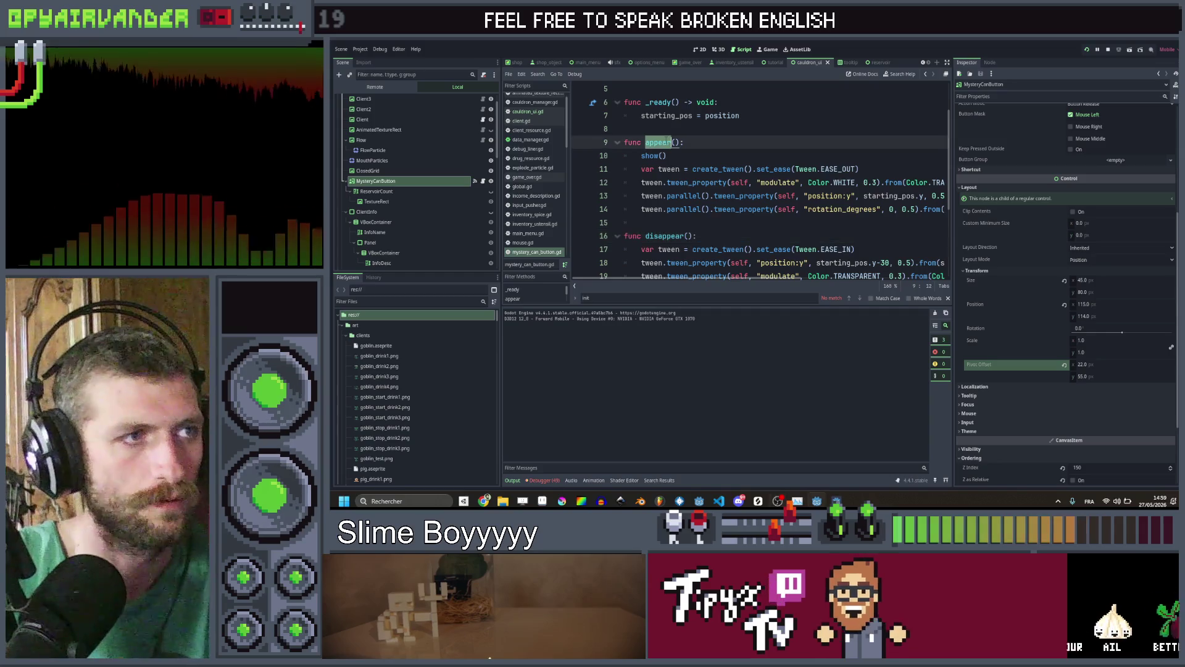
Search all scripts for 'appear' and go to the cauldron_ui.gd call at line 170
key(ctrl+shift+f)
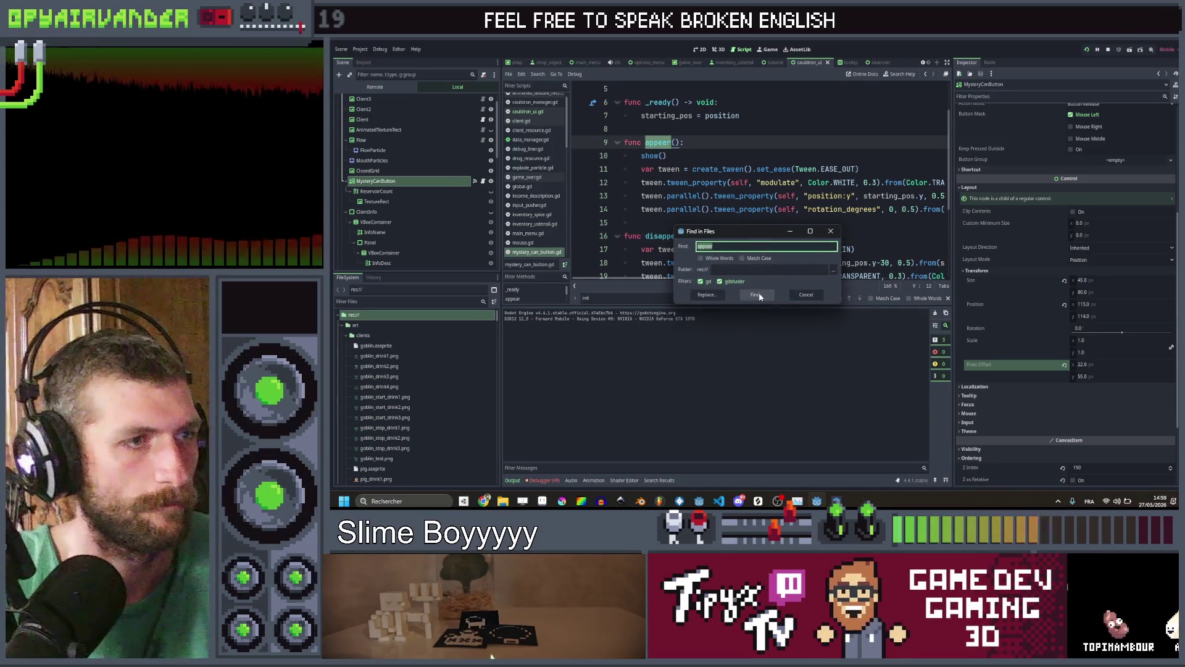
click(760, 297)
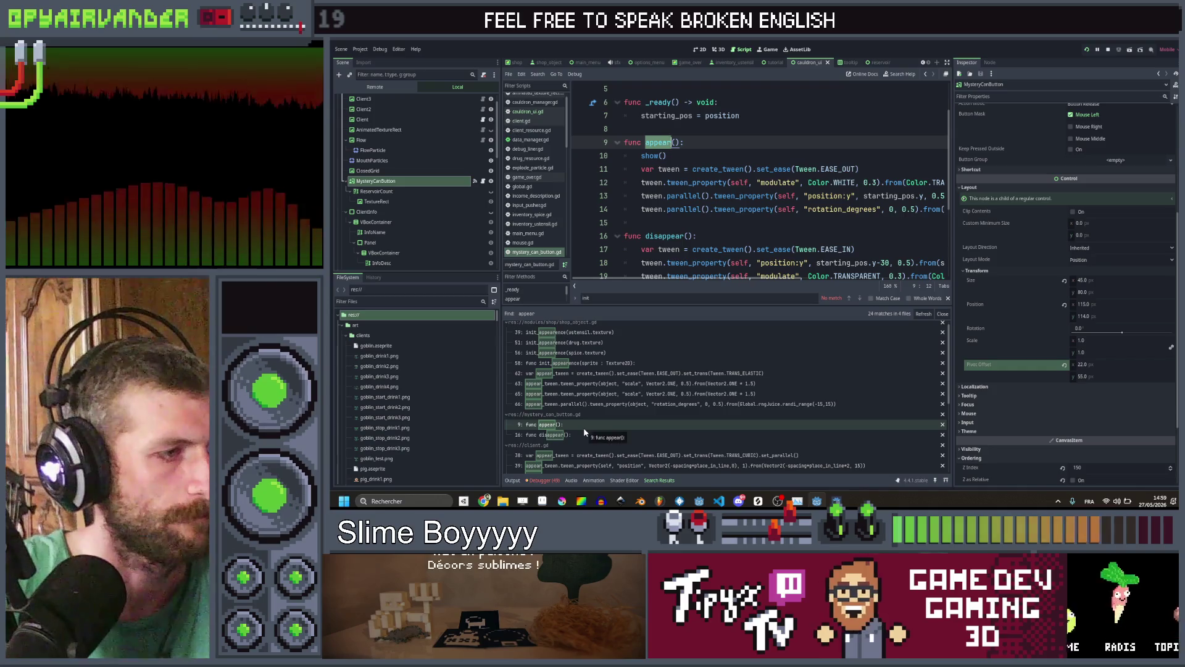
scroll(584, 432, down, 5)
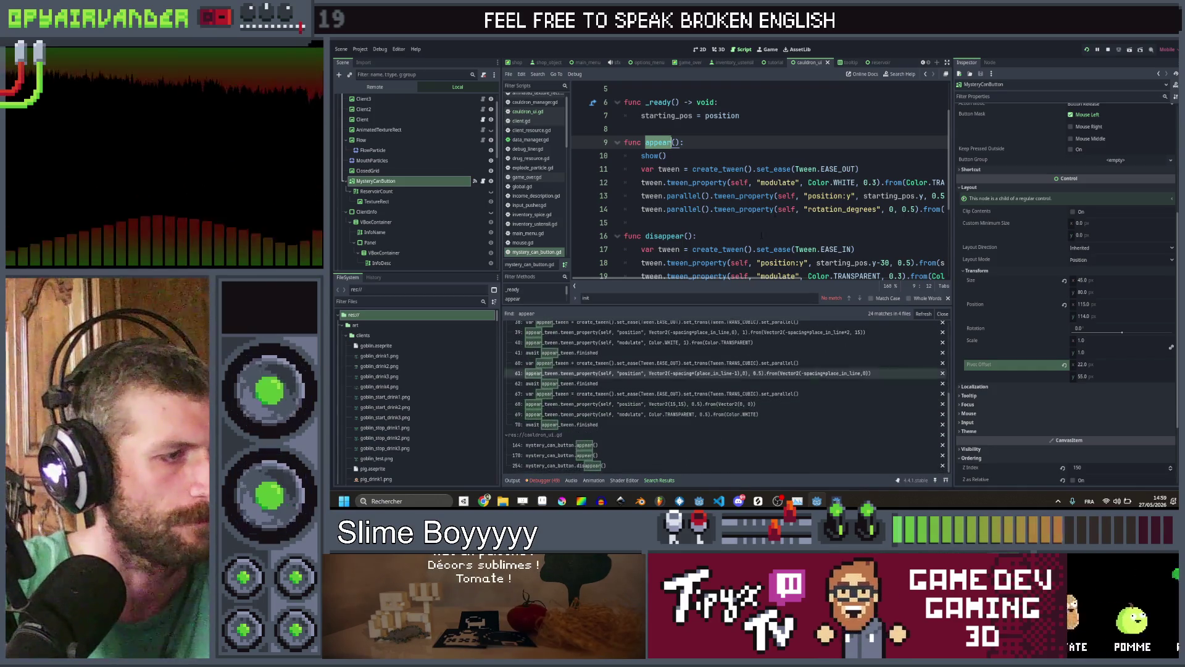
click(603, 446)
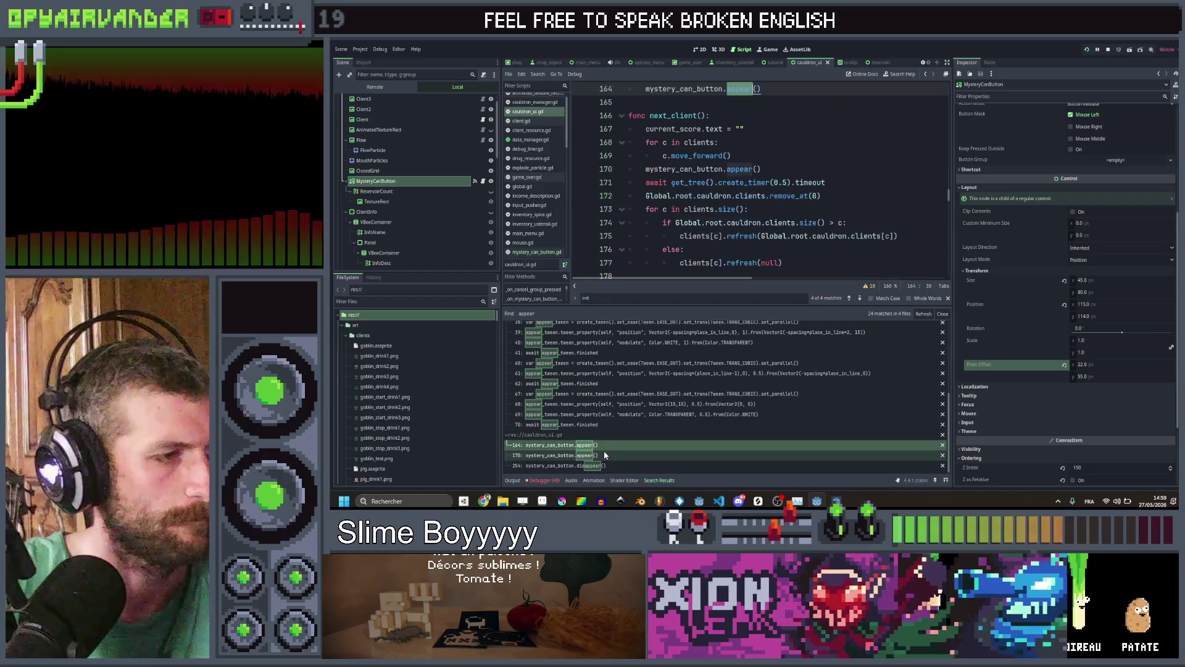
scroll(710, 272, up, 4)
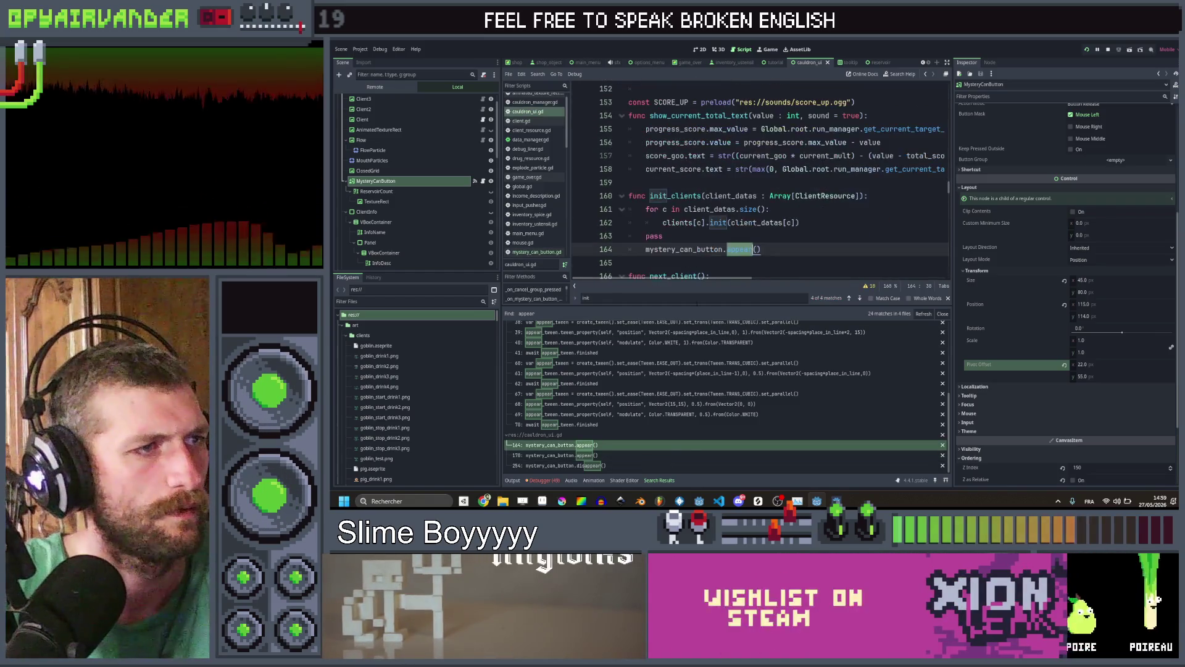
key(Down)
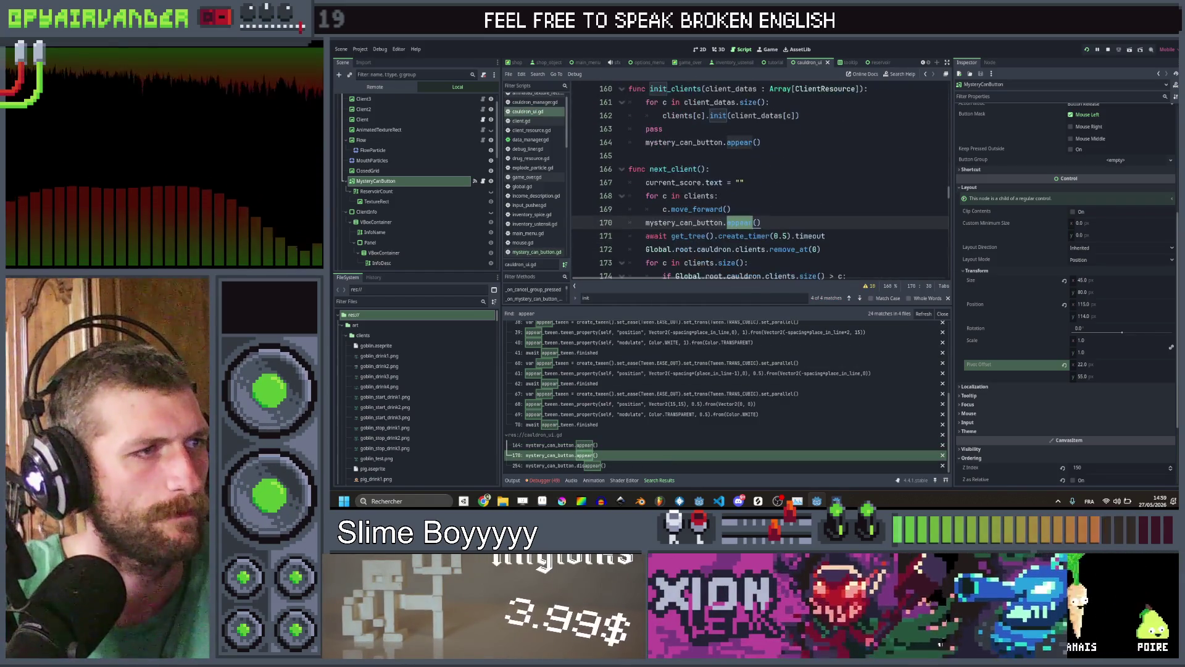
click(762, 222)
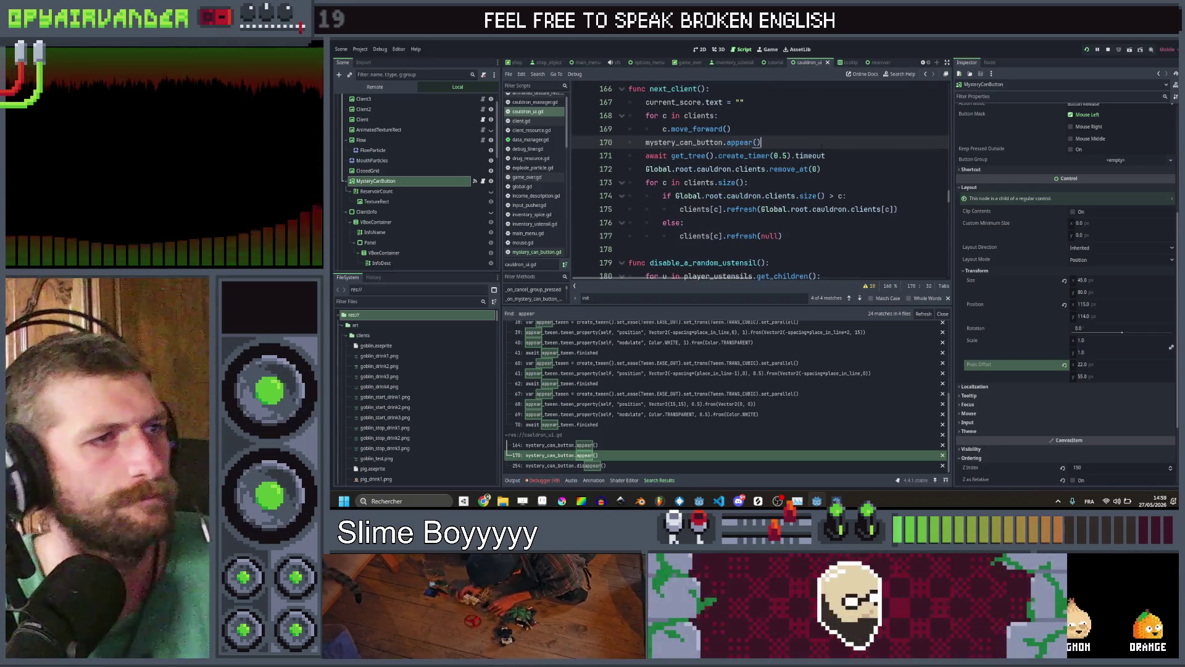
Move mystery_can_button.appear() below the timer await and the remove_at line
key(alt+Down)
key(alt+Down)
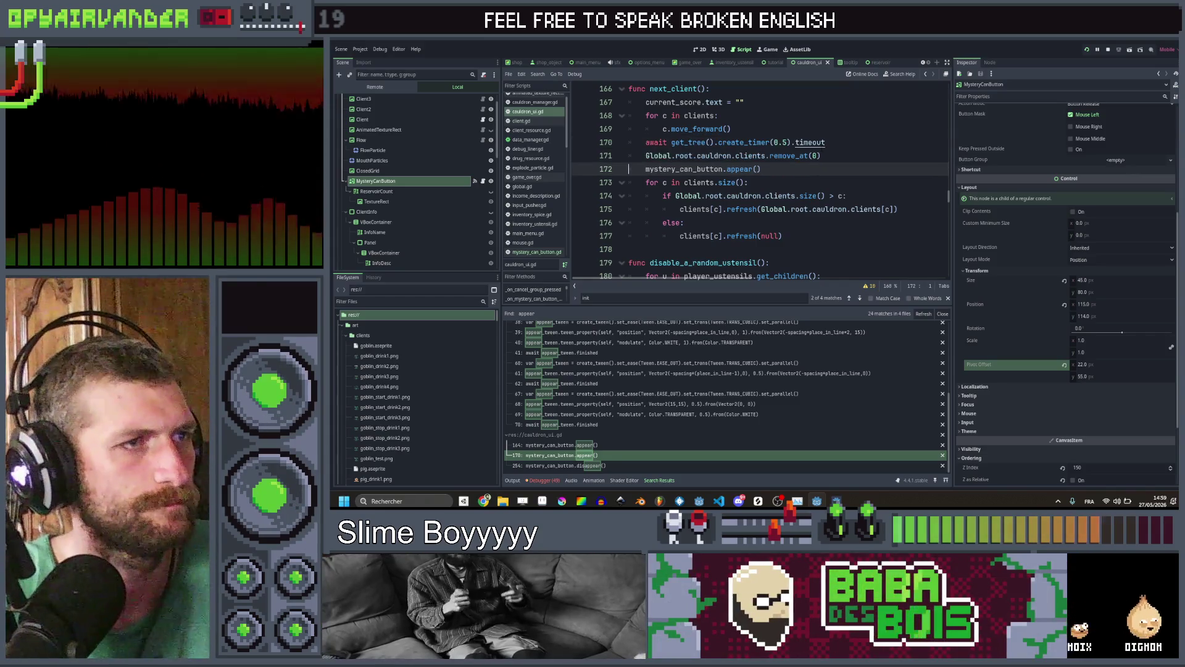
key(Return)
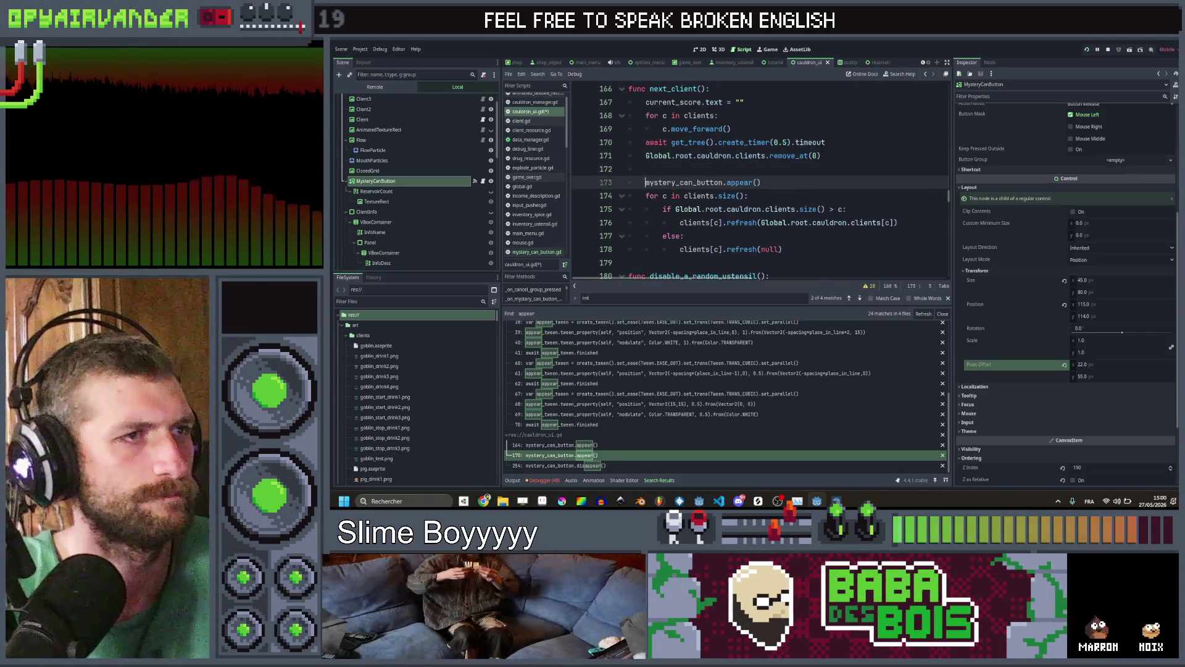
key(Up)
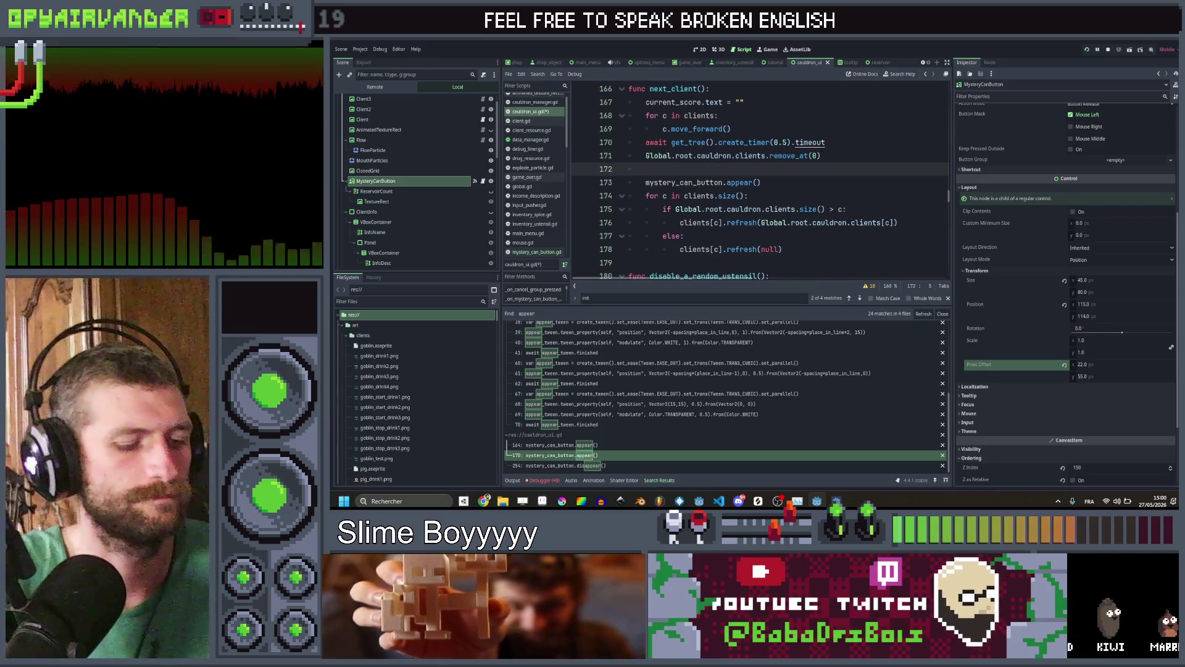
key(ctrl+shift+k)
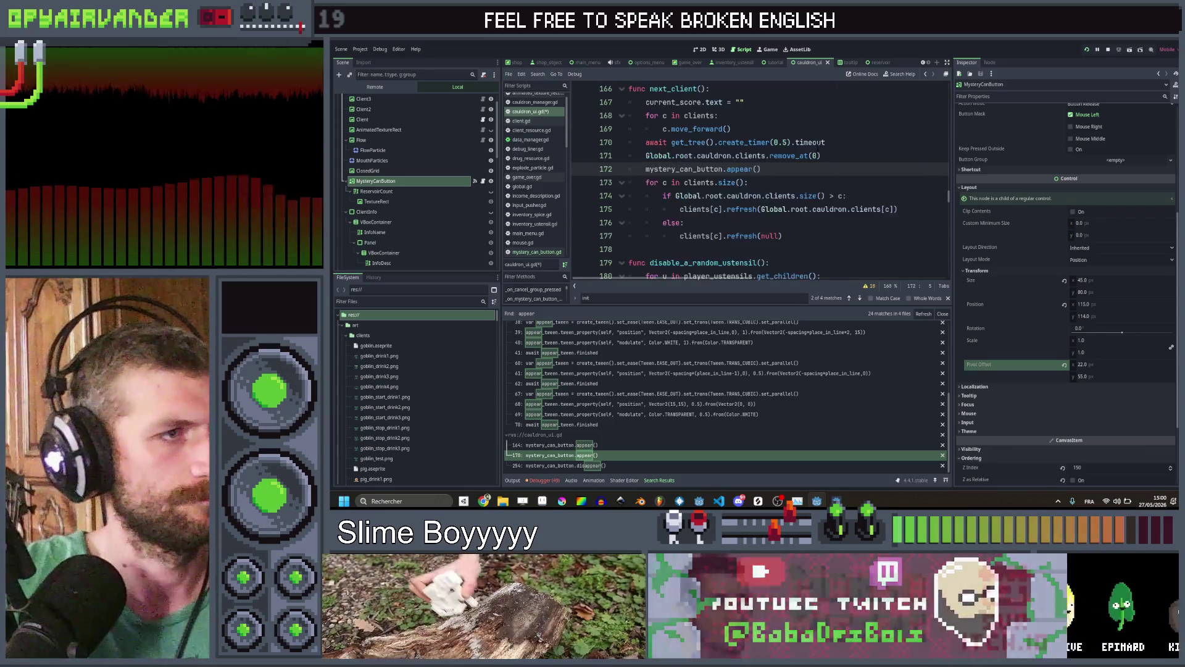
click(784, 89)
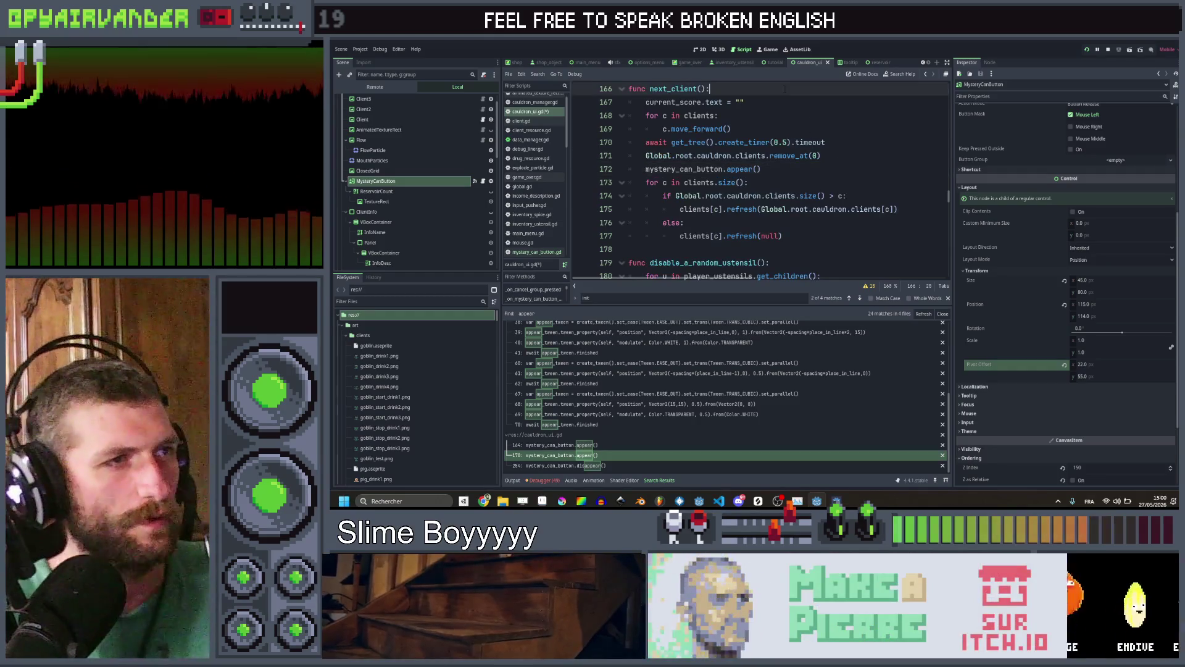
key(Down)
key(Down)
key(Down)
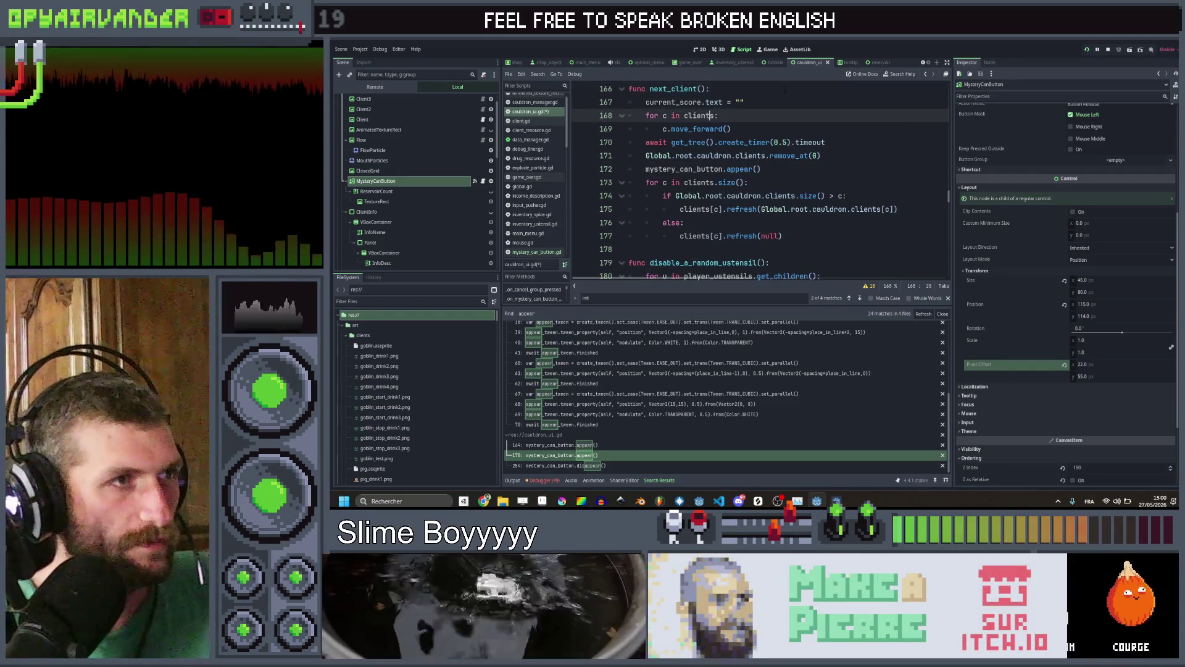
Paste a copy of the next_client header below it to start the new hide_client() function
text(func next_client():)
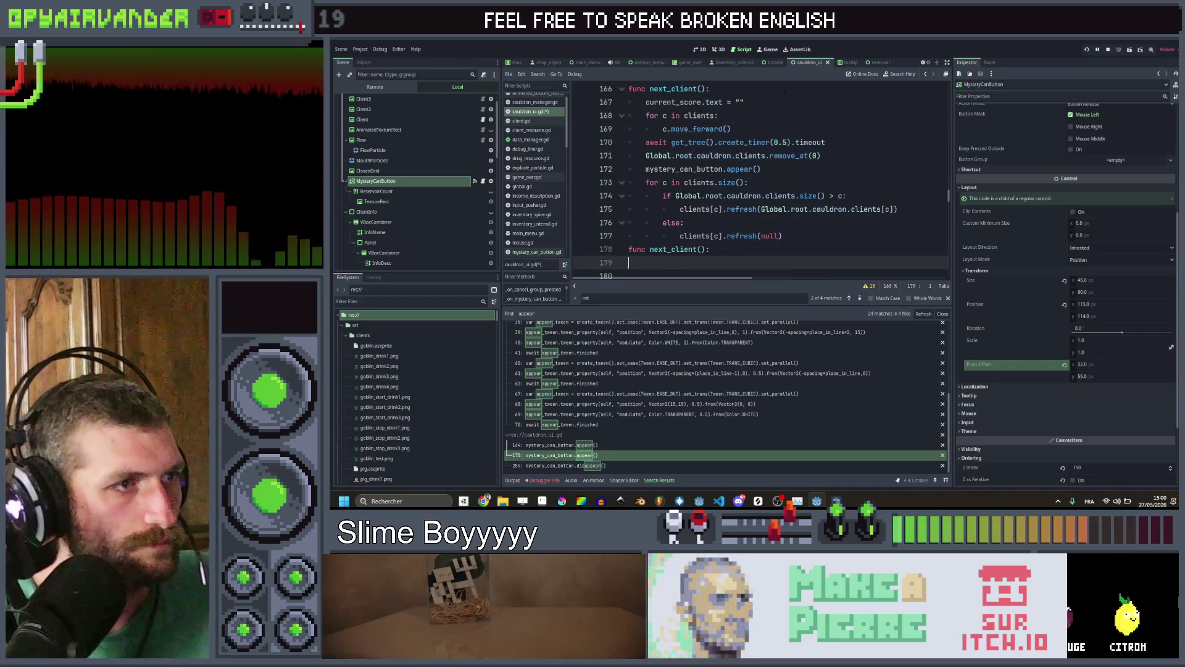
key(Up)
key(Return)
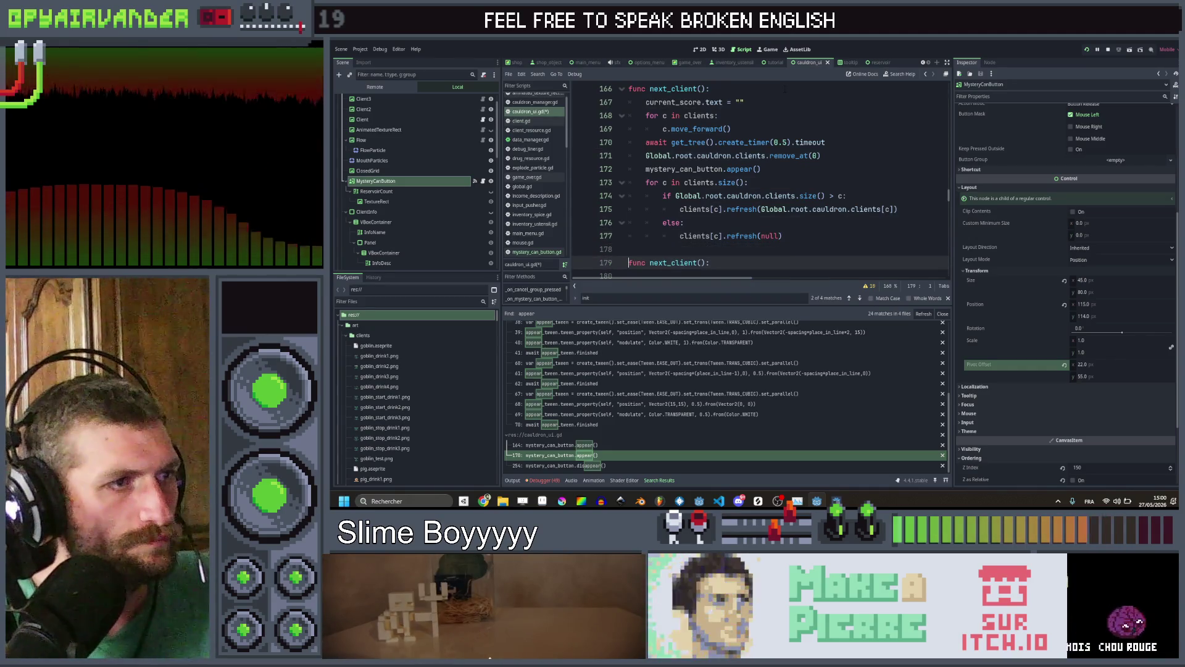
key(Left)
key(Left)
key(Left)
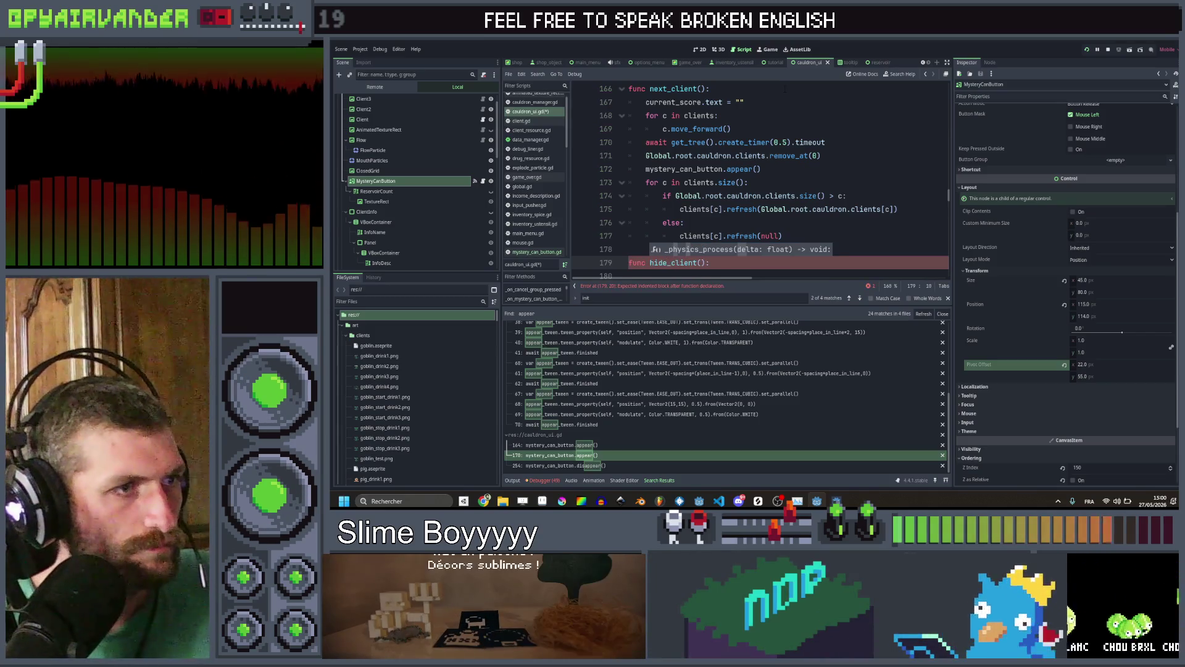
Fill hide_client() with a copy of the clients refresh loop from next_client()
scroll(789, 99, up, 4)
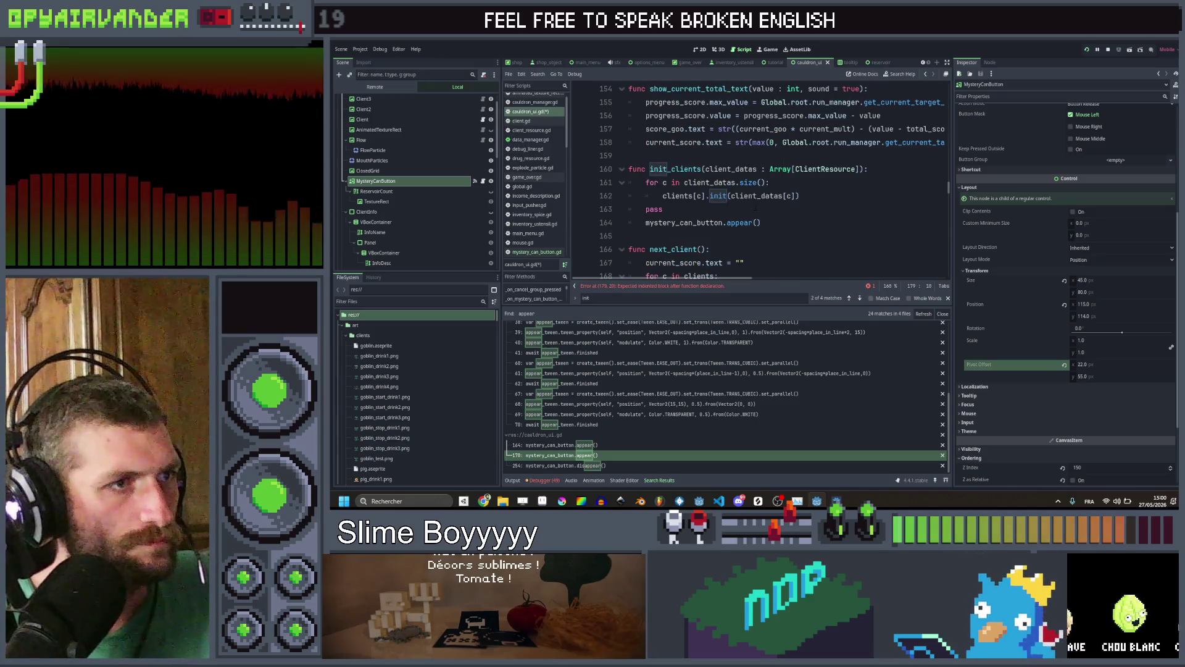
drag(663, 209, 652, 183)
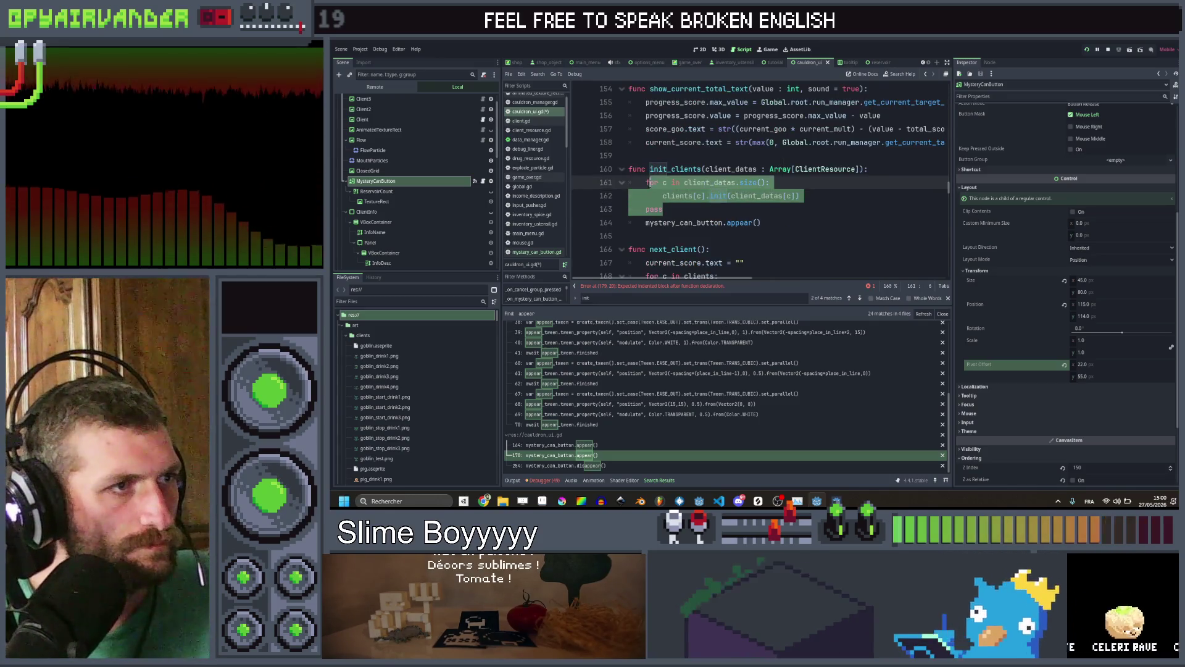
scroll(648, 182, down, 6)
click(628, 196)
text(for c in client_datas.size(): 		clients[c].init(client_datas[c]) 	pass)
mouse_move(783, 155)
mouse_down()
mouse_move(654, 115)
mouse_move(645, 102)
mouse_up()
key(ctrl+c)
drag(677, 226, 629, 197)
key(ctrl+v)
Fix the indentation of the for loop inside hide_client()
click(630, 197)
key(Tab)
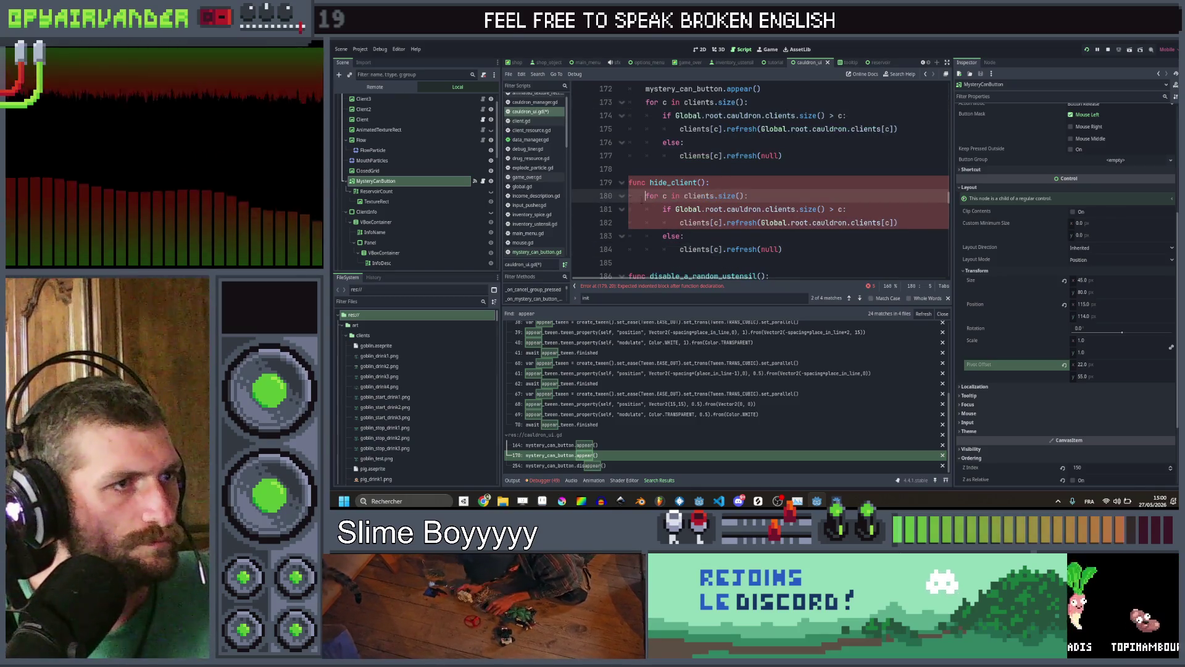
click(662, 209)
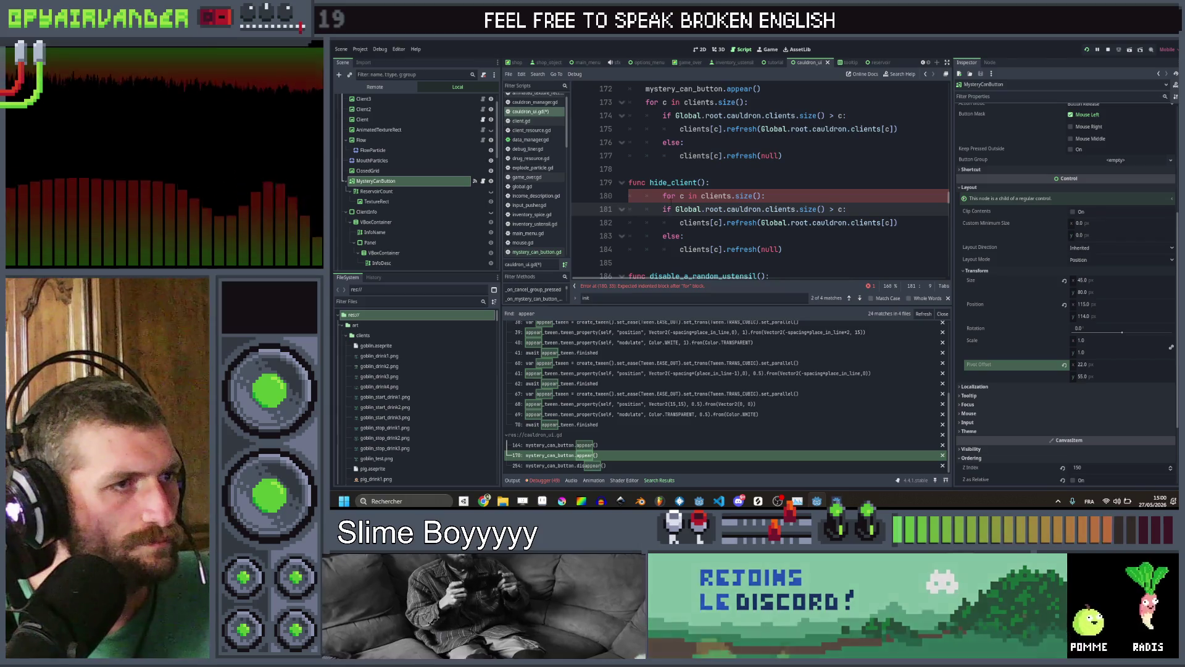
key(Up)
key(BackSpace)
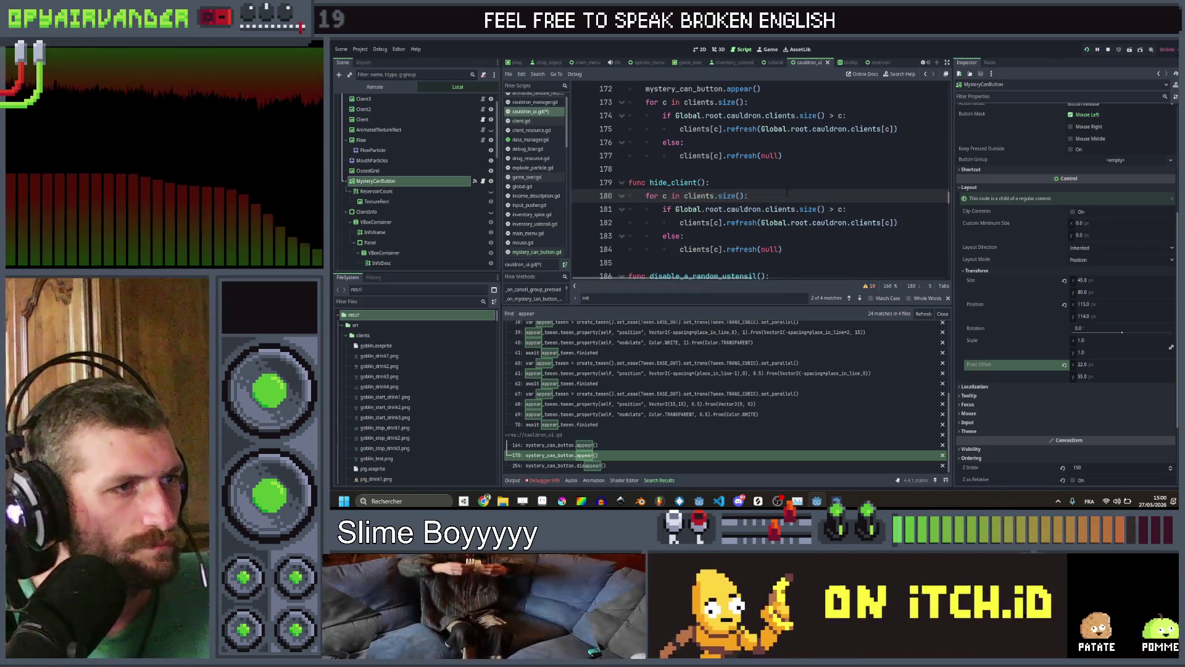